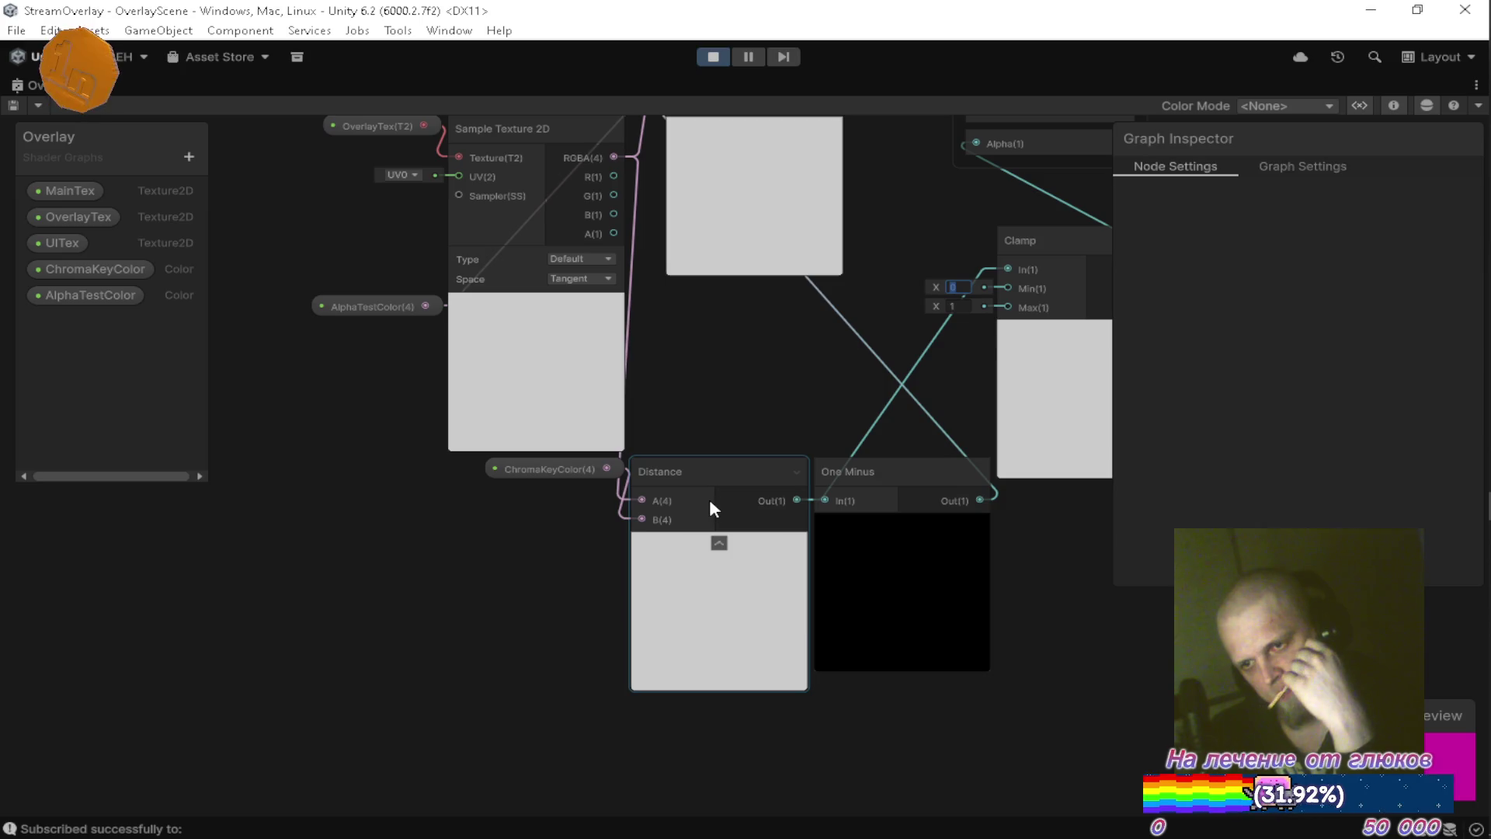
Add a Smoothstep node to the graph near the alpha chain.
drag(738, 418, 669, 433)
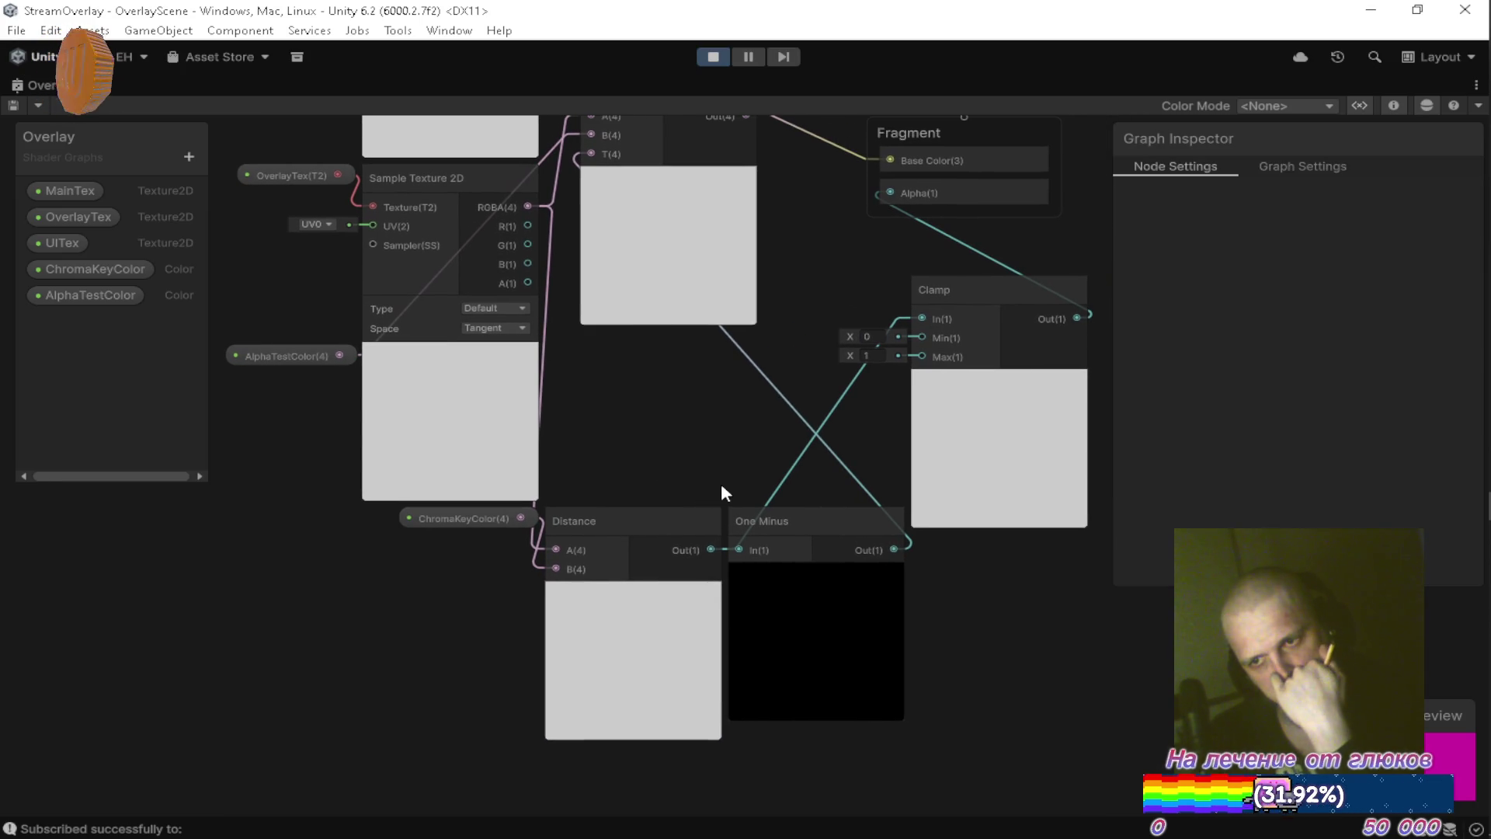
drag(846, 504, 719, 531)
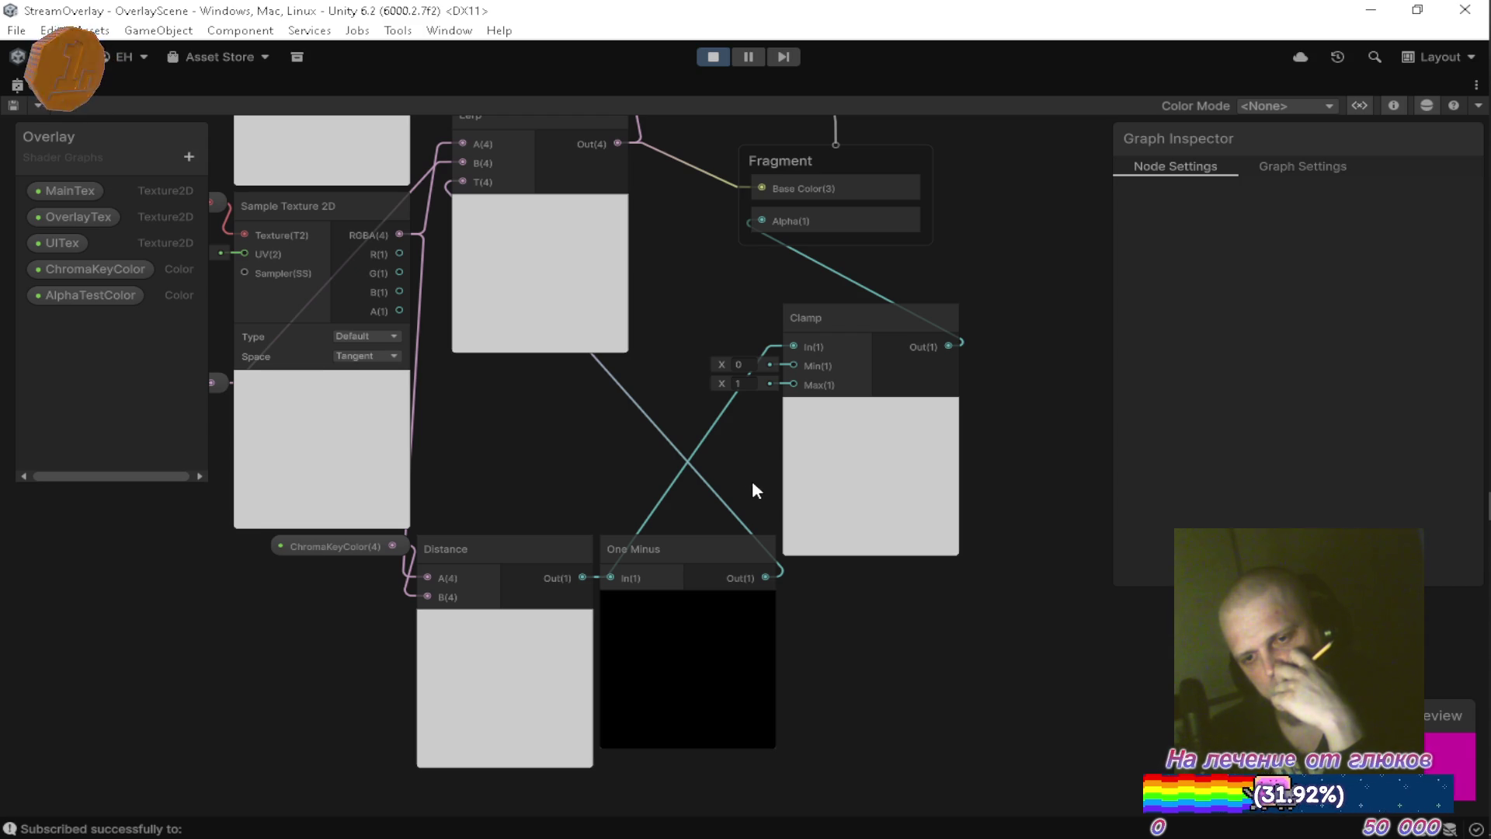
drag(747, 503, 756, 556)
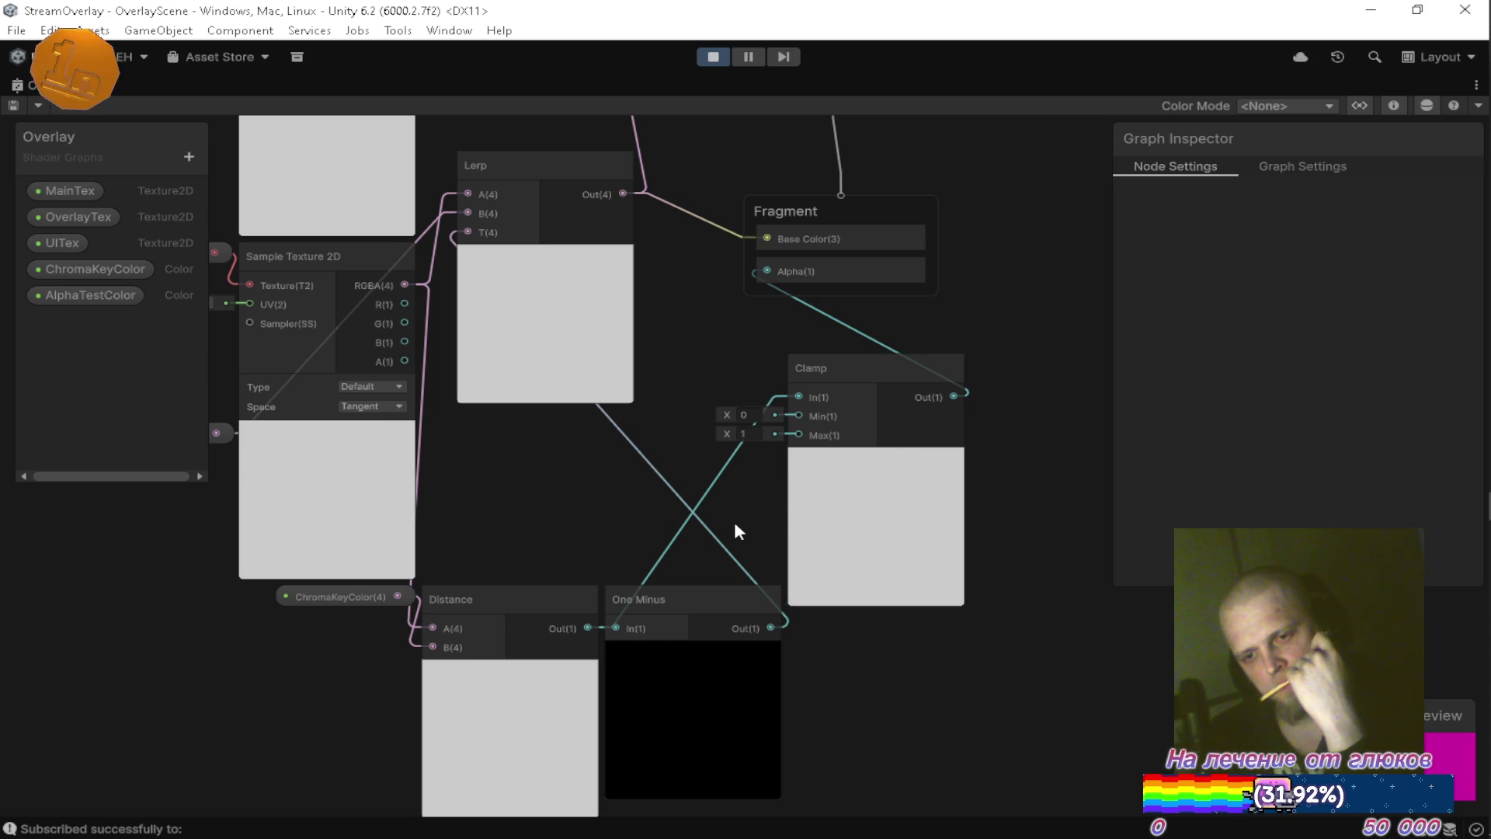
key(space)
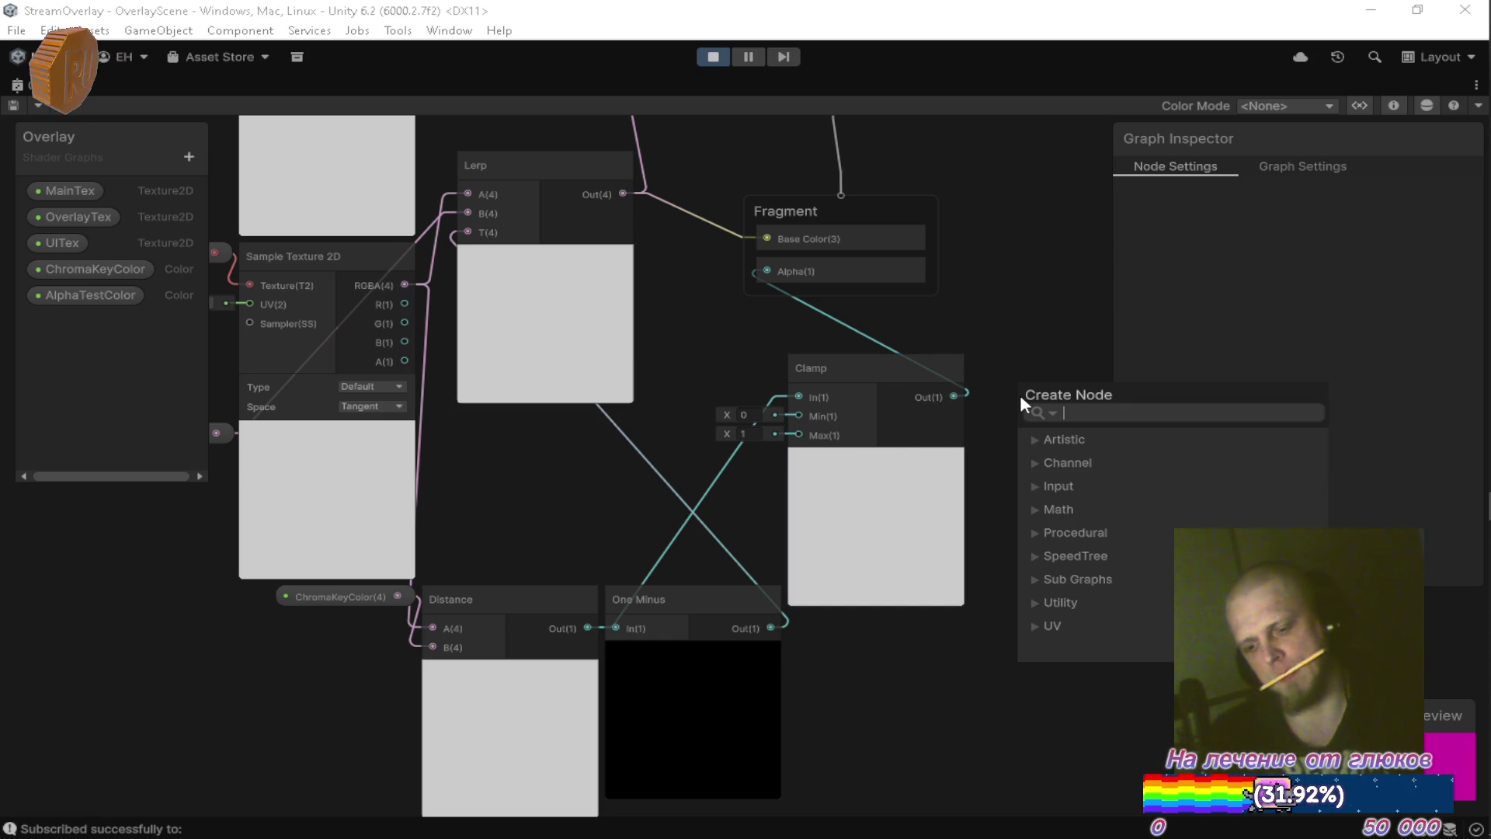
text(smoo)
key(Return)
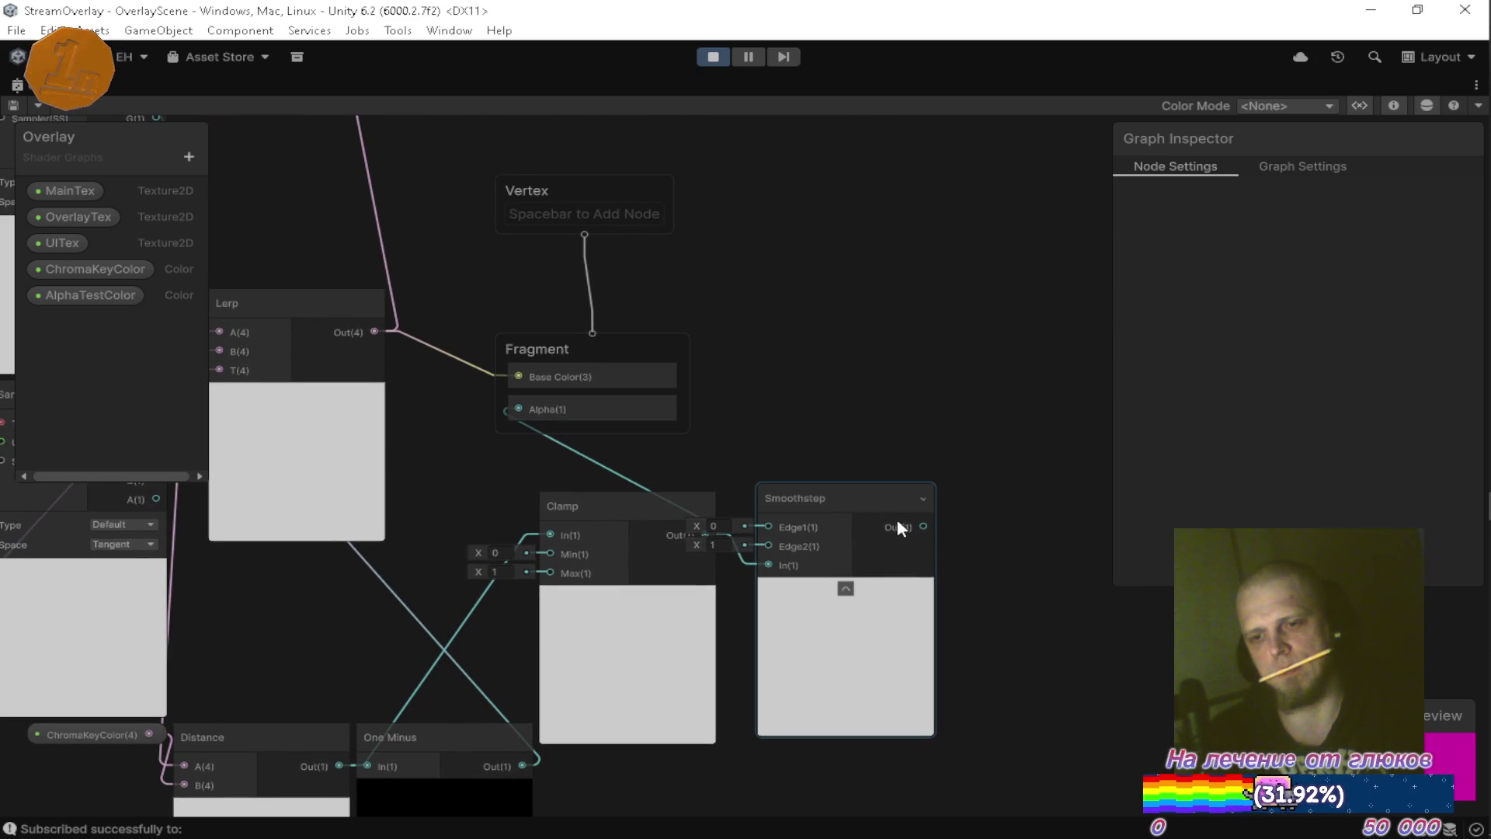
Line Smoothstep up beside Clamp and wire it into the One Minus node.
mouse_move(866, 522)
mouse_down()
mouse_move(883, 503)
mouse_move(859, 451)
mouse_move(883, 473)
mouse_move(525, 411)
mouse_up()
mouse_move(846, 469)
mouse_down()
mouse_move(846, 508)
mouse_move(948, 452)
mouse_up()
drag(986, 373, 969, 271)
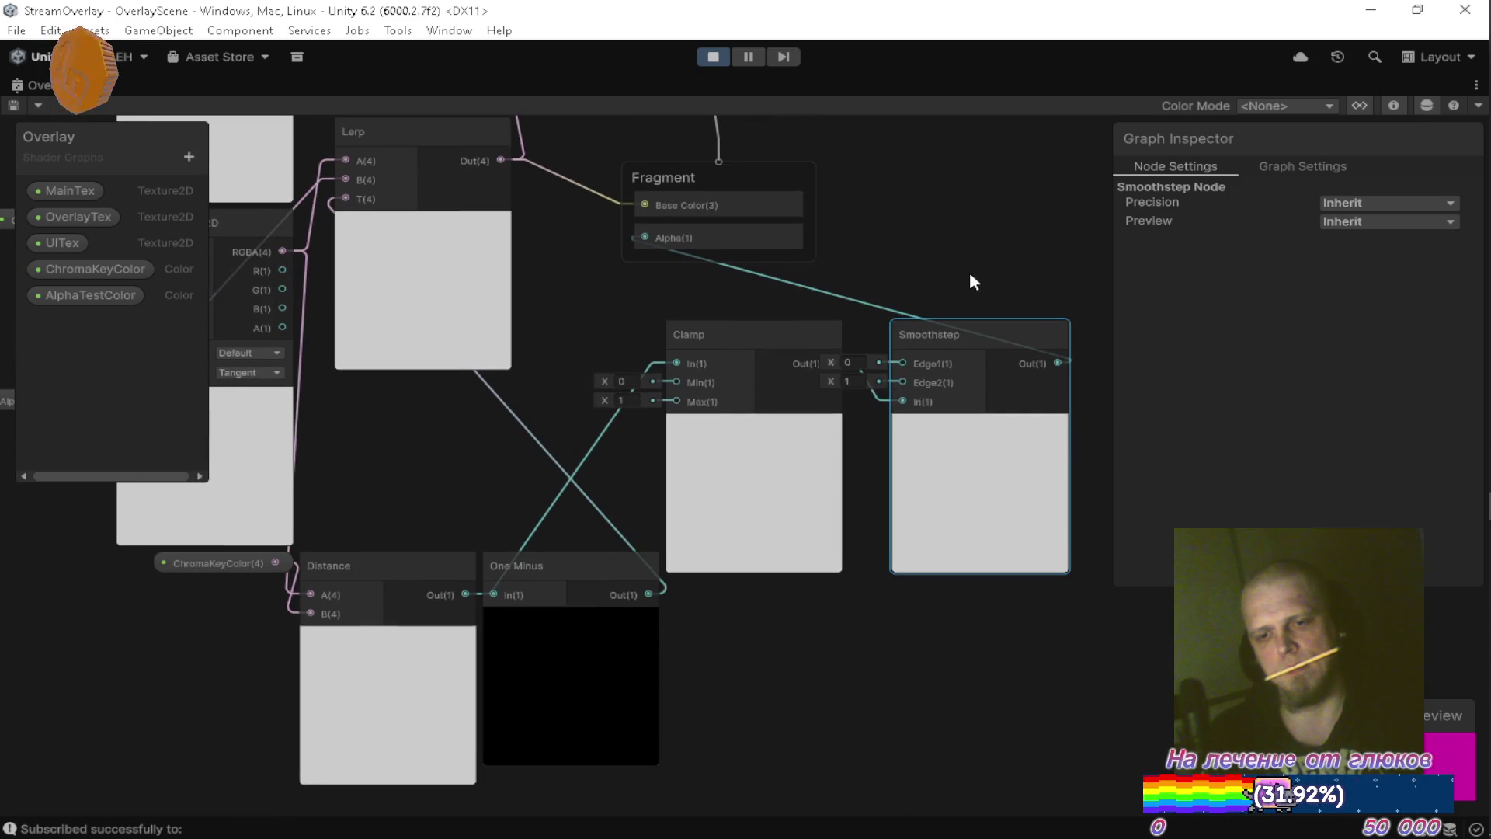
mouse_move(1057, 357)
mouse_down()
mouse_move(482, 561)
mouse_move(482, 588)
mouse_up()
mouse_move(590, 457)
mouse_down()
mouse_move(608, 526)
mouse_move(595, 541)
mouse_up()
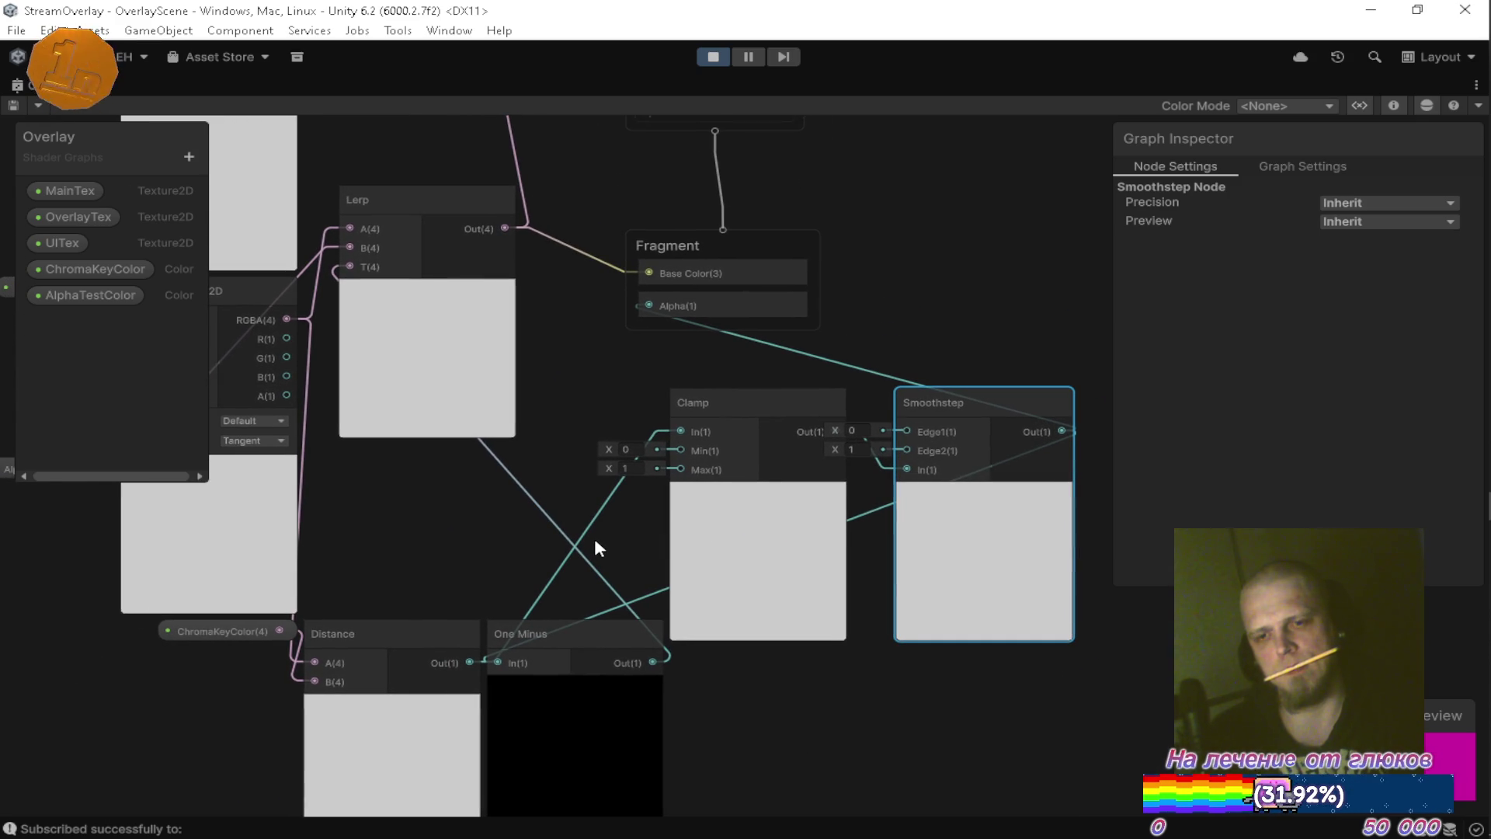
Create two Float properties in the Blackboard named E1 and E2.
click(189, 157)
click(241, 193)
text(E1)
key(Return)
click(189, 157)
click(226, 200)
text(E2)
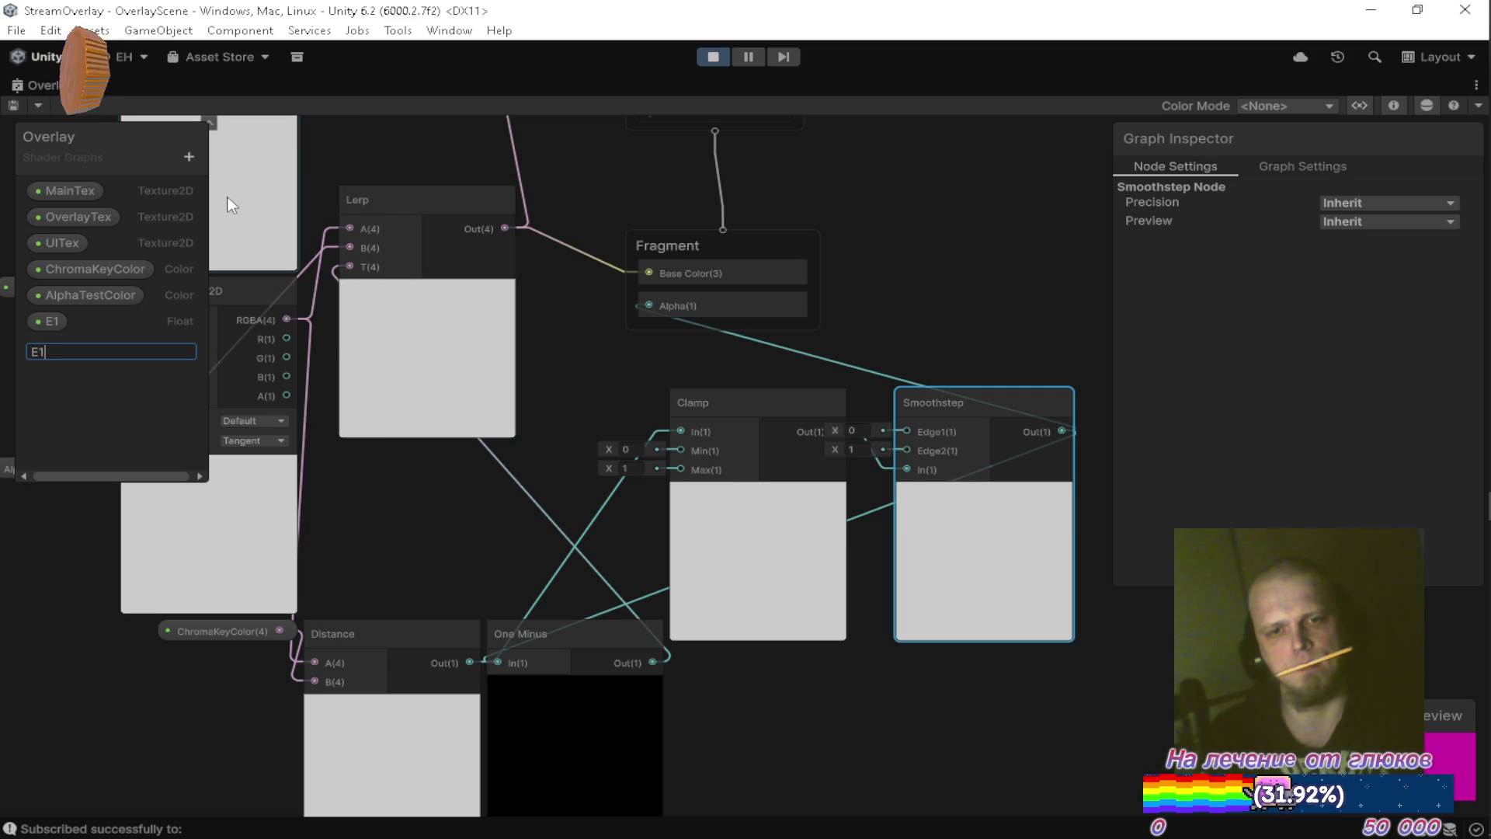
key(Return)
Drop E1 and E2 onto the graph and wire them into Smoothstep's Edge1 and Edge2.
mouse_move(124, 320)
mouse_down()
mouse_move(116, 330)
mouse_move(761, 346)
mouse_move(907, 430)
mouse_up()
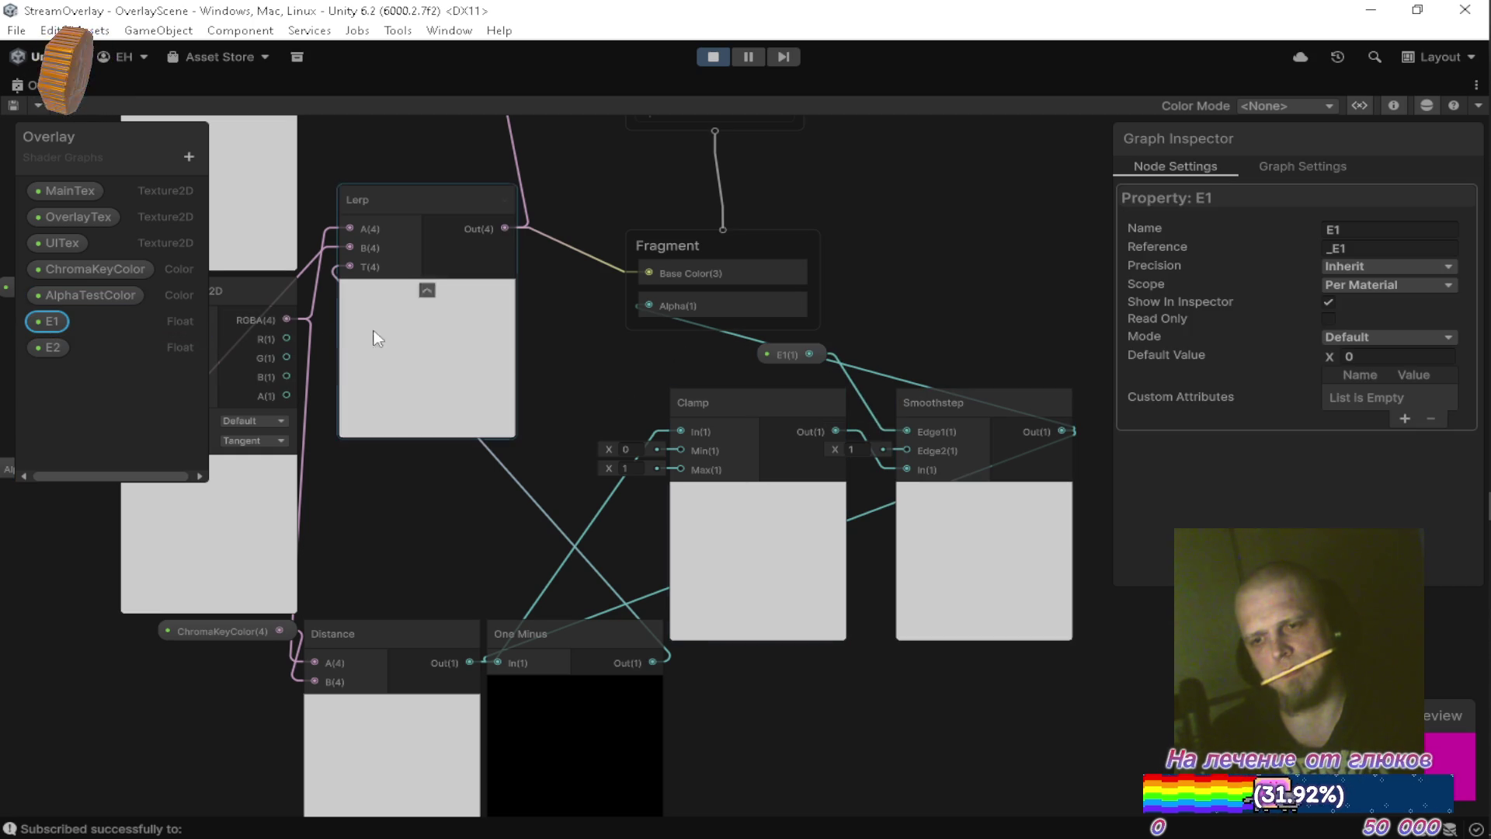
mouse_move(47, 347)
mouse_down()
mouse_move(892, 342)
mouse_move(907, 471)
mouse_move(907, 446)
mouse_up()
mouse_move(786, 358)
mouse_down()
mouse_move(924, 330)
mouse_move(900, 326)
mouse_up()
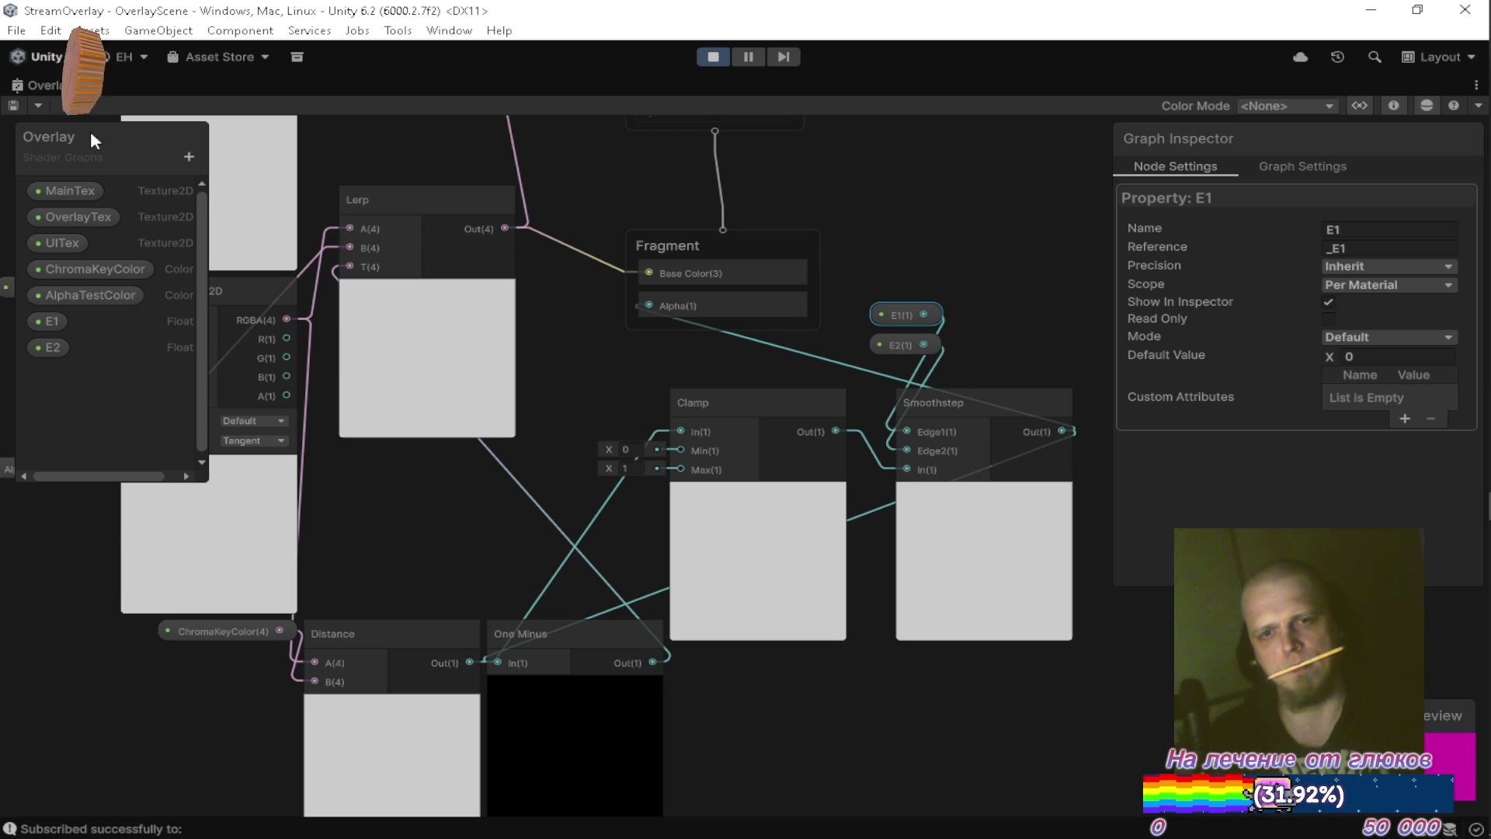
key(shift+space)
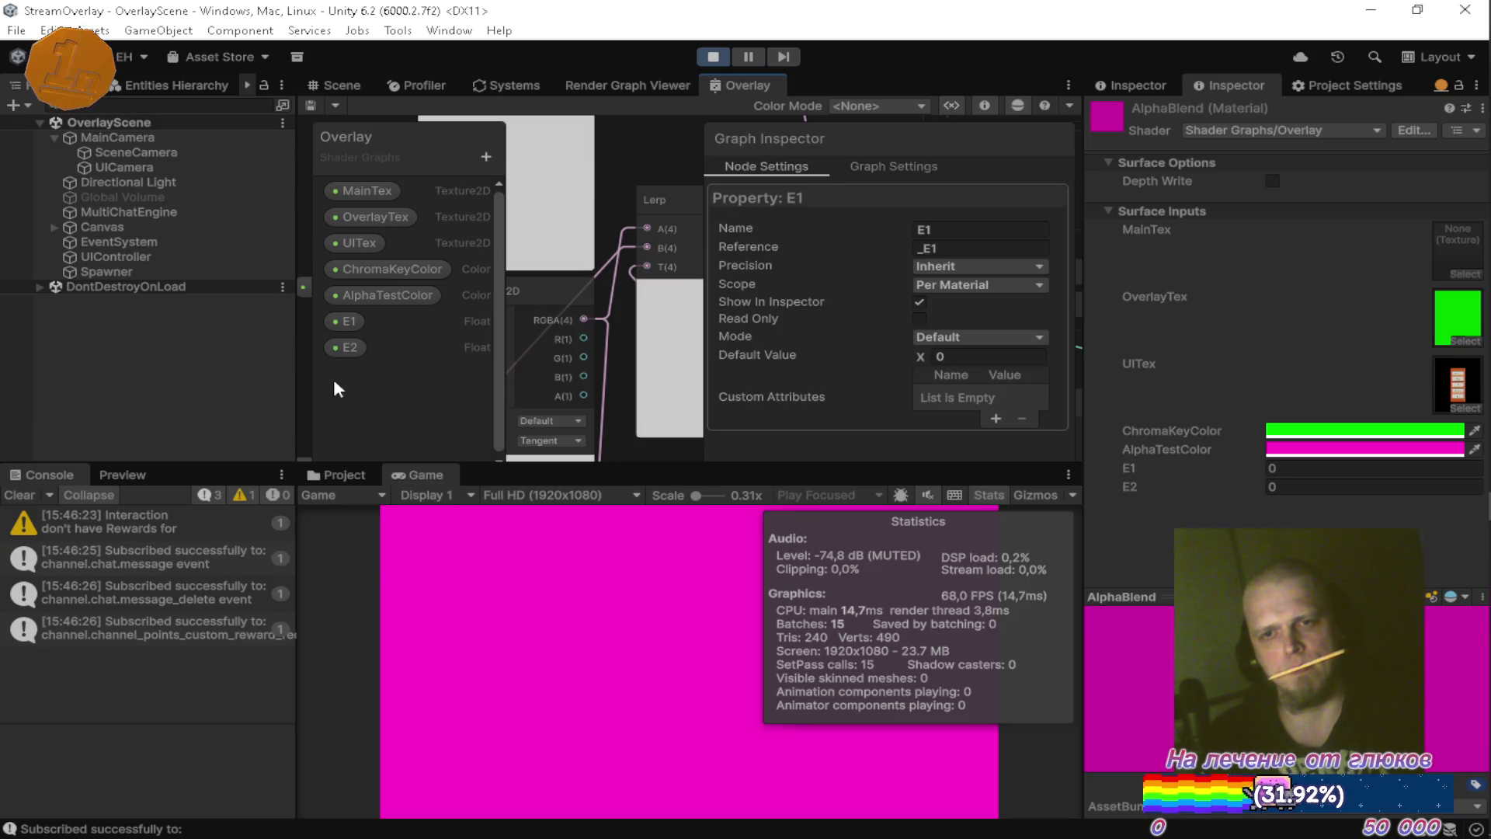
Try a new E2 value and raise the ChromaKeyColor's red and blue to 26.
click(1307, 489)
text(1)
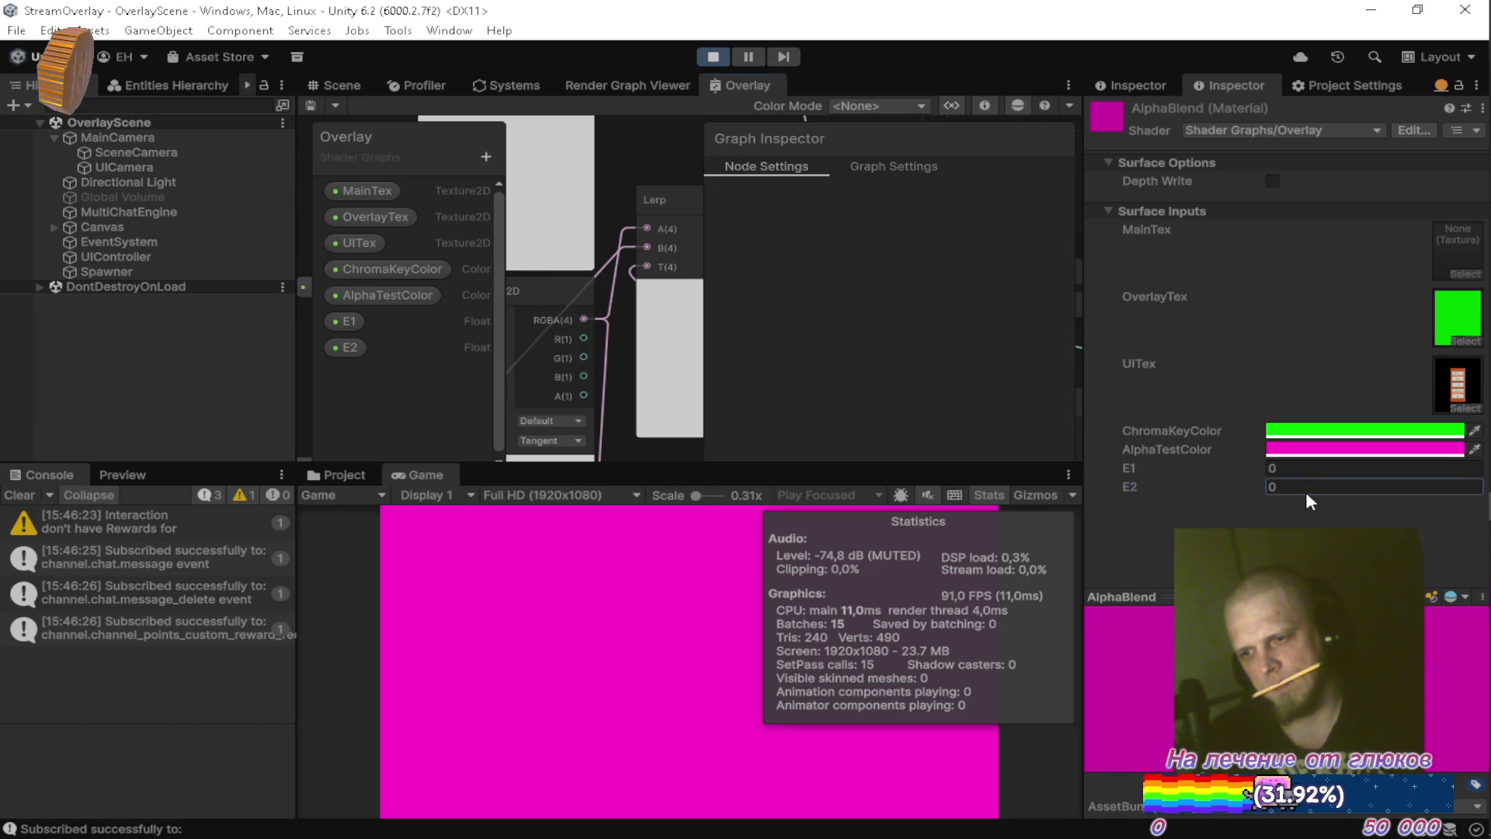
drag(1252, 486, 1193, 483)
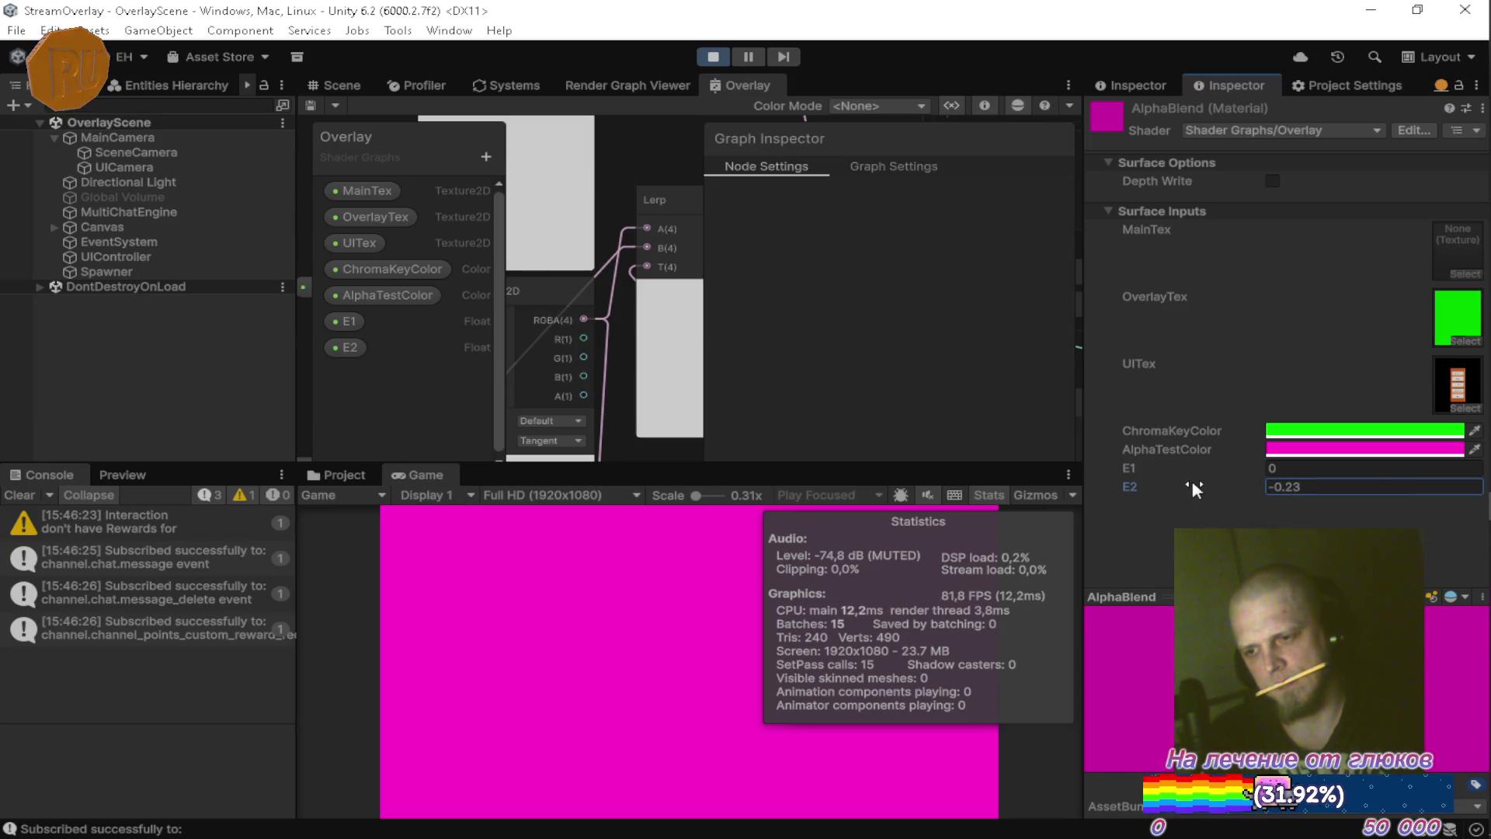
click(1313, 432)
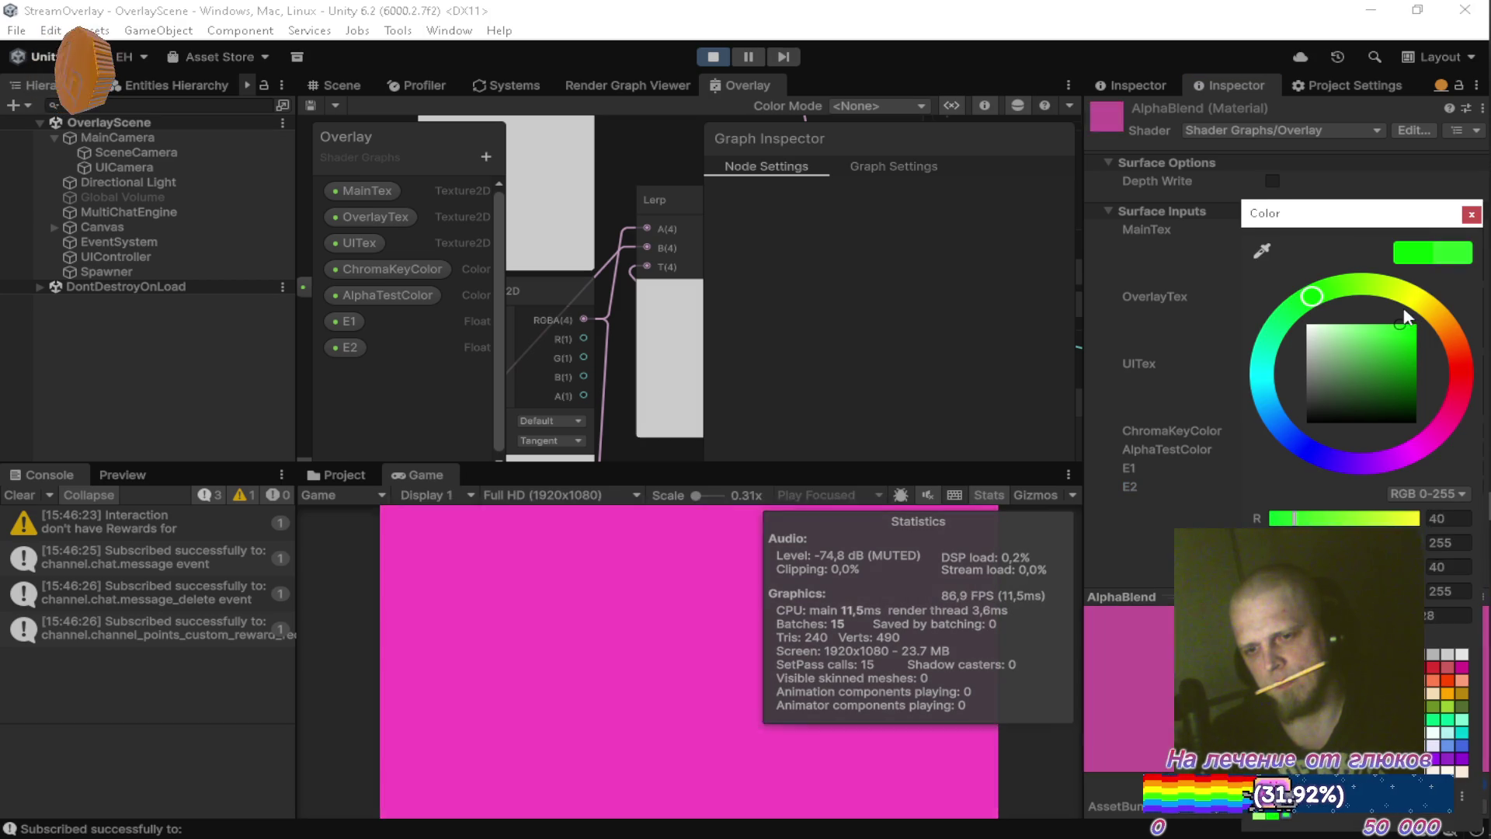
click(1407, 325)
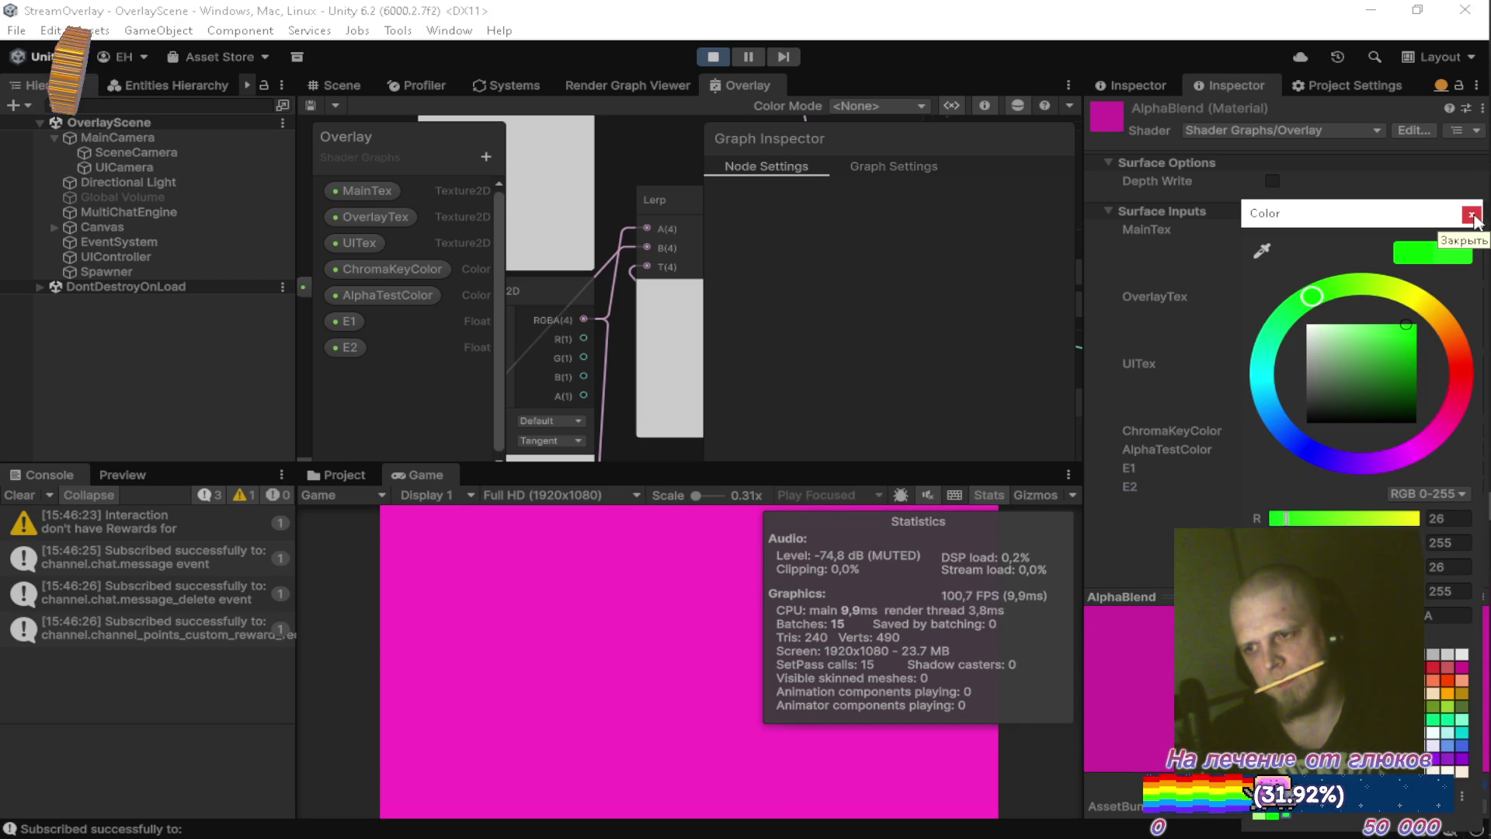
click(1471, 216)
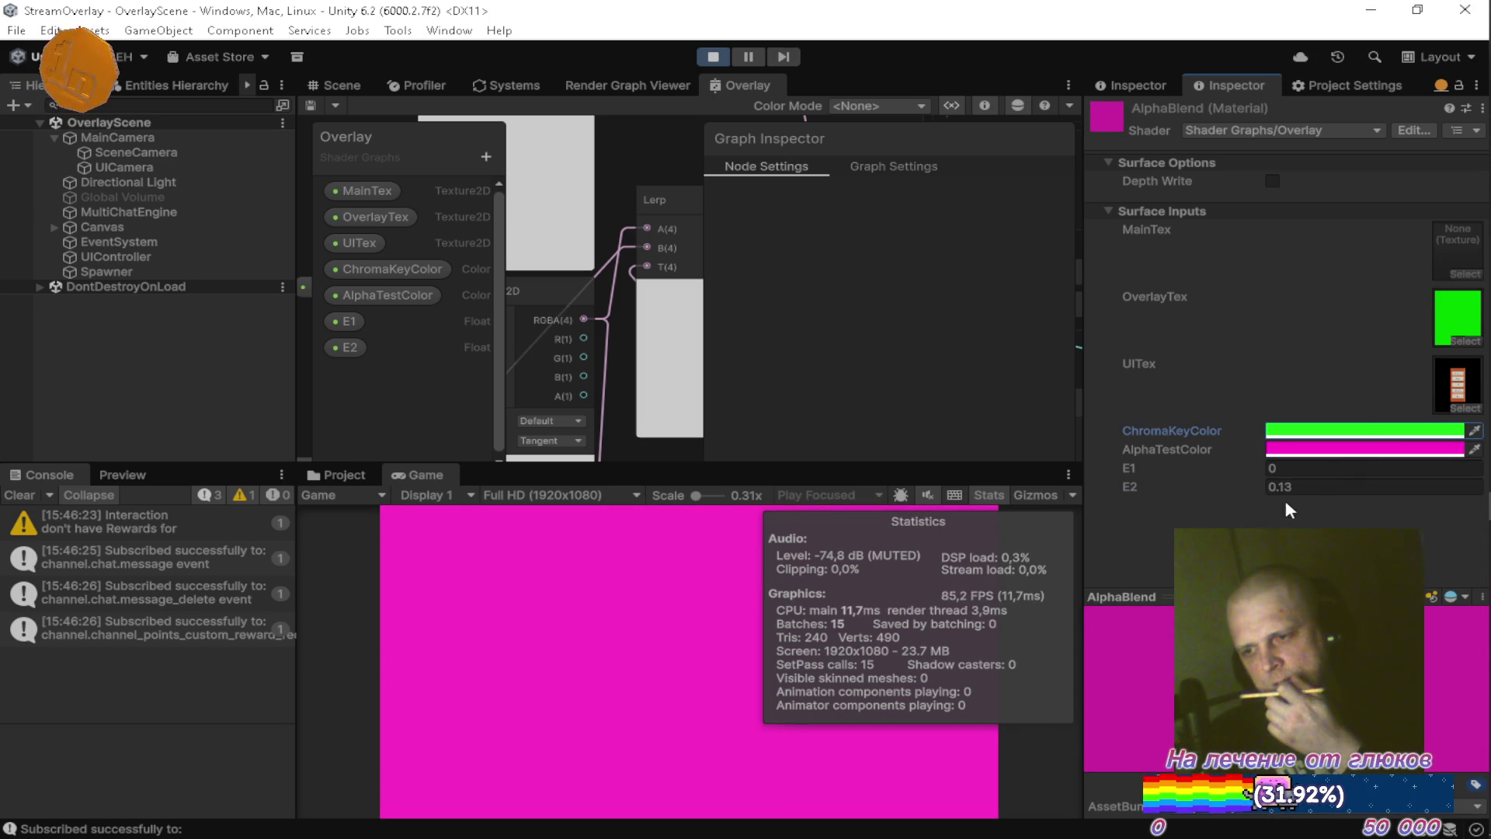
Set the material's E2 to 1 and E1 to 0, then maximize the Overlay shader graph.
click(1309, 485)
text(1)
click(1322, 468)
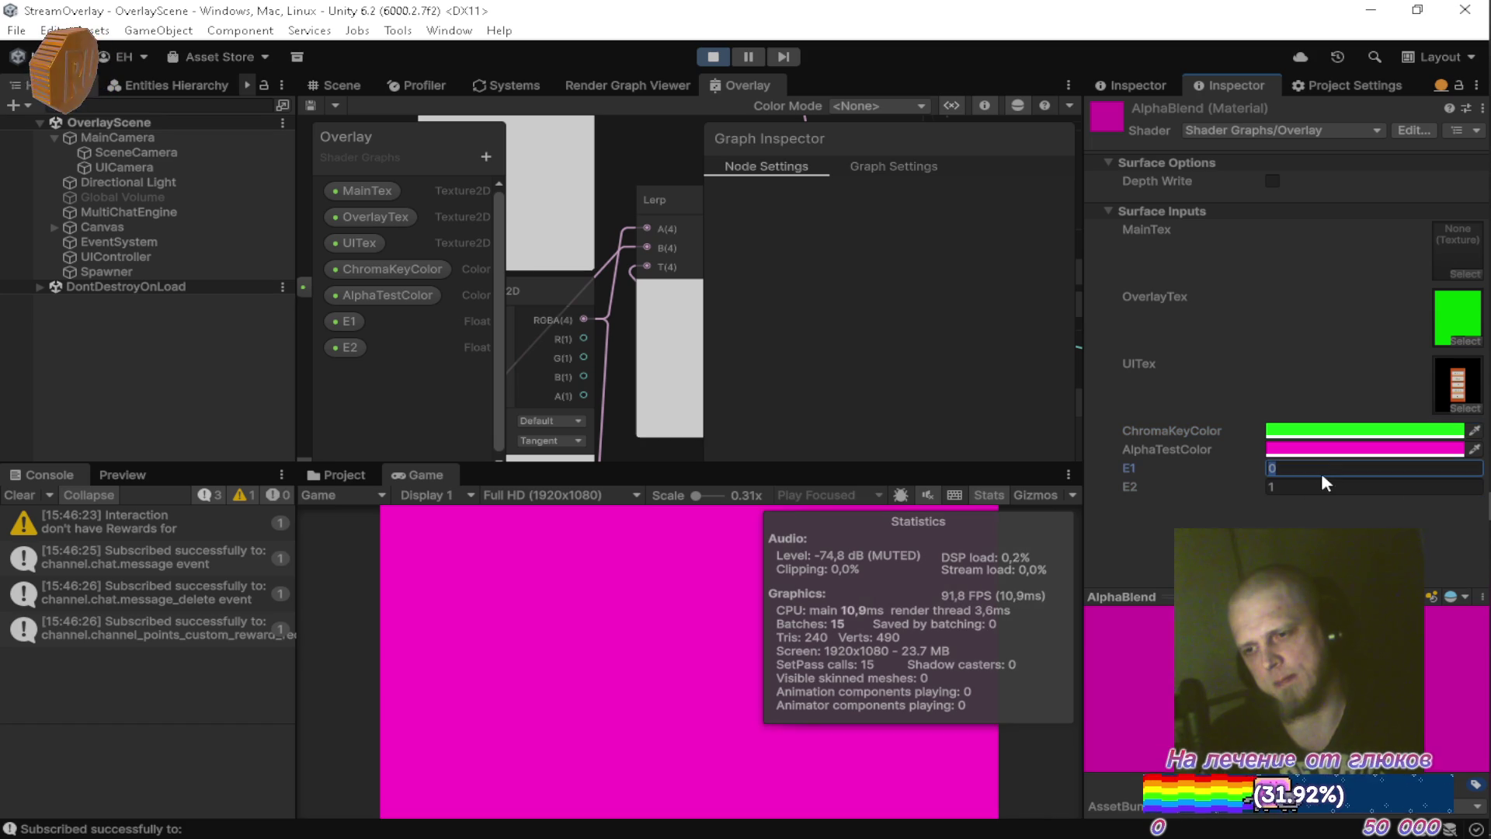
key(BackSpace)
text(.9)
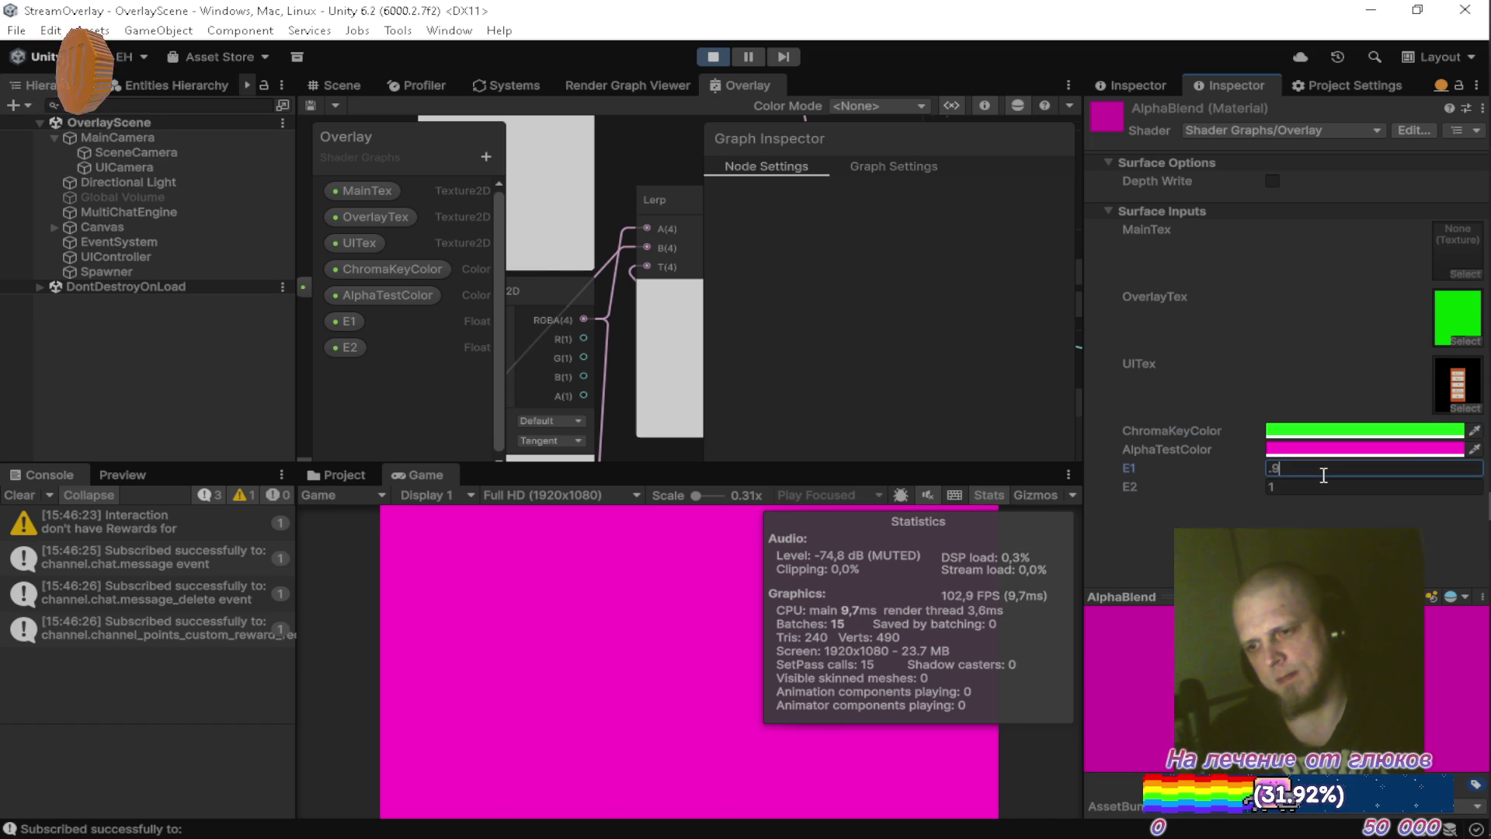
key(Return)
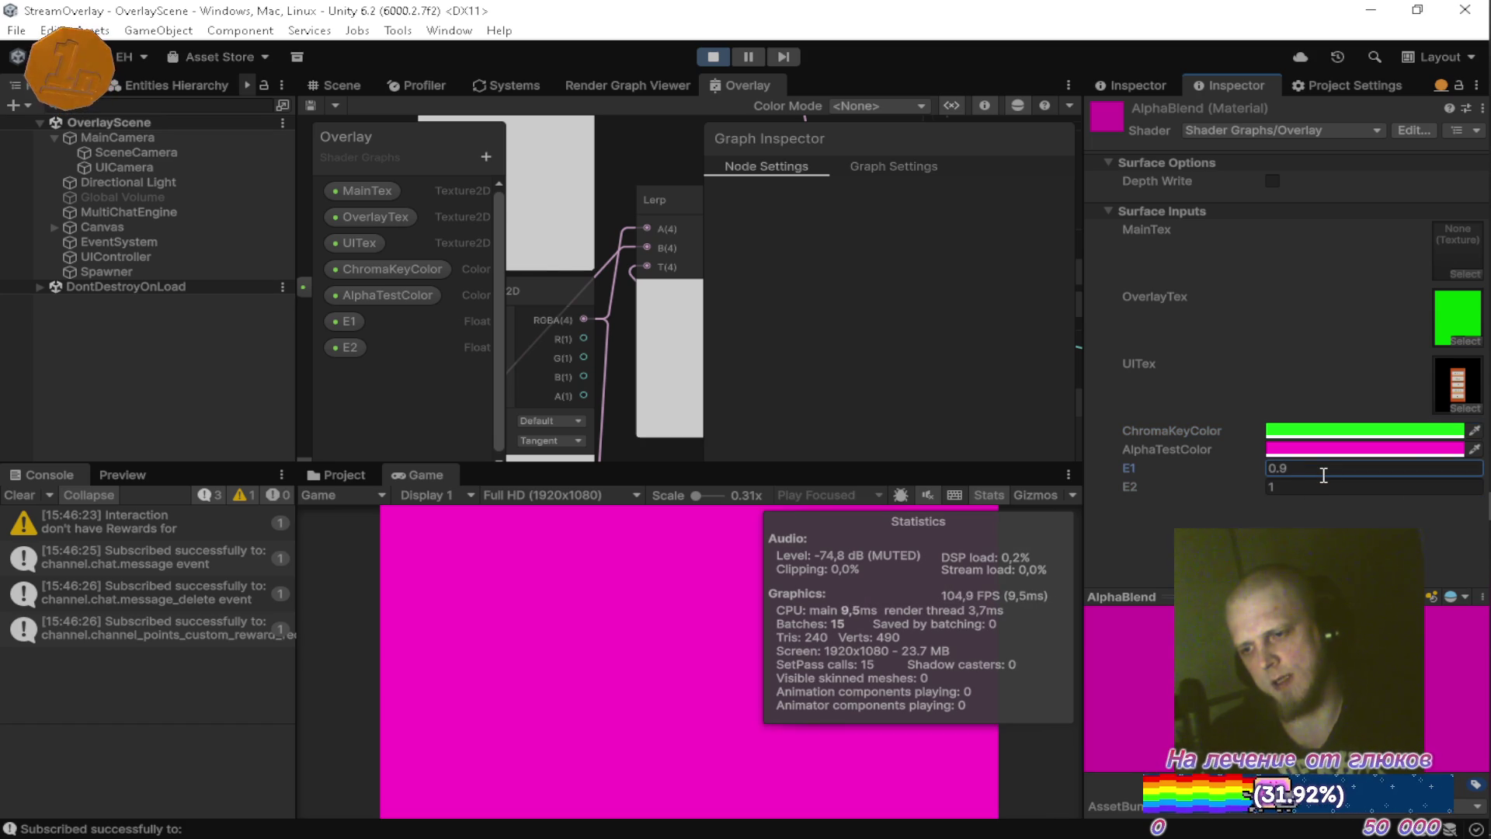
text(0)
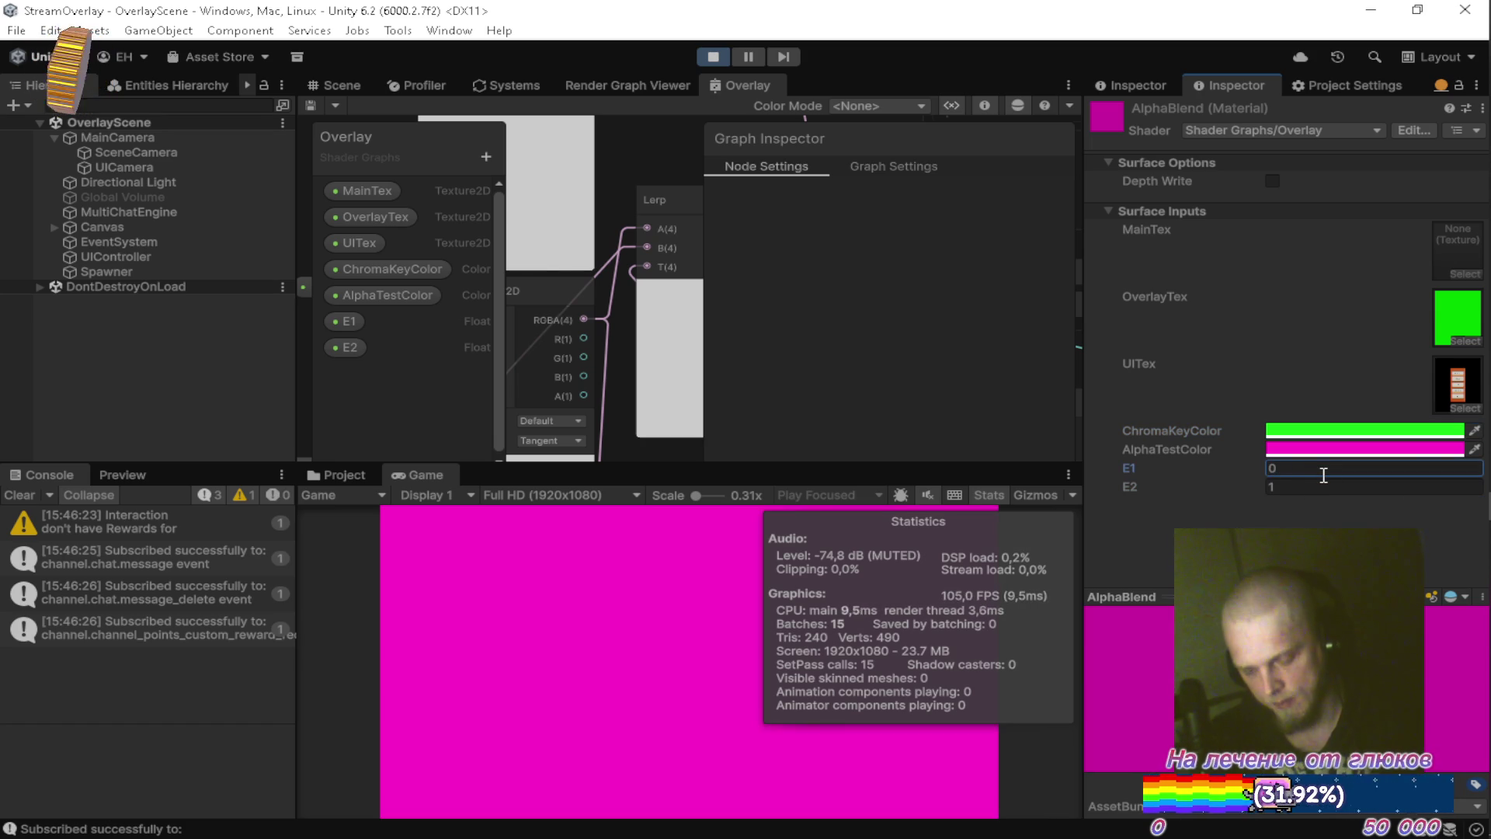
double_click(768, 87)
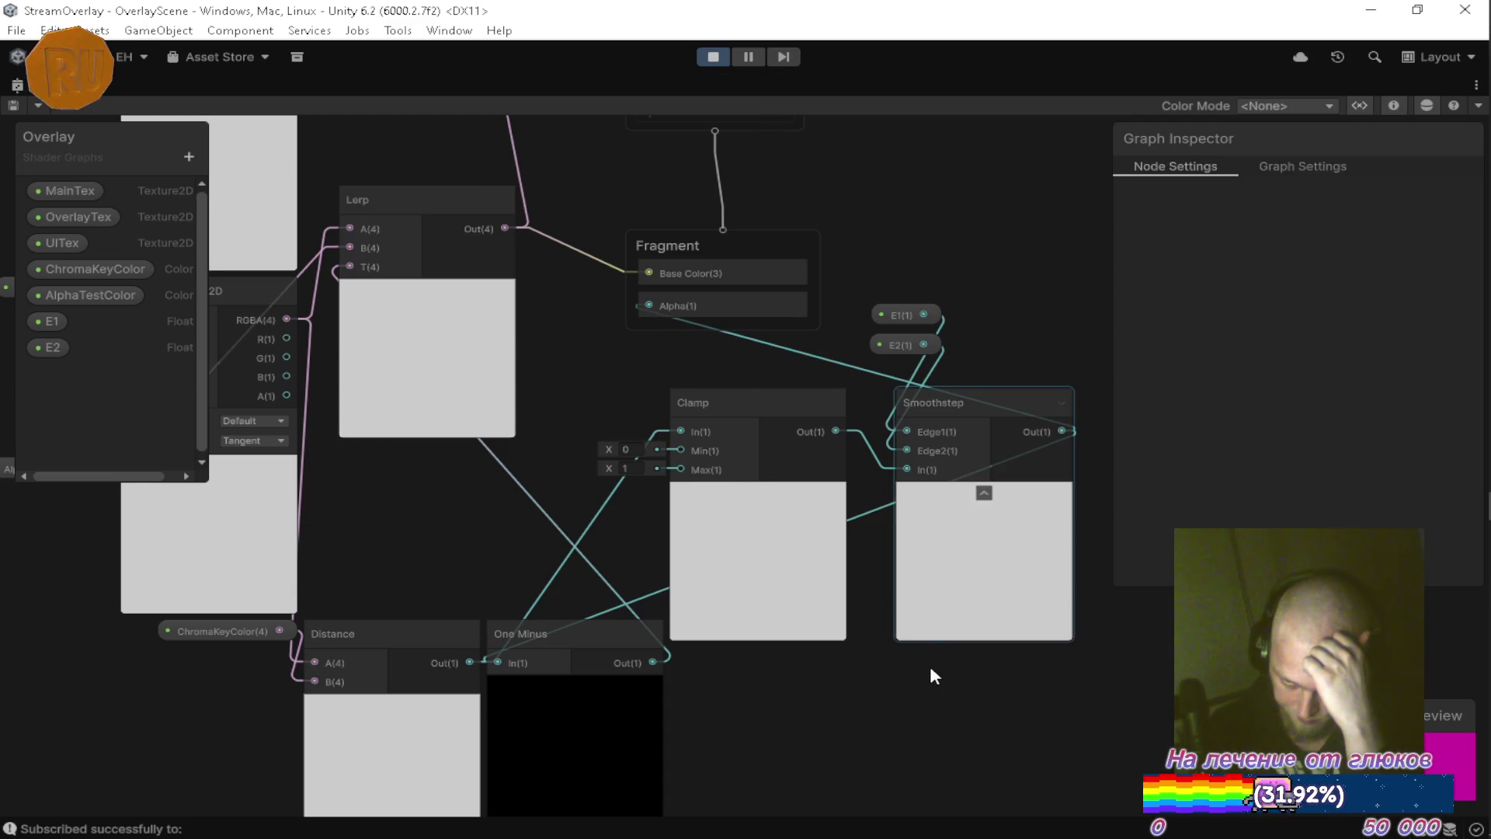
Move the One Minus node under Smoothstep and zoom out to frame the graph.
mouse_move(973, 679)
mouse_down()
mouse_move(1050, 679)
mouse_move(1014, 639)
mouse_up()
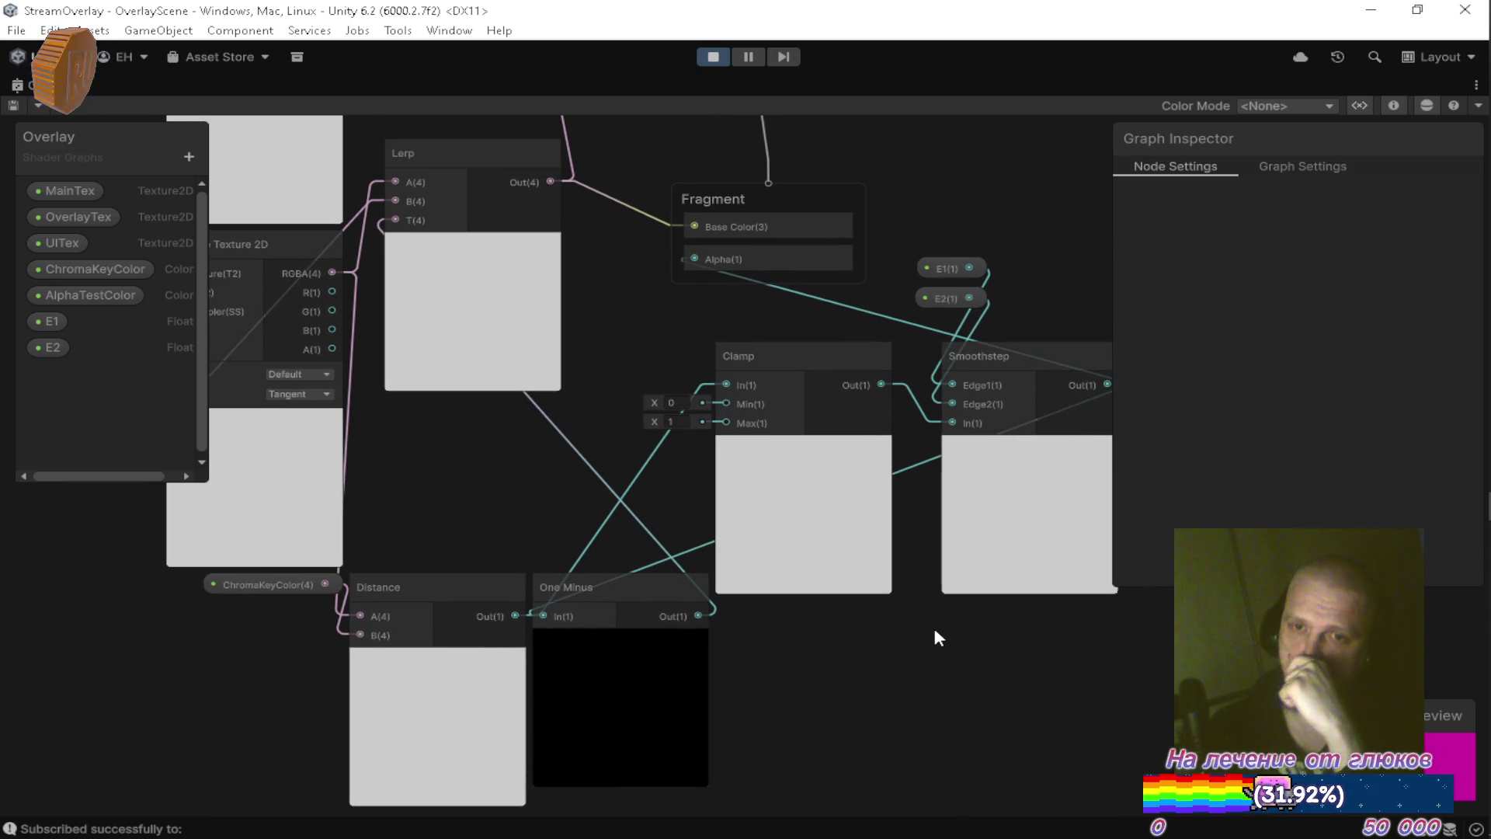
mouse_move(922, 632)
mouse_down()
mouse_move(984, 589)
mouse_move(989, 554)
mouse_up()
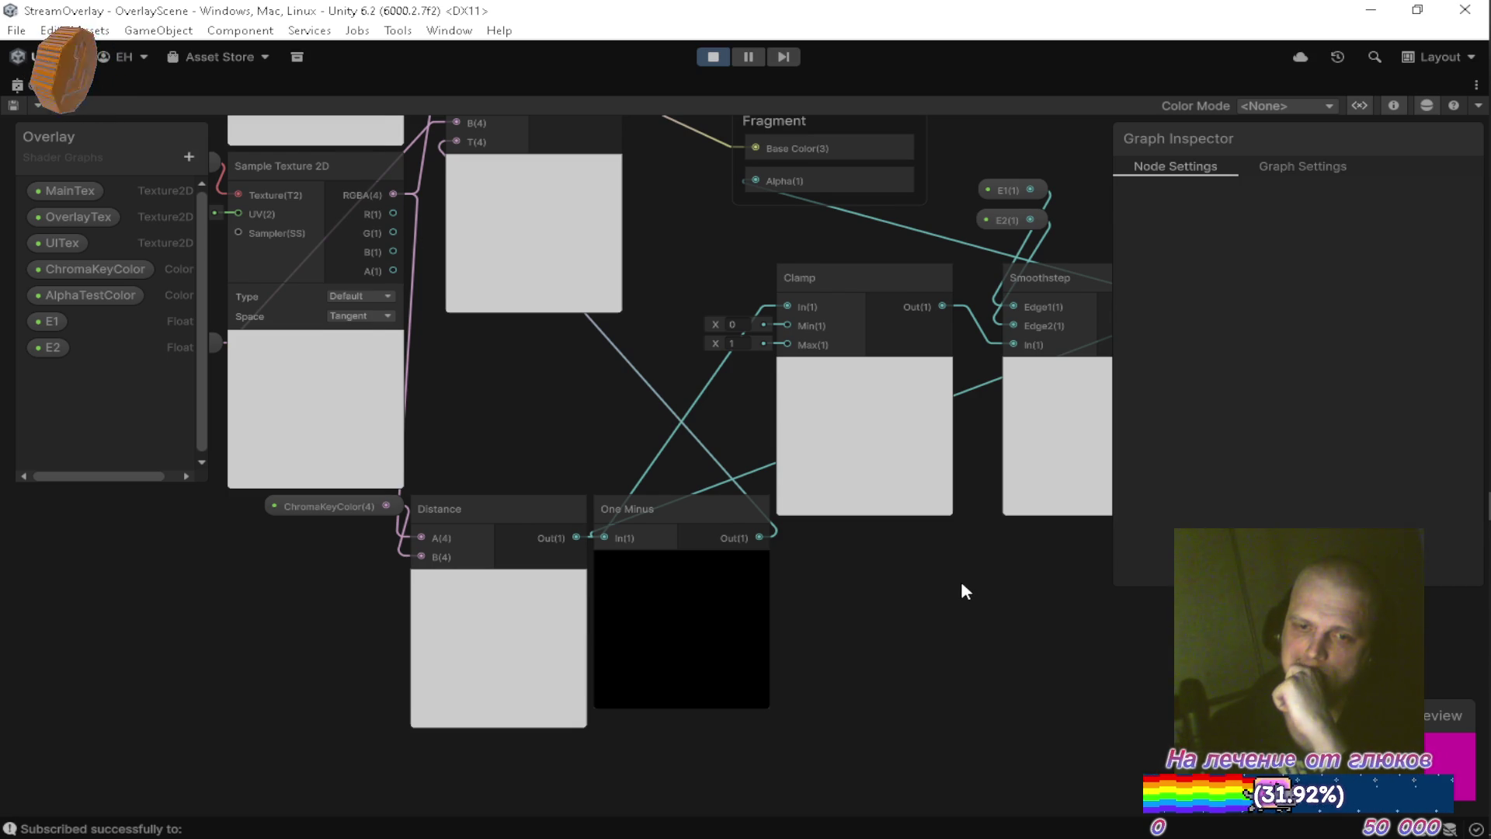
drag(962, 584, 967, 599)
mouse_move(730, 536)
mouse_down()
mouse_move(784, 611)
mouse_move(1095, 620)
mouse_up()
scroll(875, 565, down, 2)
scroll(876, 571, down, 1)
drag(866, 619, 640, 437)
mouse_move(760, 559)
mouse_down()
mouse_move(844, 541)
mouse_move(889, 494)
mouse_up()
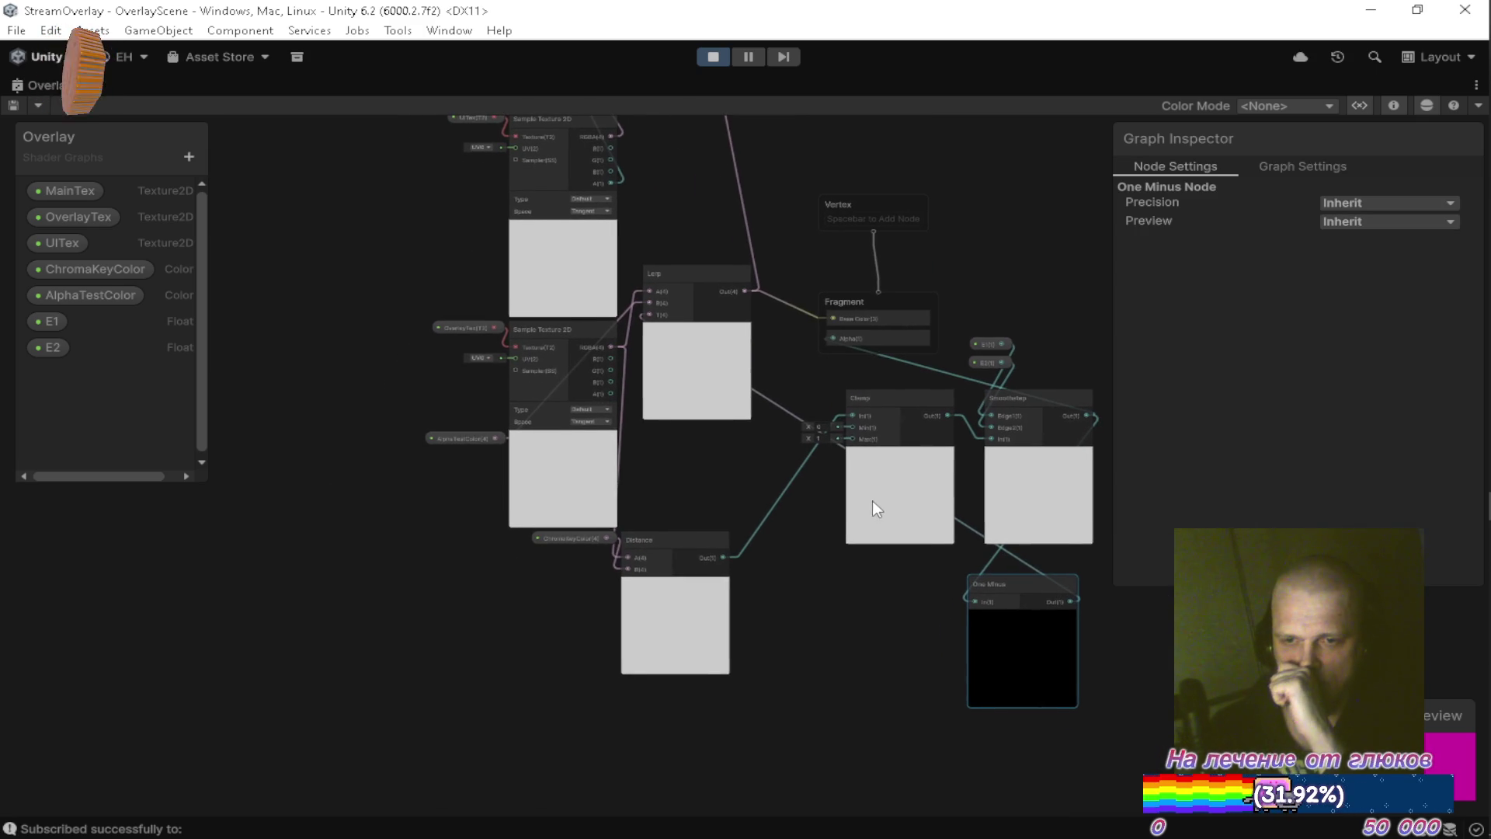
Group the ChromaKeyColor, Distance and Clamp nodes together, hiding Clamp's unused ports.
mouse_move(566, 576)
mouse_down()
mouse_move(655, 533)
mouse_move(622, 642)
mouse_move(676, 666)
mouse_up()
mouse_move(1022, 600)
mouse_down()
mouse_move(774, 647)
mouse_move(963, 652)
mouse_up()
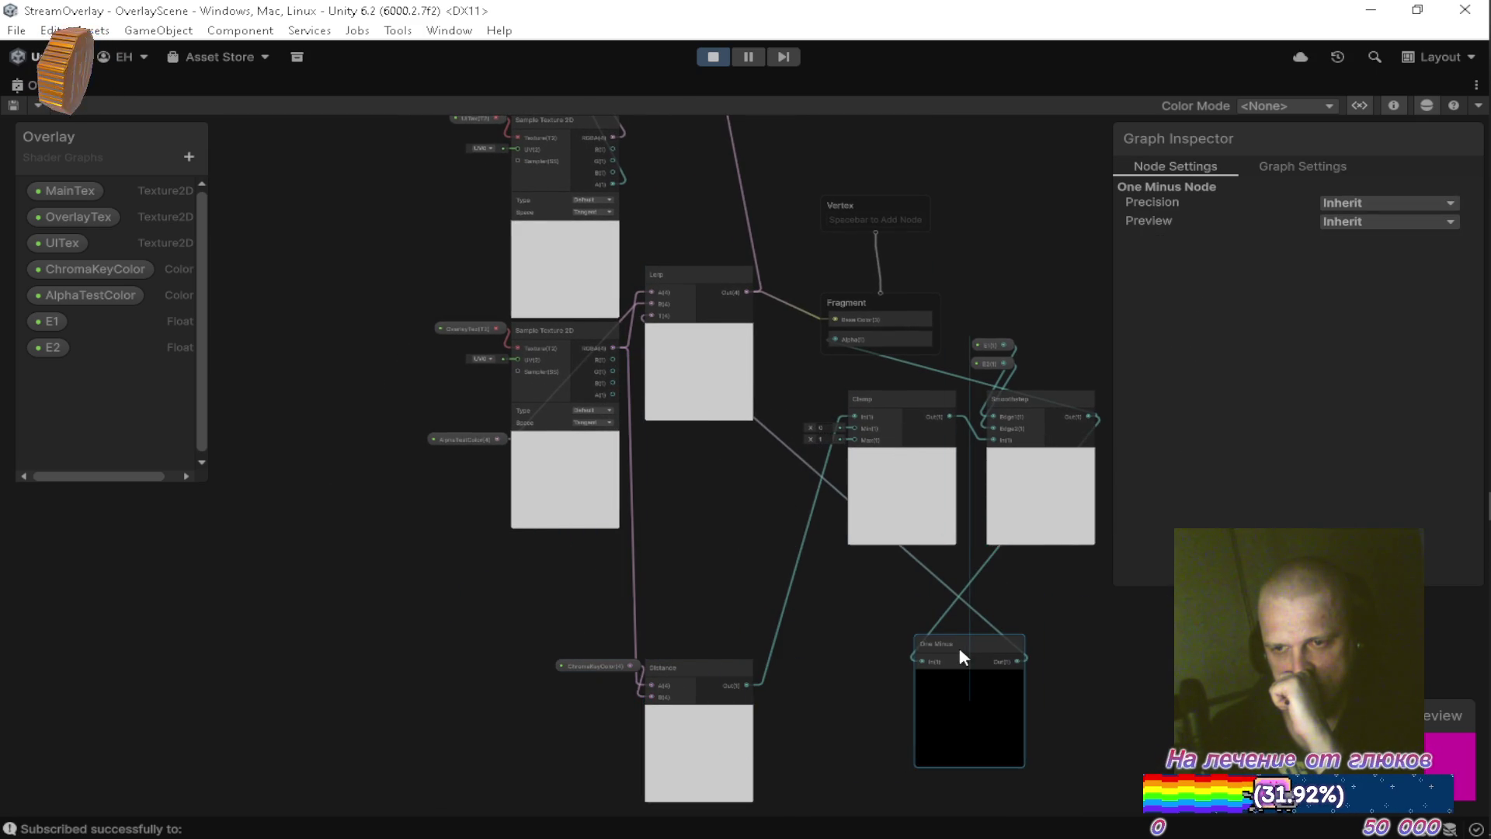
drag(897, 398, 800, 672)
click(880, 587)
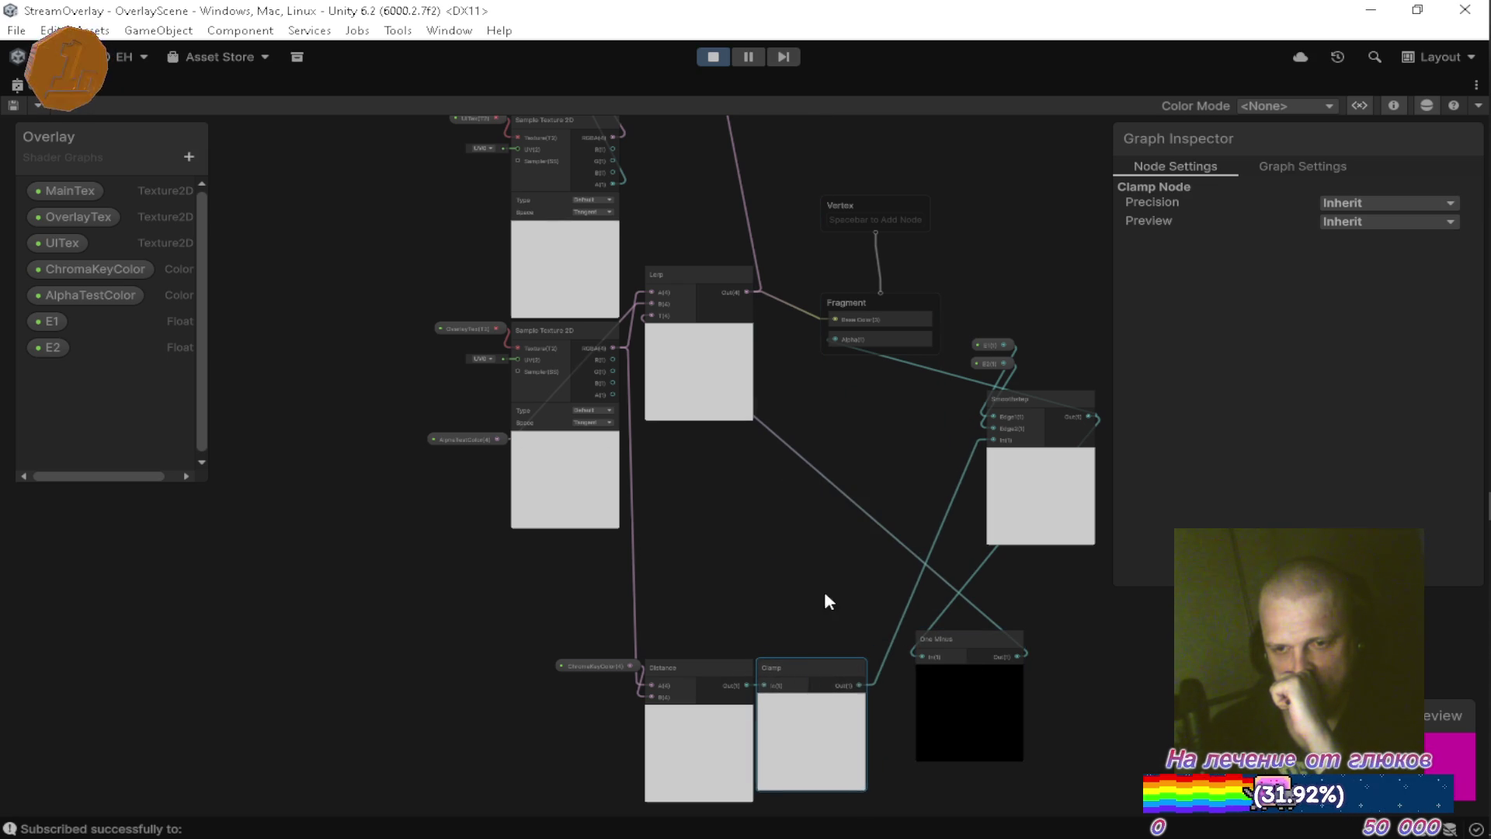
drag(828, 603, 822, 512)
mouse_move(583, 547)
mouse_down()
mouse_move(652, 585)
mouse_move(808, 602)
mouse_move(792, 548)
mouse_move(803, 525)
mouse_up()
click(796, 467)
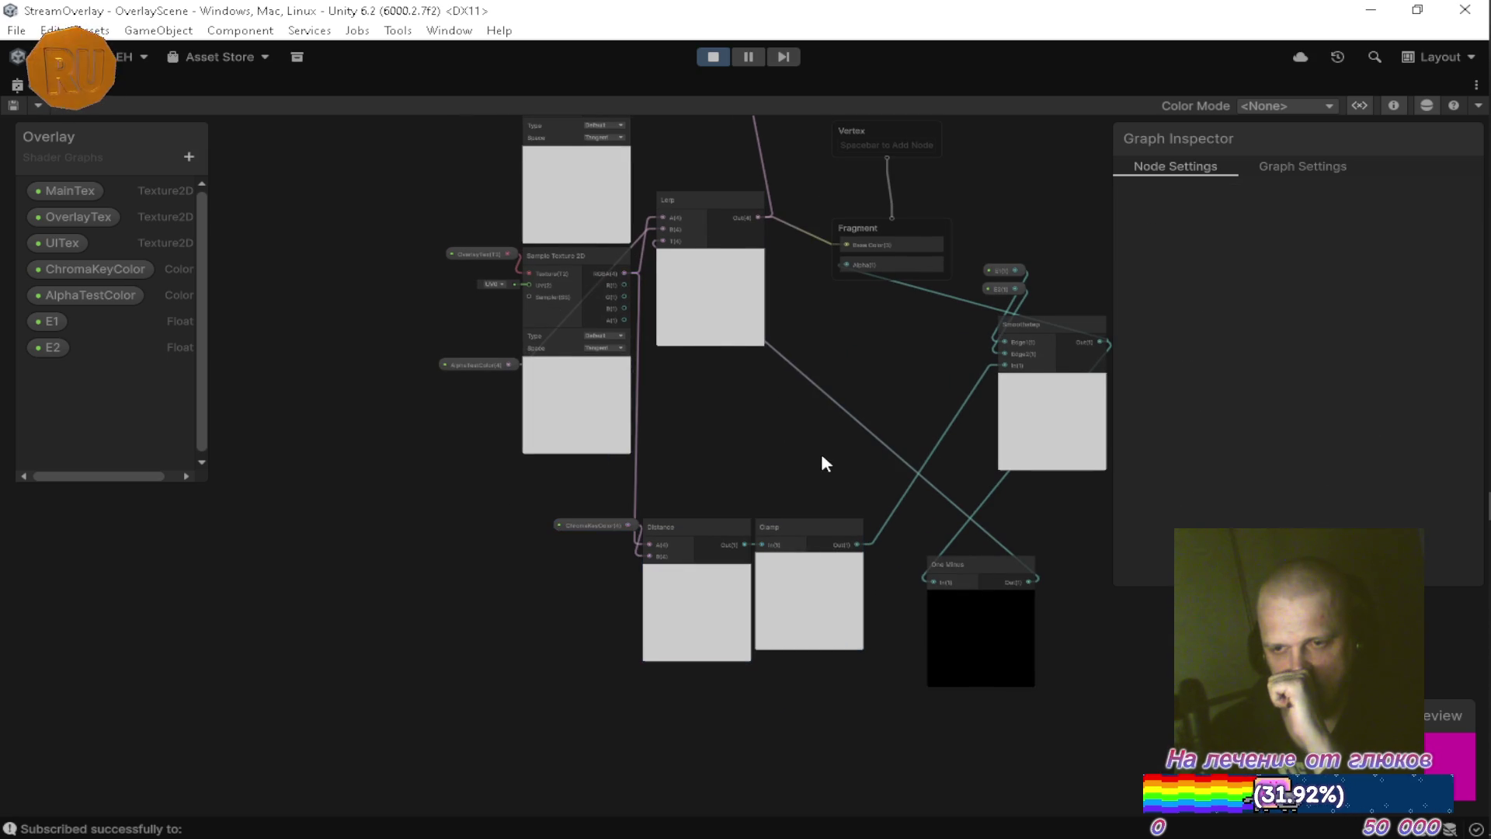
drag(822, 459, 782, 466)
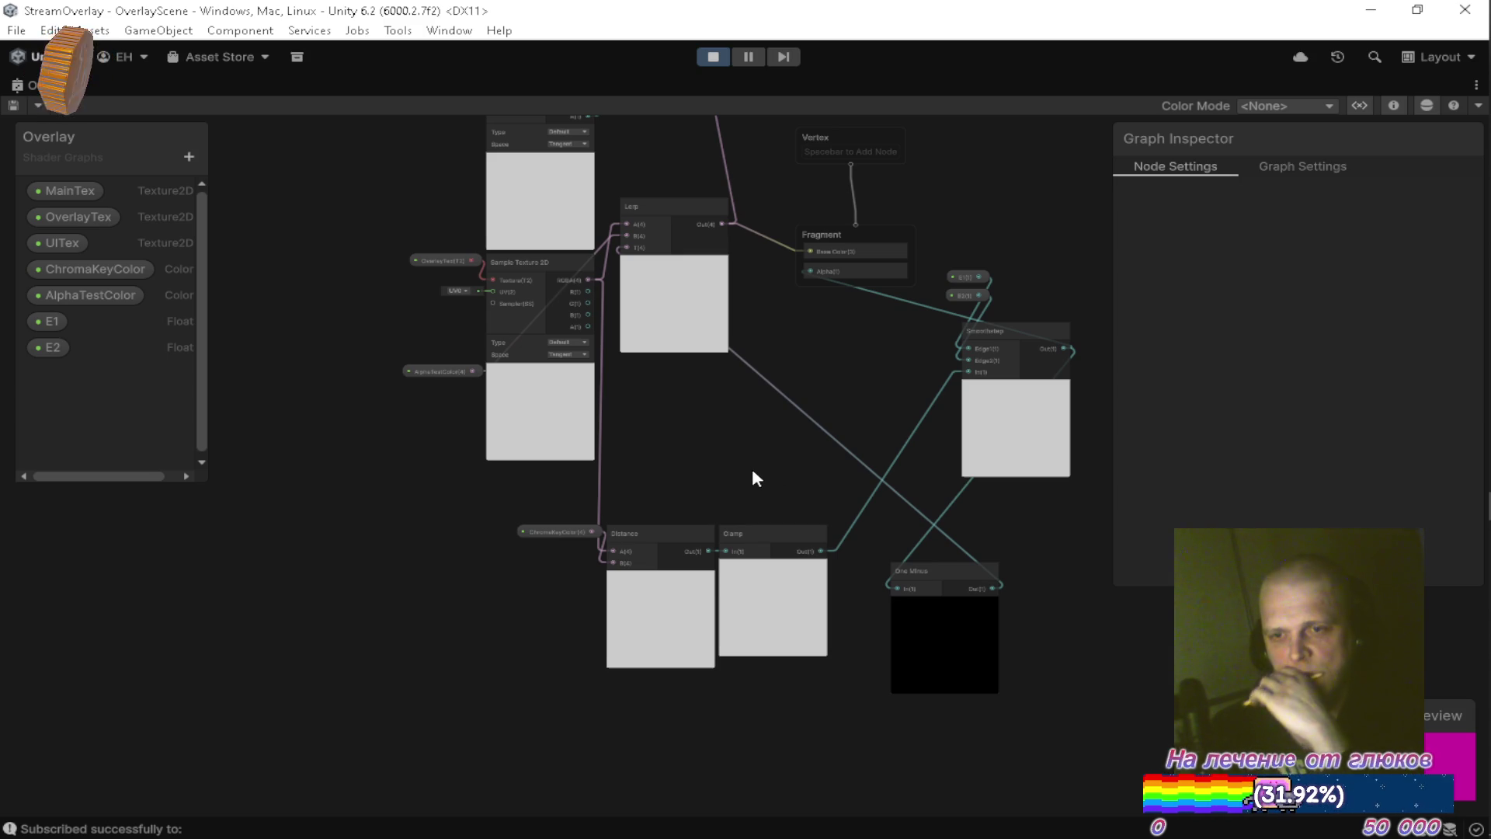
Pull a new wire from the Sample Texture 2D's RGBA output to bring up node search.
scroll(691, 517, up, 4)
scroll(633, 474, down, 2)
mouse_move(529, 219)
mouse_down()
mouse_move(606, 370)
mouse_move(663, 427)
mouse_move(644, 434)
mouse_up()
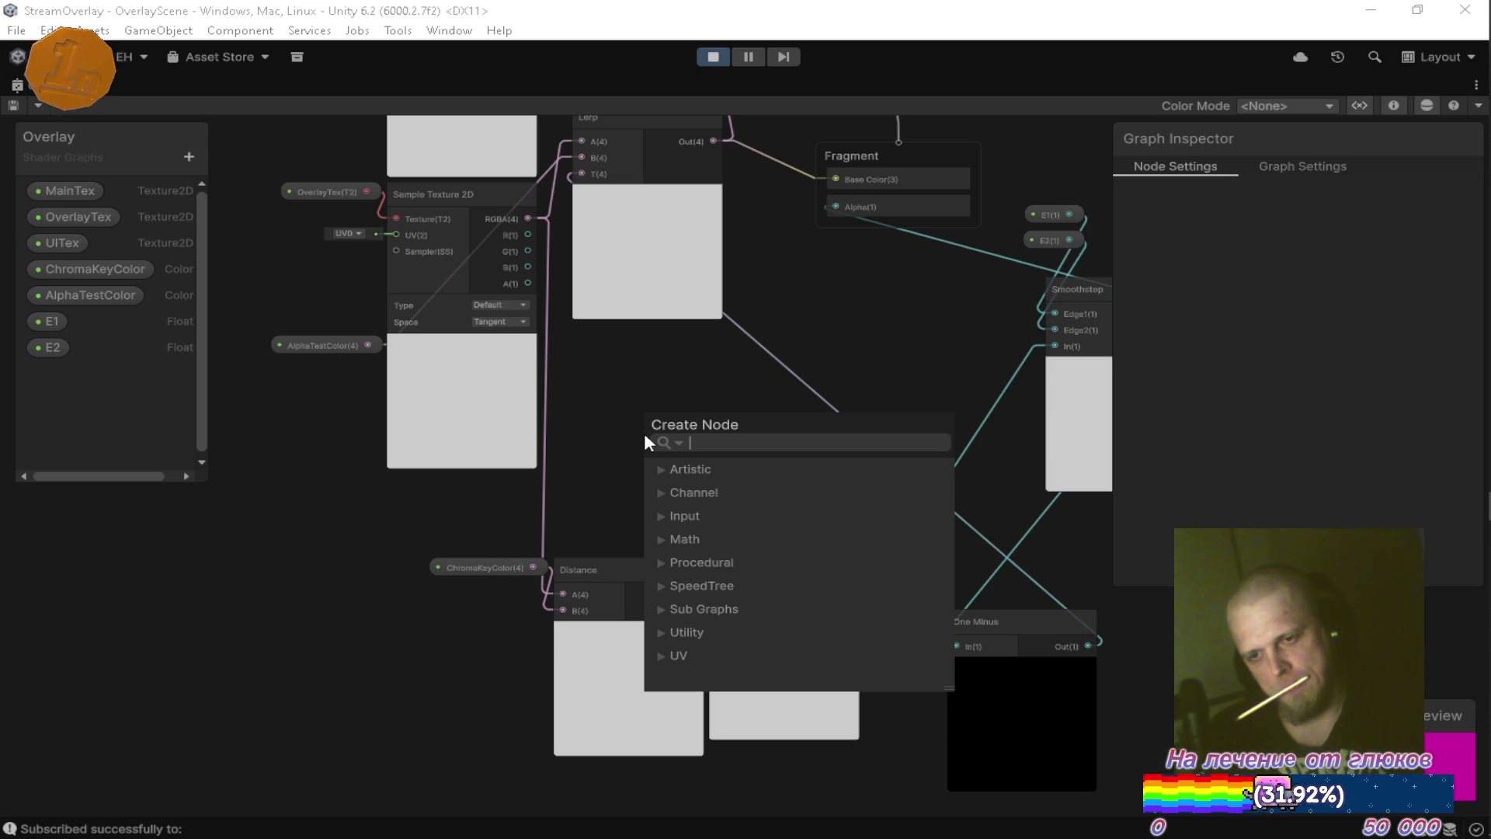
Add a Comparison node fed by the texture RGBA, with ChromaKeyColor into input B.
text(bra)
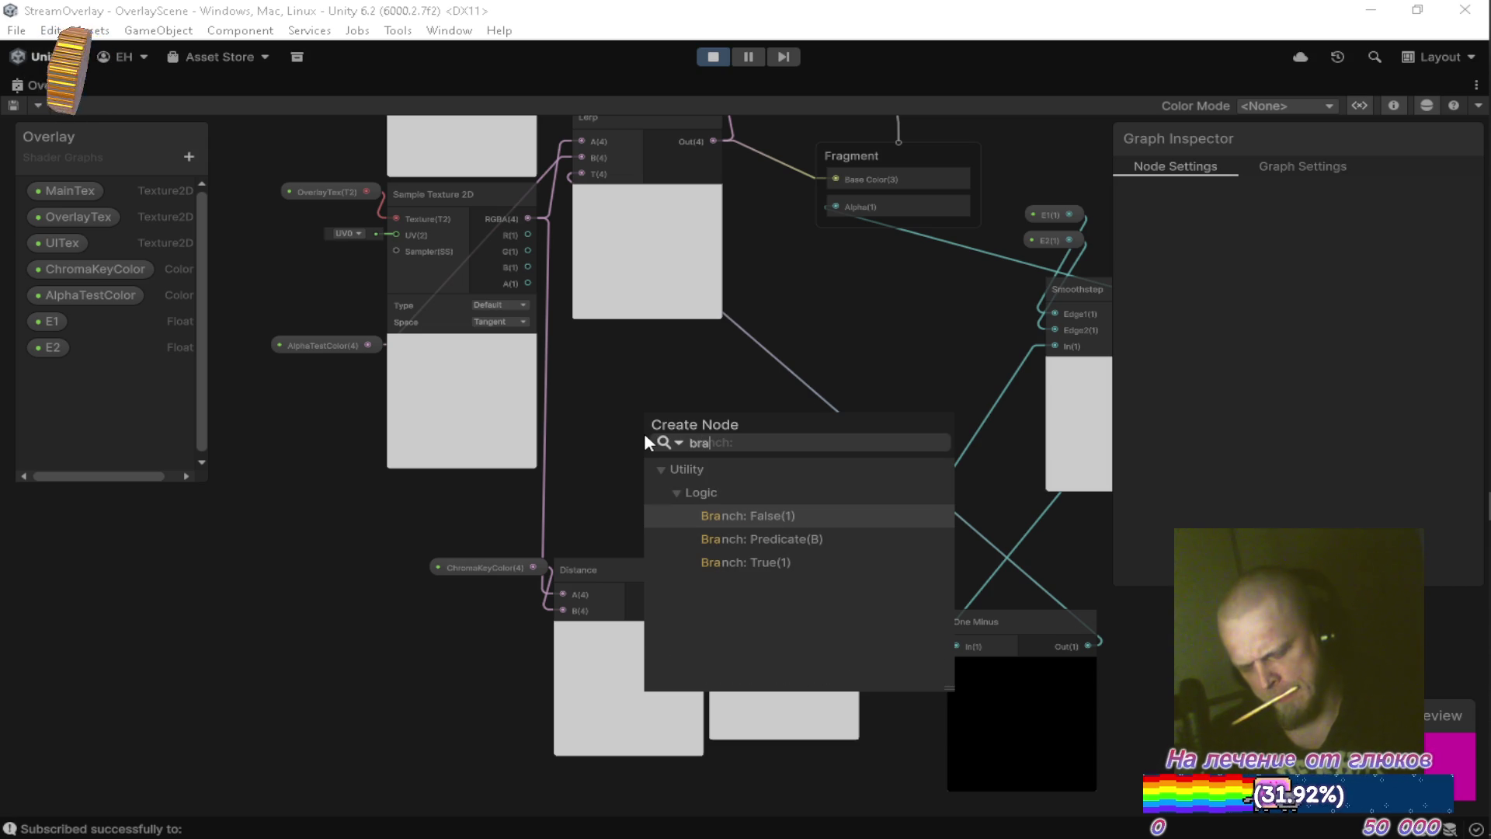
key(BackSpace)
key(BackSpace)
key(BackSpace)
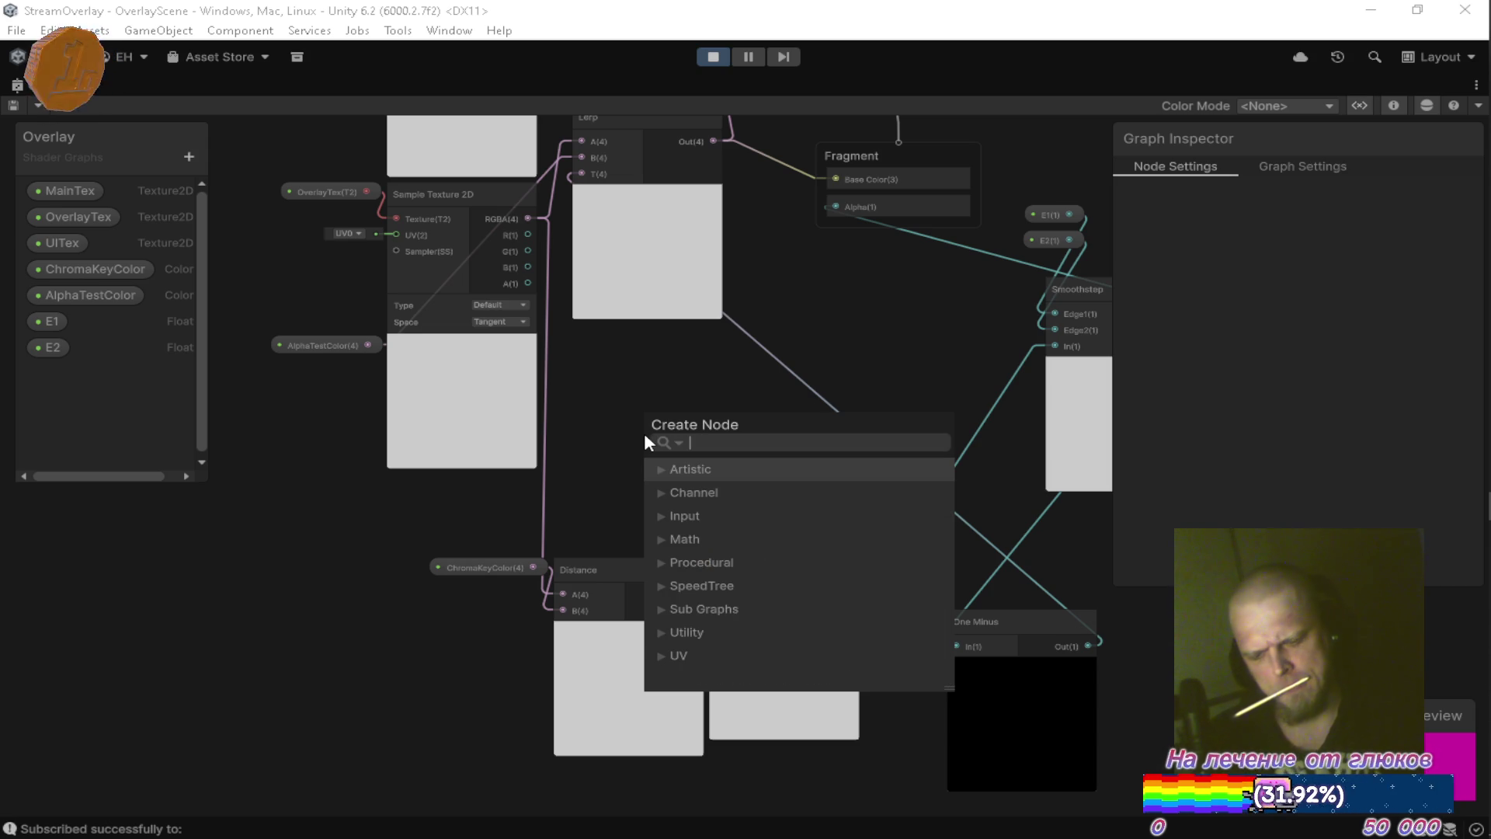
text(co)
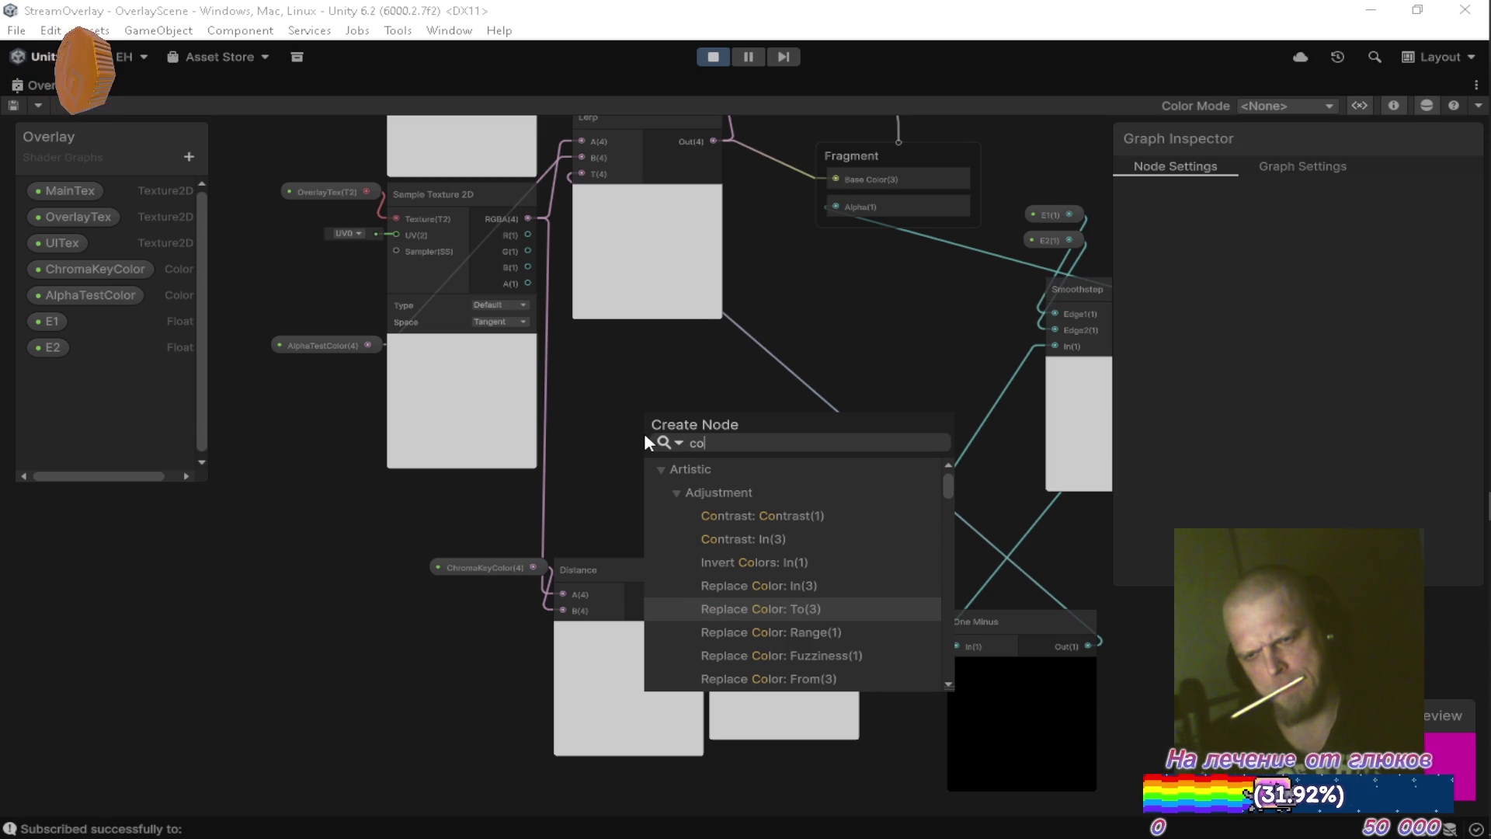
text(mpa)
key(Down)
key(Return)
scroll(613, 510, up, 2)
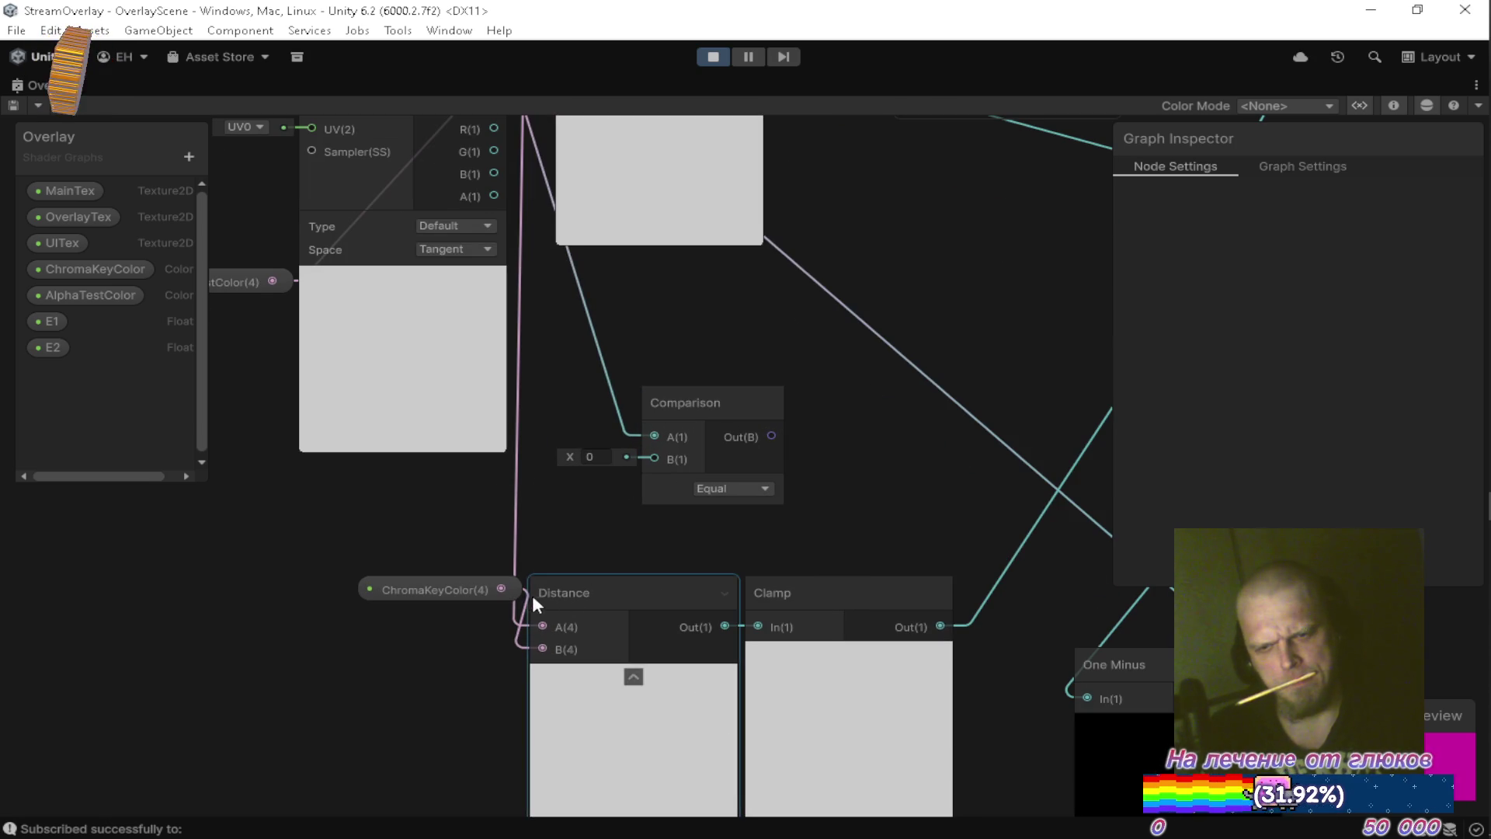
drag(501, 589, 661, 449)
Delete the Distance and Clamp nodes.
mouse_move(758, 497)
mouse_down()
mouse_move(757, 480)
mouse_move(724, 482)
mouse_up()
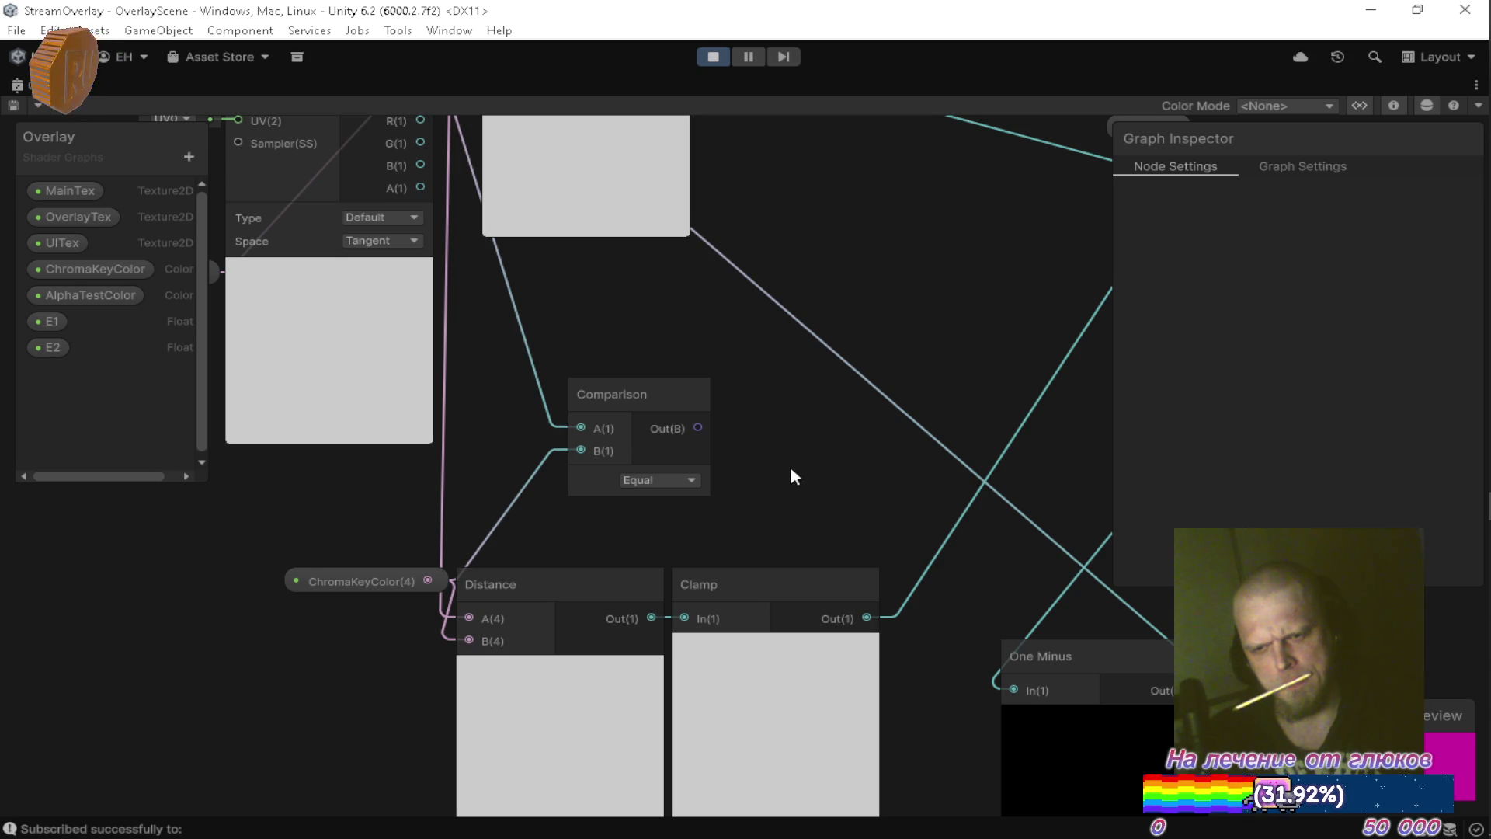
drag(615, 531, 730, 621)
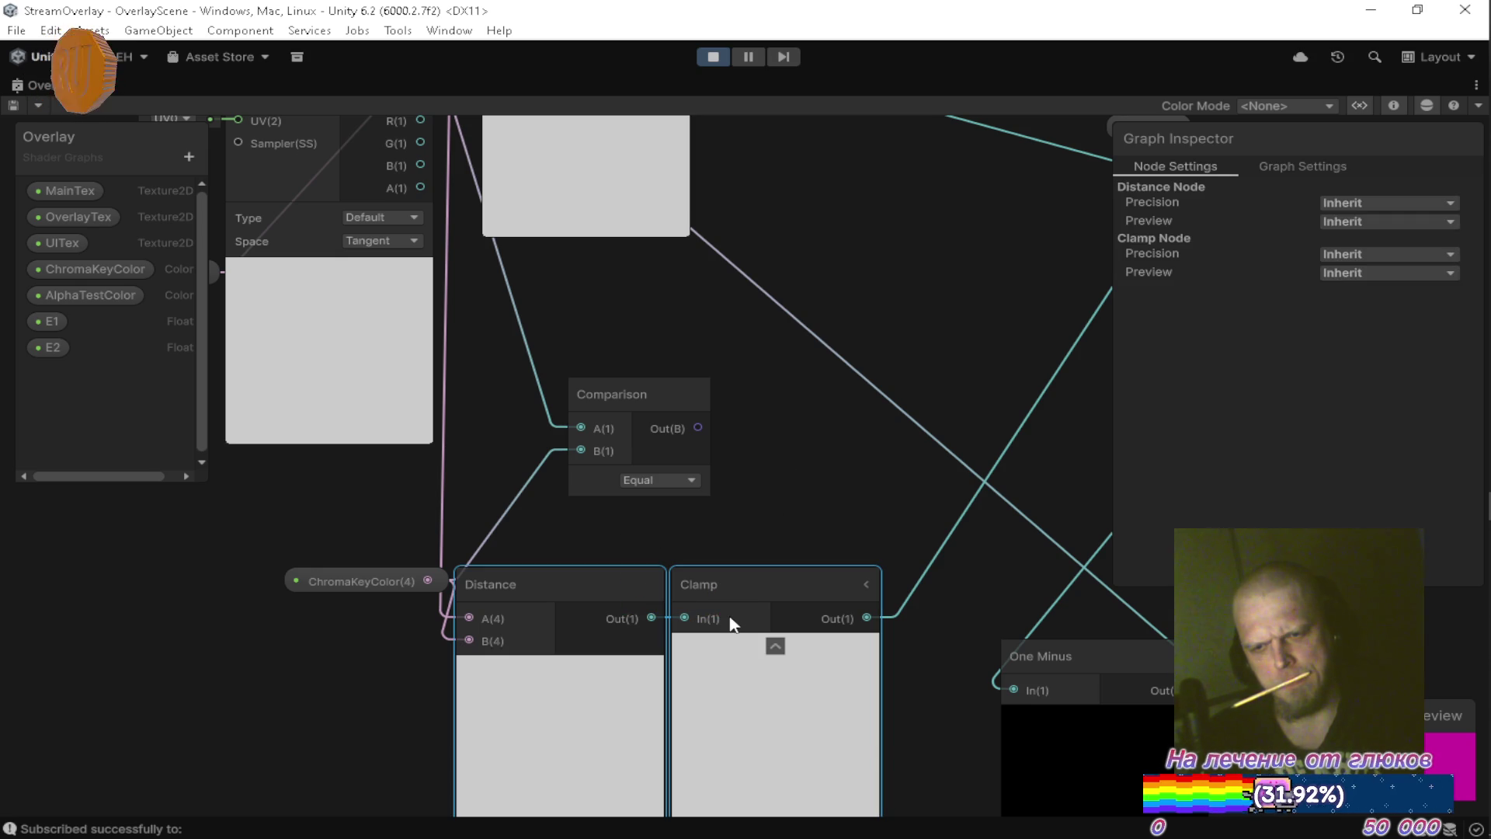
key(Delete)
Add a Branch from the Comparison output (True 0, False 1) and wire it into One Minus.
key(space)
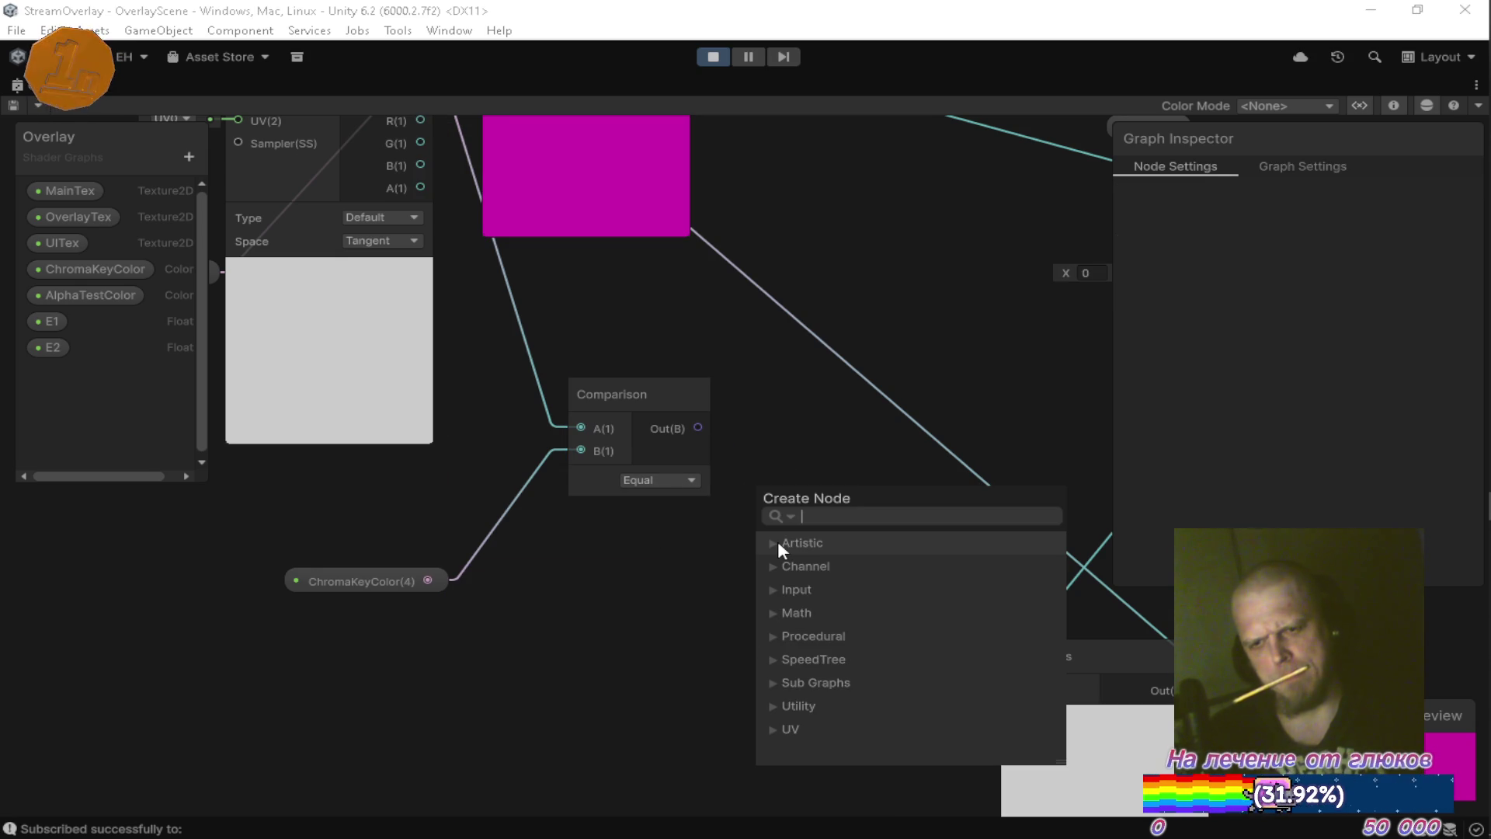
text(bra)
key(Down)
key(Down)
key(Up)
key(Return)
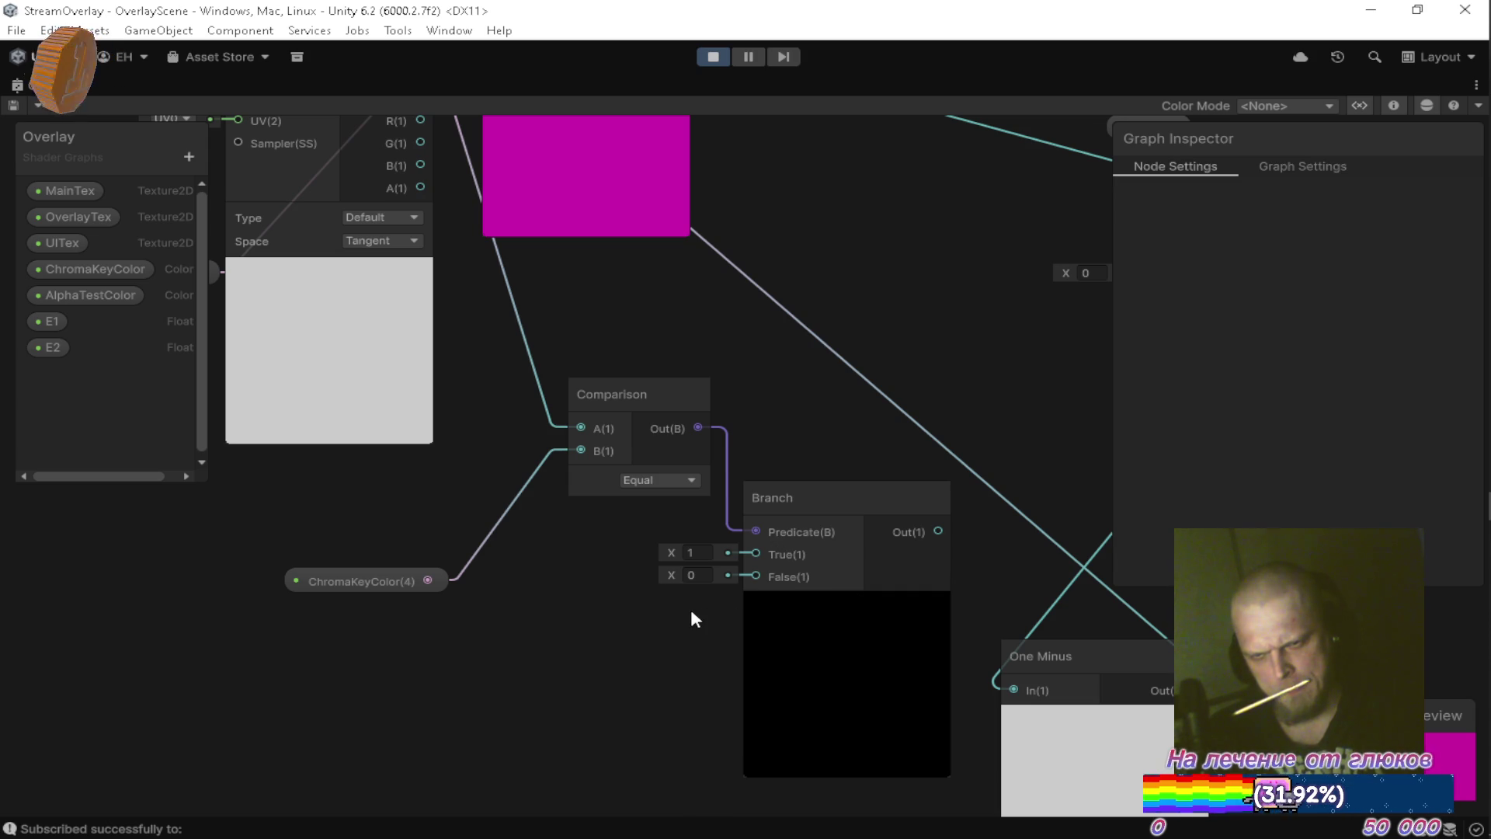
drag(690, 586, 597, 529)
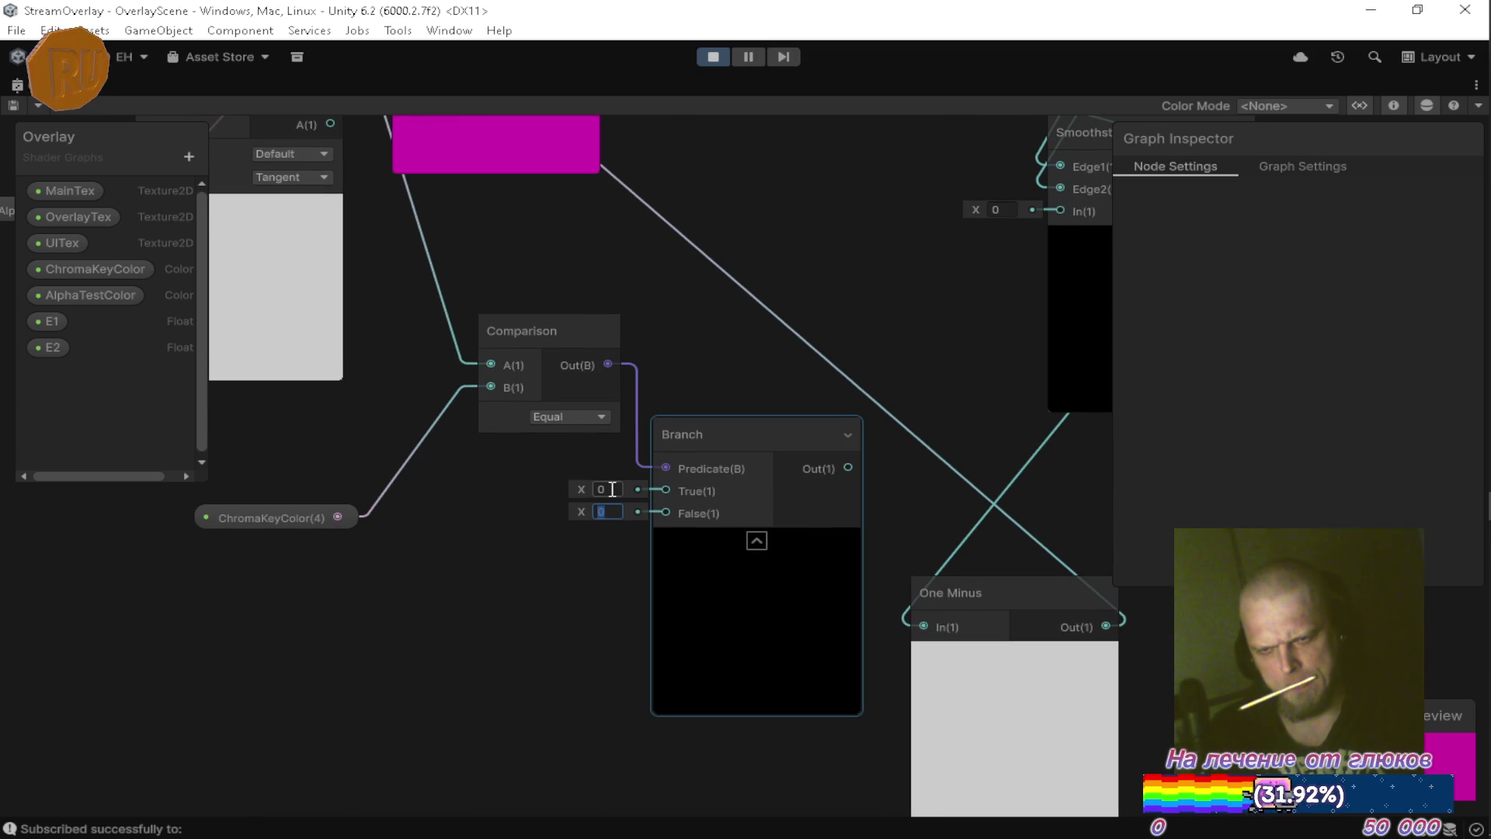
text(1)
scroll(691, 485, down, 2)
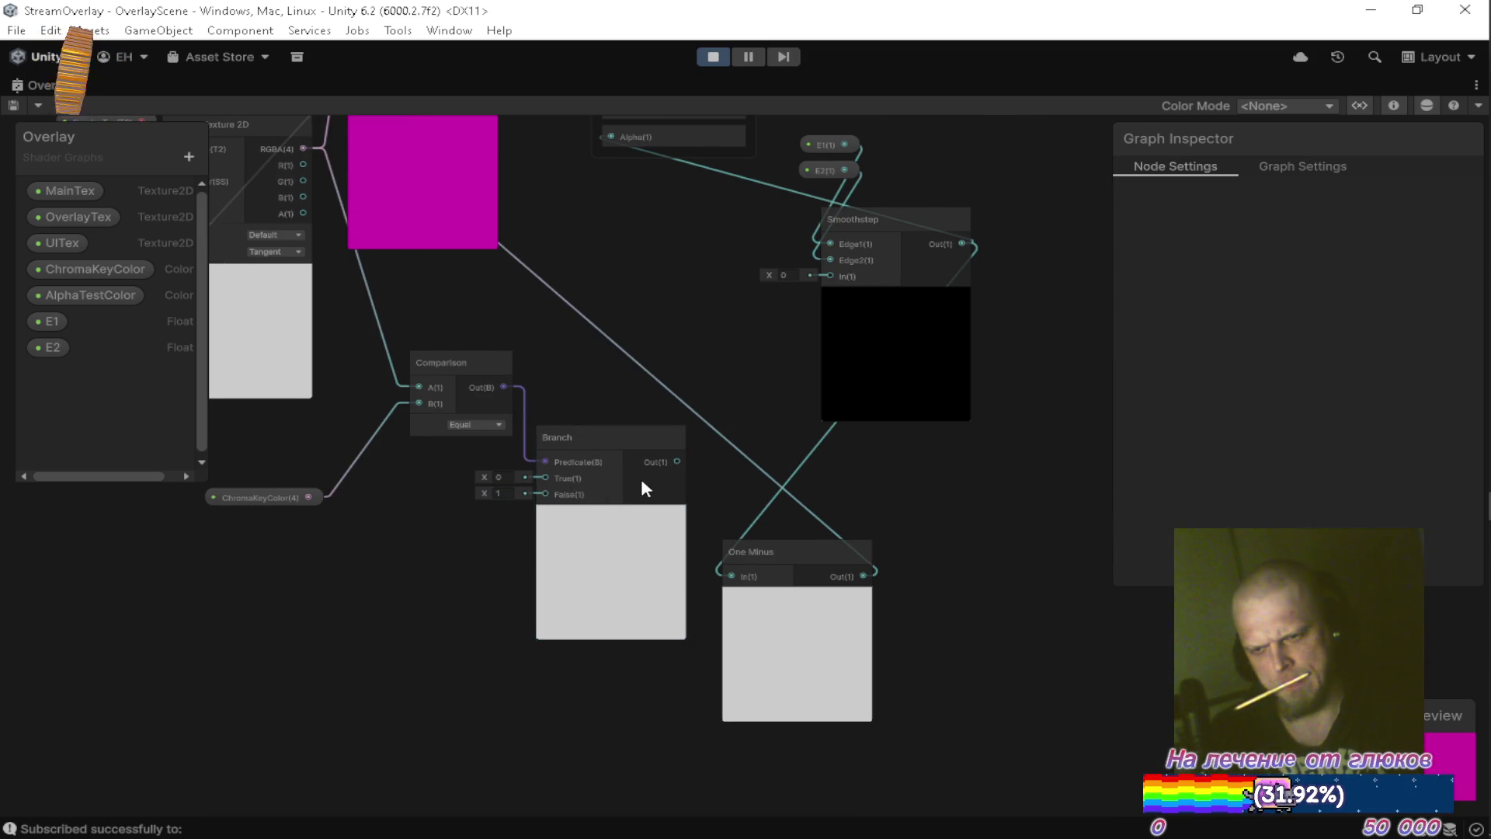
mouse_move(680, 460)
mouse_down()
mouse_move(728, 521)
mouse_move(732, 579)
mouse_move(693, 273)
mouse_move(657, 246)
mouse_up()
Delete the E1, E2 and Smoothstep nodes and remove the E1 and E2 properties.
drag(840, 242, 952, 394)
key(Delete)
click(52, 322)
key(Delete)
click(58, 326)
key(Delete)
Place One Minus beside Branch, then return to the normal editor layout.
drag(827, 496, 905, 385)
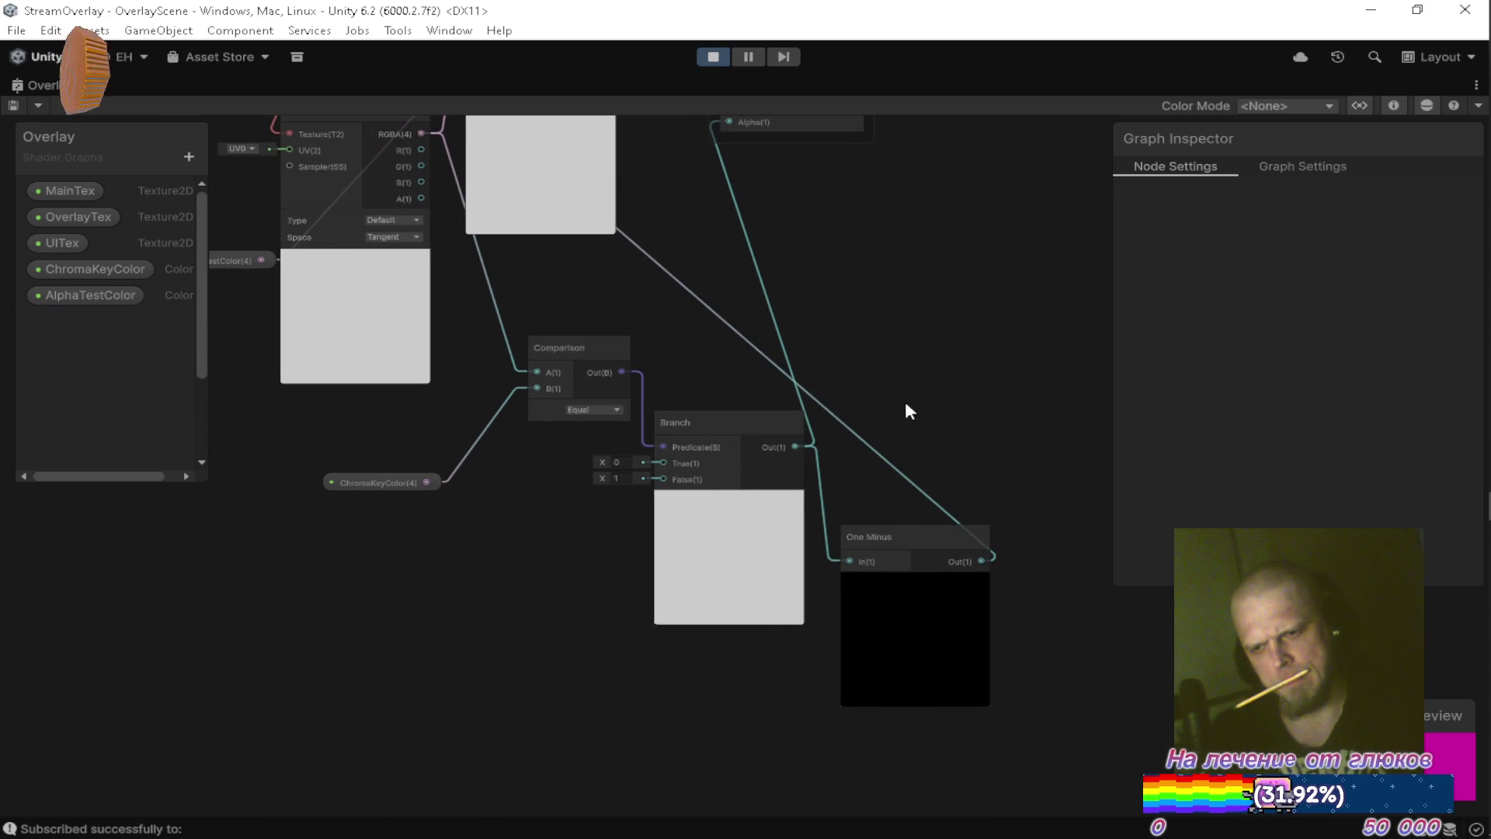
drag(876, 533, 842, 414)
mouse_move(836, 272)
mouse_down()
mouse_move(839, 419)
mouse_move(861, 474)
mouse_up()
drag(860, 561, 882, 584)
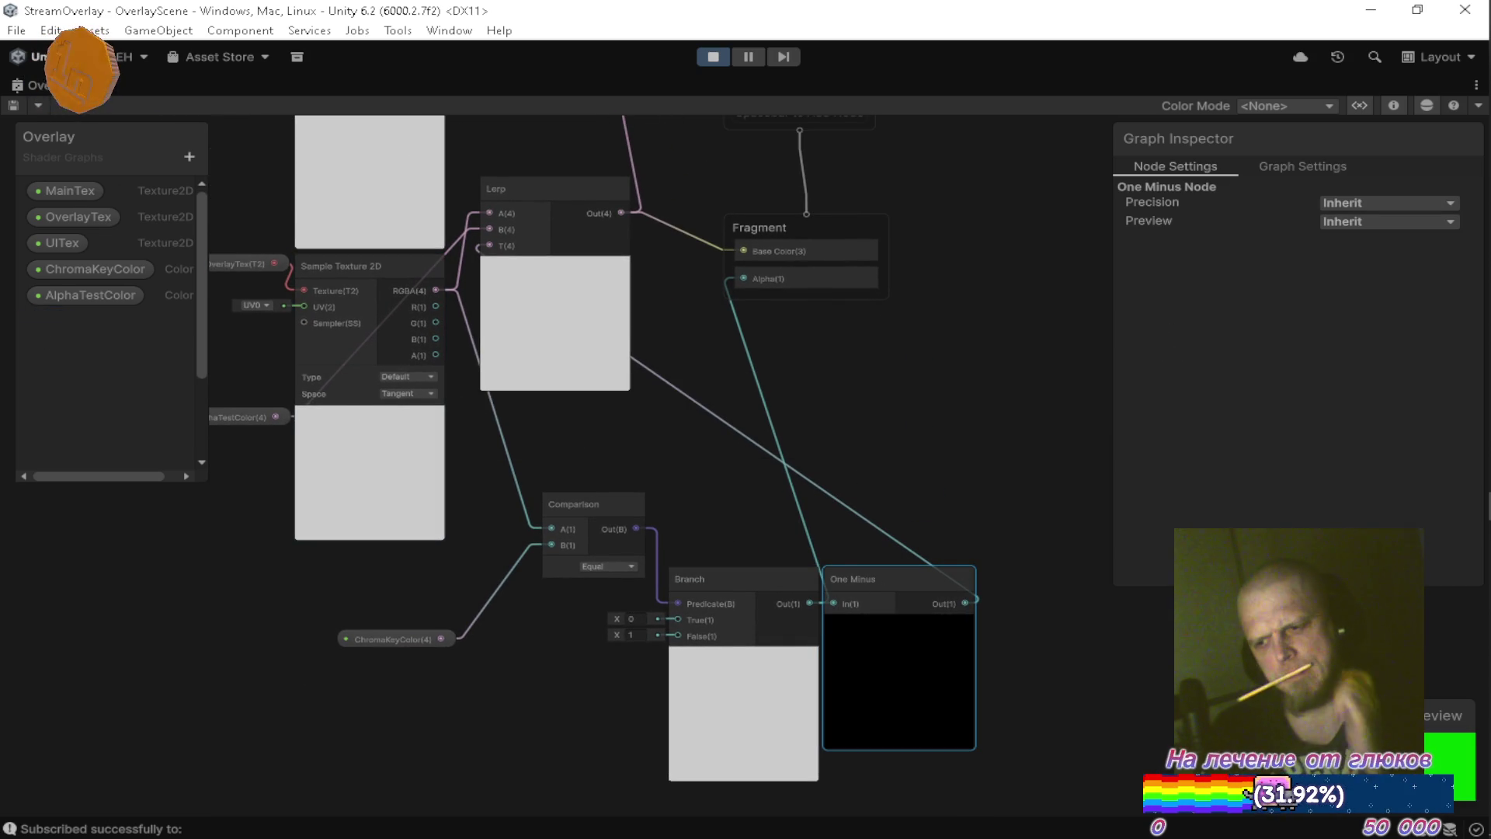
key(shift+space)
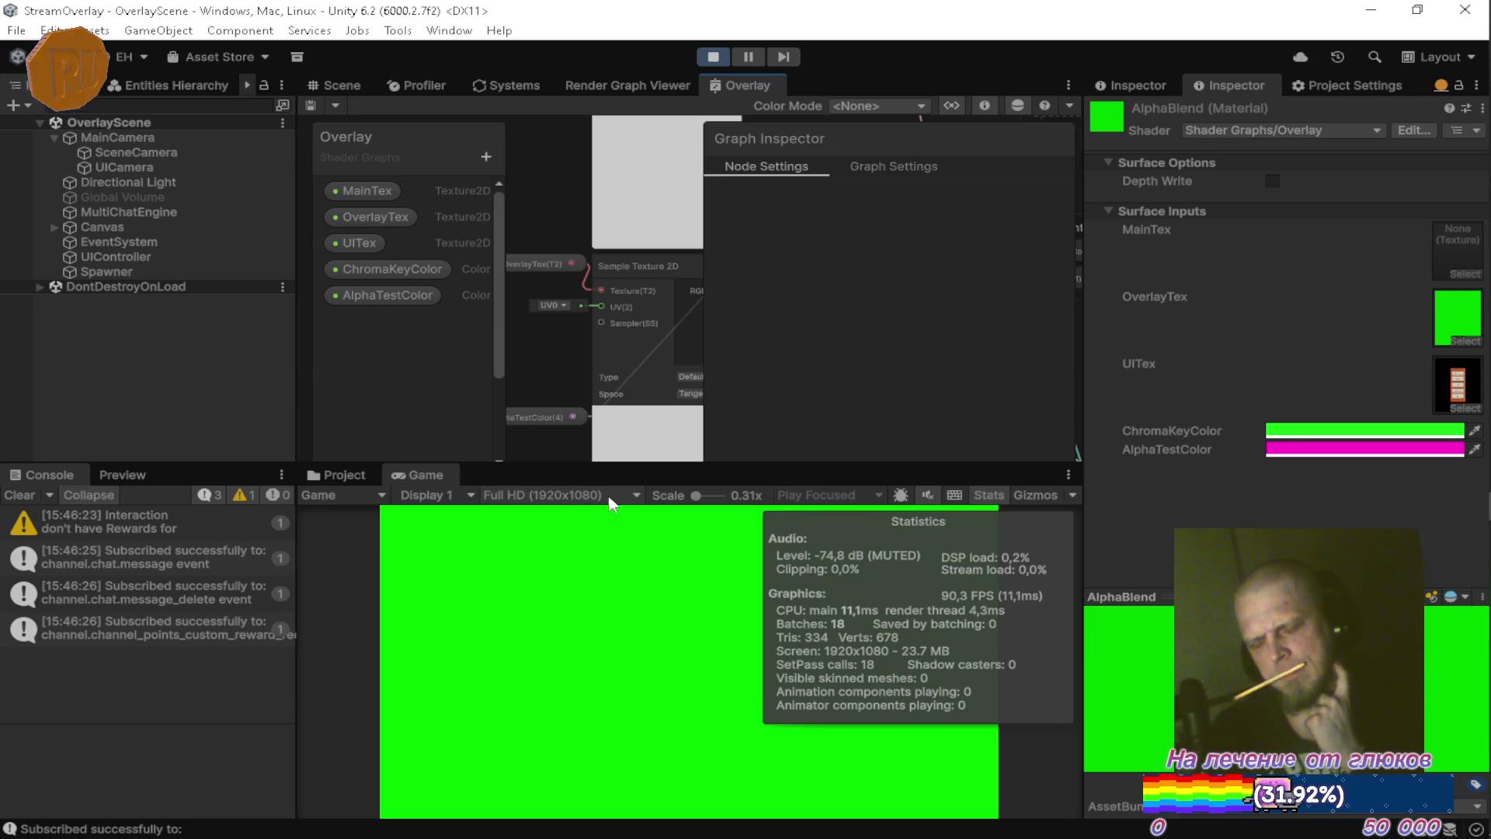
Check the AlphaBlend material's ChromaKeyColor swatch, then bring up the Unity Camera manual in Firefox.
click(1326, 430)
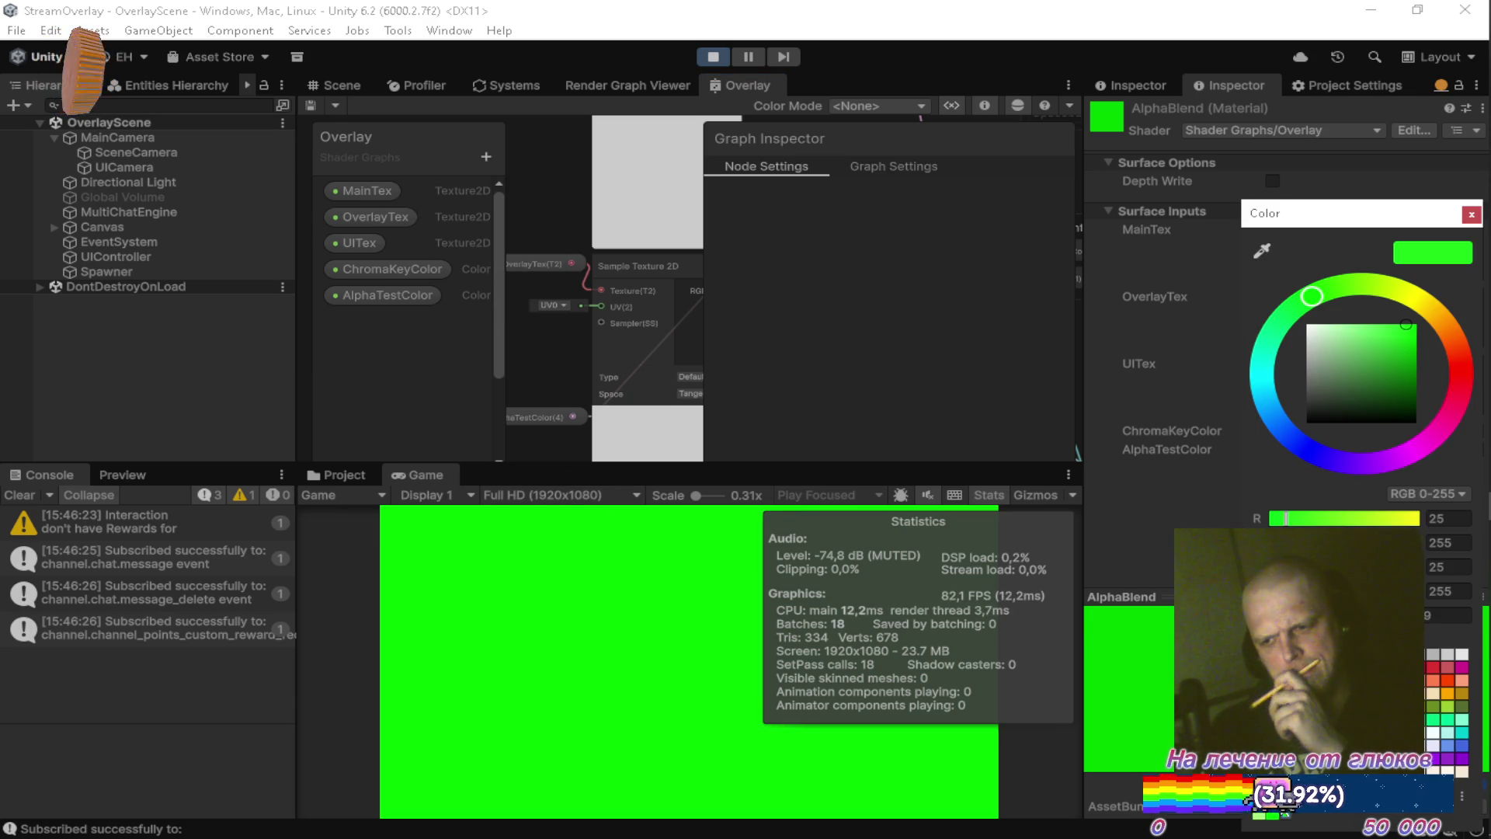
click(1471, 214)
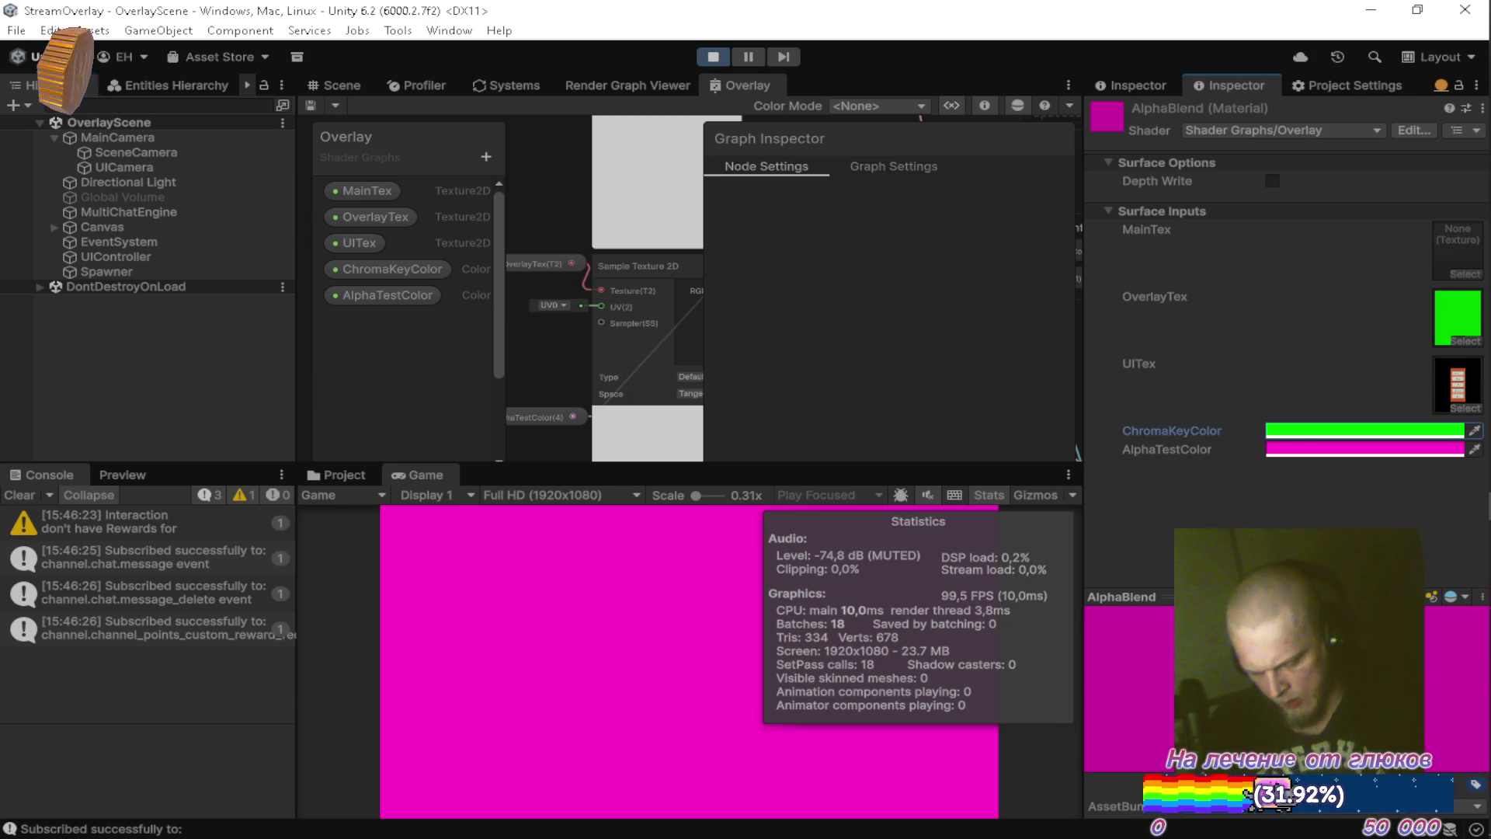
key(alt+Tab)
key(Tab)
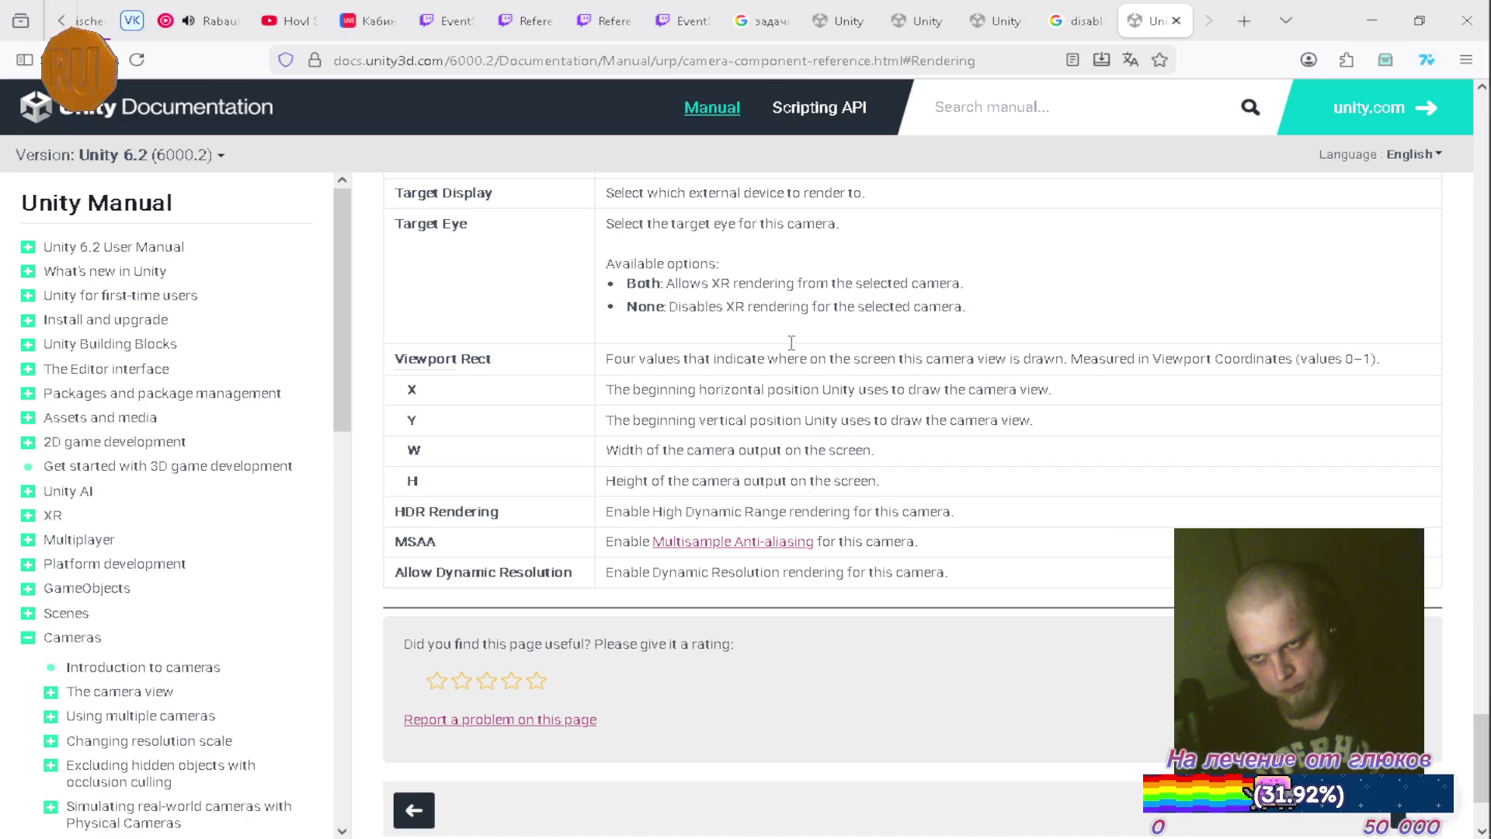
Search YouTube Music for 'animosity toothgrinder'.
click(207, 28)
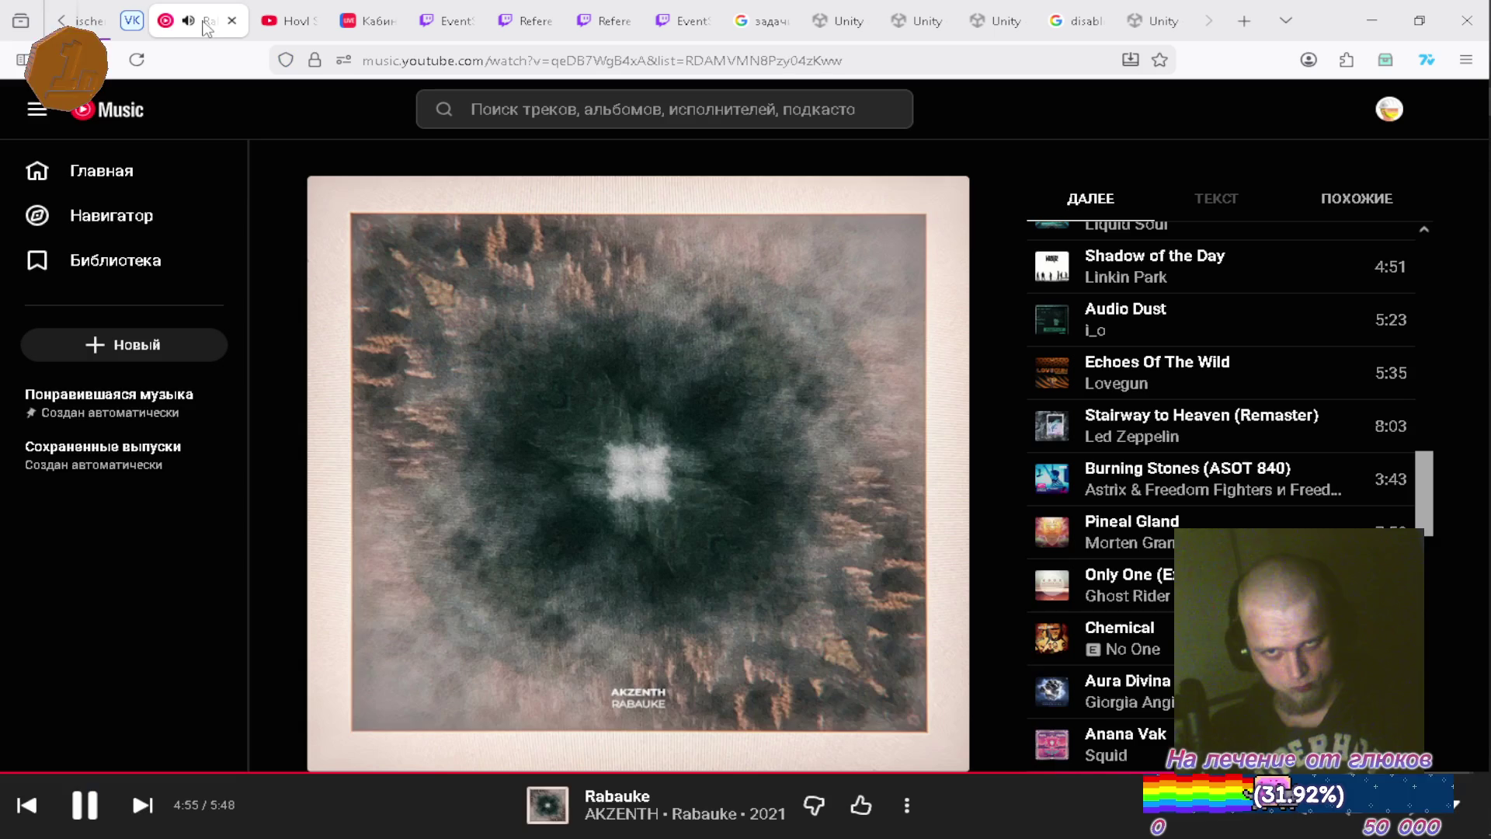
click(561, 105)
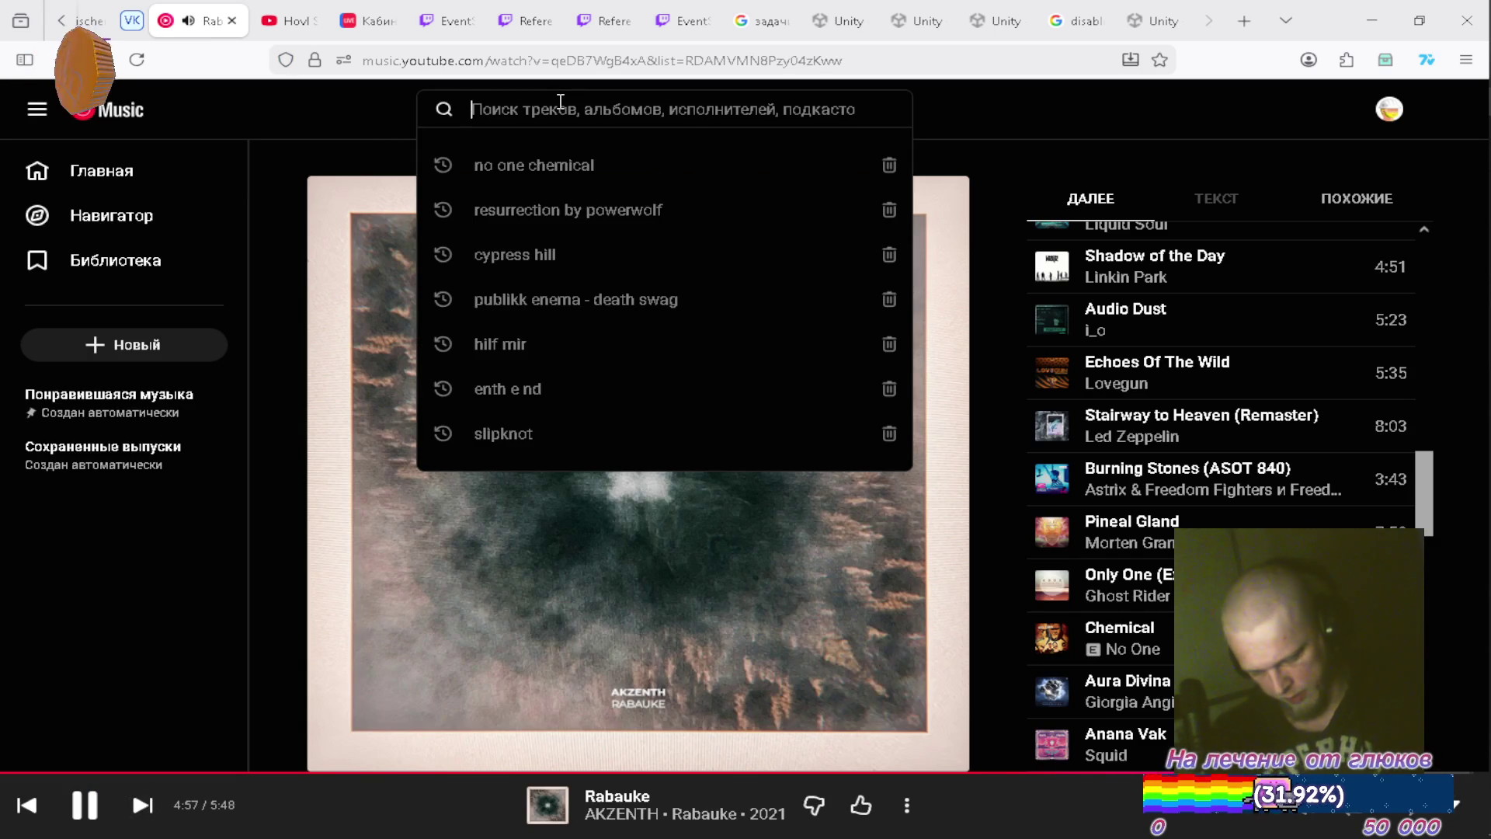
text(animo)
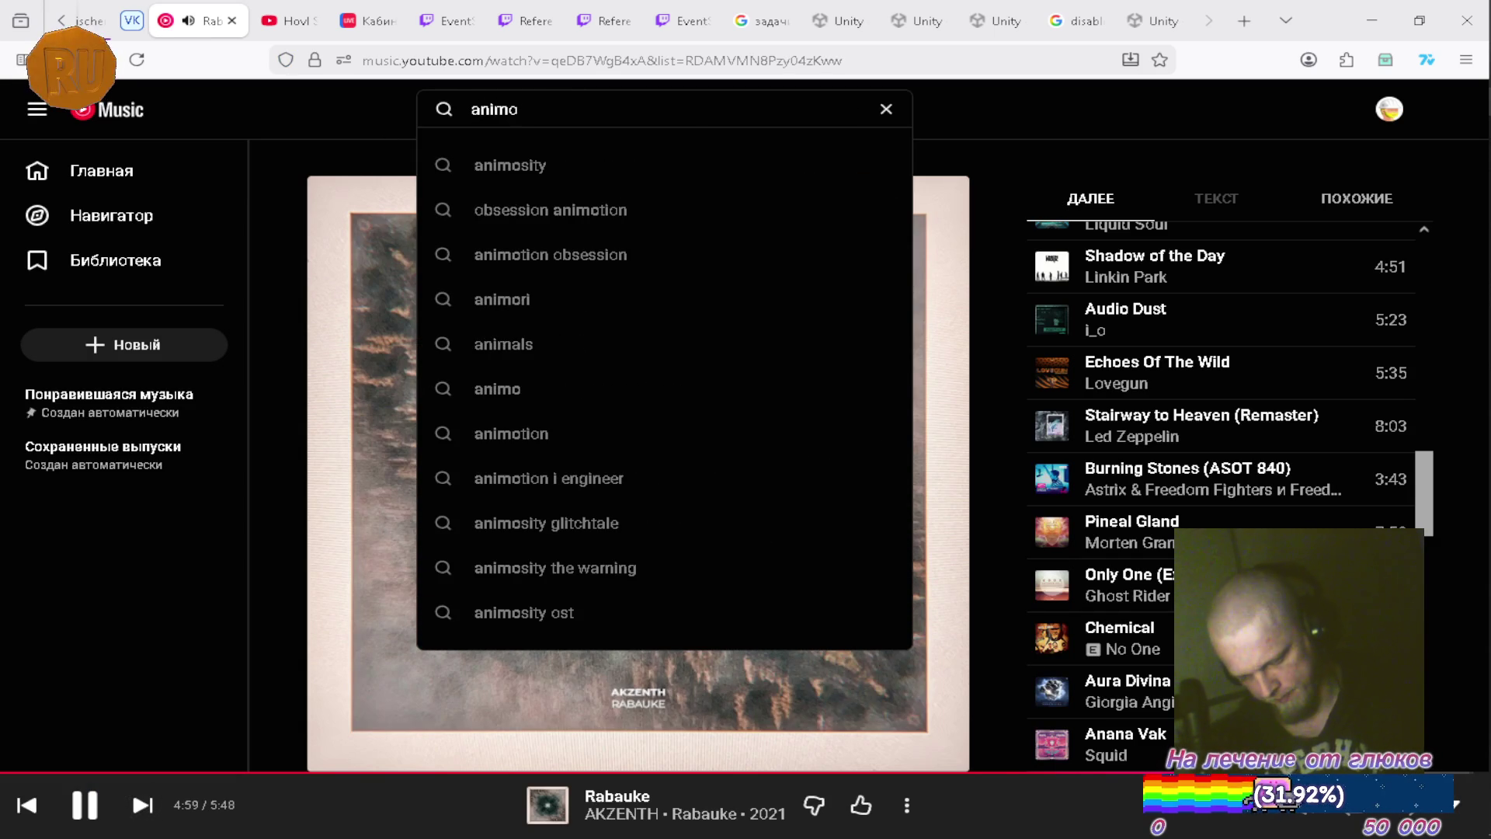
text(sity)
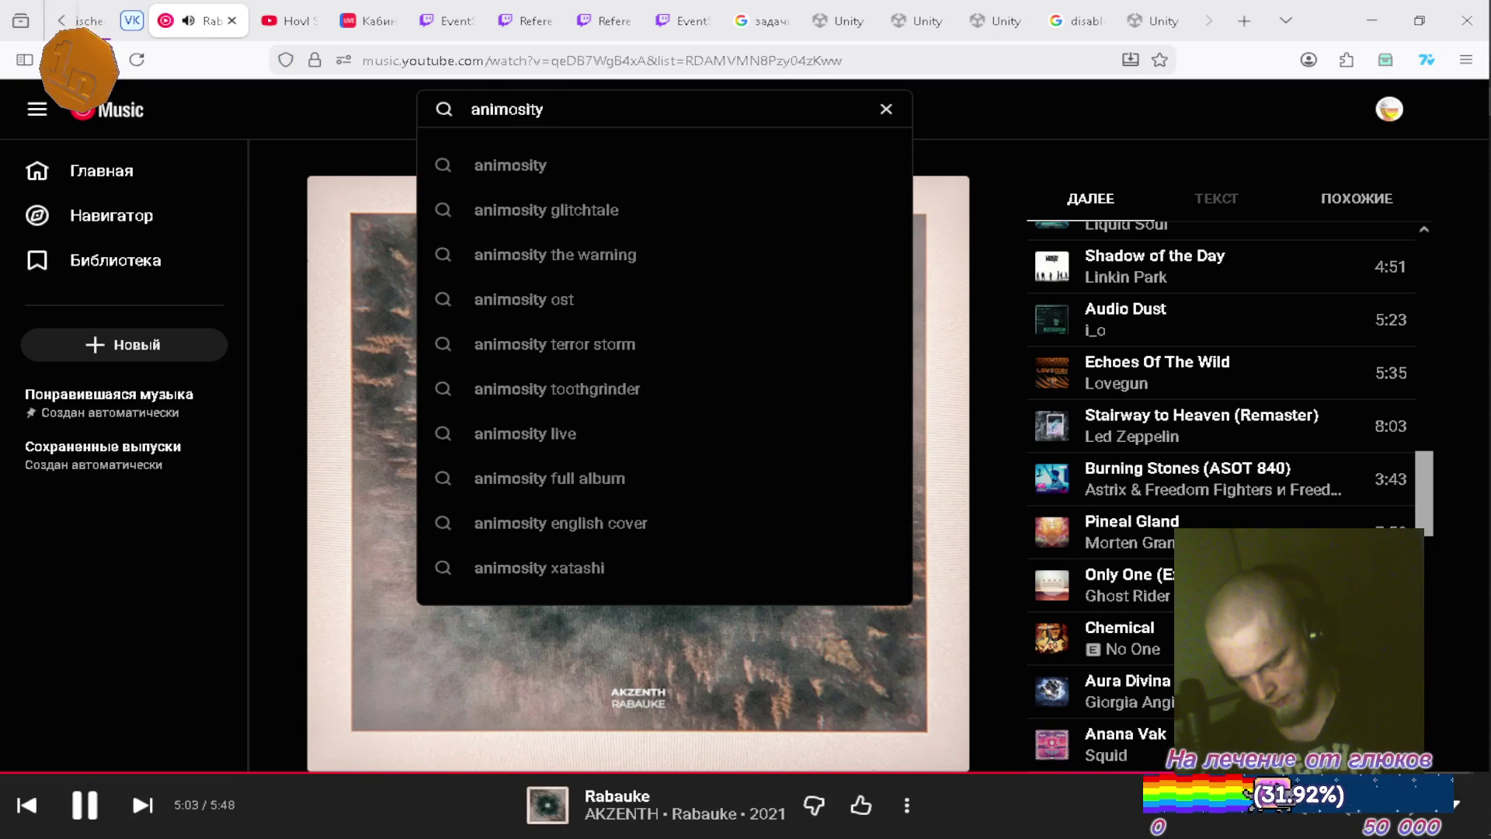
key(Down)
key(Down)
key(Down)
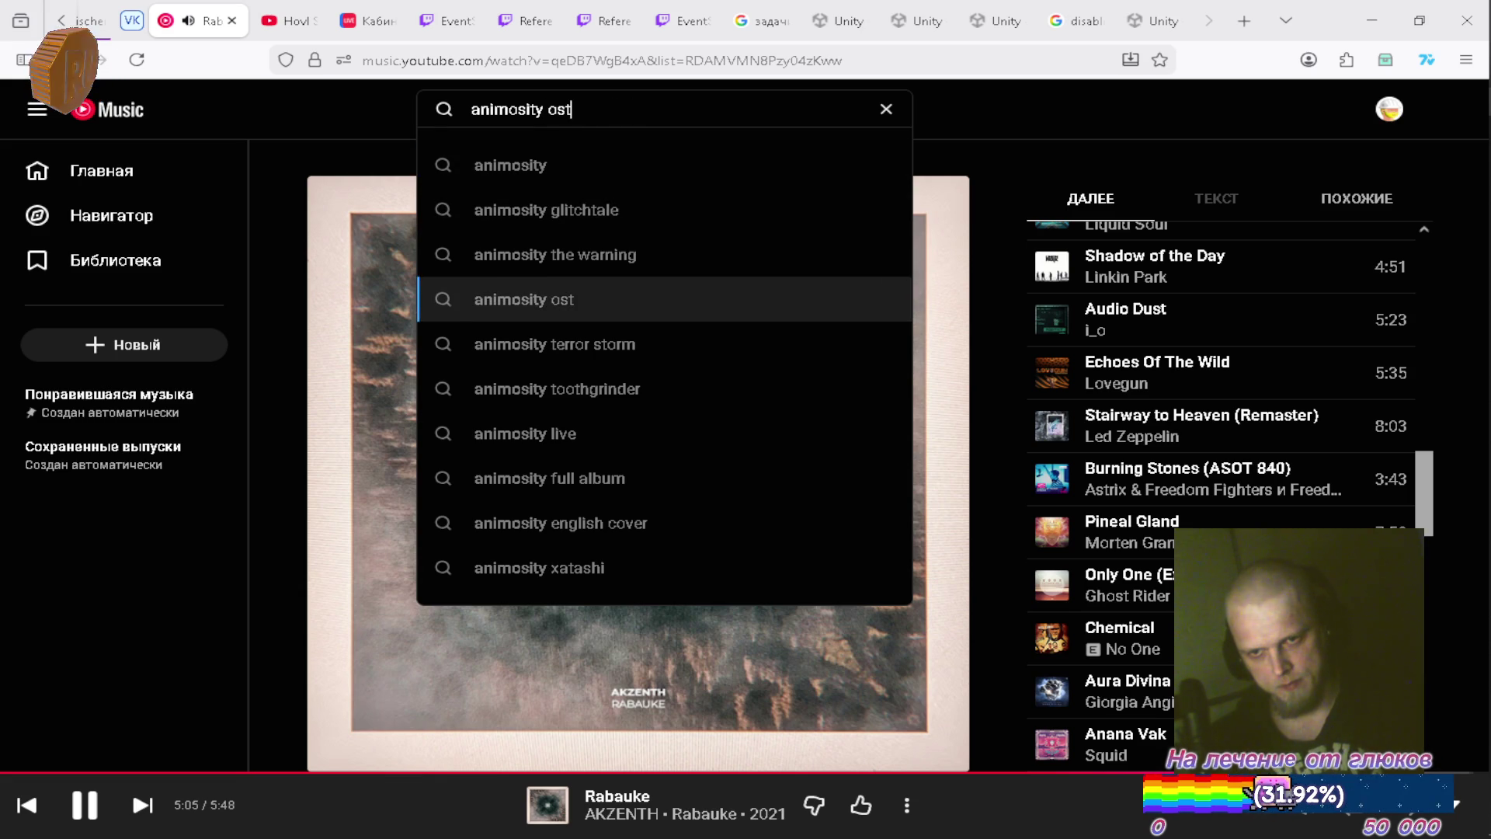
key(Return)
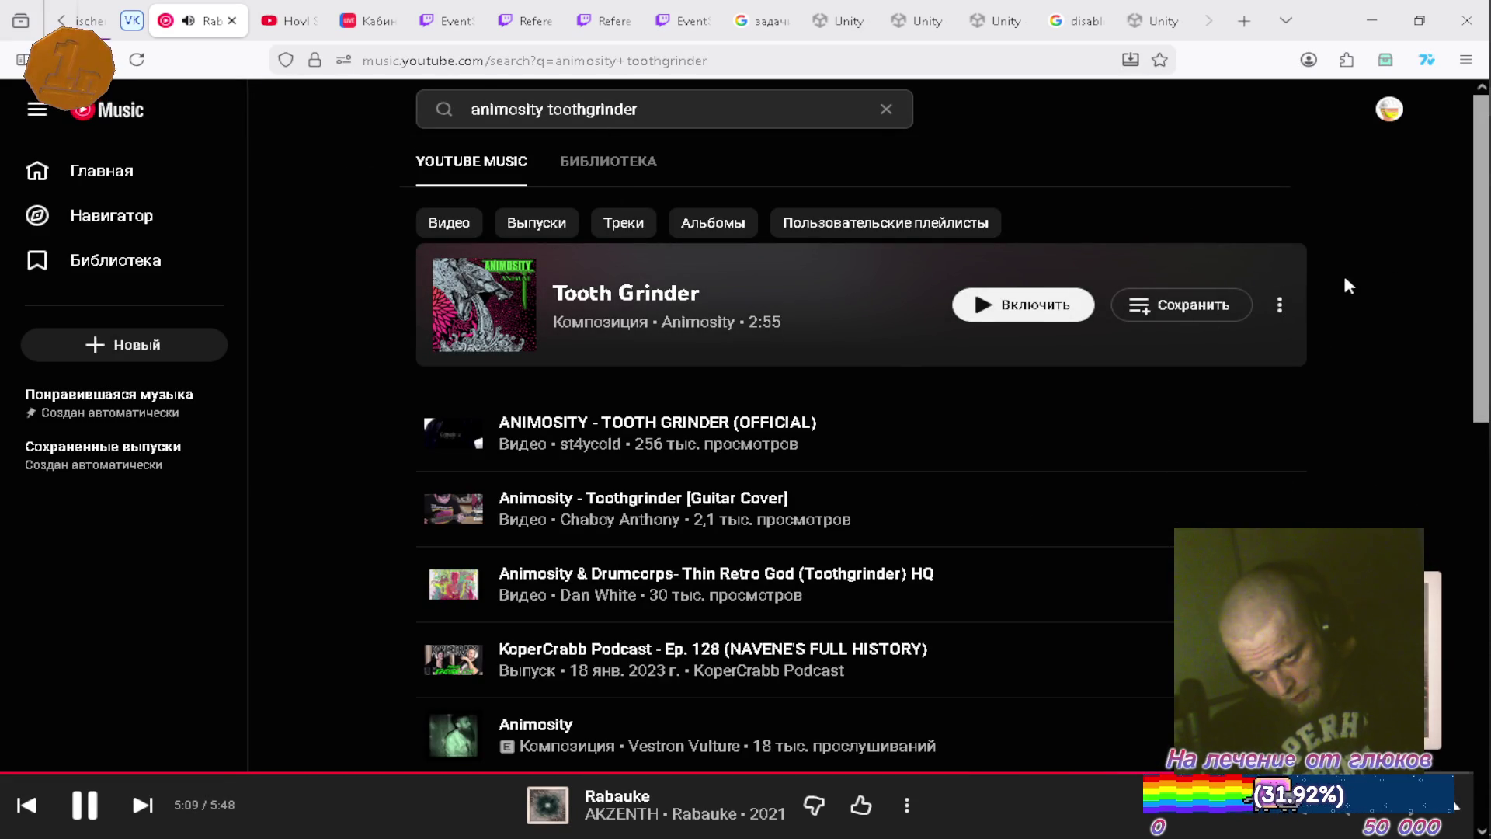
Queue Tooth Grinder to play next, check the queue, and go back to Unity.
click(1279, 304)
click(1206, 373)
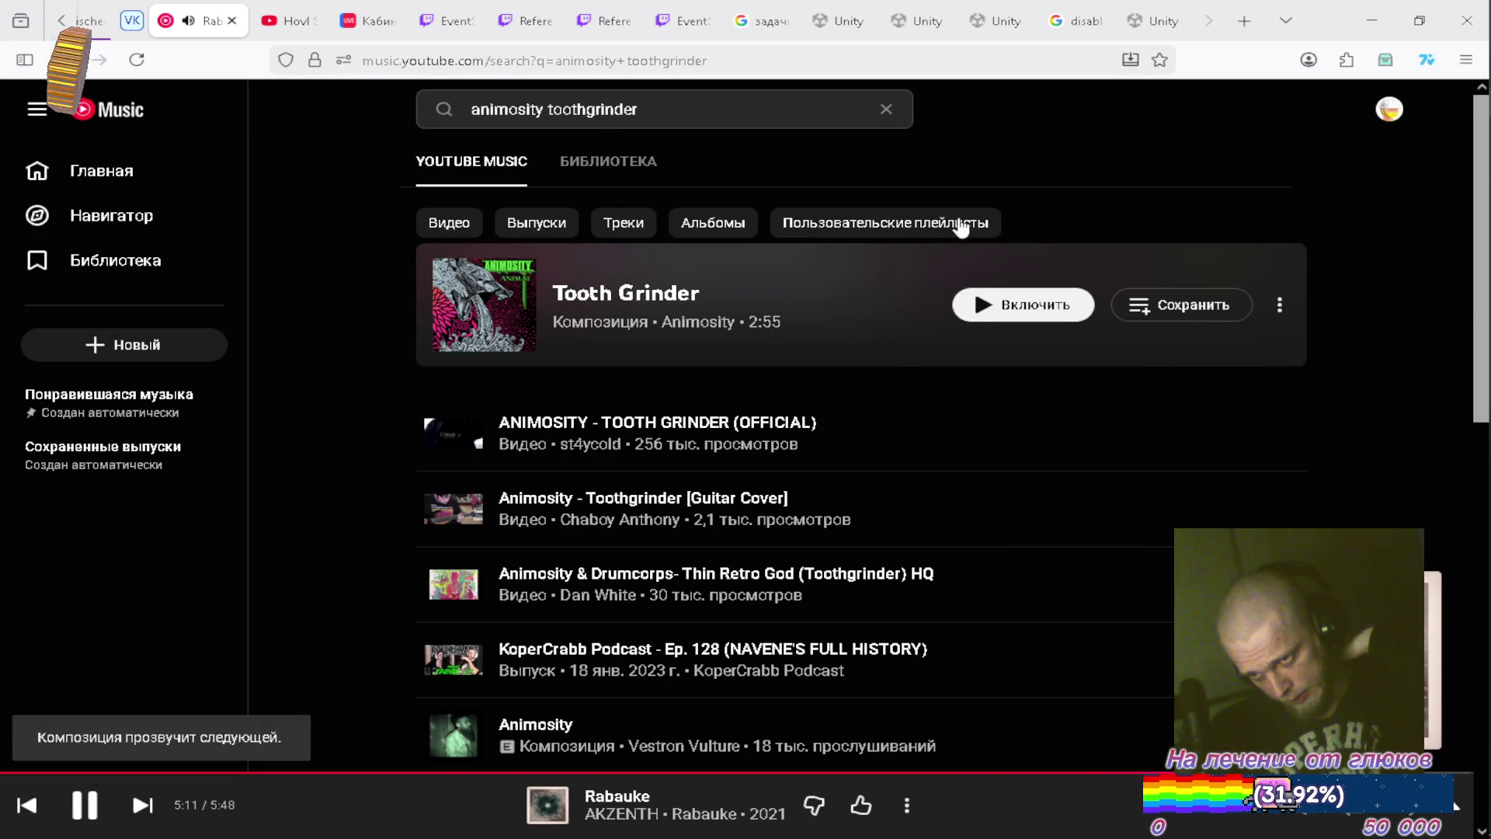
click(885, 110)
click(1099, 804)
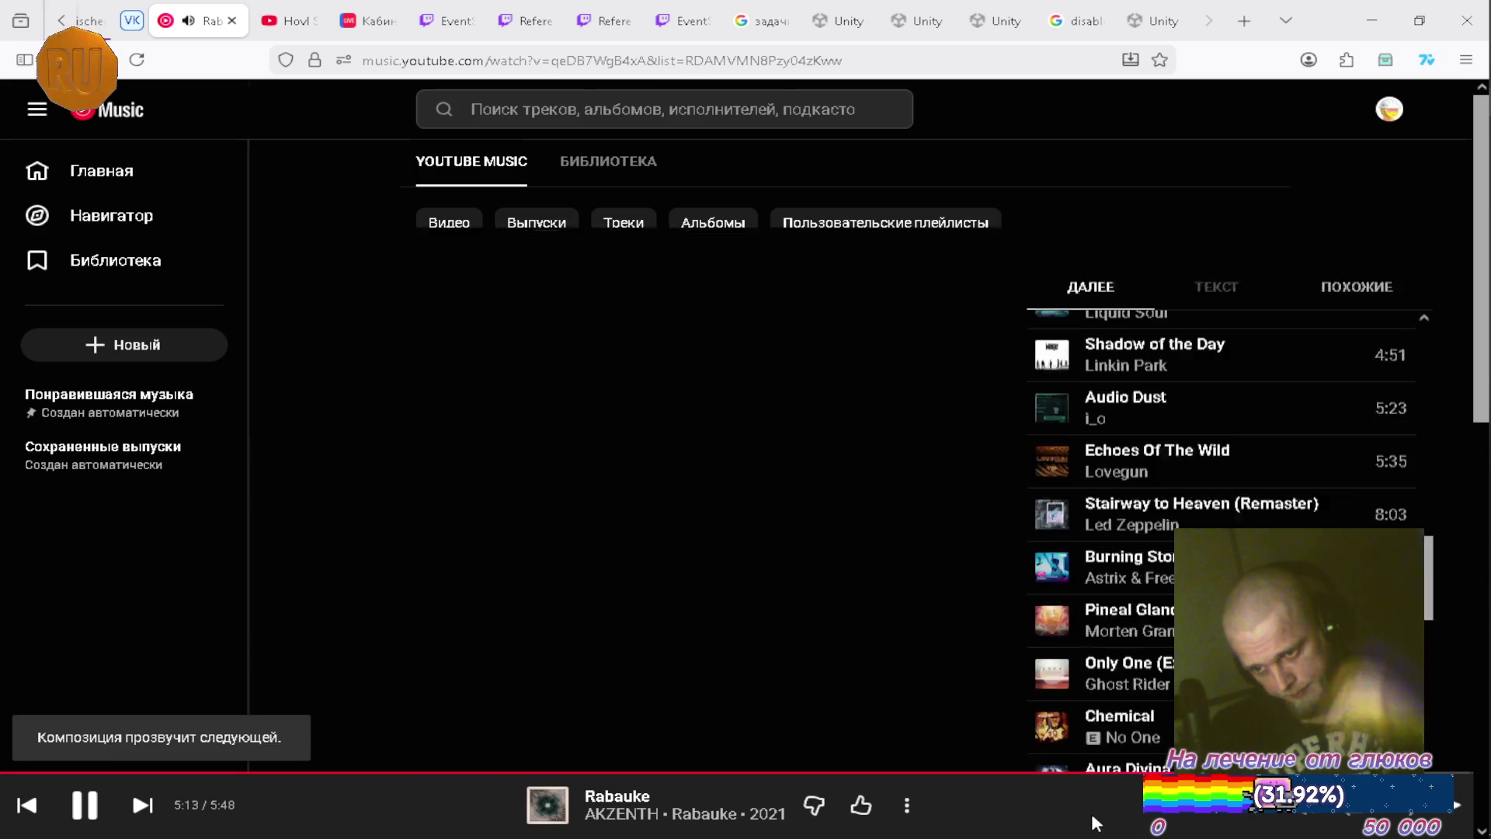
key(alt+Tab)
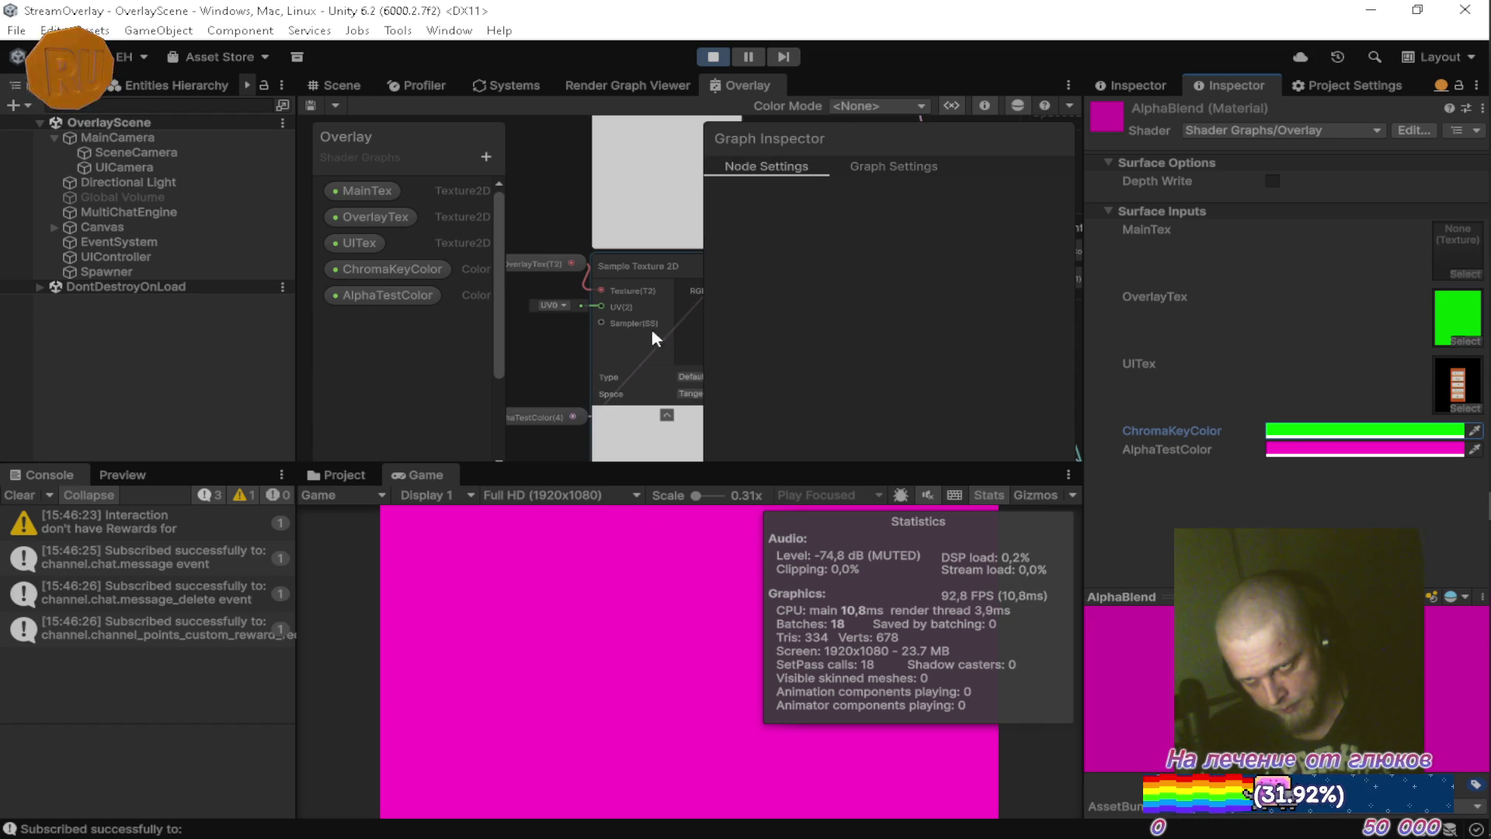
Set UITex's default value to the UI render texture.
double_click(734, 82)
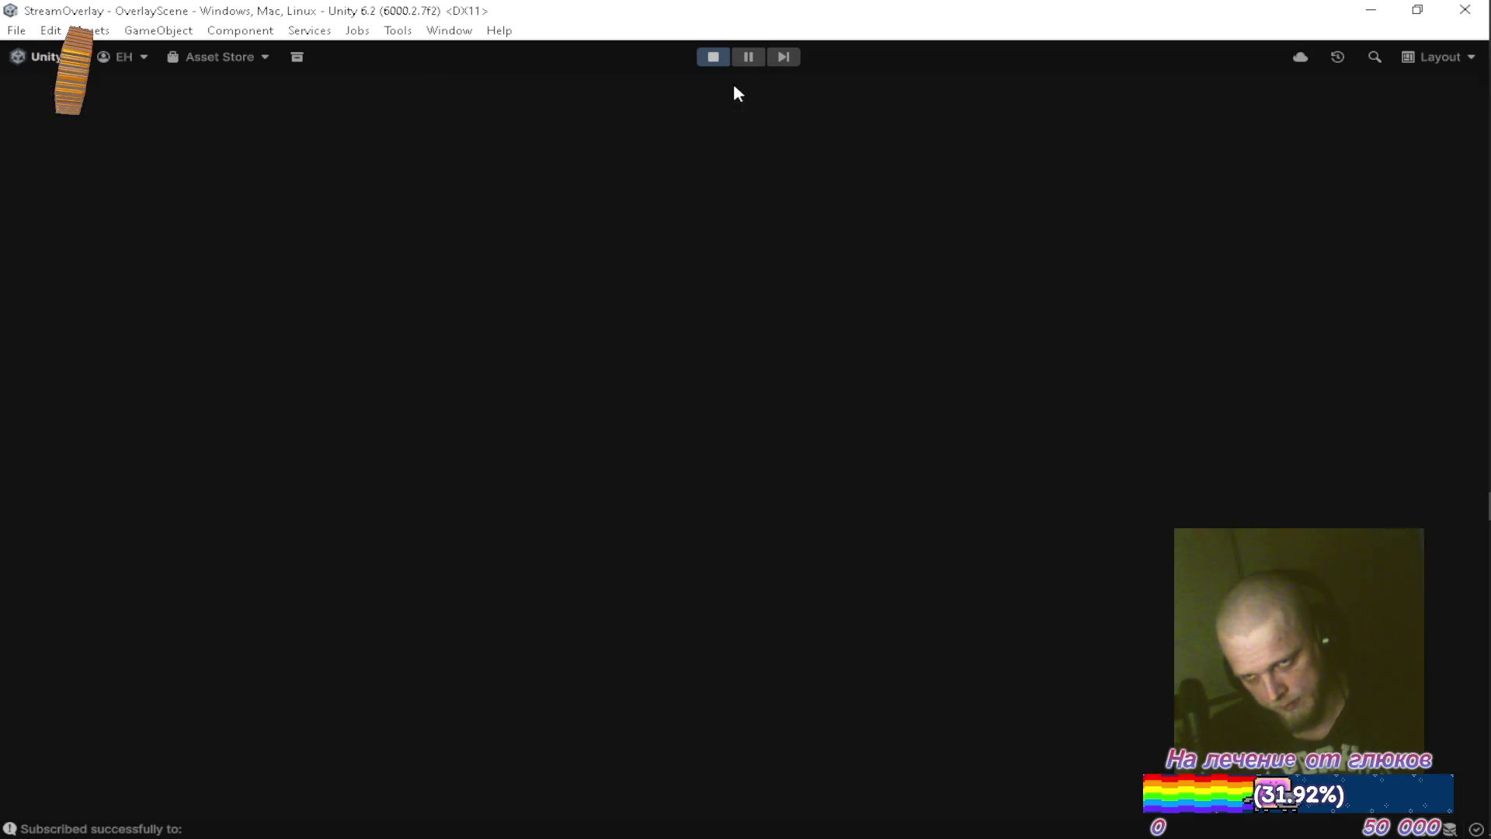
mouse_move(742, 269)
mouse_down()
mouse_move(953, 582)
mouse_move(946, 722)
mouse_up()
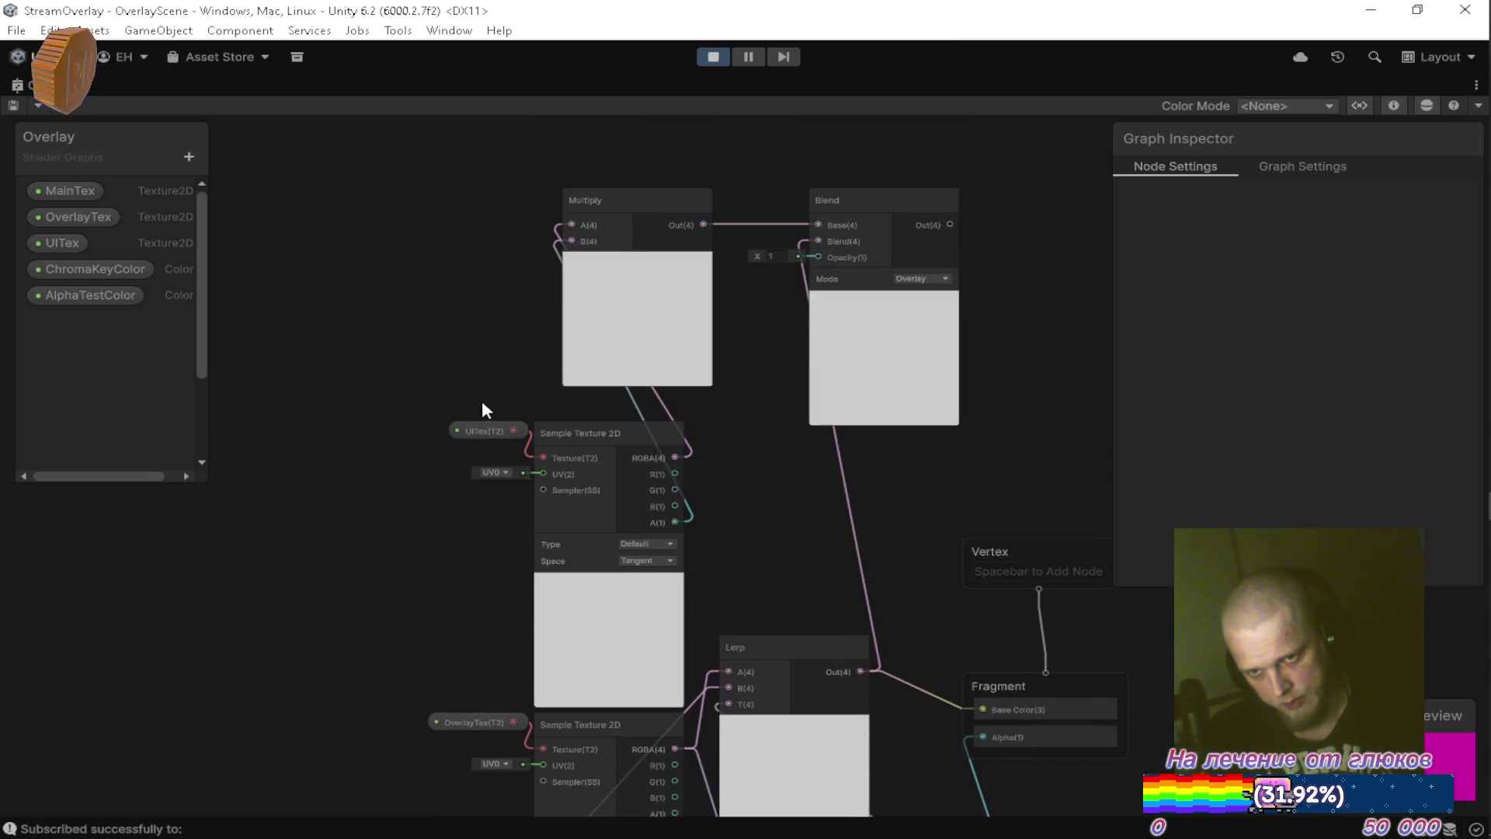
scroll(582, 548, up, 3)
click(416, 346)
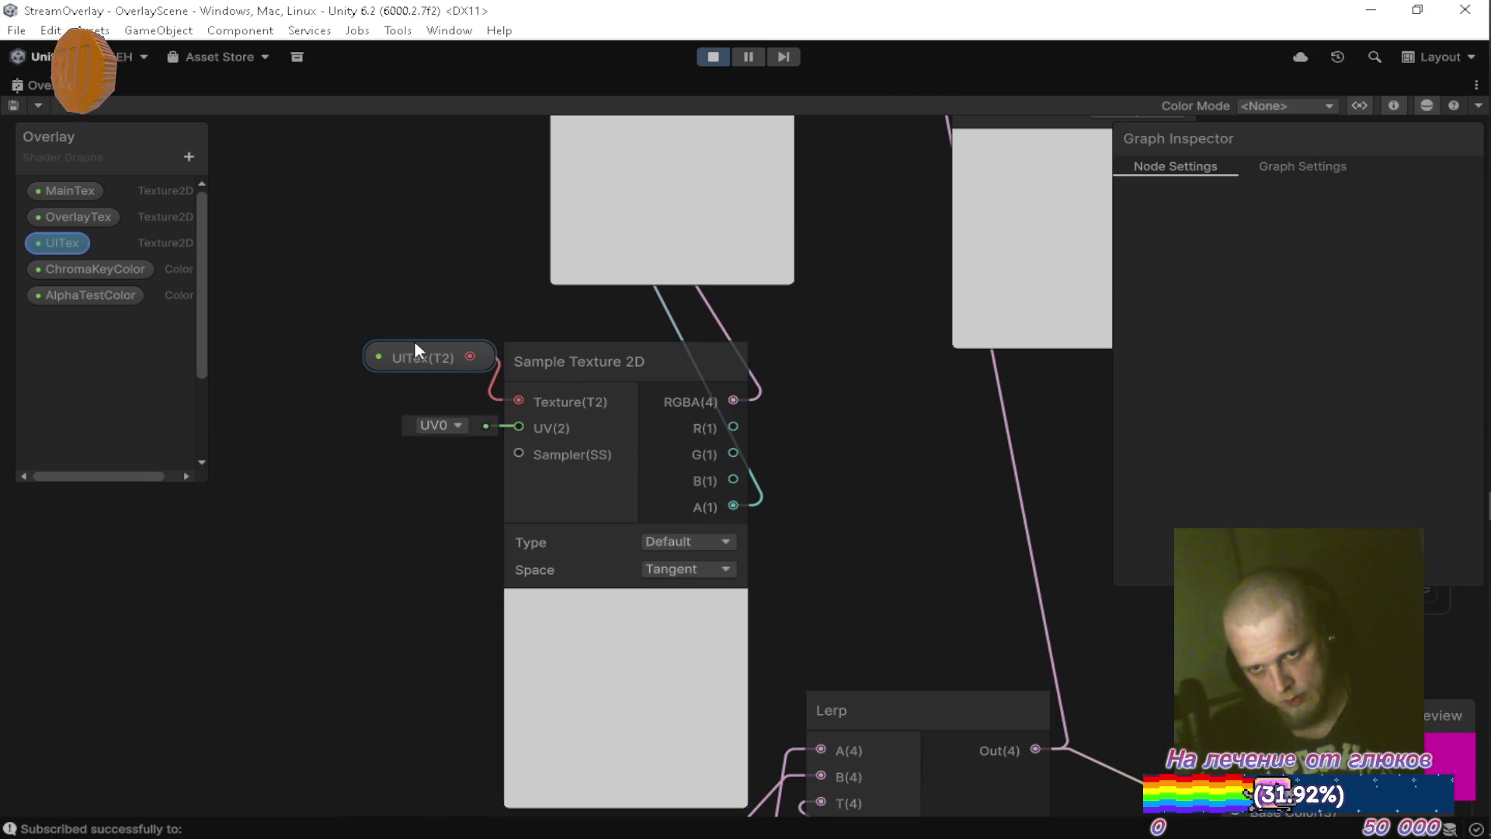
click(1446, 339)
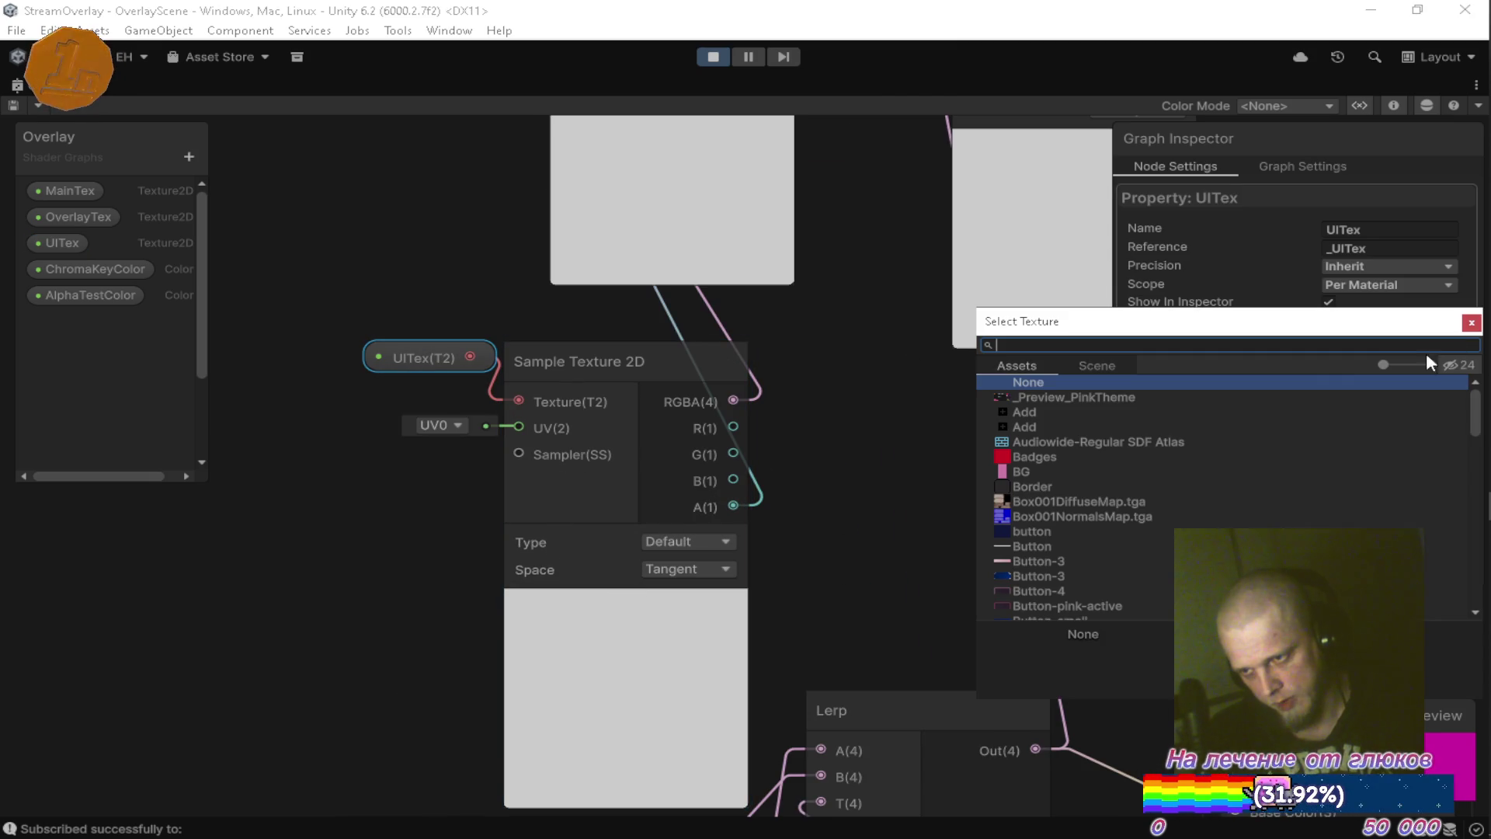
text(ui)
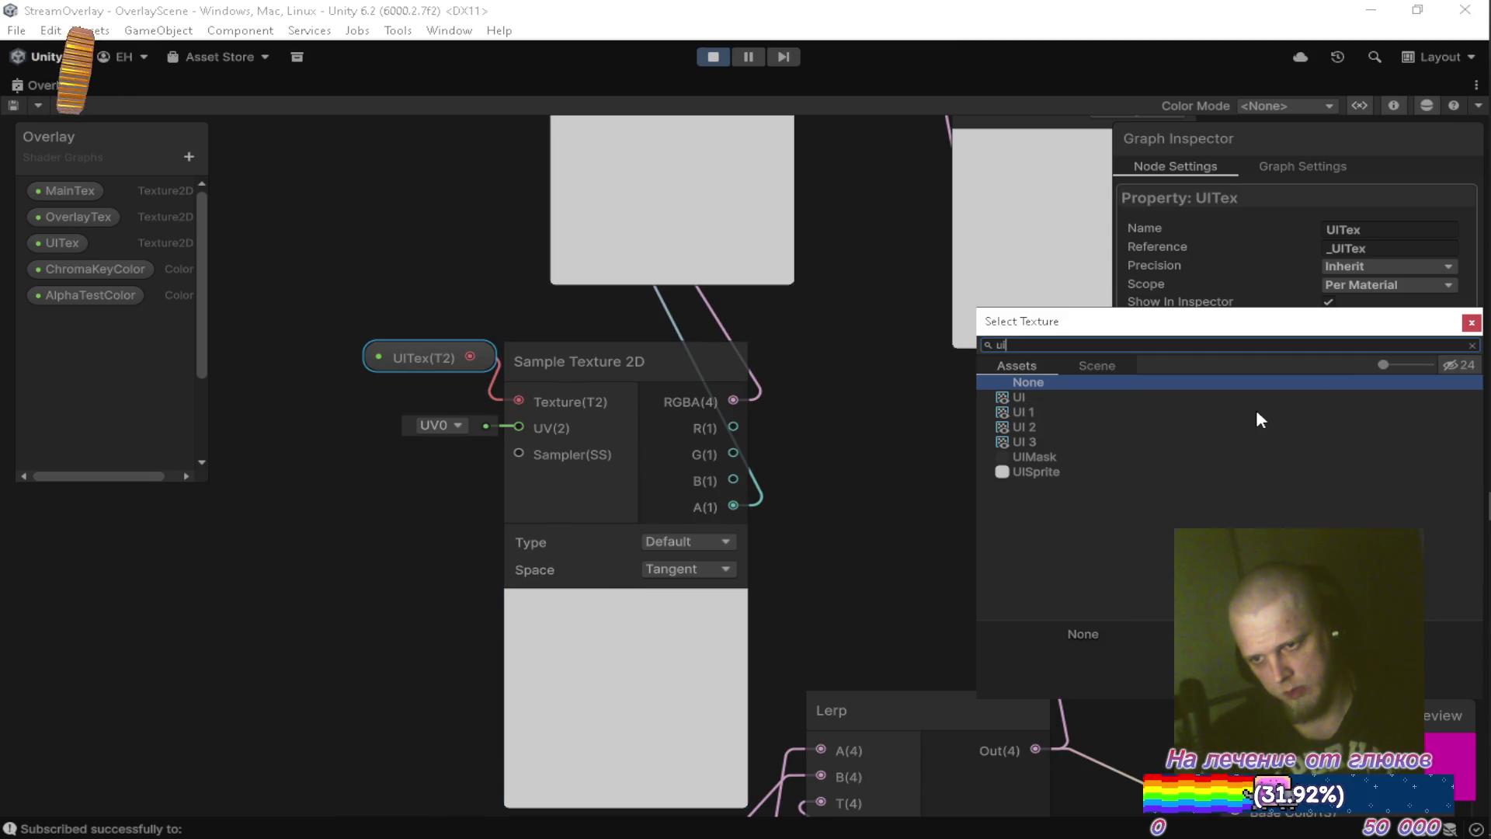
click(1017, 397)
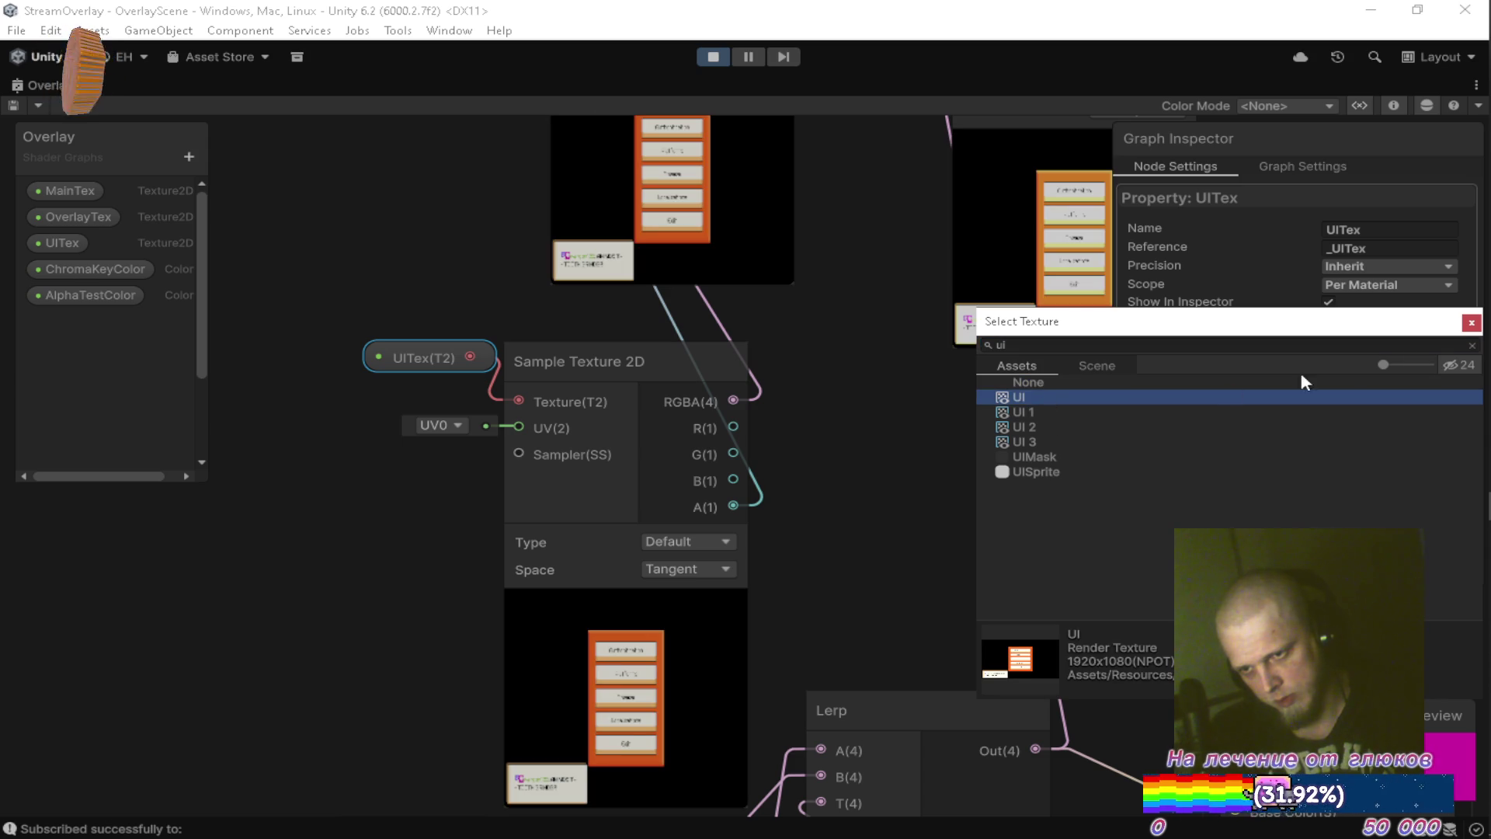
key(Return)
Set OverlayTex's default value to the Scene render texture.
scroll(829, 567, down, 5)
click(468, 490)
click(1445, 337)
text(sce)
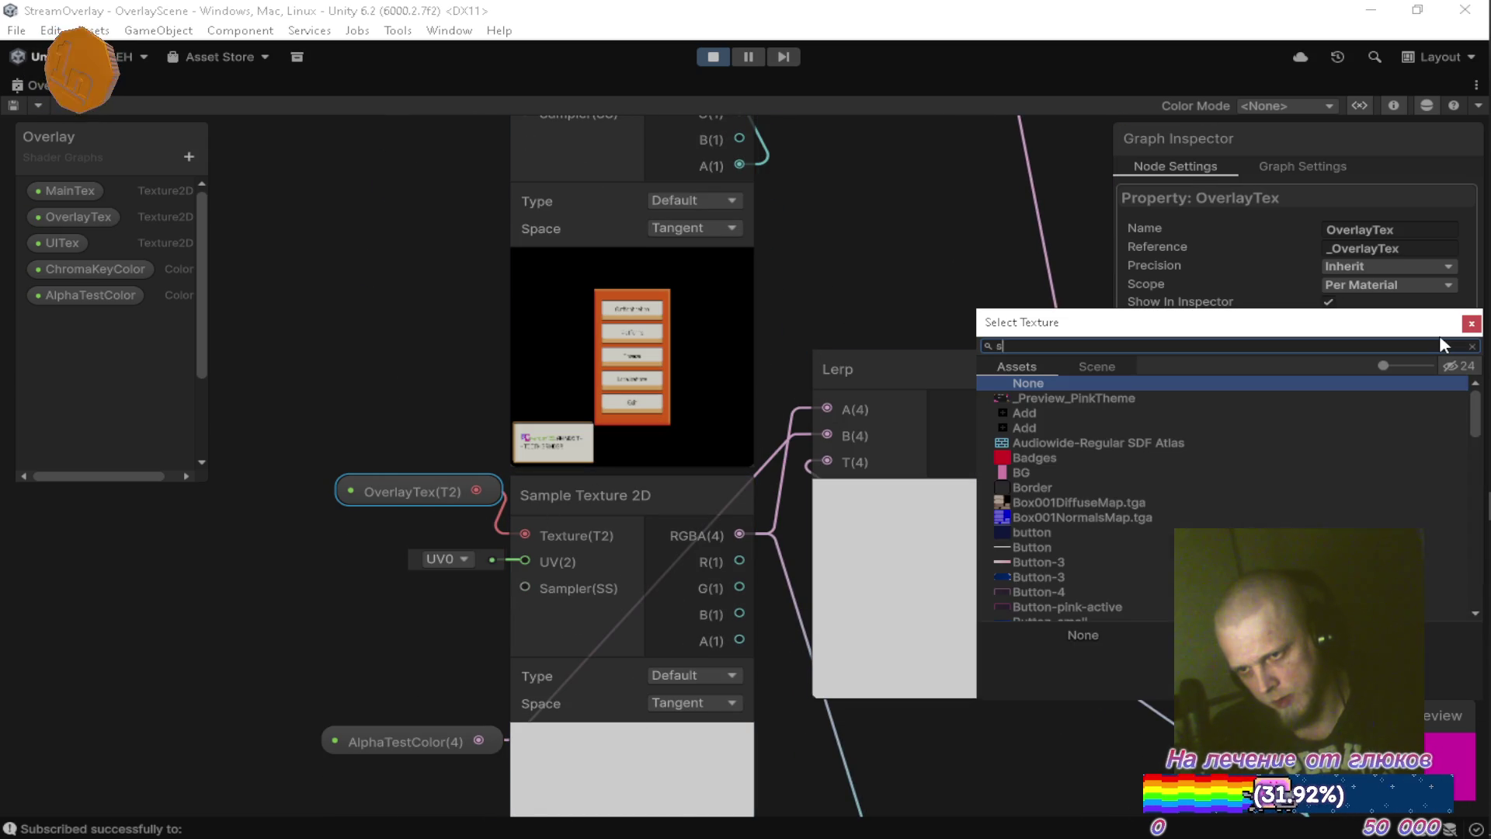
click(1059, 398)
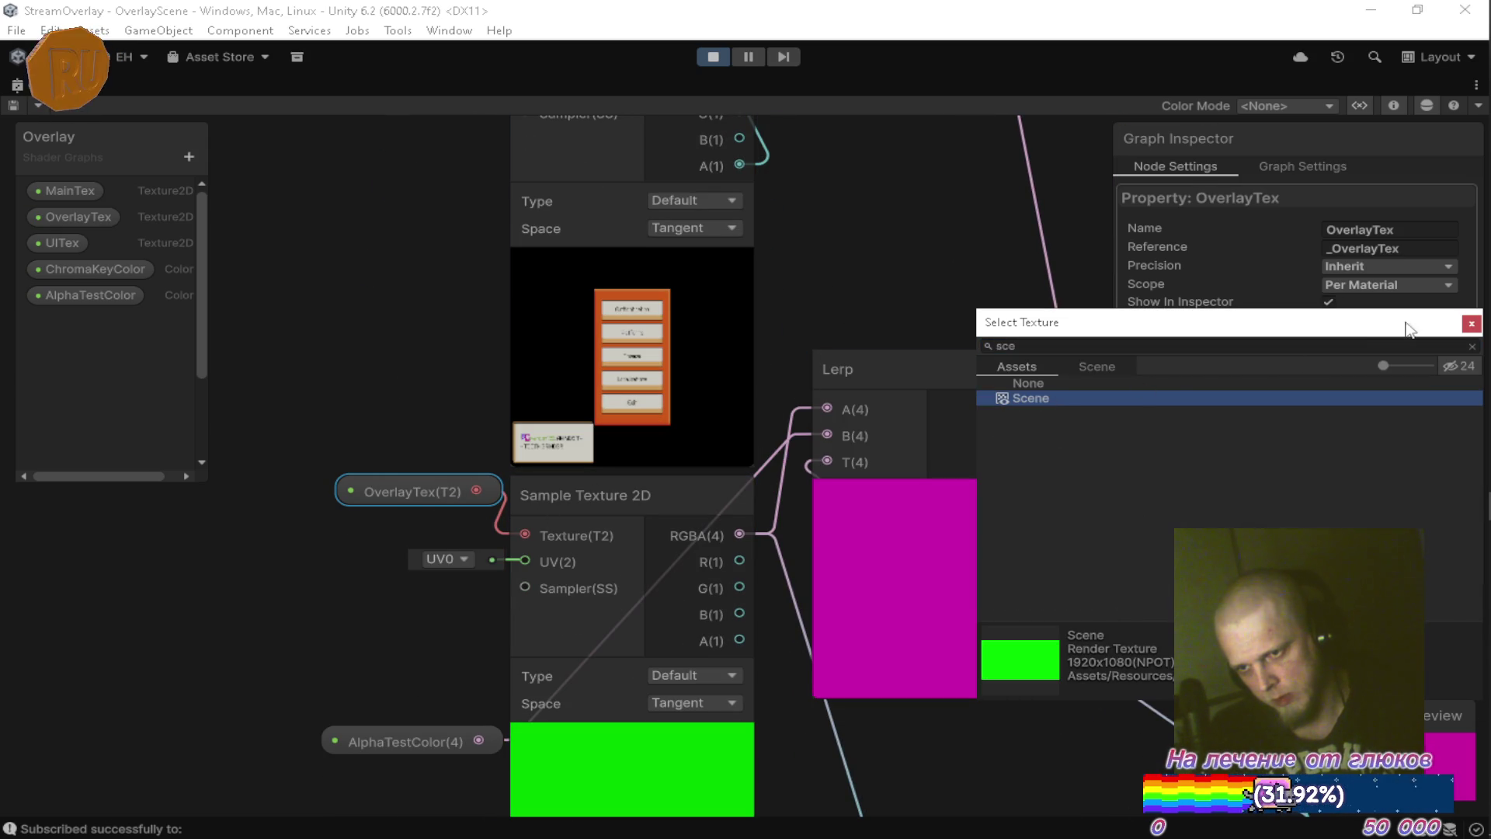
click(1470, 324)
scroll(883, 339, down, 5)
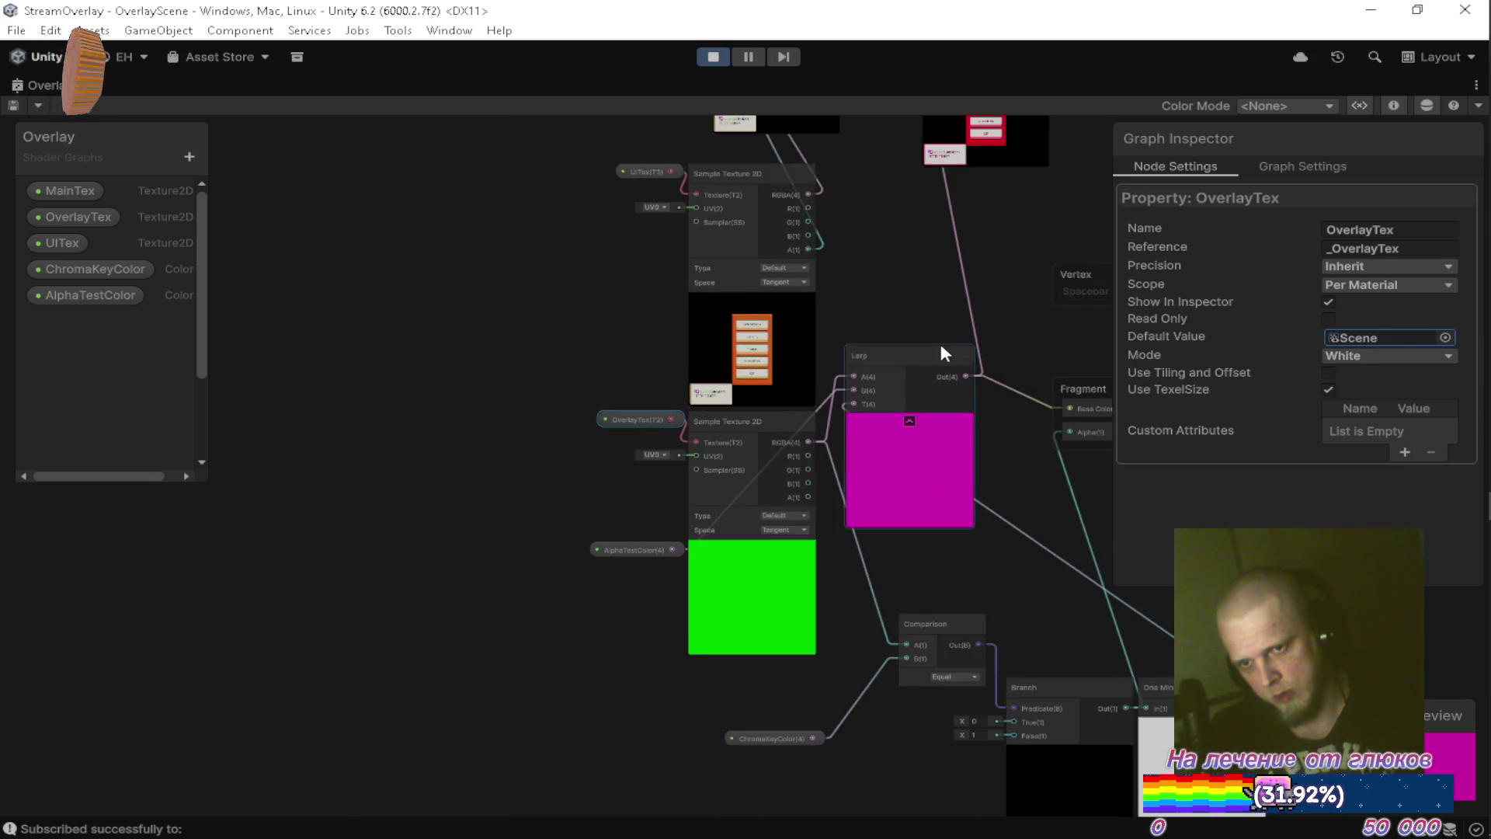
Delete the Blend node from the graph.
scroll(619, 286, up, 8)
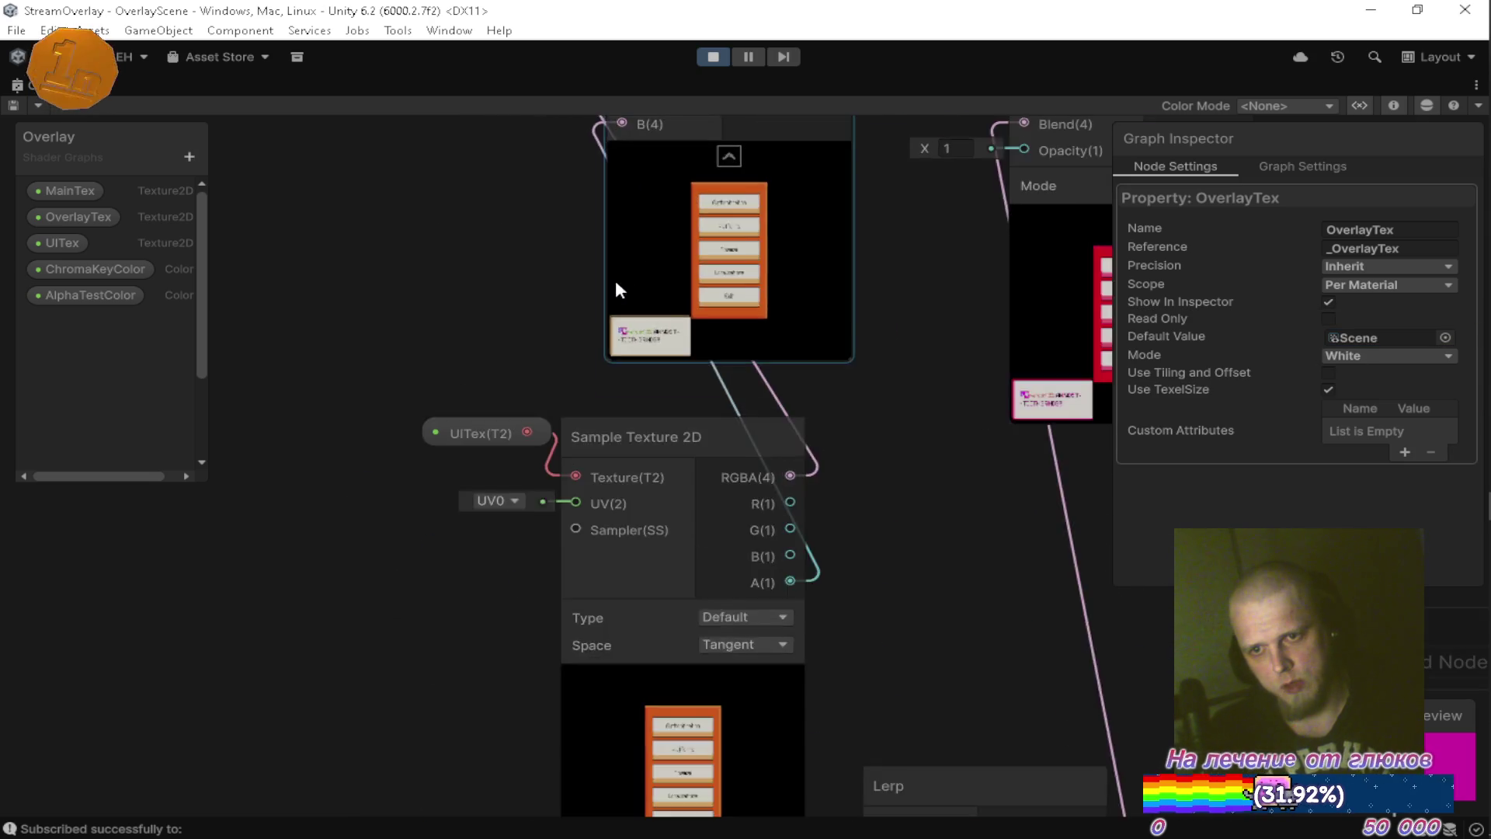
scroll(864, 442, down, 10)
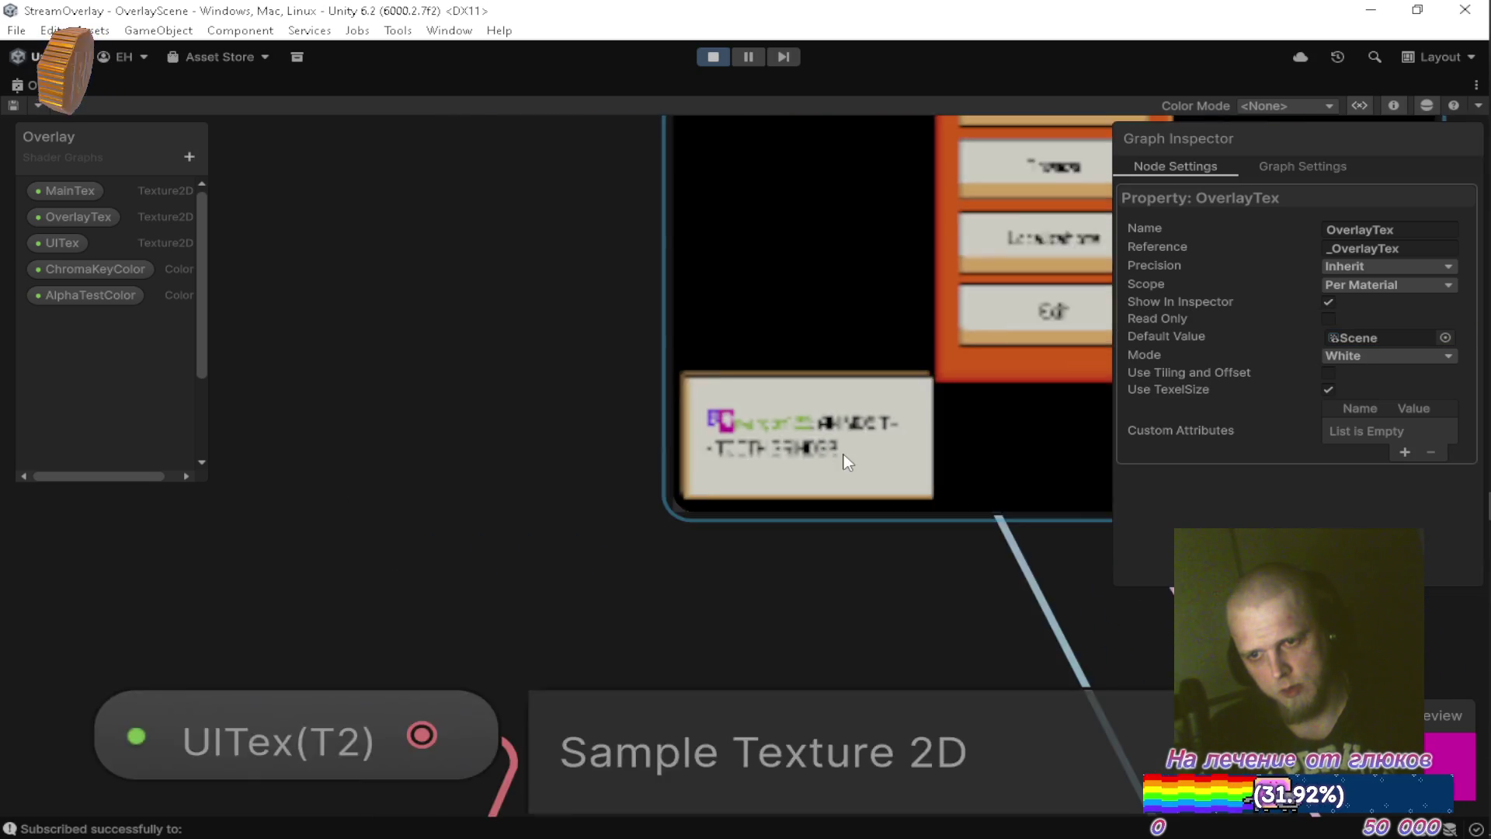
drag(786, 290, 762, 387)
click(822, 209)
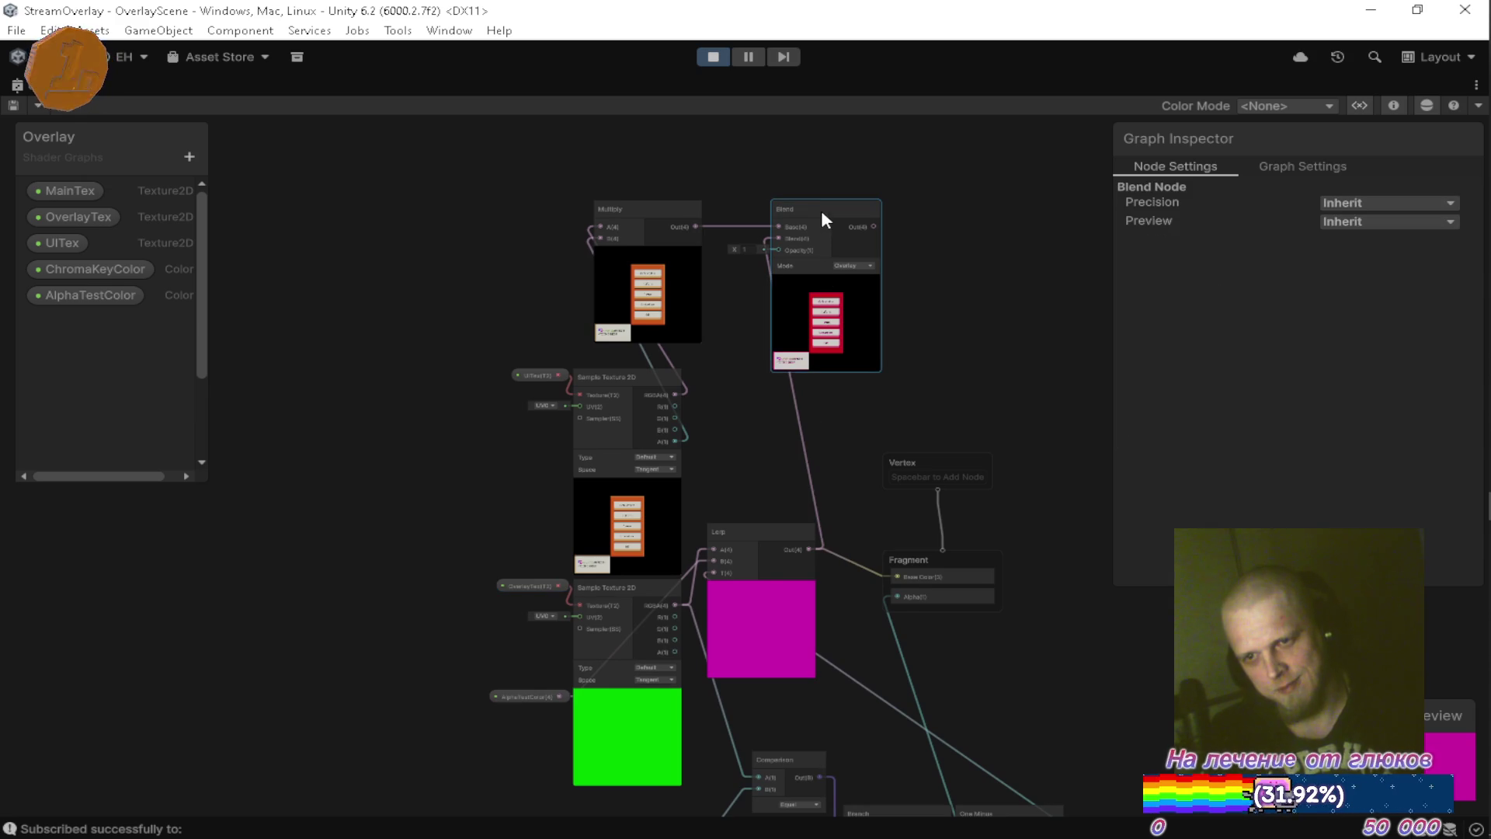
key(Delete)
Move the Lerp node right and the AlphaTestColor node up beside it.
drag(813, 389, 815, 249)
drag(902, 426, 982, 394)
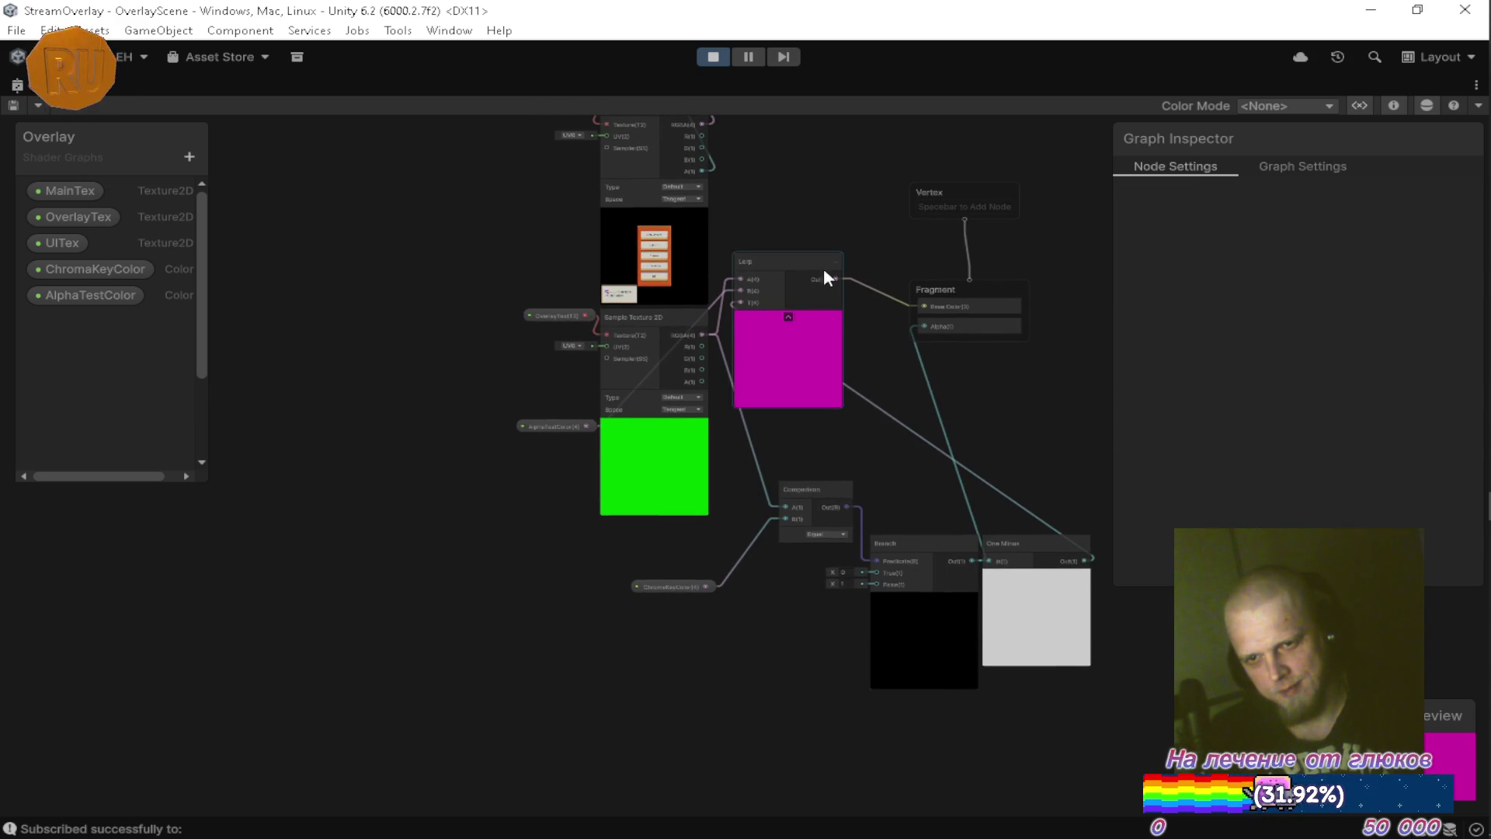
scroll(772, 255, up, 5)
scroll(765, 267, down, 3)
mouse_move(792, 325)
mouse_down()
mouse_move(783, 400)
mouse_move(833, 400)
mouse_move(840, 435)
mouse_move(769, 448)
mouse_up()
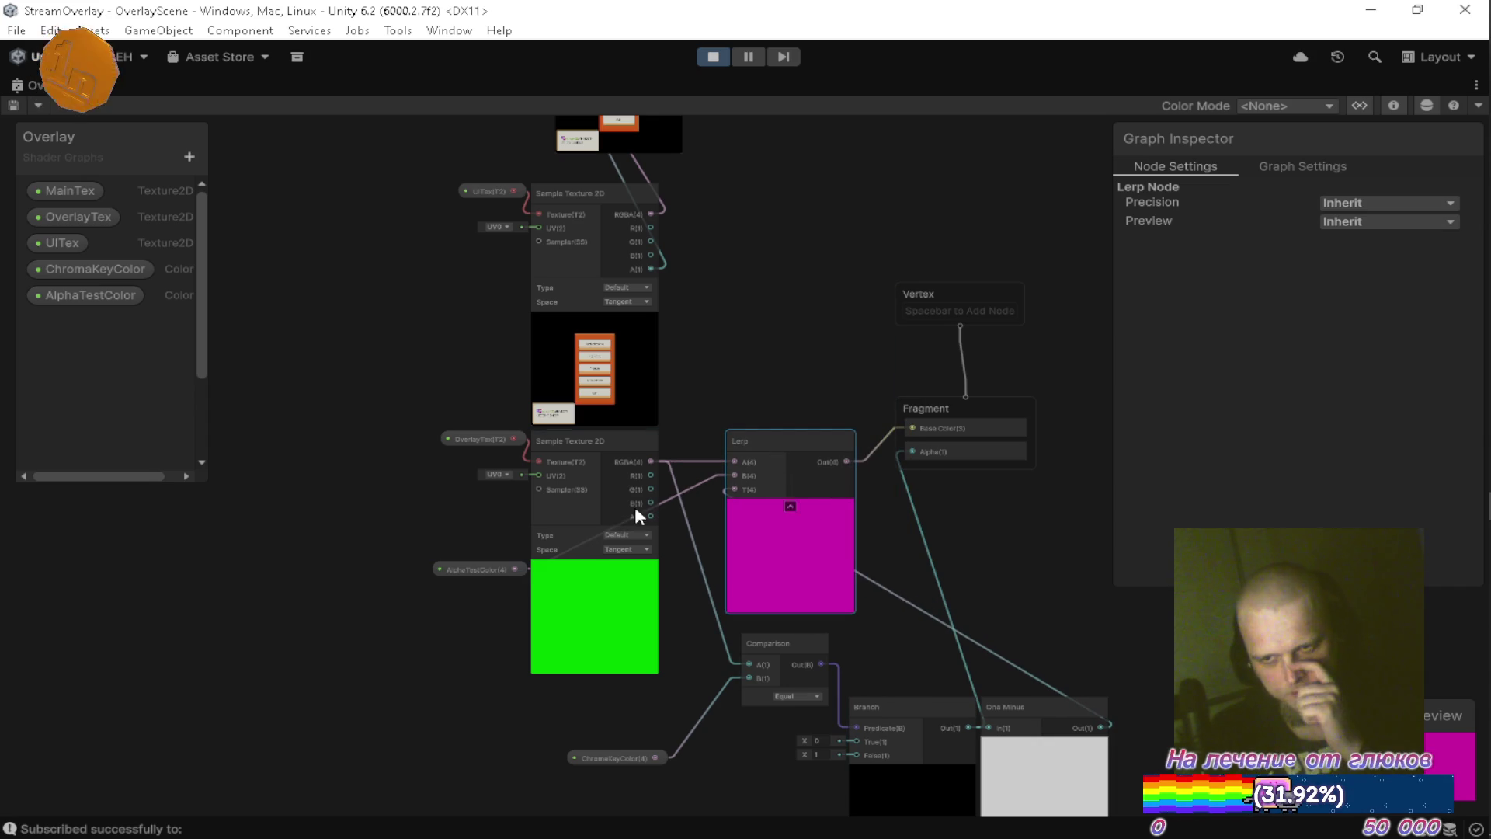
mouse_move(481, 572)
mouse_down()
mouse_move(708, 423)
mouse_move(710, 390)
mouse_move(674, 576)
mouse_move(603, 703)
mouse_move(604, 657)
mouse_up()
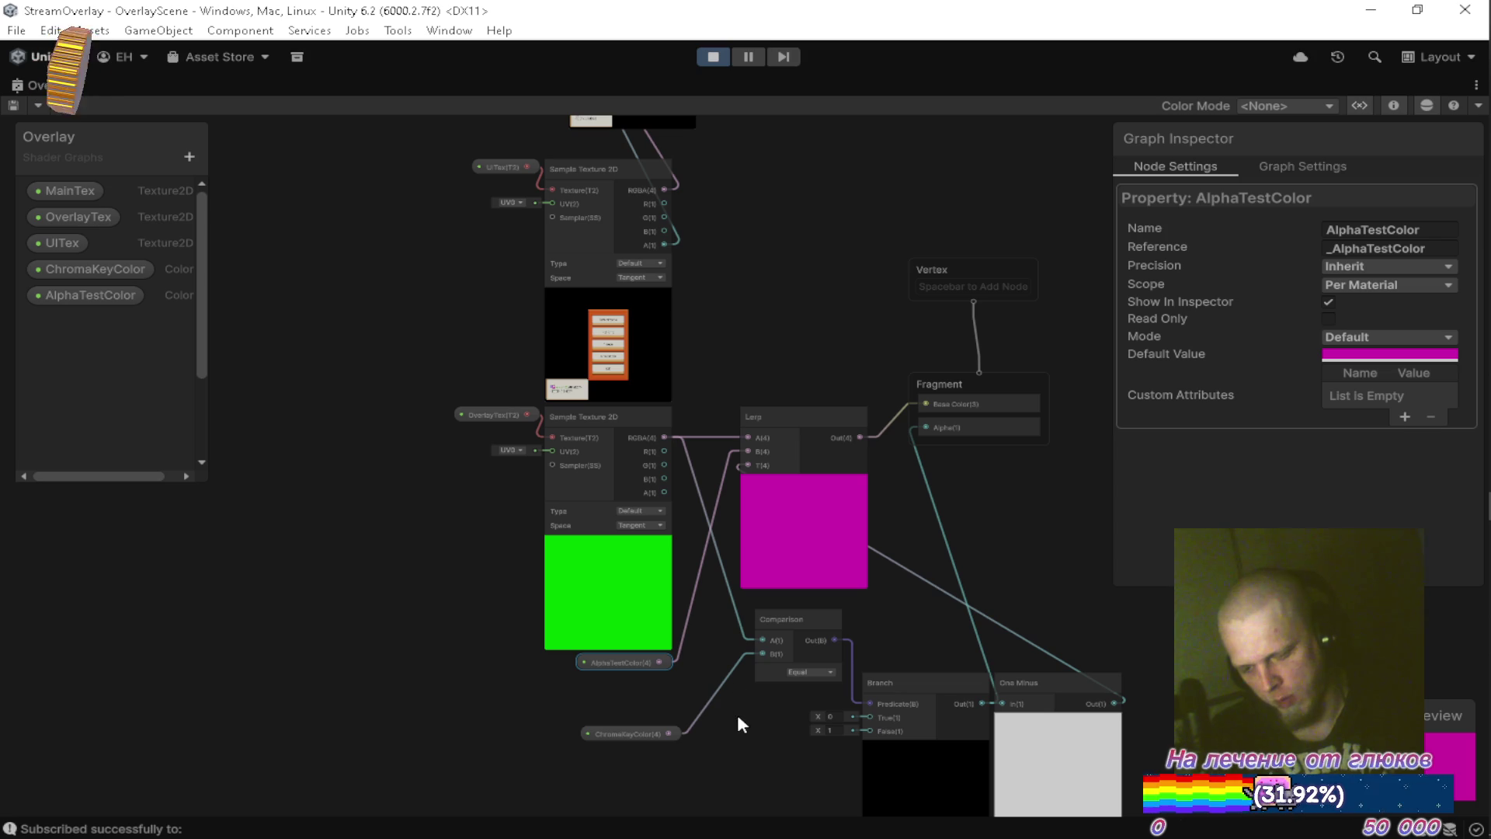
Place ChromaKeyColor below AlphaTestColor, raise Comparison above Lerp, and collapse both texture samplers' unused ports.
drag(629, 724, 617, 674)
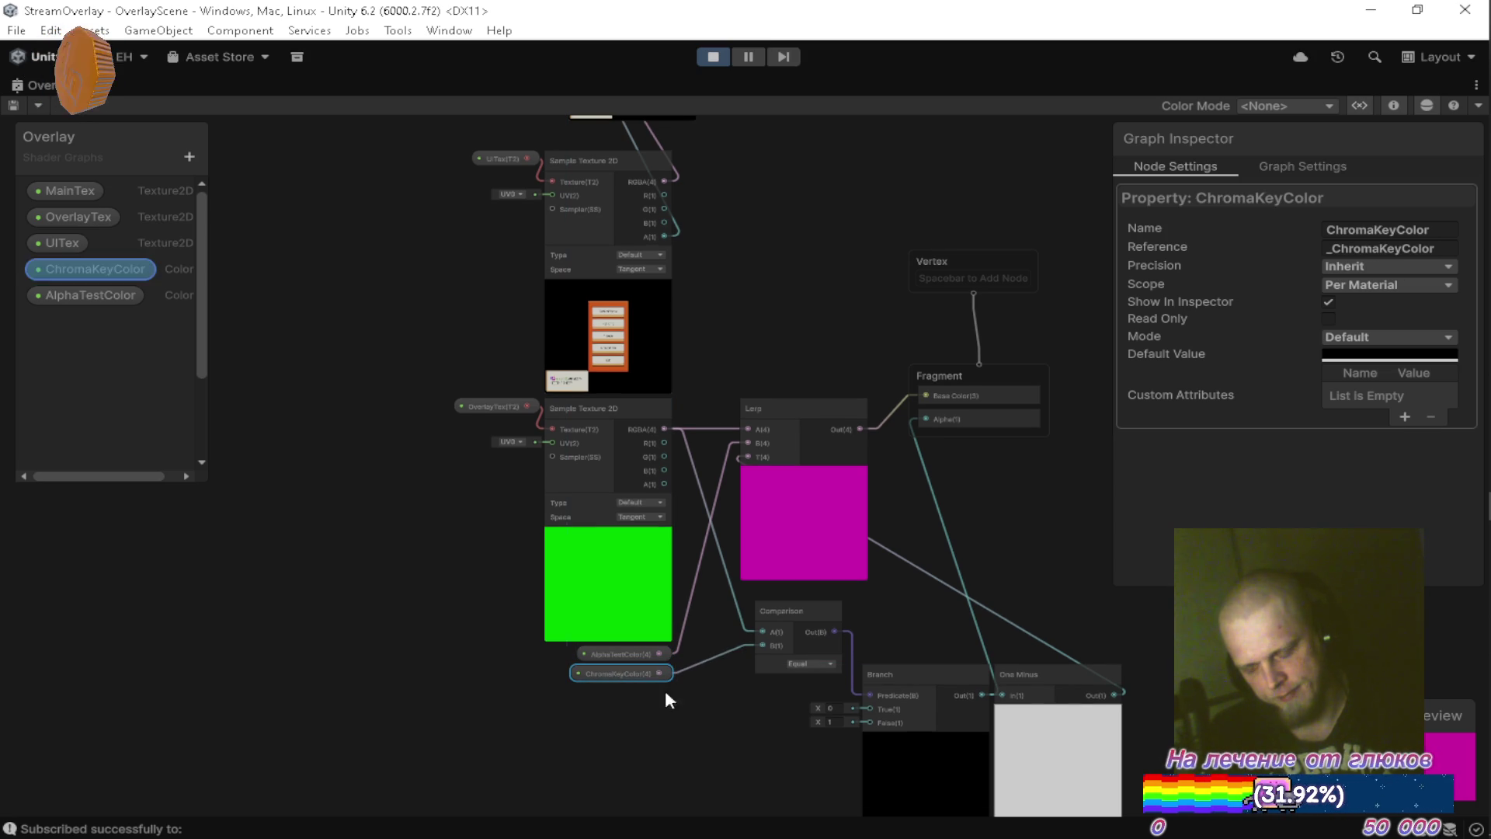
scroll(838, 688, up, 3)
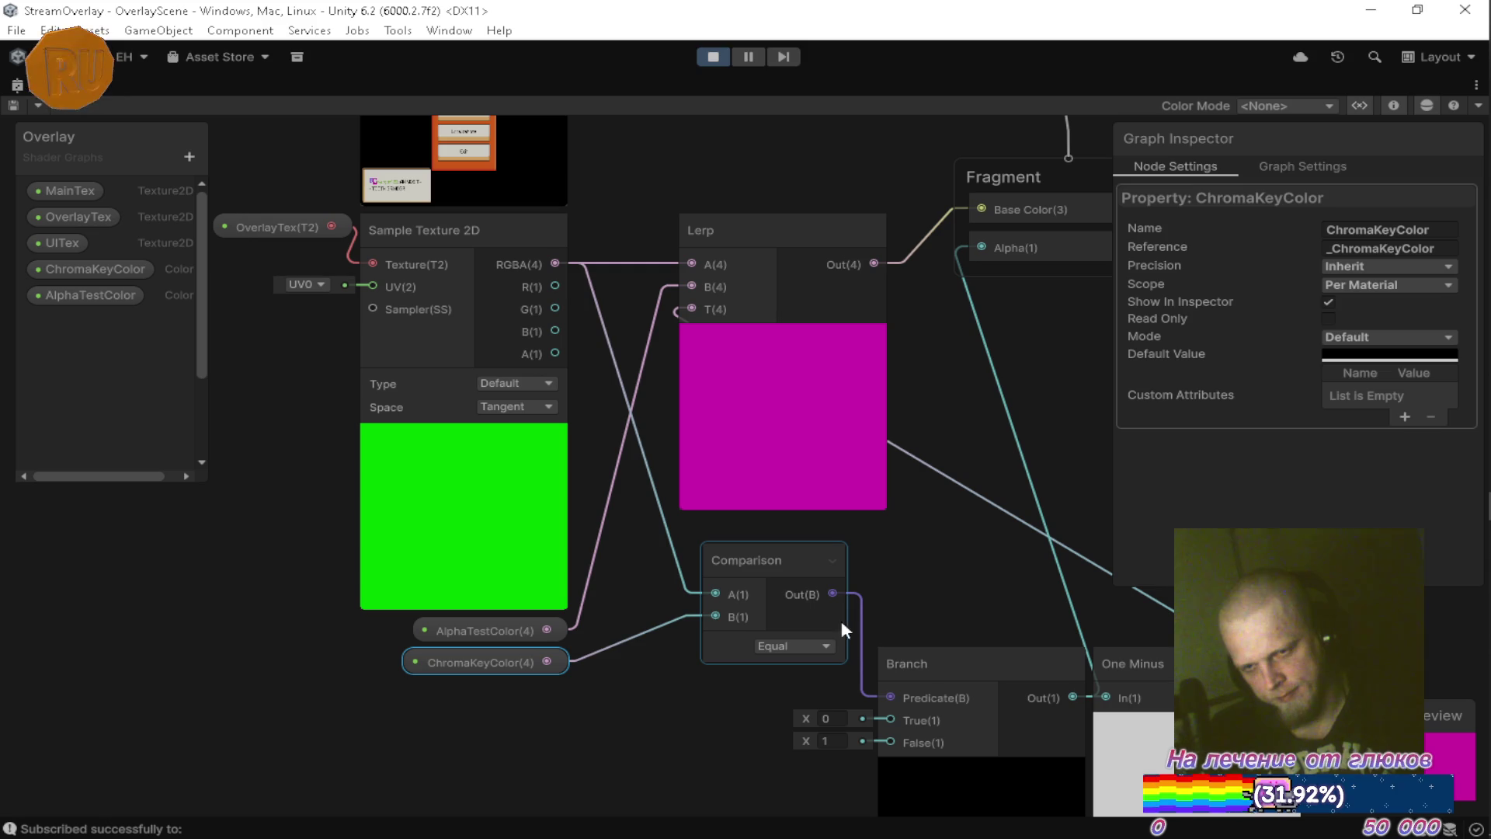
mouse_move(730, 558)
mouse_down()
mouse_move(734, 130)
mouse_move(876, 213)
mouse_move(773, 230)
mouse_move(774, 247)
mouse_up()
click(558, 371)
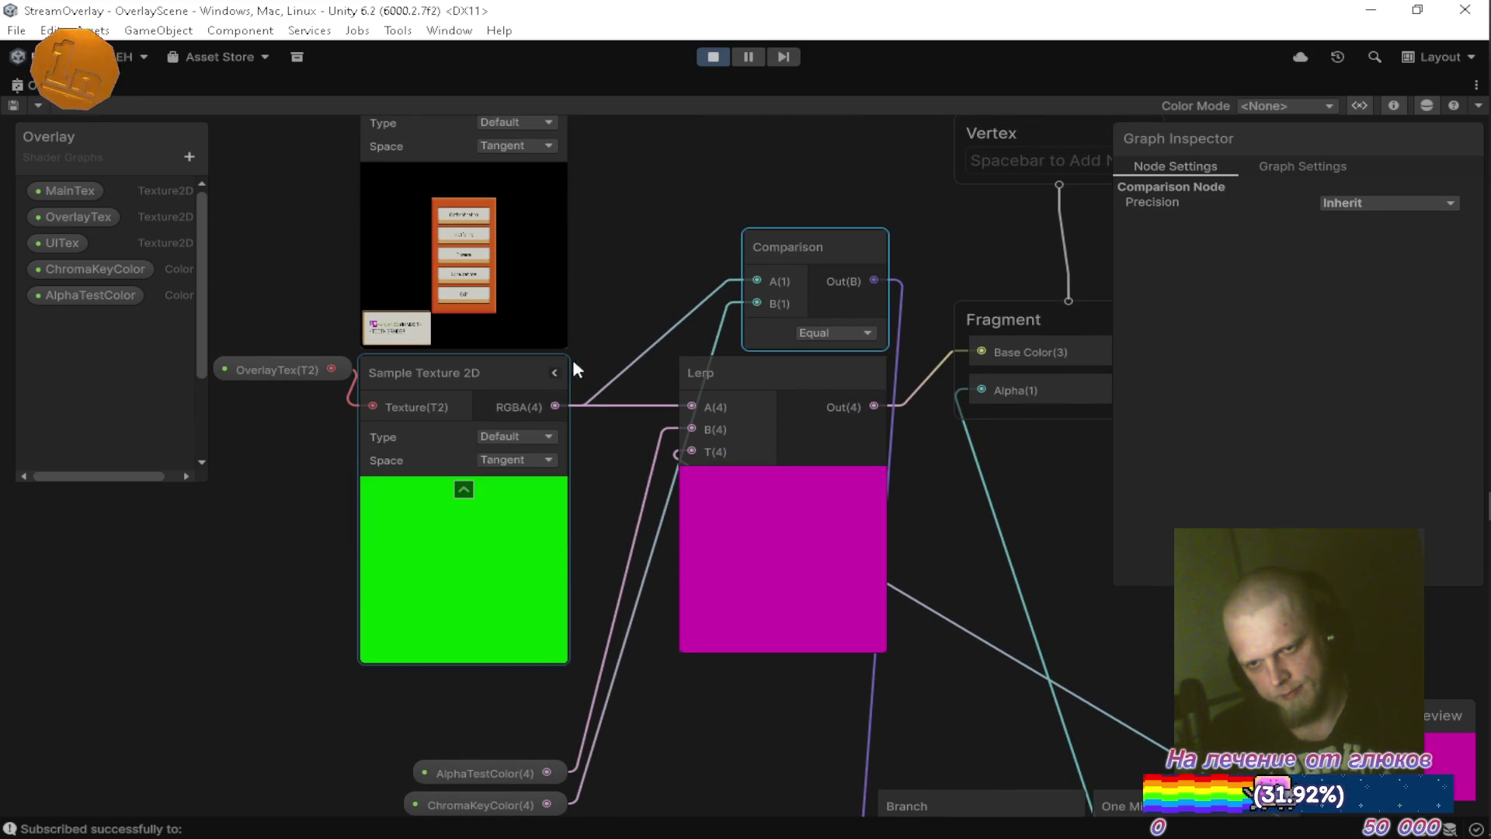
scroll(726, 389, up, 5)
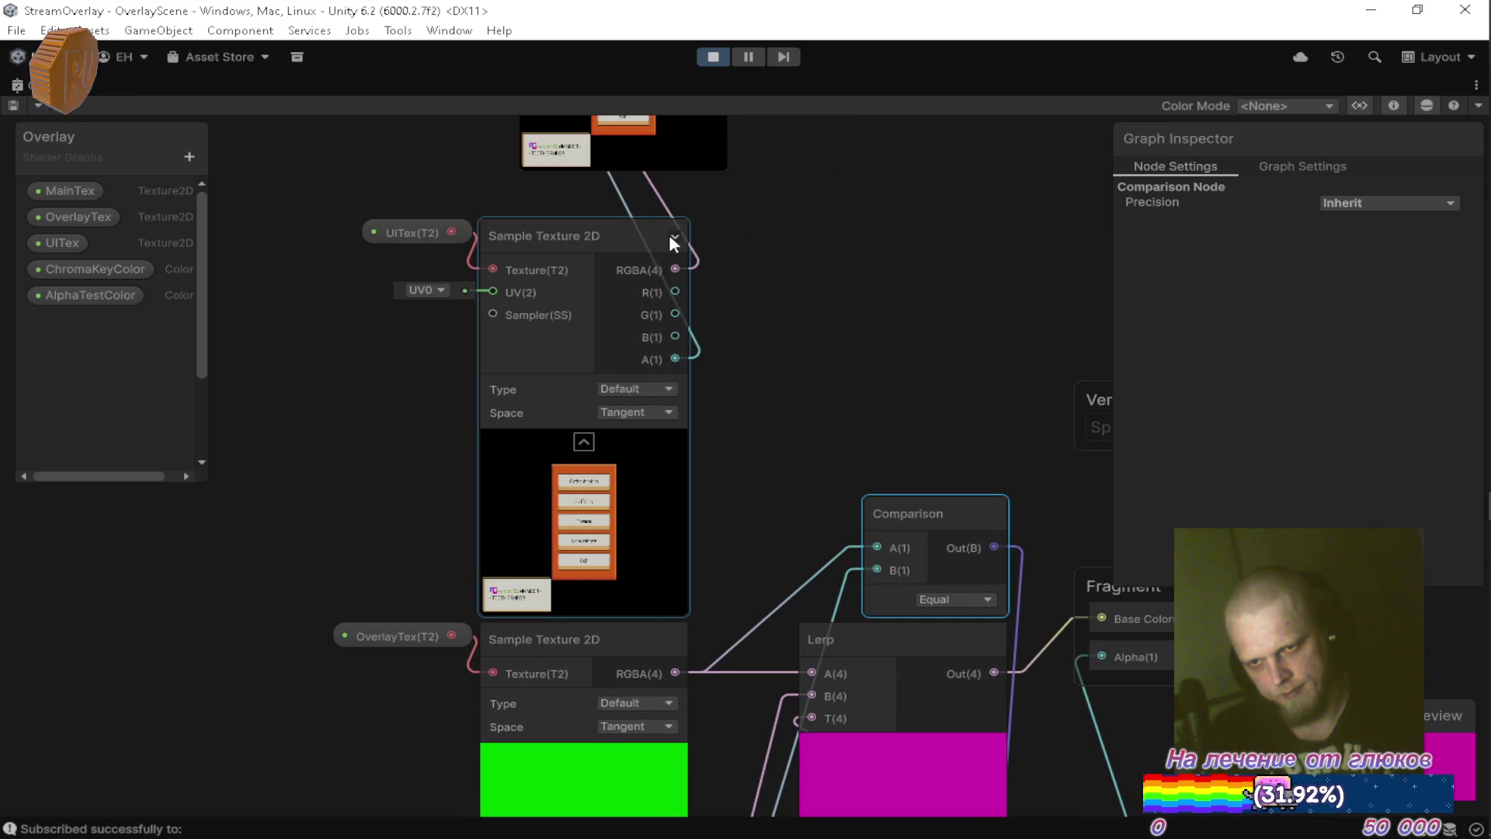
click(673, 238)
Box-select the OverlayTex node with its sampler, then re-maximize the Overlay graph to fill the editor.
mouse_move(430, 579)
mouse_down()
mouse_move(524, 626)
mouse_move(597, 561)
mouse_up()
scroll(515, 511, up, 5)
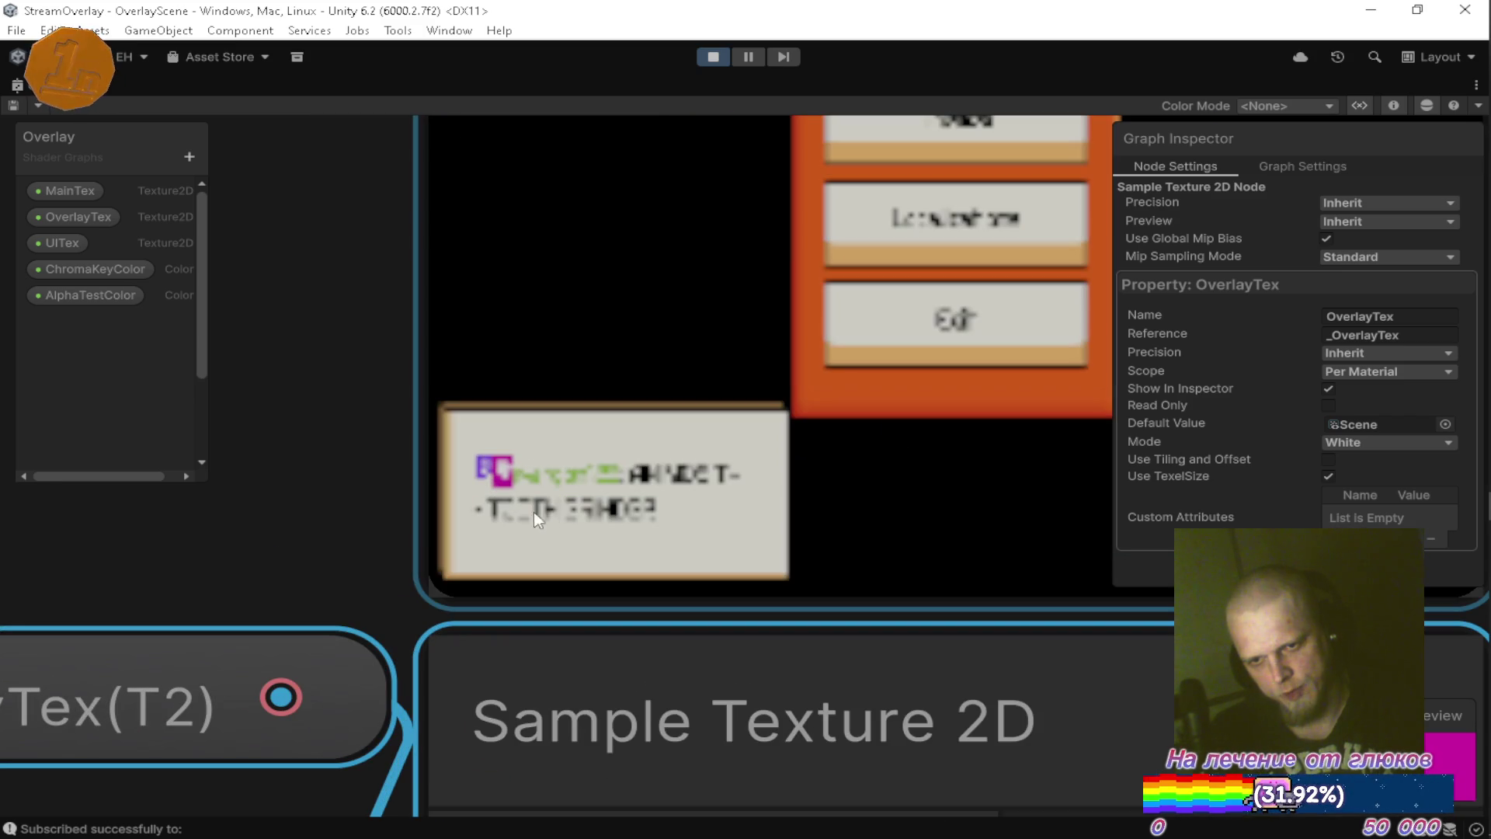
scroll(556, 510, up, 1)
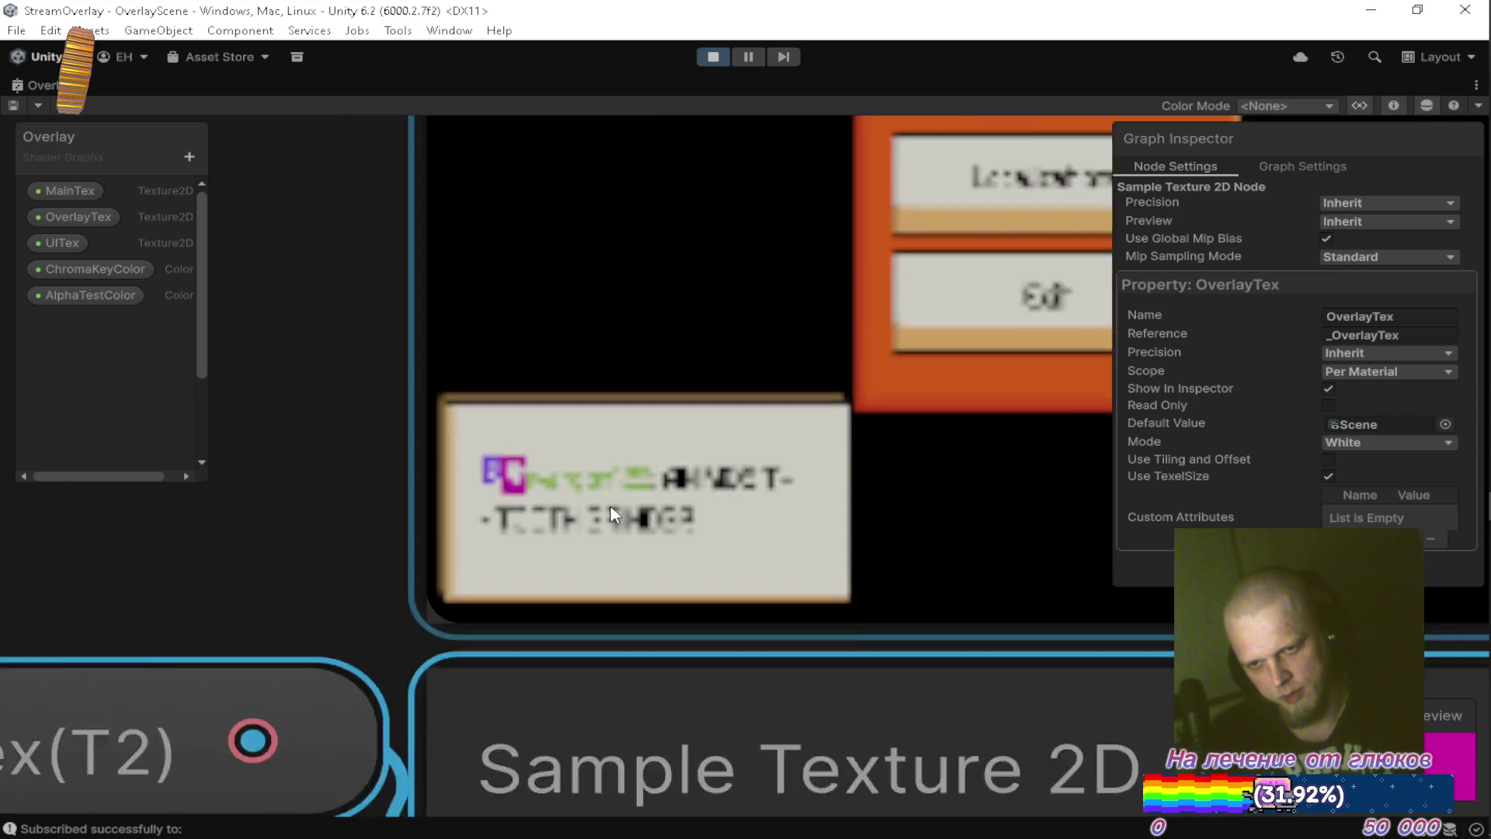
scroll(613, 514, down, 6)
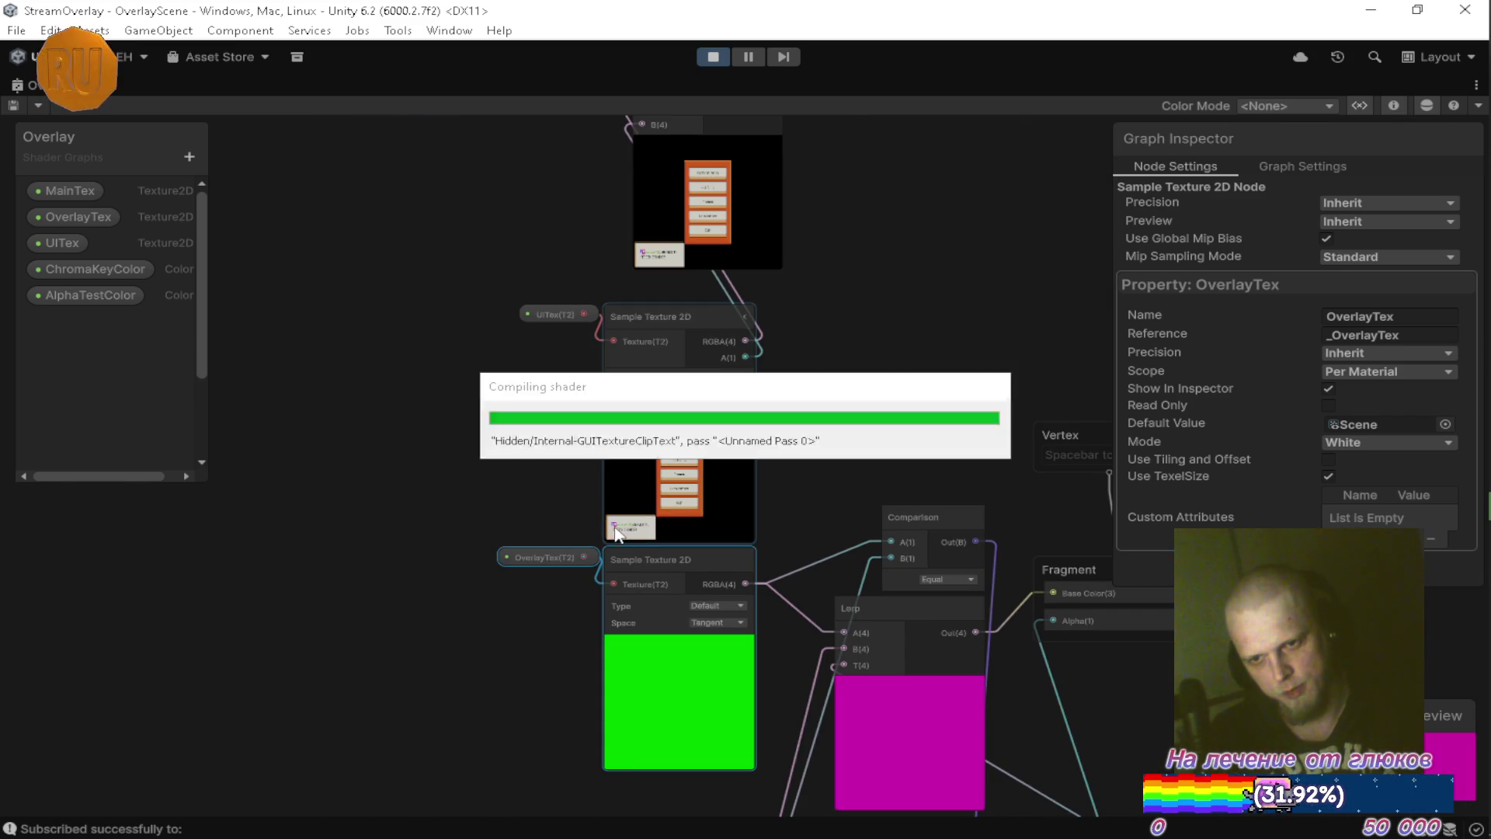
drag(836, 563, 764, 404)
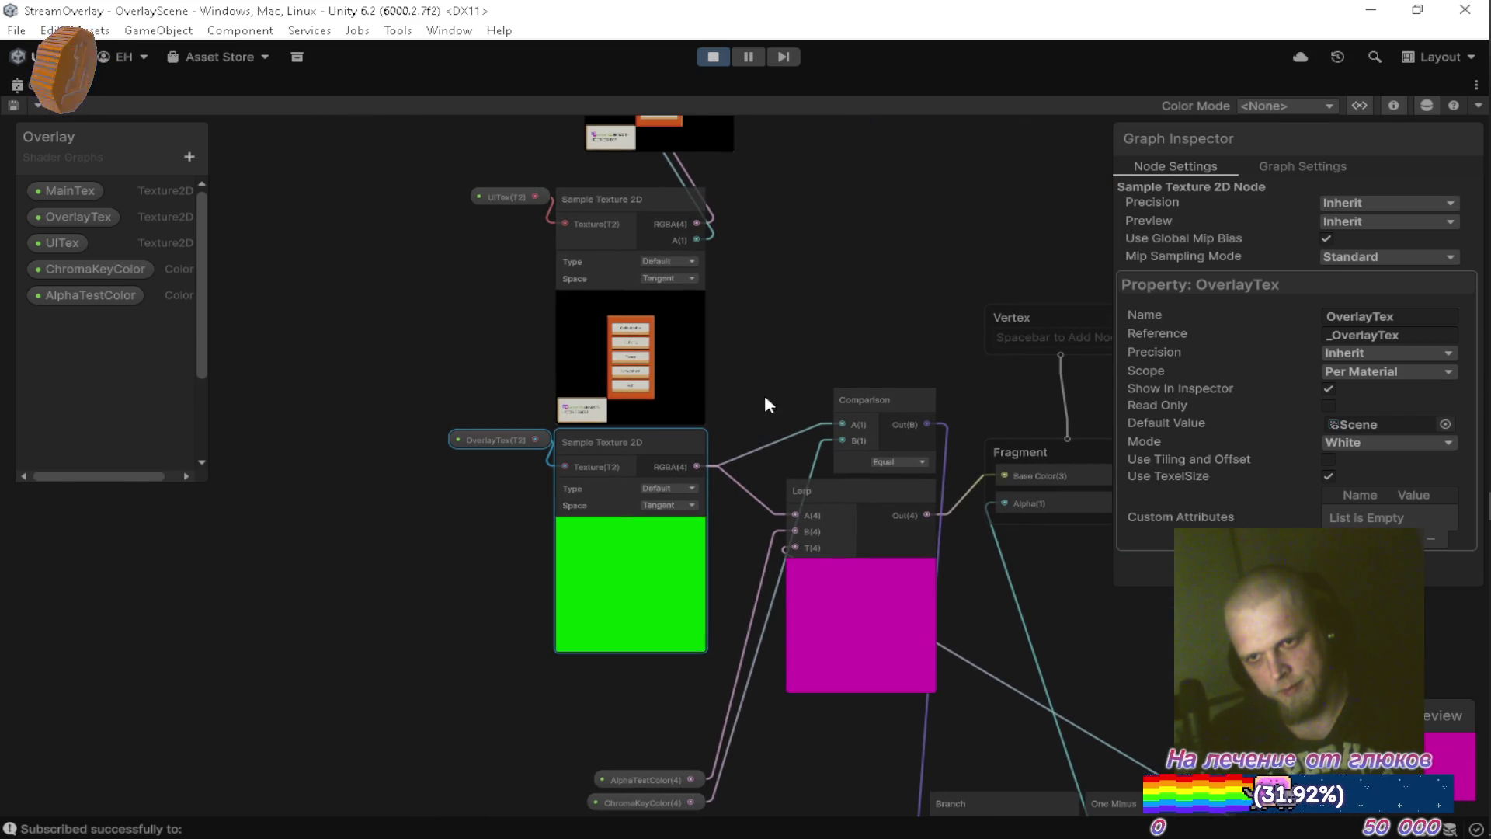
key(shift+space)
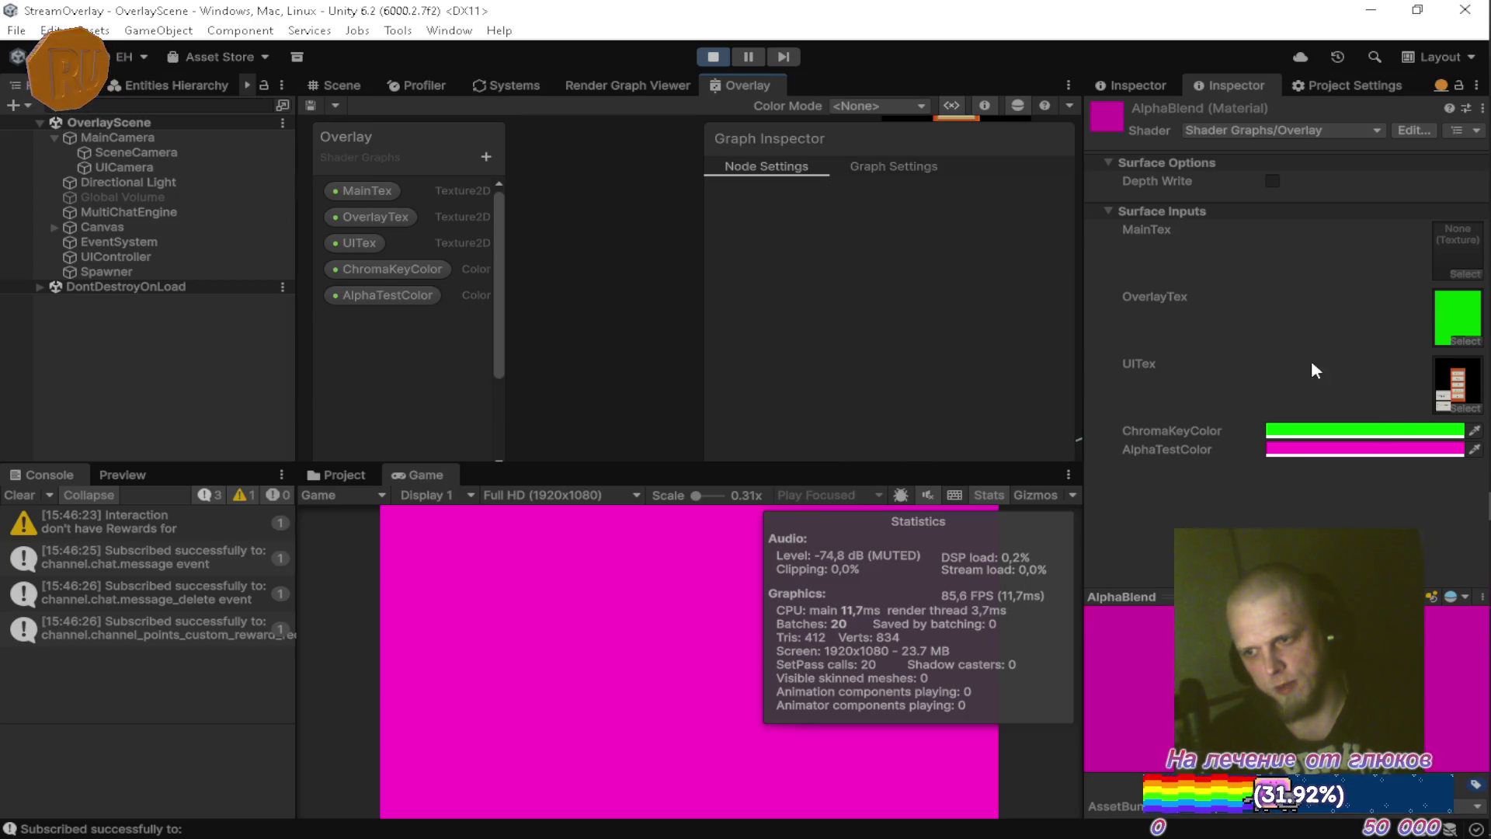
double_click(756, 82)
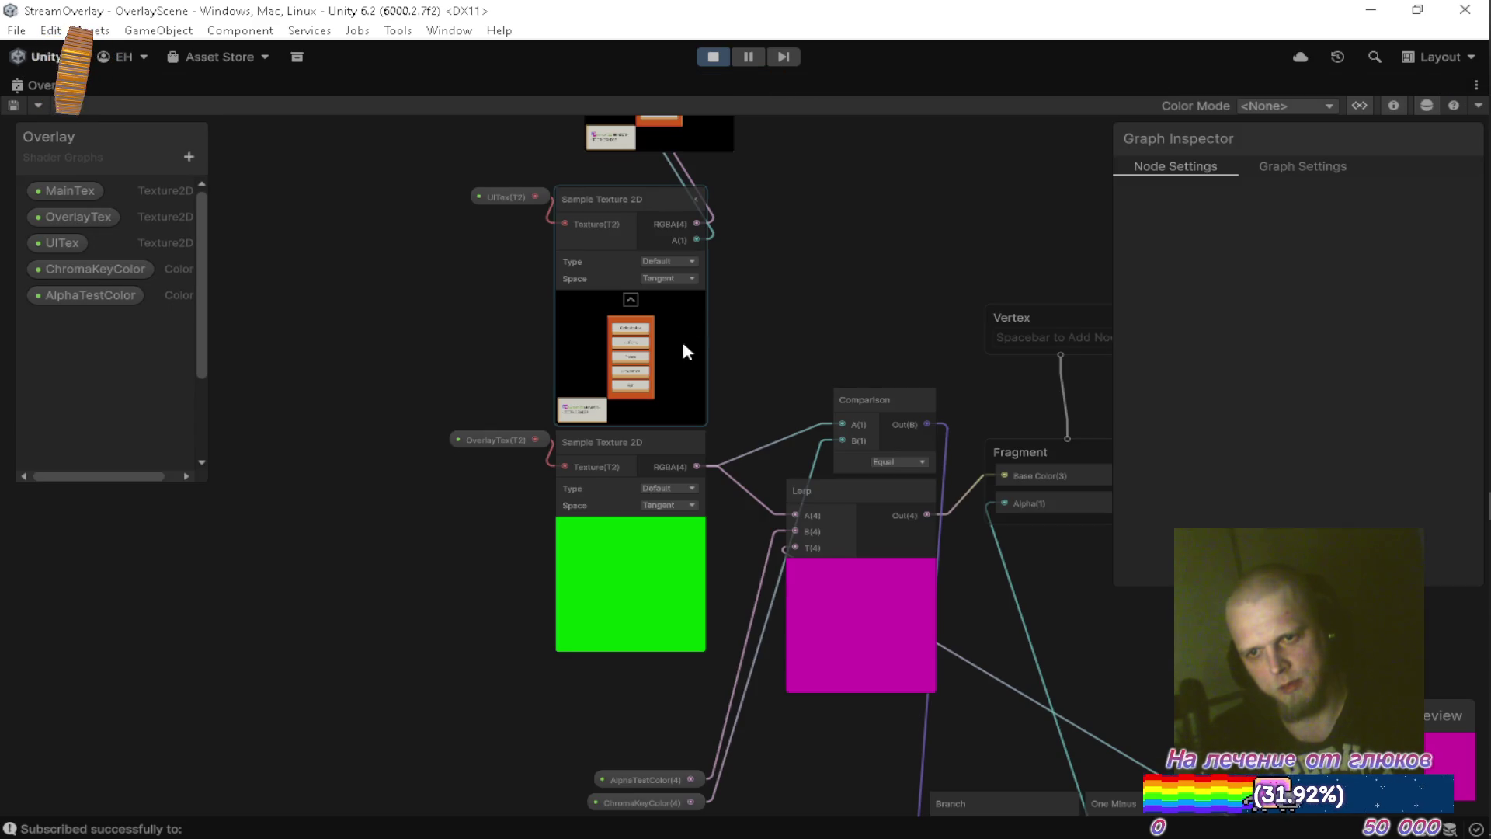
scroll(811, 506, up, 5)
scroll(766, 251, down, 6)
Nudge Lerp lower, shift AlphaTestColor and ChromaKeyColor left, and bring Comparison down beside Branch.
scroll(804, 231, up, 5)
scroll(805, 232, down, 5)
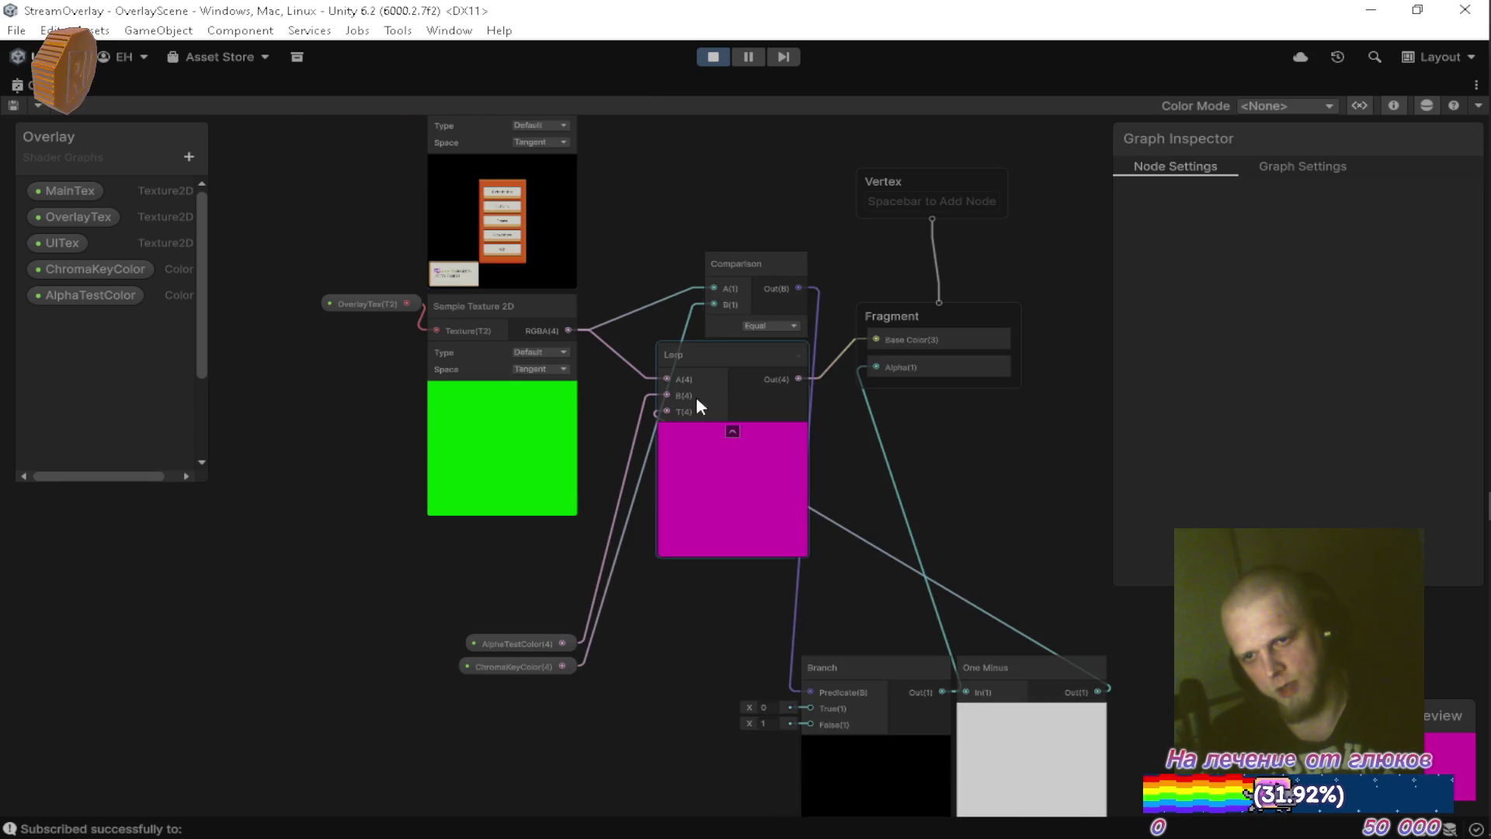
scroll(433, 617, up, 2)
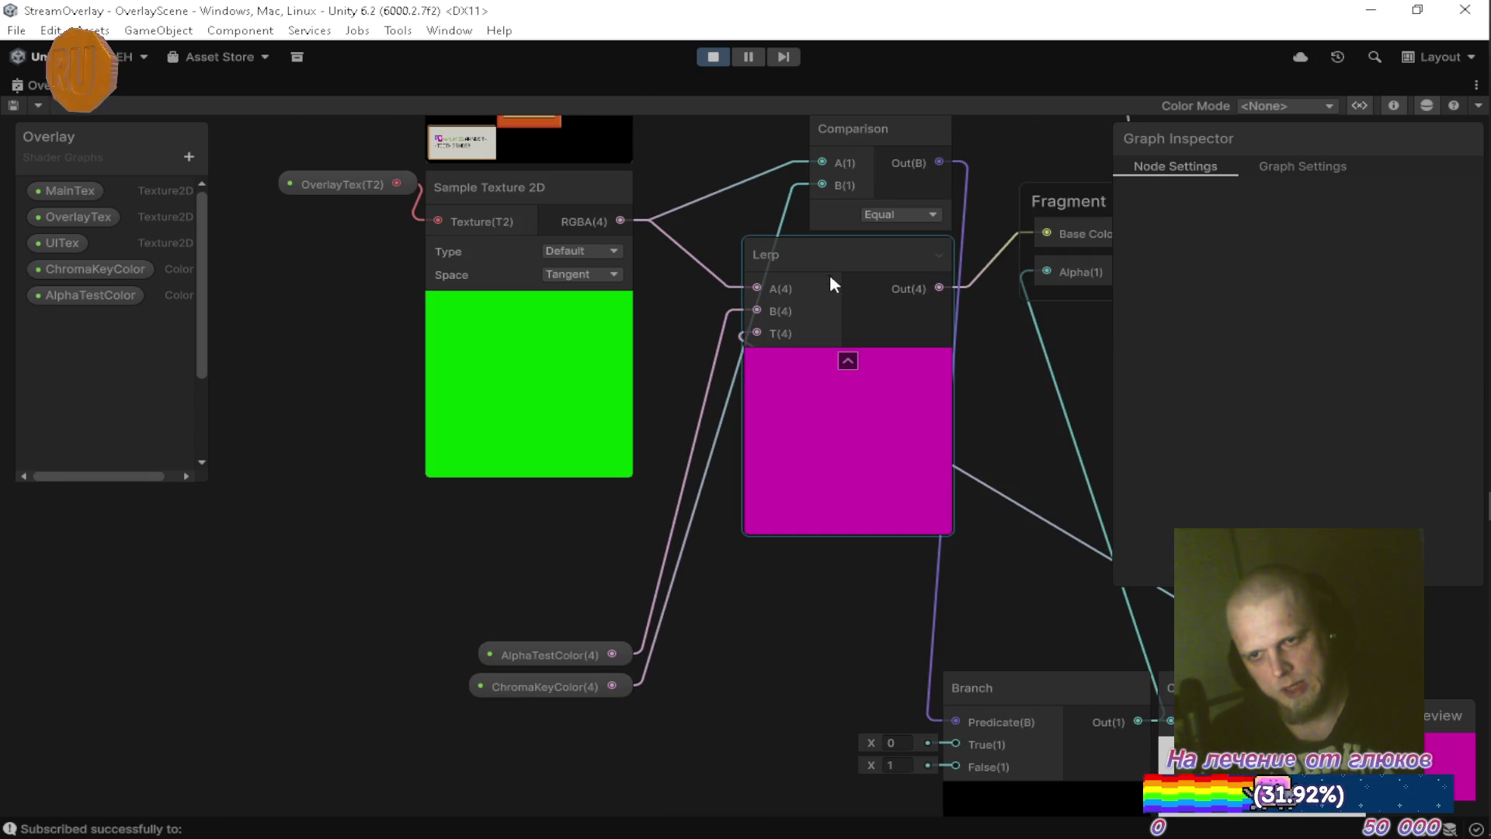
click(864, 356)
drag(867, 358, 880, 394)
scroll(845, 284, up, 3)
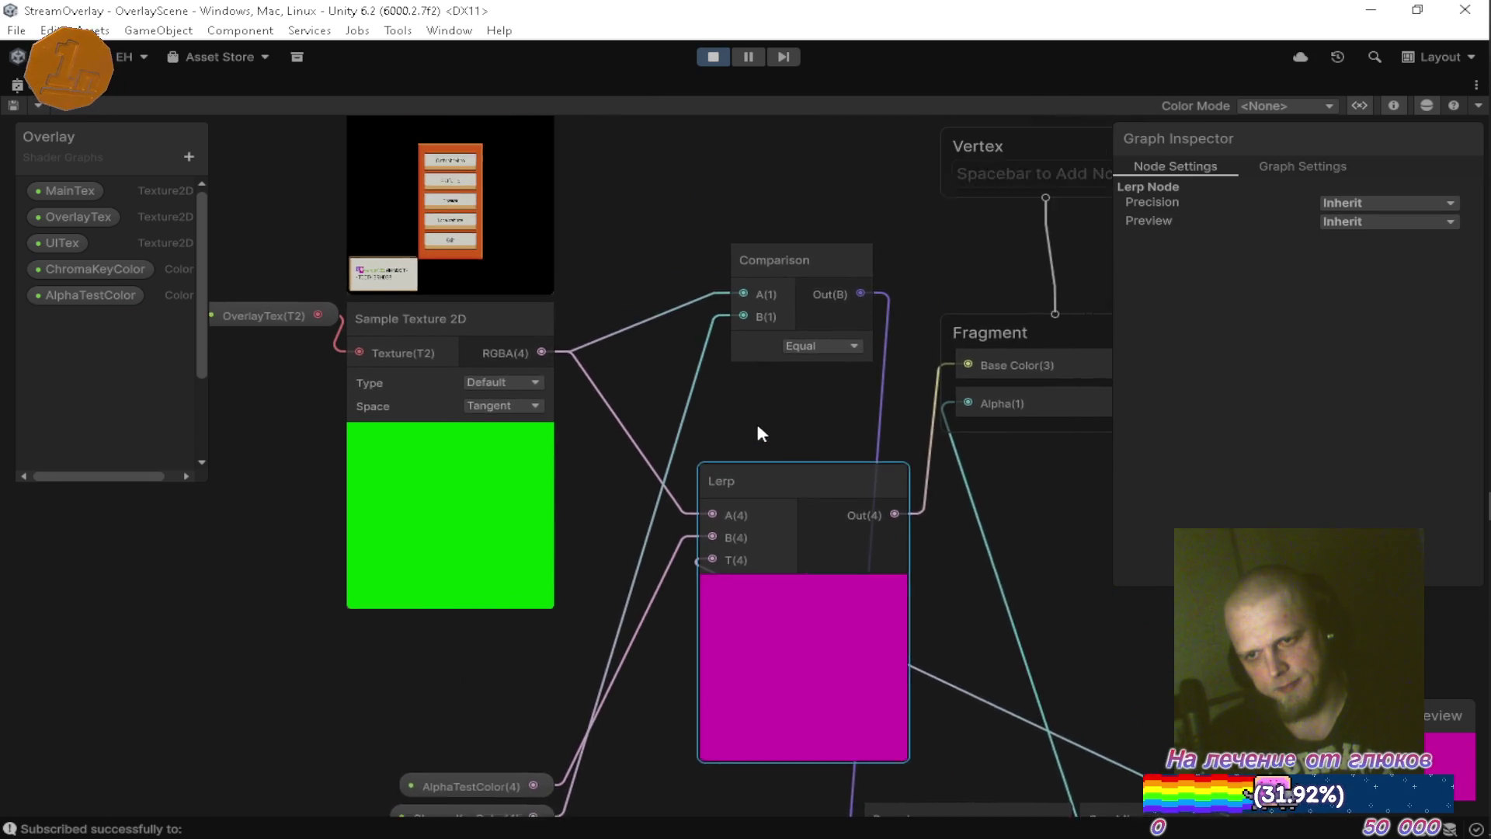
scroll(780, 517, down, 5)
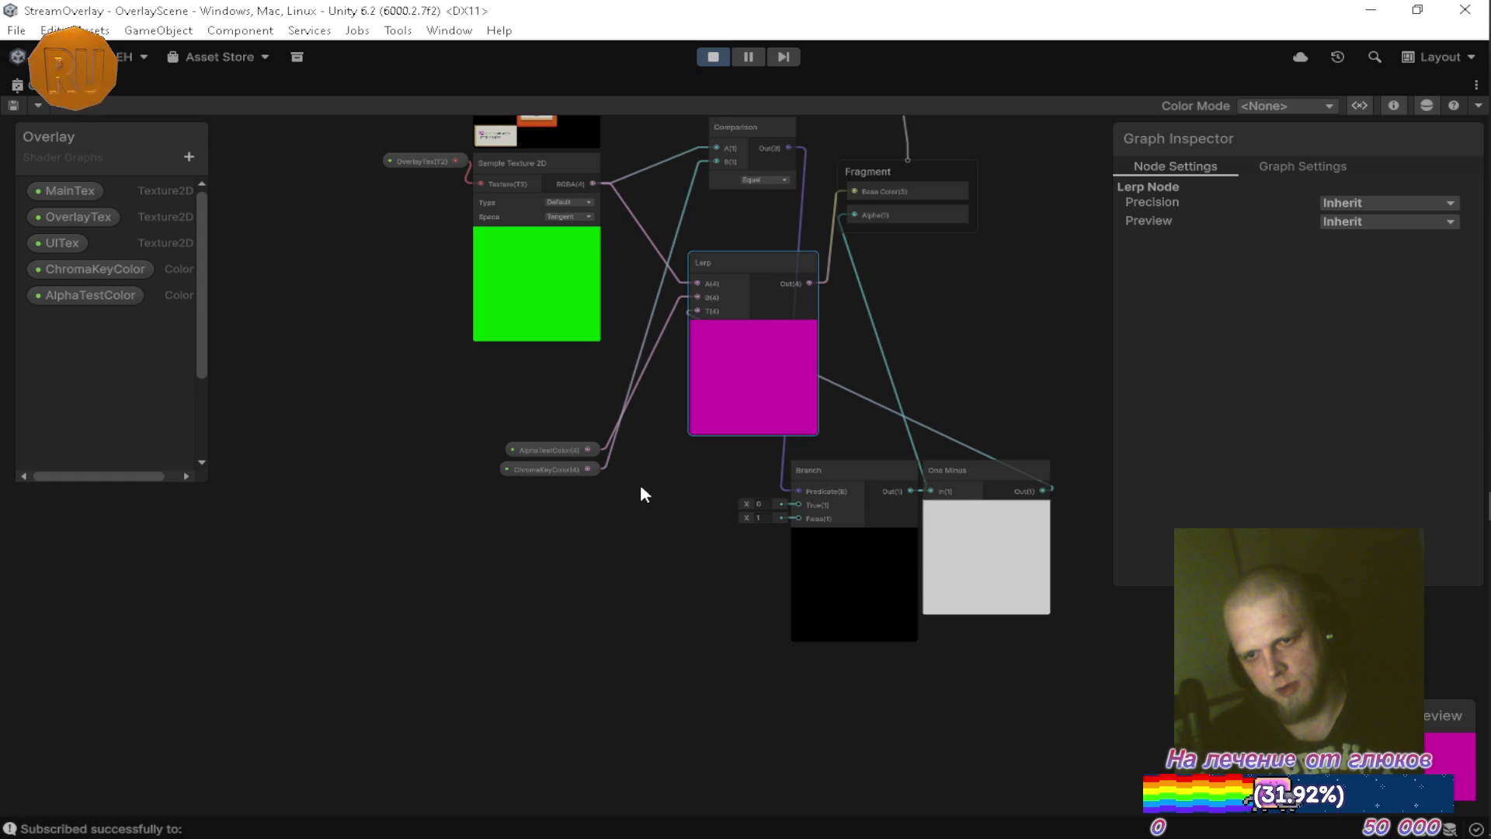
drag(508, 413, 595, 509)
drag(510, 448, 377, 414)
scroll(755, 250, up, 1)
mouse_move(735, 188)
mouse_down()
mouse_move(573, 608)
mouse_move(609, 518)
mouse_up()
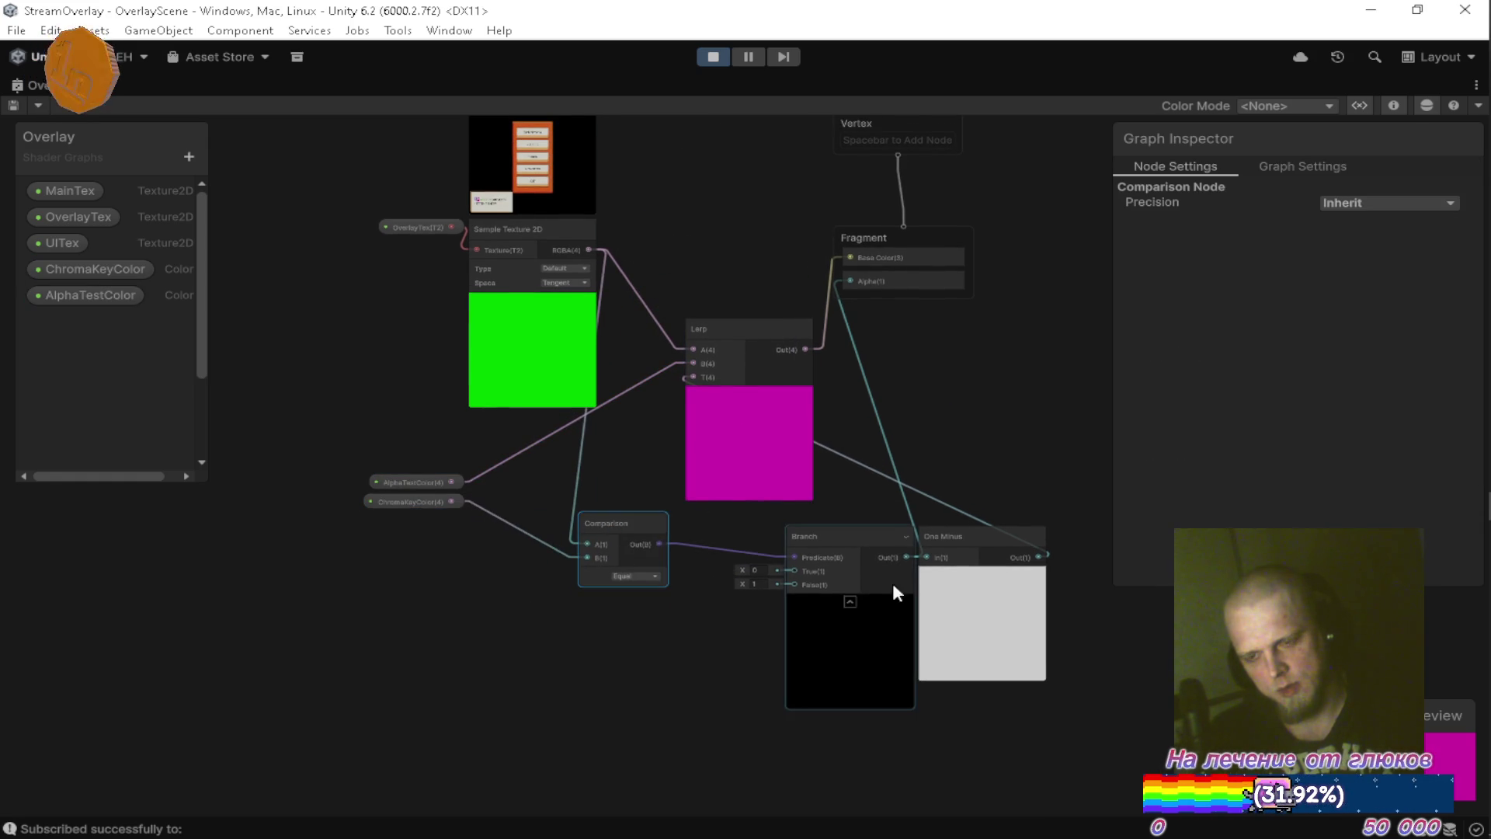
Move the Branch node left and collapse its unused ports.
scroll(872, 580, up, 2)
mouse_move(803, 534)
mouse_down()
mouse_move(624, 509)
mouse_move(625, 491)
mouse_up()
click(833, 515)
scroll(833, 533, down, 4)
mouse_move(832, 533)
mouse_down()
mouse_move(780, 613)
mouse_move(789, 527)
mouse_up()
Place the Lerp node beside One Minus and move AlphaTestColor right.
mouse_move(663, 373)
mouse_down()
mouse_move(1046, 413)
mouse_move(914, 523)
mouse_up()
scroll(882, 493, up, 2)
scroll(827, 466, down, 2)
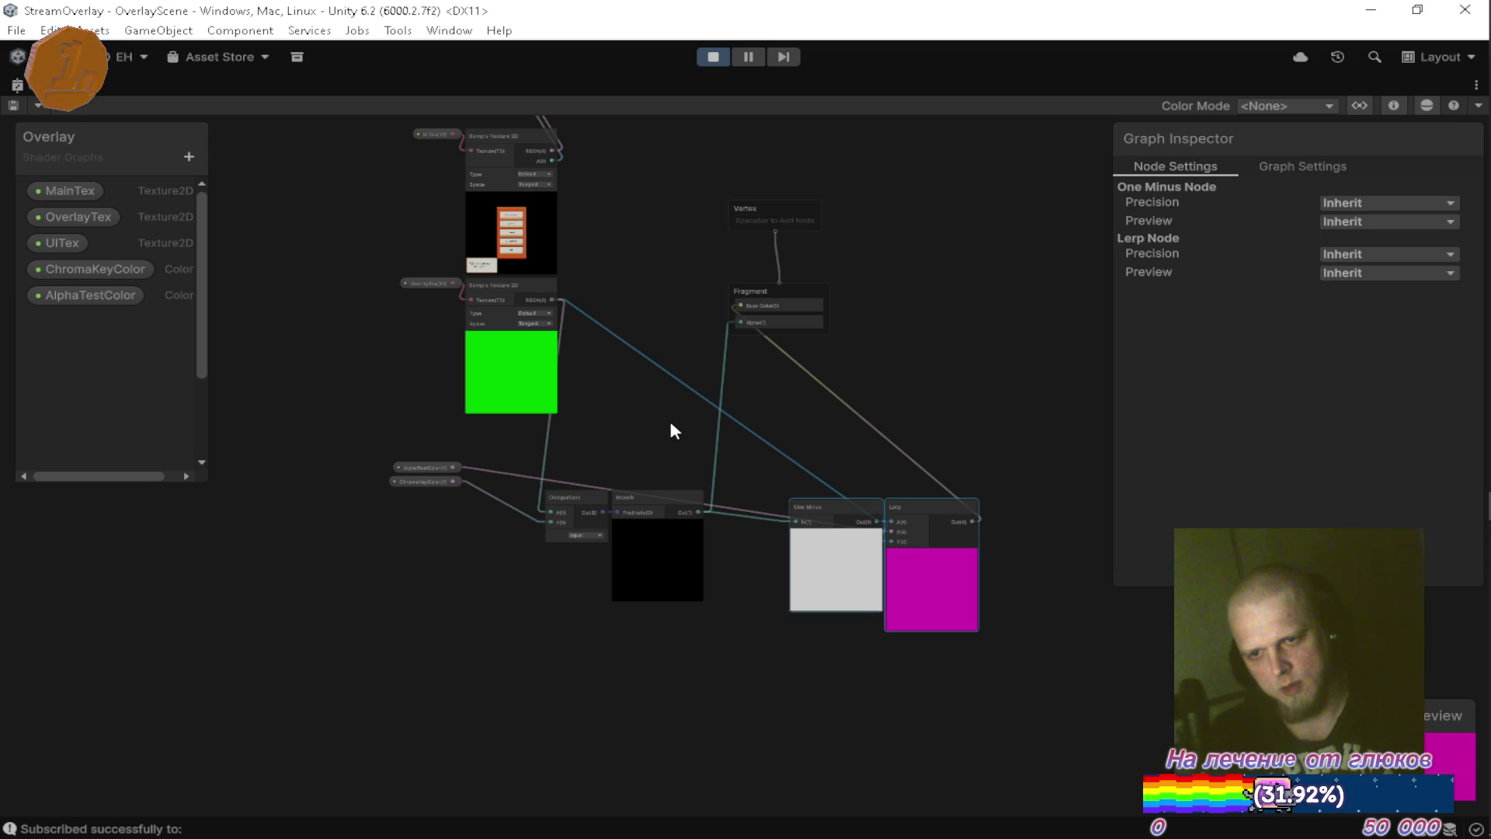
mouse_move(441, 466)
mouse_down()
mouse_move(631, 415)
mouse_move(758, 415)
mouse_up()
Put ChromaKeyColor next to the Comparison node's B input.
scroll(758, 414, up, 3)
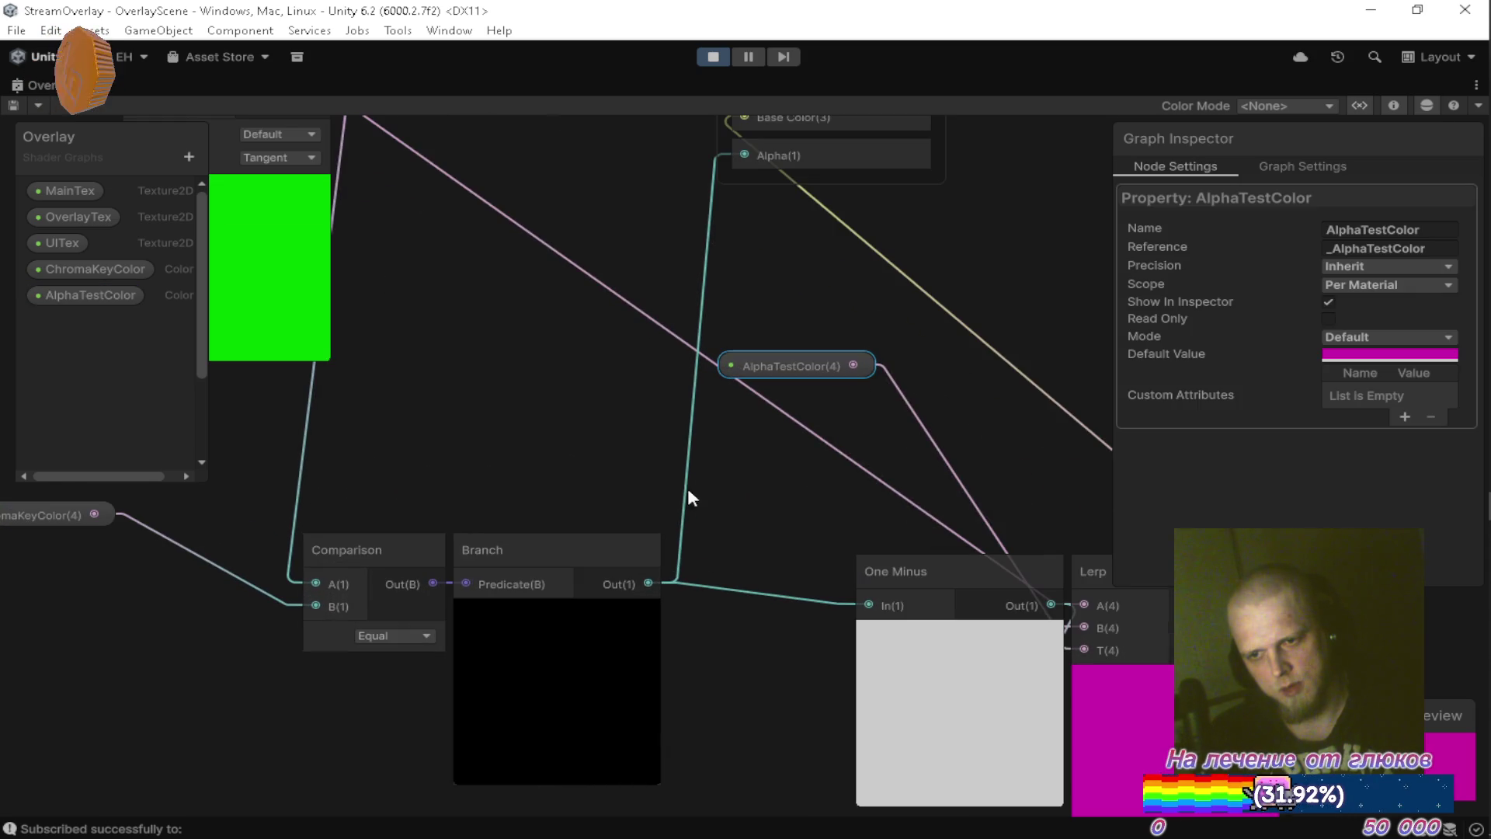
mouse_move(407, 516)
mouse_down()
mouse_move(692, 453)
mouse_move(656, 478)
mouse_move(593, 463)
mouse_move(667, 543)
mouse_move(655, 422)
mouse_move(594, 394)
mouse_up()
scroll(606, 478, down, 2)
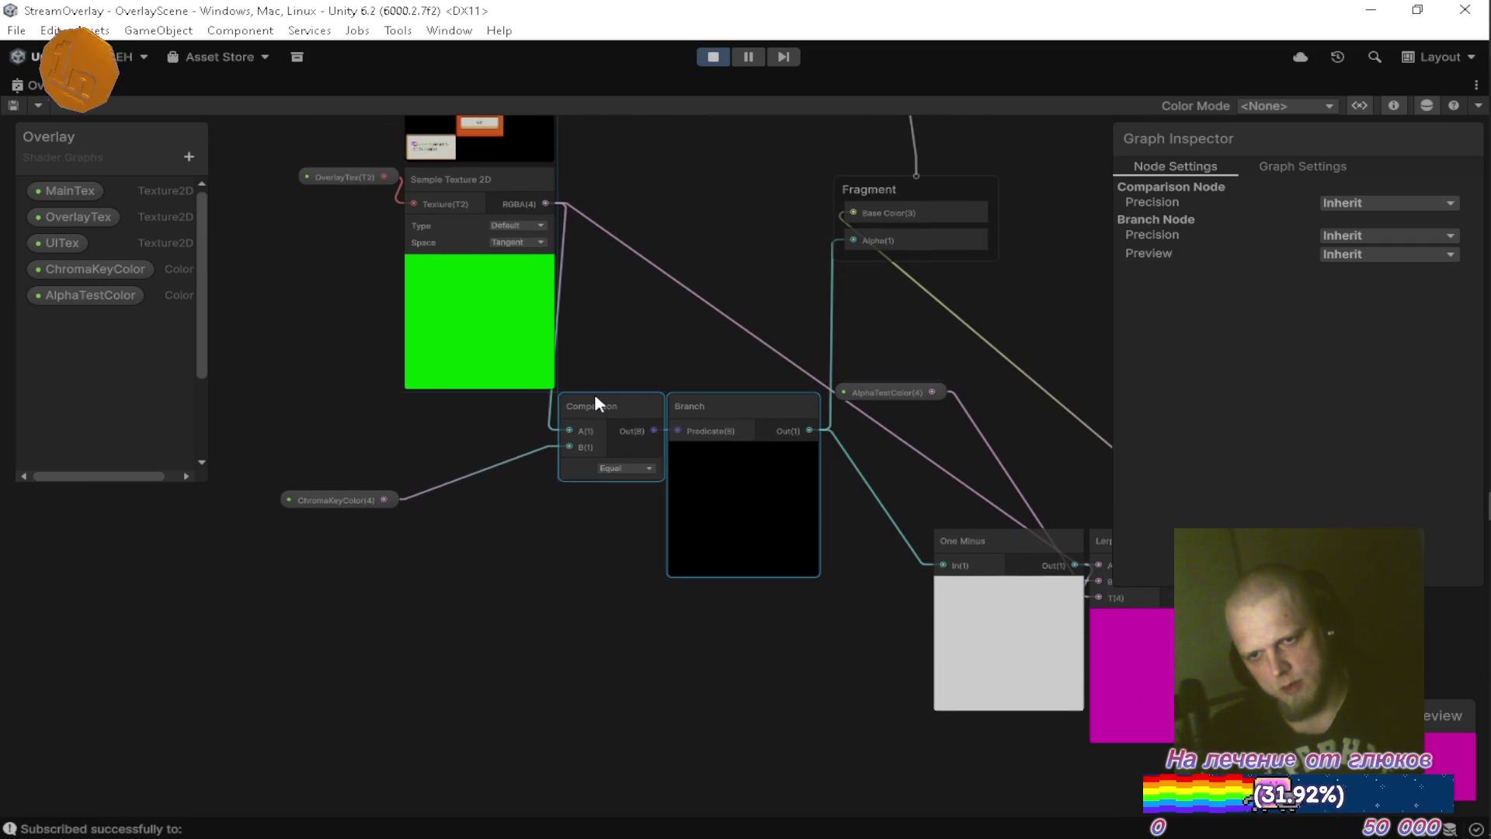
drag(319, 494, 466, 465)
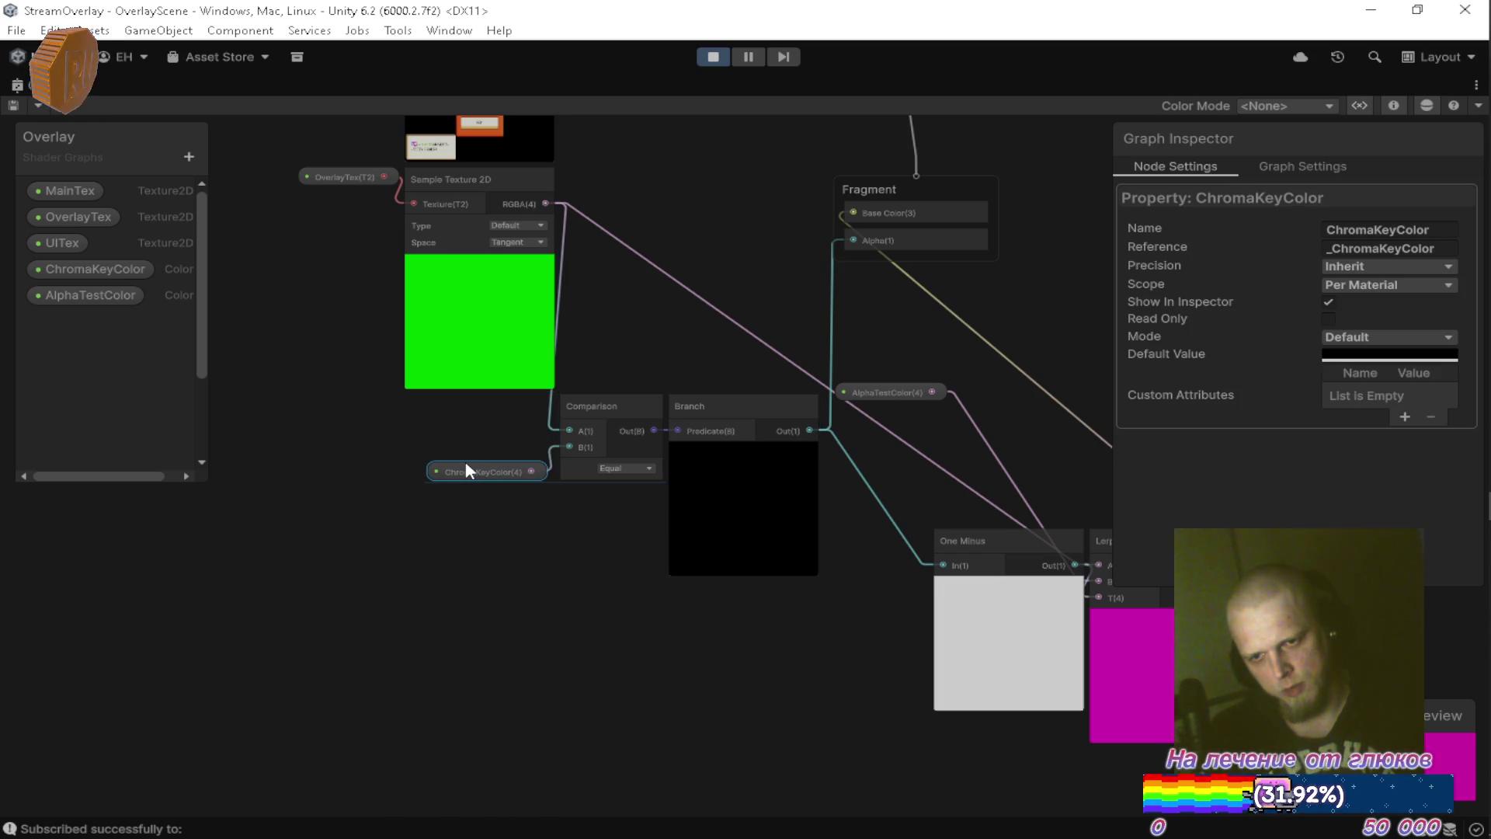
click(497, 544)
drag(562, 591, 464, 592)
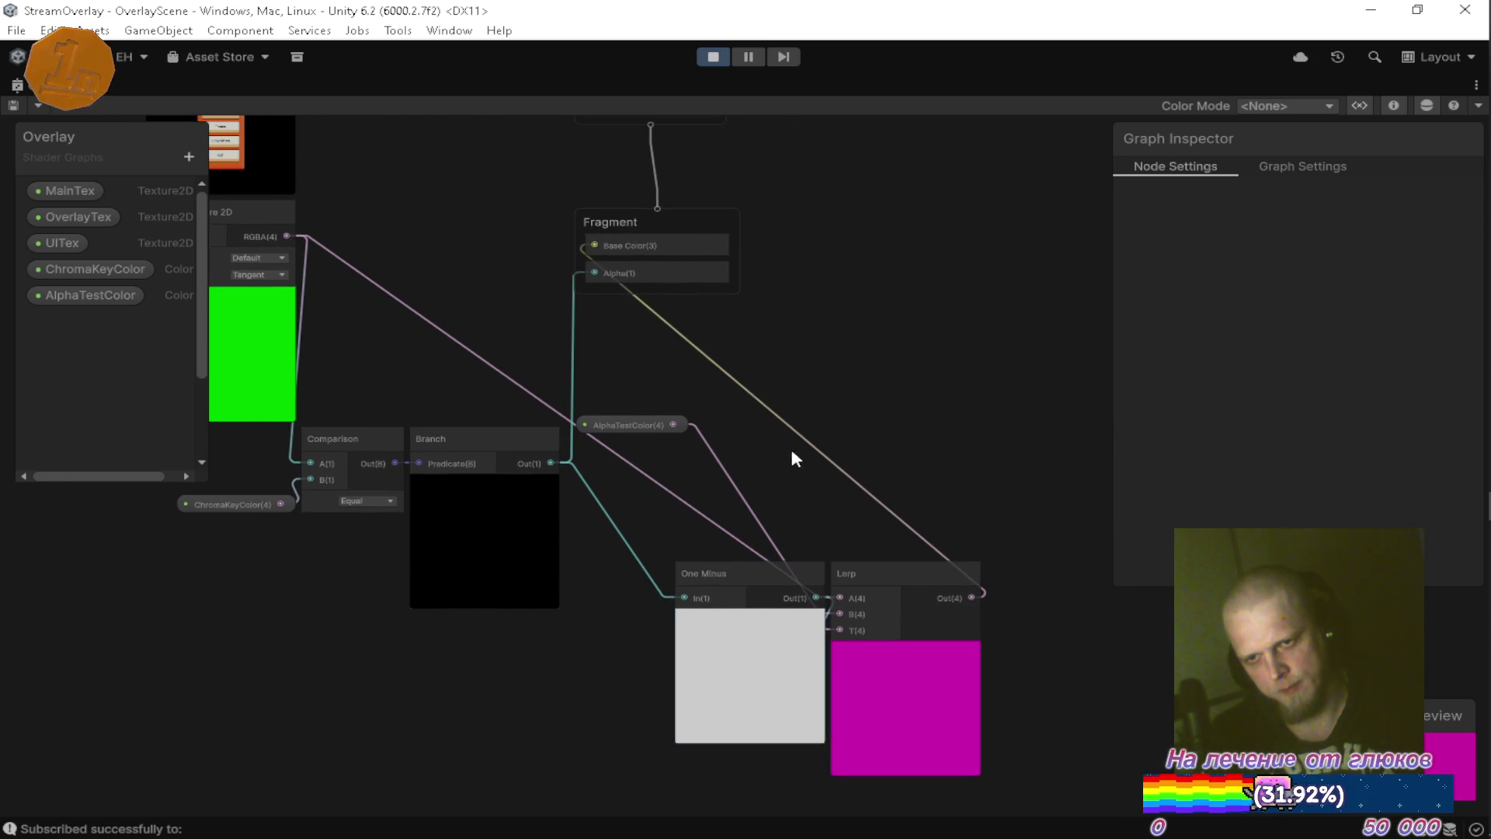
Move the Vertex and Fragment master nodes together to the right.
drag(786, 437, 831, 528)
scroll(851, 457, down, 2)
drag(622, 244, 823, 424)
drag(675, 381, 952, 380)
click(786, 398)
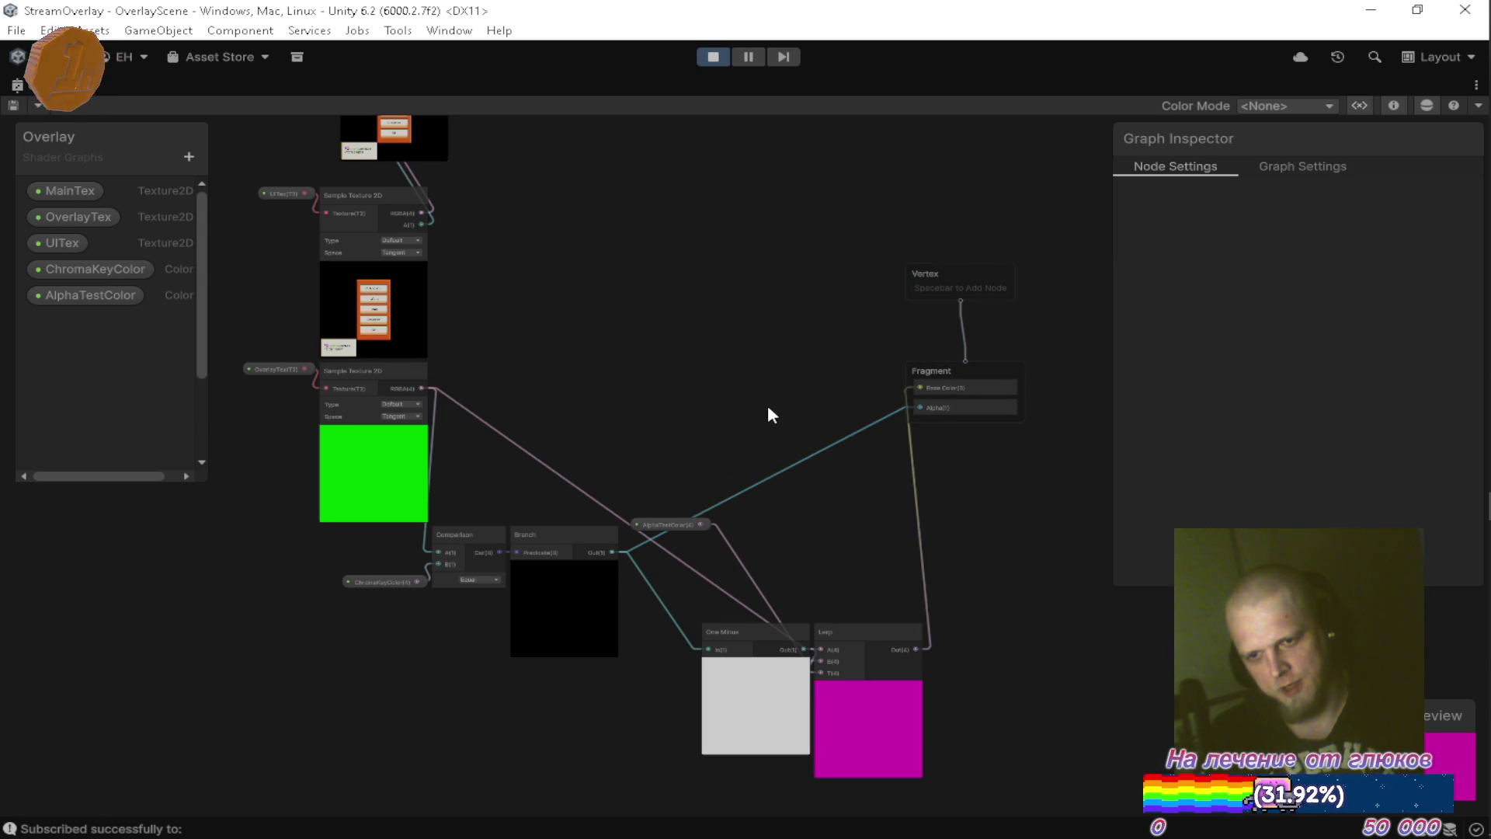
Line up One Minus and Lerp beside Branch, with AlphaTestColor tucked below One Minus.
scroll(804, 361, up, 3)
mouse_move(774, 667)
mouse_down()
mouse_move(640, 506)
mouse_move(662, 513)
mouse_move(686, 429)
mouse_move(682, 347)
mouse_up()
drag(658, 530, 643, 510)
mouse_move(955, 668)
mouse_down()
mouse_move(855, 453)
mouse_move(832, 503)
mouse_up()
mouse_move(697, 343)
mouse_down()
mouse_move(697, 776)
mouse_move(699, 600)
mouse_move(714, 649)
mouse_move(682, 606)
mouse_up()
scroll(734, 583, down, 3)
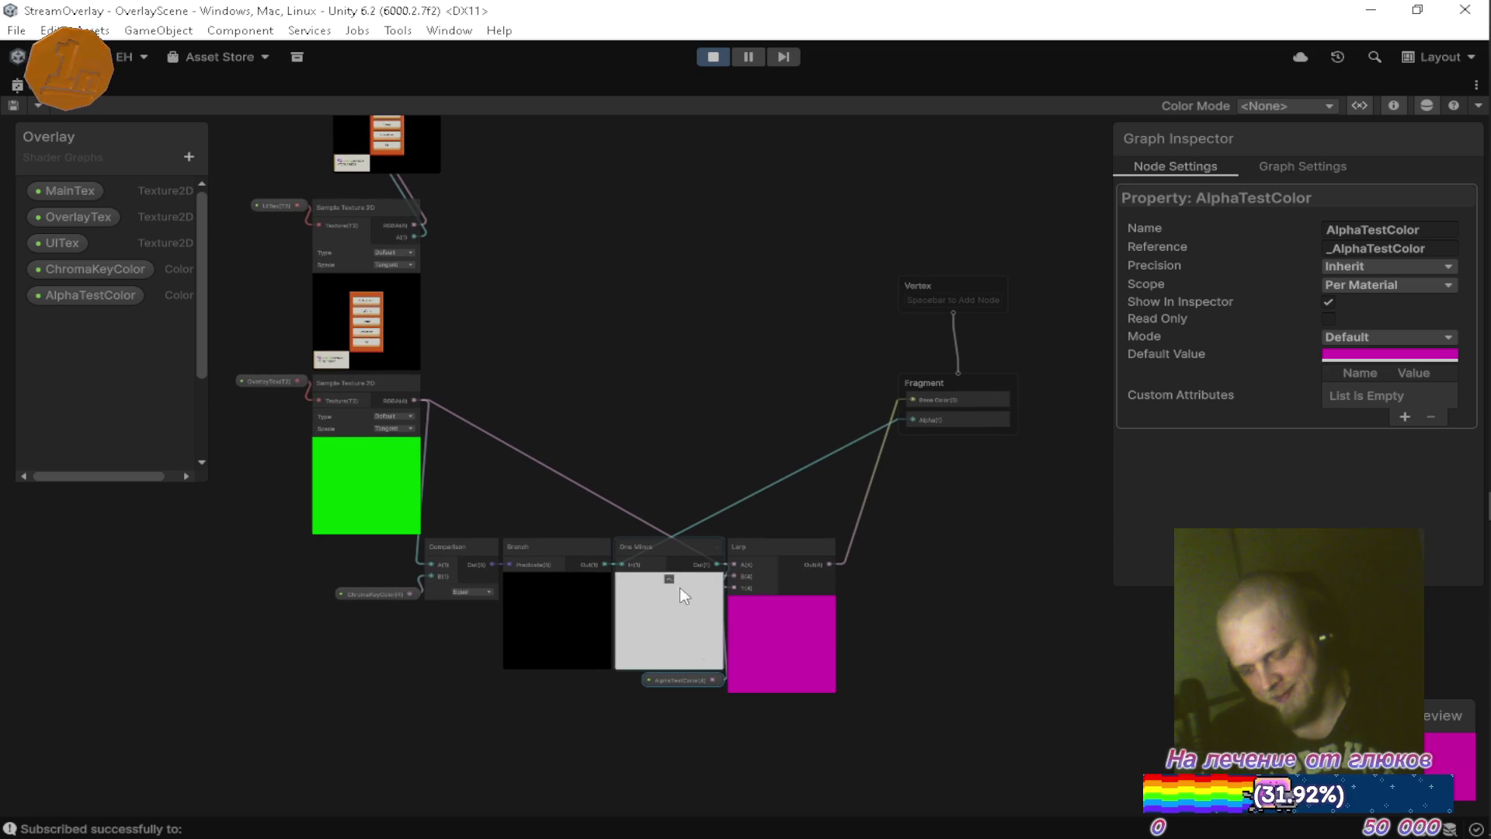
mouse_move(635, 512)
mouse_down()
mouse_move(757, 557)
mouse_move(666, 598)
mouse_move(642, 576)
mouse_move(670, 536)
mouse_up()
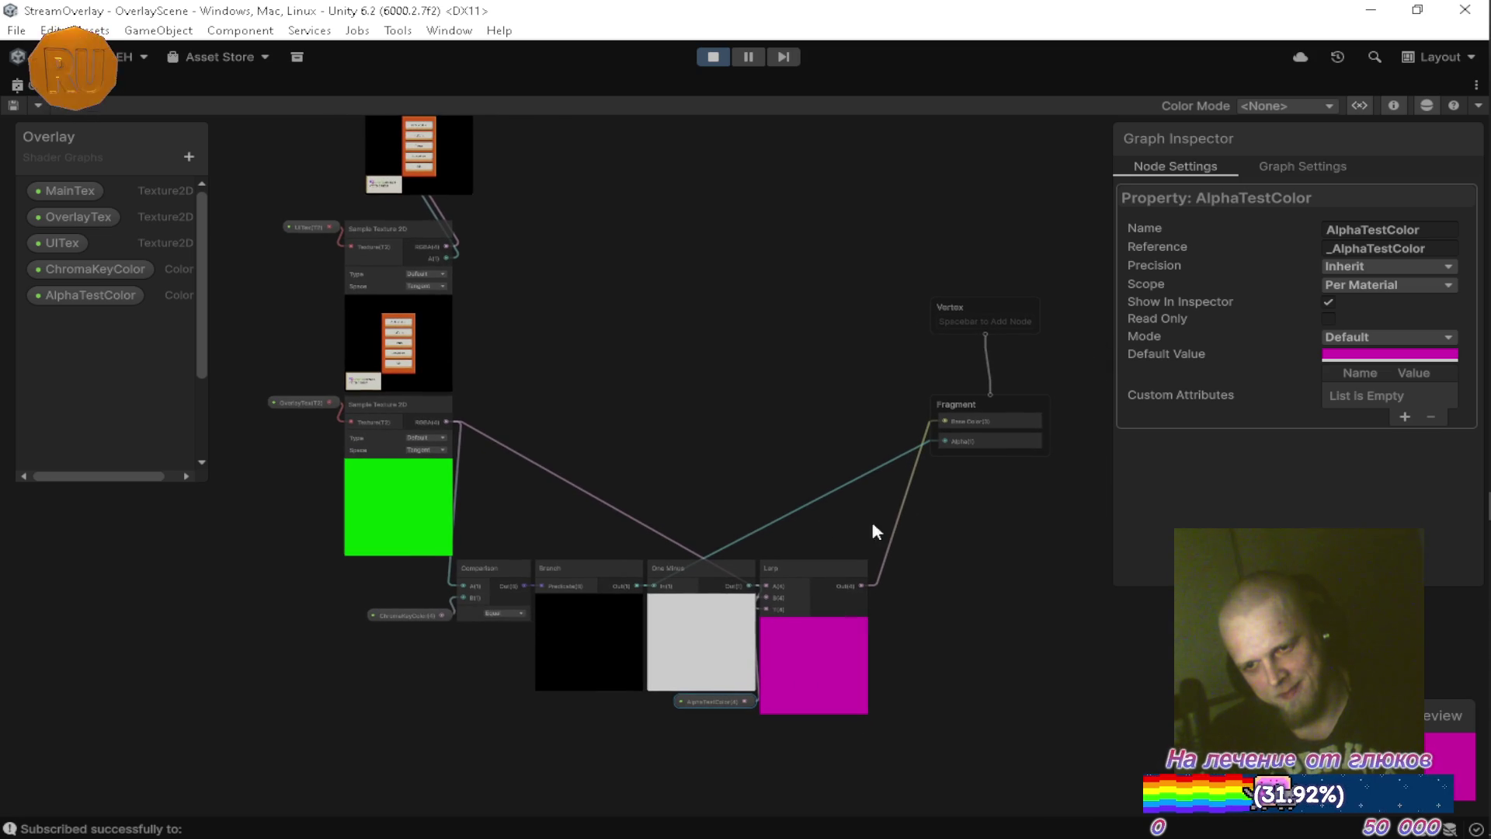
mouse_move(820, 413)
mouse_down()
mouse_move(786, 511)
mouse_move(763, 507)
mouse_up()
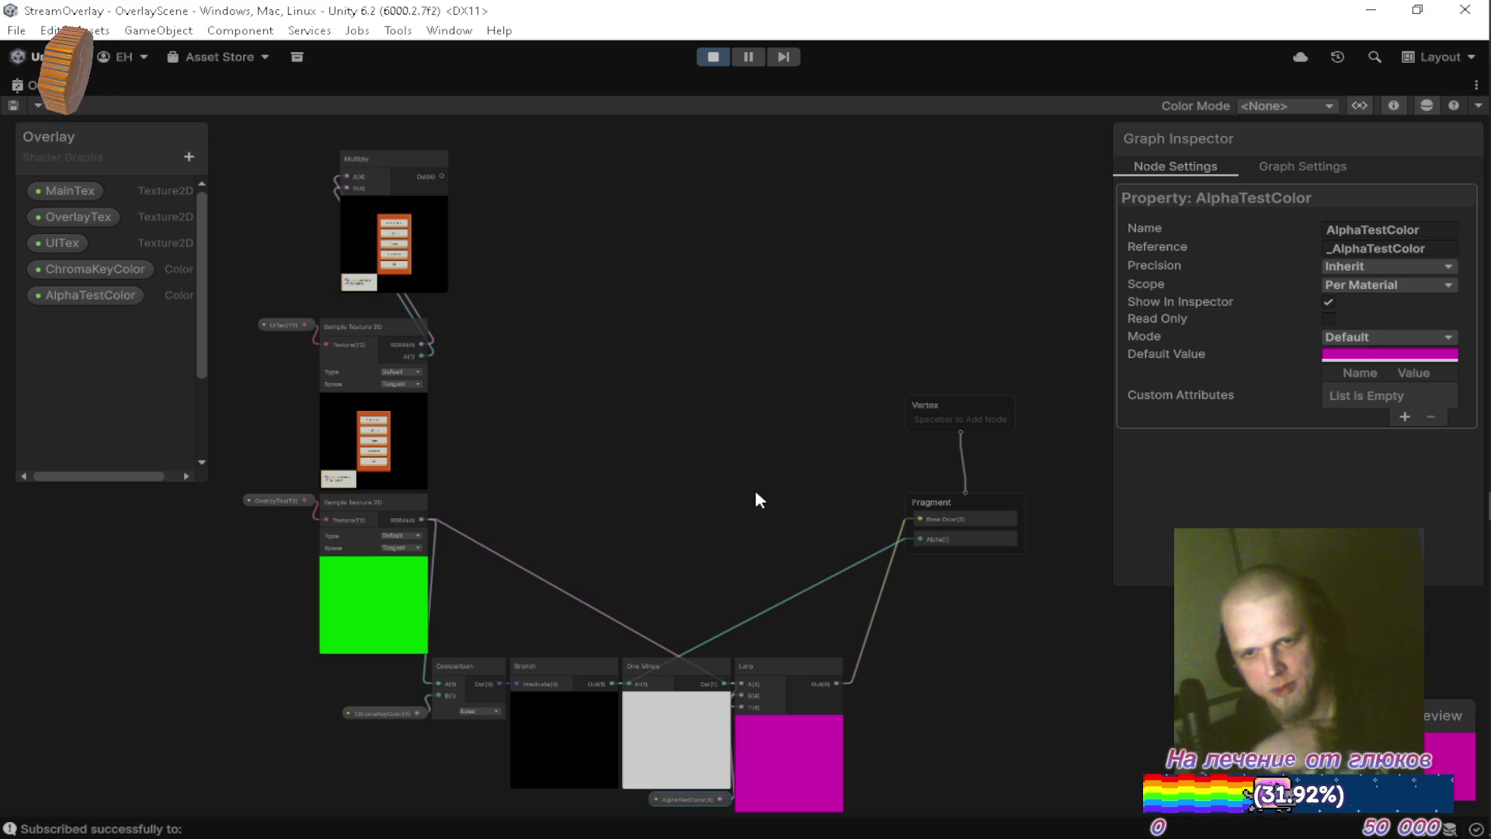
Alt+Tab from Unity over to the Firefox window.
key(alt+Tab)
key(alt+Tab)
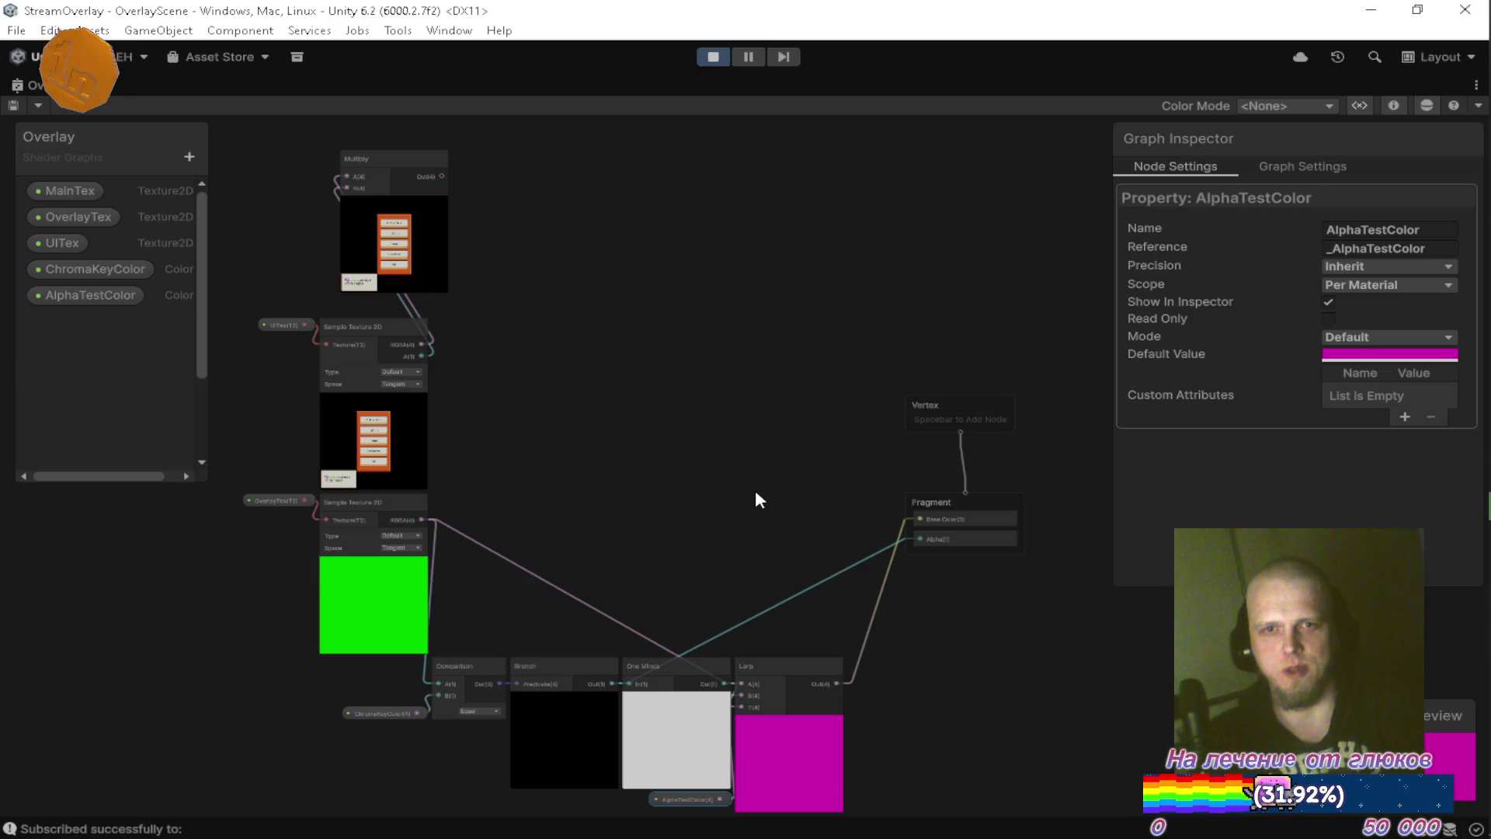
key(alt+Tab)
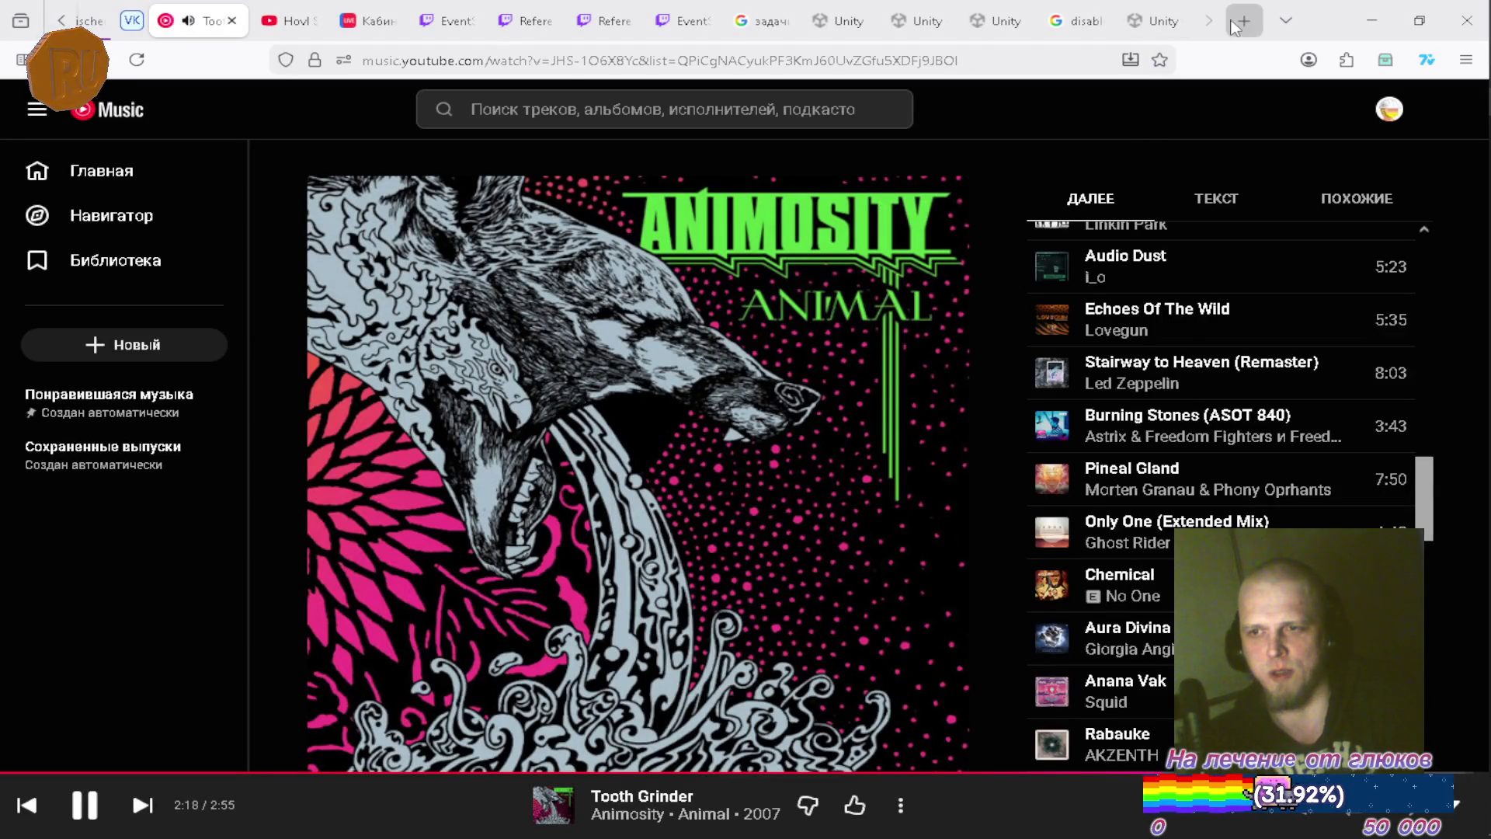
Close the Unity documentation tab and the empty new tab, leaving the Google search results.
click(1244, 20)
click(1086, 26)
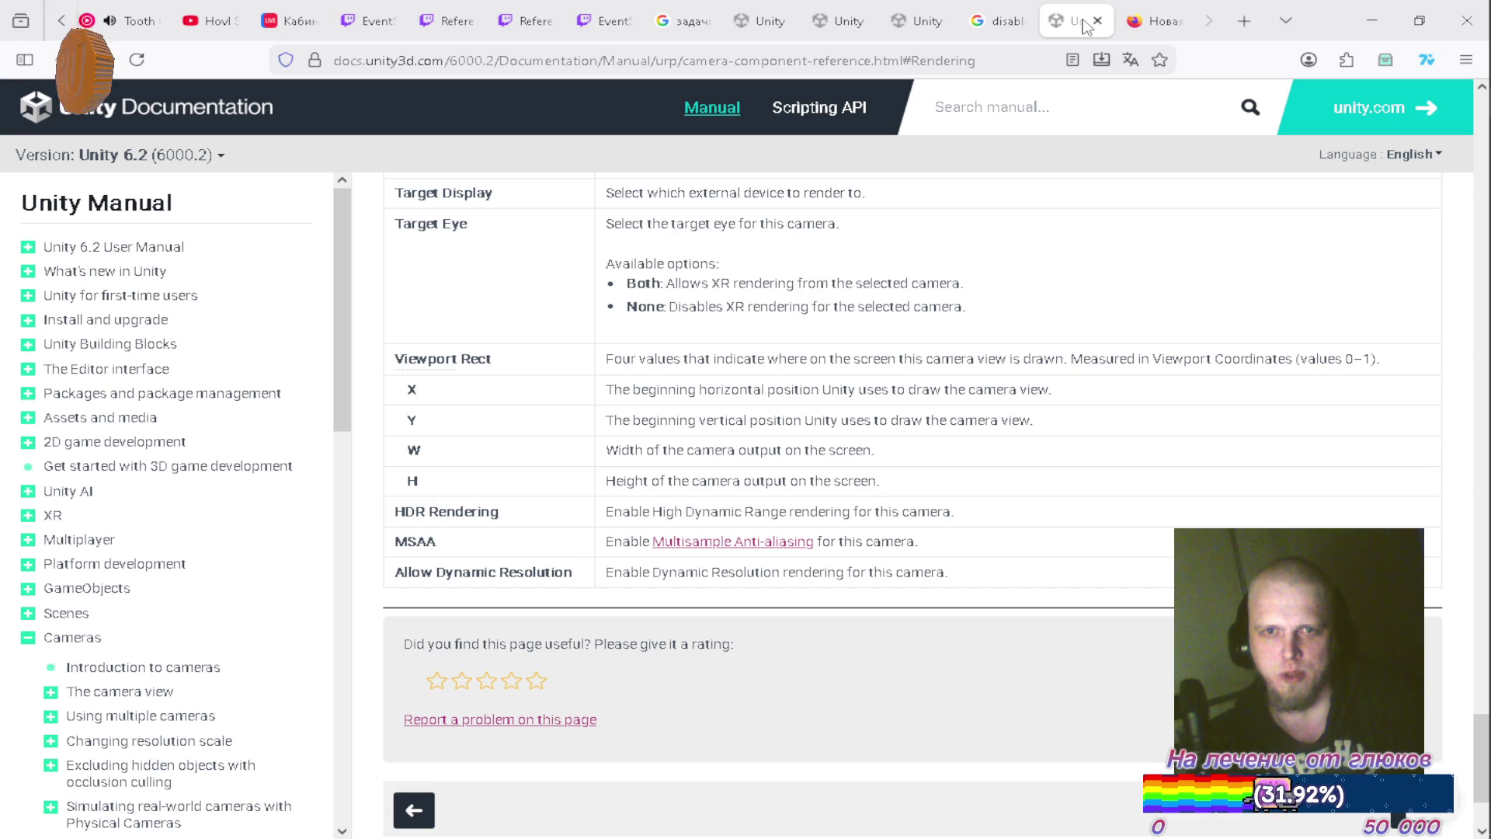
click(1106, 25)
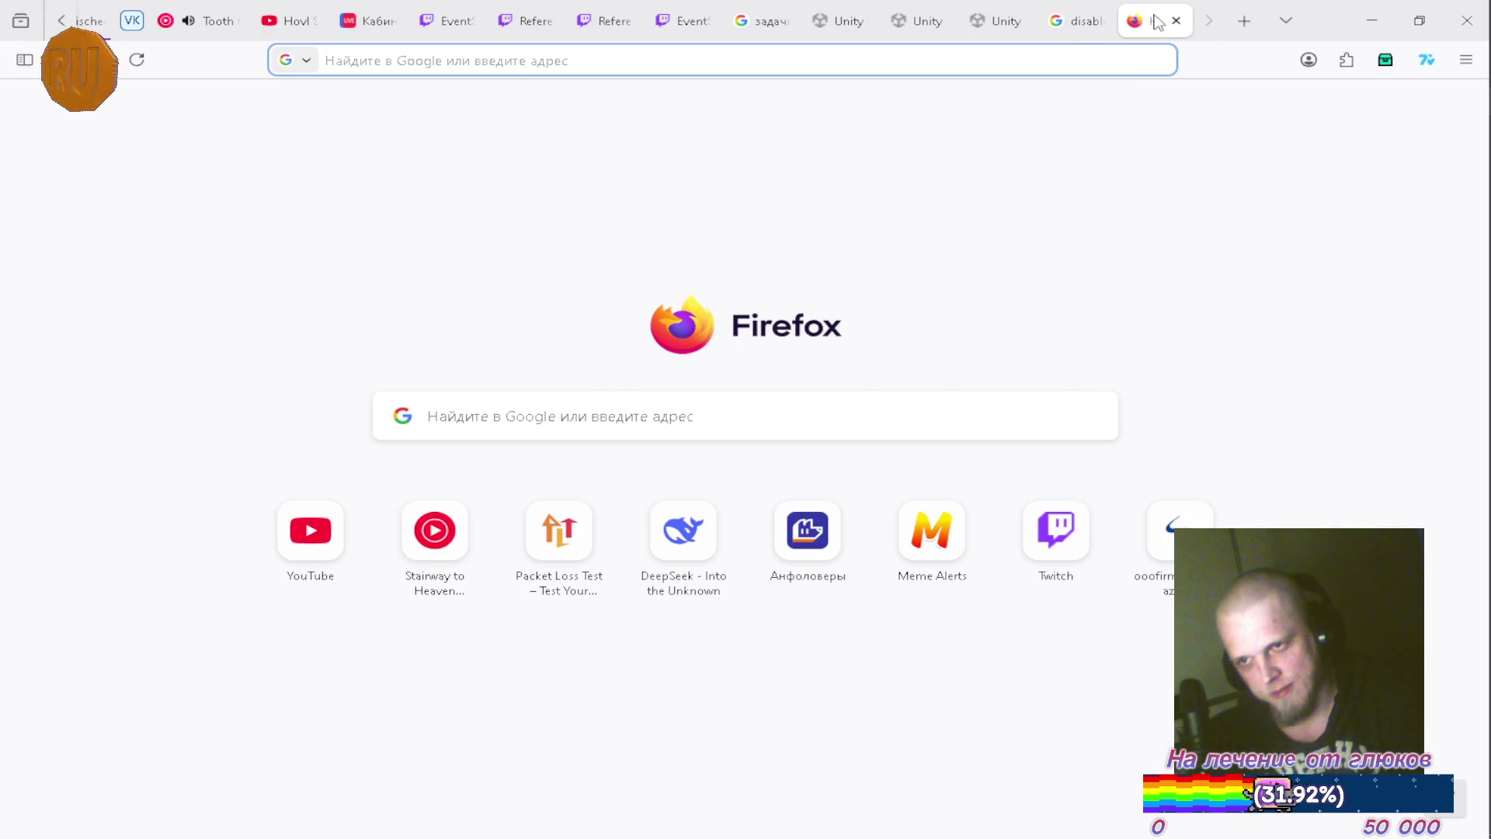
click(1176, 21)
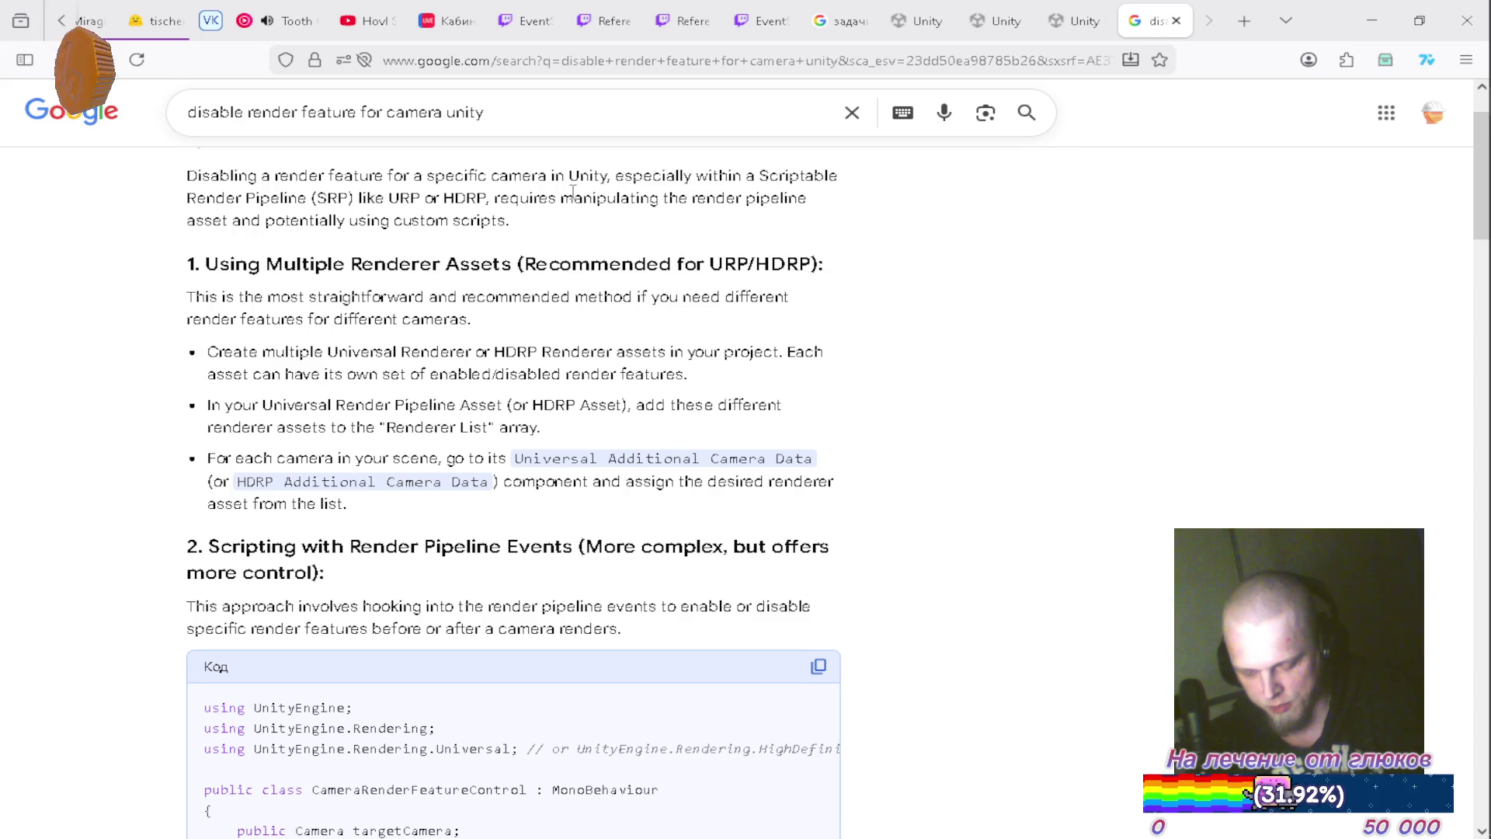
scroll(801, 371, up, 4)
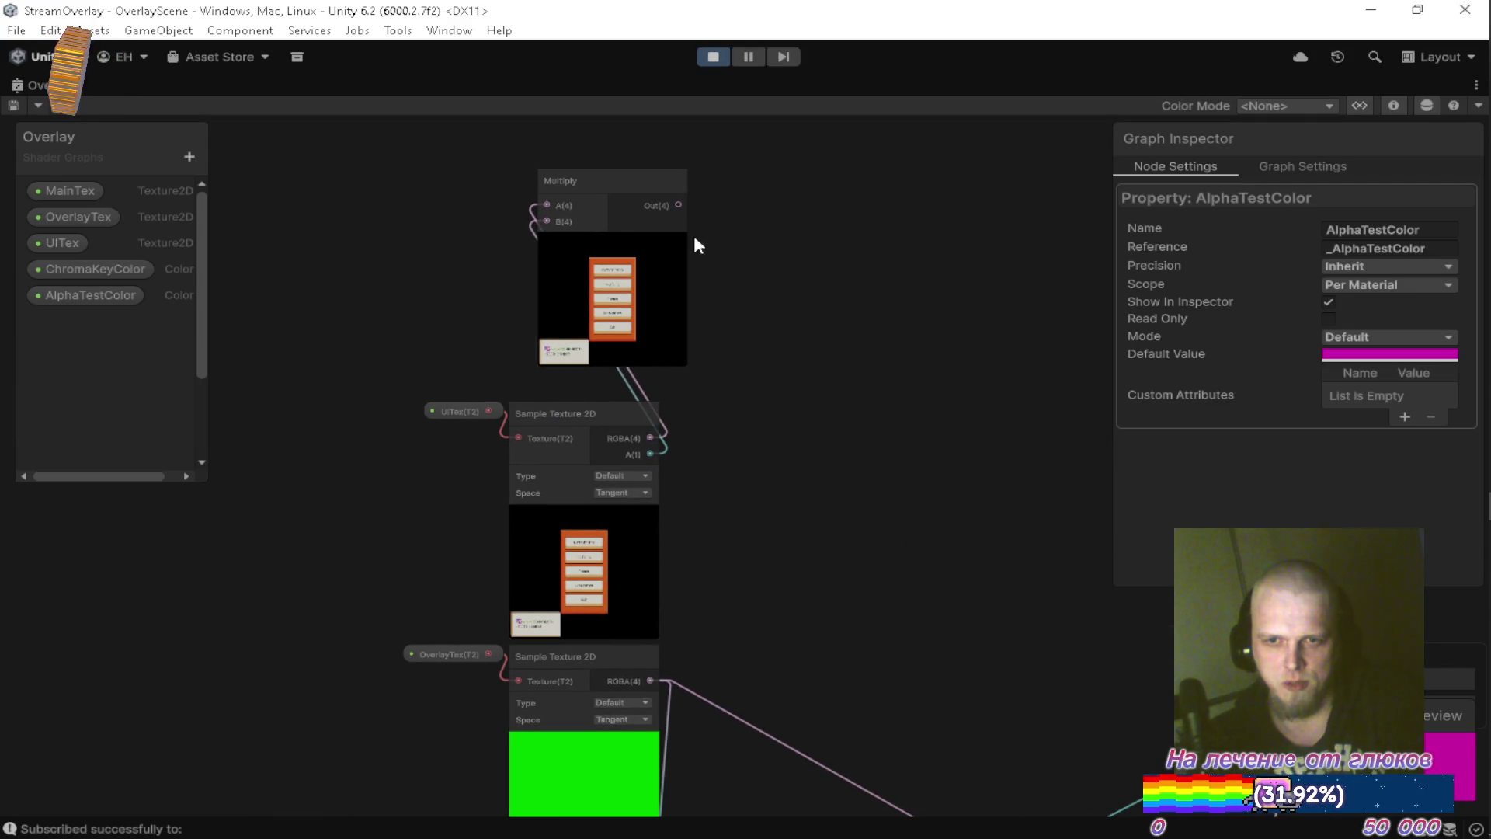
Move the Multiply node right of the UITex sampler and pan down to the lower graph.
mouse_move(571, 178)
mouse_down()
mouse_move(749, 422)
mouse_move(713, 423)
mouse_up()
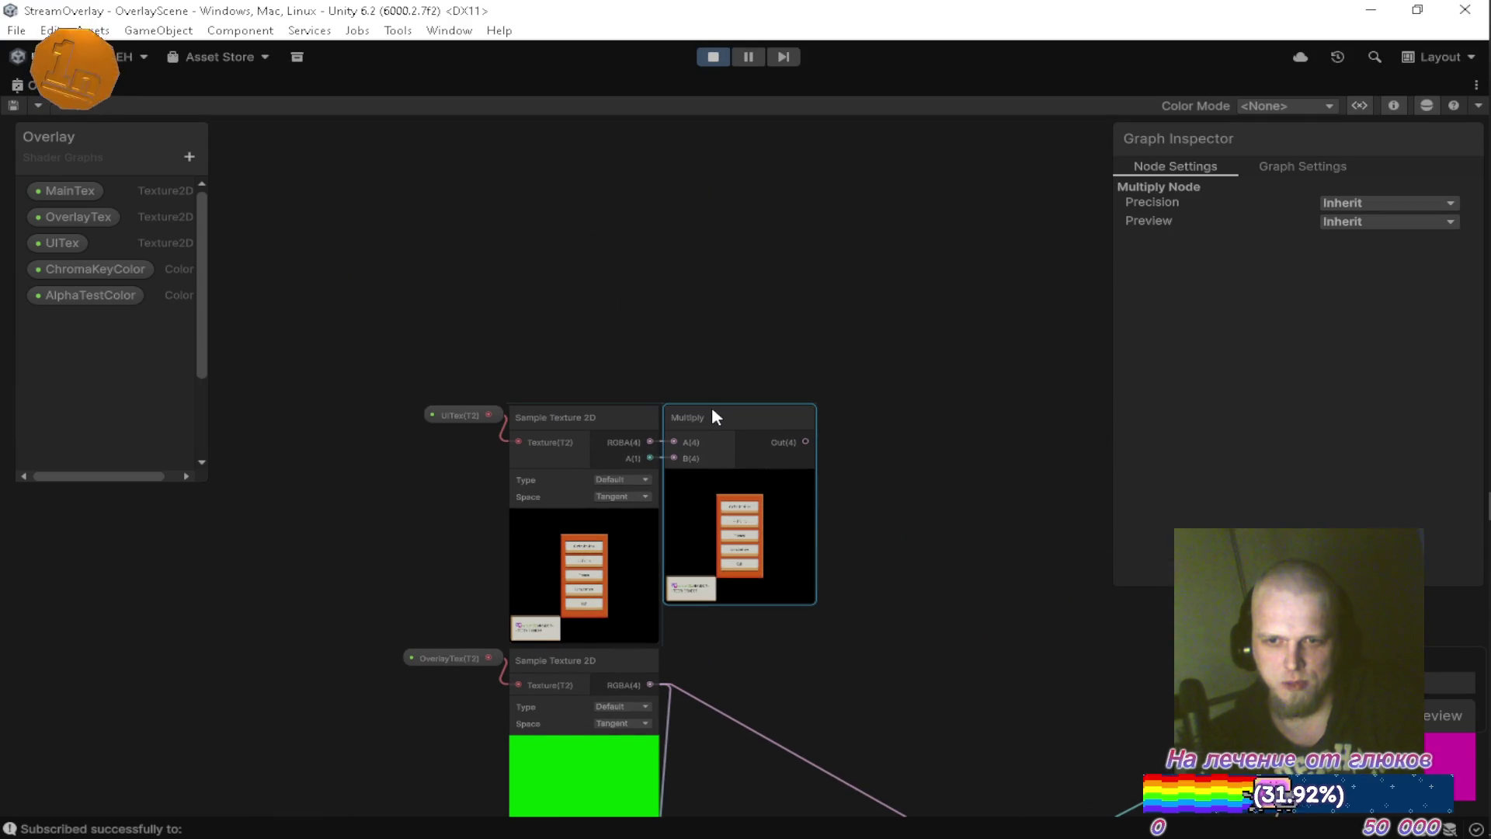
mouse_move(939, 440)
mouse_down()
mouse_move(916, 364)
mouse_move(818, 225)
mouse_up()
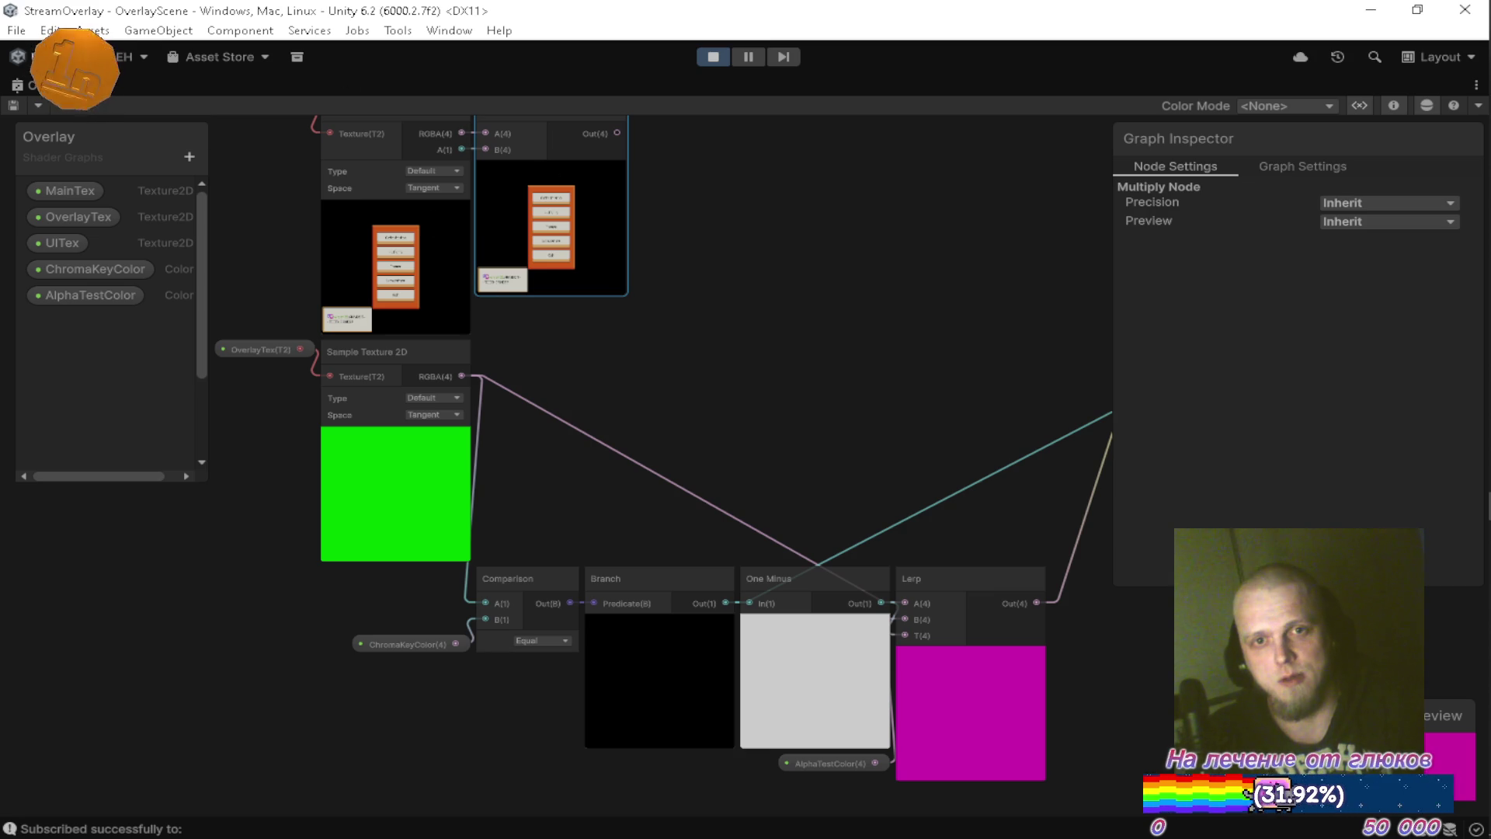
key(shift+space)
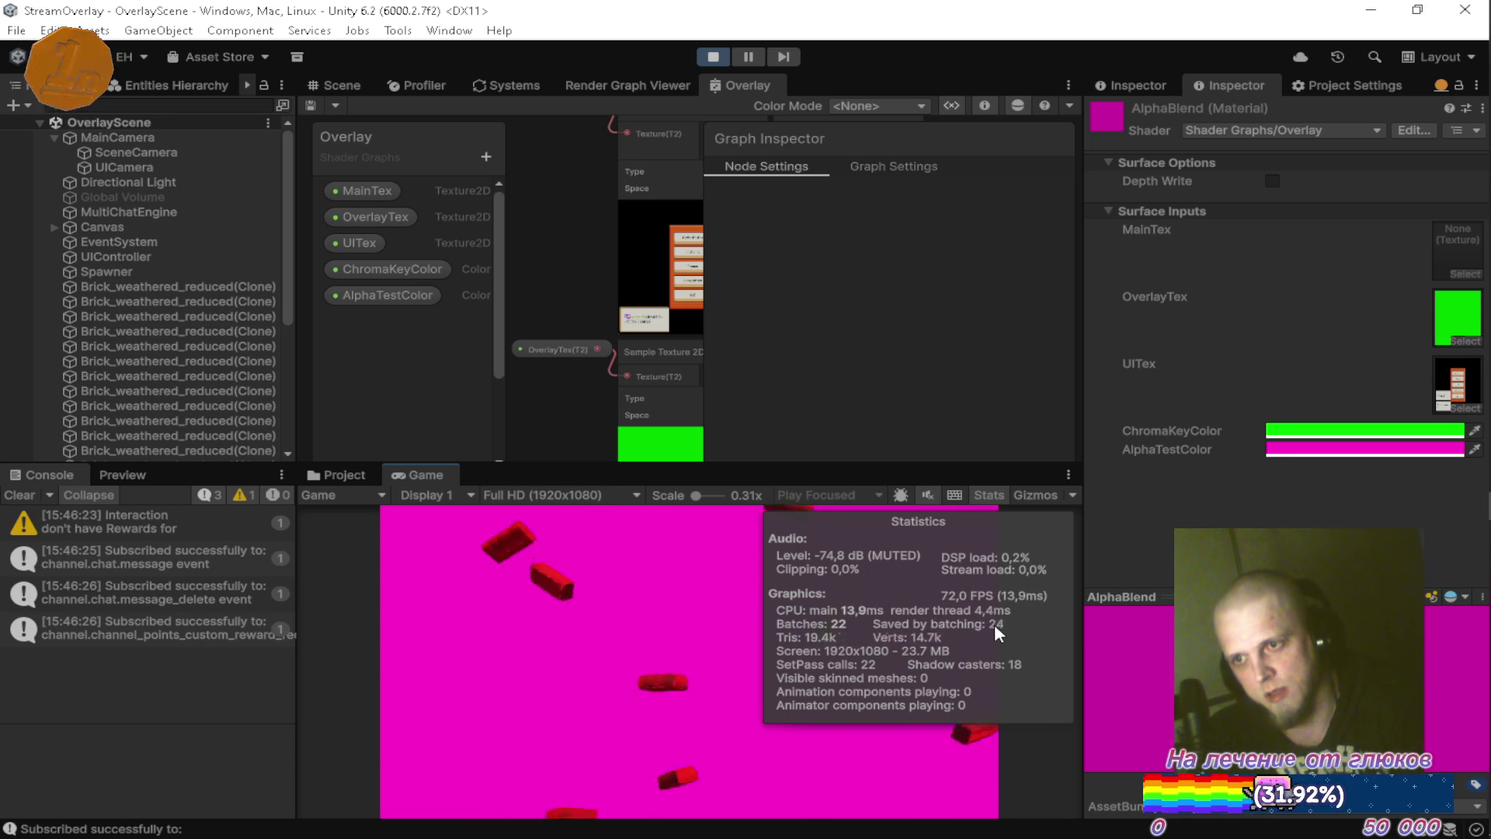
double_click(411, 472)
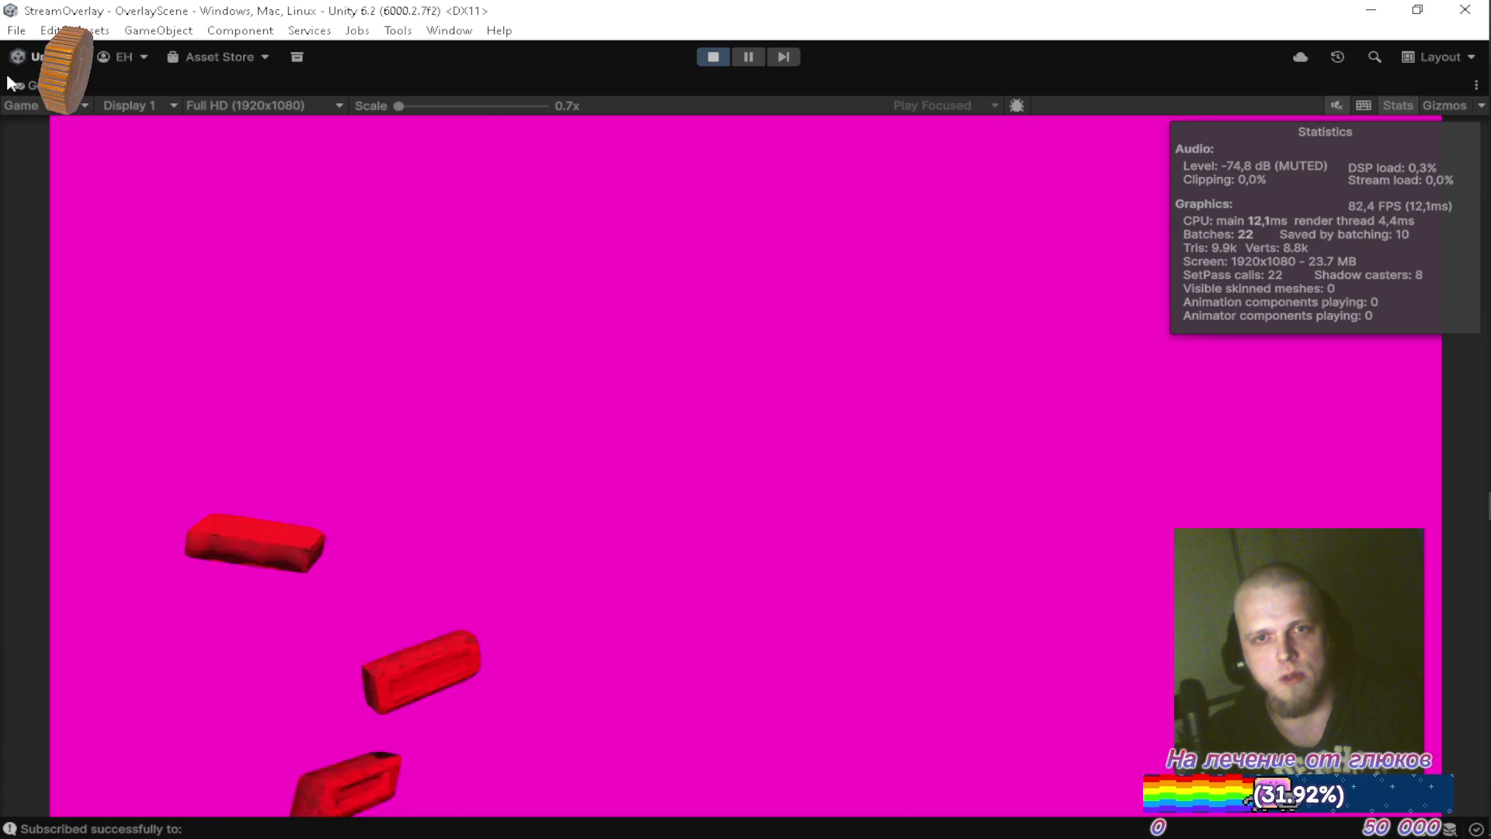
Restore the docked layout, show the Project window and open the Settings/Default folder.
double_click(27, 105)
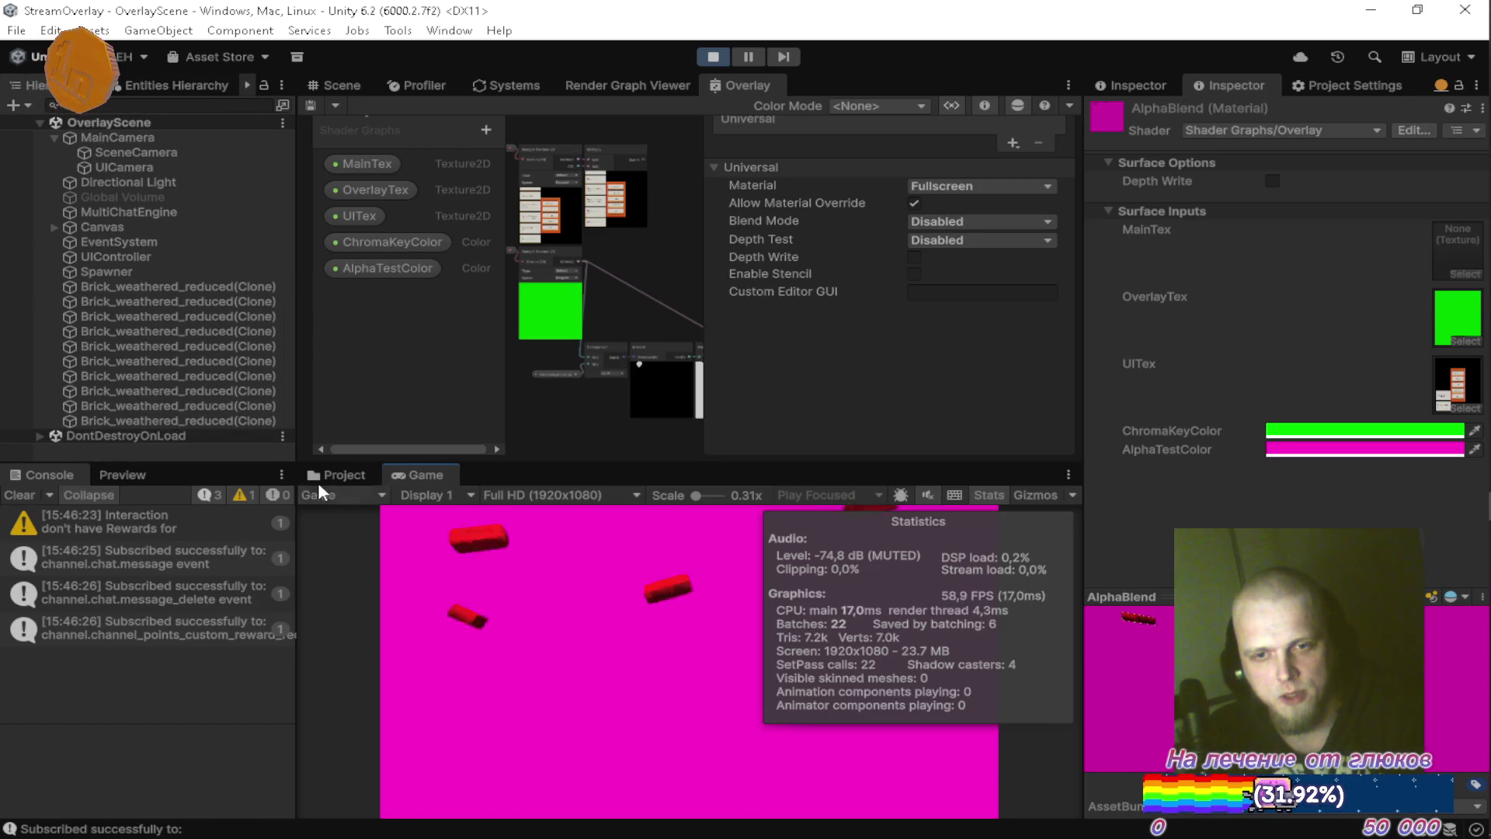
click(342, 475)
scroll(460, 671, down, 10)
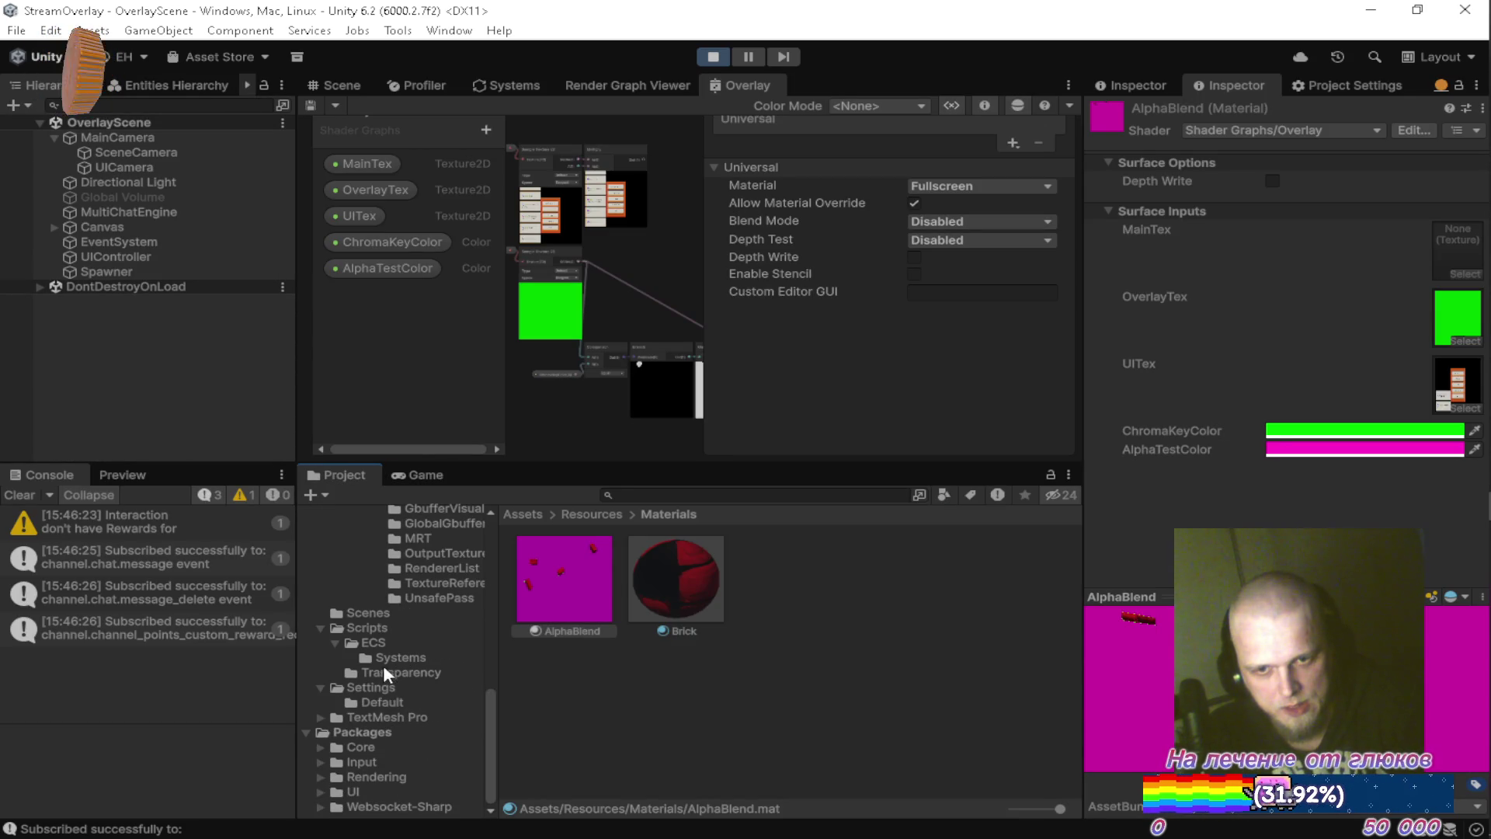
click(375, 702)
Disable SRP Batcher on Mobile_RPAsset, clear the console, and maximize the running Game view.
click(916, 575)
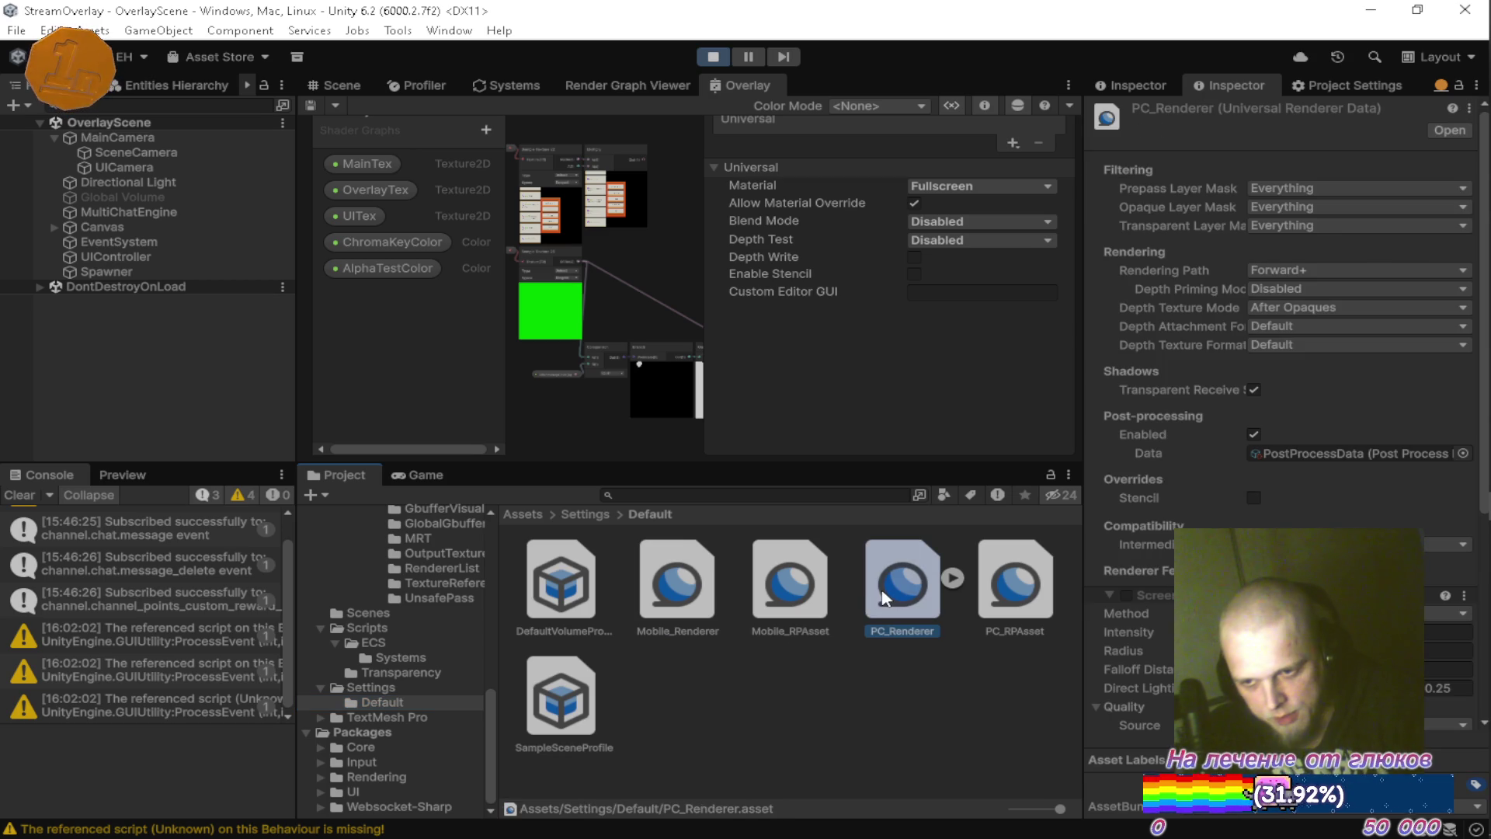
click(814, 574)
click(1256, 347)
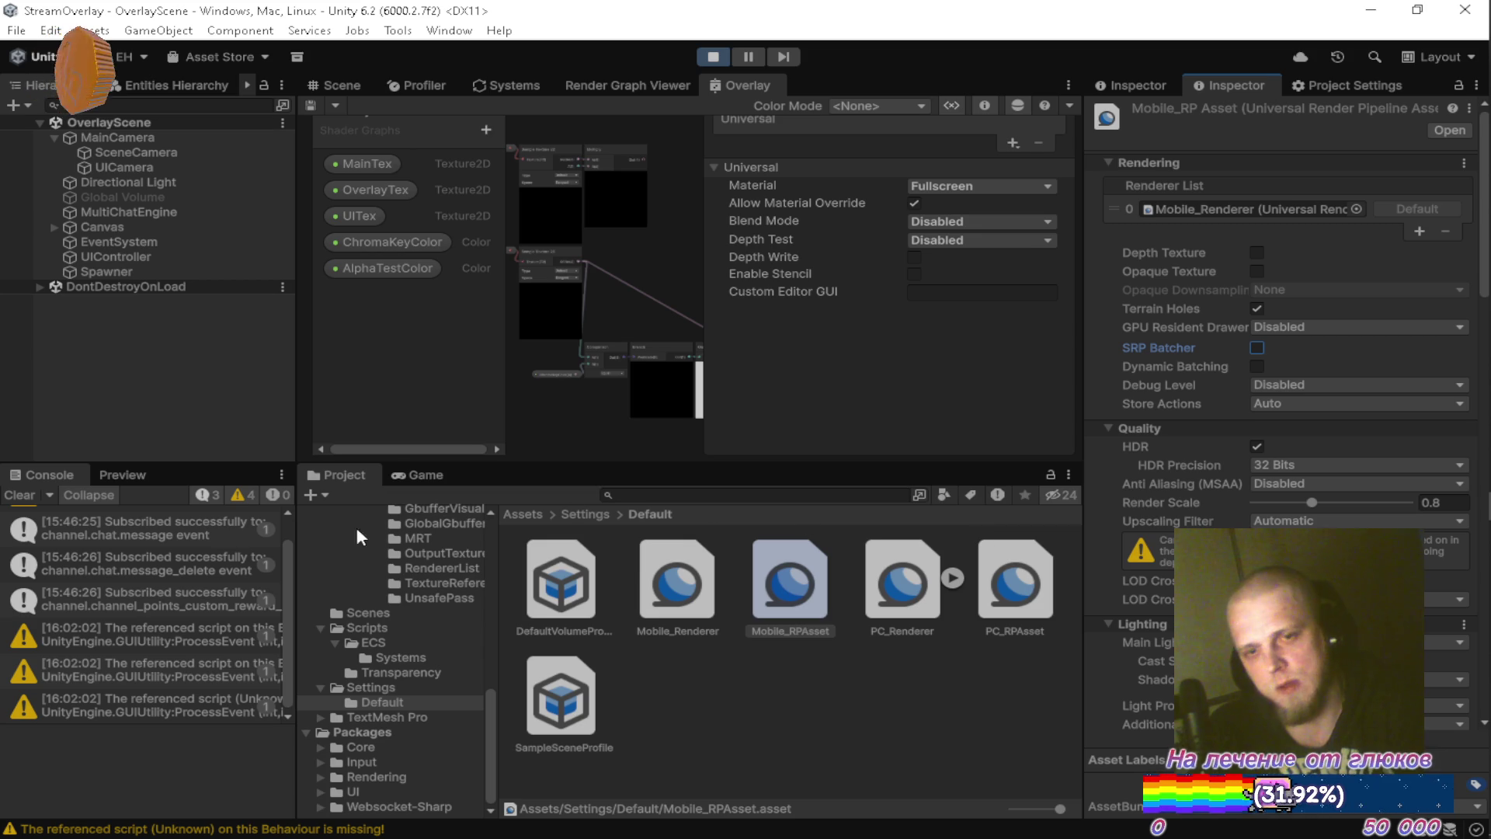
click(19, 495)
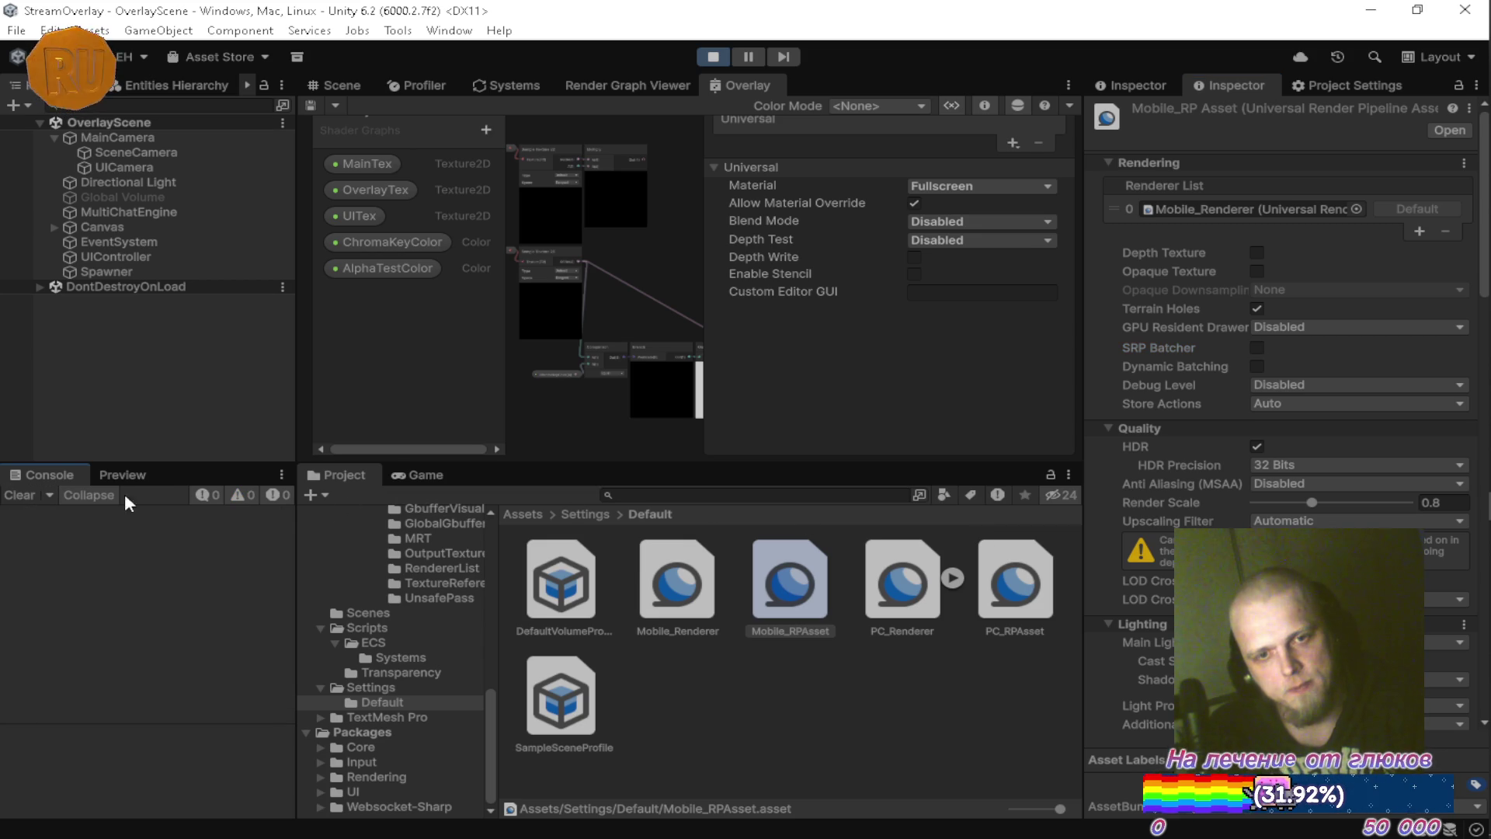
double_click(431, 472)
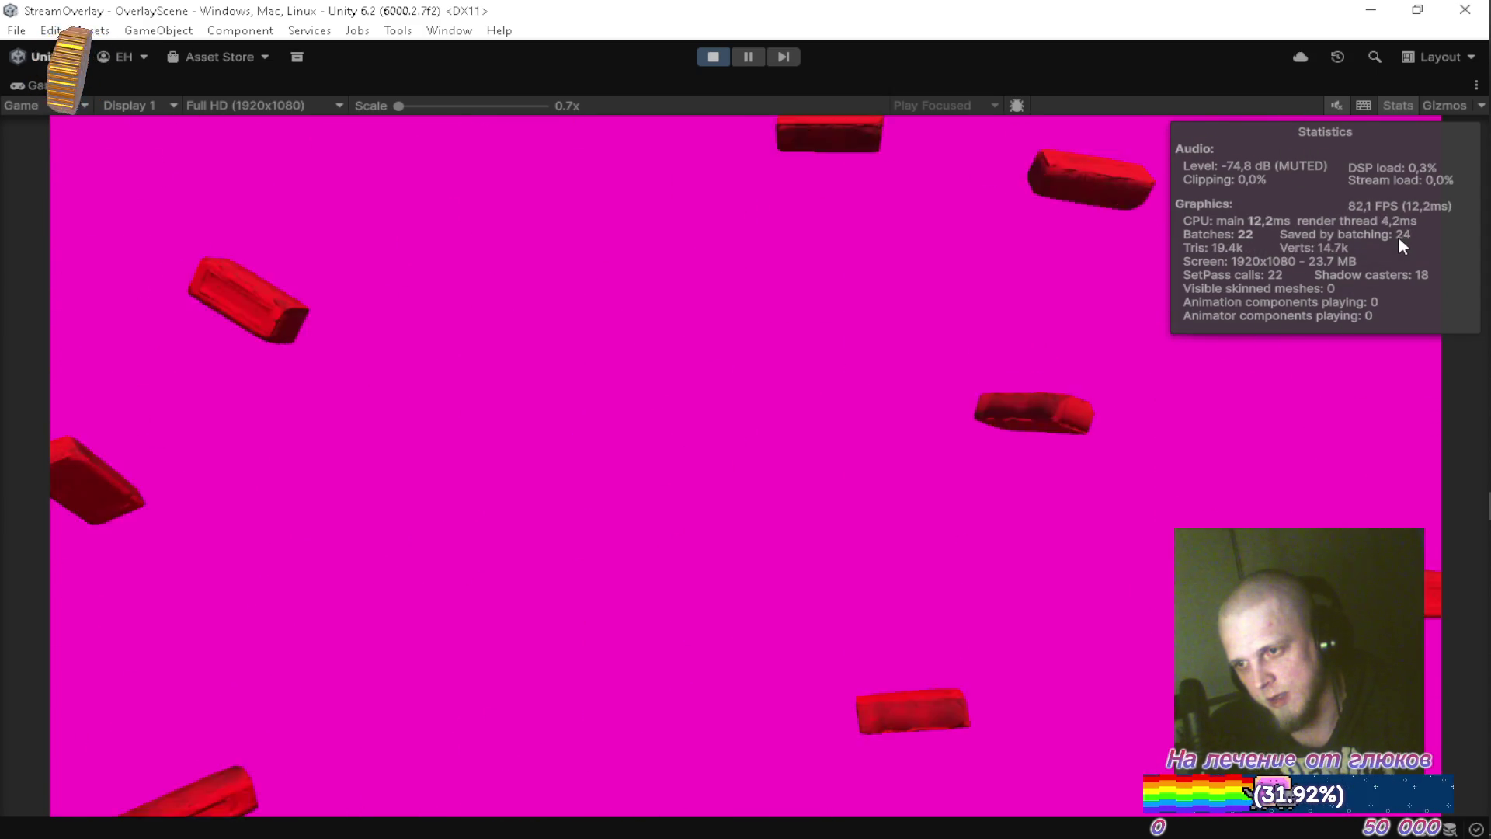
Restart play mode with a cleared console and view the overlay in a maximized Game view.
click(712, 59)
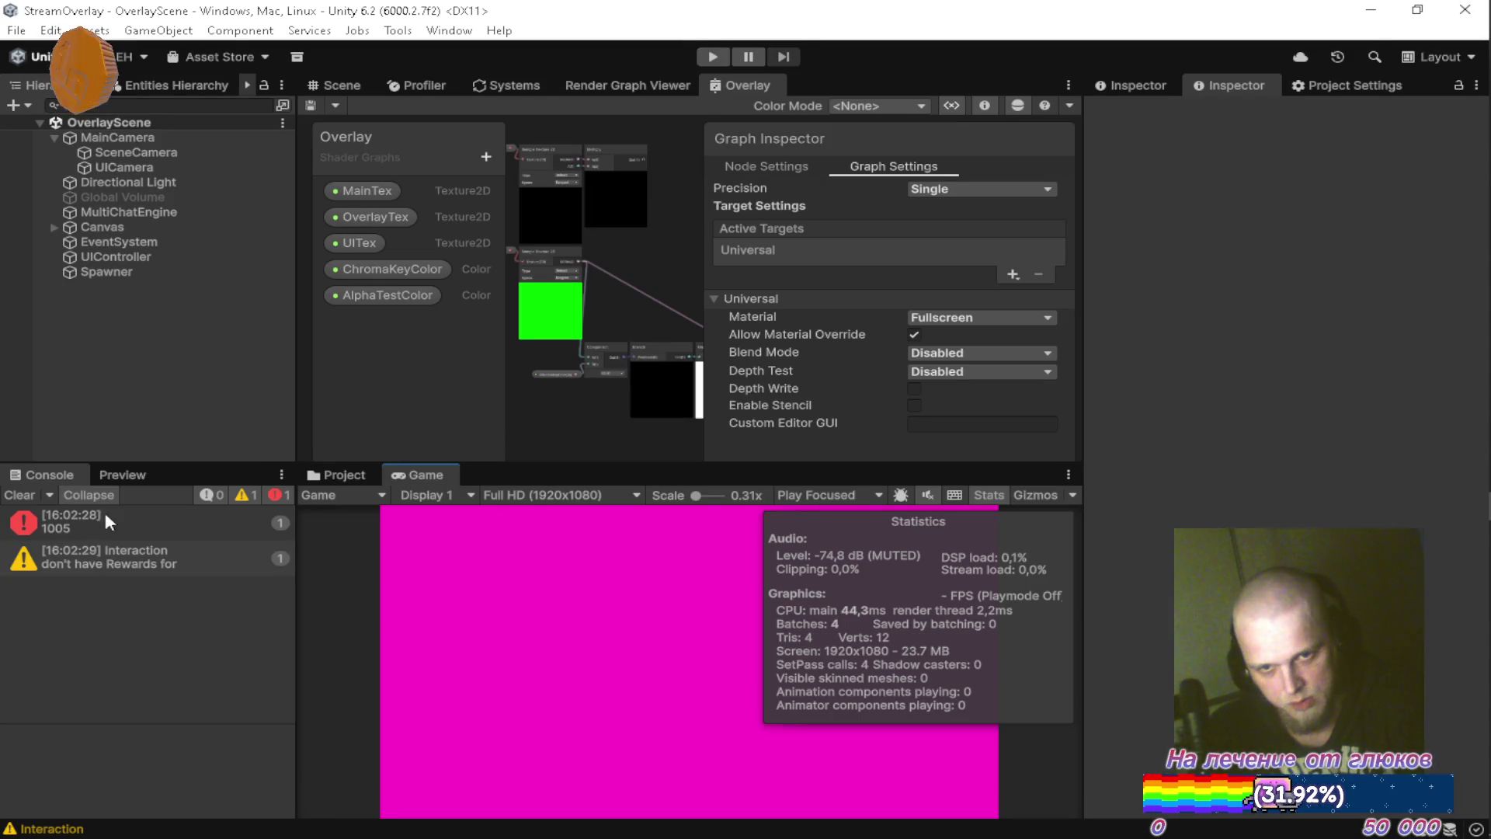
click(19, 496)
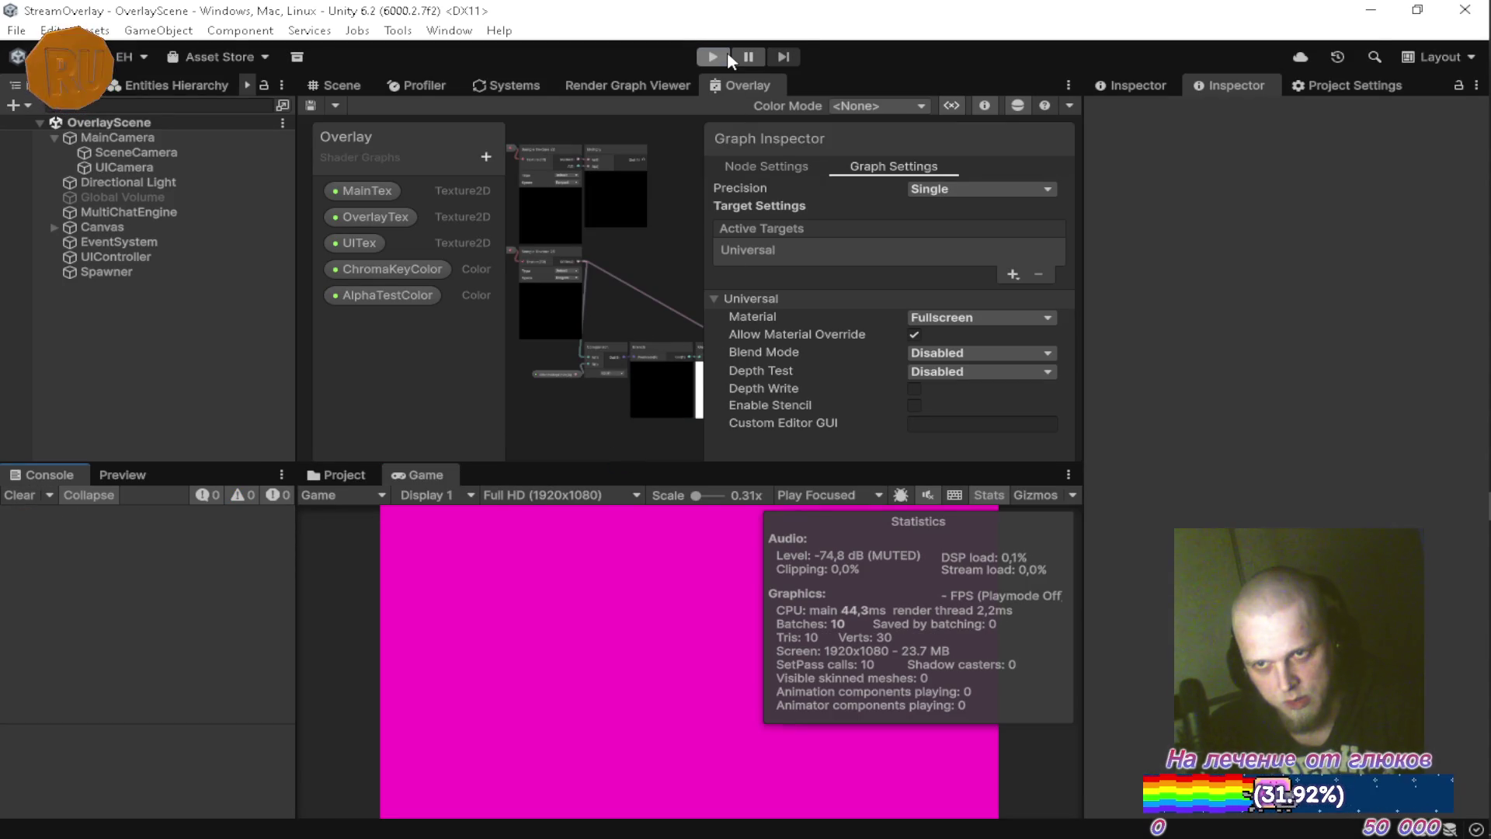
click(727, 55)
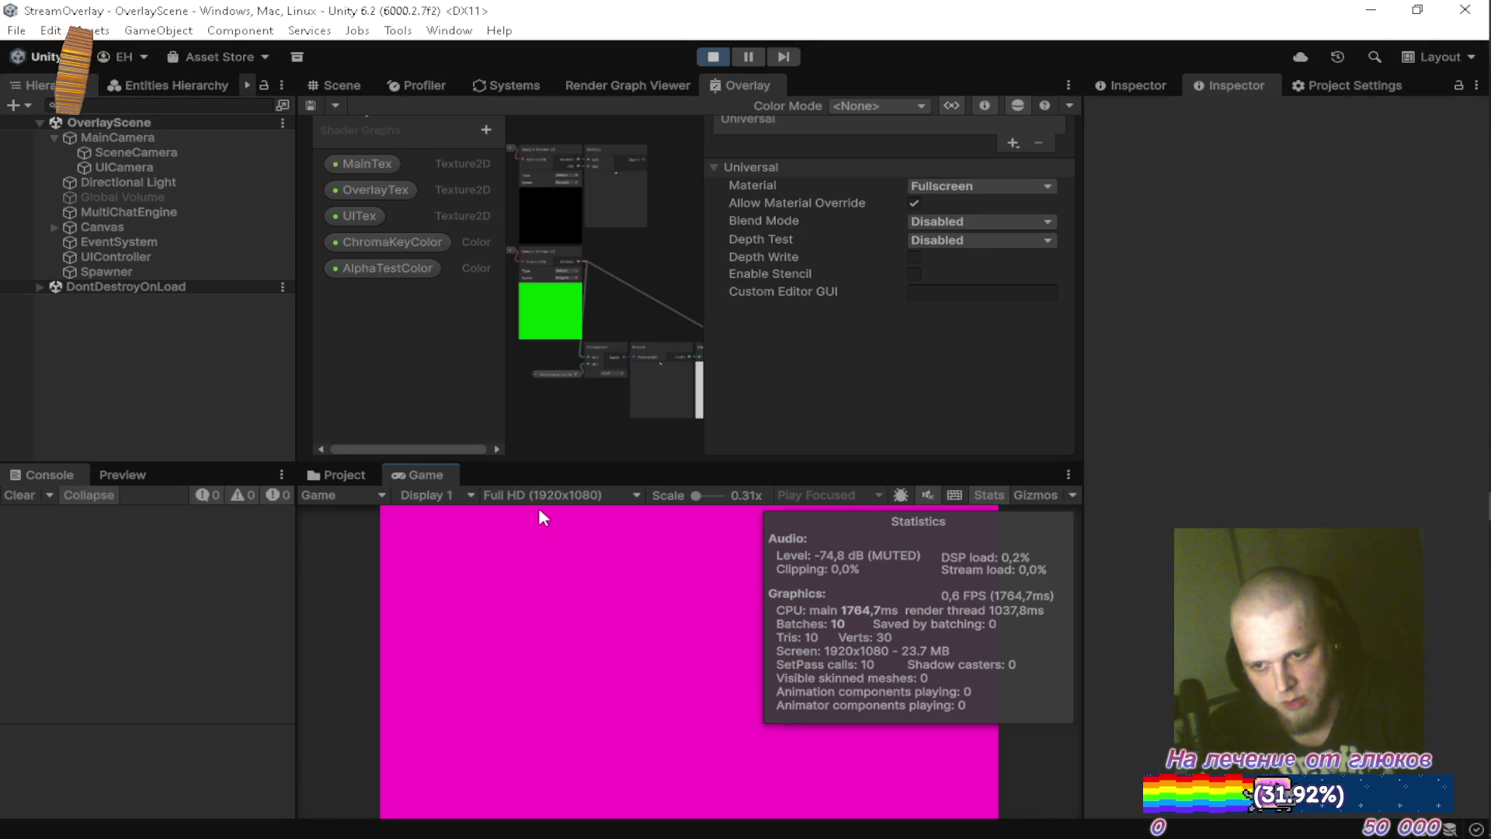
double_click(426, 475)
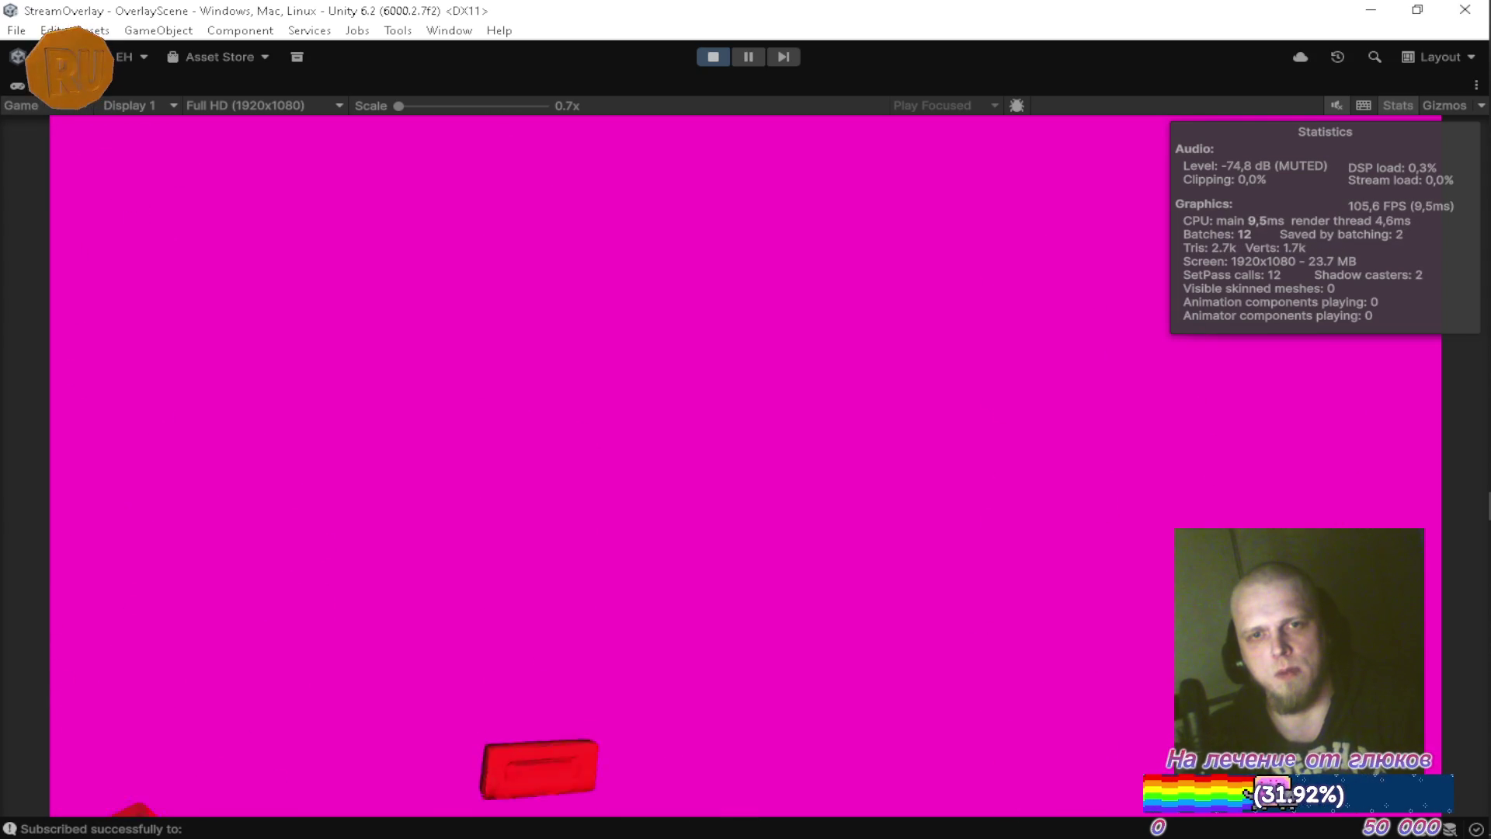
Restore the editor layout, stop play mode, and go to TestFeature.cs in Visual Studio.
key(shift+space)
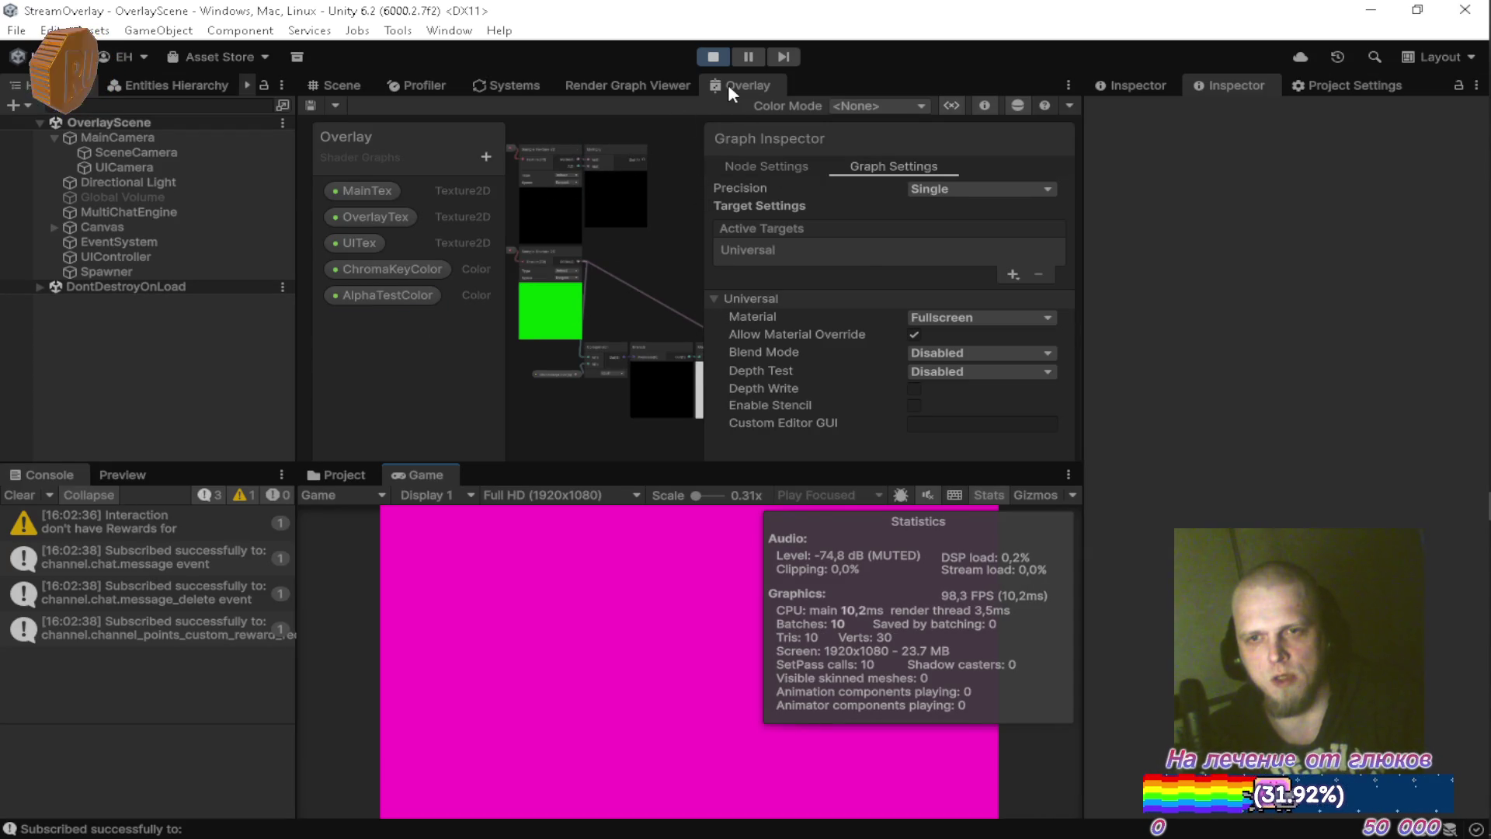
click(714, 58)
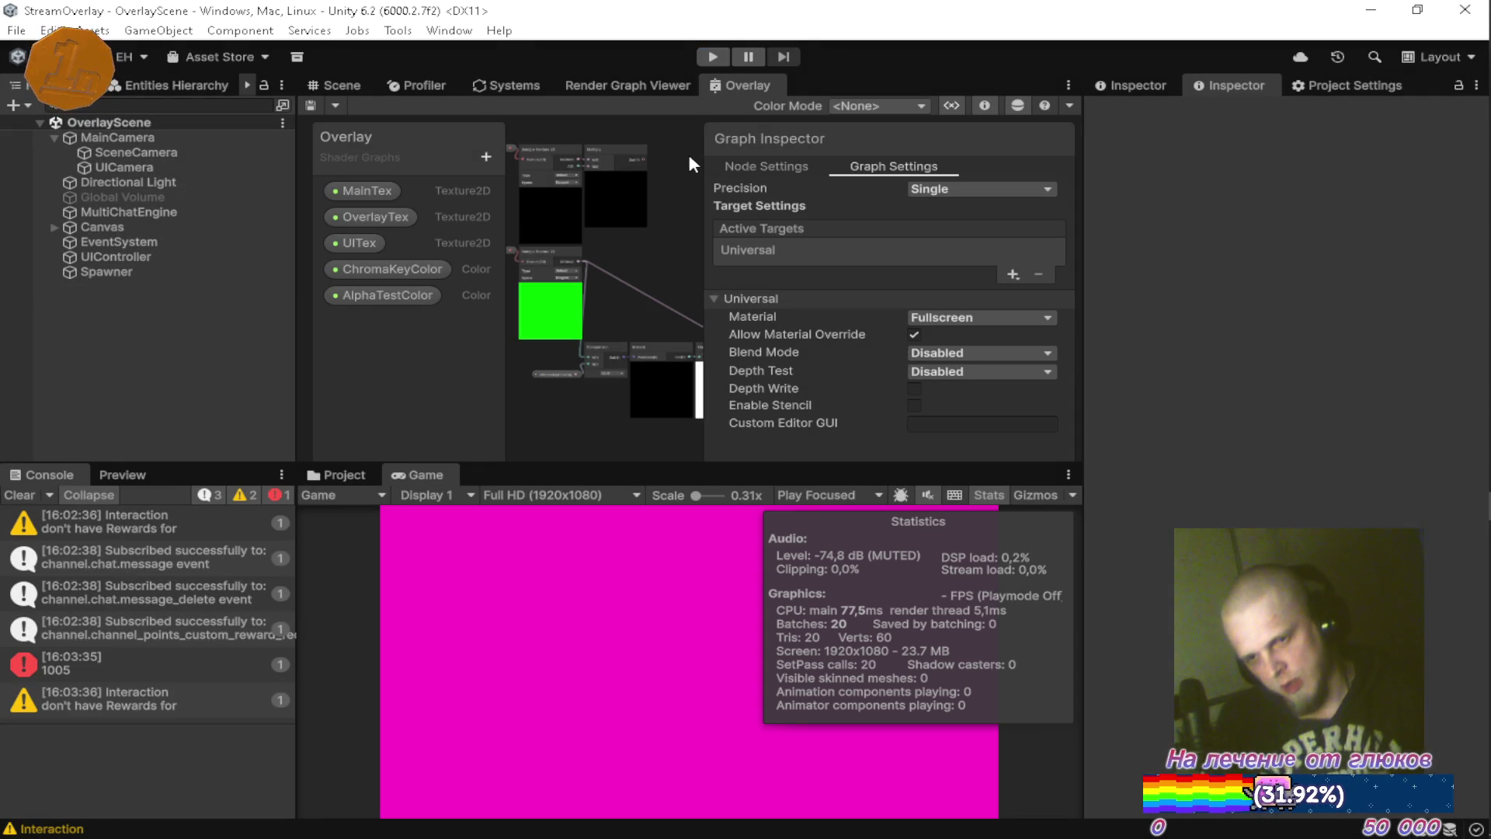
key(alt+Tab)
key(alt+Tab)
key(alt+Tab)
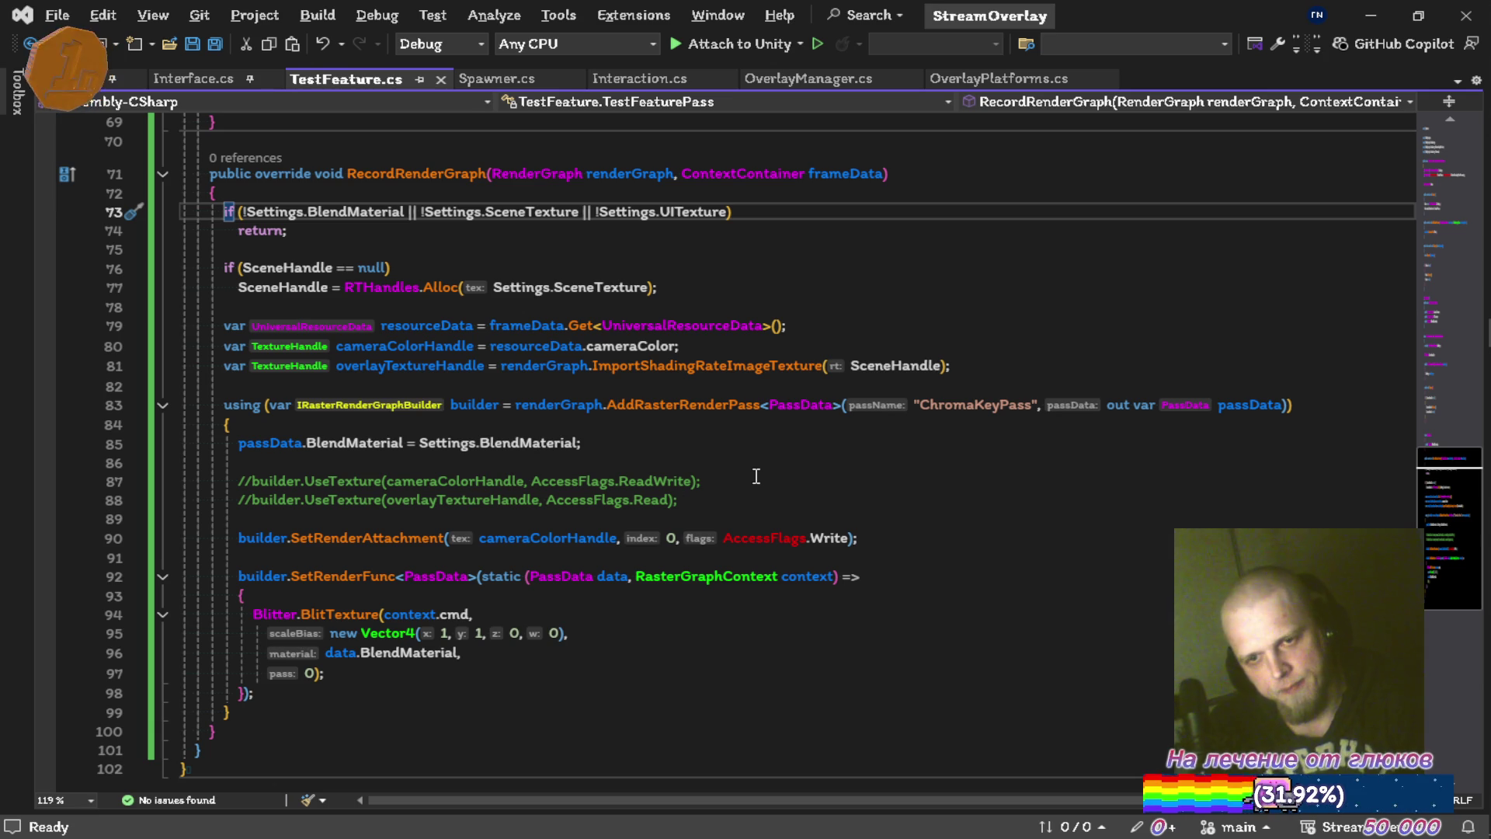
Delete the commented UseTexture lines and surrounding blank lines, then save TestFeature.cs.
click(756, 476)
key(ctrl+shift+l)
key(ctrl+shift+l)
key(ctrl+shift+l)
key(Up)
key(ctrl+shift+l)
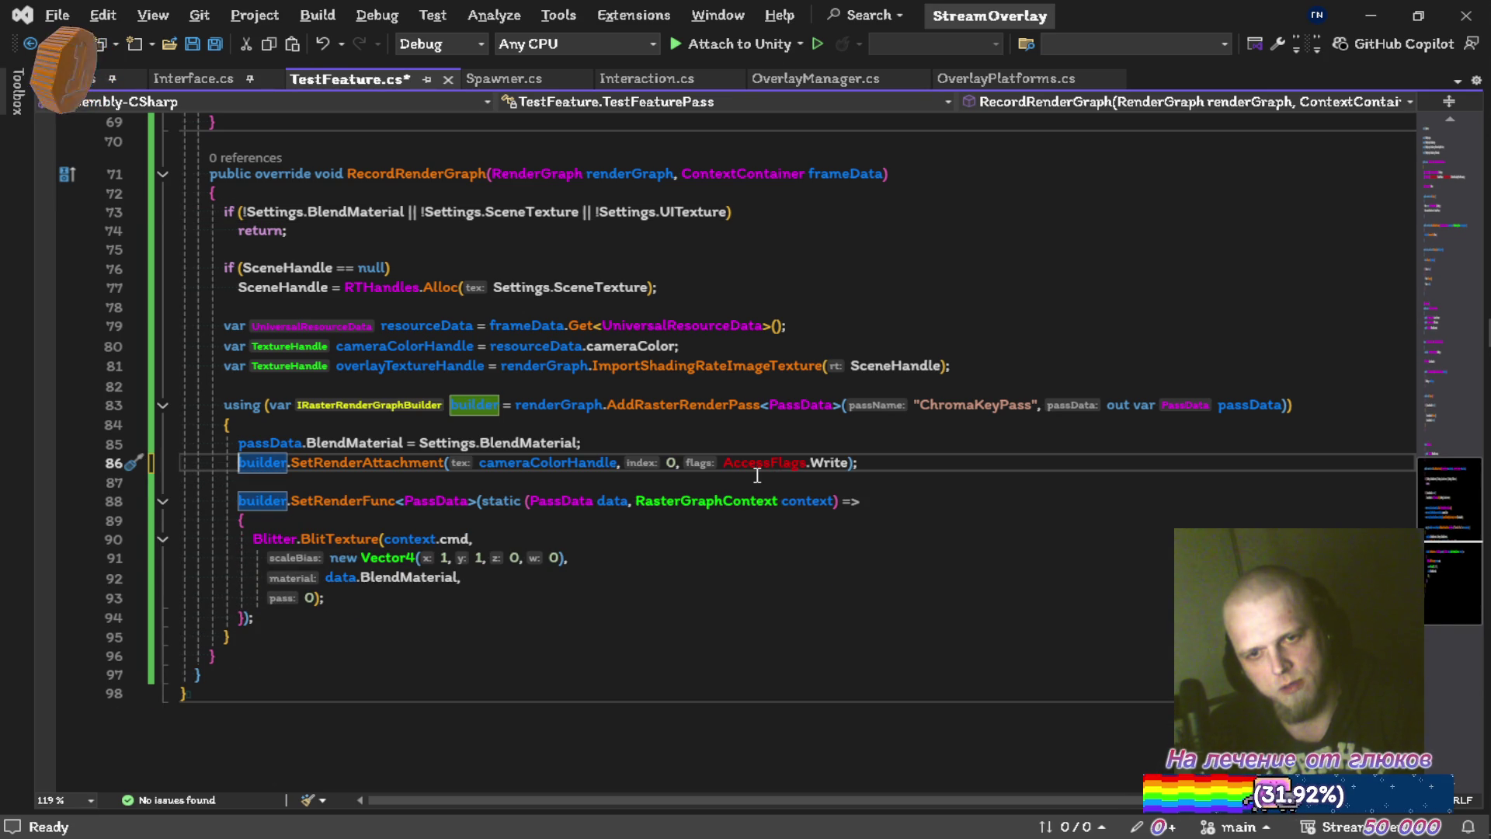
key(alt+Down)
key(ctrl+s)
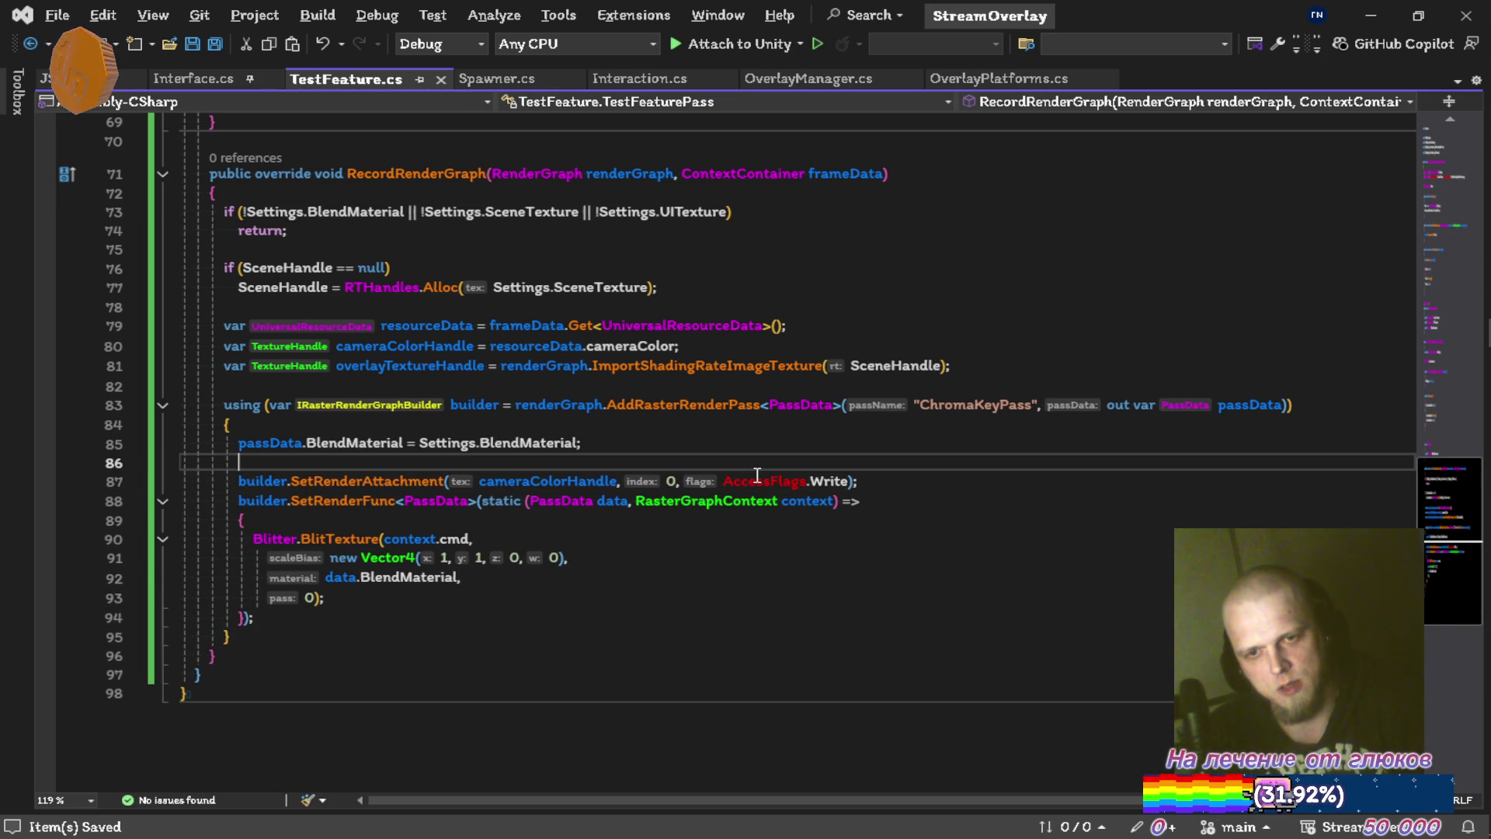
Comment out the SetRenderAttachment line.
triple_click(758, 483)
key(ctrl+k)
key(ctrl+c)
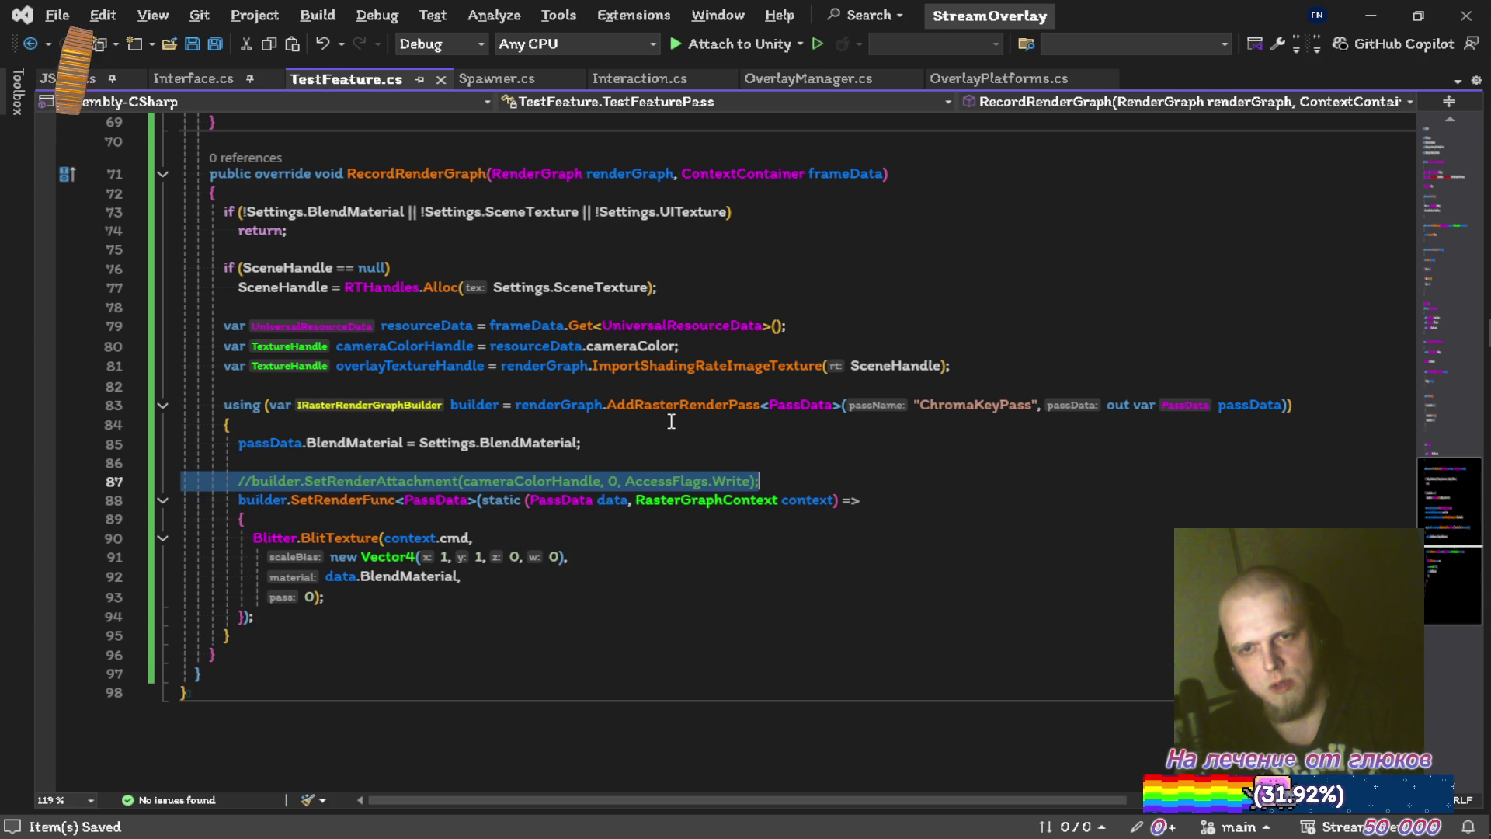
Comment out the cameraColorHandle, overlayTextureHandle and resourceData lines.
click(1014, 382)
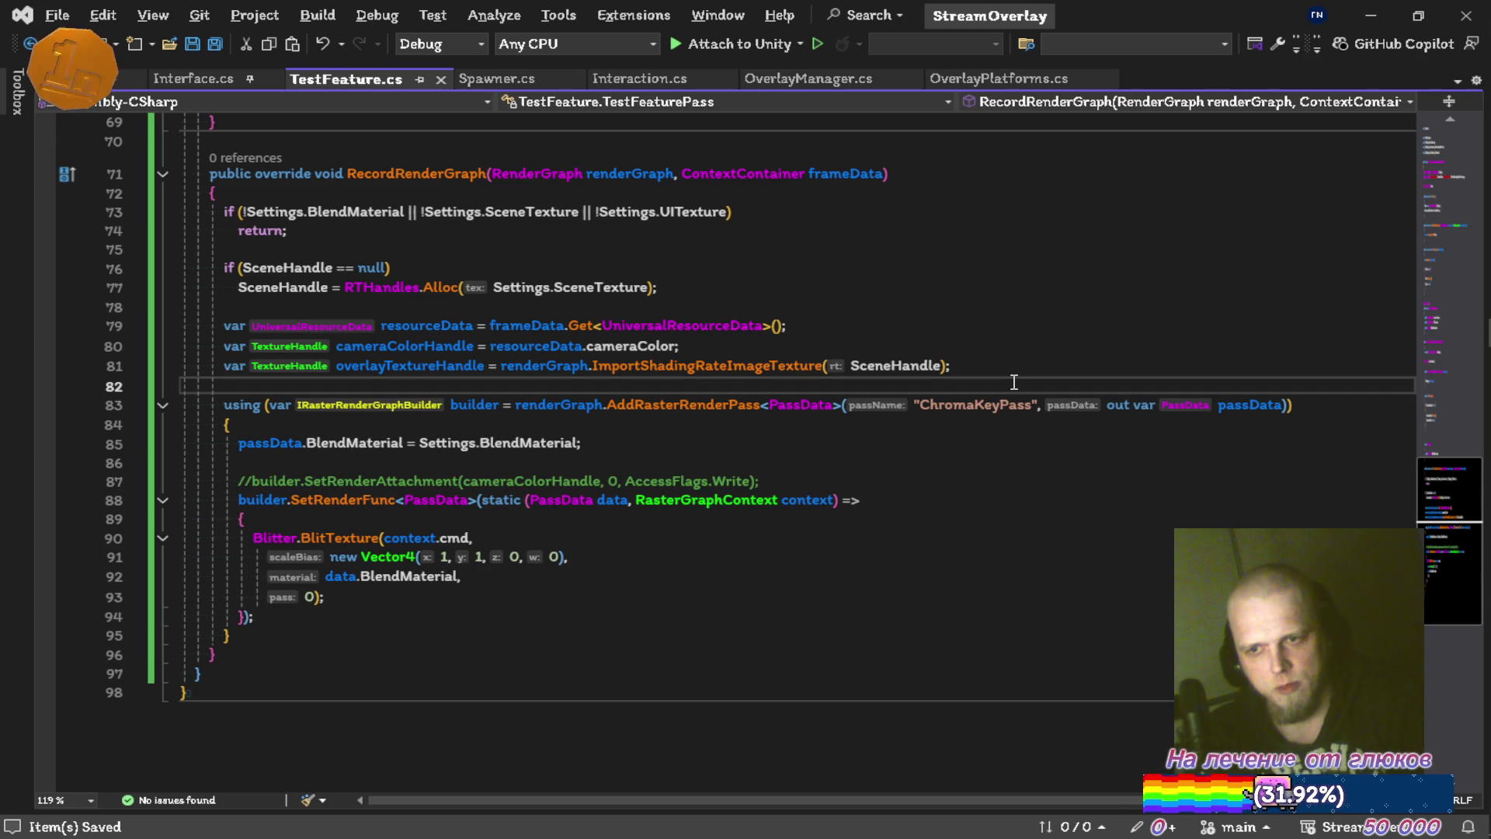
key(Up)
key(shift+Up)
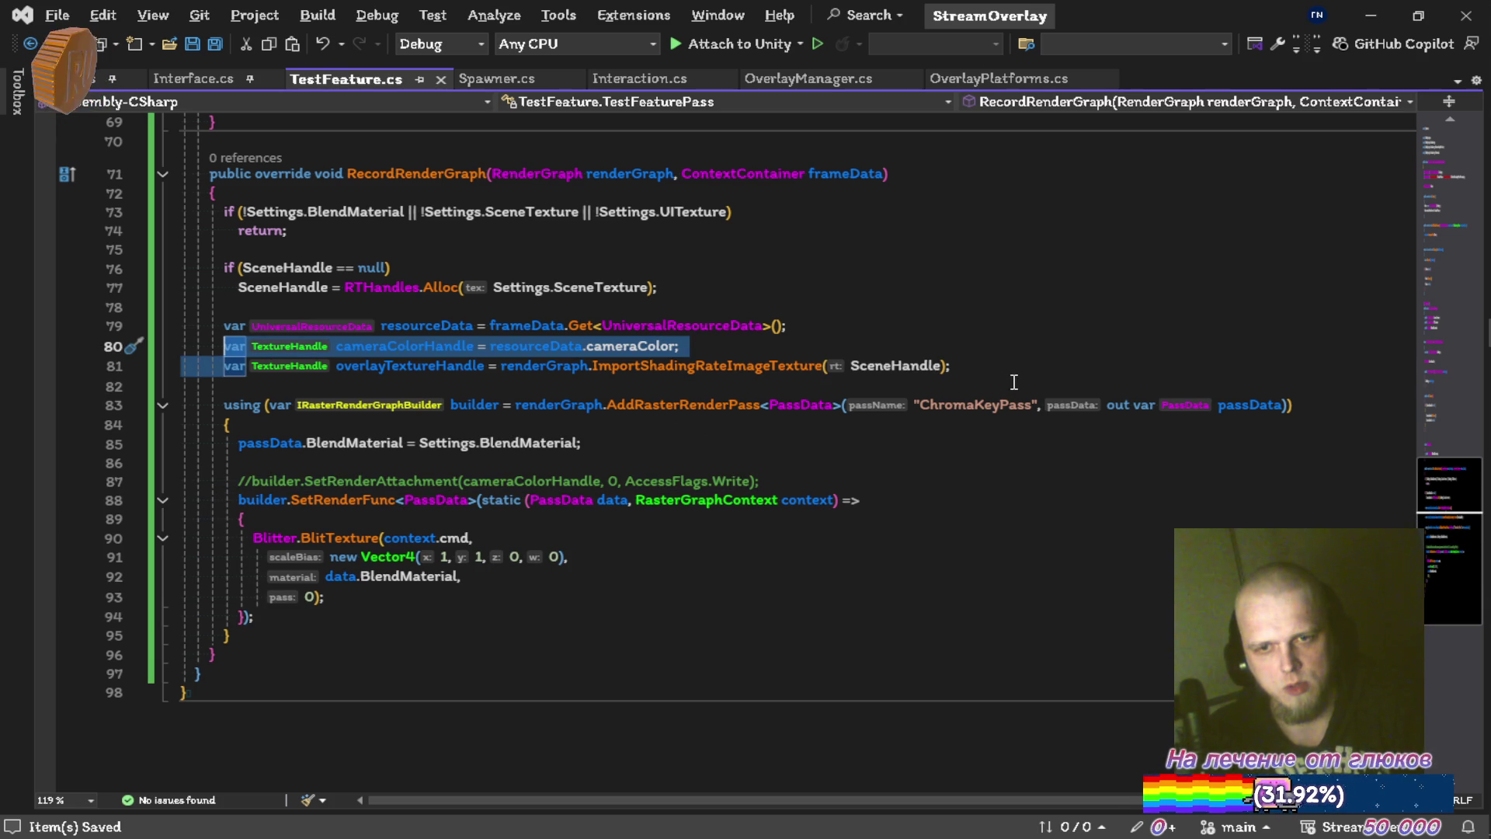
key(shift+End)
key(ctrl+k)
key(ctrl+c)
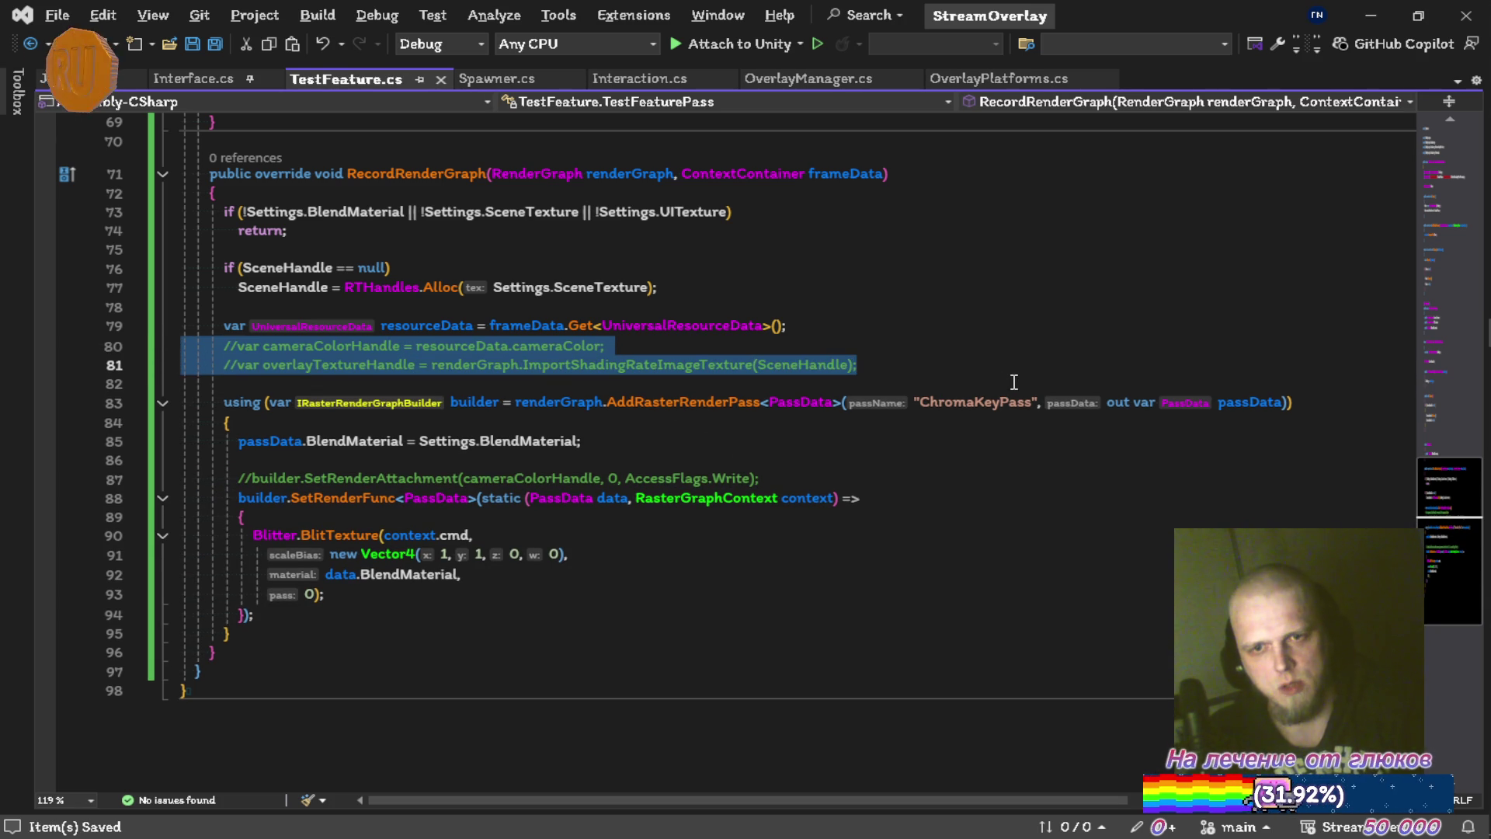
key(Up)
key(Up)
key(shift+Home)
key(ctrl+k)
key(ctrl+c)
Delete the SceneHandle null check and its allocation.
scroll(899, 353, up, 3)
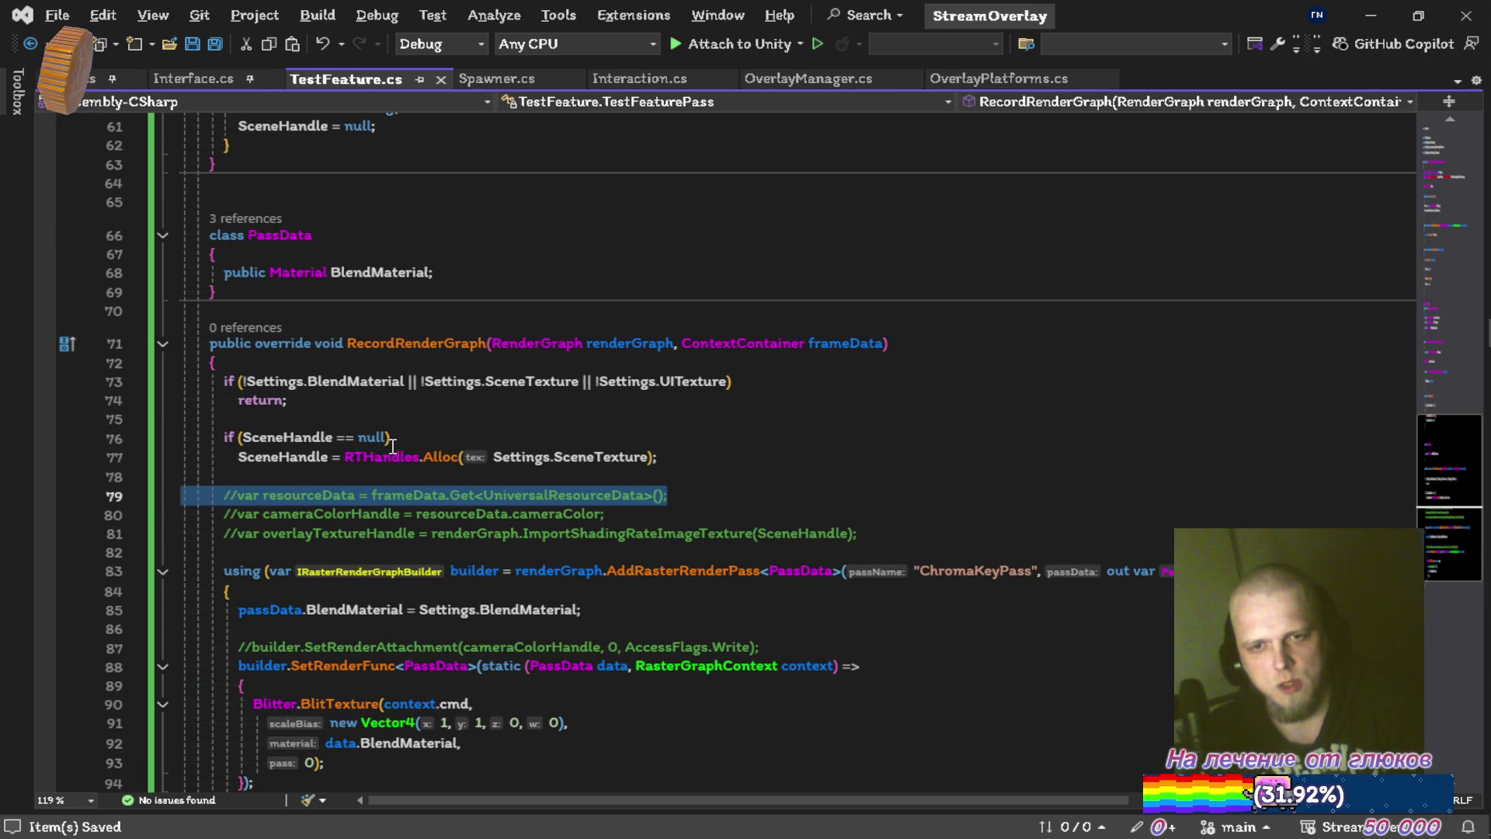
click(464, 439)
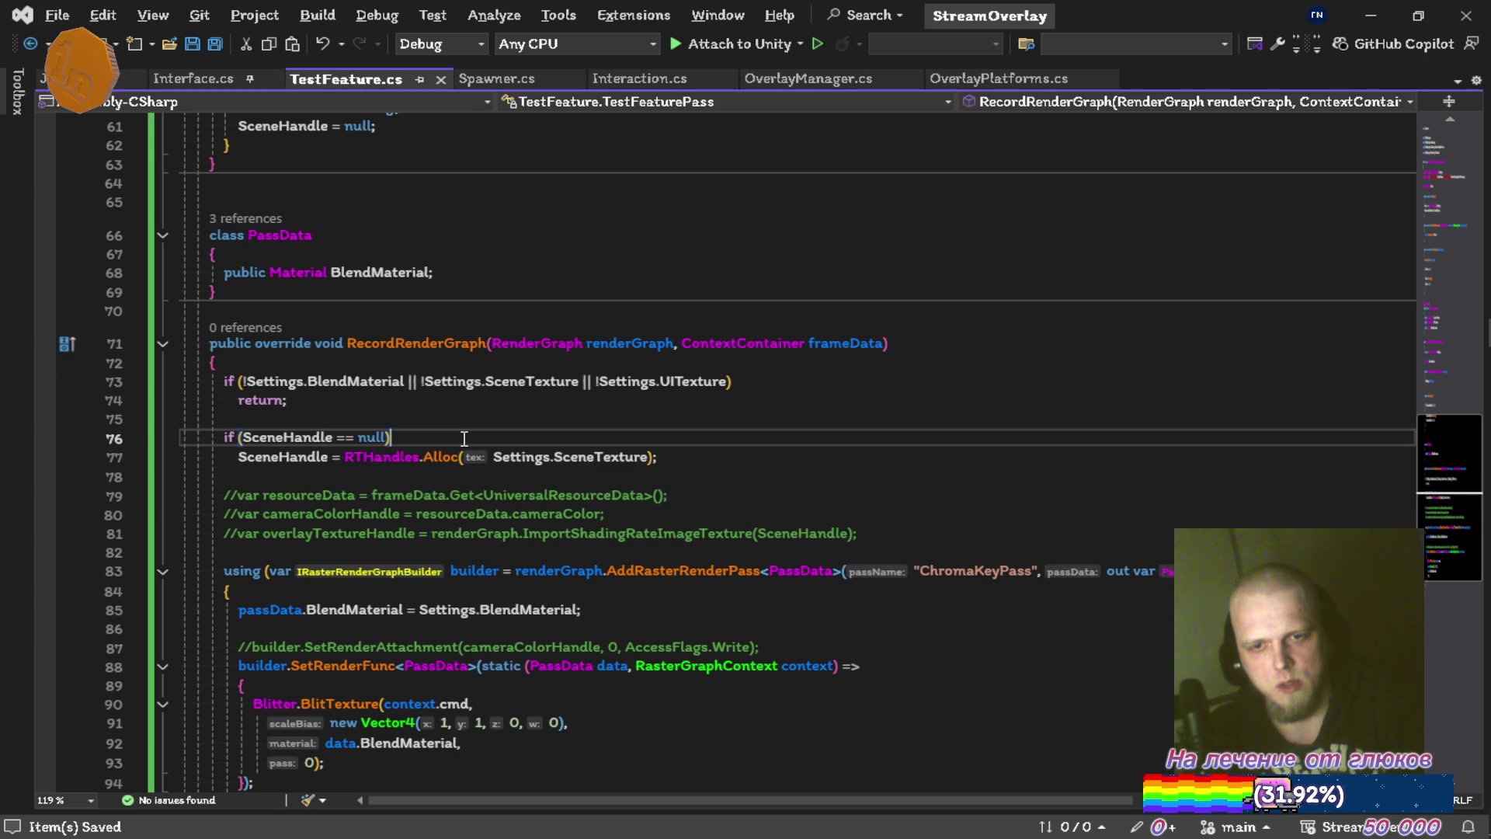
scroll(464, 439, down, 2)
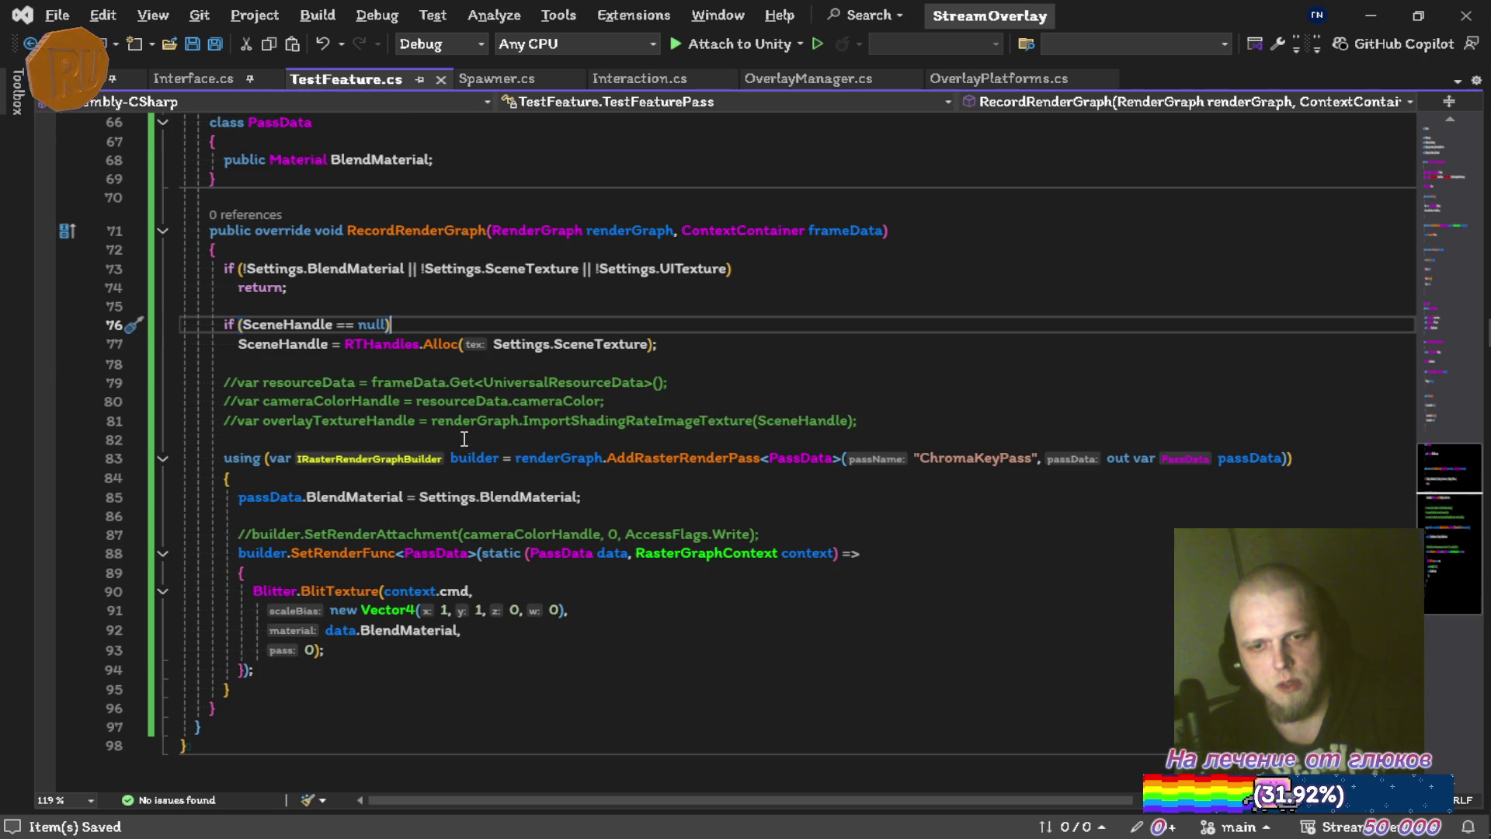
key(ctrl+x)
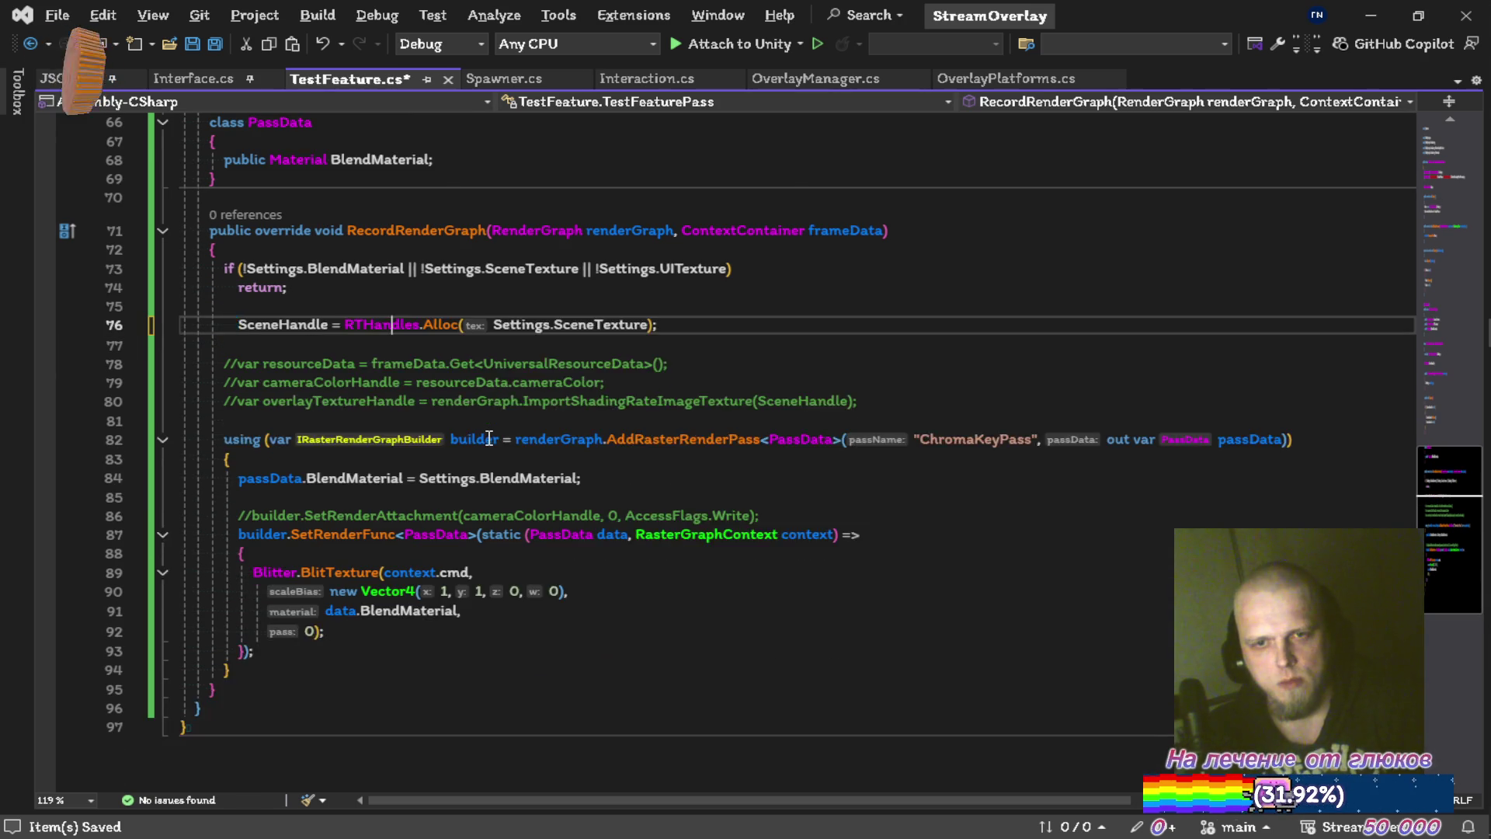
key(ctrl+x)
key(ctrl+x)
Trim the early-return condition to check Settings.BlendMaterial only, and save.
scroll(469, 379, up, 1)
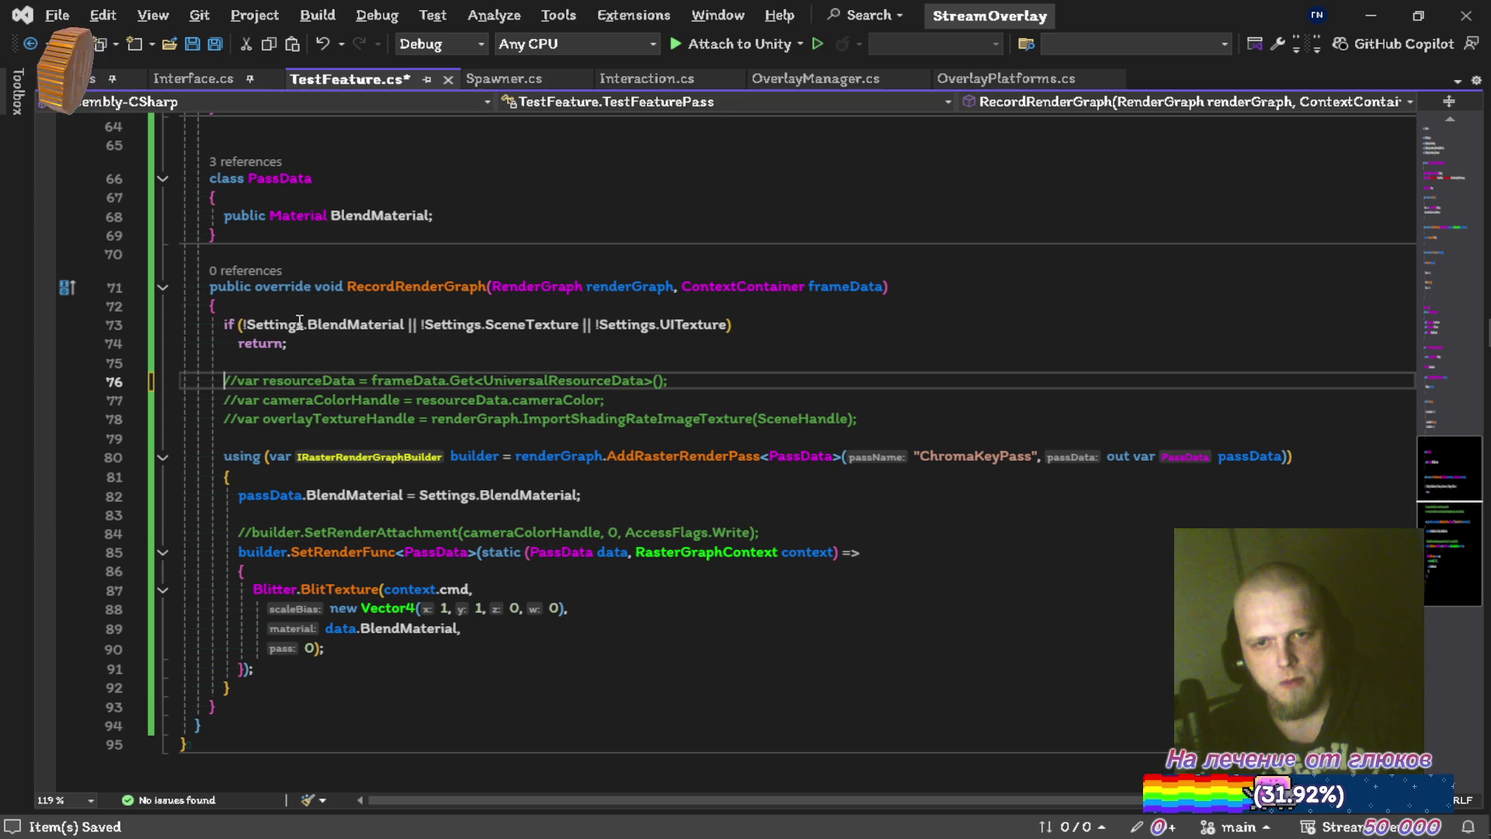
click(404, 336)
key(Up)
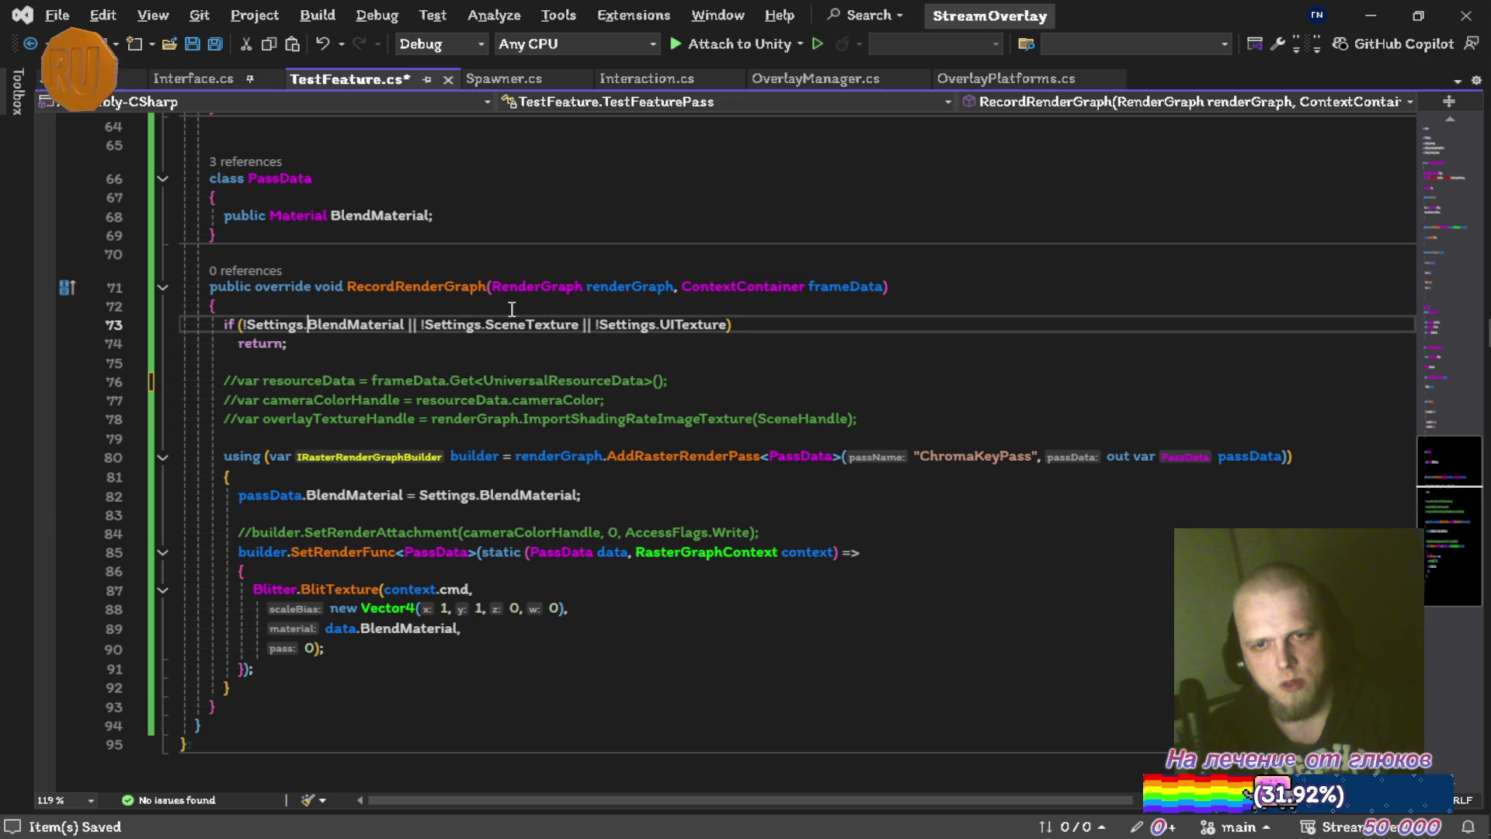
key(ctrl+Delete)
key(ctrl+Delete)
key(ctrl+Delete)
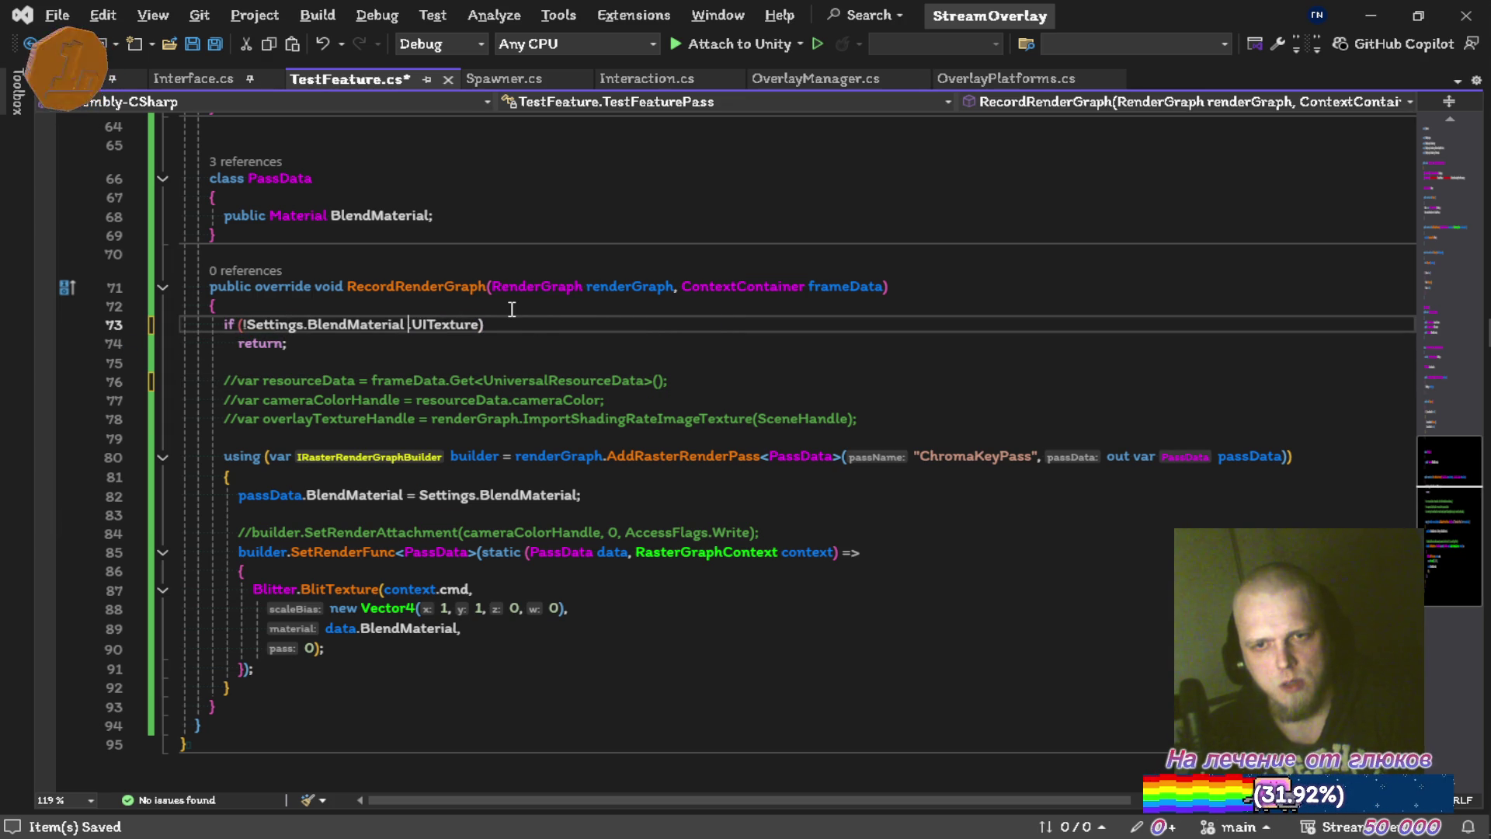
key(Delete)
key(ctrl+s)
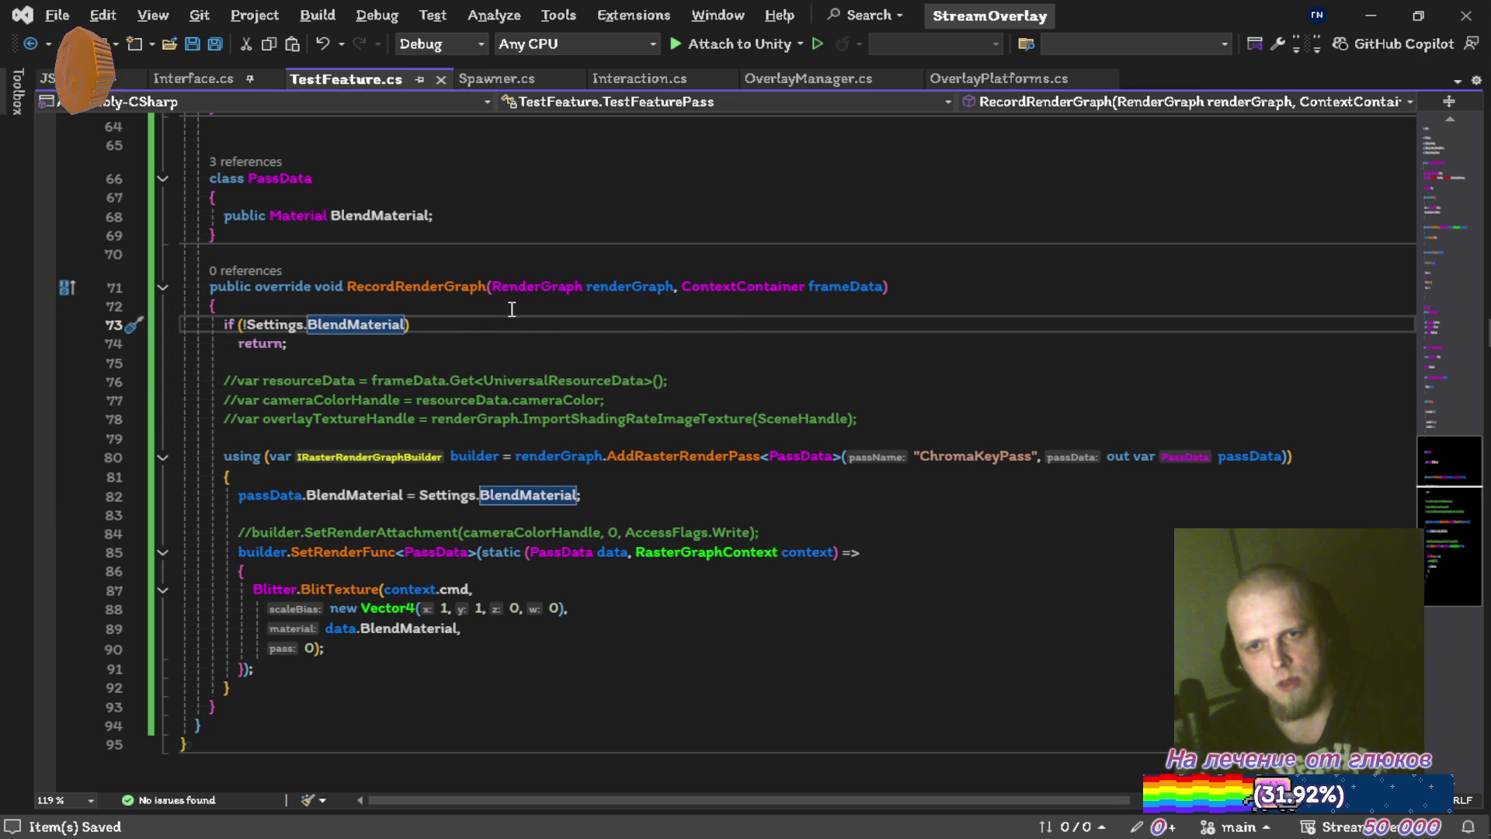
Delete the commented-out variable lines and the commented SetRenderAttachment line.
key(Down)
key(Down)
key(ctrl+x)
key(ctrl+x)
key(ctrl+x)
key(Down)
key(Down)
key(Down)
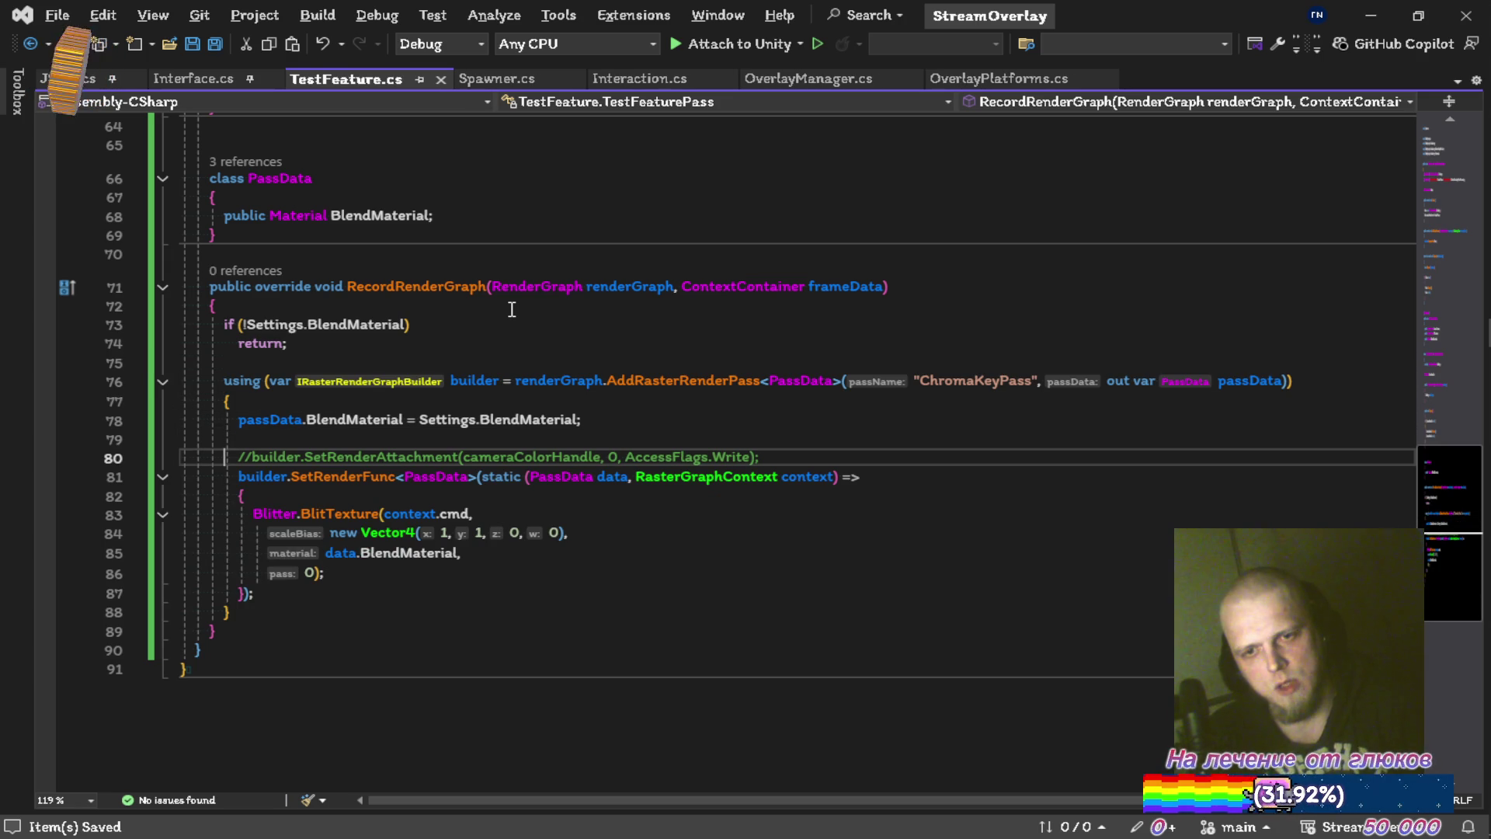
key(ctrl+x)
click(781, 456)
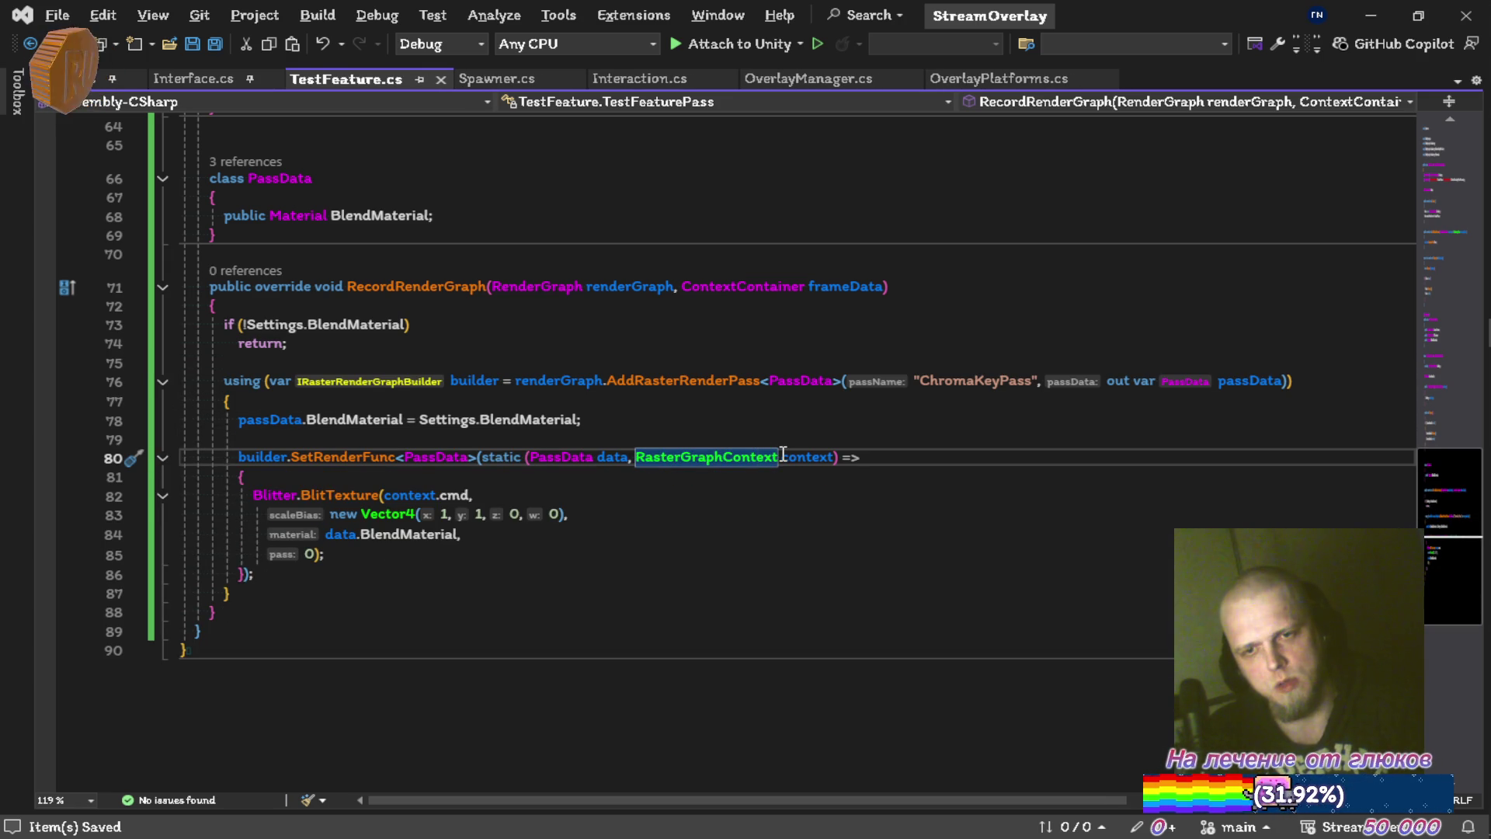
scroll(655, 417, up, 7)
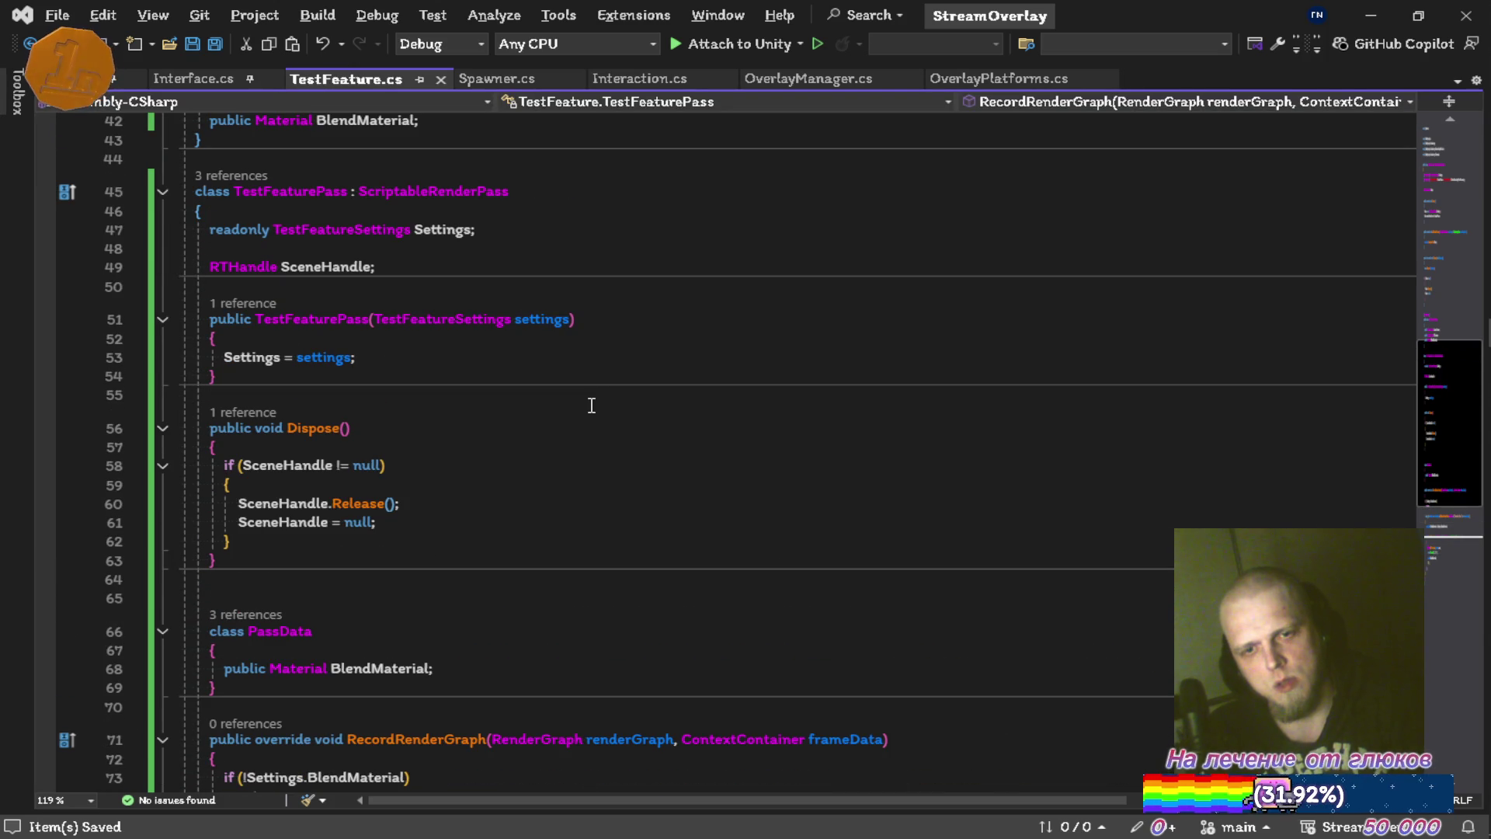
Delete the RTHandle SceneHandle field and the pass's Dispose method, then save.
scroll(574, 419, up, 4)
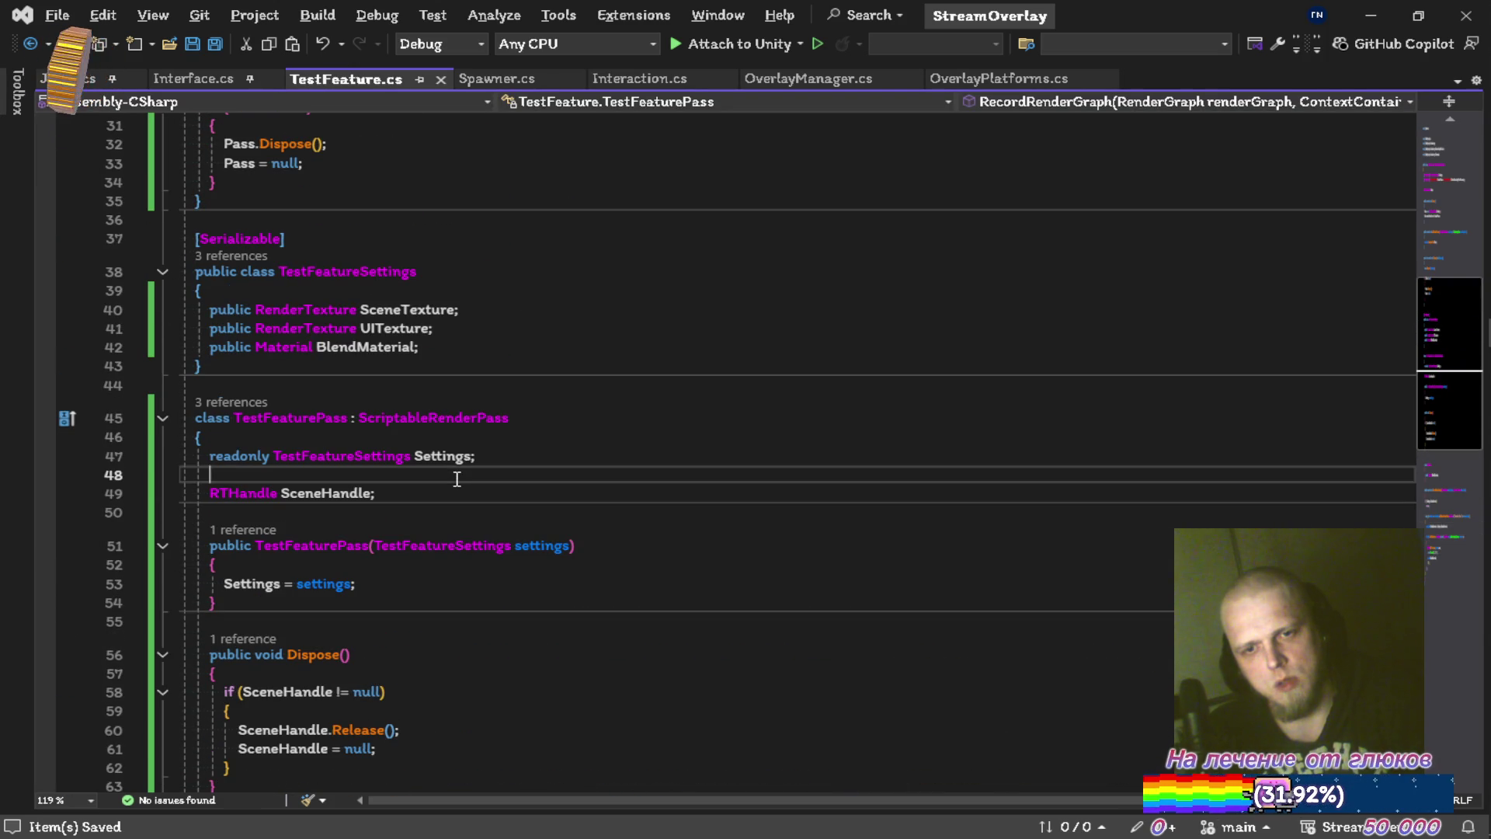
click(457, 479)
key(ctrl+x)
key(ctrl+x)
scroll(505, 388, up, 5)
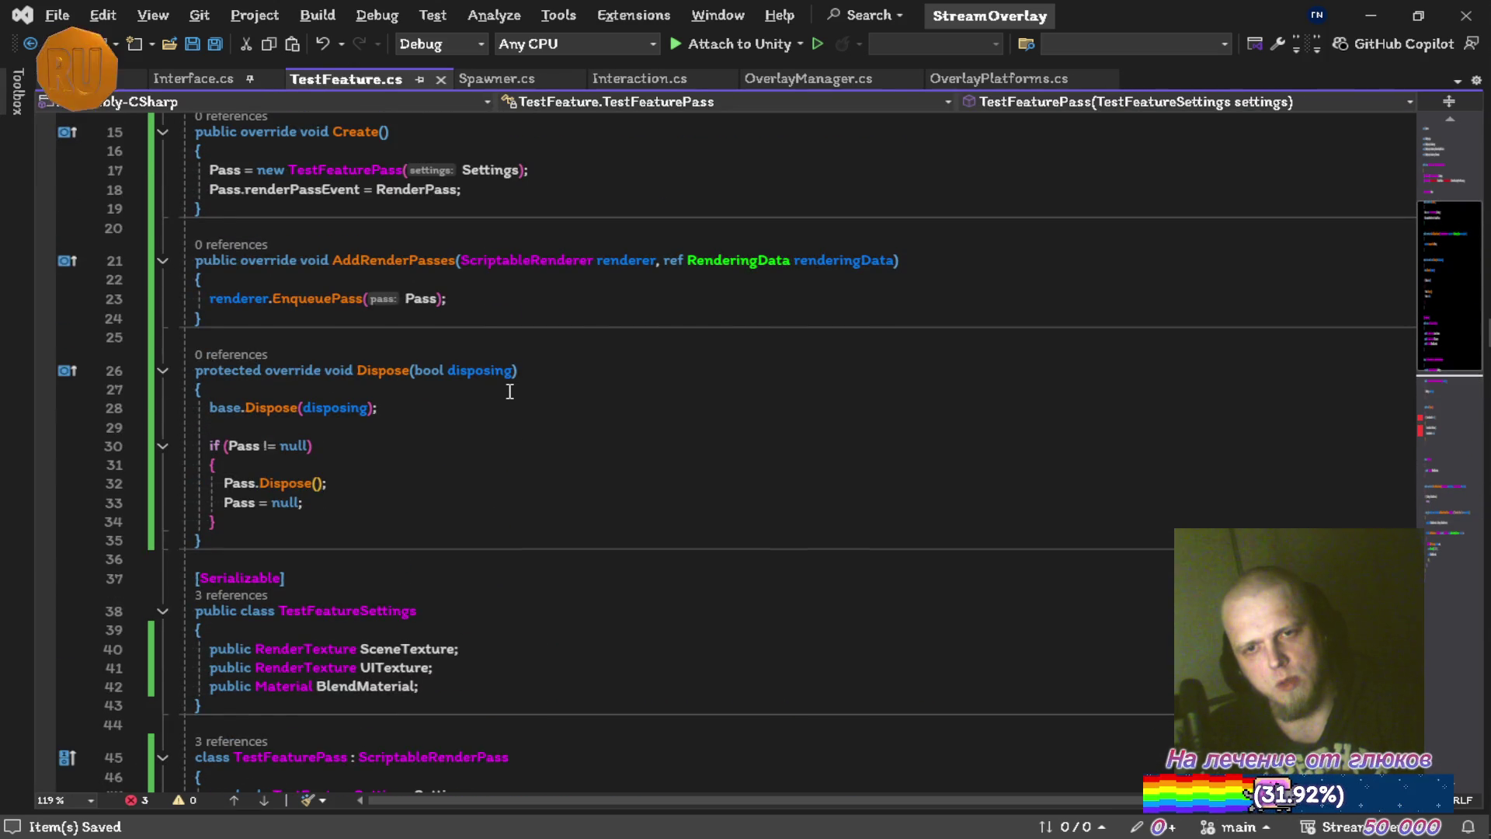
scroll(510, 398, down, 8)
click(525, 485)
key(ctrl+x)
key(ctrl+x)
key(ctrl+x)
click(503, 446)
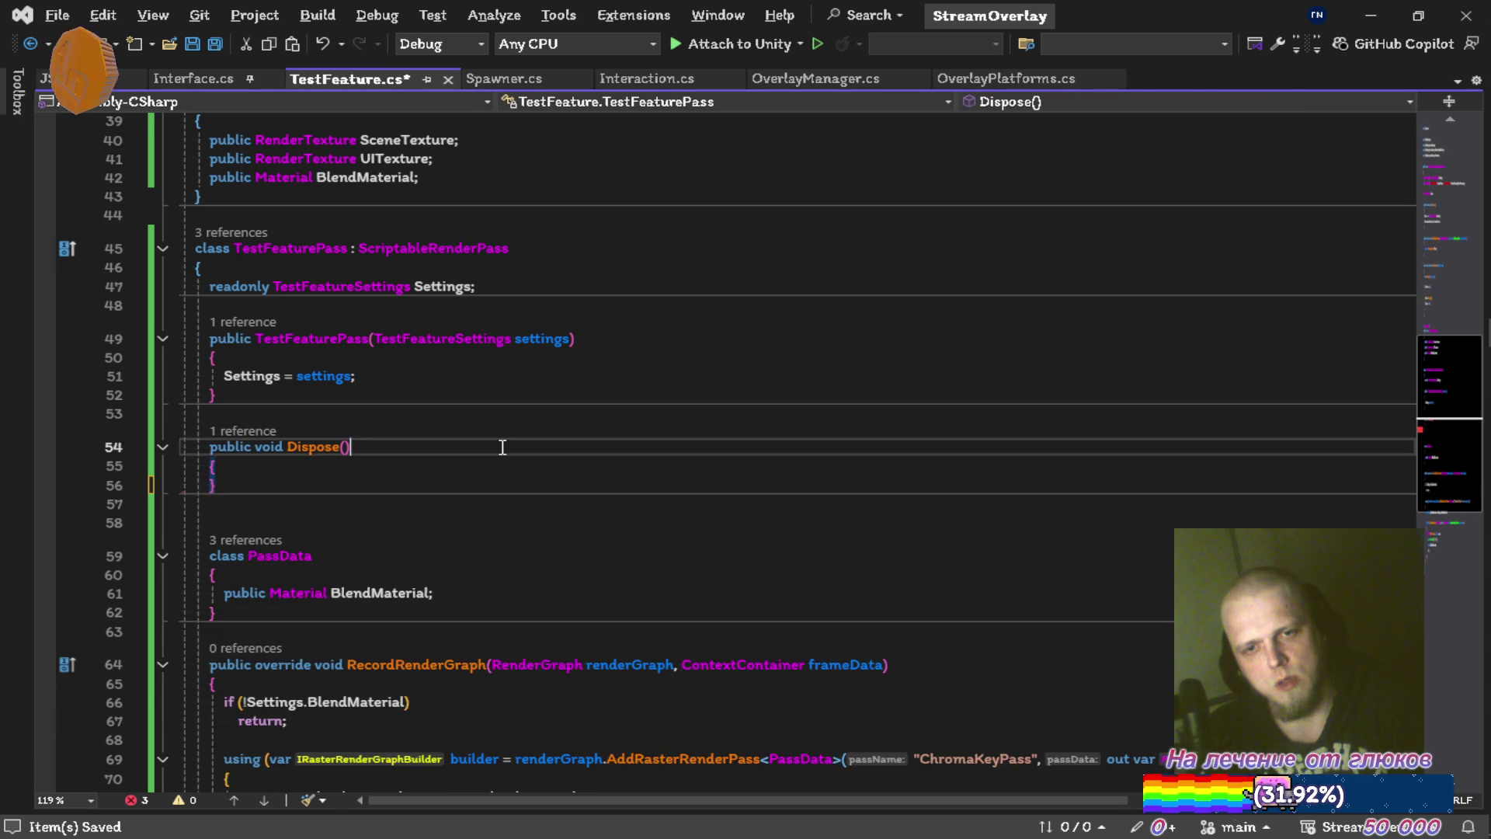
key(ctrl+x)
key(ctrl+x)
key(ctrl+x)
key(ctrl+s)
Remove the if (Pass != null) block from the feature's Dispose and save TestFeature.cs.
scroll(505, 447, up, 3)
scroll(497, 443, up, 7)
click(435, 610)
key(ctrl+x)
key(ctrl+x)
key(ctrl+x)
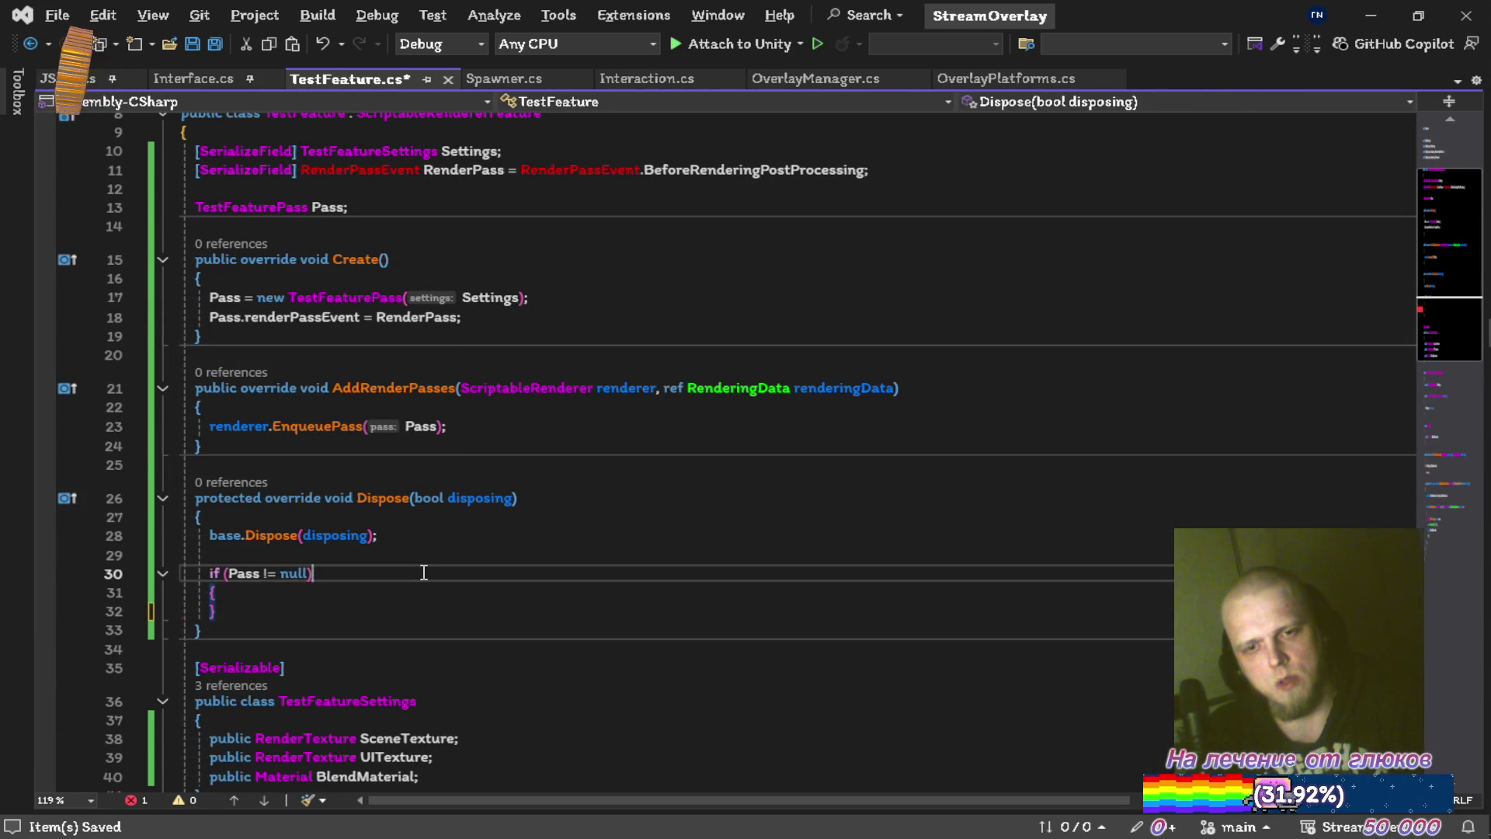
key(ctrl+s)
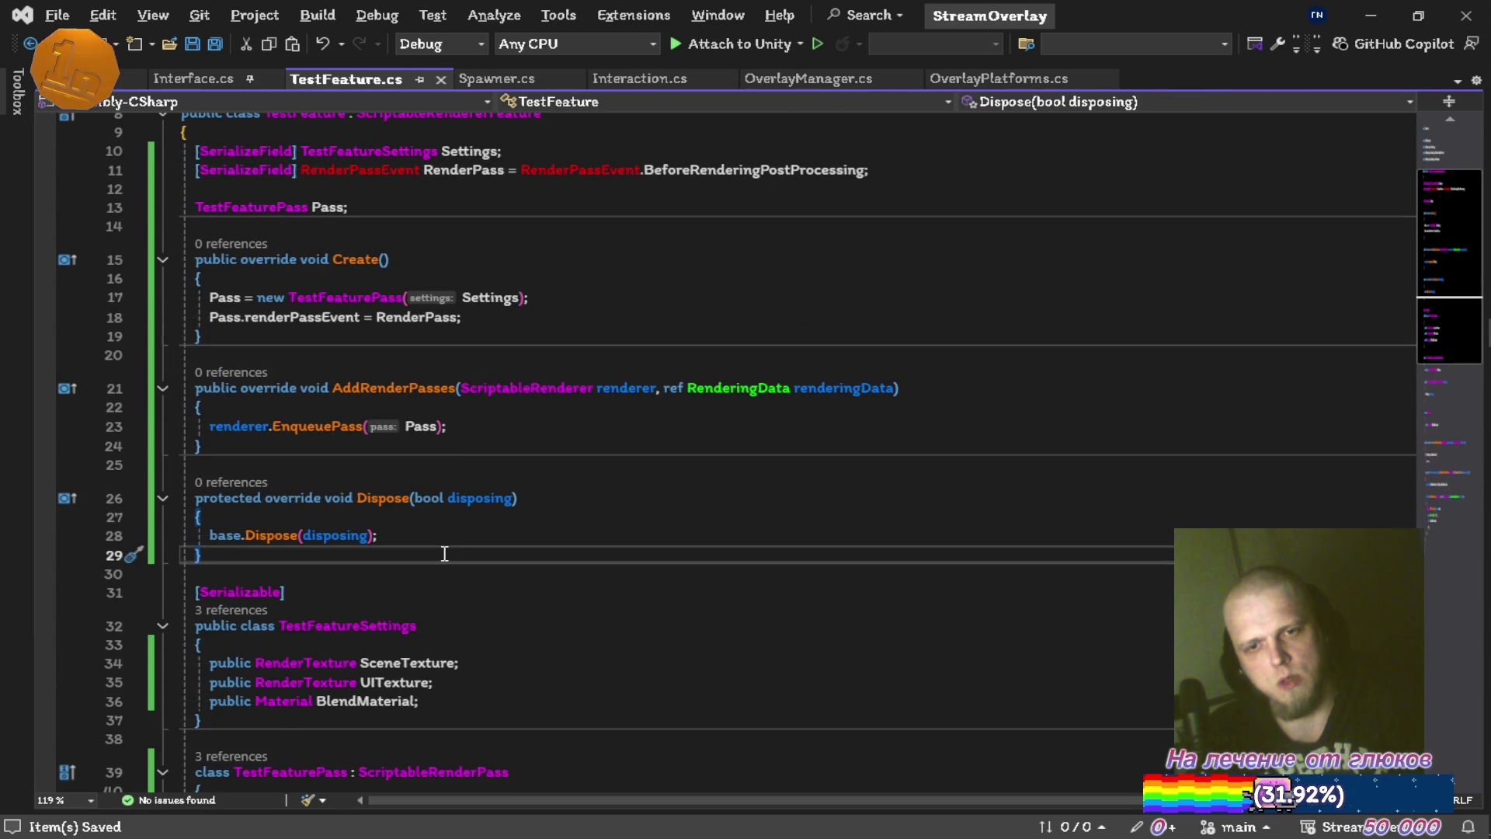
scroll(444, 553, up, 3)
scroll(466, 493, down, 13)
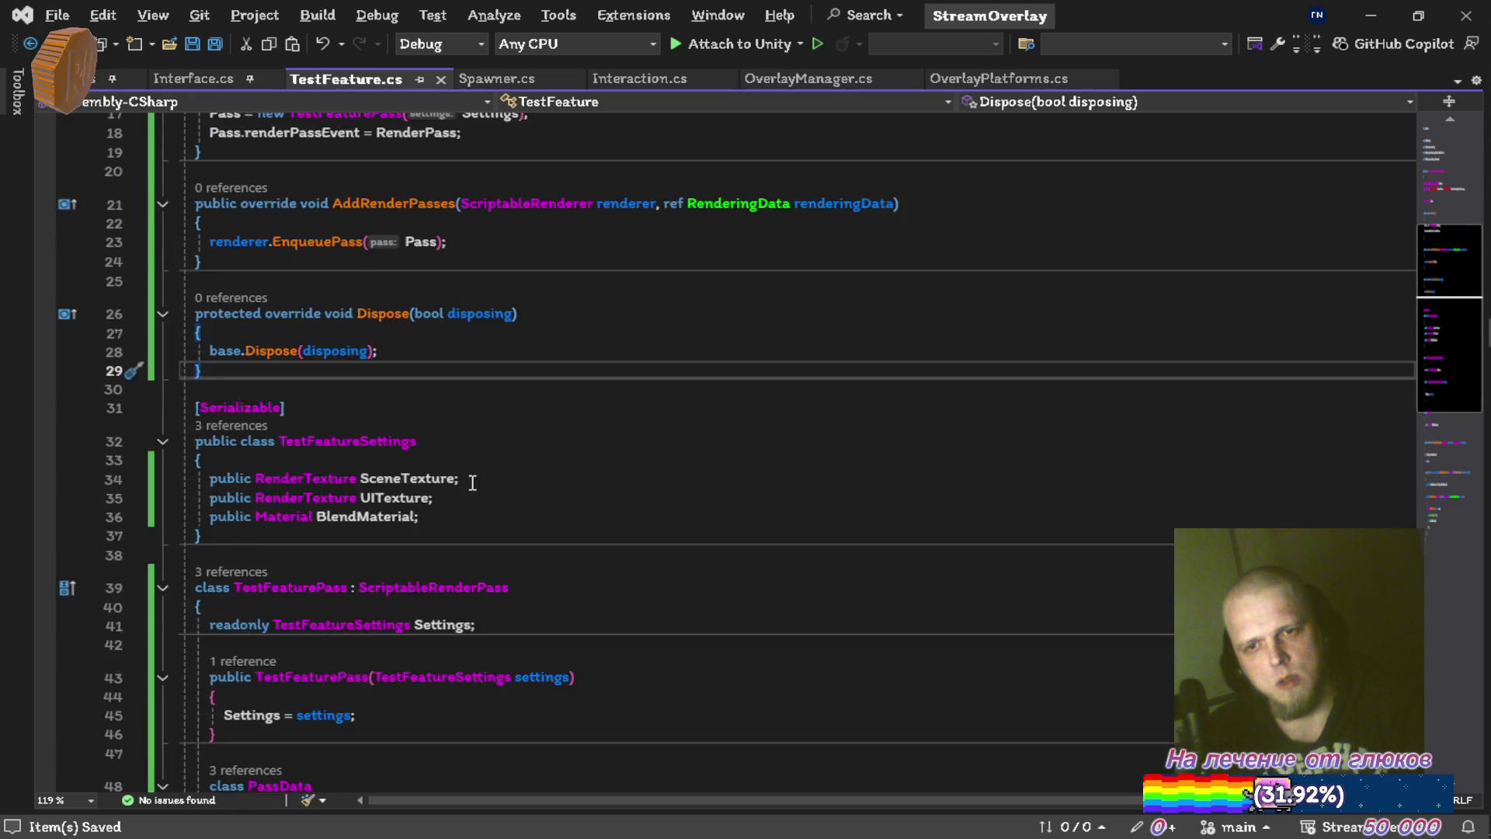
key(alt+Tab)
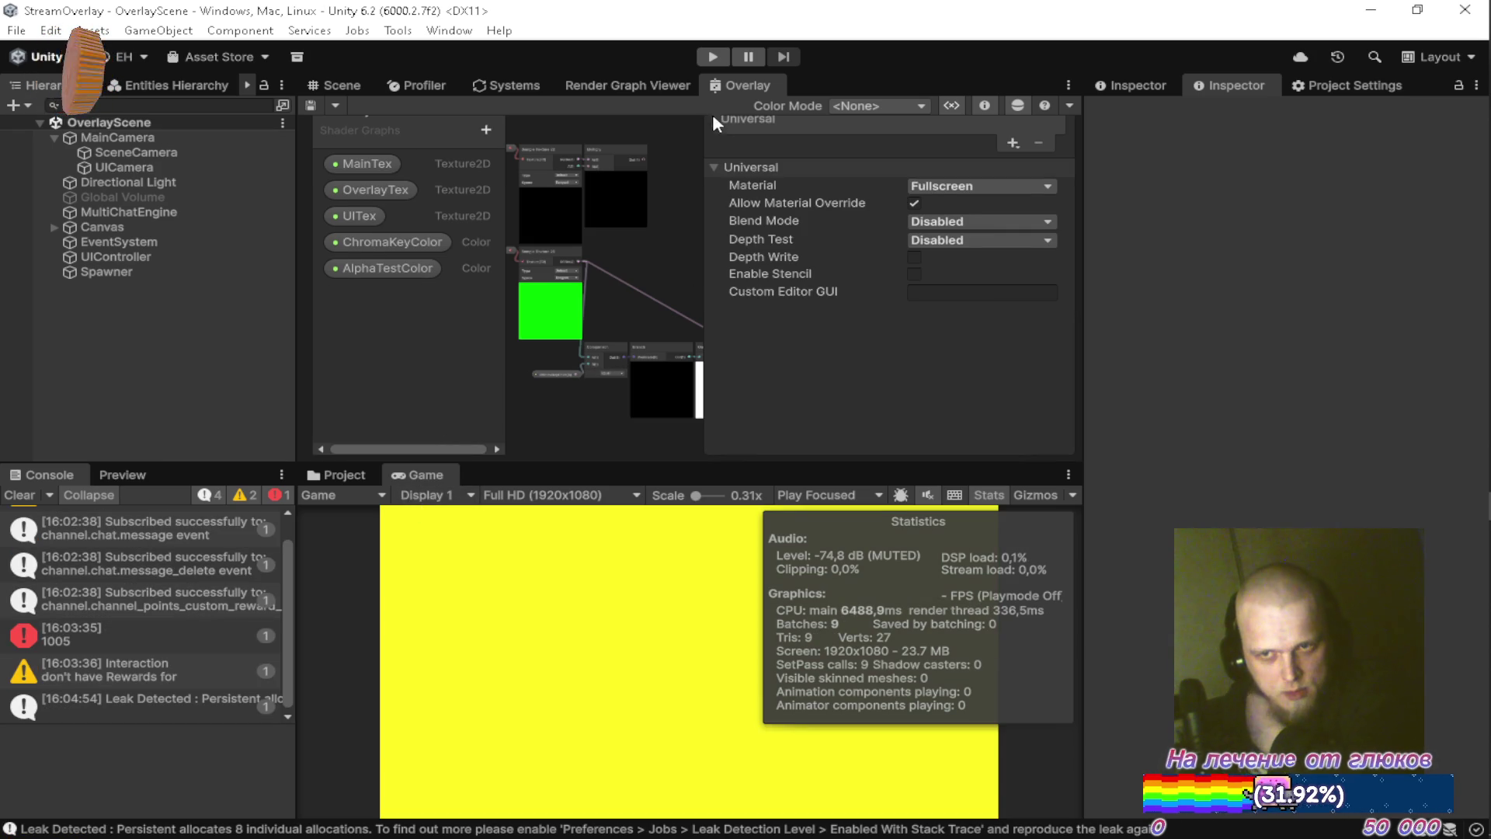
Test the overlay scene in play mode, stop it, then undo back to the Pass disposal block.
click(722, 58)
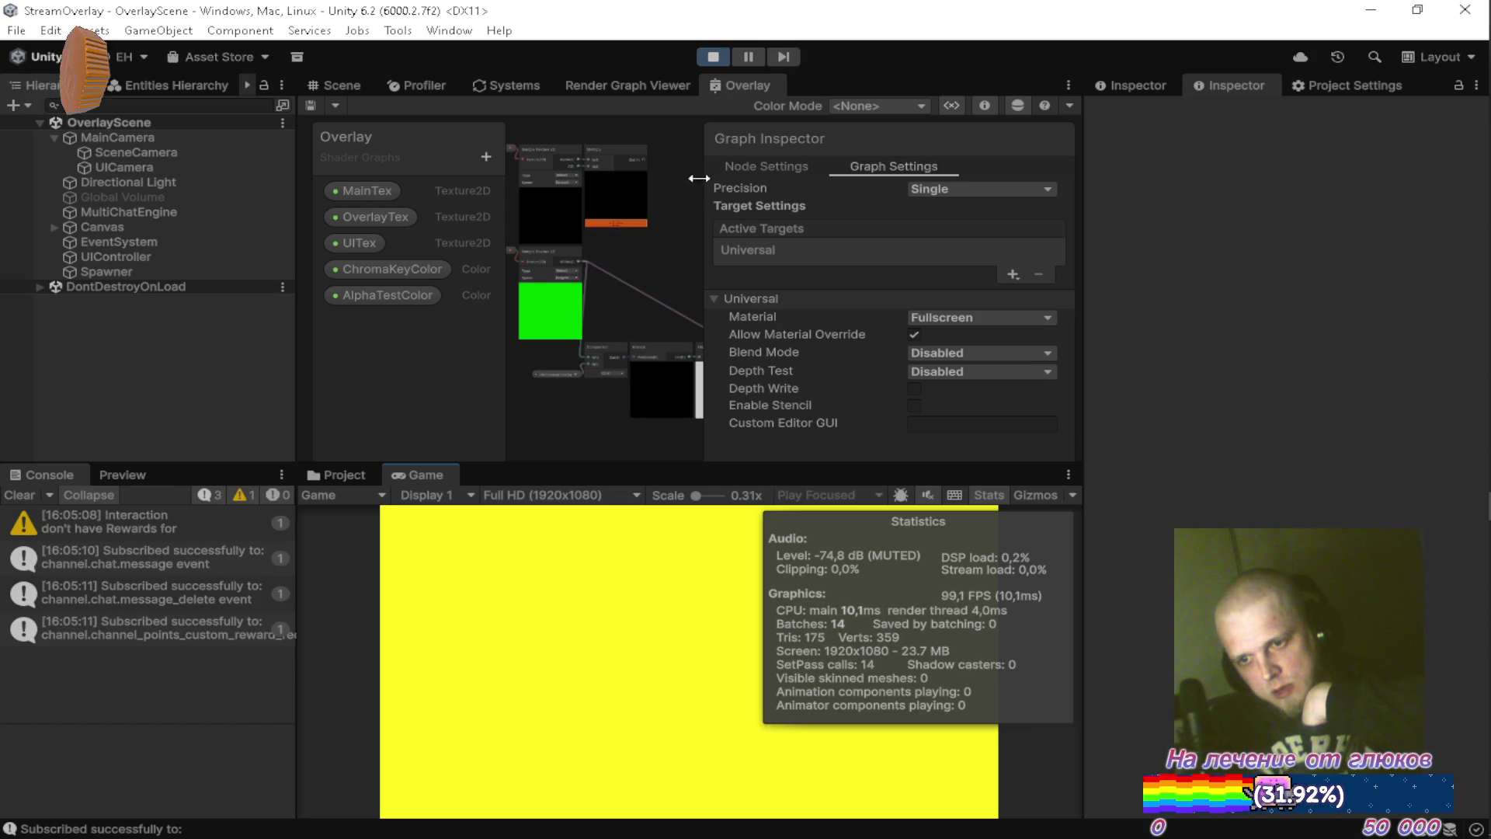
click(714, 55)
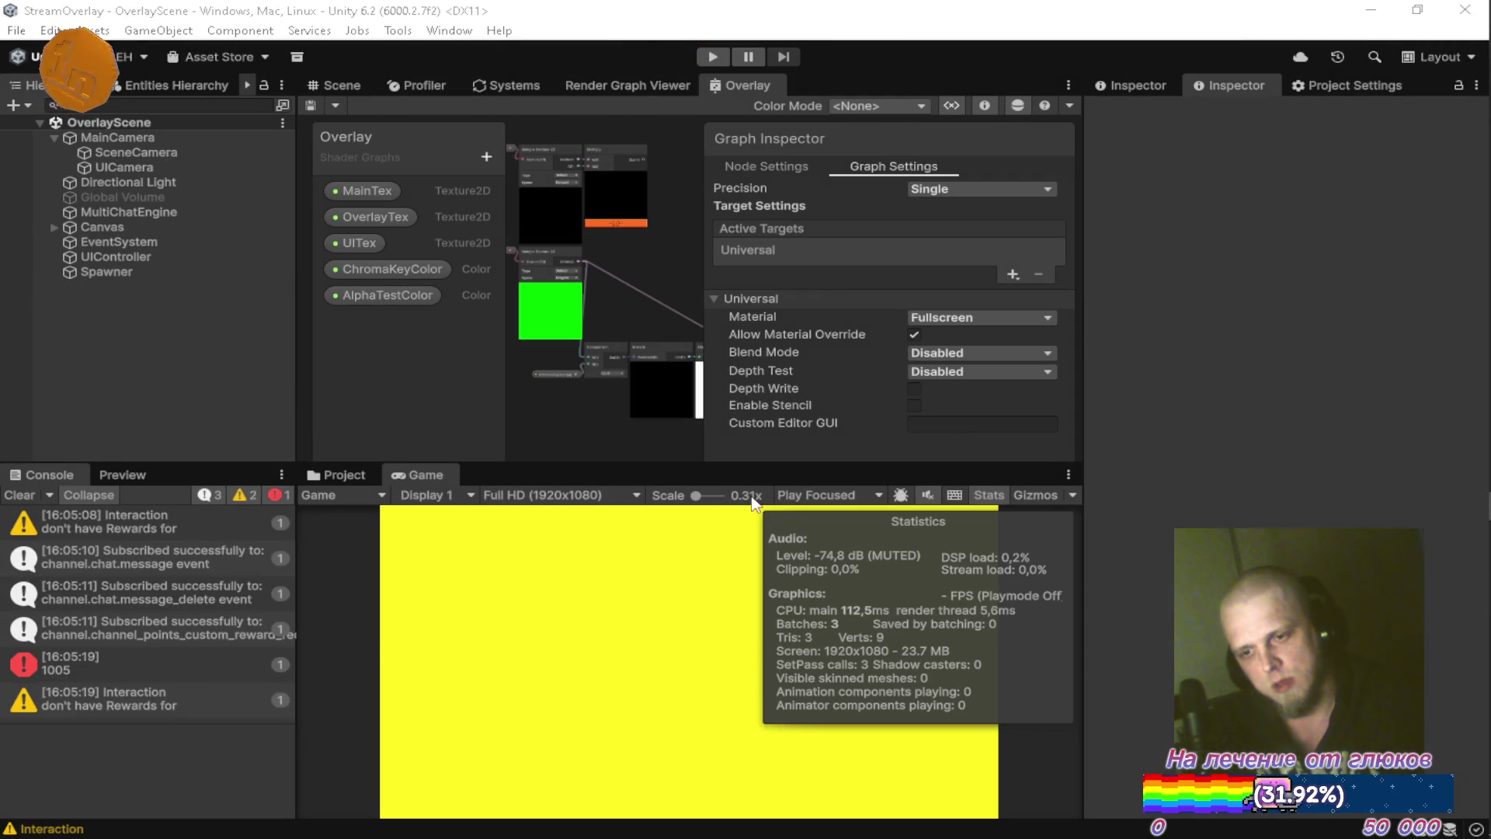
key(alt+Tab)
key(ctrl+z)
key(ctrl+z)
key(ctrl+z)
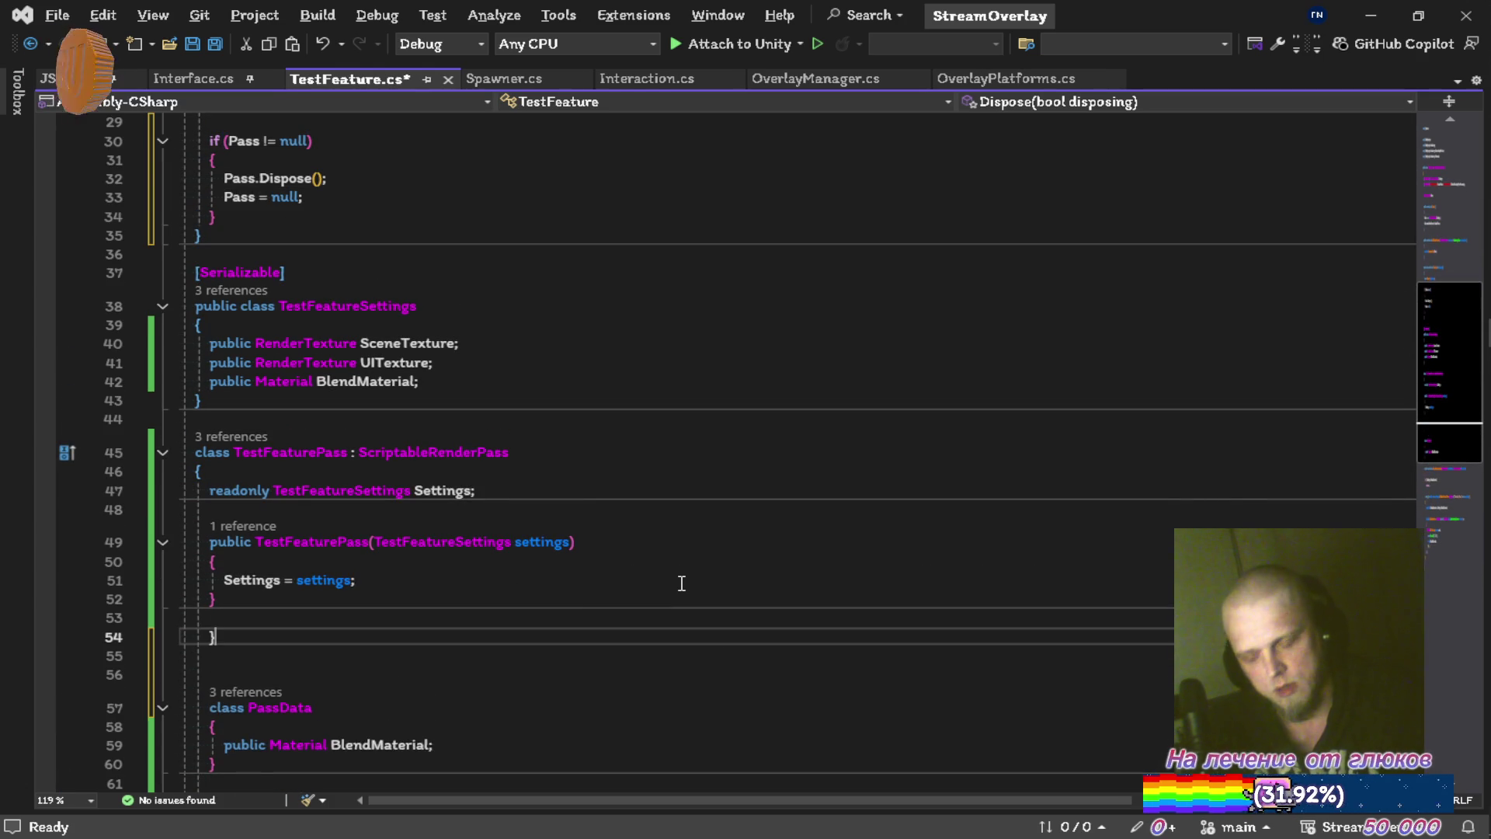
Accept the suggested pass Dispose method that releases SceneHandle.
key(Tab)
scroll(729, 530, down, 3)
key(Tab)
key(Tab)
key(Tab)
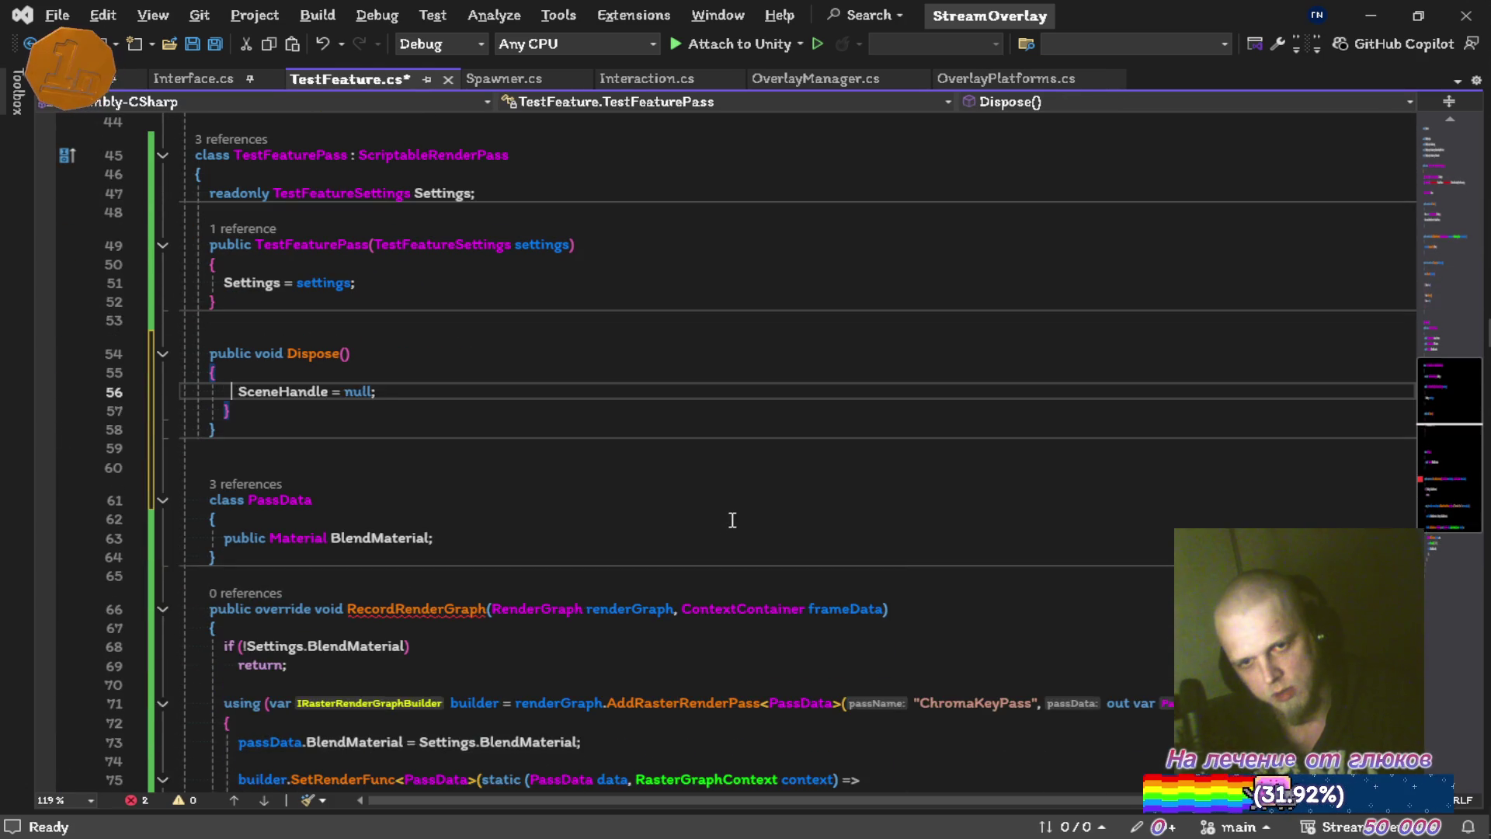
scroll(732, 520, down, 2)
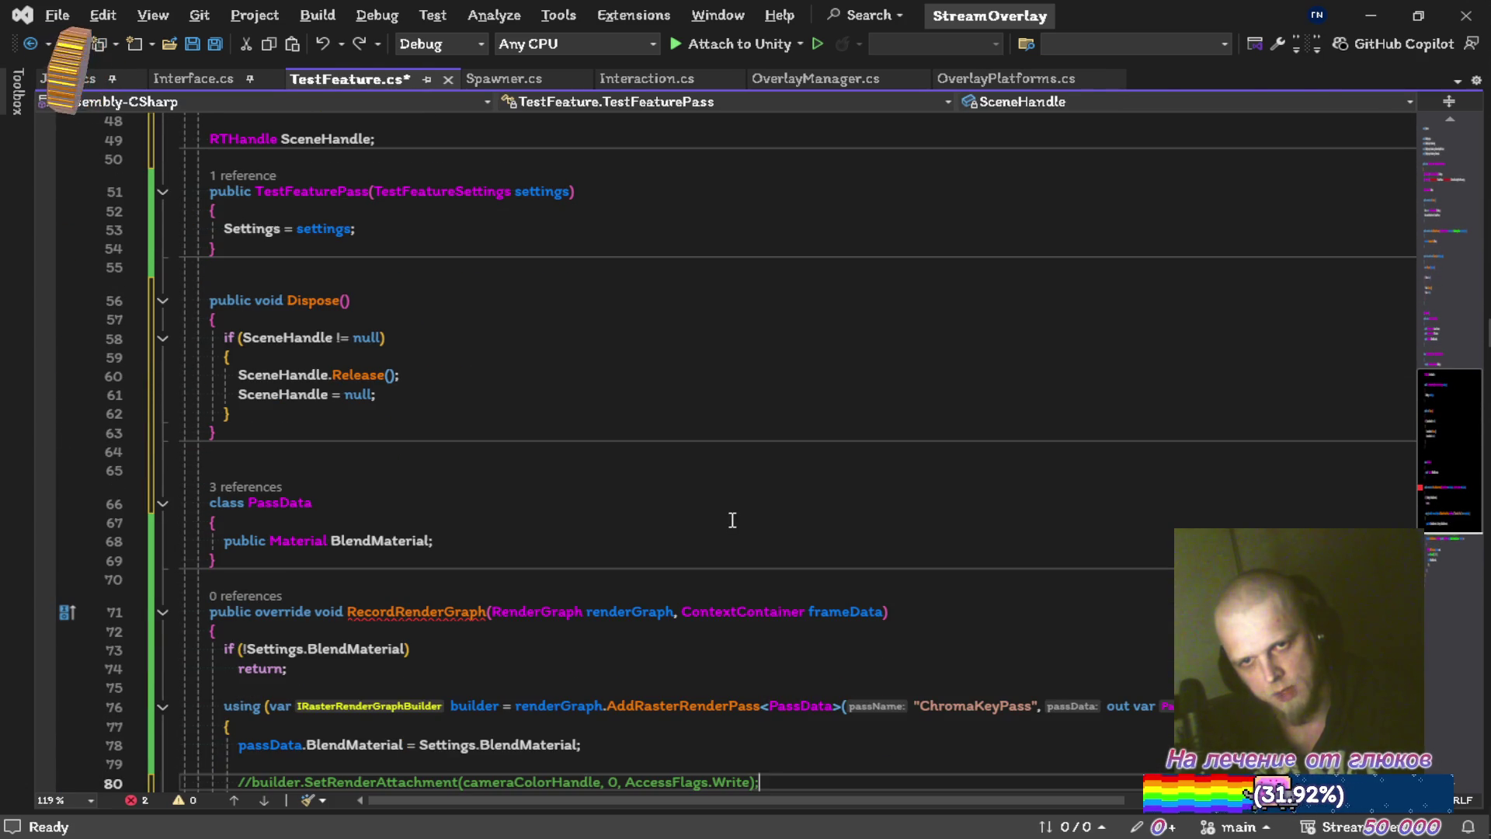
key(Tab)
scroll(738, 517, down, 3)
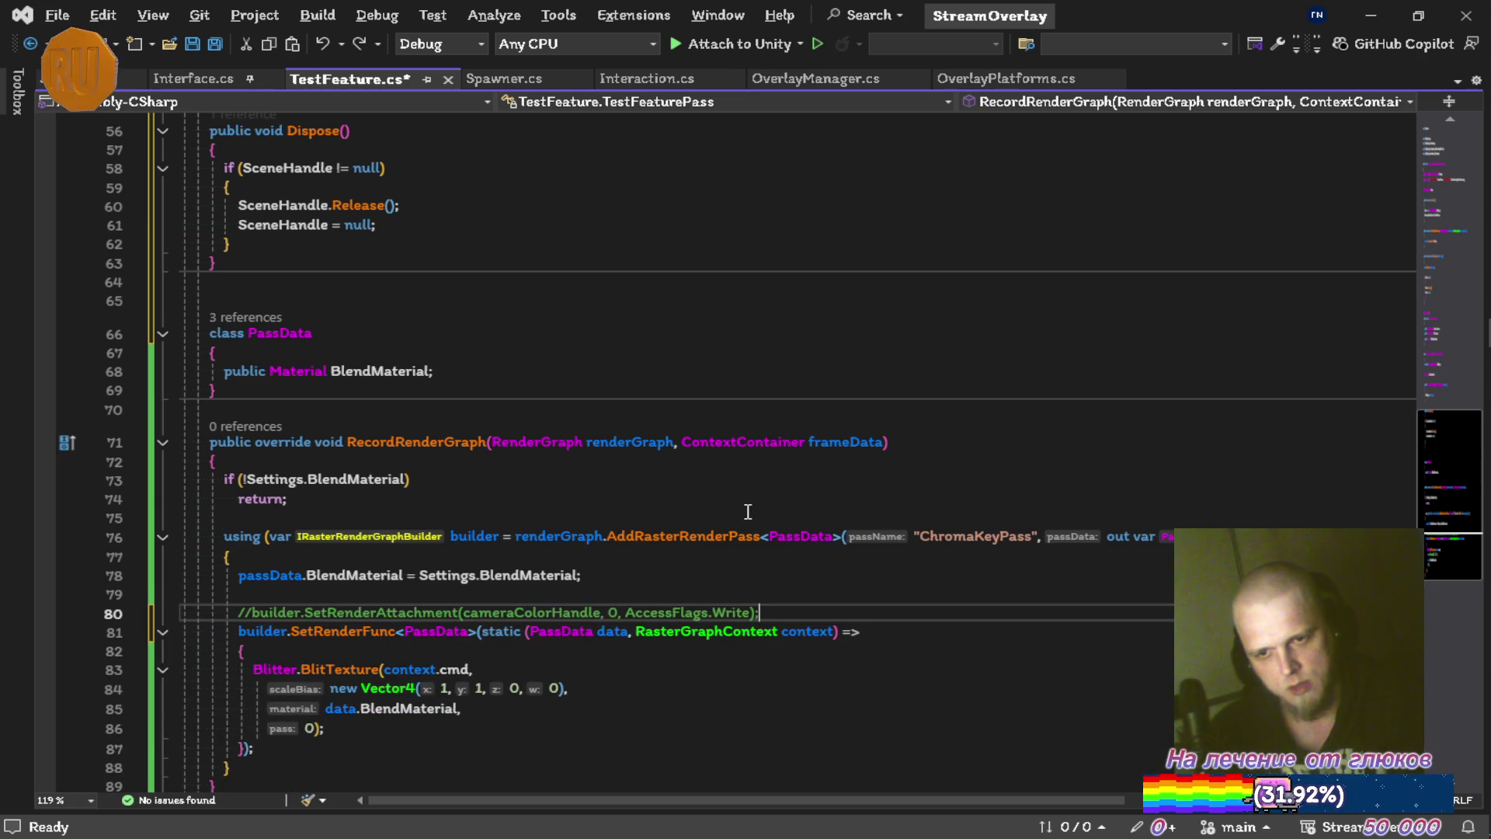
Uncomment the resourceData, cameraColorHandle and SetRenderAttachment lines.
key(ctrl+z)
key(ctrl+z)
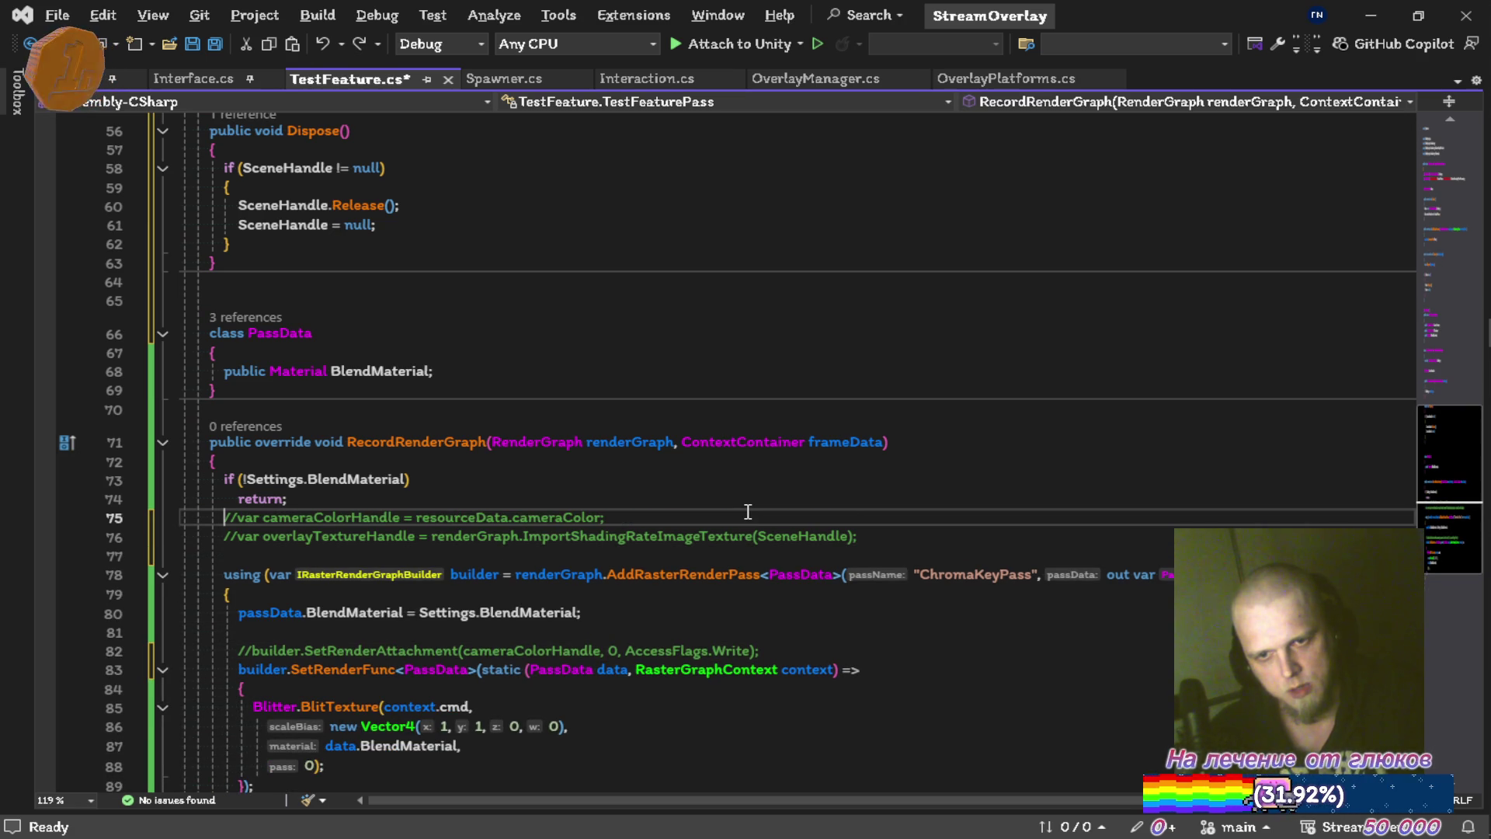
key(ctrl+k)
key(ctrl+u)
key(Down)
key(Down)
key(Down)
key(Down)
key(Down)
key(ctrl+z)
key(ctrl+z)
key(ctrl+z)
key(Down)
key(shift+Down)
key(shift+End)
key(ctrl+k)
key(ctrl+u)
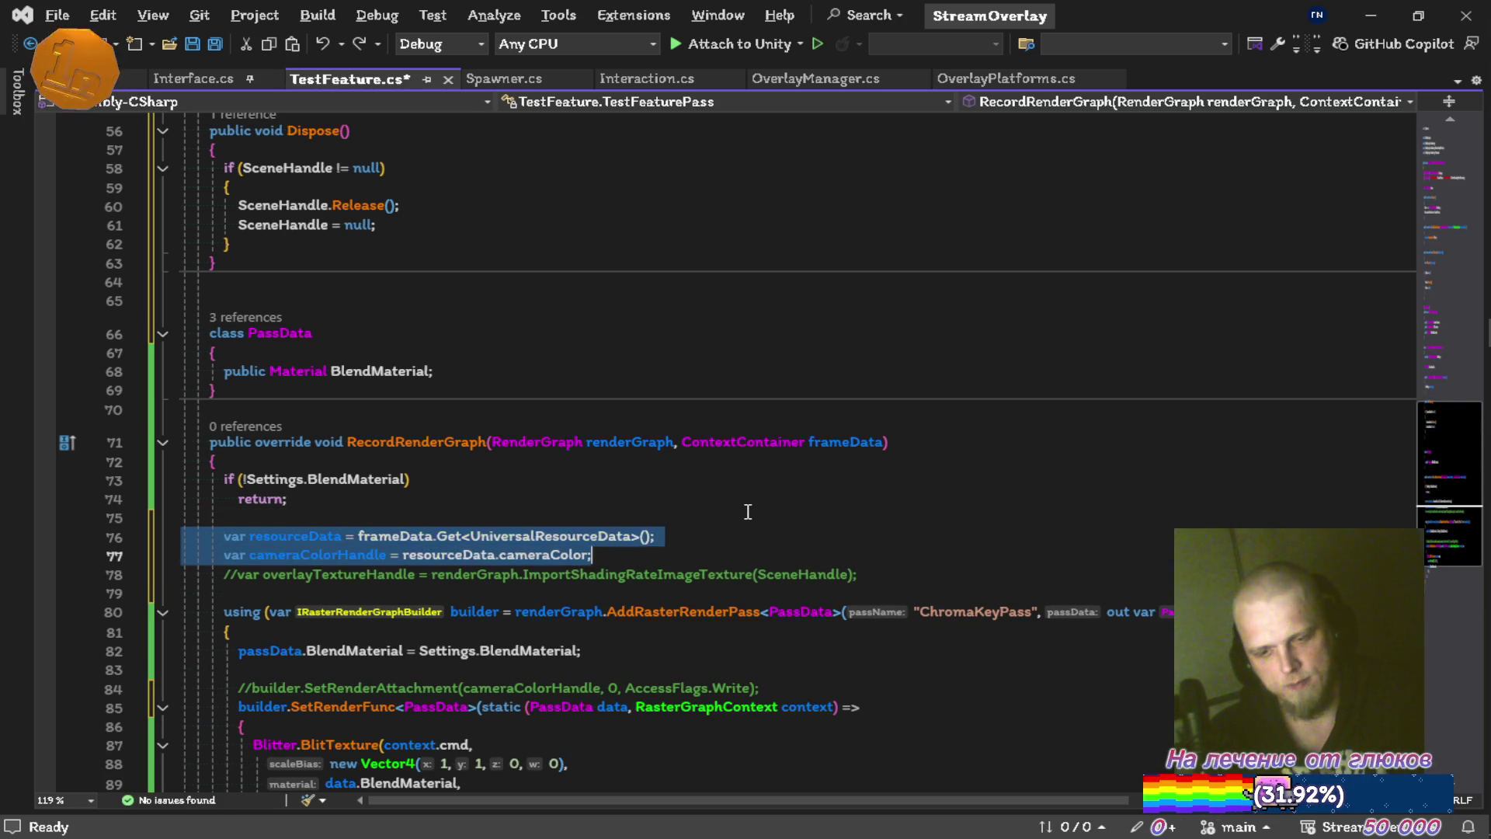
key(Down)
key(Down)
key(Down)
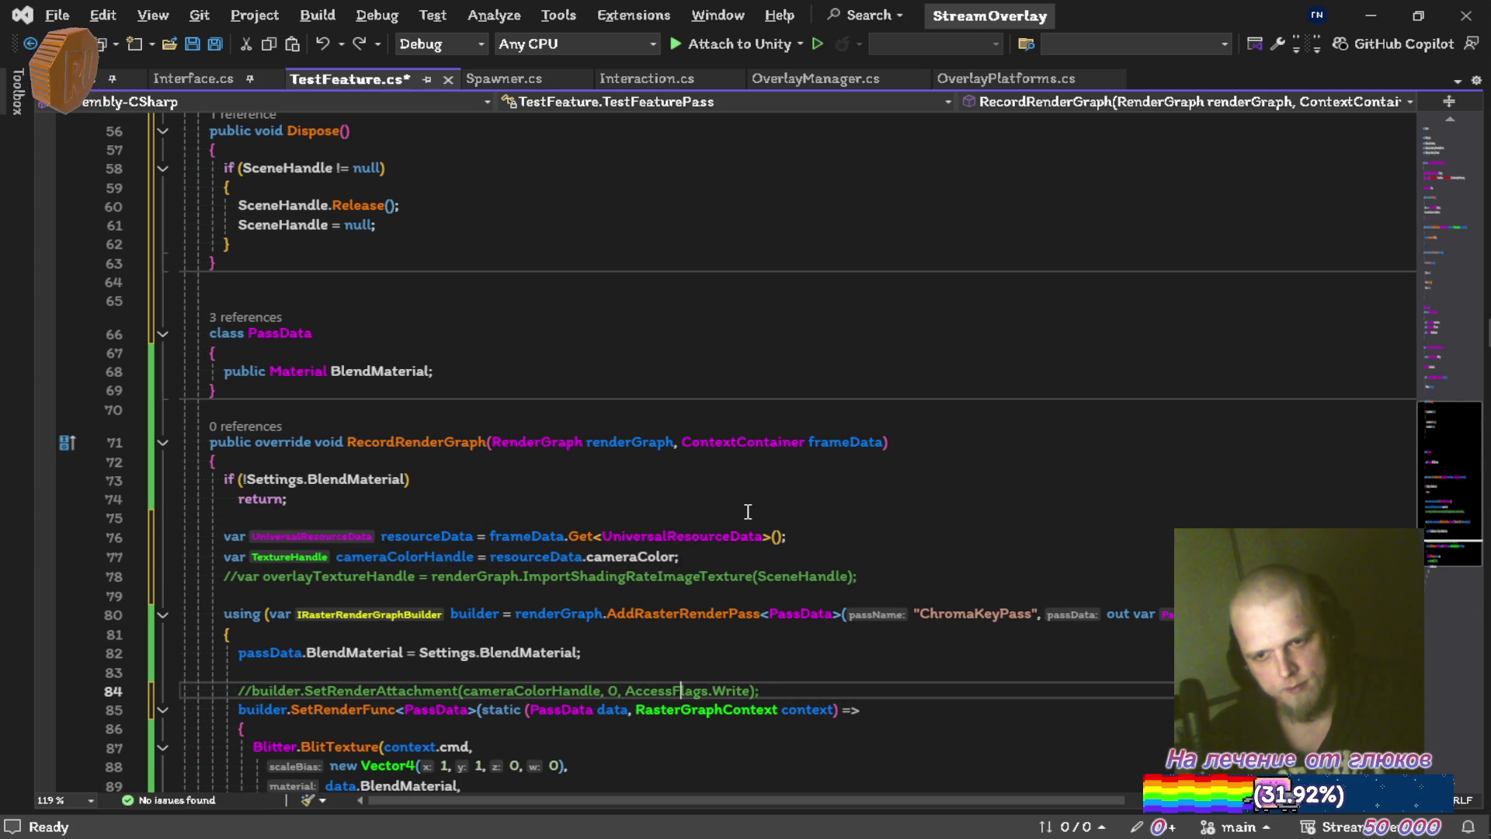
key(ctrl+k)
key(ctrl+u)
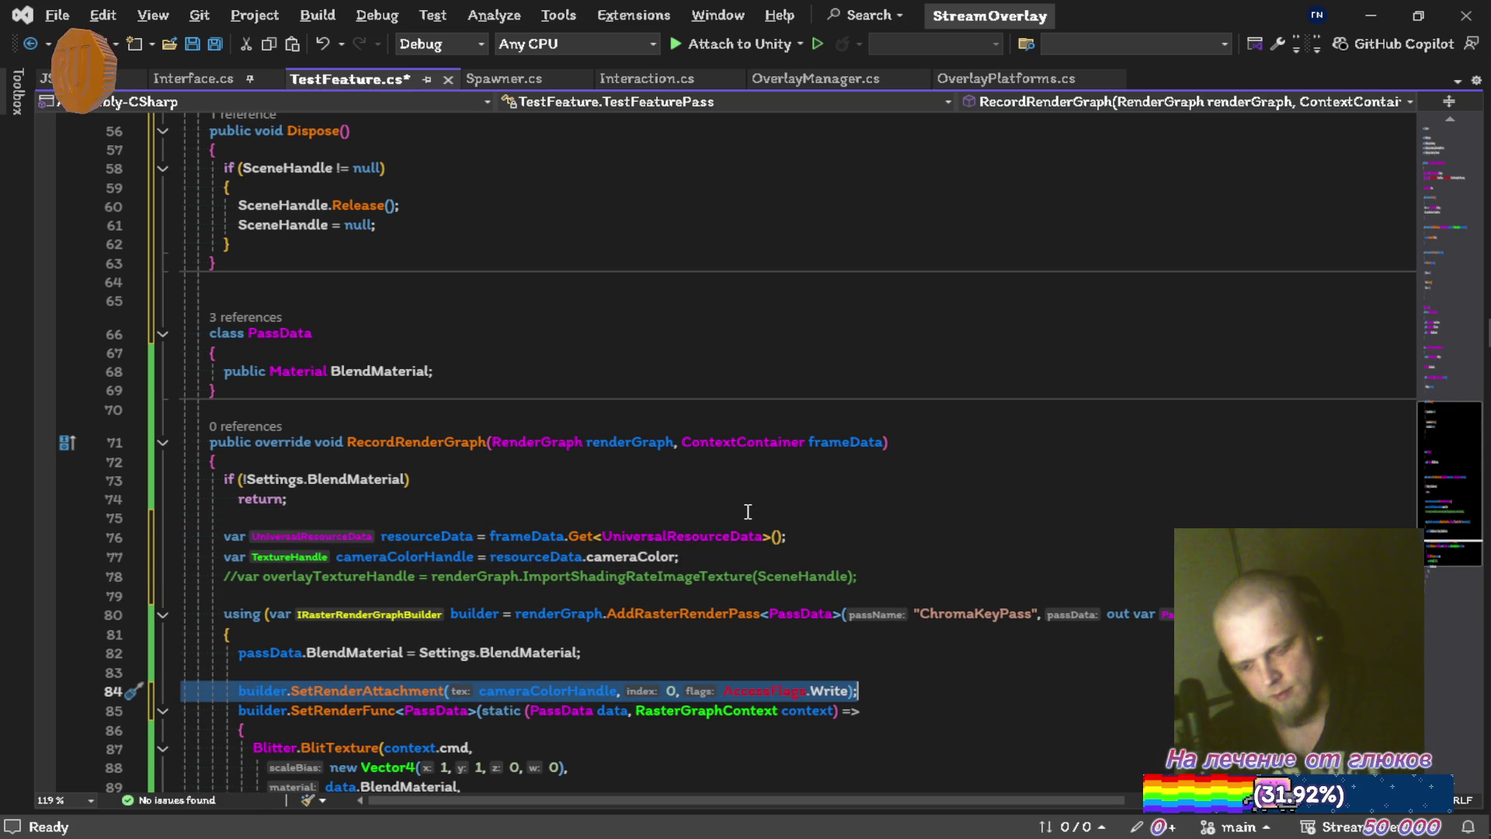
Delete the RTHandle SceneHandle field and the pass's Dispose method, then save.
scroll(469, 409, up, 6)
scroll(470, 409, up, 3)
click(466, 529)
click(469, 518)
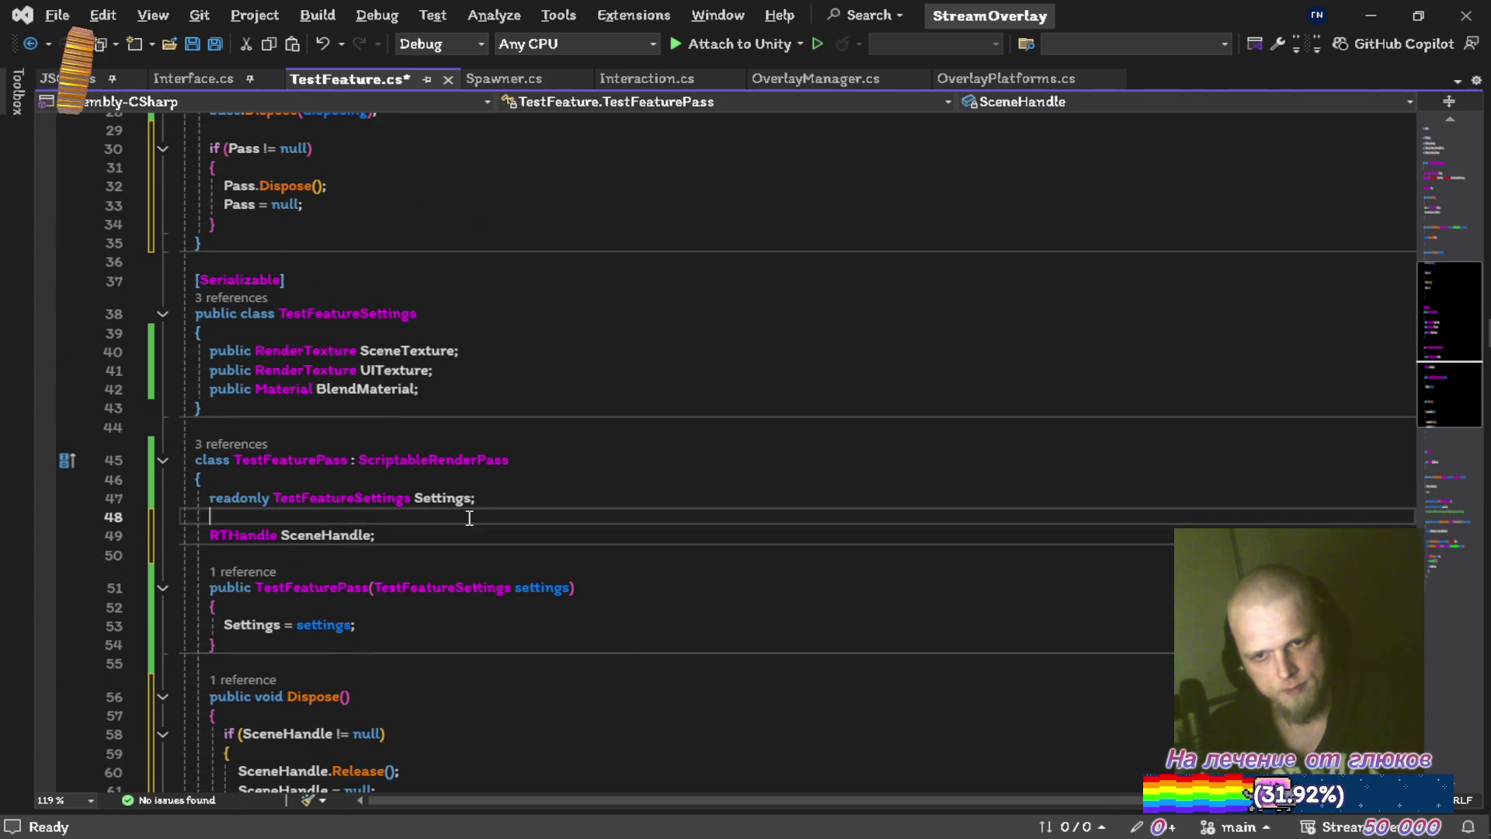
key(ctrl+x)
key(ctrl+x)
scroll(469, 409, down, 3)
click(470, 488)
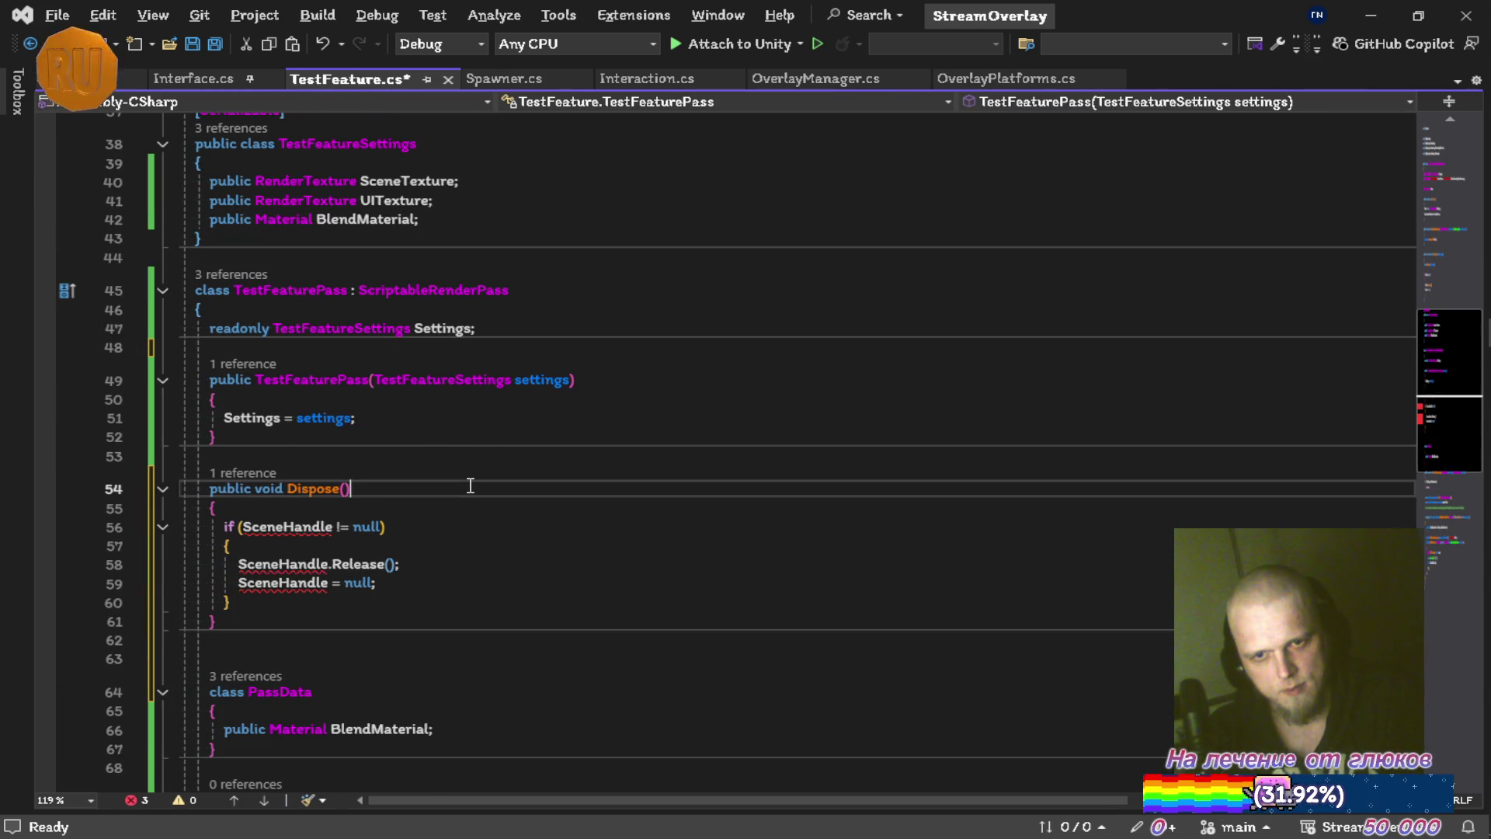
key(ctrl+x)
key(ctrl+x)
key(ctrl+x)
key(ctrl+x)
key(ctrl+x)
key(ctrl+s)
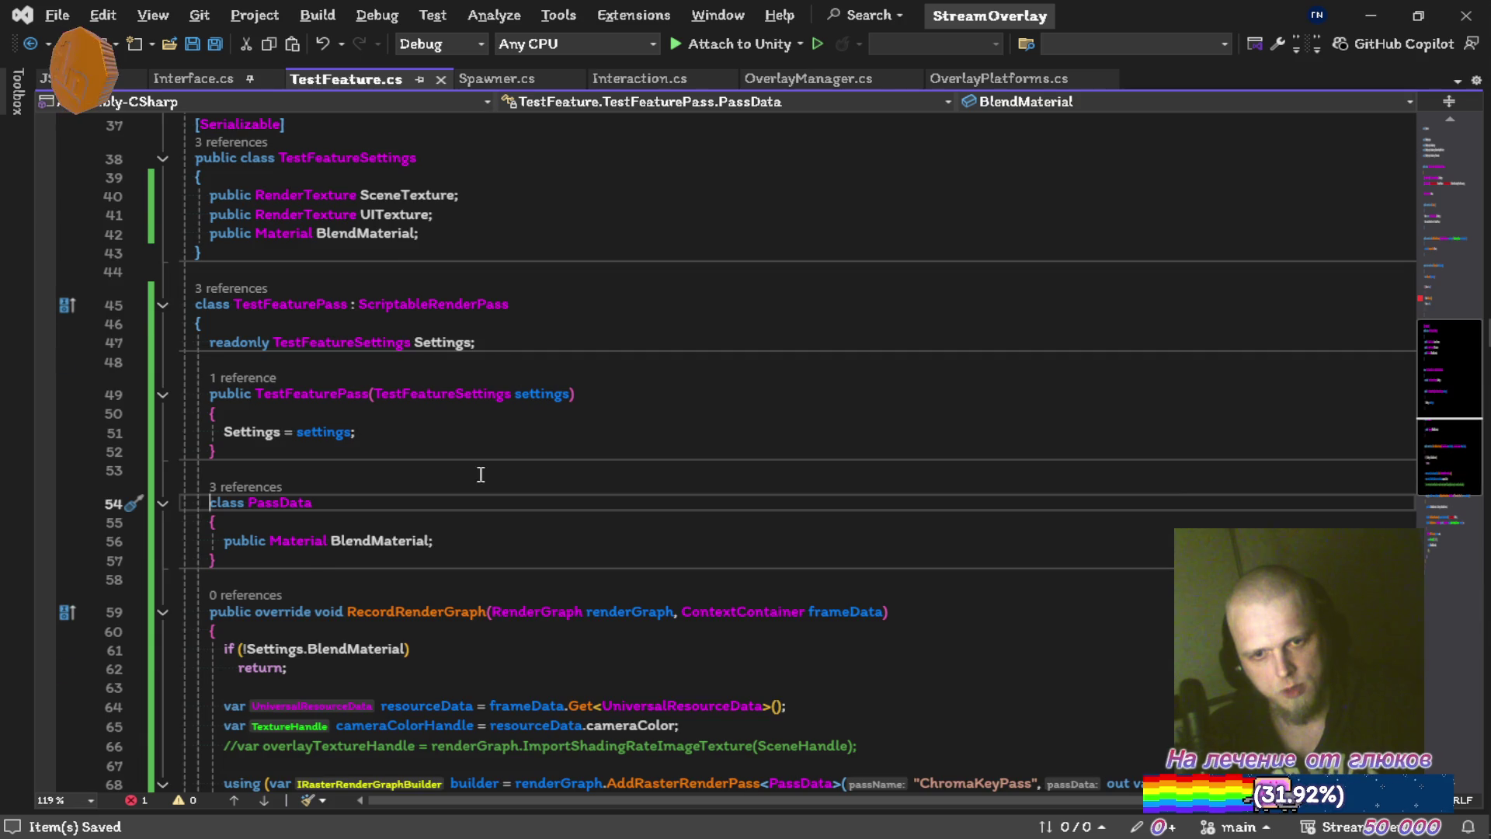
Delete the if (Pass != null) cleanup block and save TestFeature.cs.
scroll(480, 476, up, 5)
click(479, 278)
key(ctrl+x)
key(ctrl+x)
key(ctrl+x)
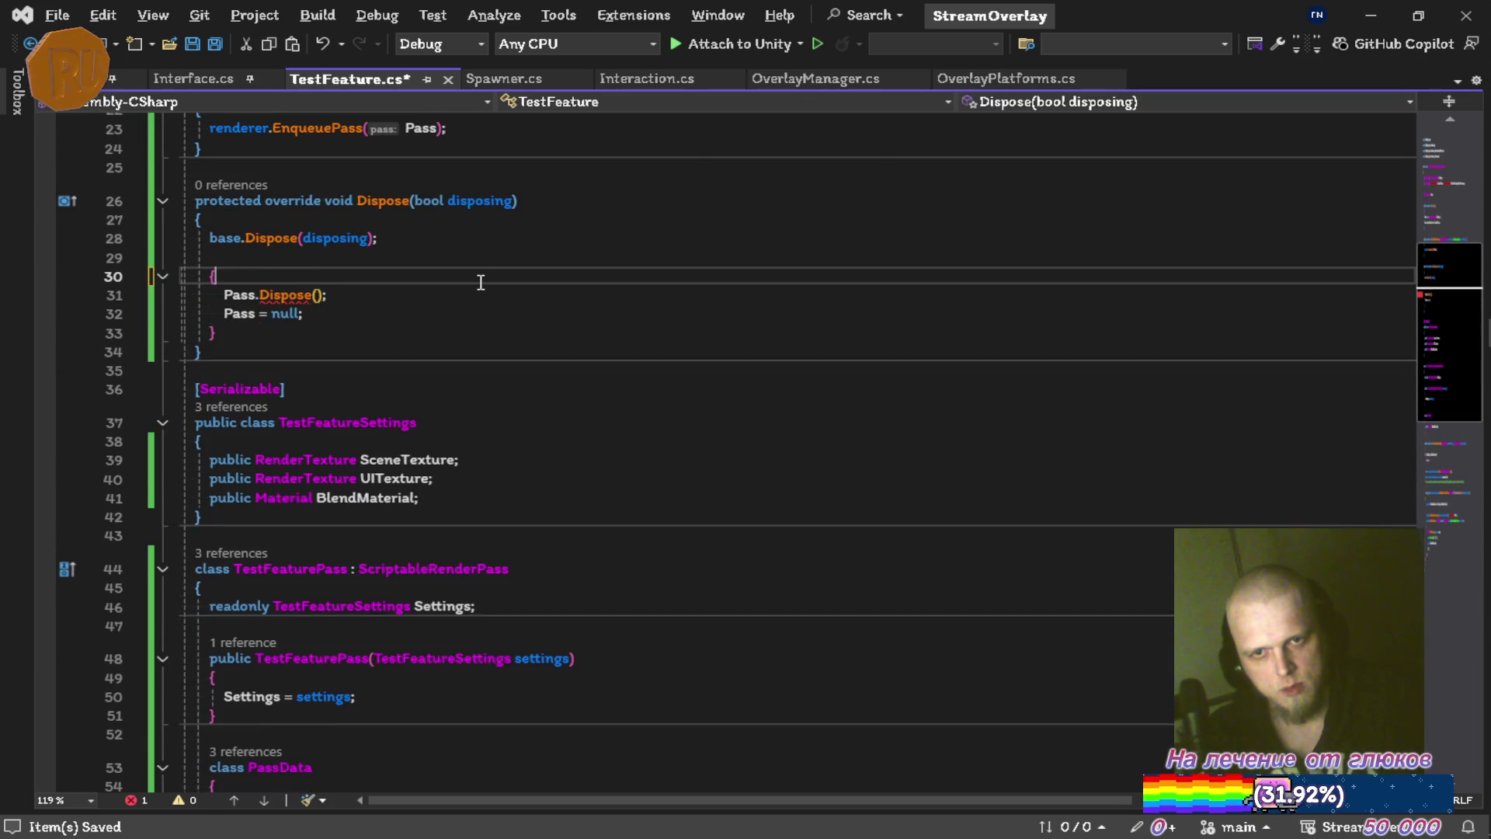
key(ctrl+x)
key(ctrl+s)
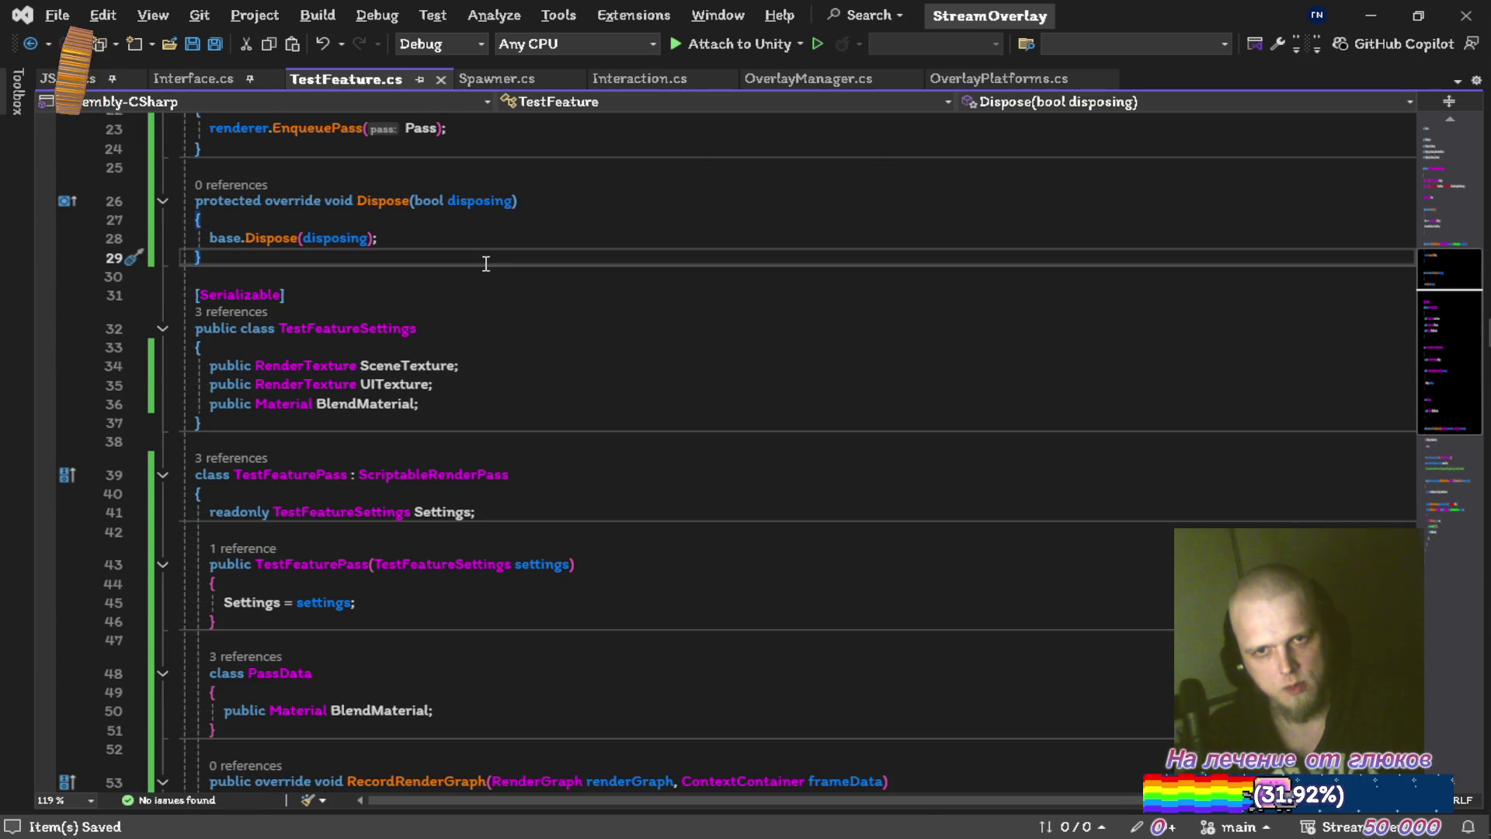
Remove the commented overlayTextureHandle line and save TestFeature.cs.
scroll(480, 303, down, 9)
triple_click(857, 351)
key(ctrl+x)
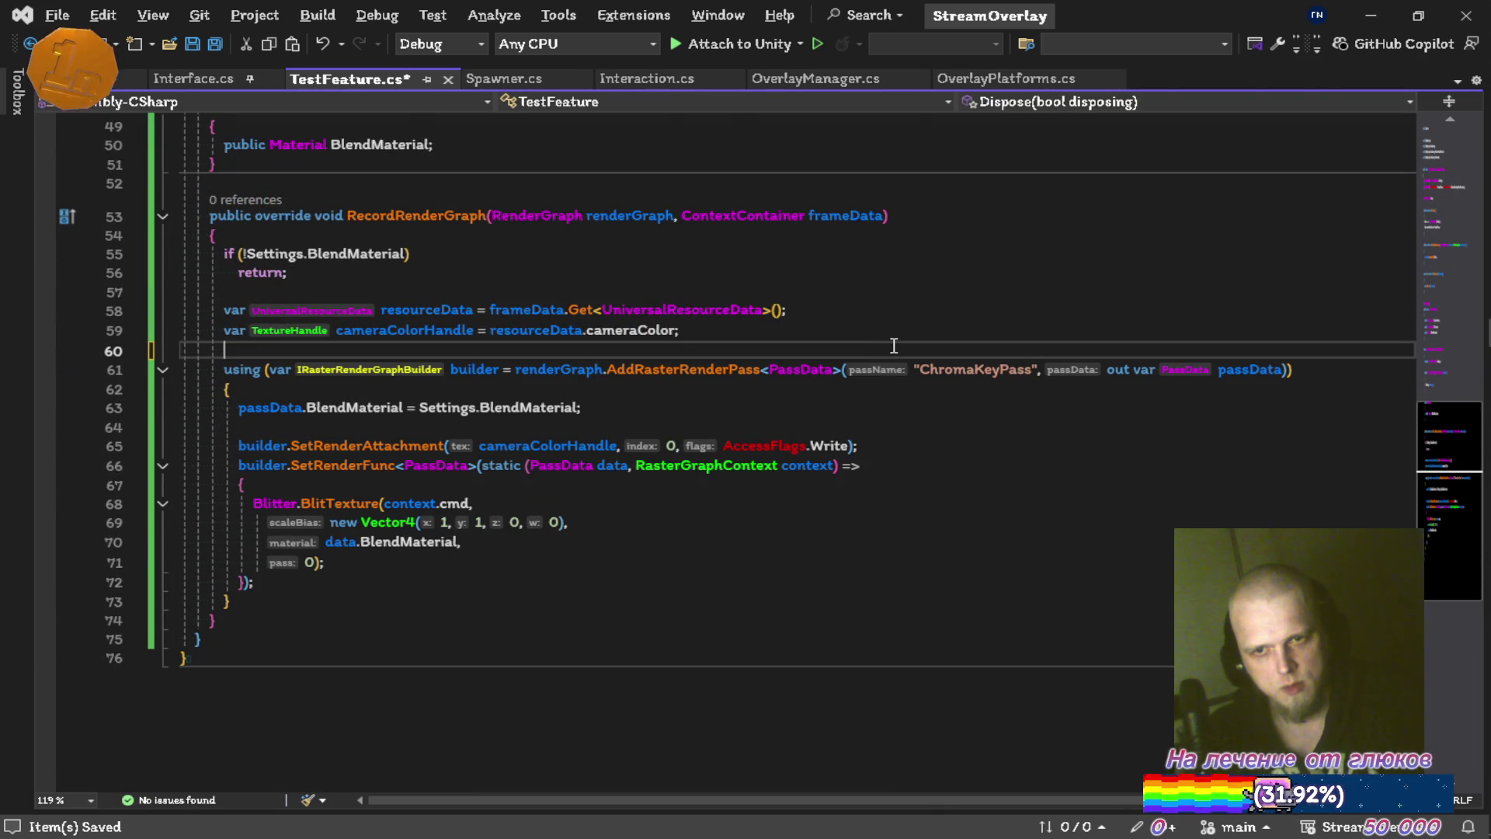
key(ctrl+s)
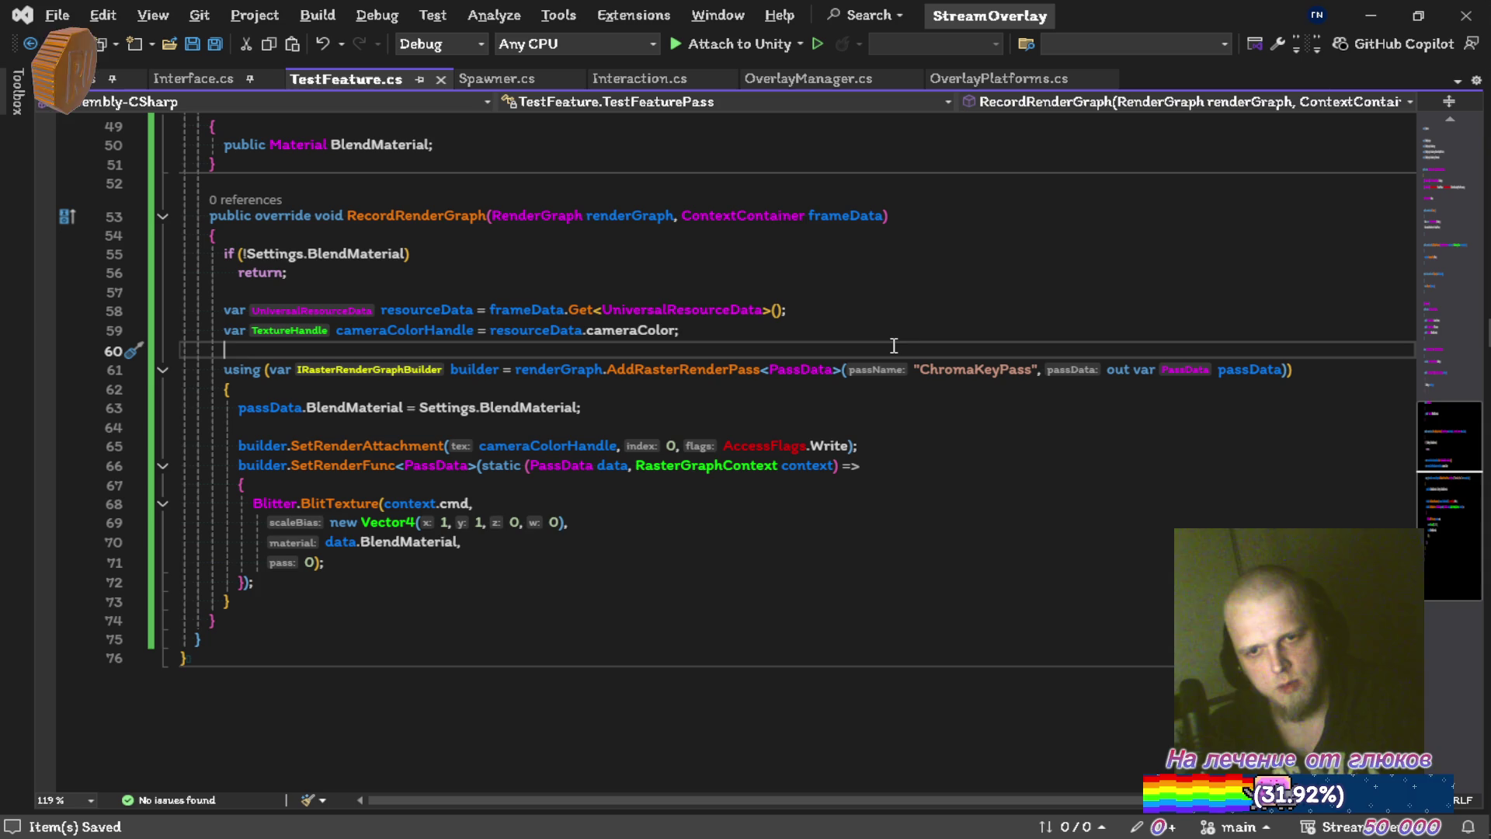
scroll(894, 345, up, 15)
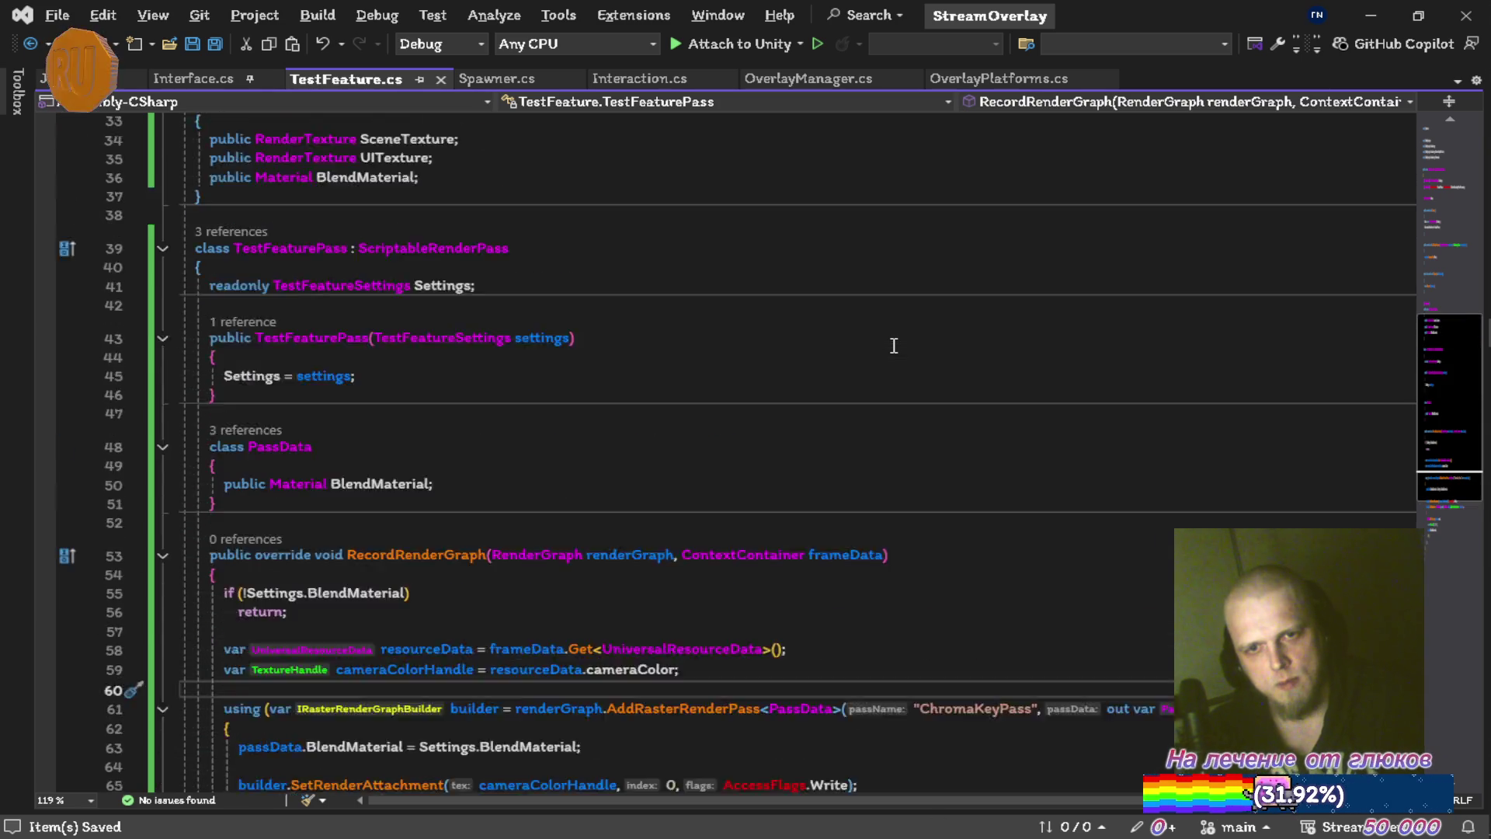
scroll(888, 337, down, 5)
scroll(886, 339, down, 6)
key(alt+Tab)
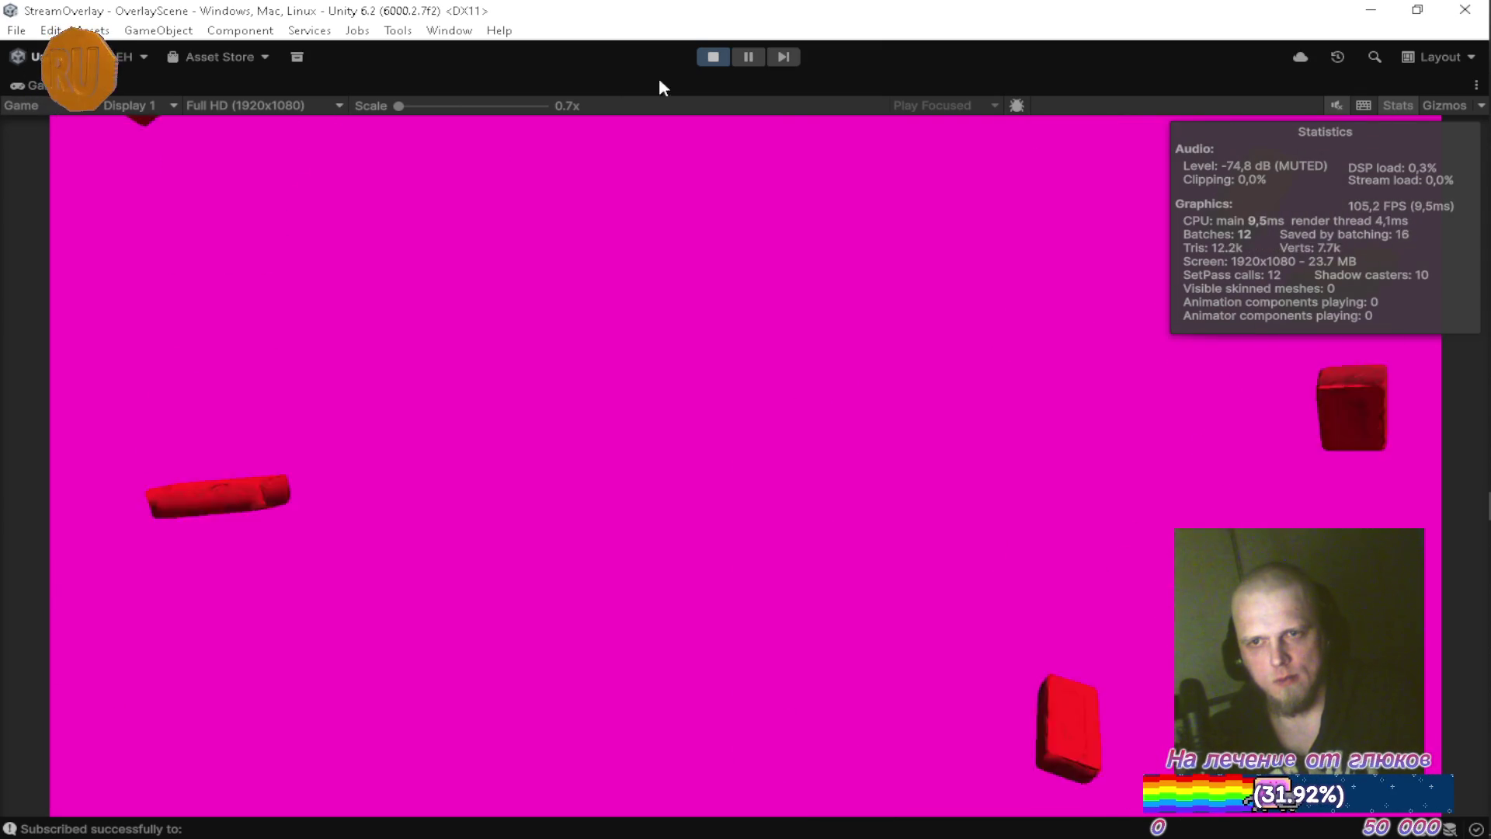
Pause the game showing red bricks over magenta and restore the docked editor layout.
click(748, 57)
key(shift+space)
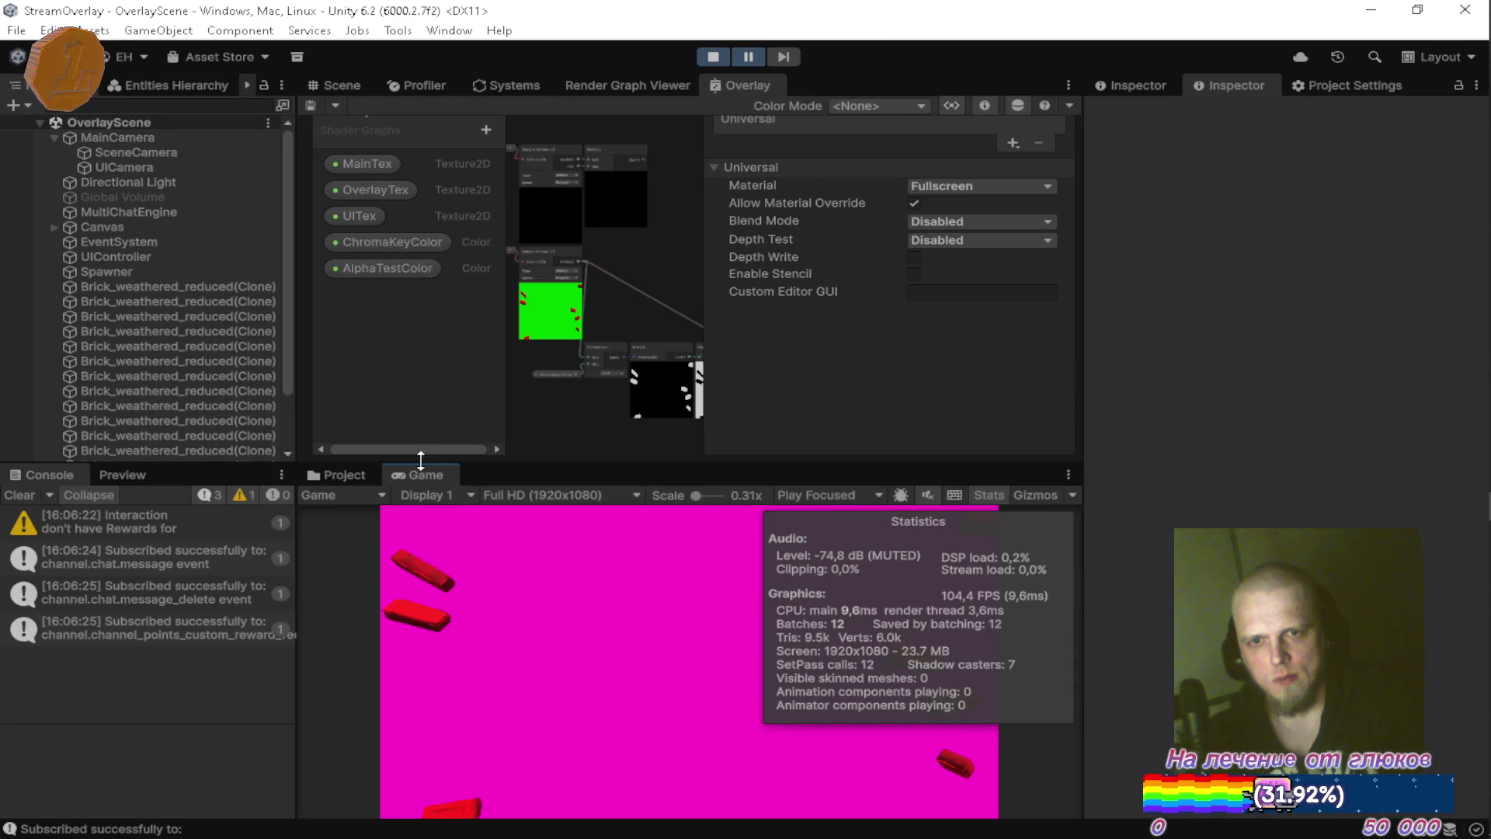
In Resources/Materials, set AlphaBlend's ChromaKeyColor to pure green 0/255/0, then stop play mode.
click(342, 474)
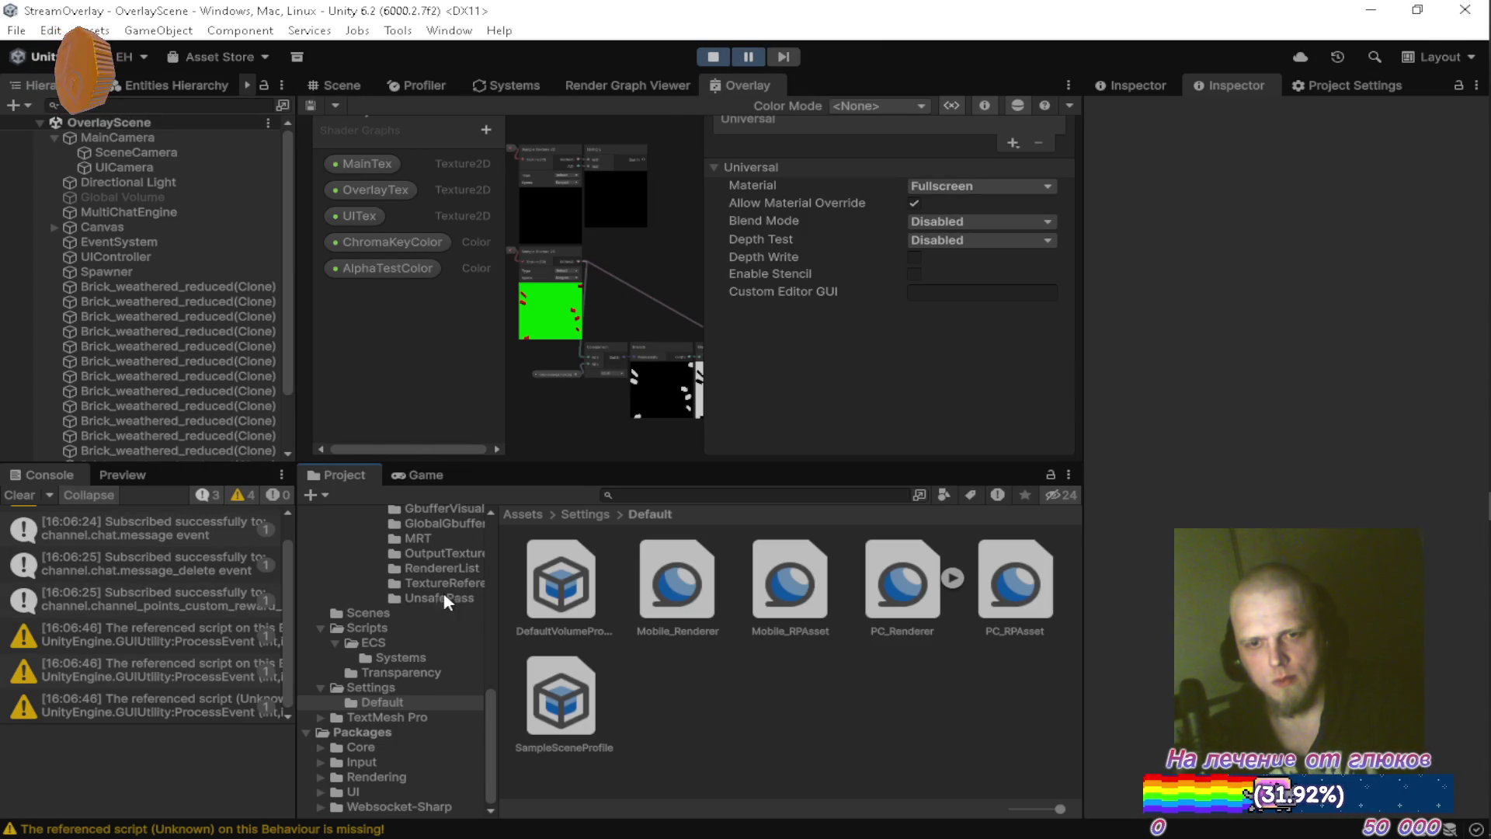
scroll(437, 598, up, 10)
click(417, 637)
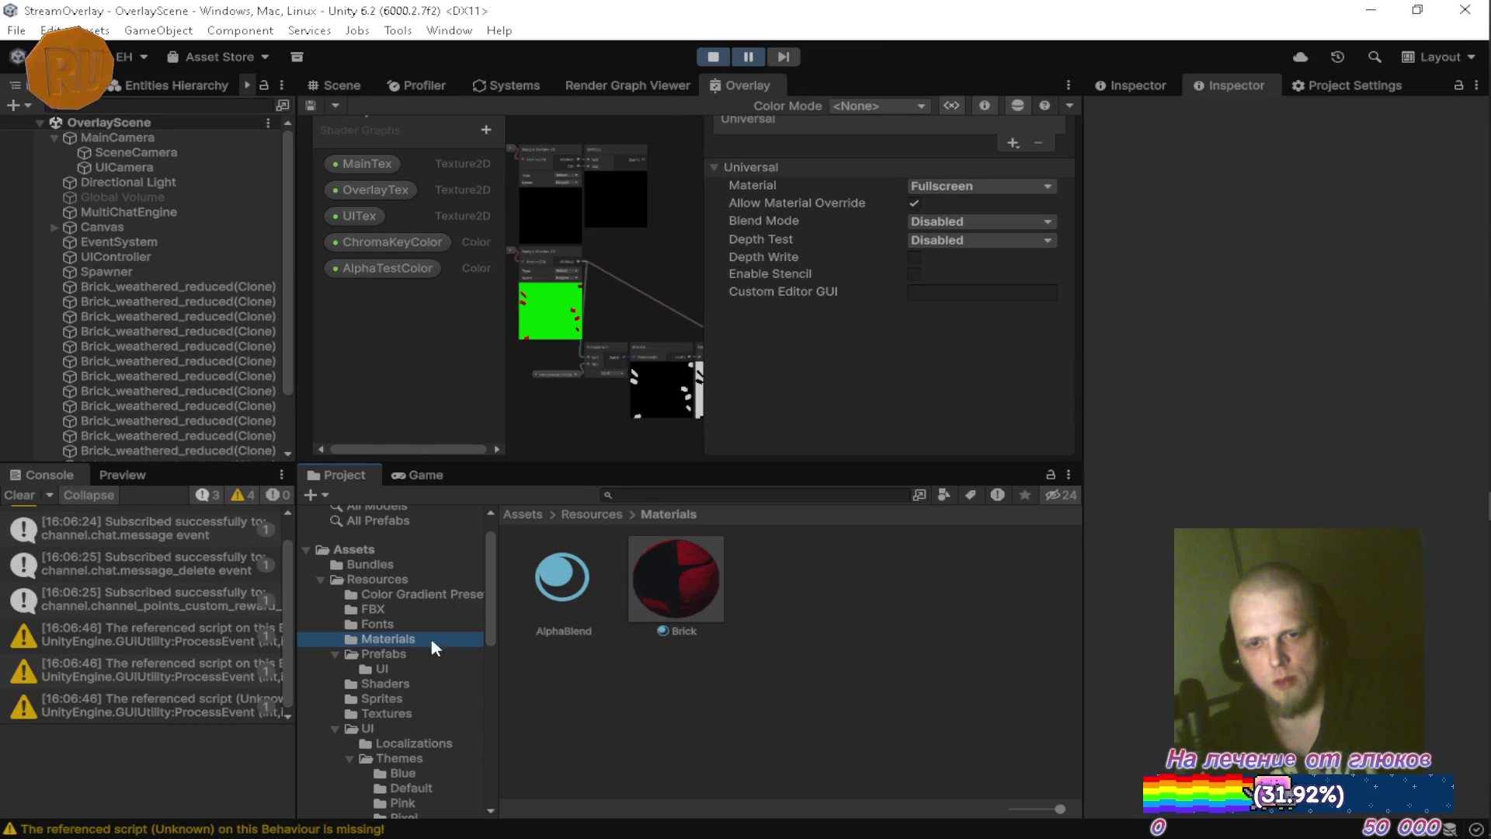
click(563, 584)
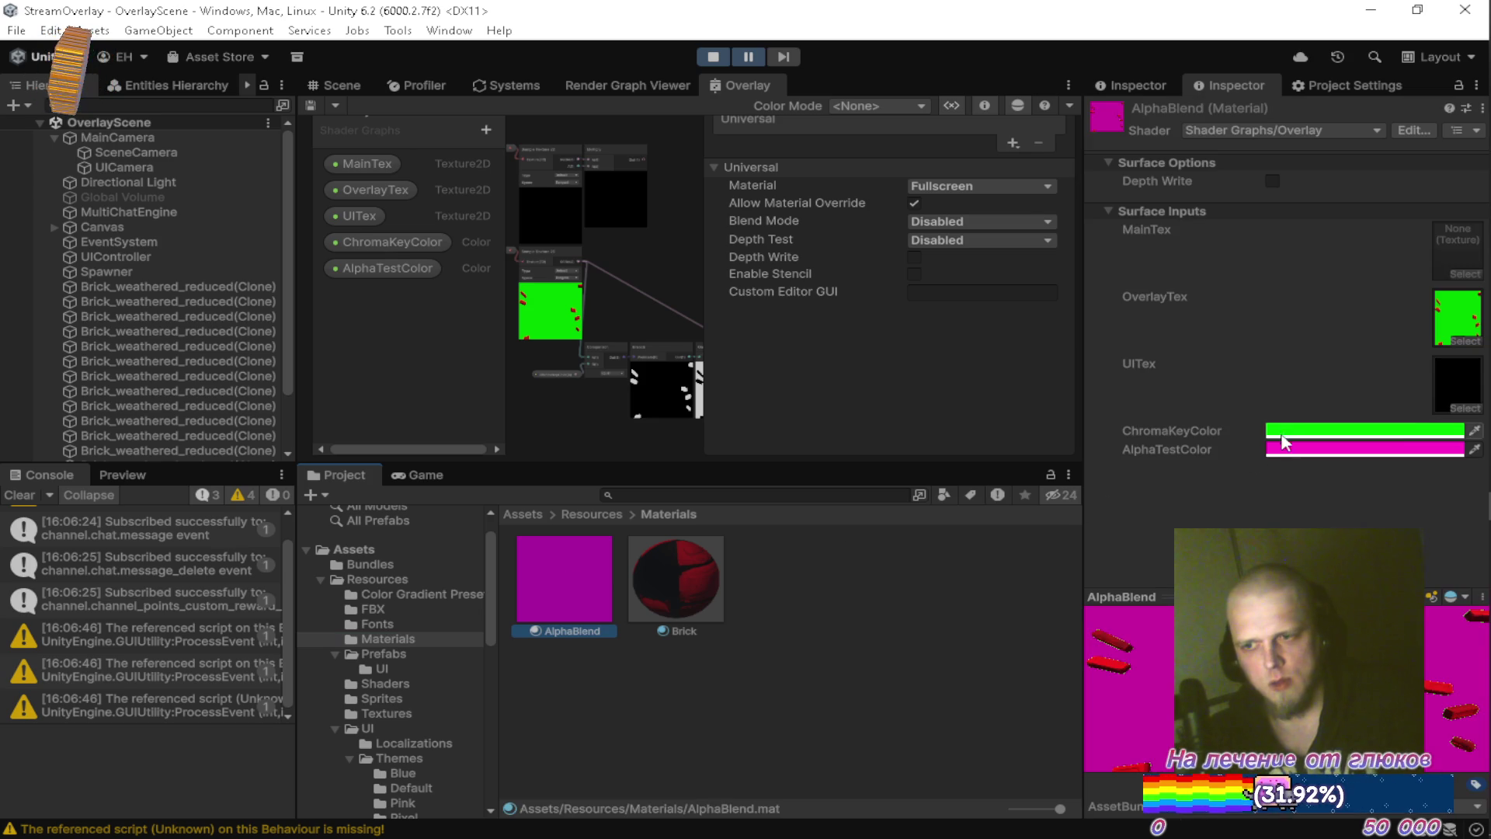
click(1298, 429)
click(1396, 326)
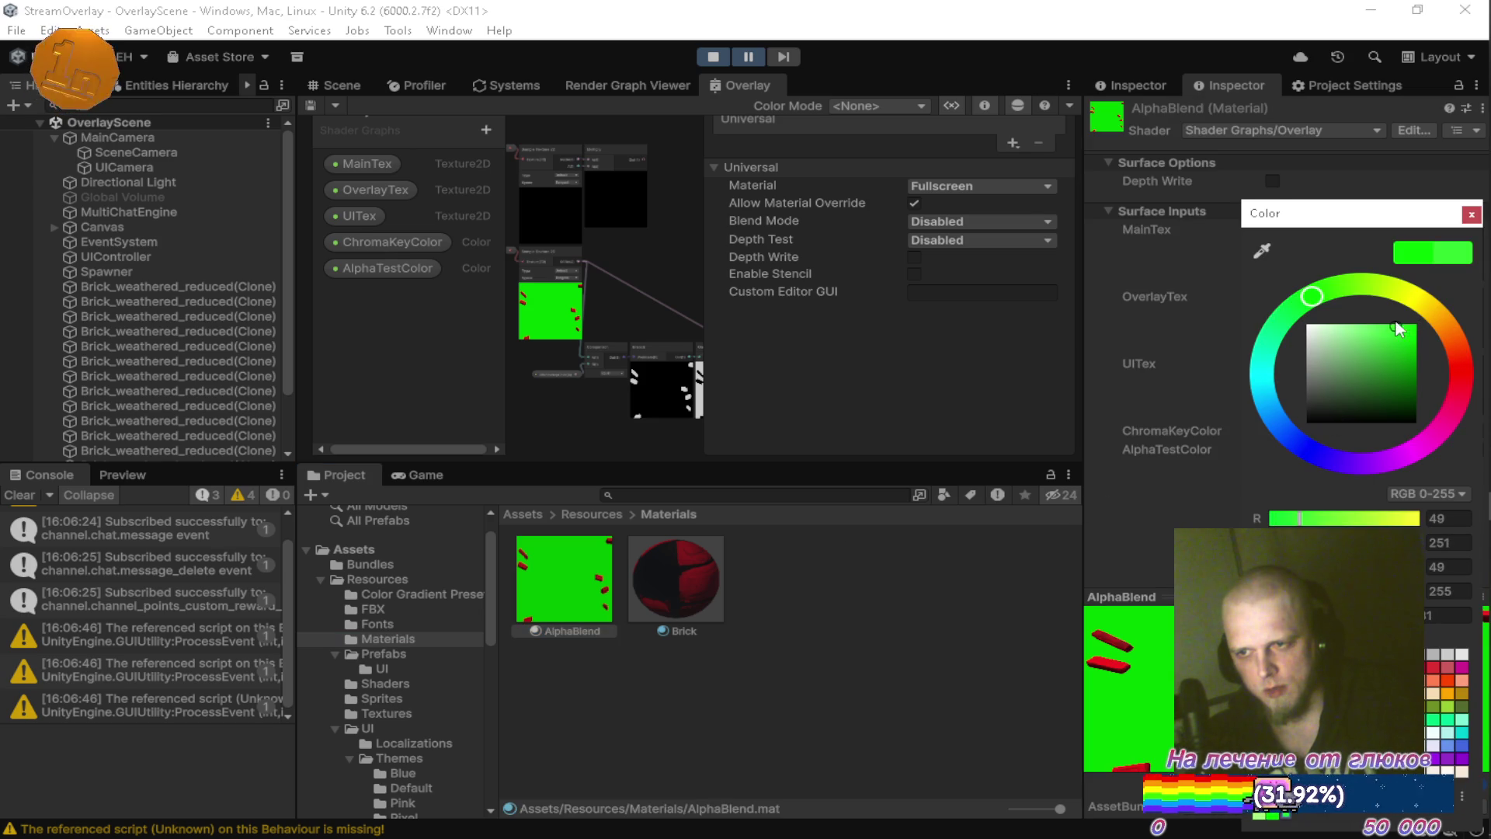
click(442, 475)
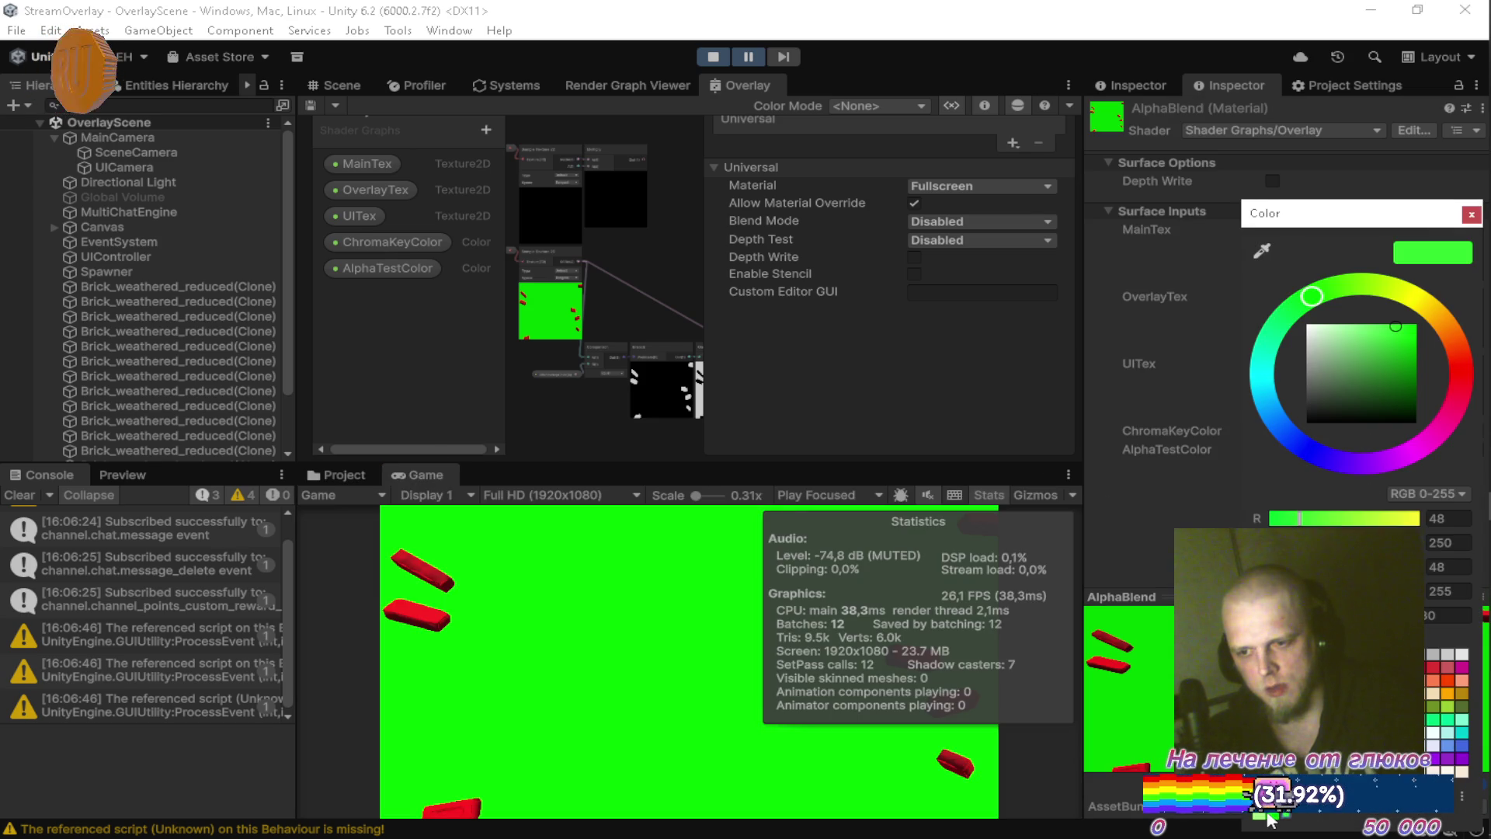
click(1415, 325)
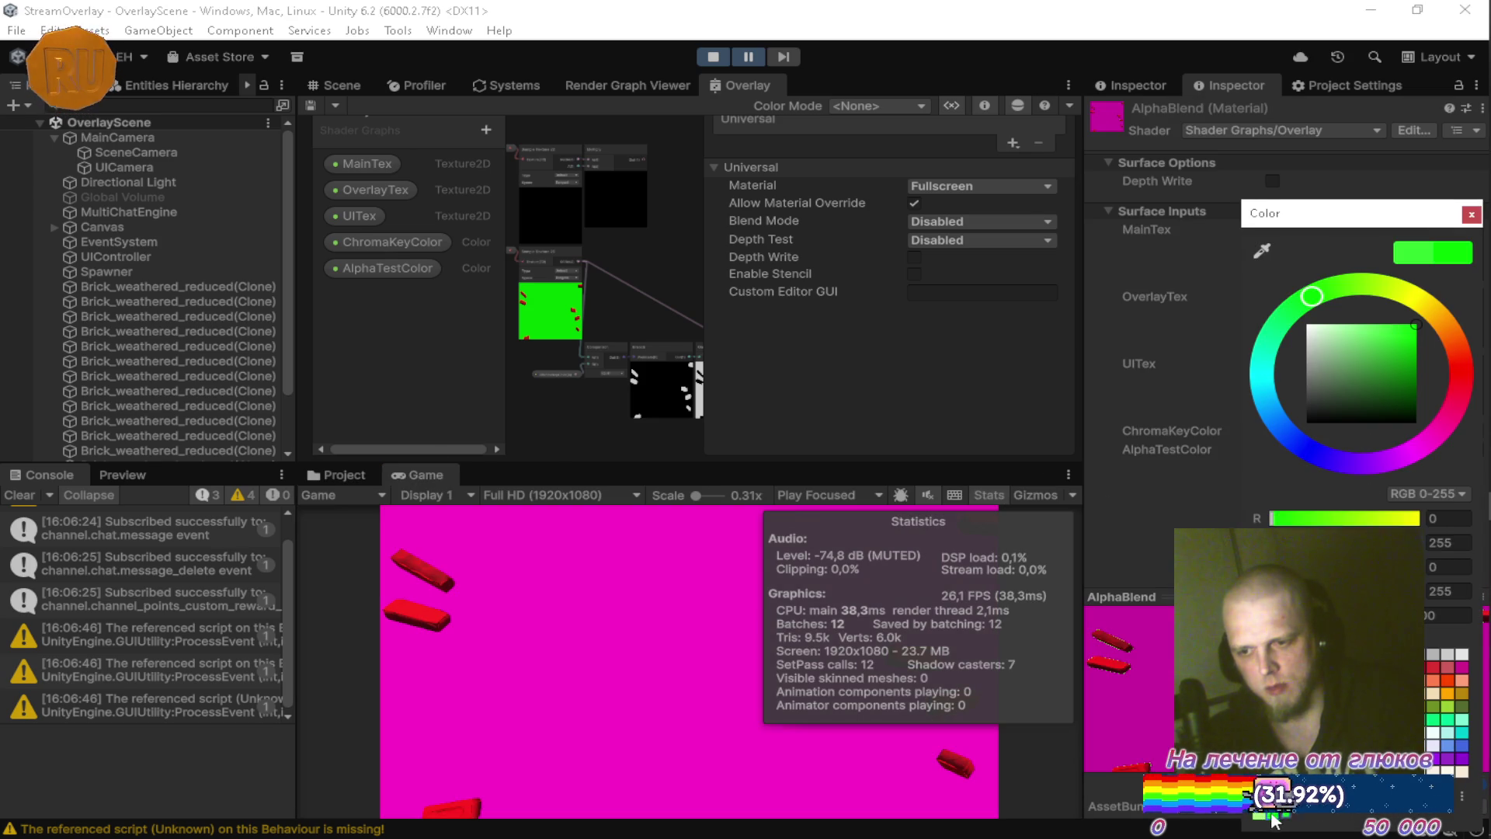
click(1472, 216)
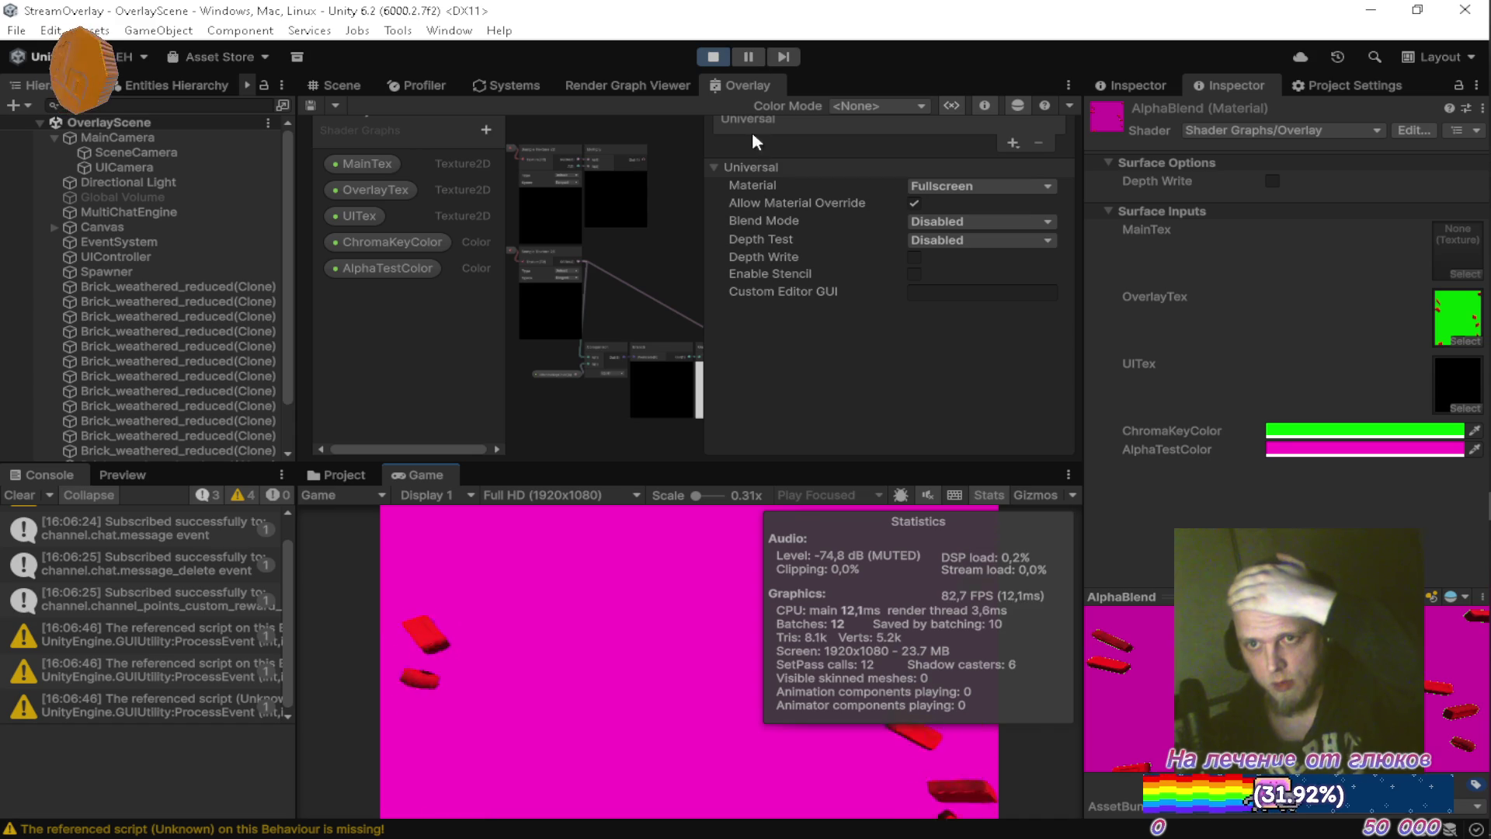
click(761, 87)
Delete the MainTex property from the maximized Overlay graph's Blackboard and restore the layout.
double_click(761, 87)
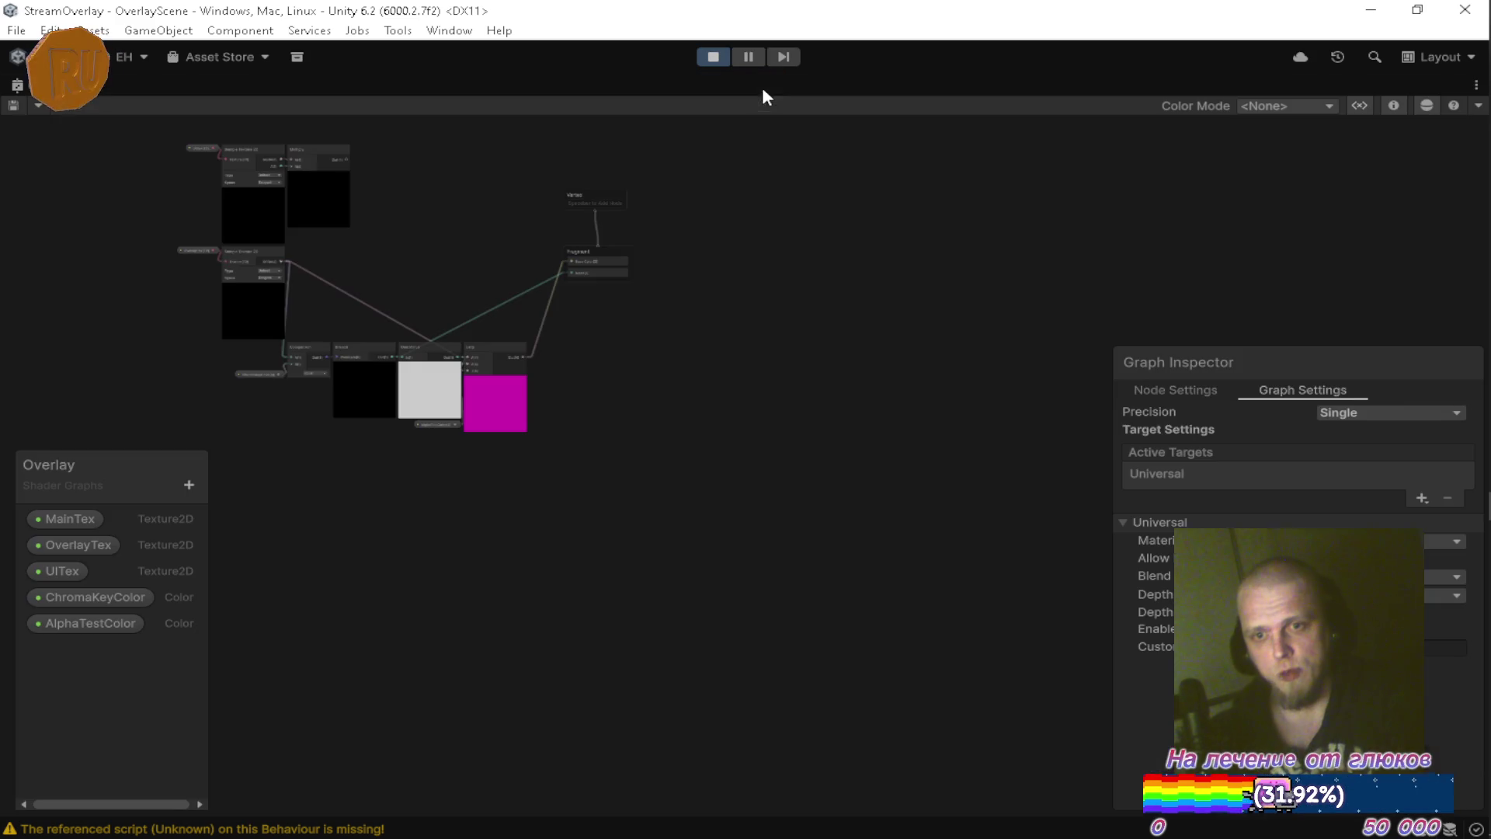
scroll(635, 268, up, 5)
scroll(656, 297, down, 5)
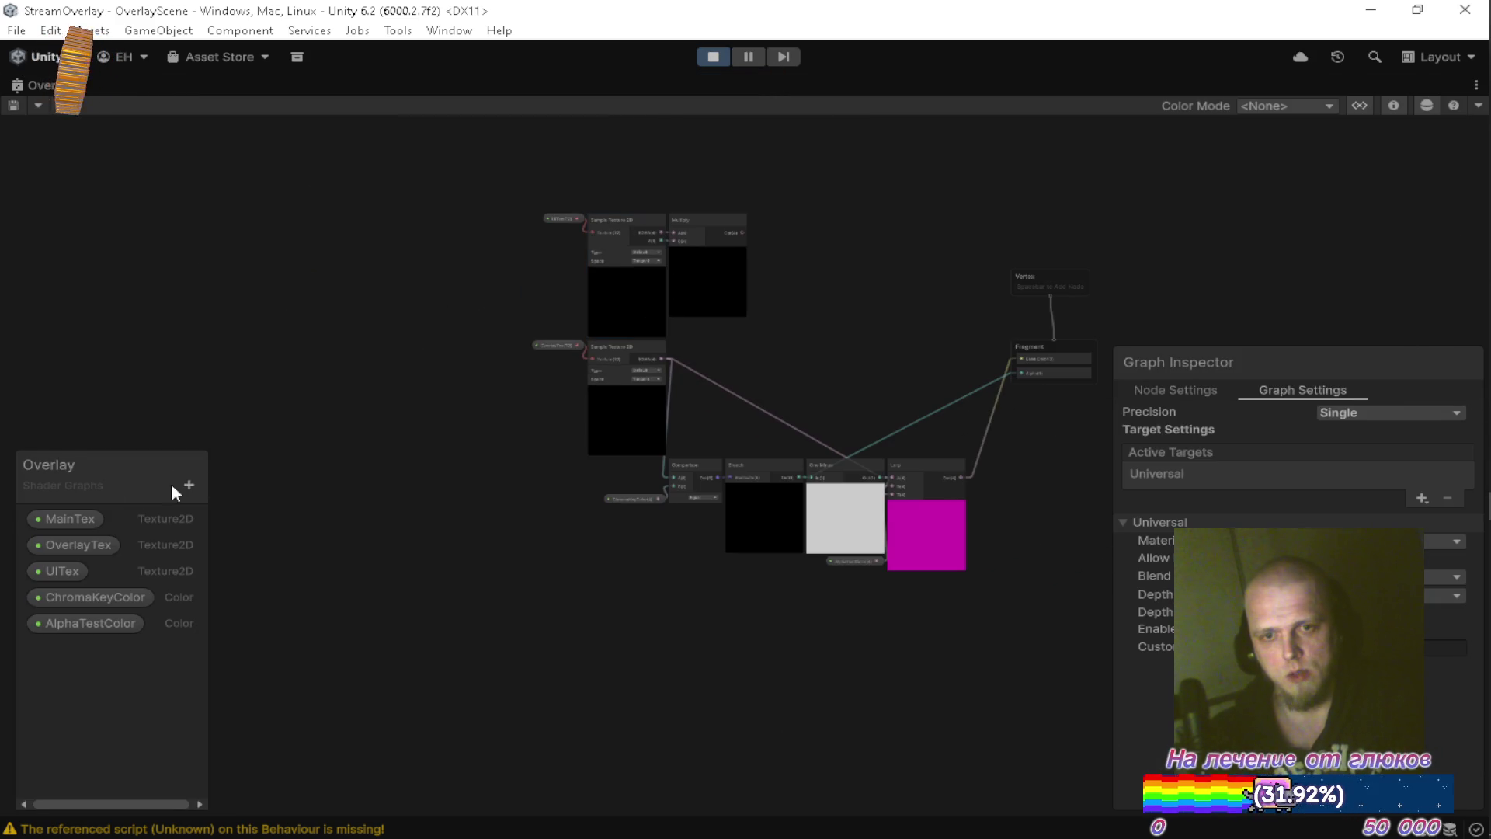
click(77, 521)
key(Delete)
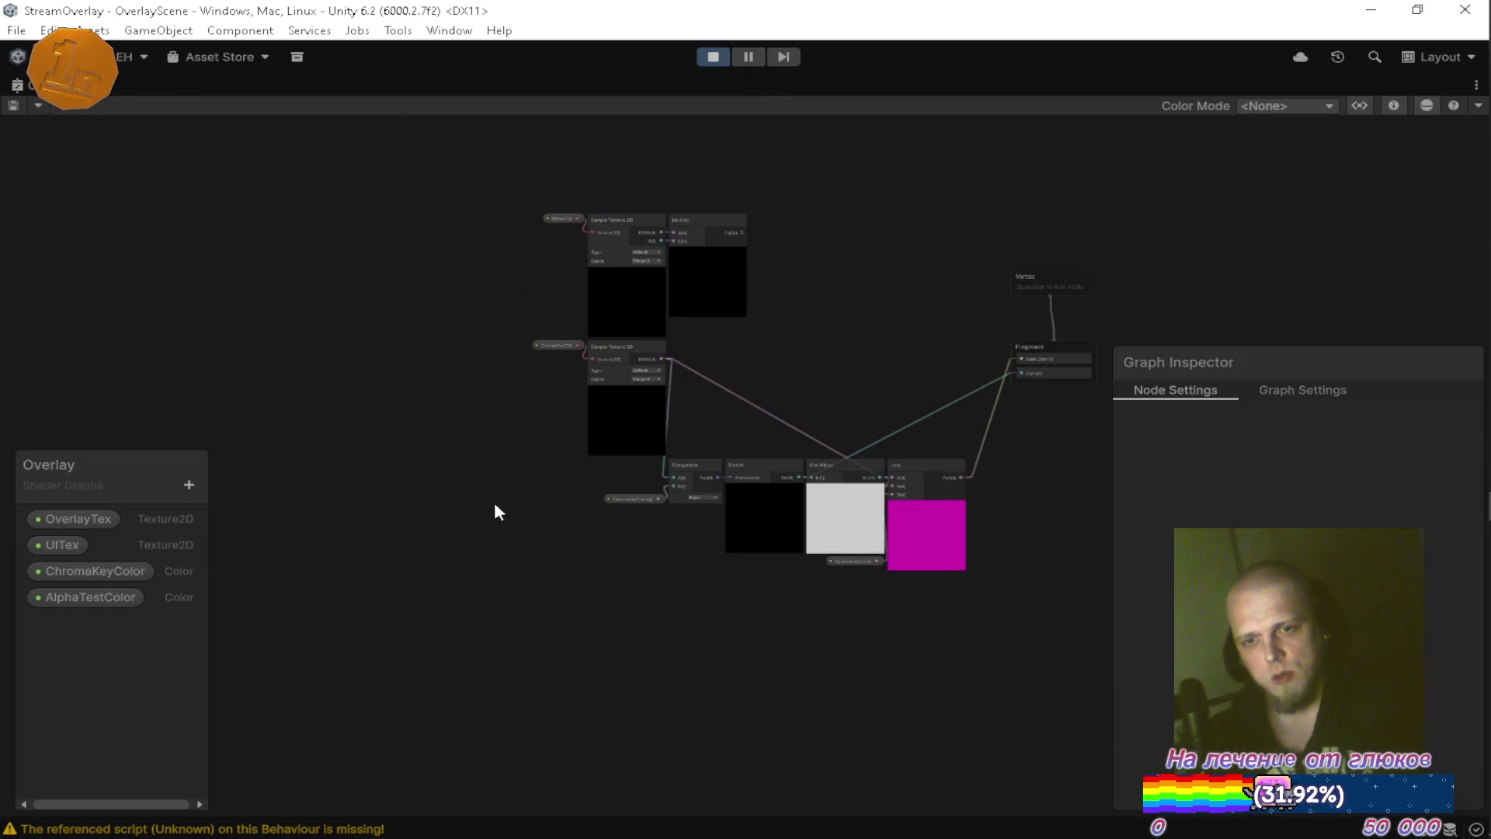
key(shift+space)
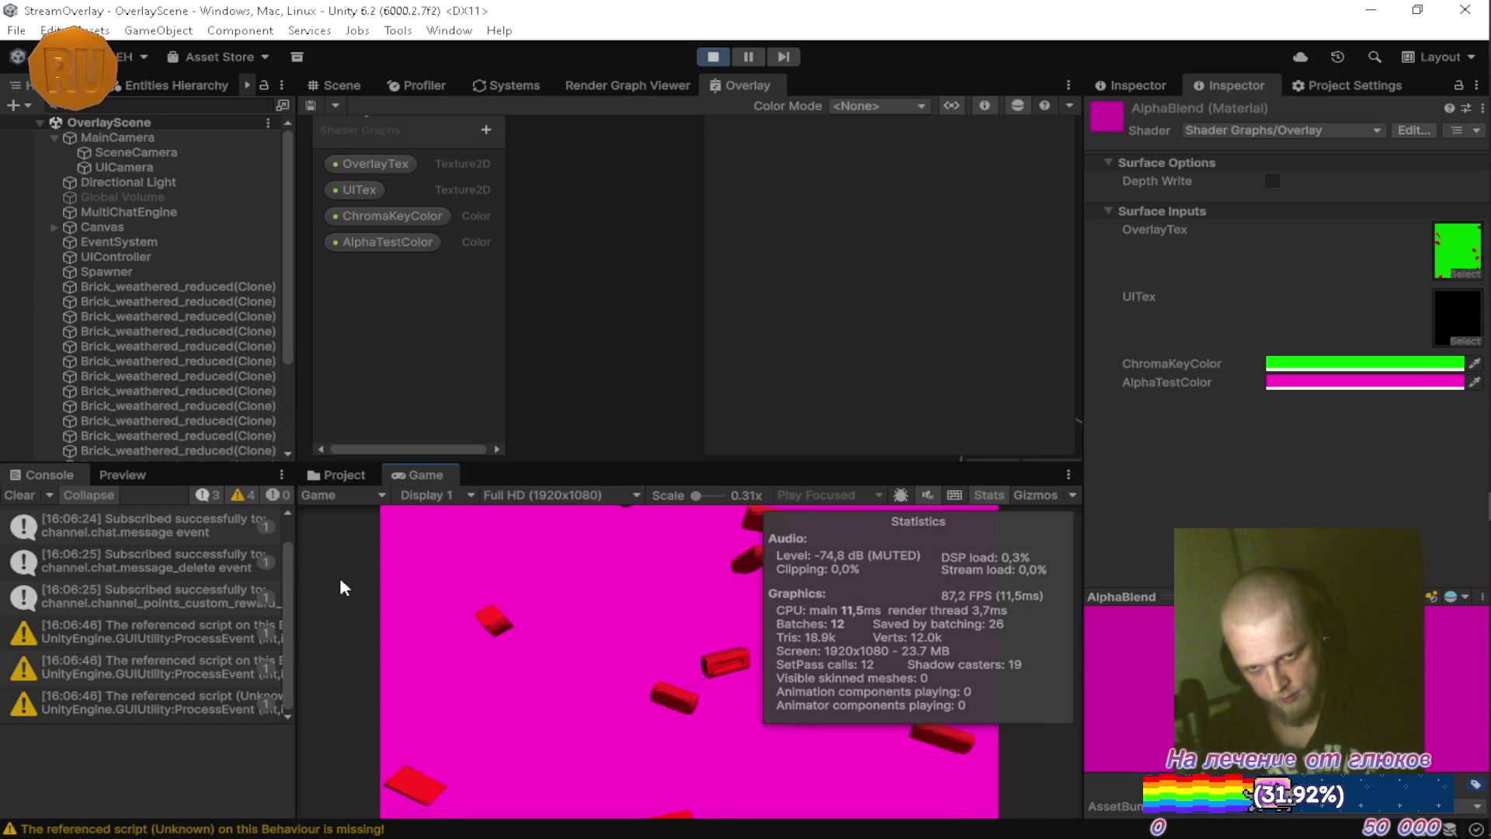
Clear the Console, stop, collapse MainCamera, and replay with the Render Graph Viewer showing.
click(19, 495)
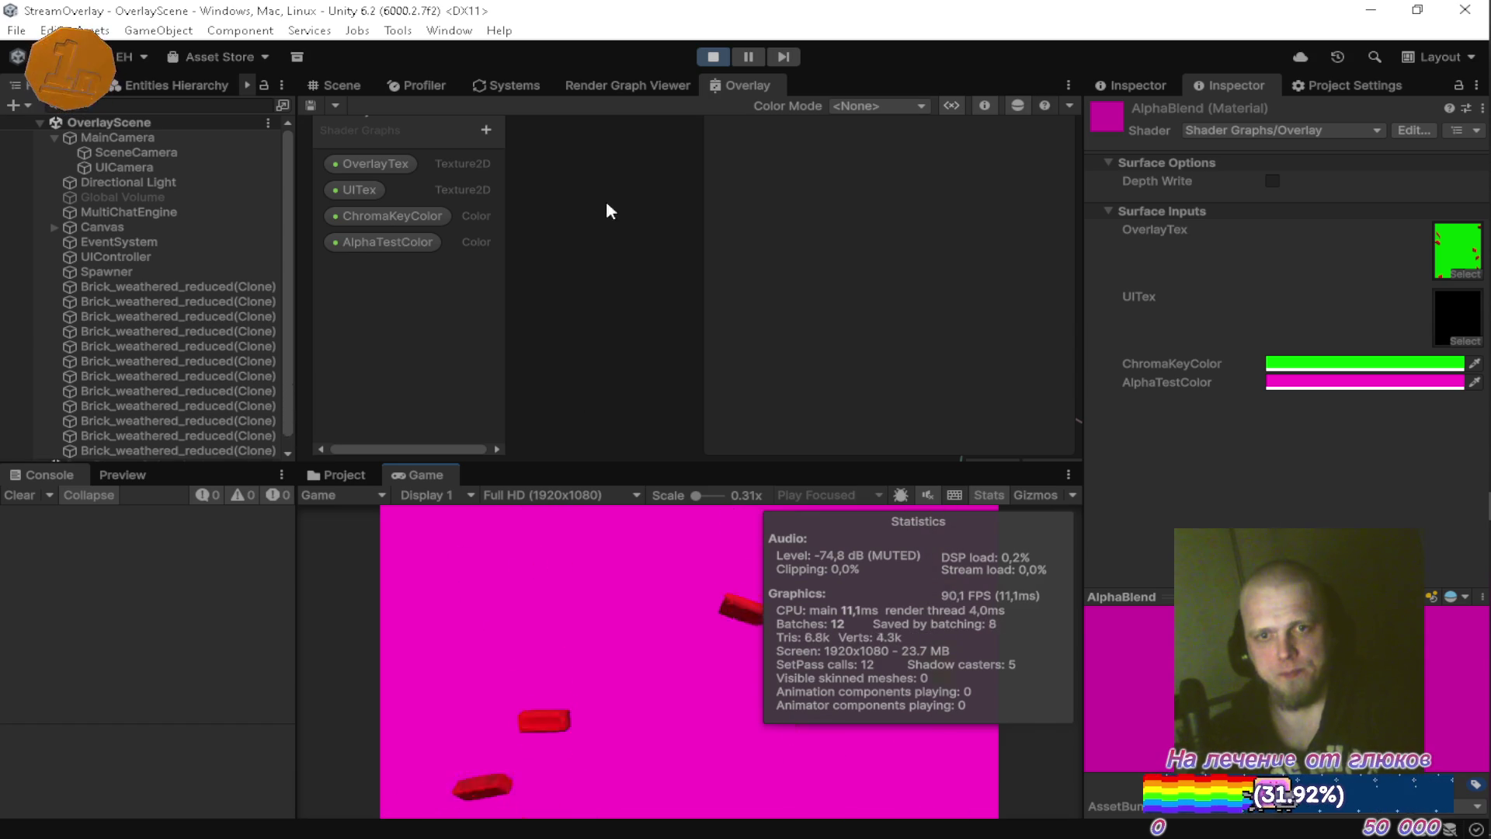
click(713, 56)
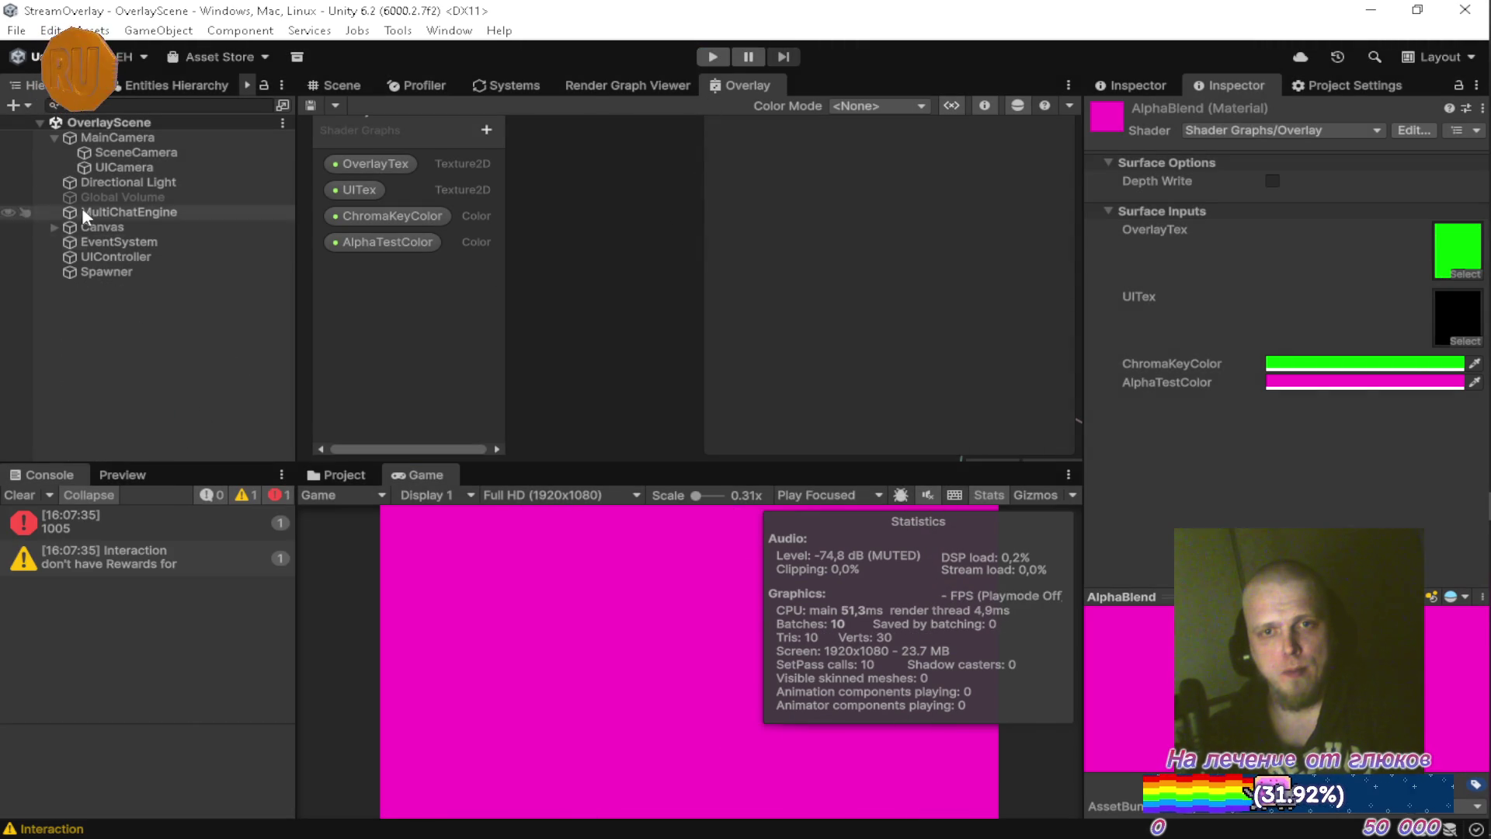
click(54, 138)
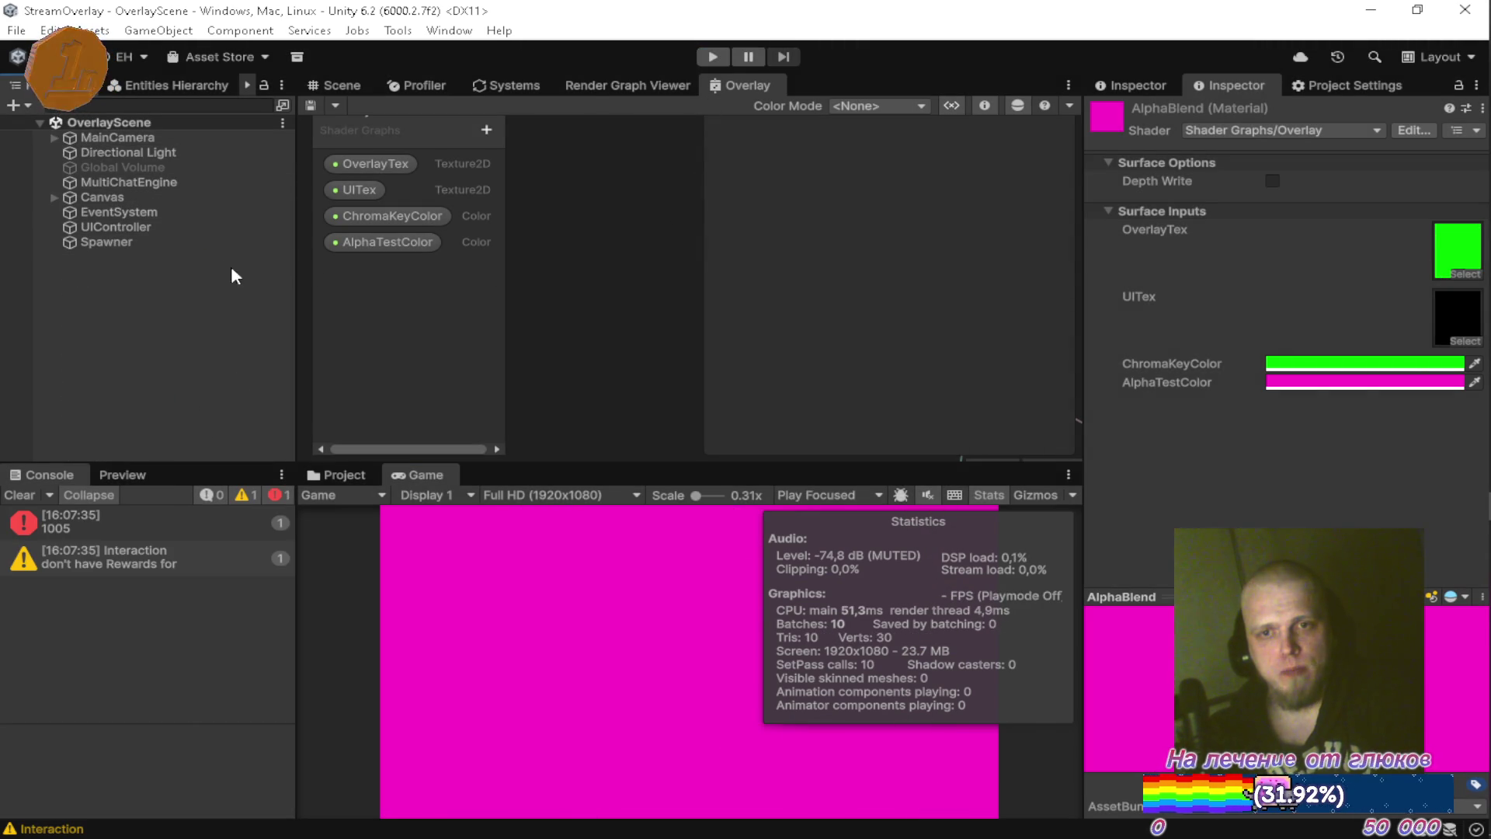
click(608, 87)
key(ctrl+p)
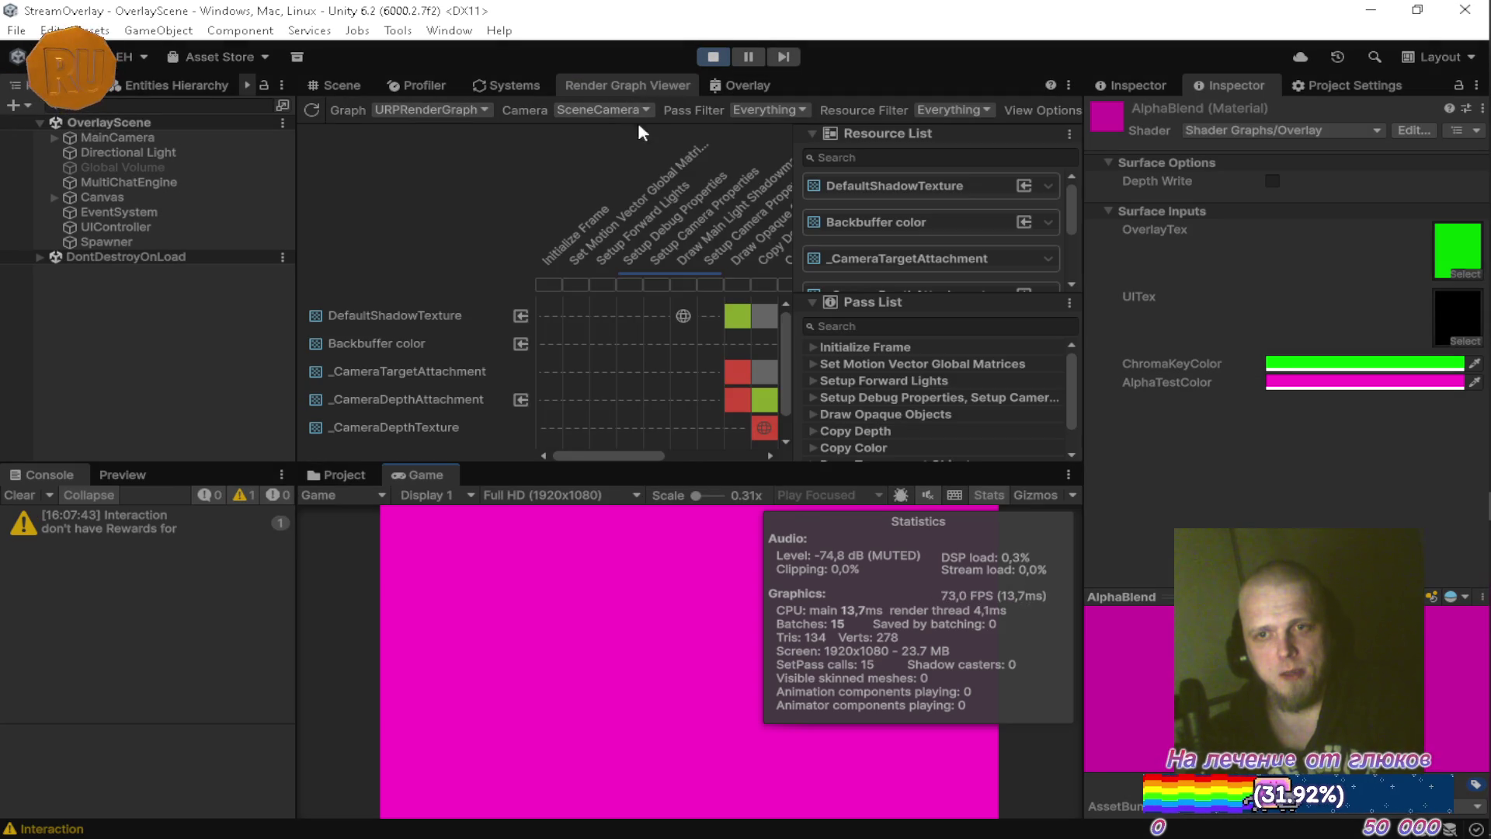
Close the Render Graph Viewer, review the Profiler, Systems and Scene panels, then stop play mode.
right_click(633, 85)
click(693, 116)
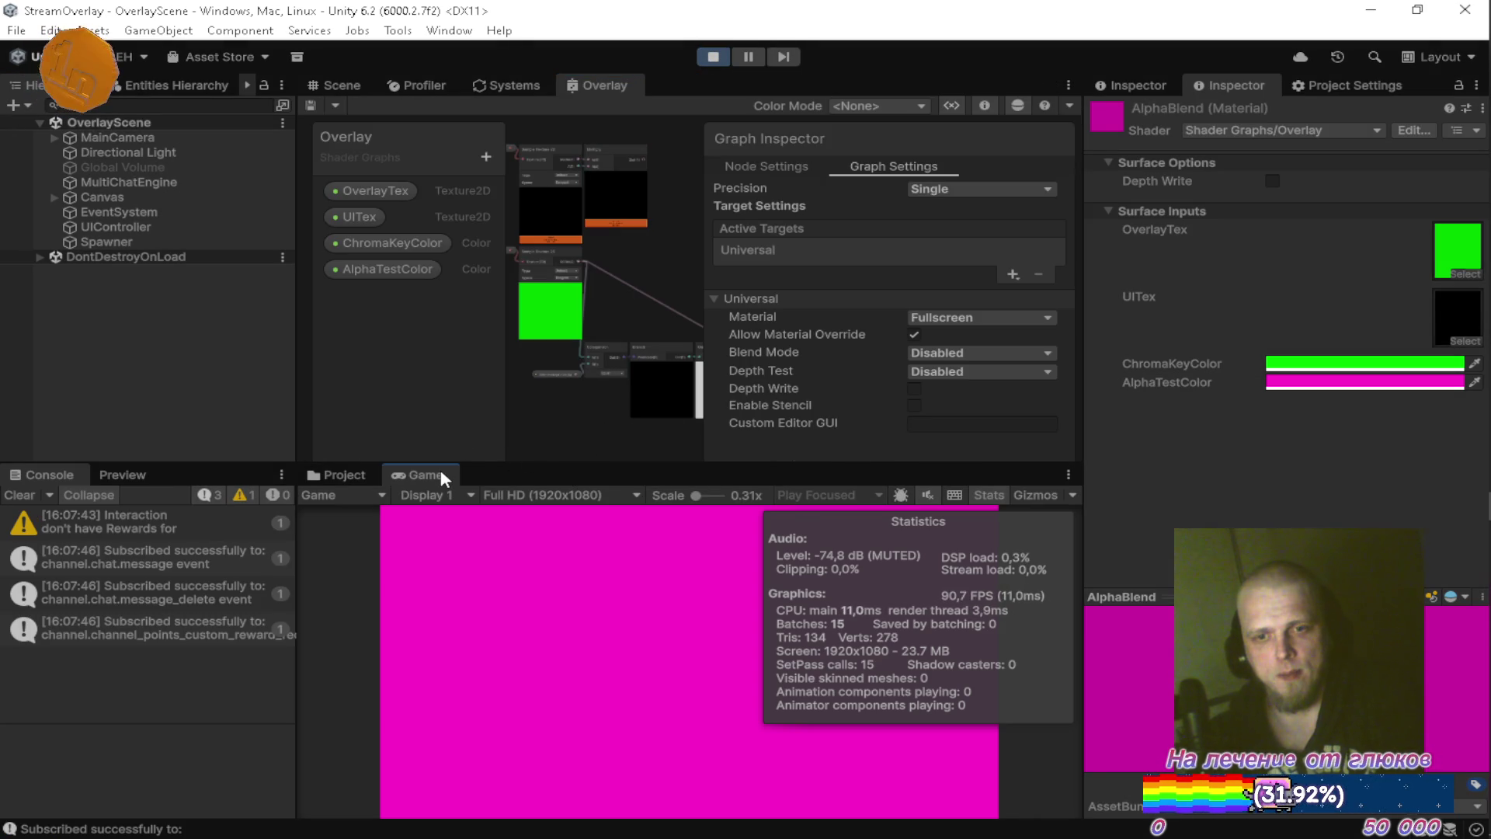
click(431, 81)
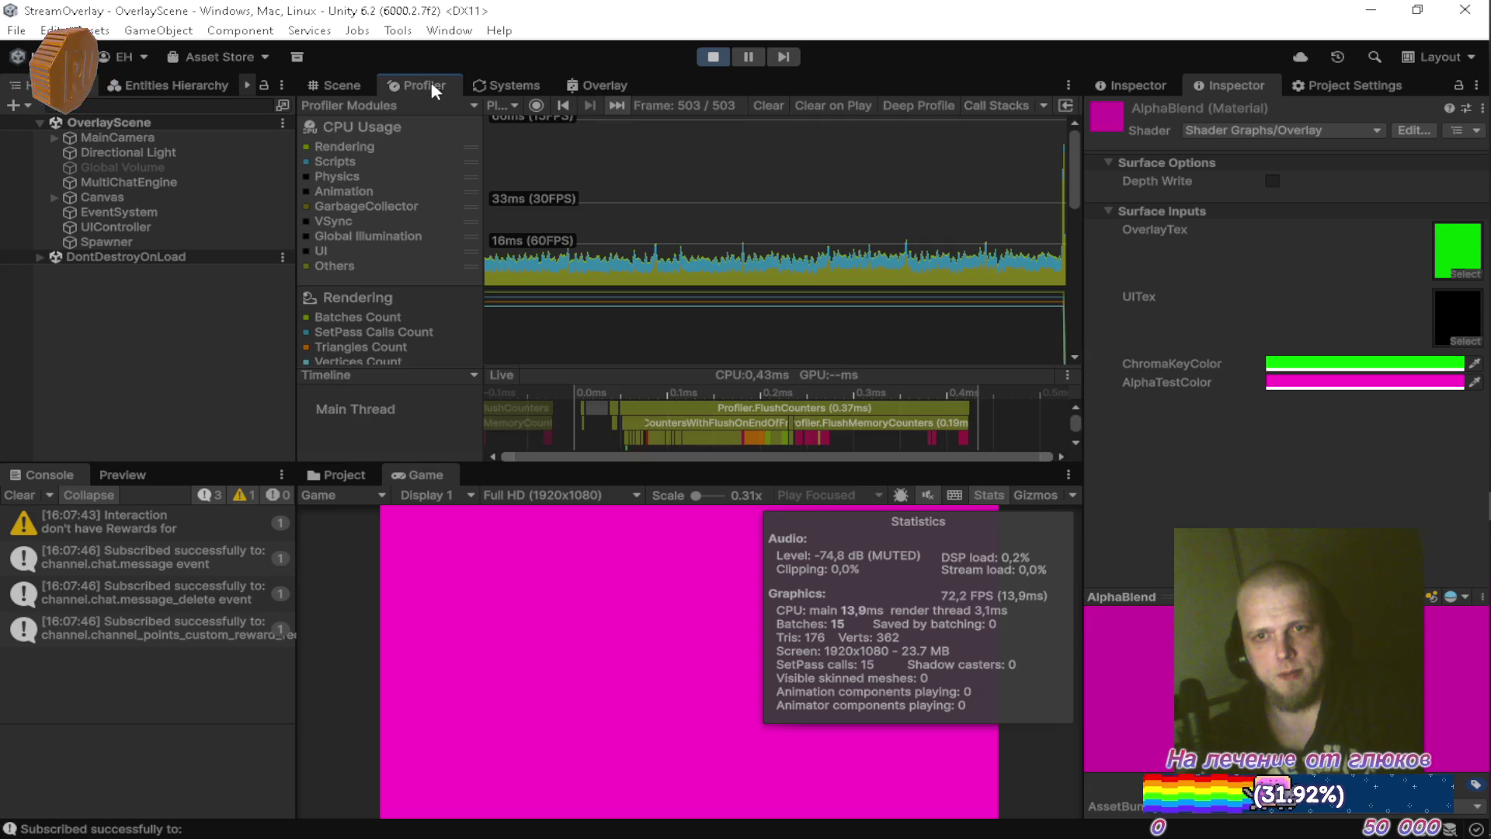
click(487, 78)
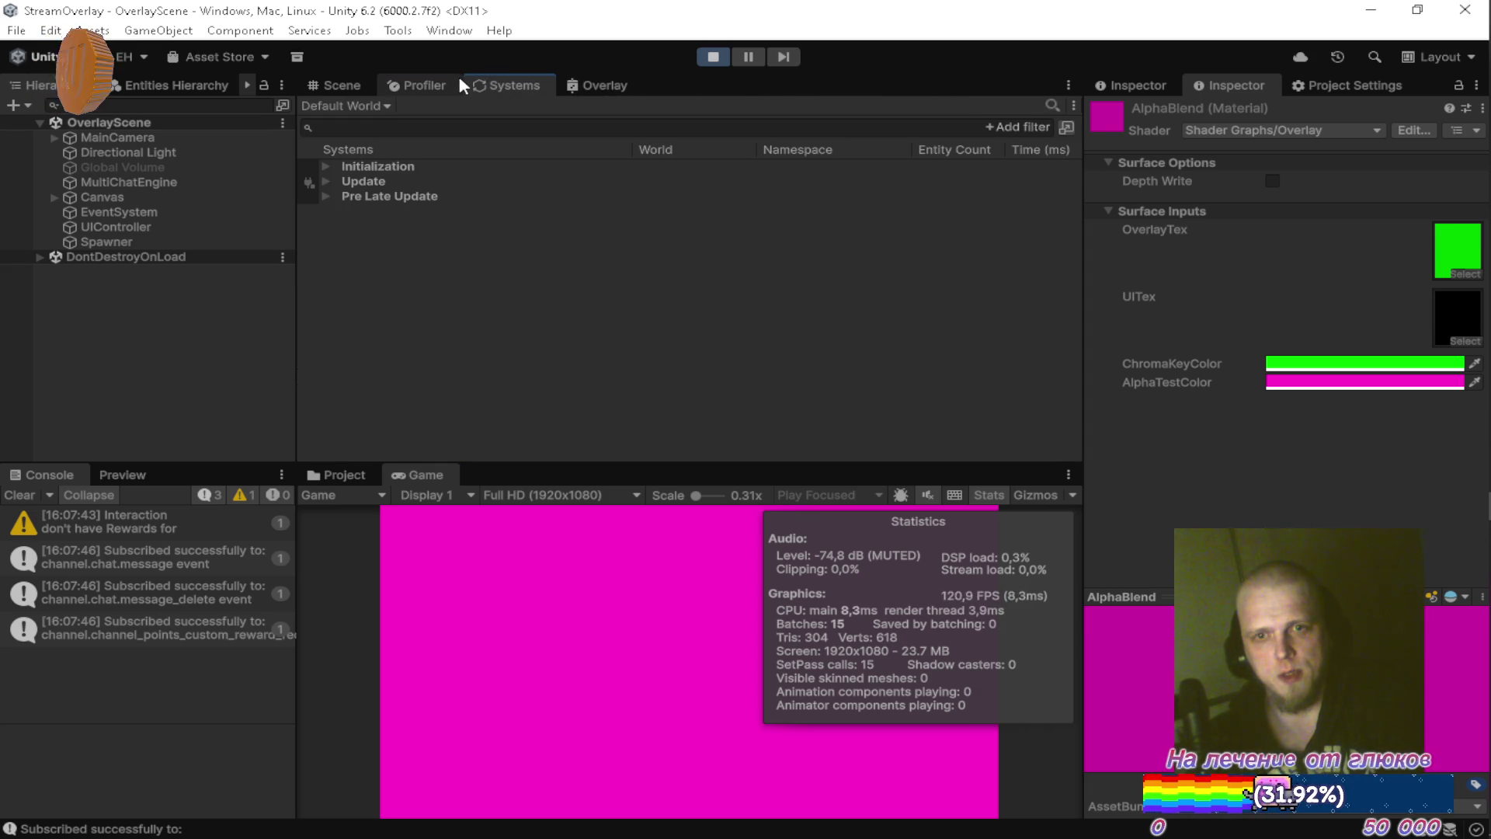
click(346, 80)
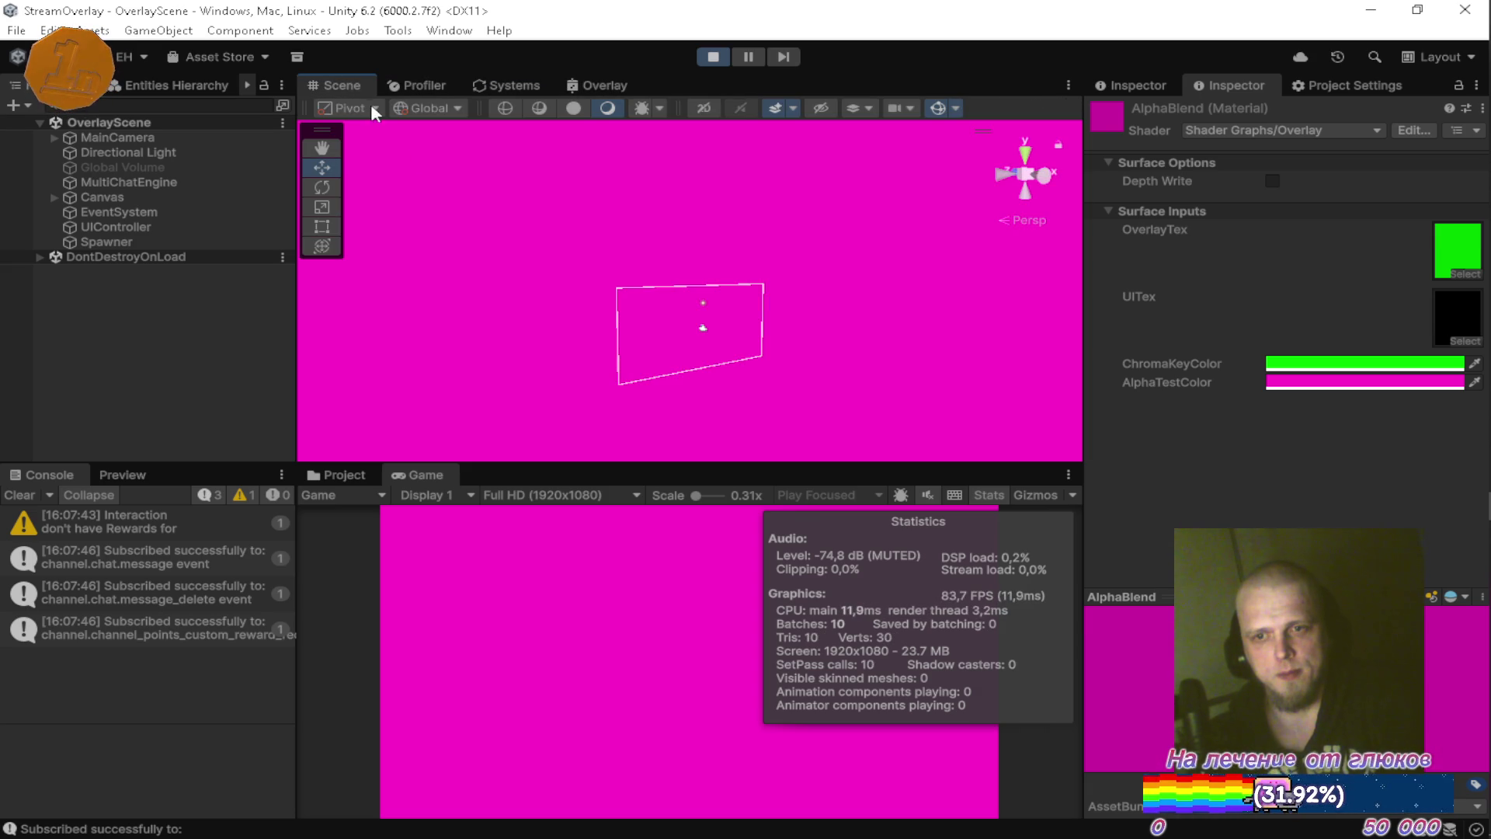
click(426, 82)
click(519, 85)
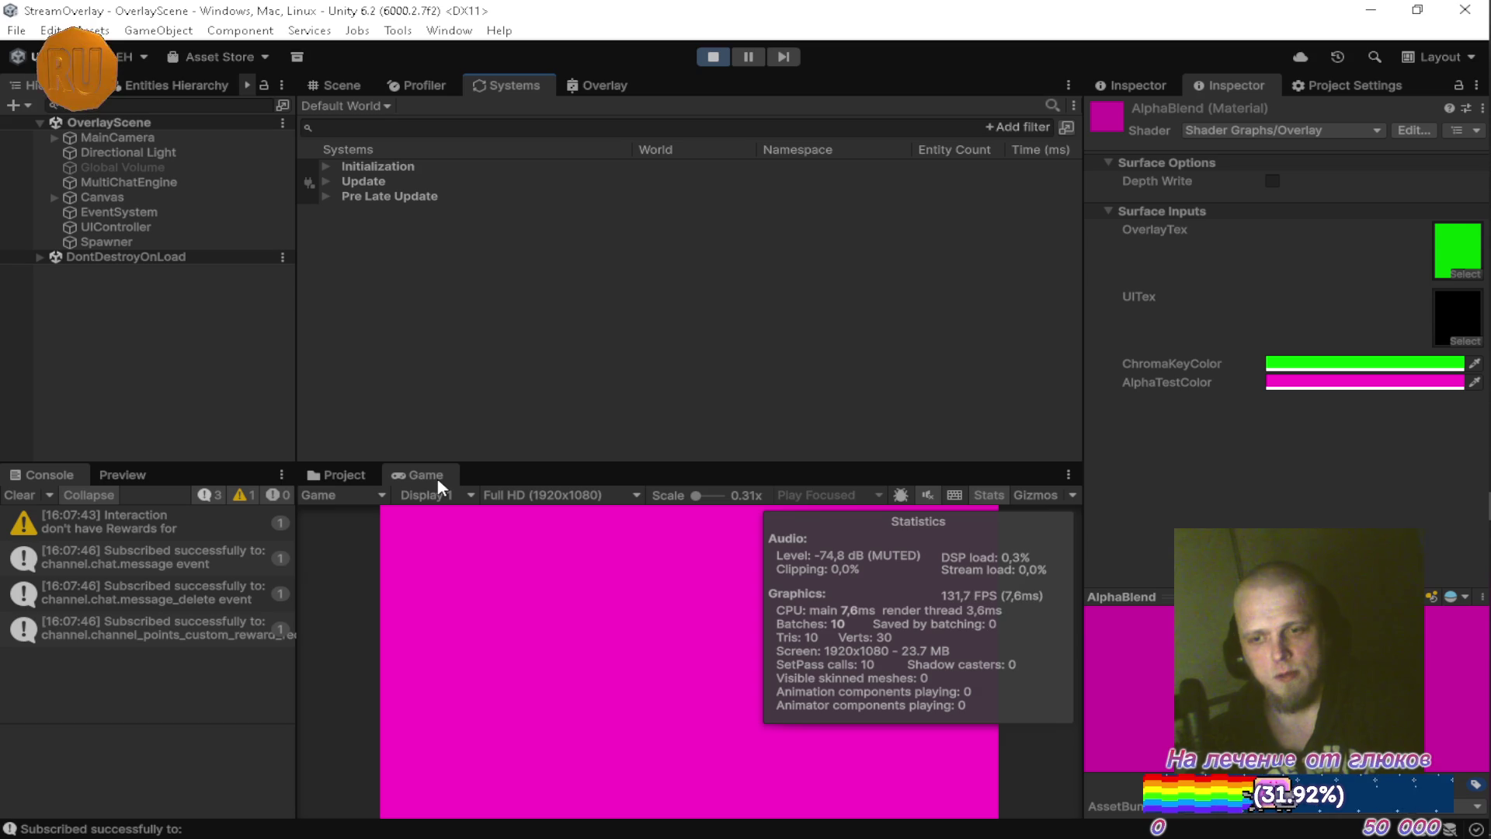
click(711, 57)
click(362, 475)
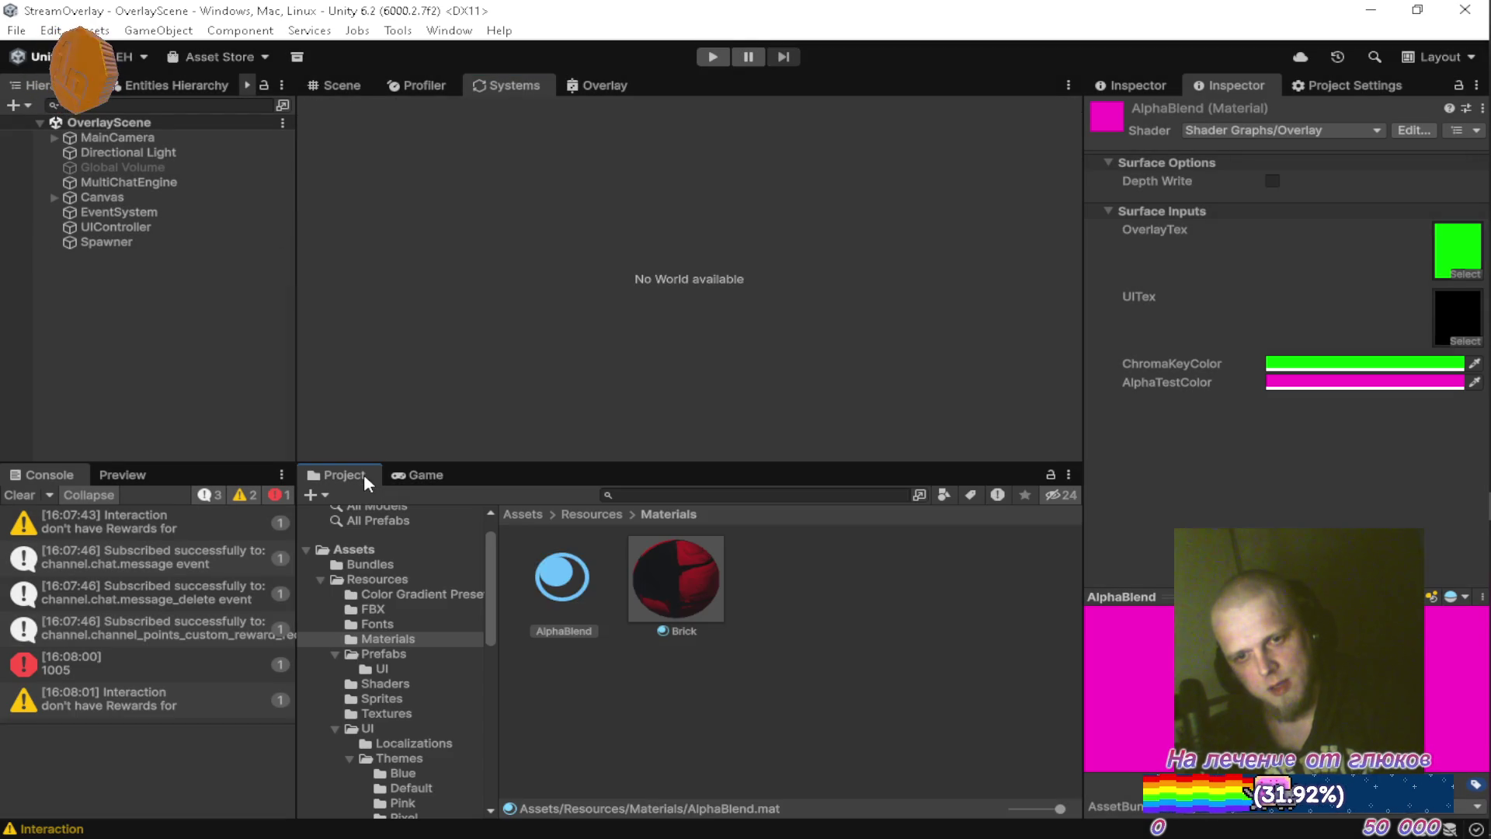
Browse to Assets/Settings and inspect Overlay_Renderer, then the Overlay URP asset.
scroll(449, 680, down, 5)
scroll(441, 659, down, 6)
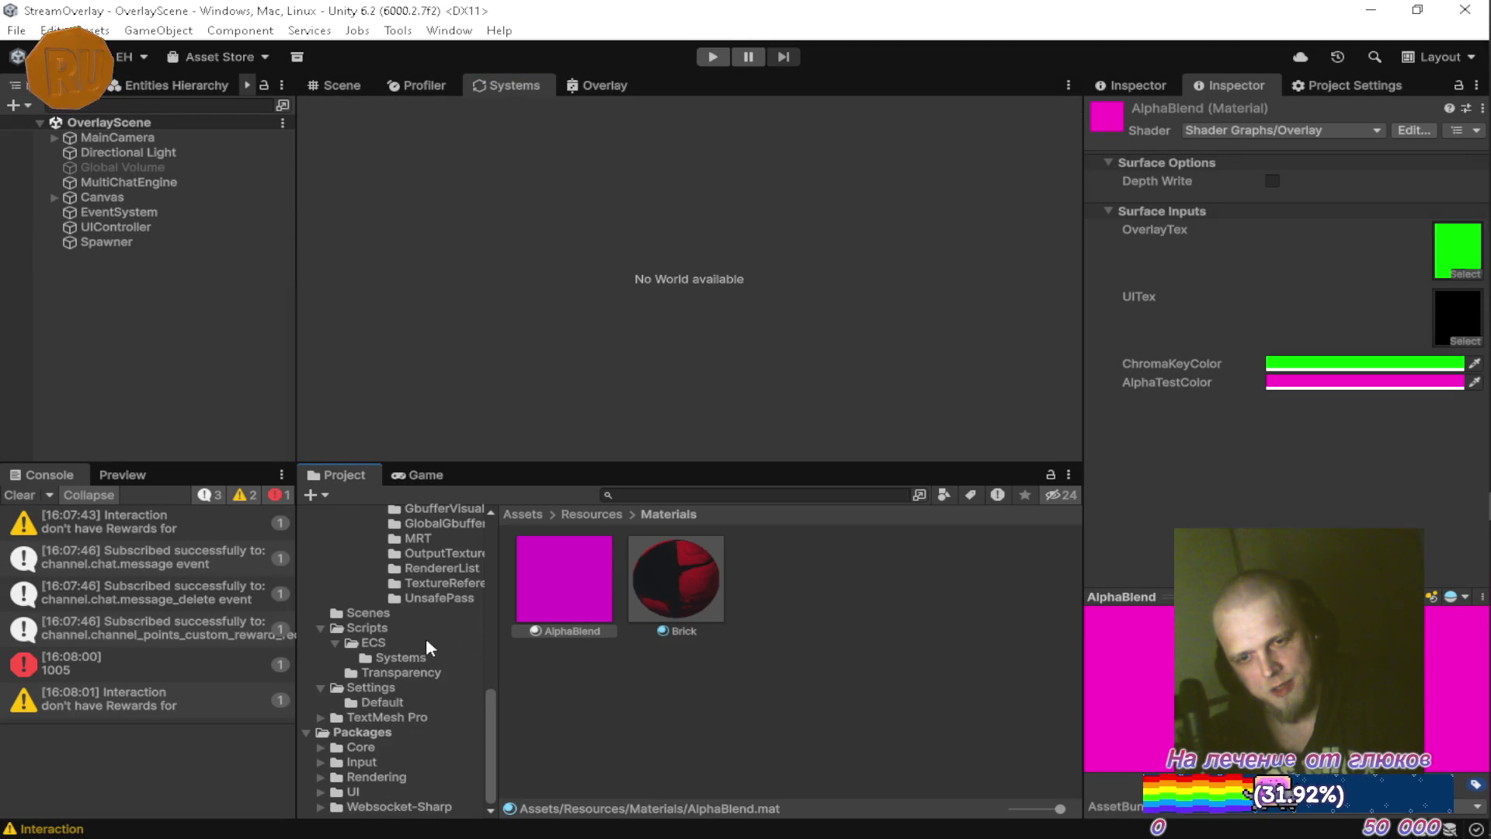
click(382, 701)
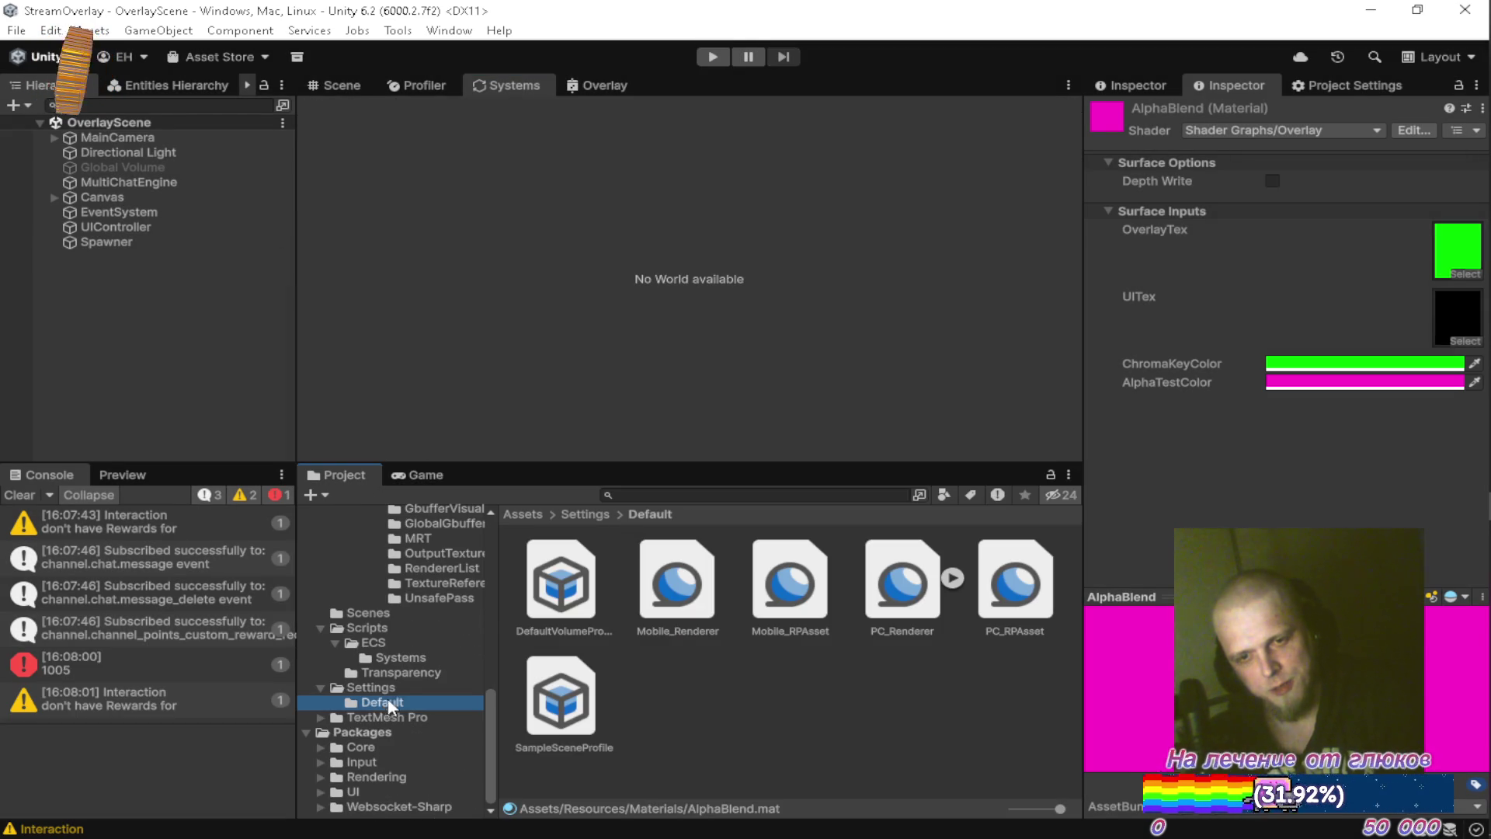
click(398, 673)
click(371, 687)
click(788, 600)
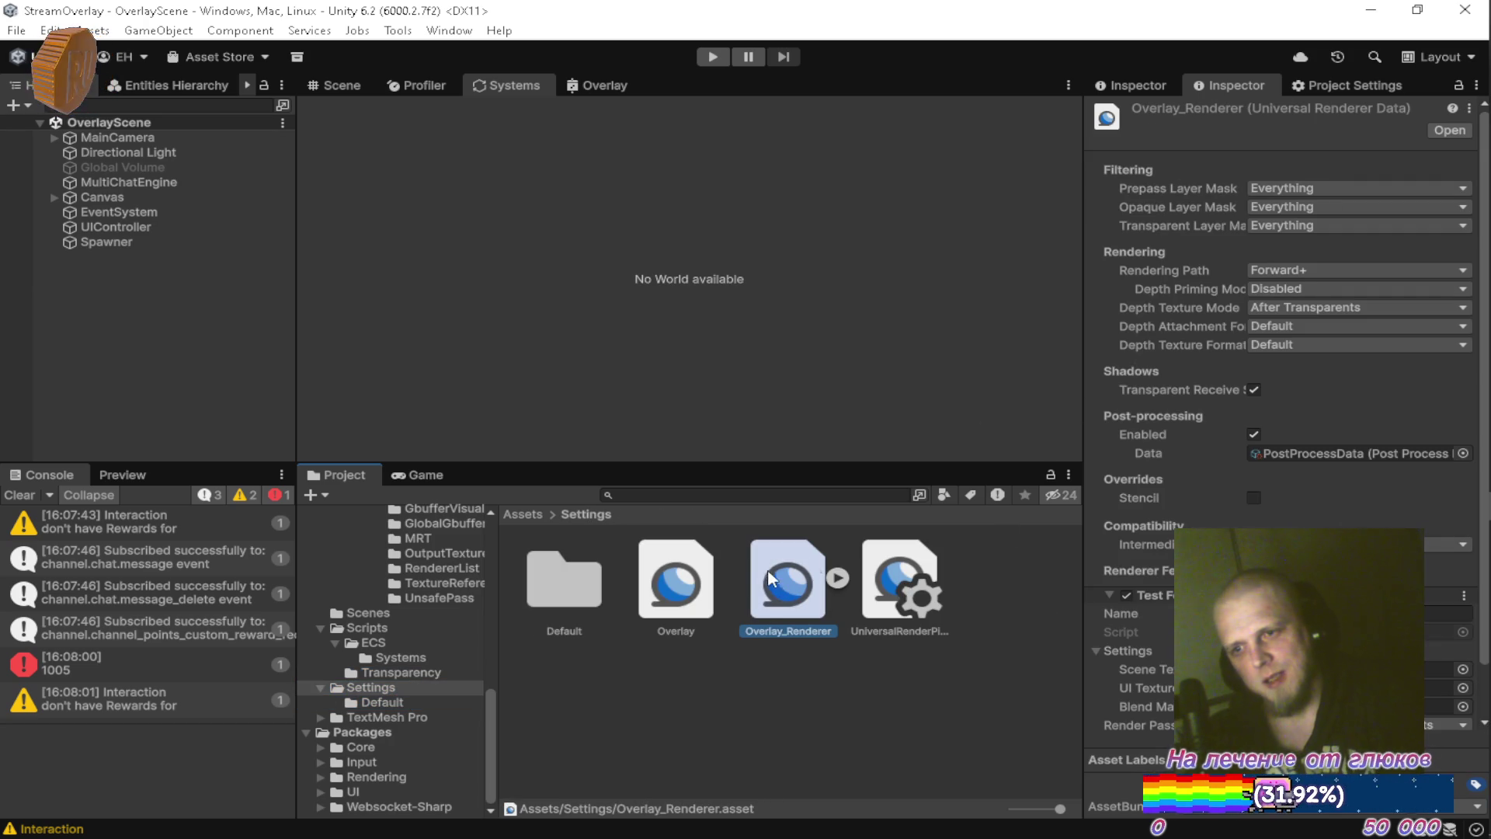
click(702, 593)
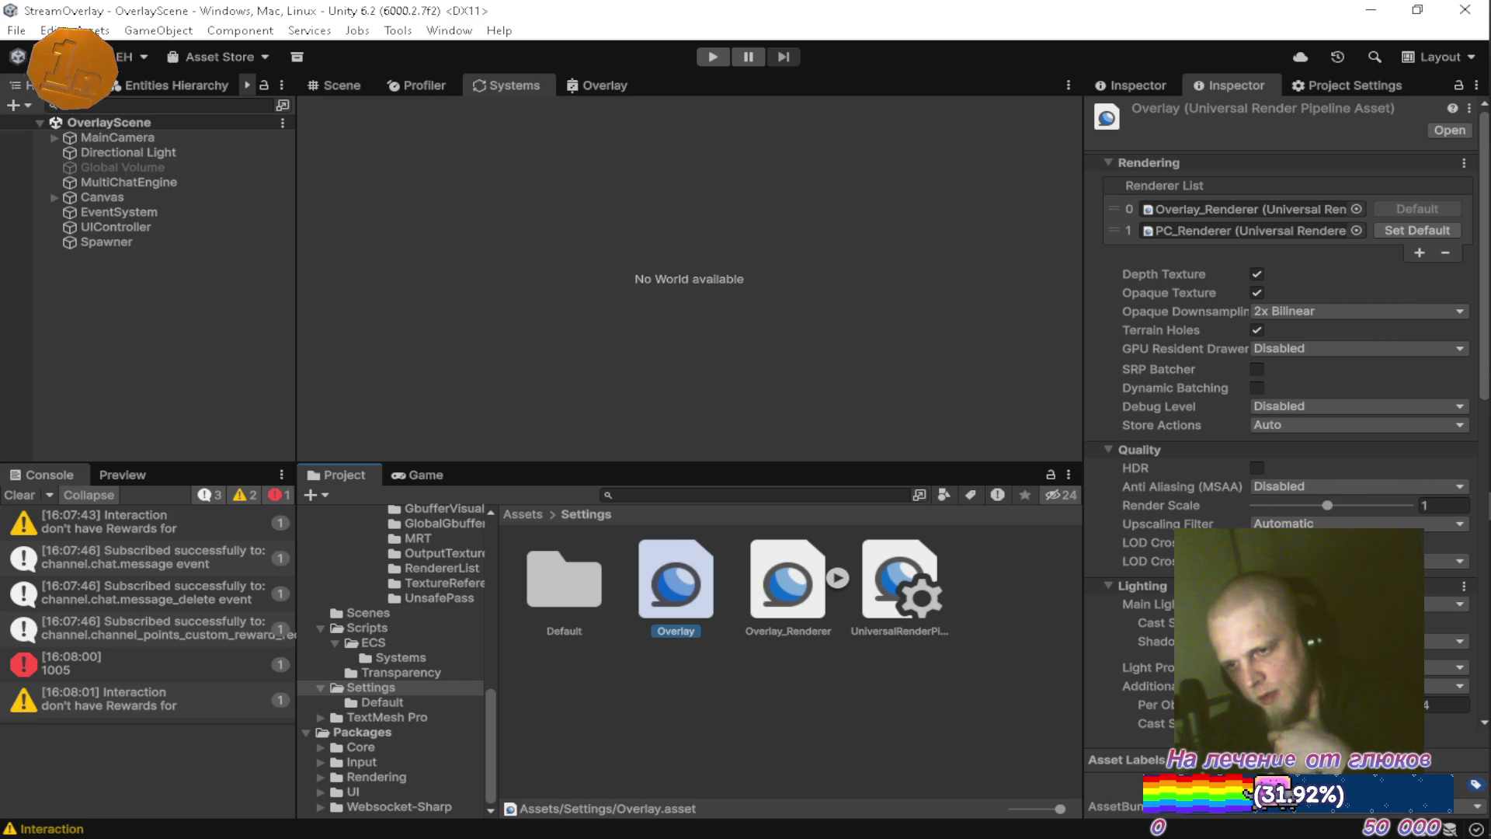
Scroll through the Overlay asset's quality, lighting and shadow settings, then show Overlay_Renderer's data.
scroll(1174, 488, down, 15)
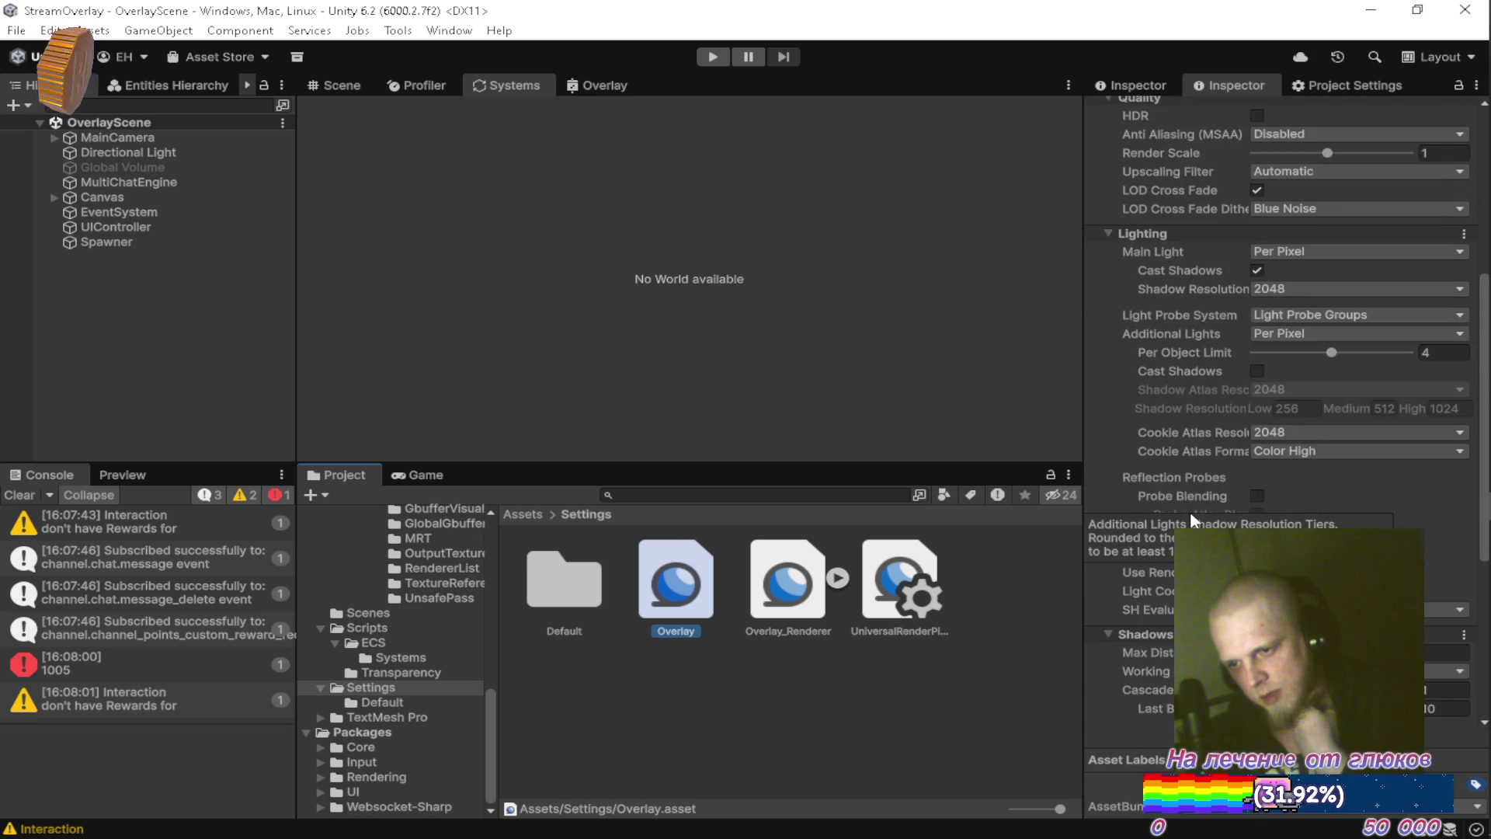
scroll(1186, 527, down, 4)
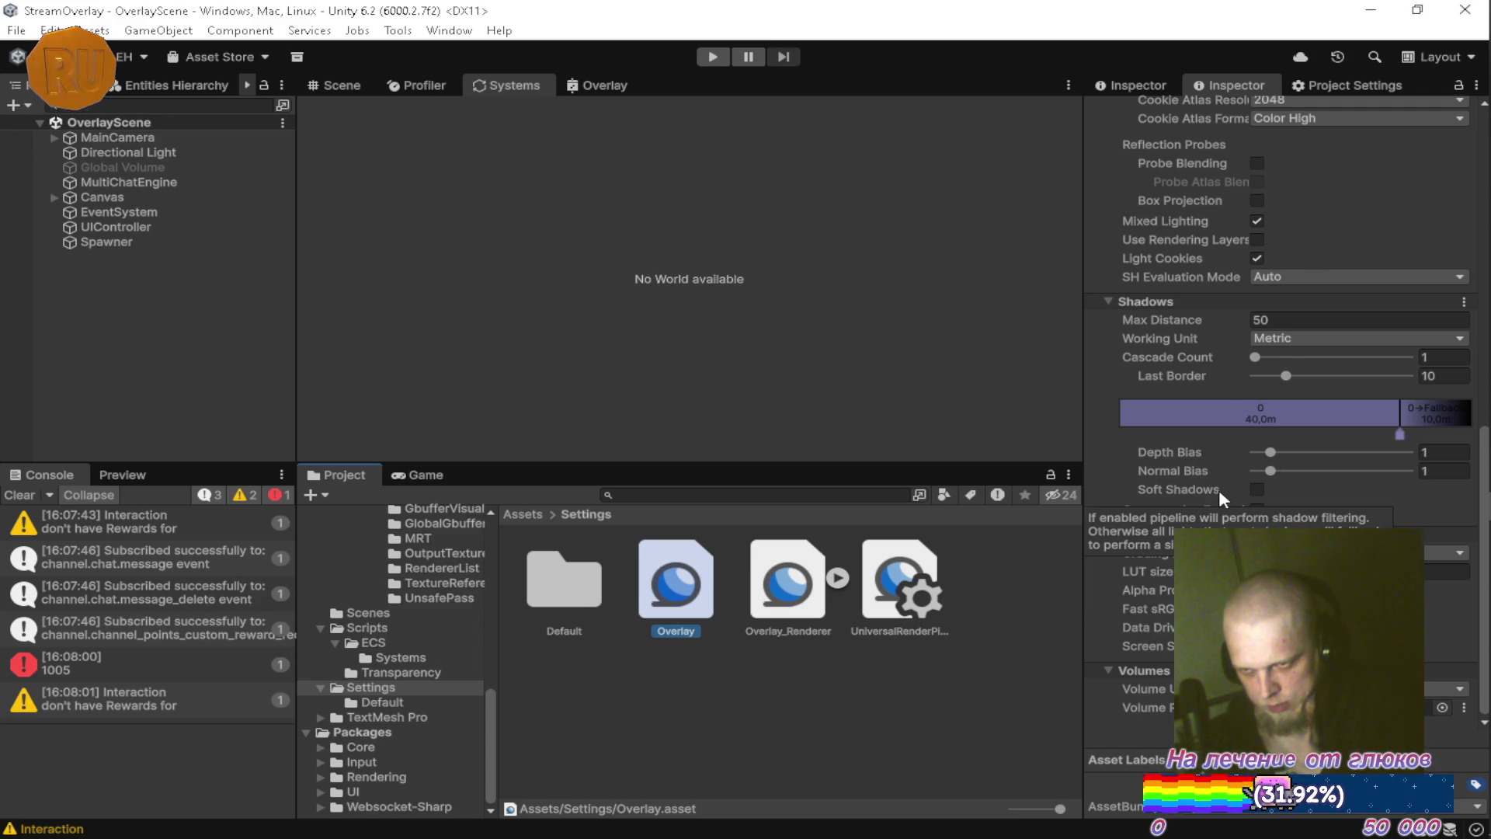
scroll(1196, 485, up, 12)
scroll(1252, 461, up, 10)
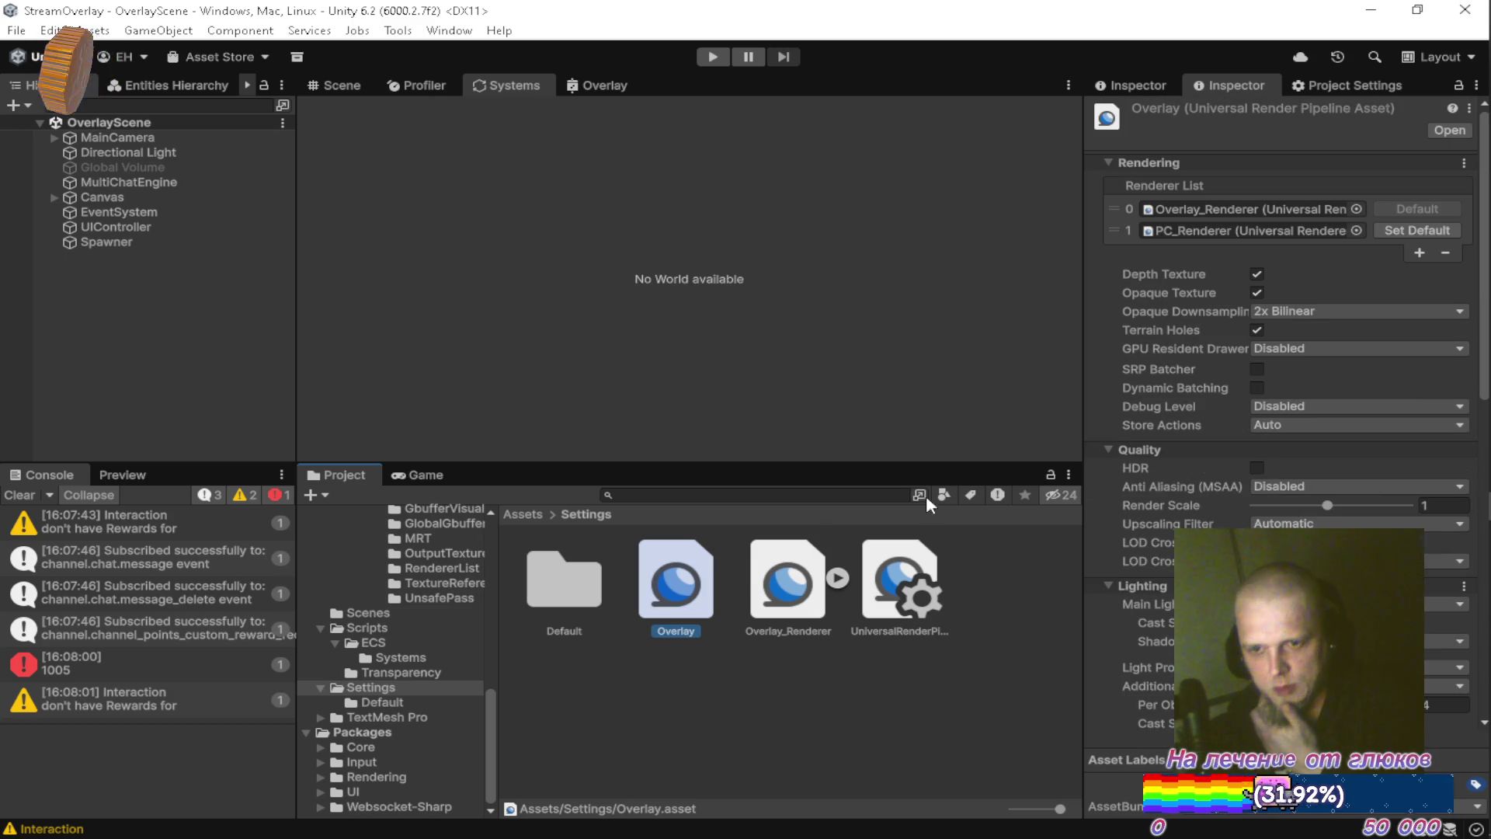
double_click(1252, 199)
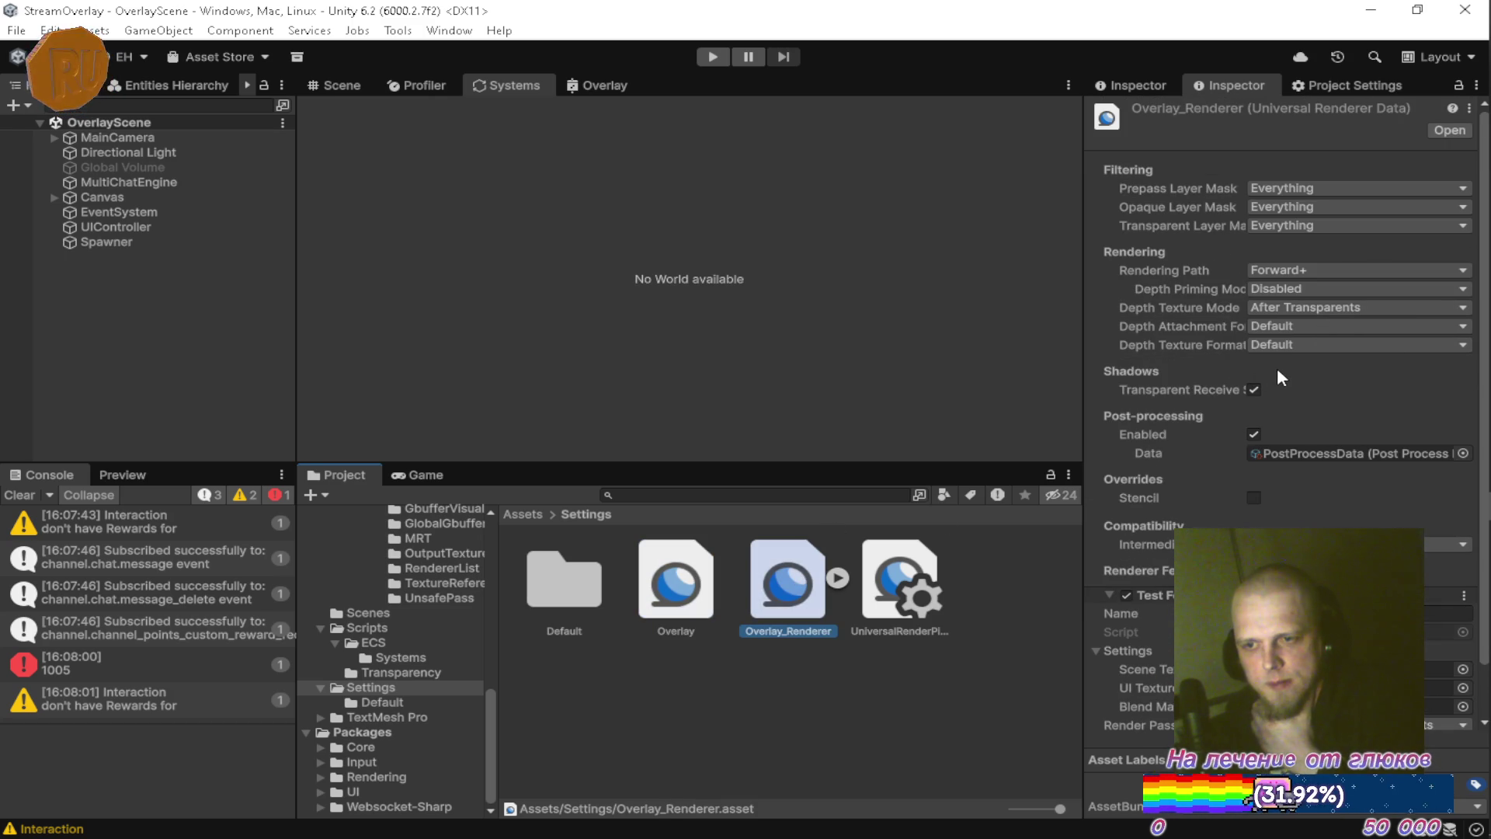
Uncheck Transparent Receive Shadows and Post-processing Enabled on Overlay_Renderer, then start play mode.
mouse_move(1227, 390)
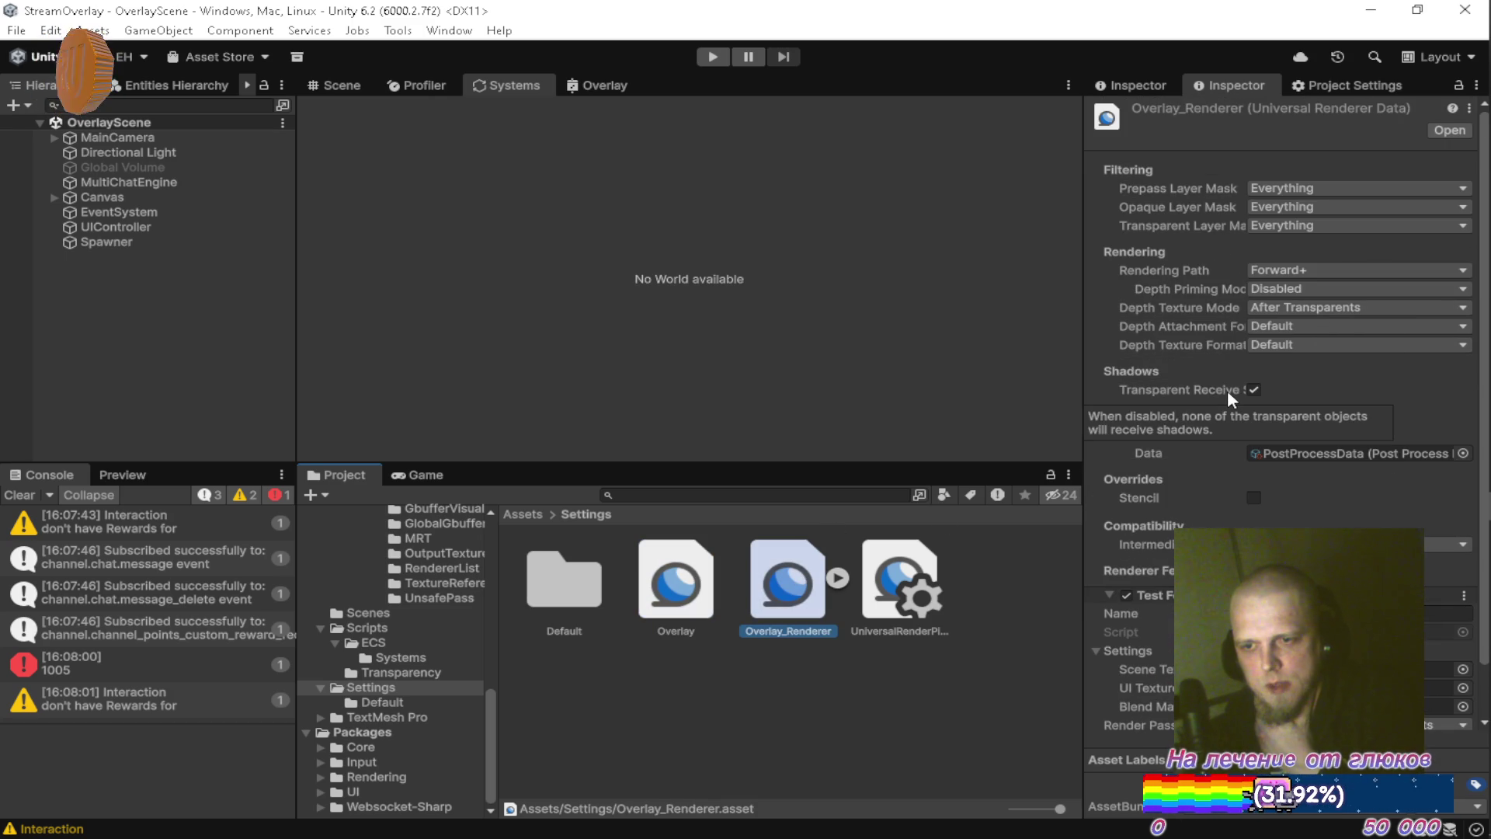
click(1253, 389)
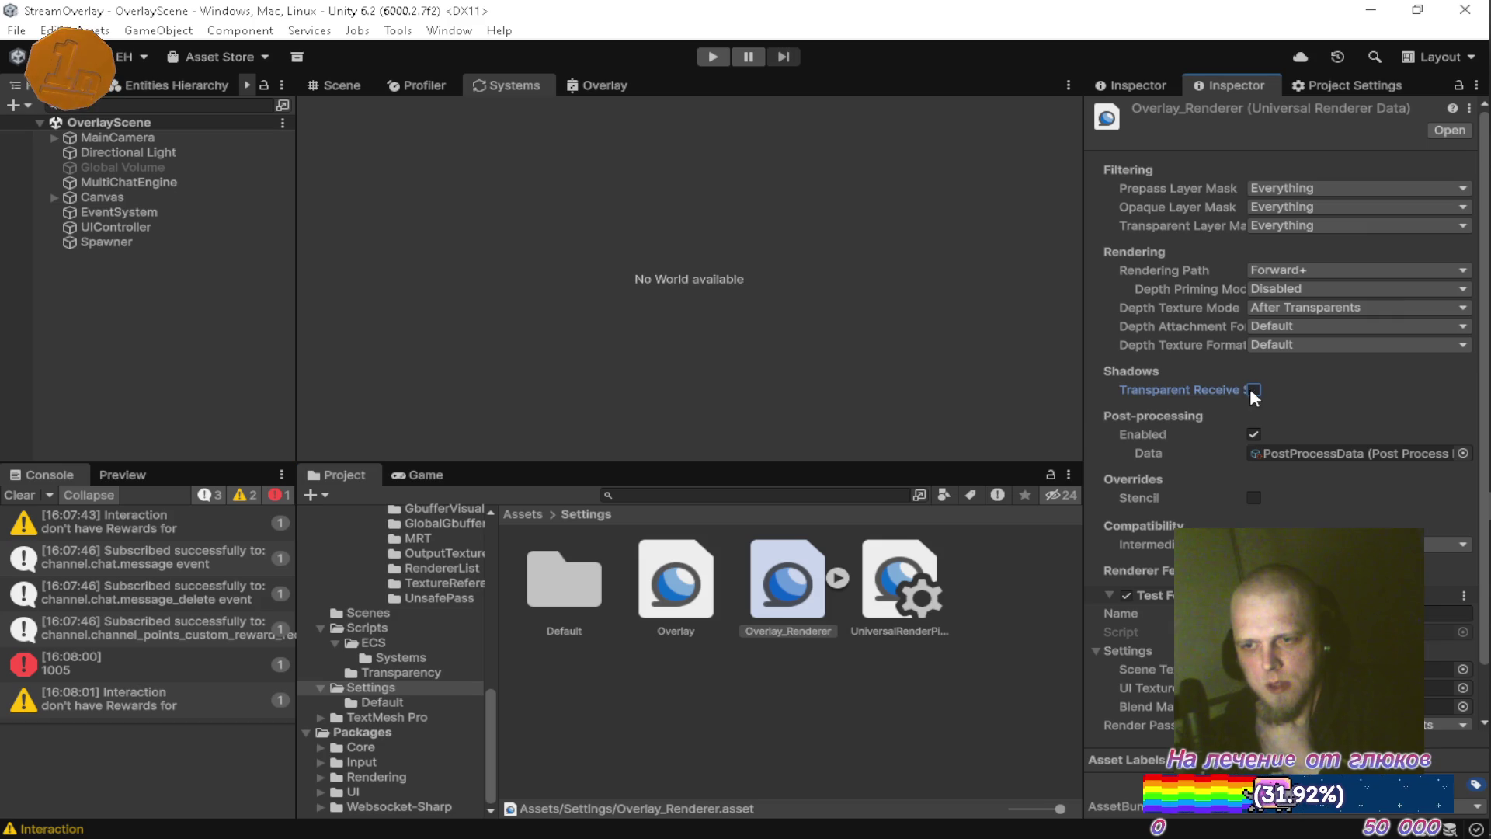
click(1253, 435)
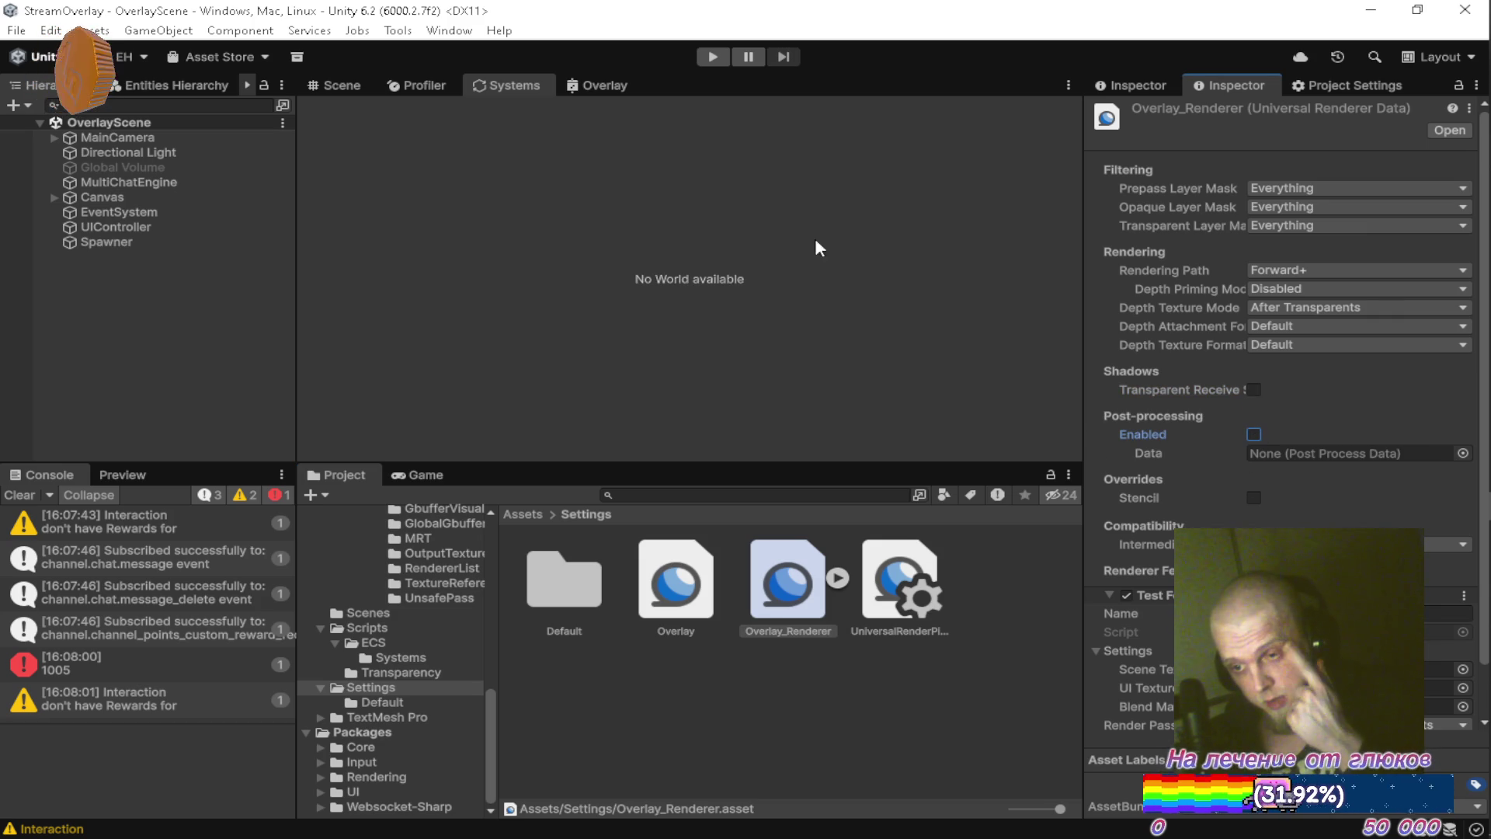
click(717, 57)
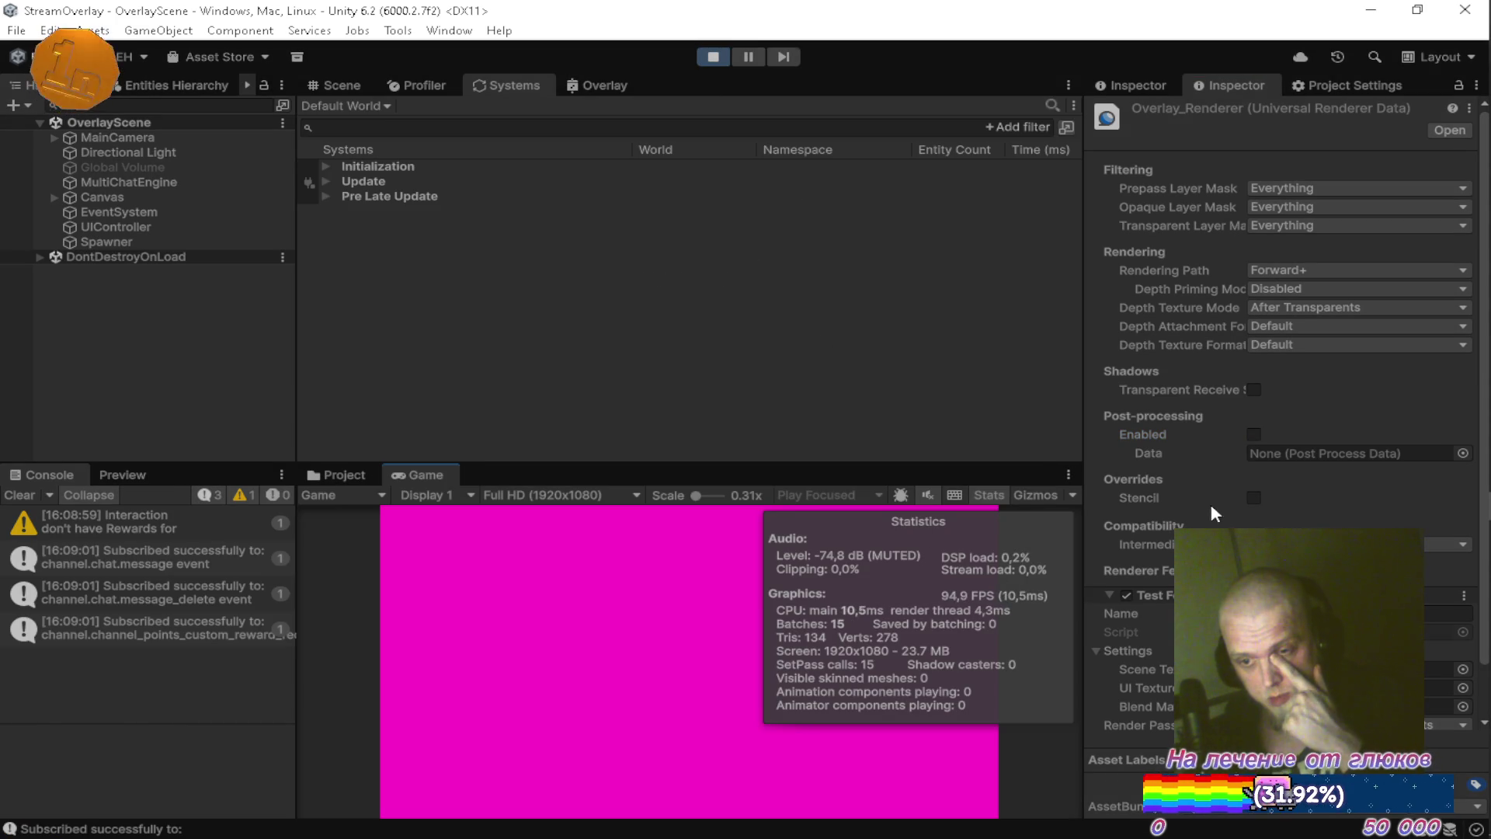
Try the Forward rendering path and After Opaques depth mode, then revert to Forward+ and After Transparents.
click(1285, 270)
click(1306, 294)
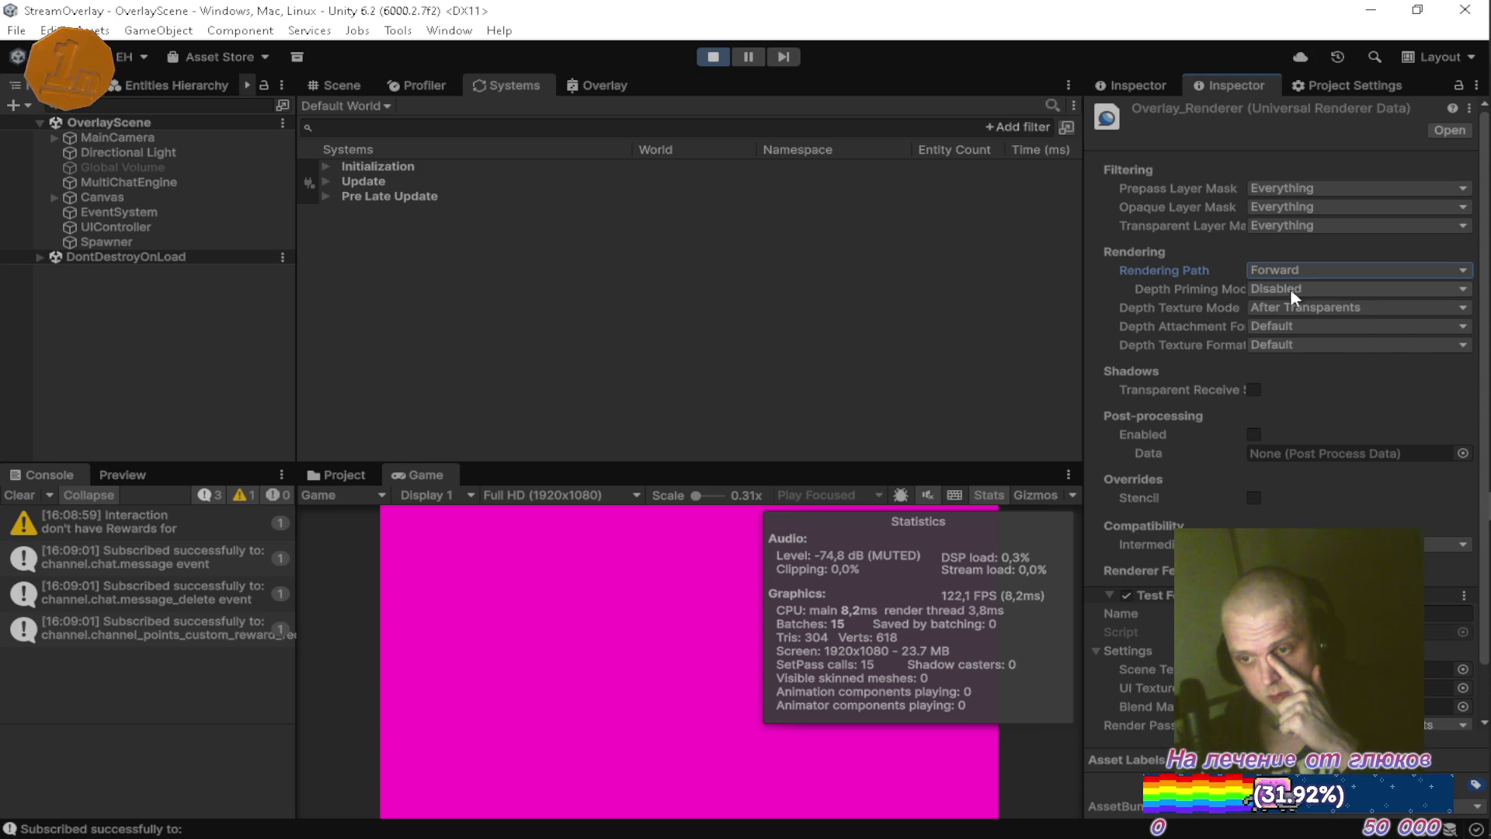
click(1294, 268)
click(1306, 311)
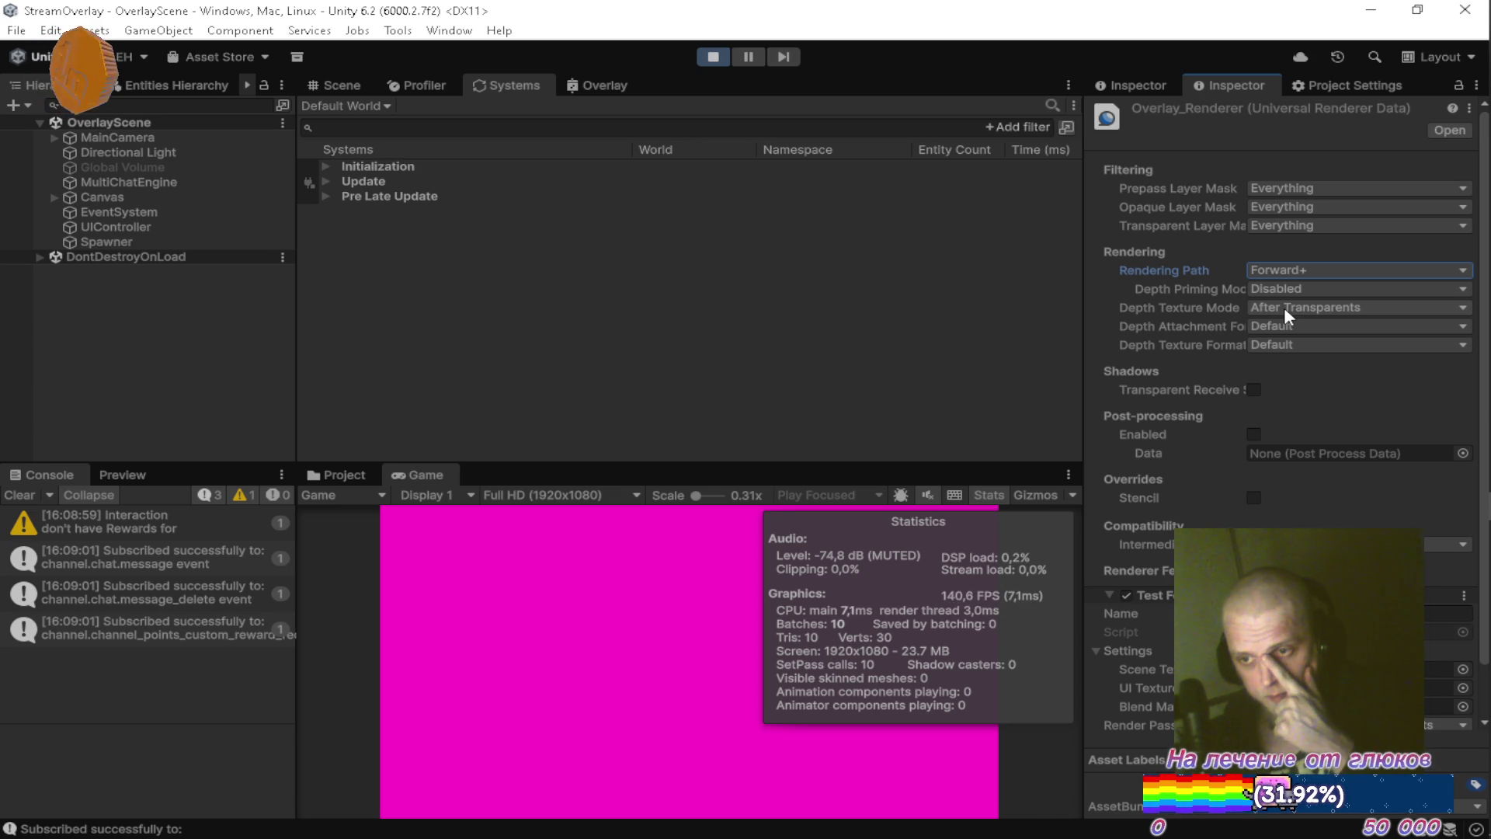
click(1284, 307)
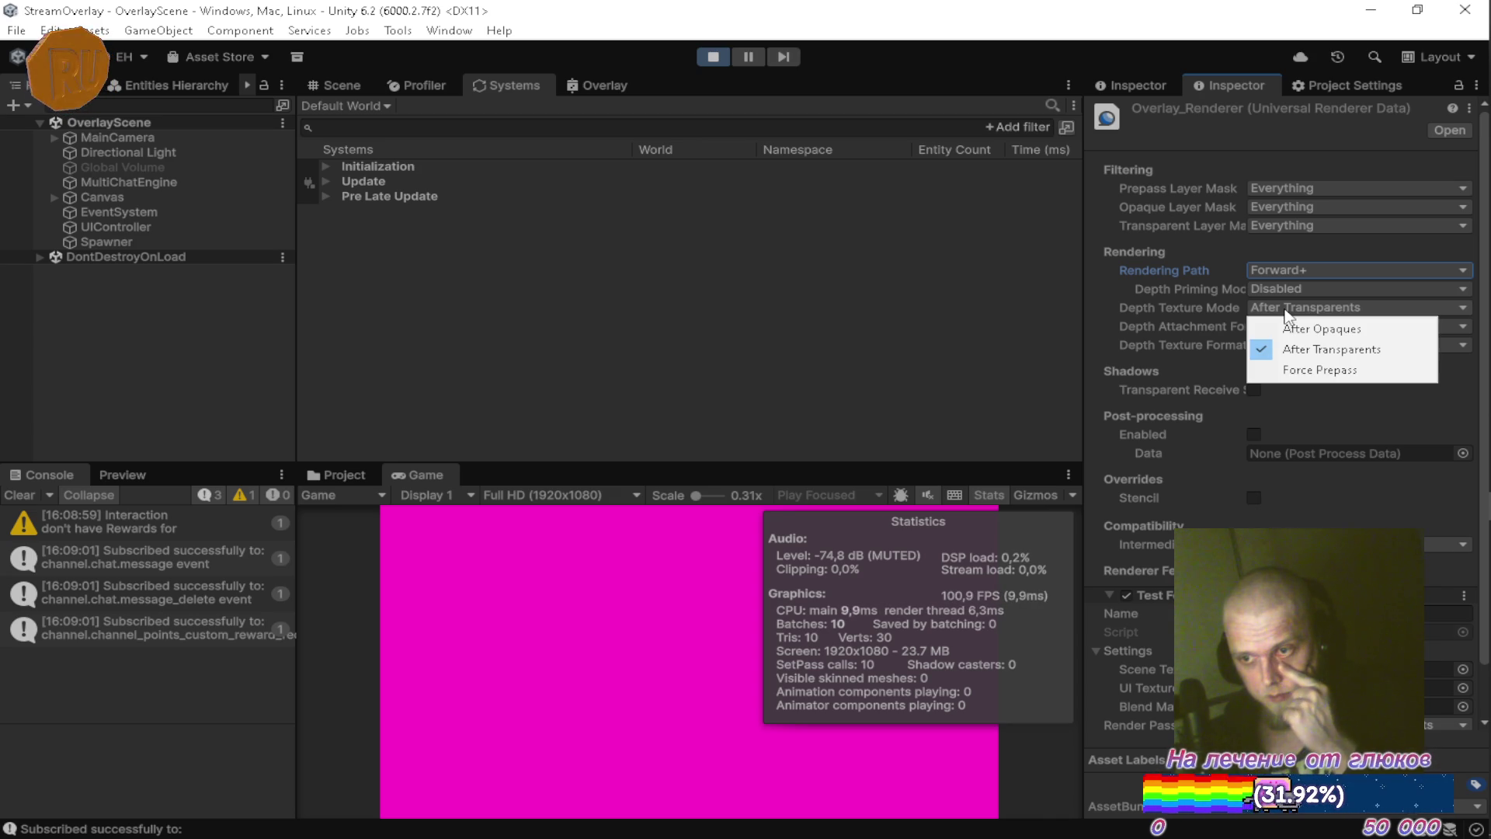
click(1292, 326)
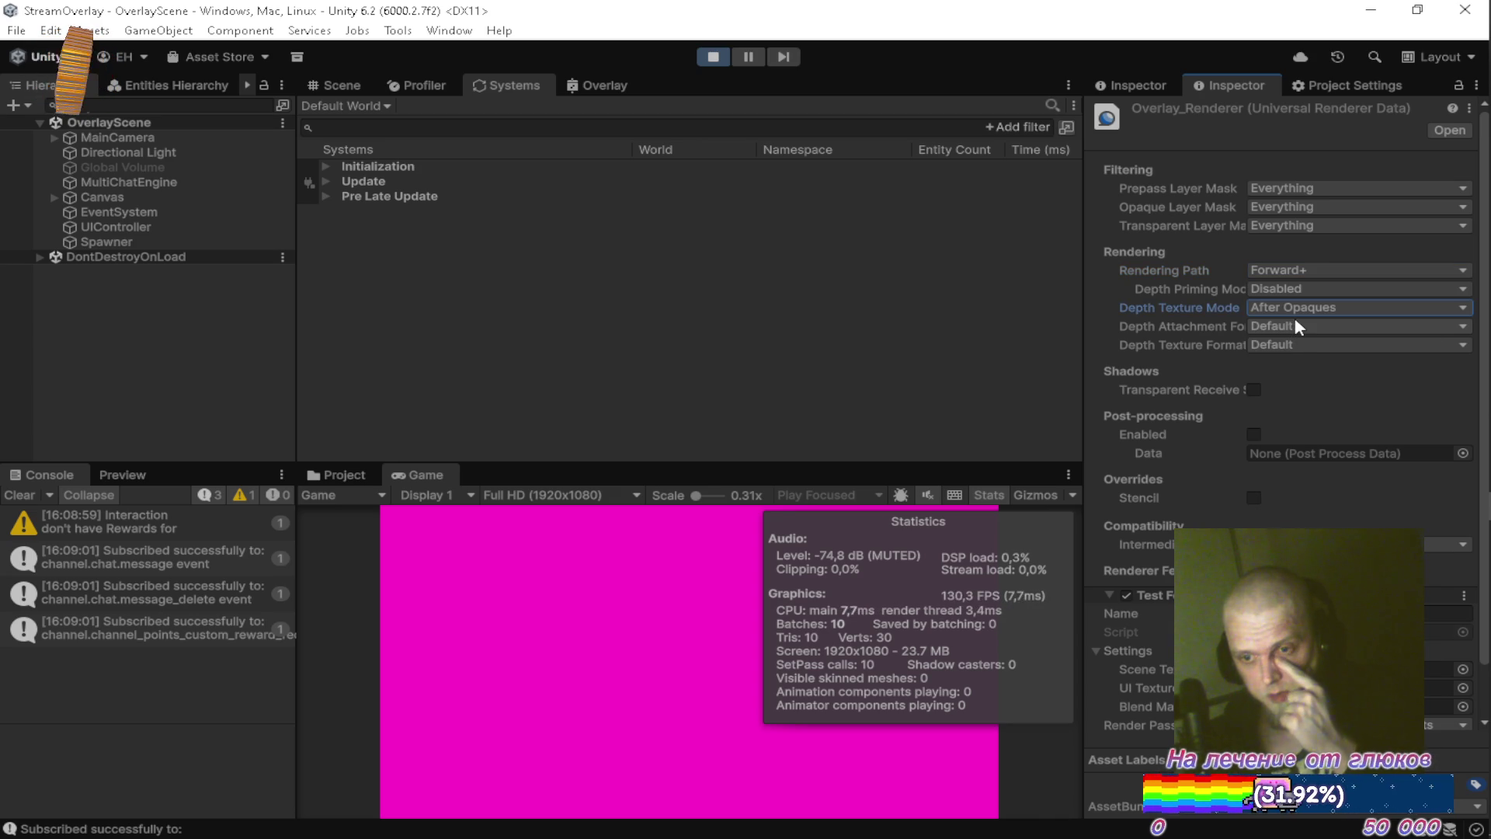
click(1293, 305)
click(1294, 347)
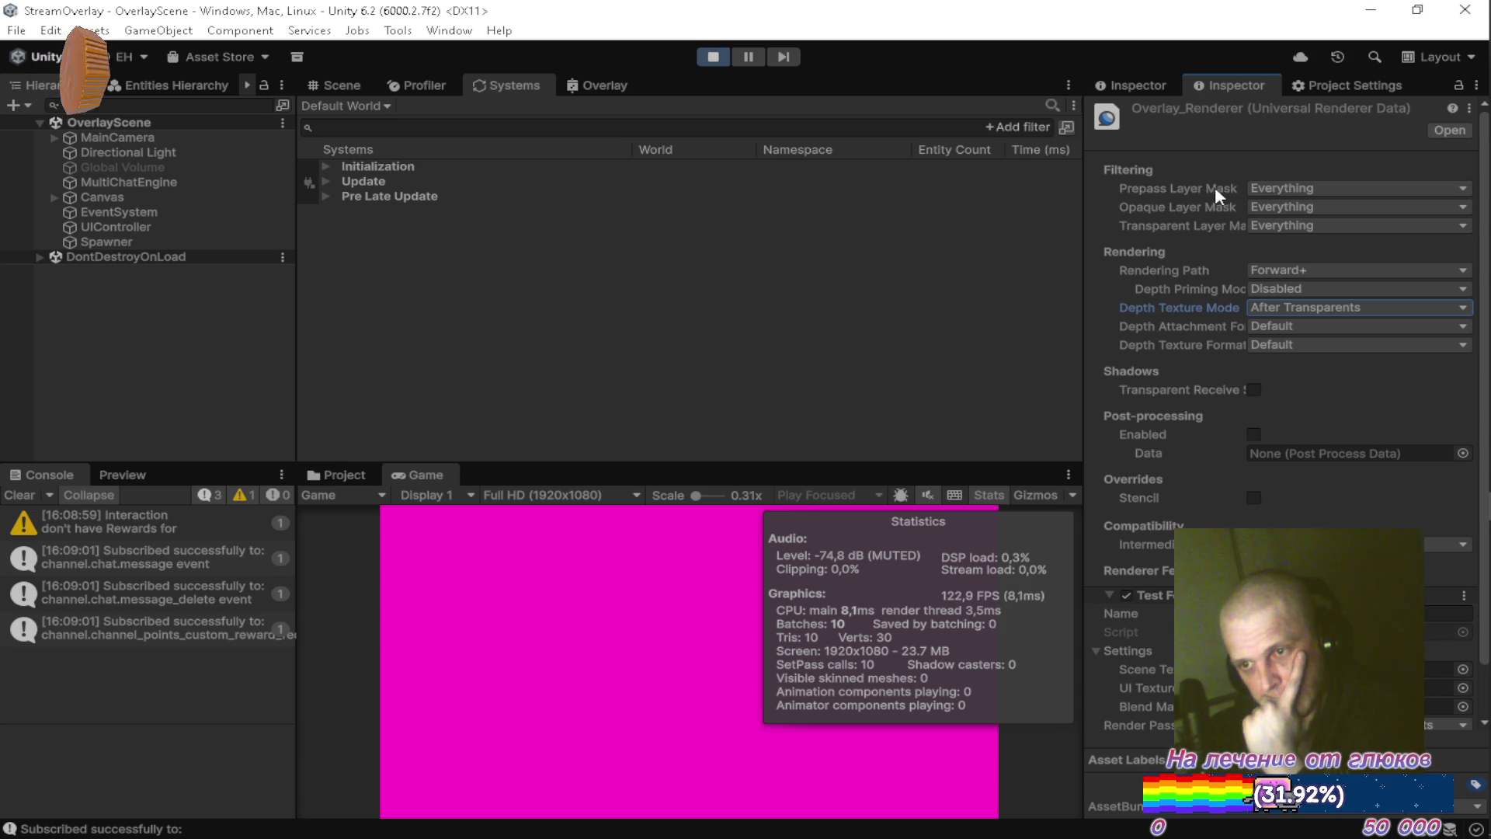
Keep the prepass mask at Nothing, drop UI from opaque layers, and set Transparent Layer Mask to Nothing.
click(1263, 187)
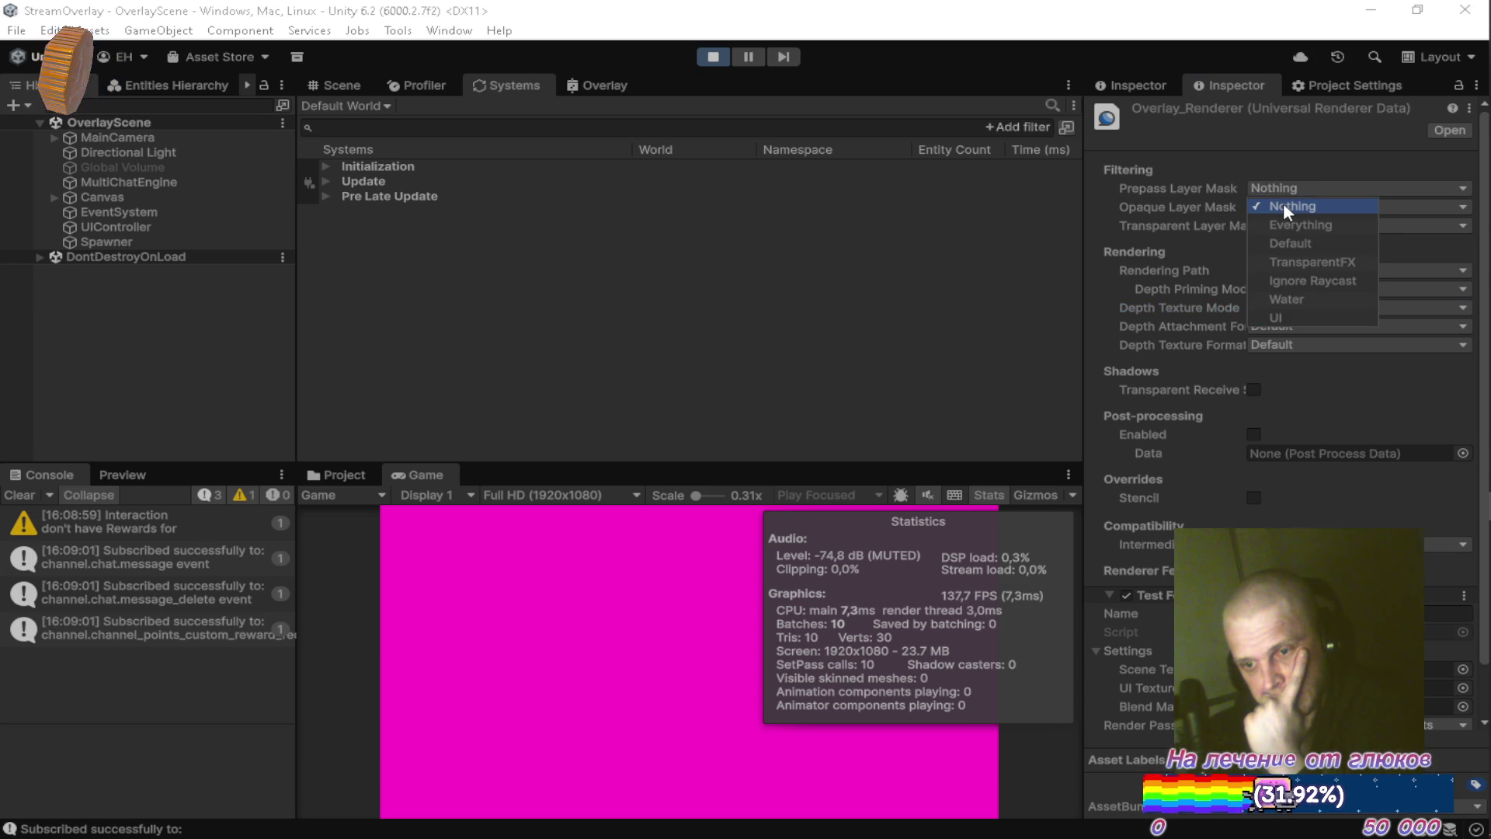
click(1101, 188)
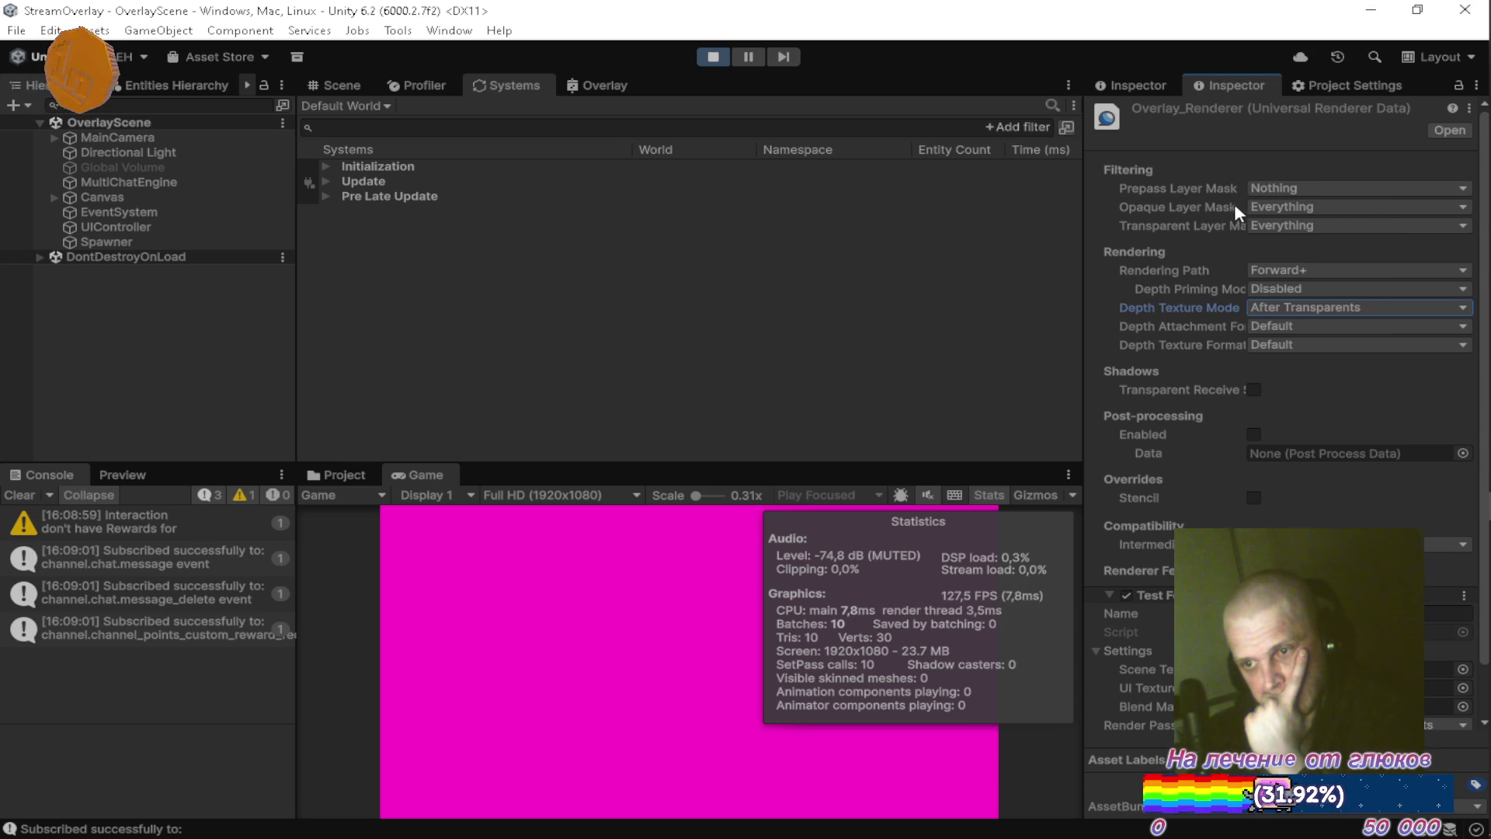
click(1274, 206)
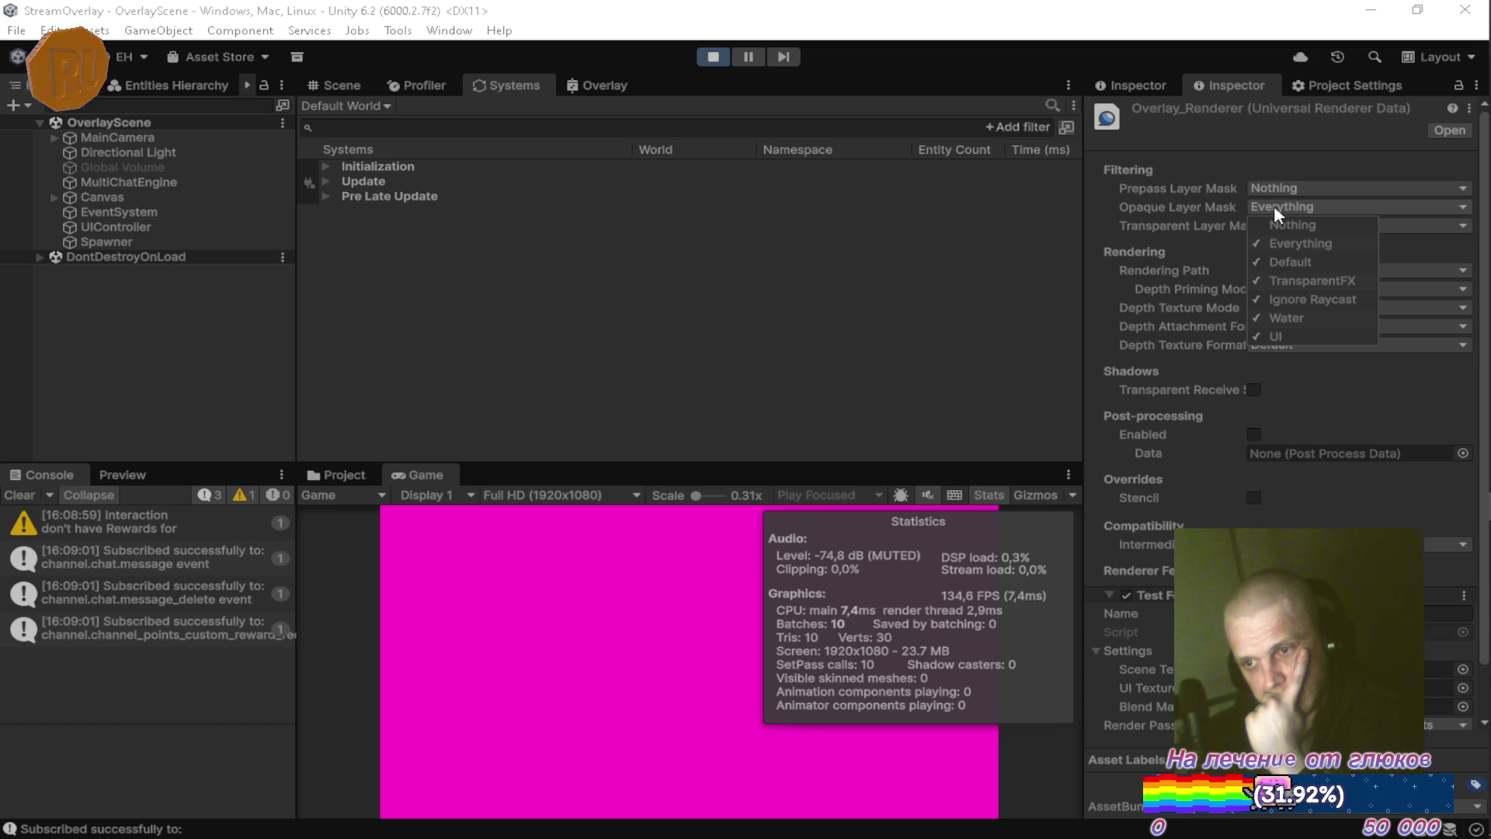
click(1279, 336)
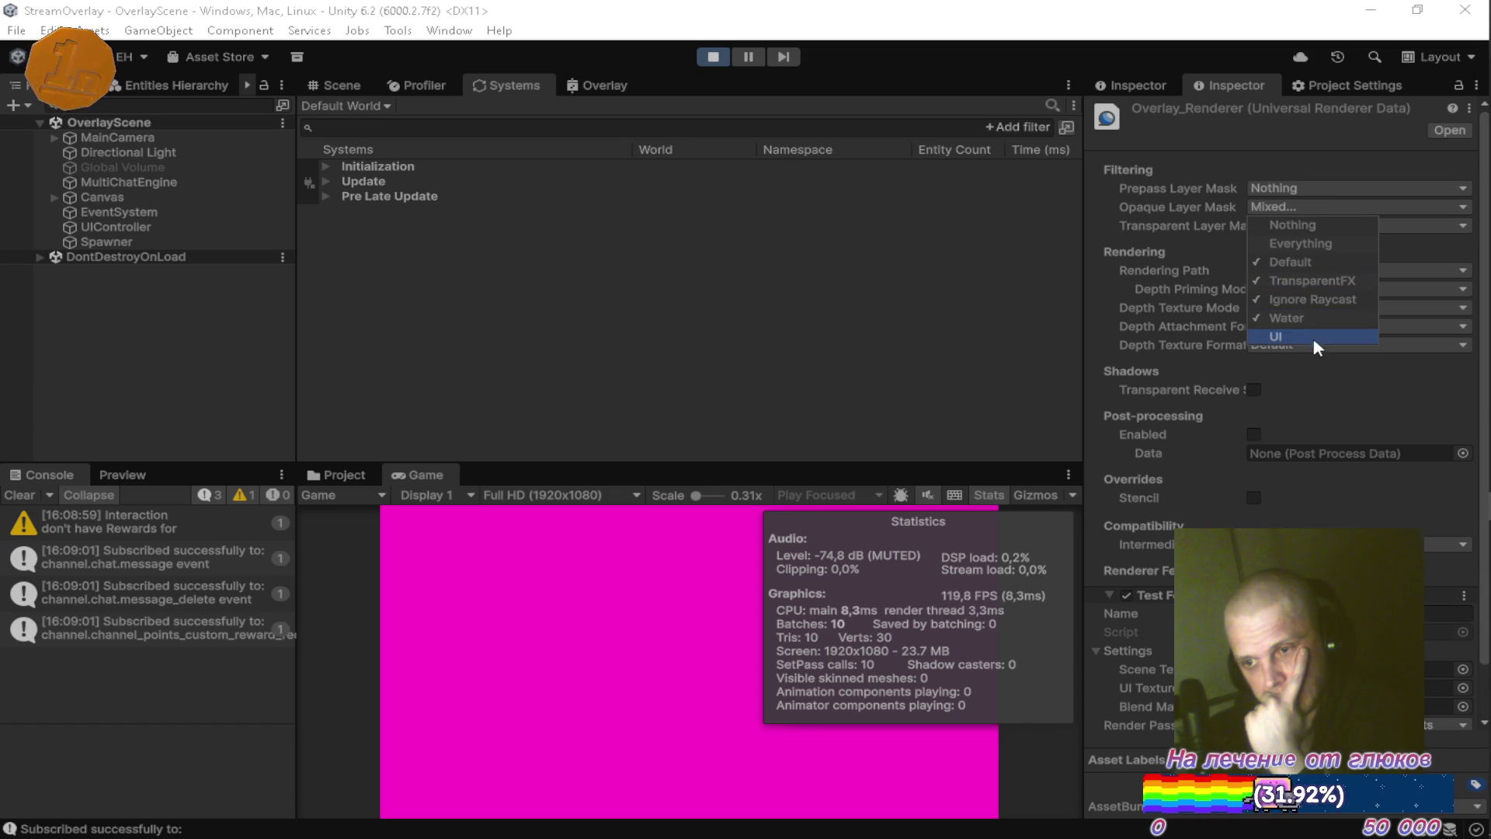
click(1214, 233)
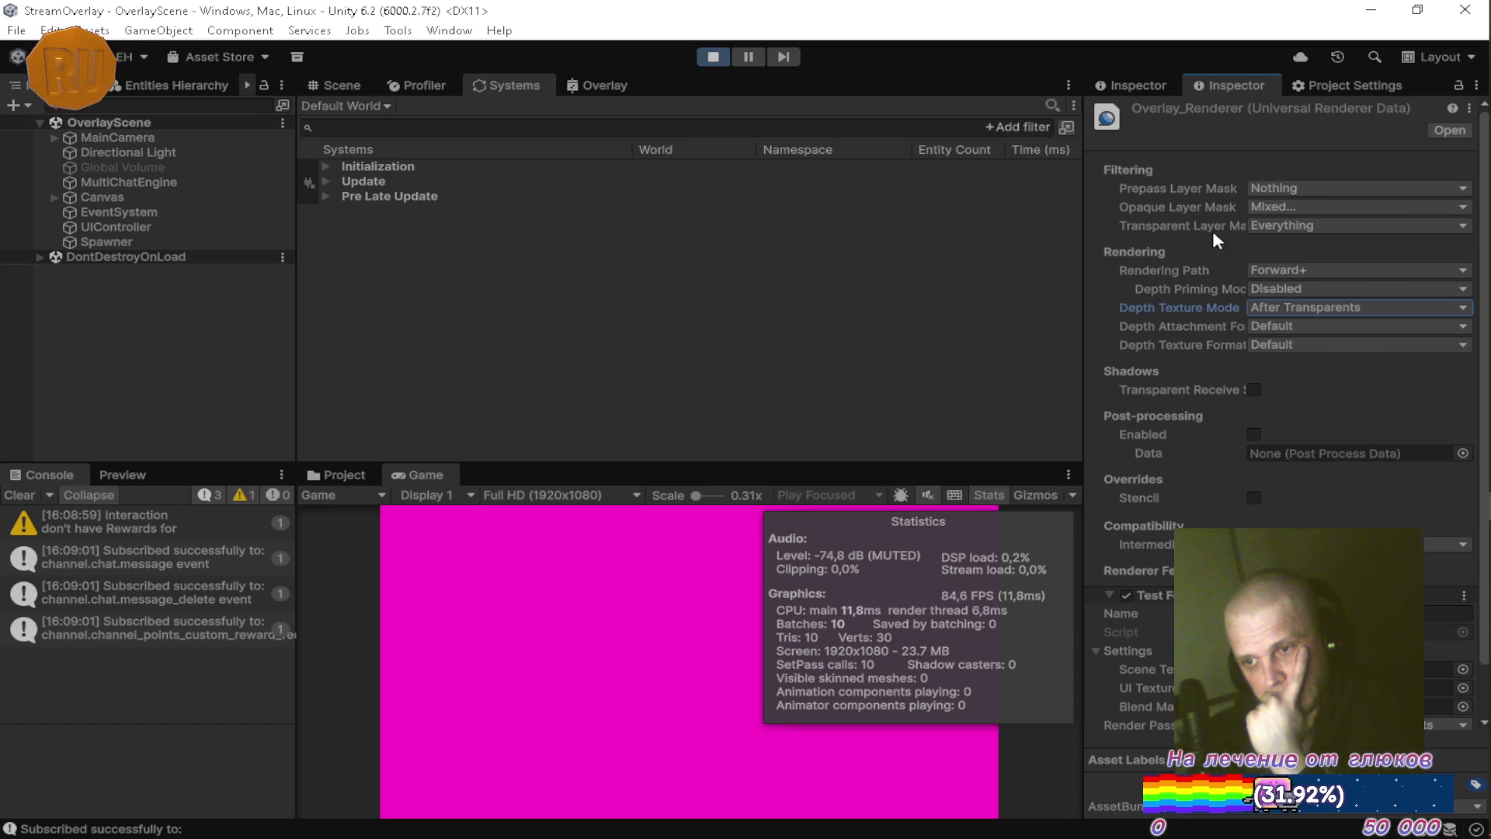
click(1277, 227)
click(1113, 219)
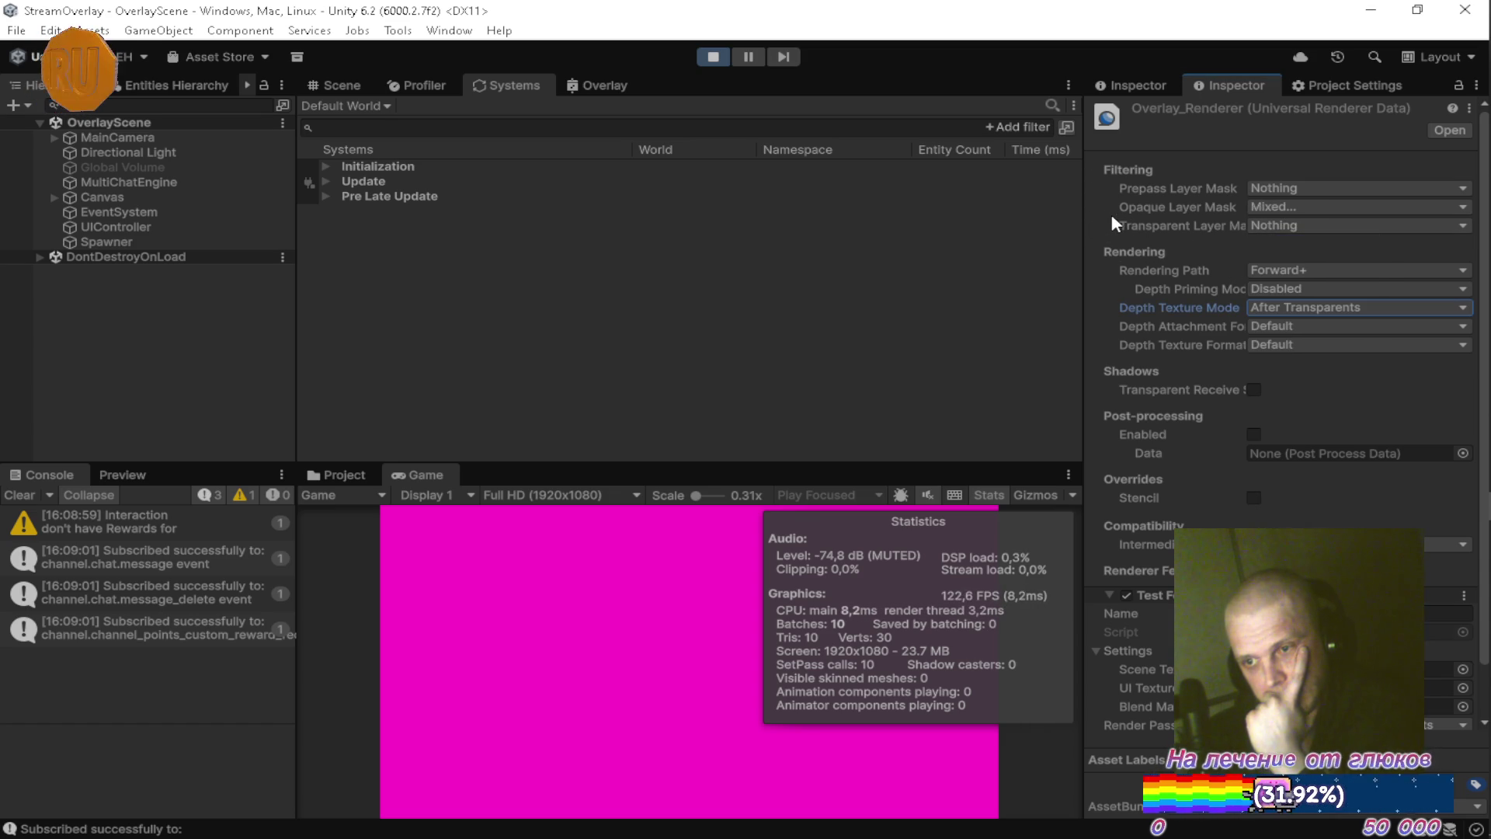
Exclude TransparentFX and Water from opaque layers, leaving Default and Ignore Raycast, then show the Settings folder.
click(1263, 208)
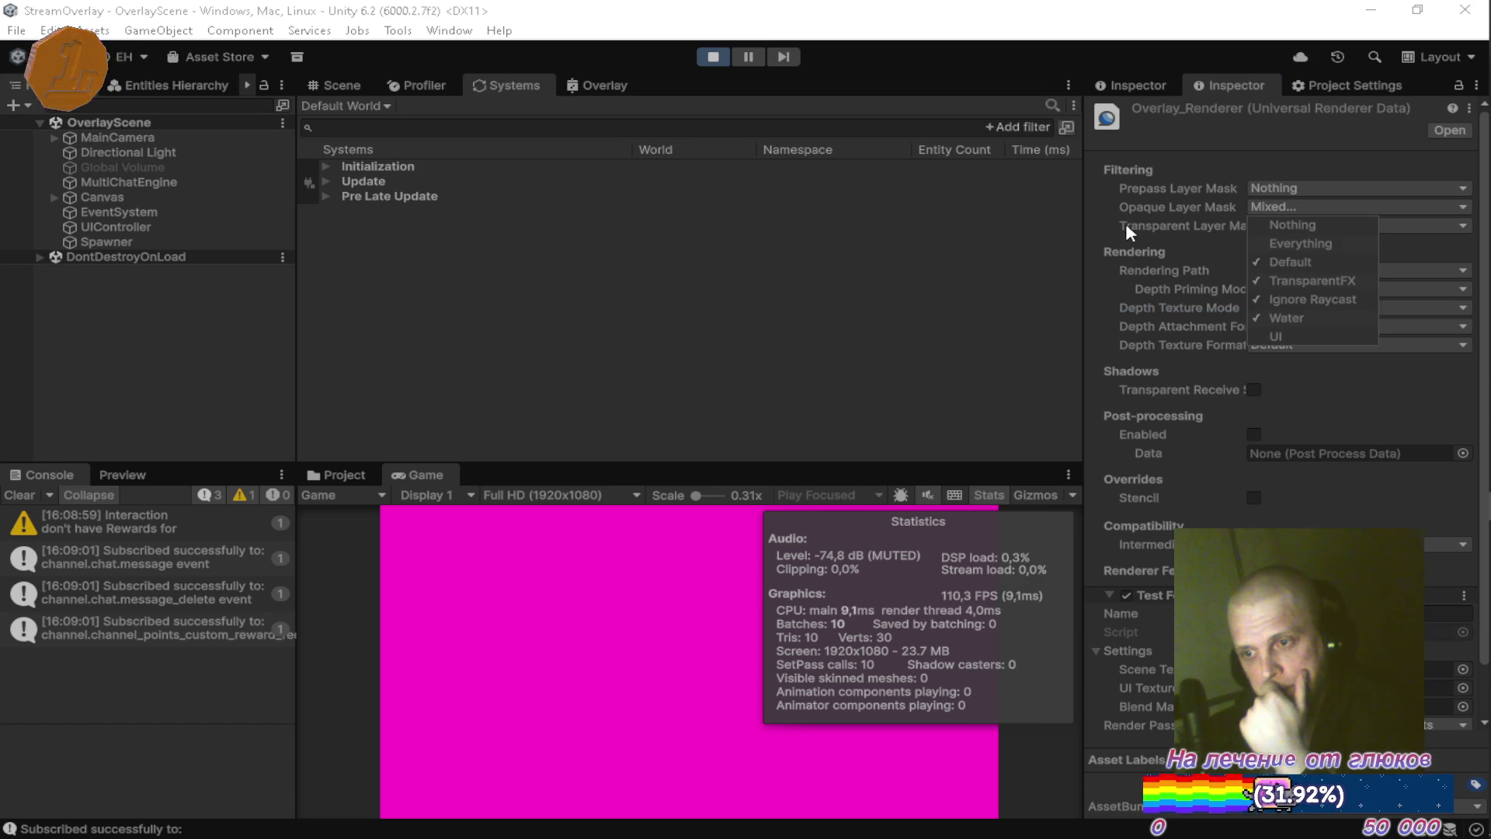
click(1305, 280)
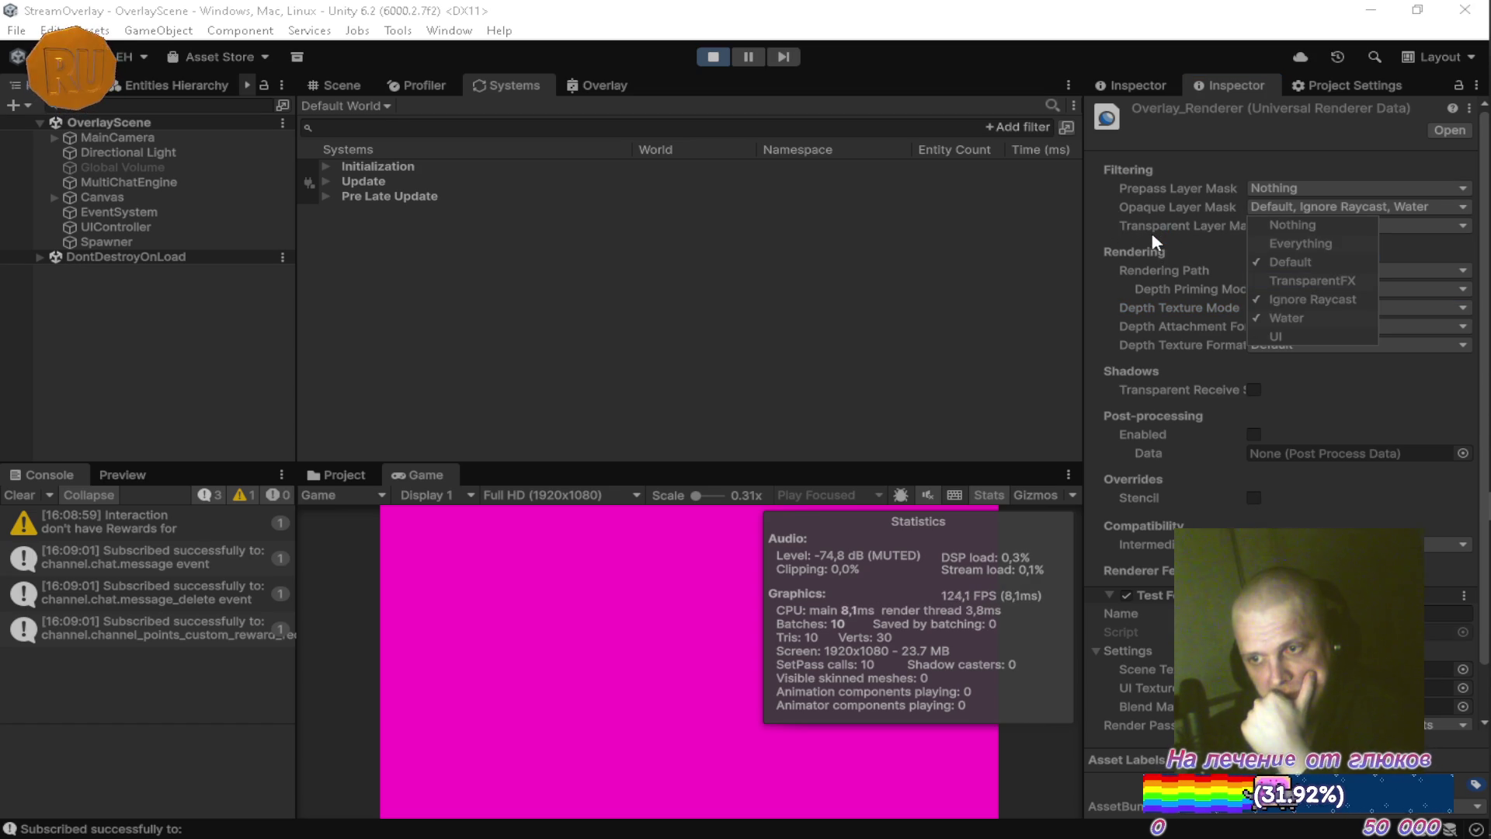
click(1292, 320)
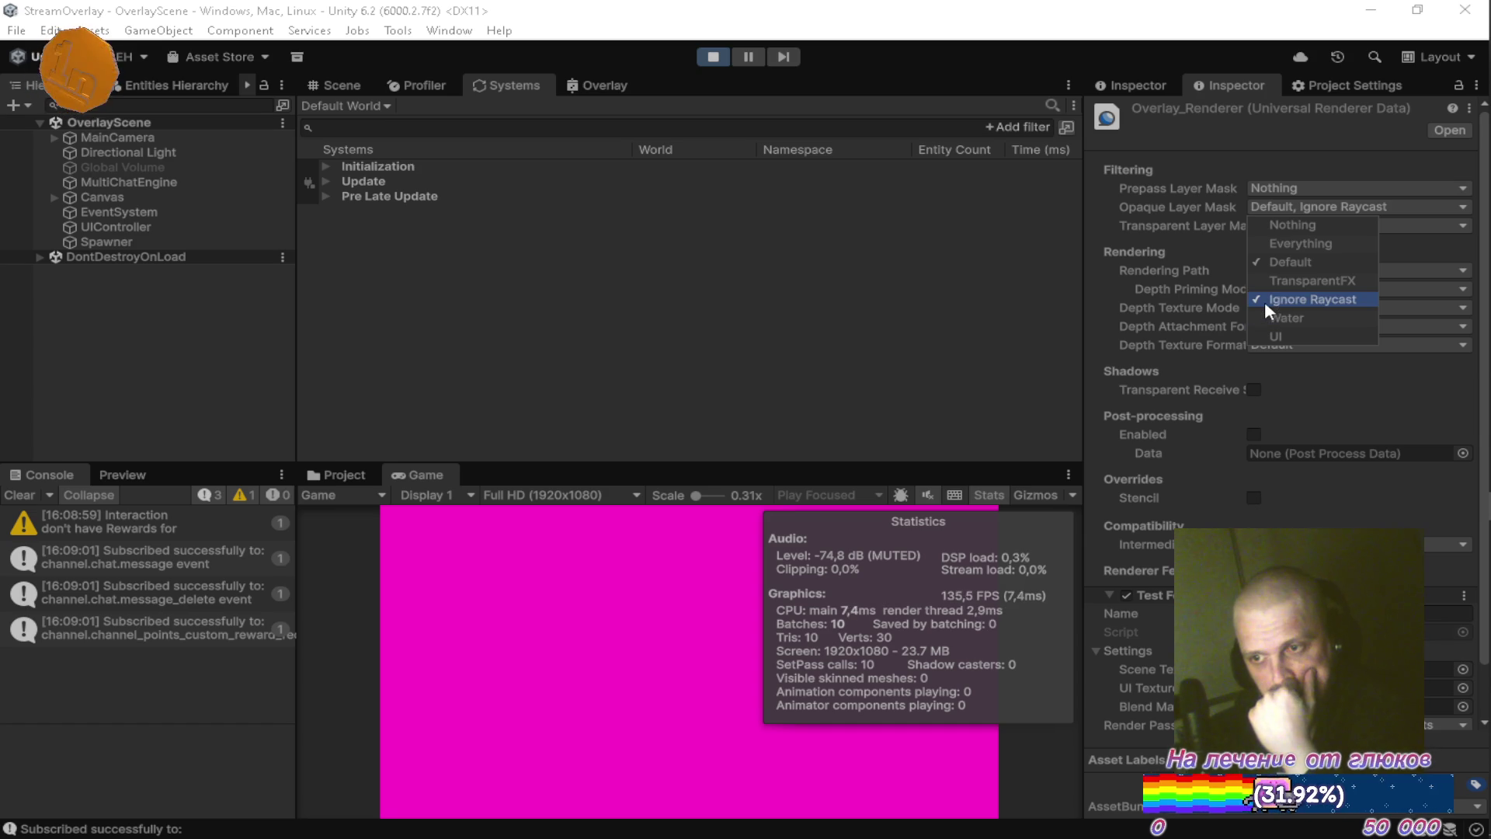
click(1090, 199)
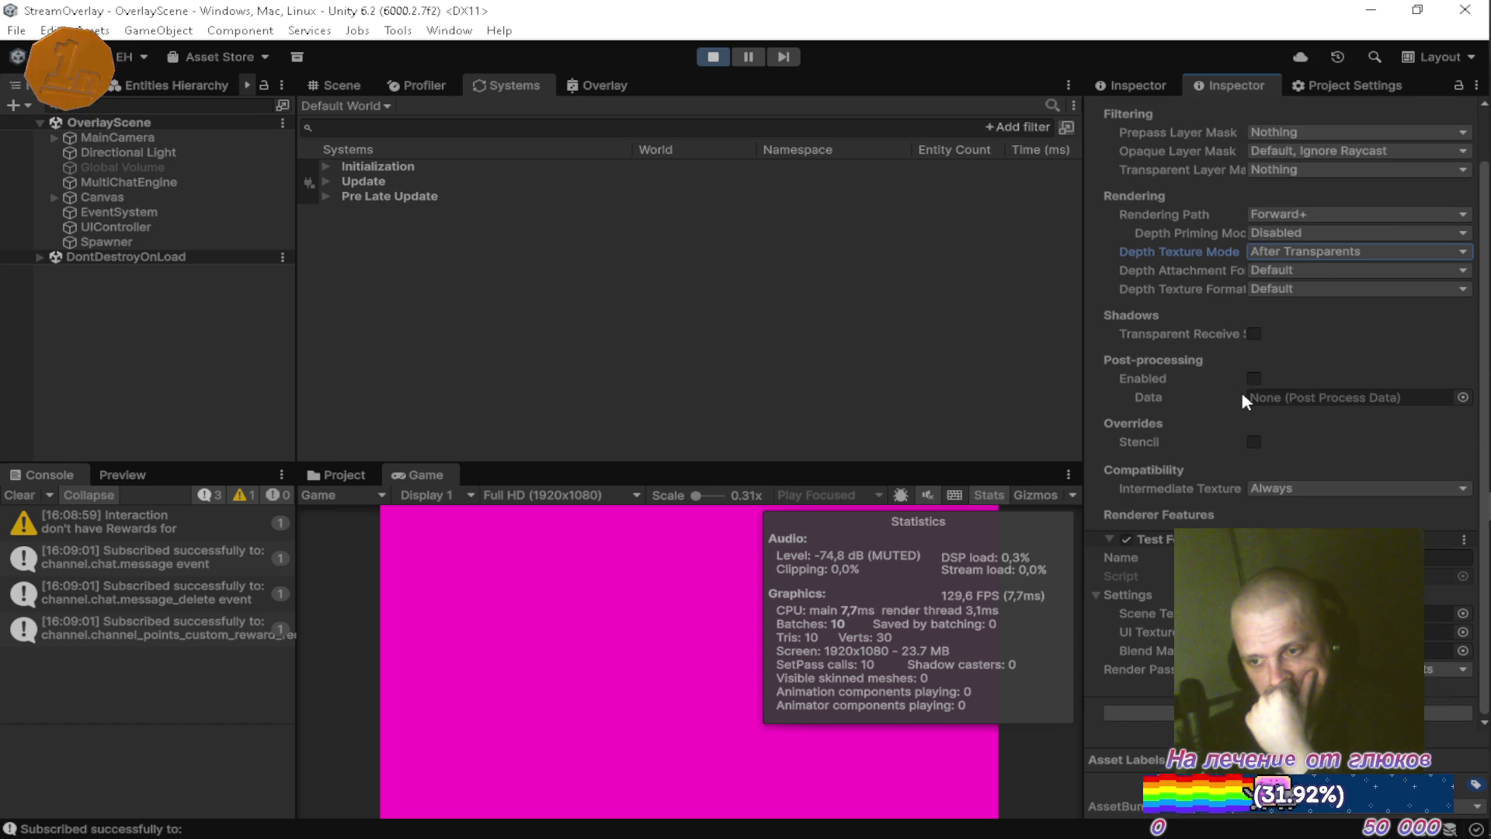
click(338, 474)
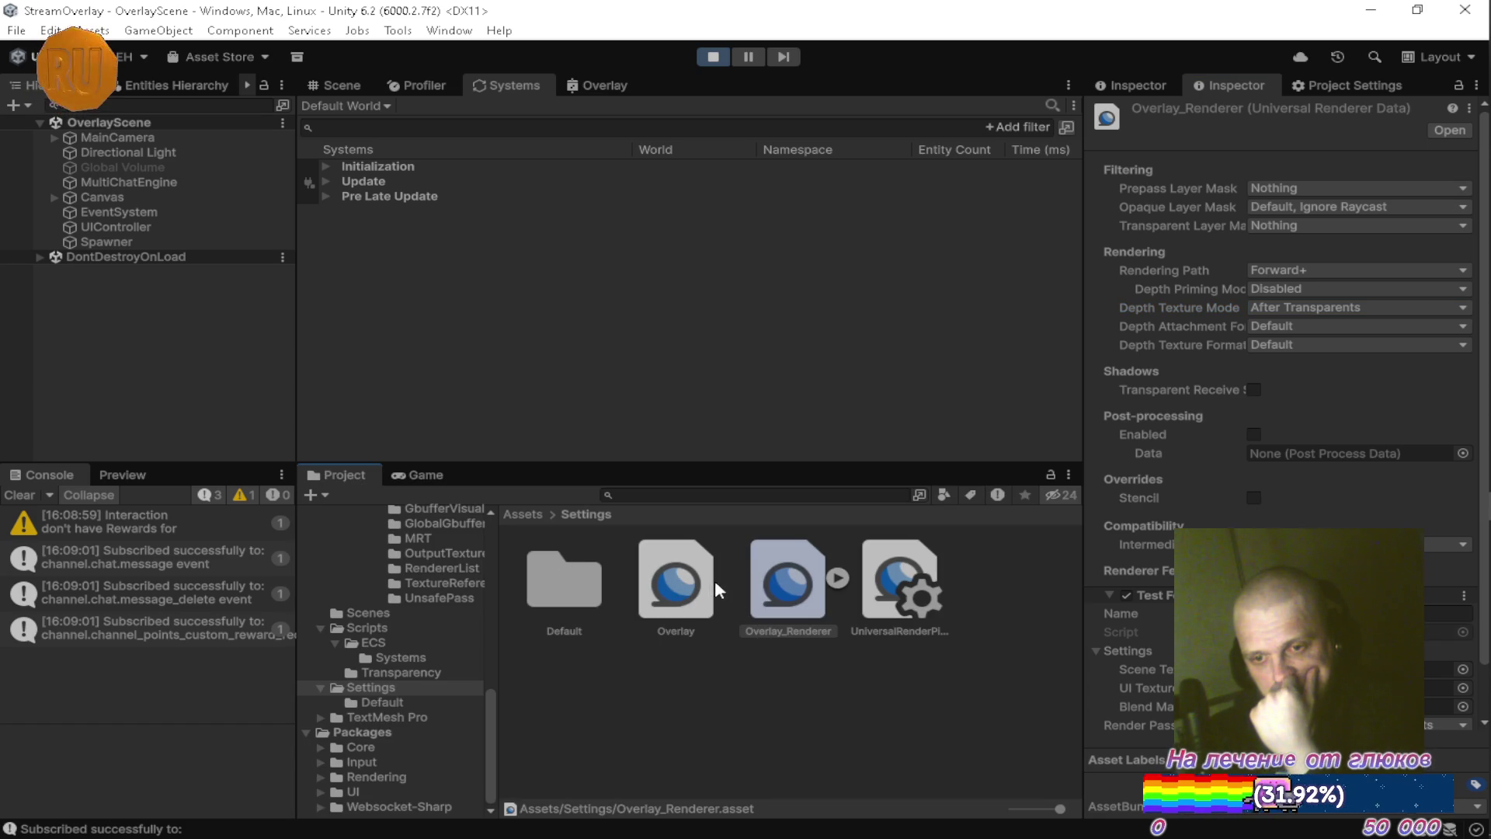
In the Overlay pipeline asset, disable Depth Texture, Opaque Texture and Terrain Holes, and set GPU Resident Drawer to Instanced Drawing.
click(678, 584)
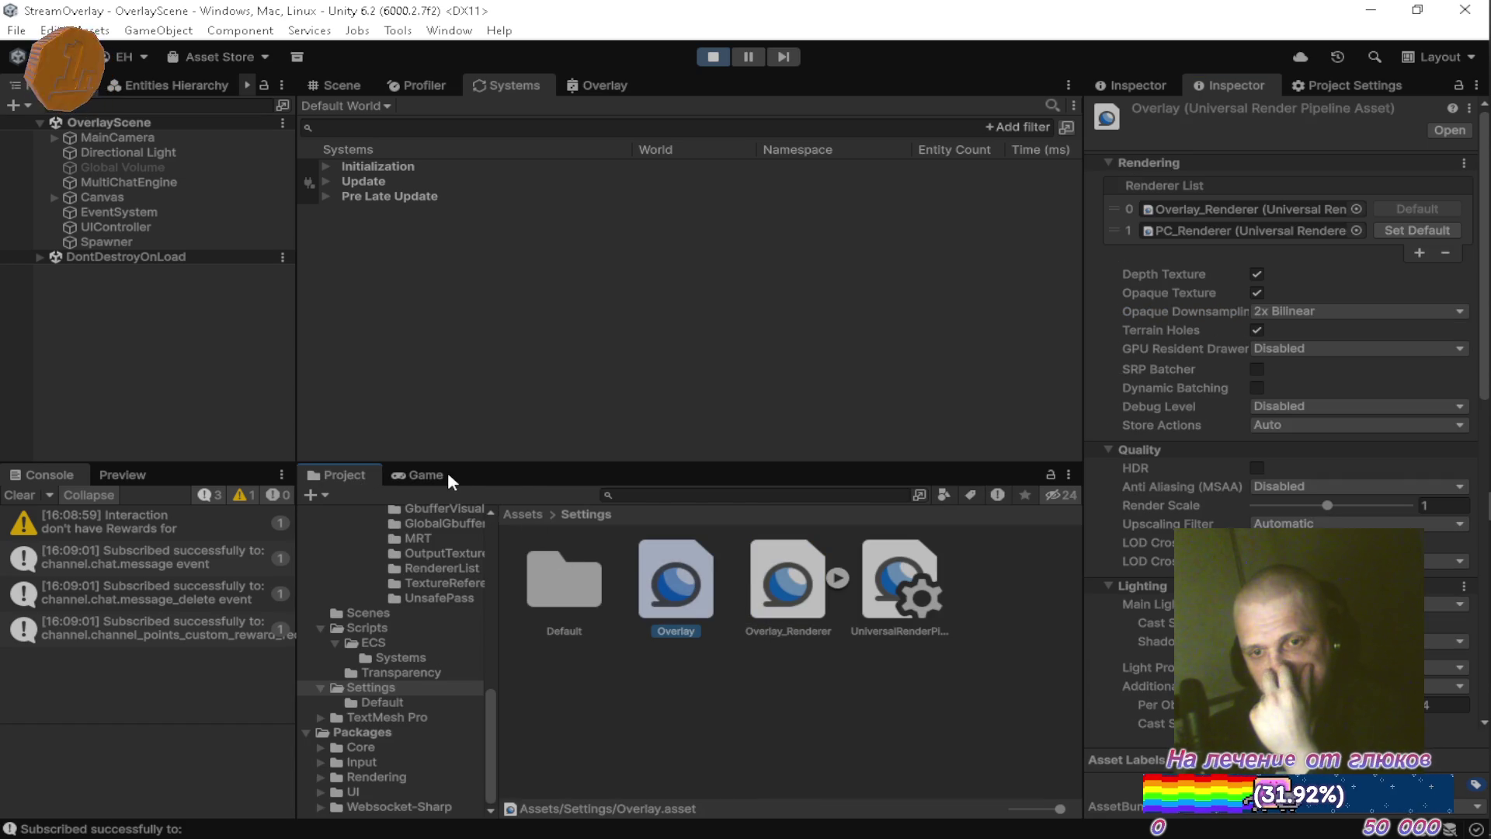
click(426, 474)
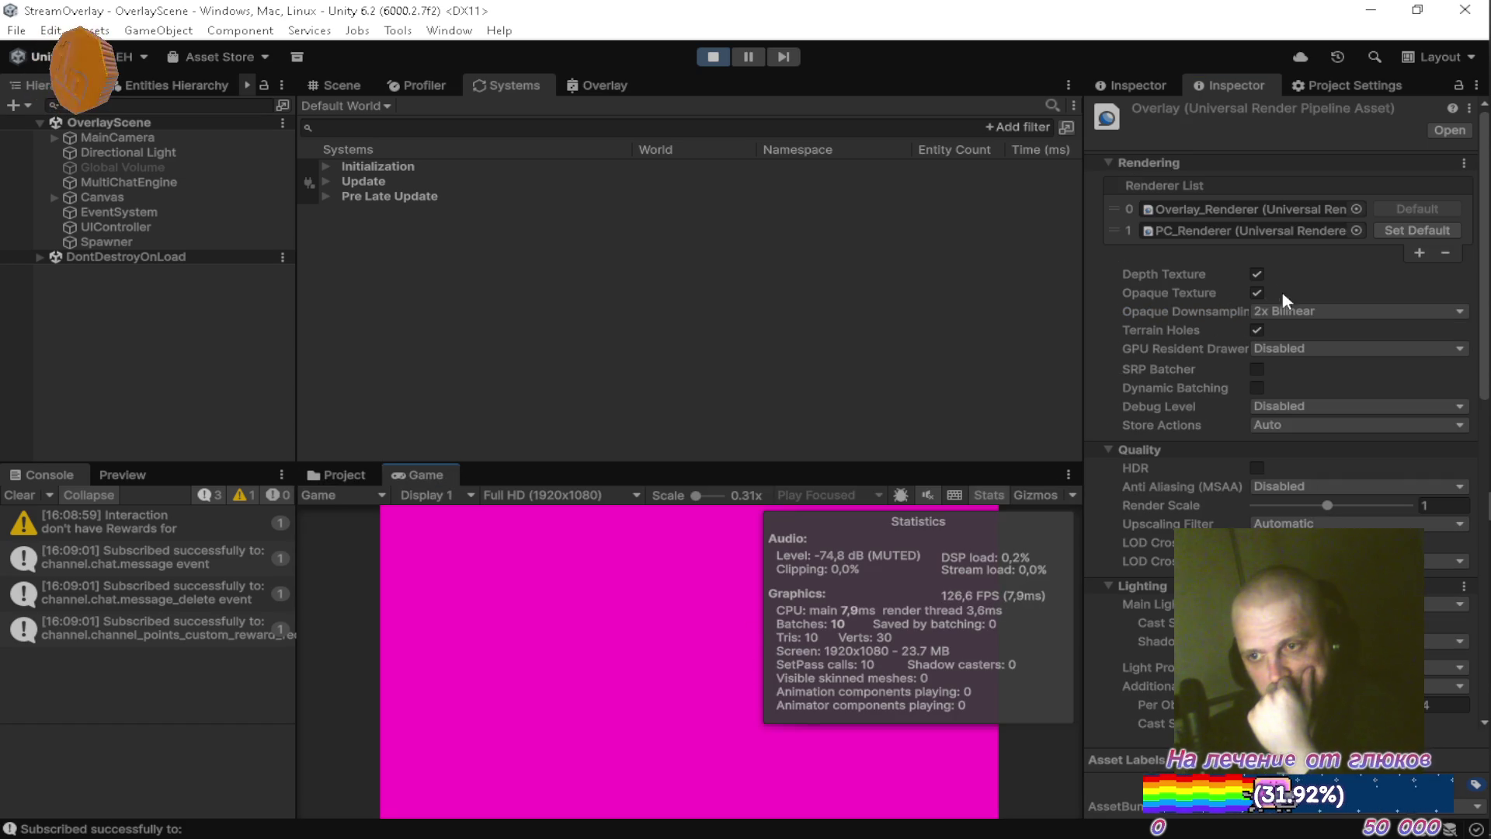
click(1256, 272)
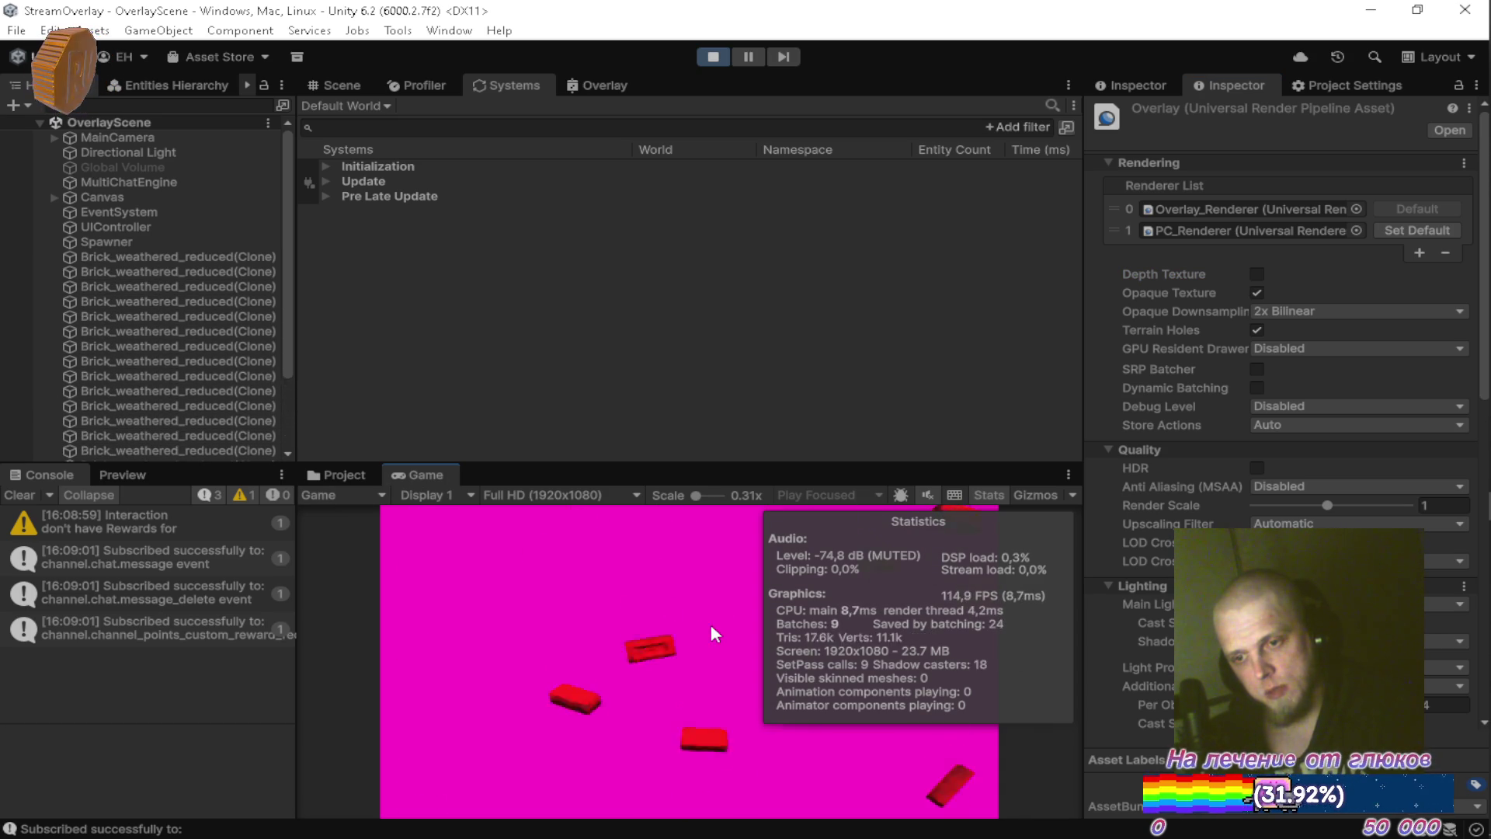
click(1257, 293)
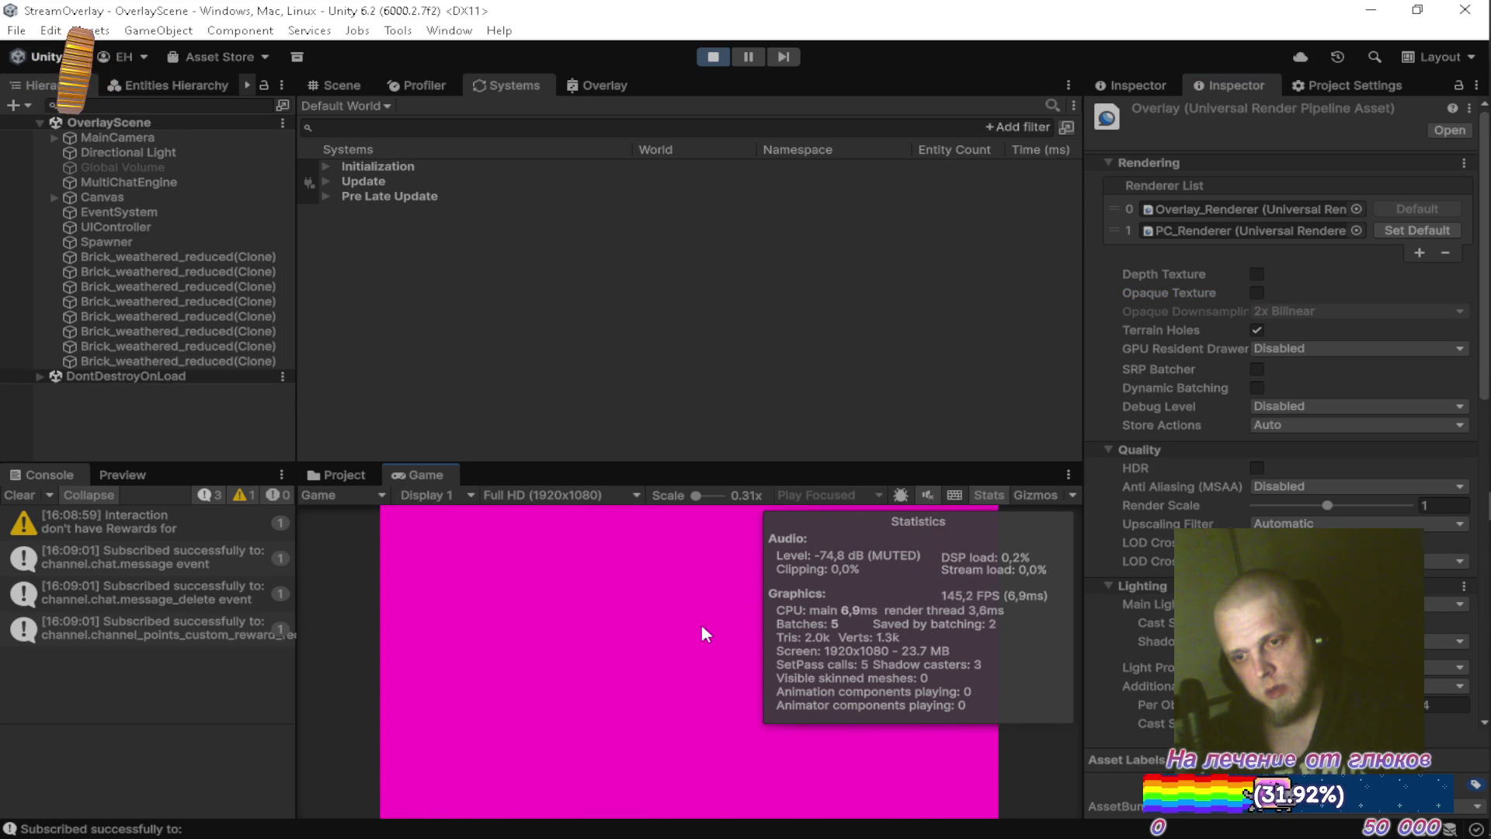
click(1255, 330)
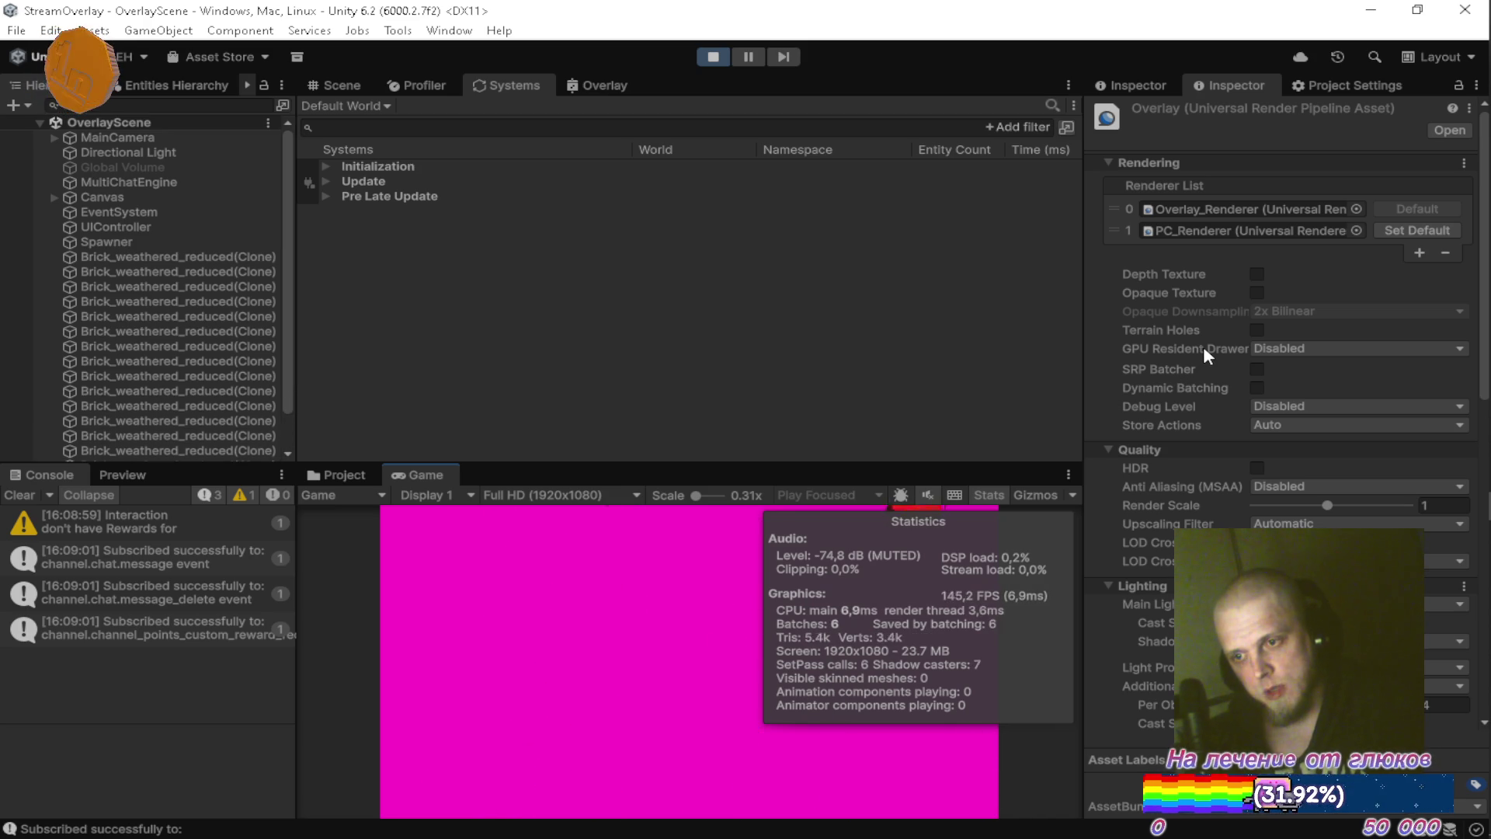
mouse_move(1204, 347)
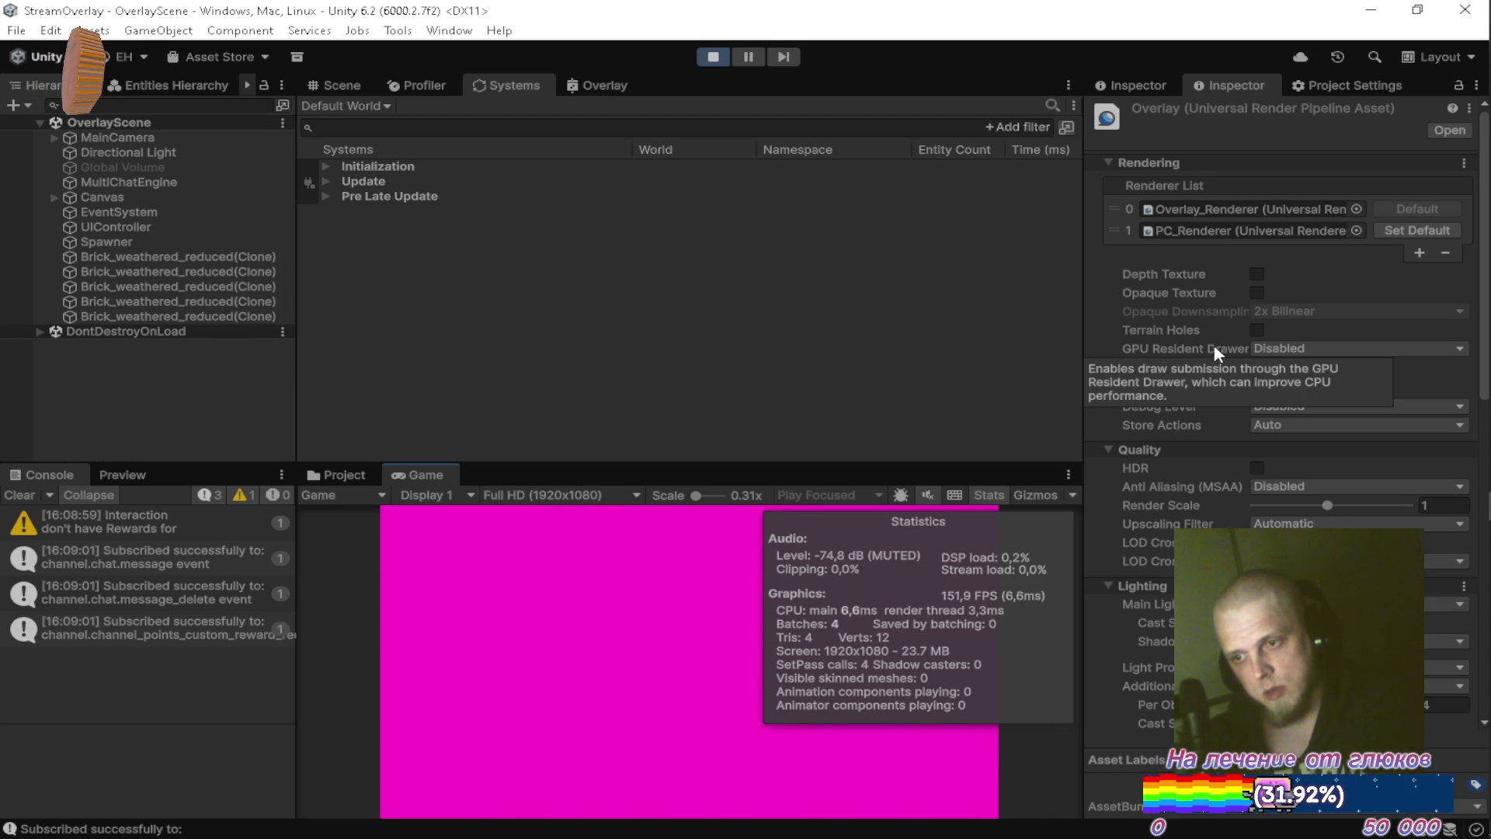
click(1283, 348)
click(1293, 389)
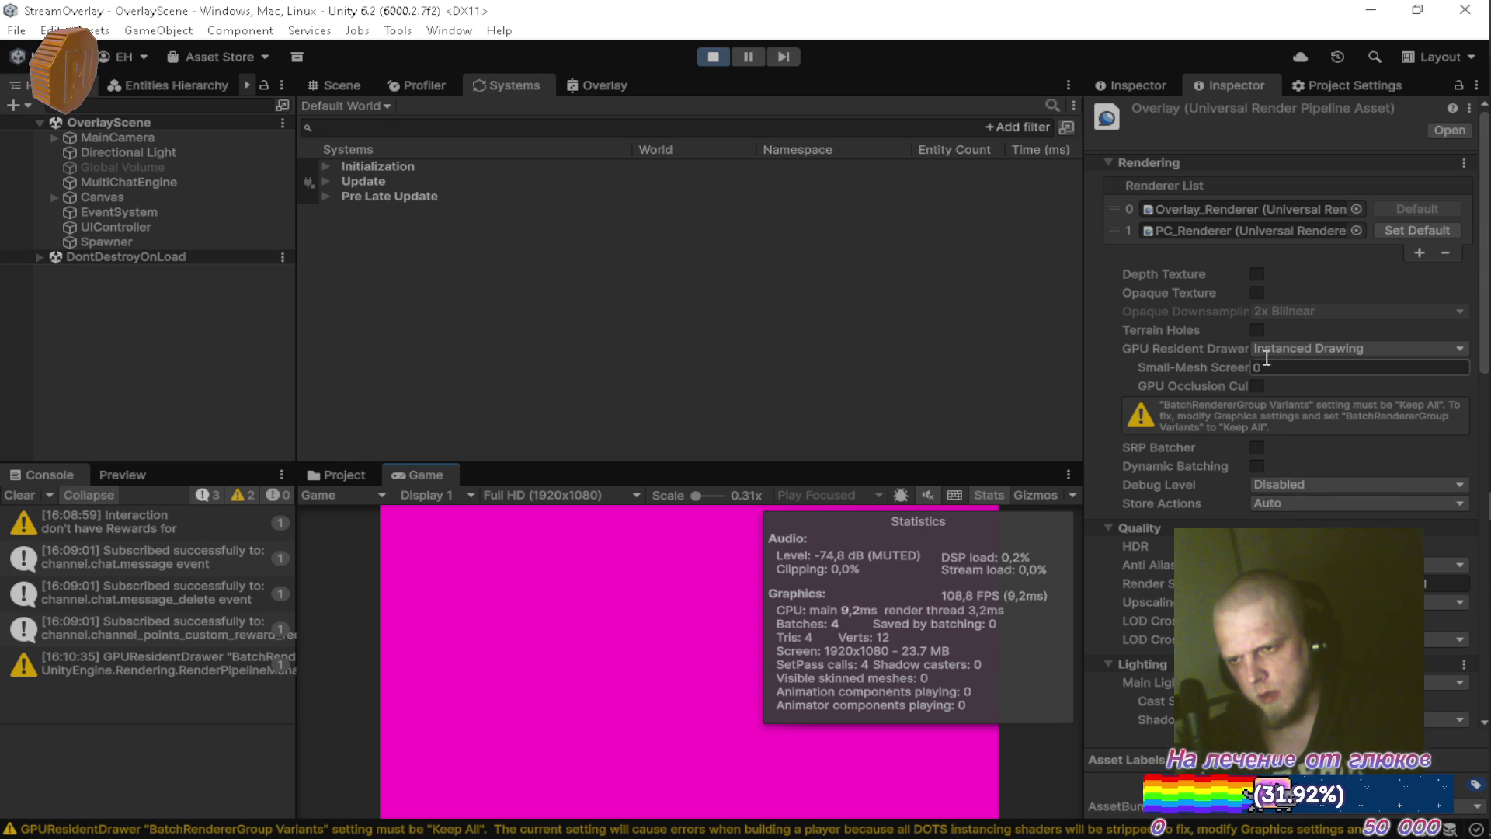
scroll(1211, 326, down, 3)
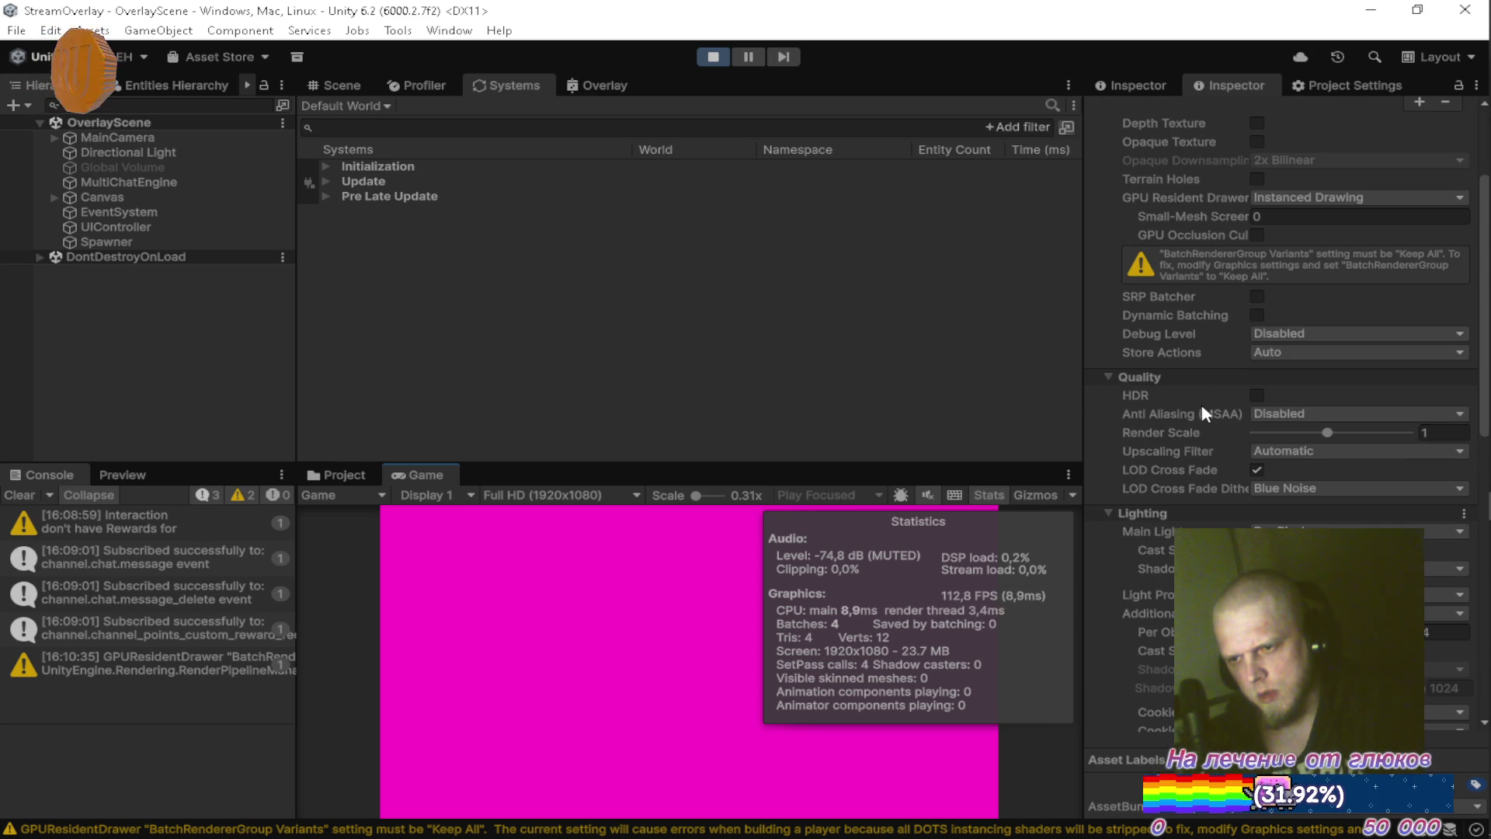
click(1291, 416)
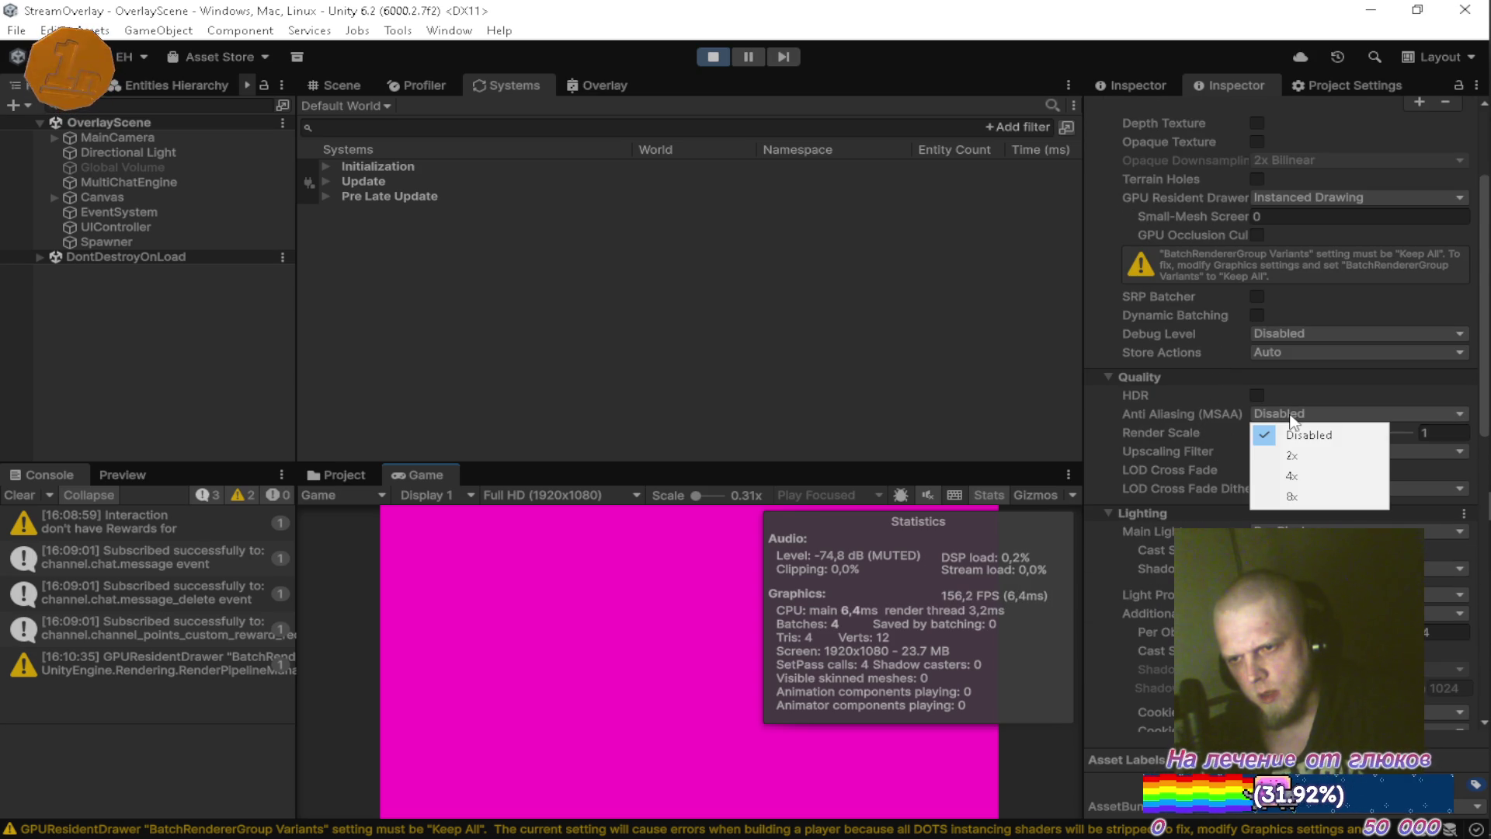
click(1092, 417)
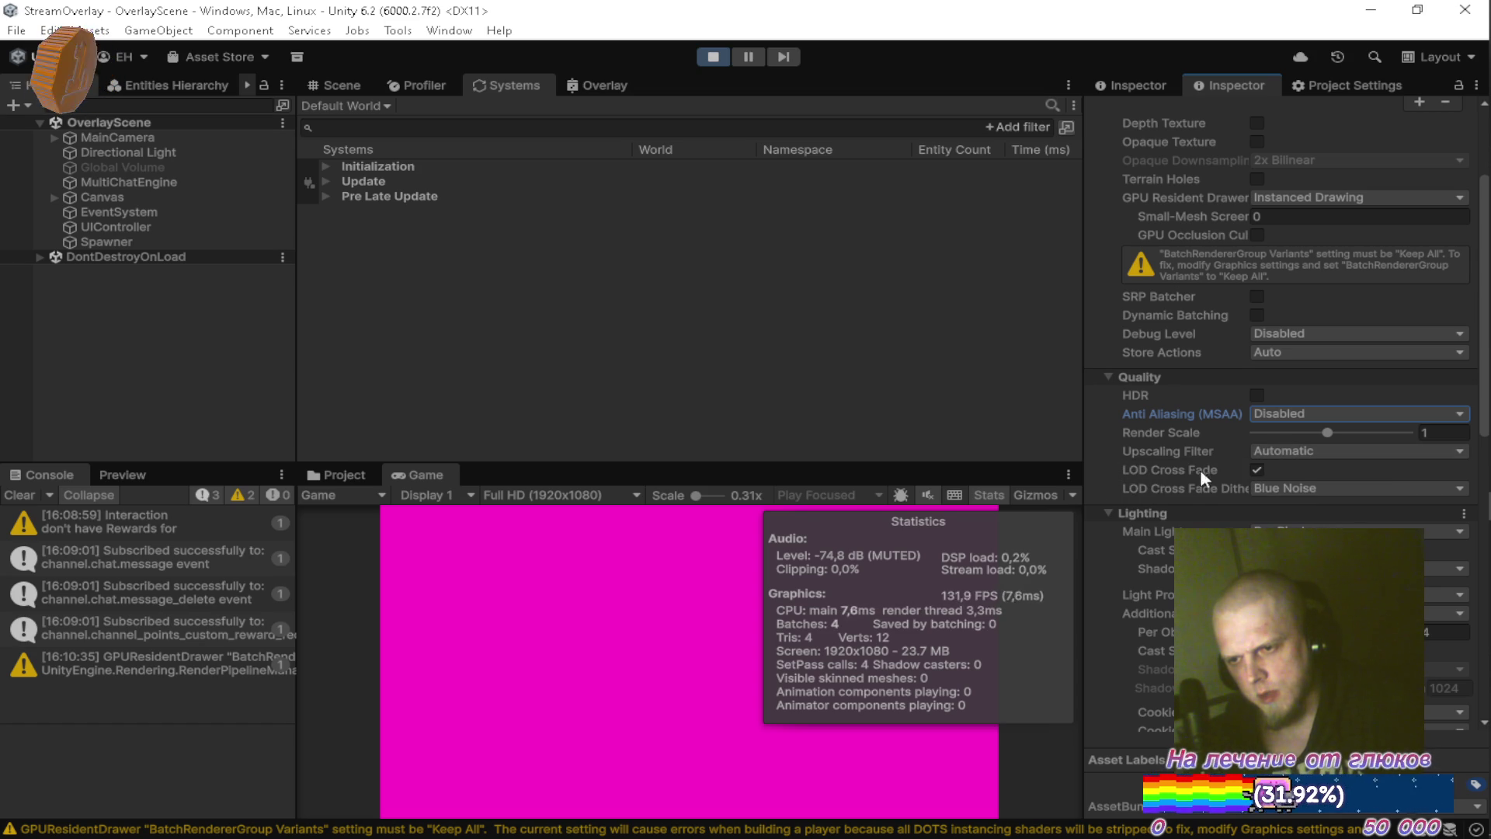
scroll(1177, 460, down, 3)
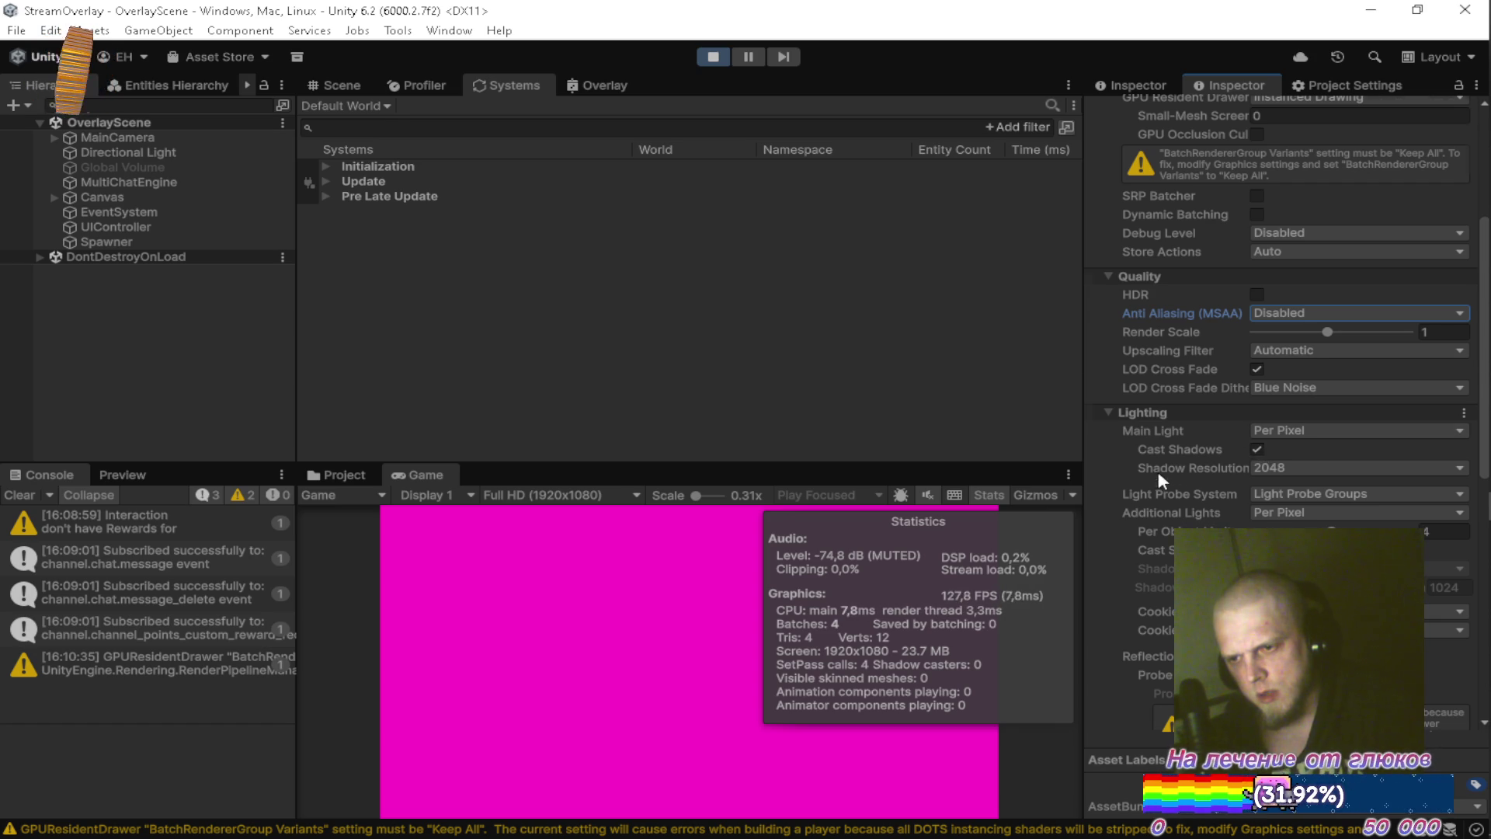
scroll(1164, 469, down, 4)
scroll(1202, 469, down, 6)
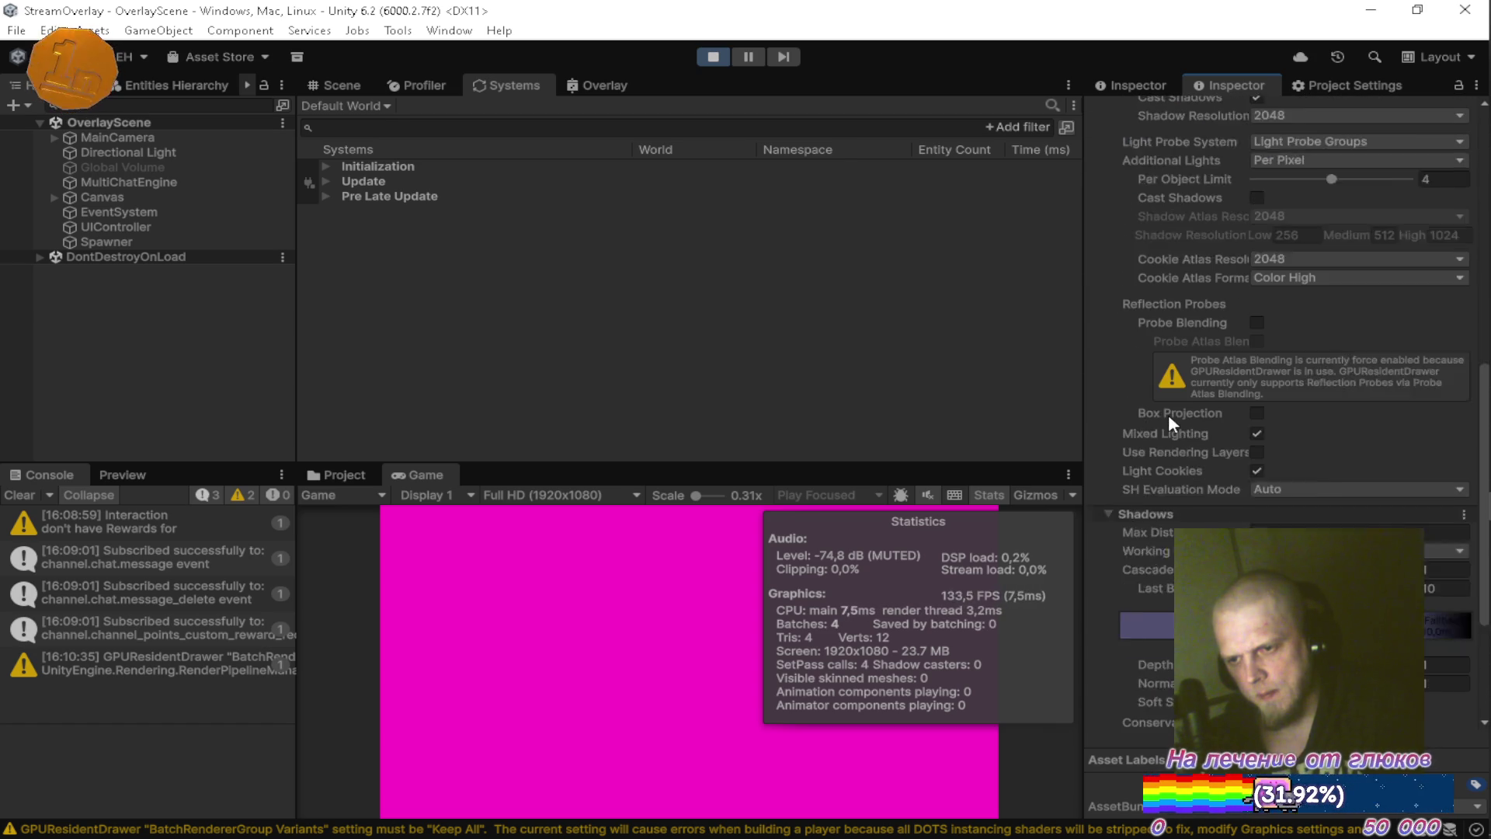
scroll(1140, 344, down, 4)
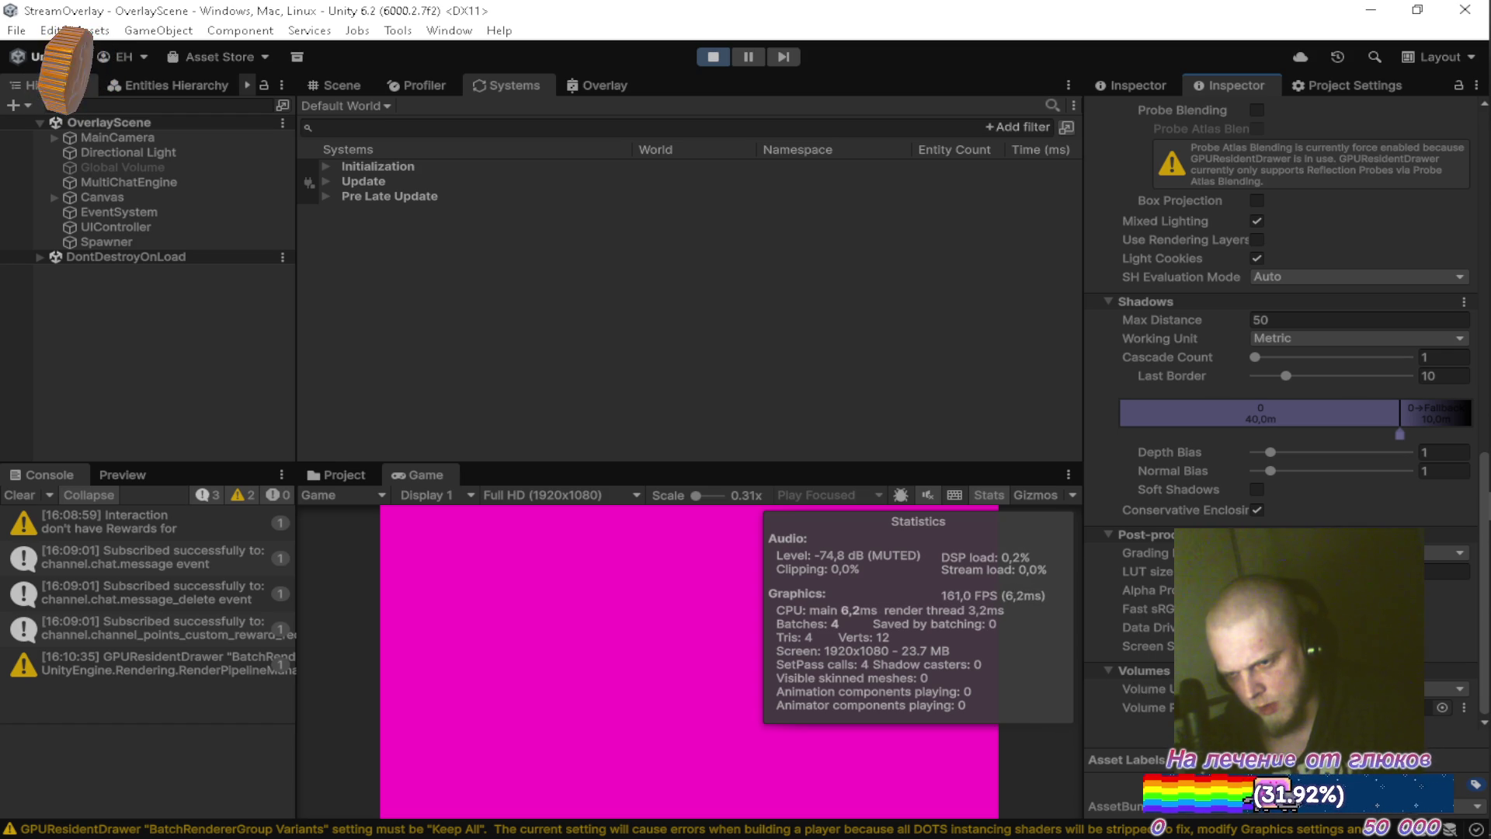
Maximize the Game view to watch bricks fall over the magenta overlay, then restore the layout and stop play mode.
click(1142, 690)
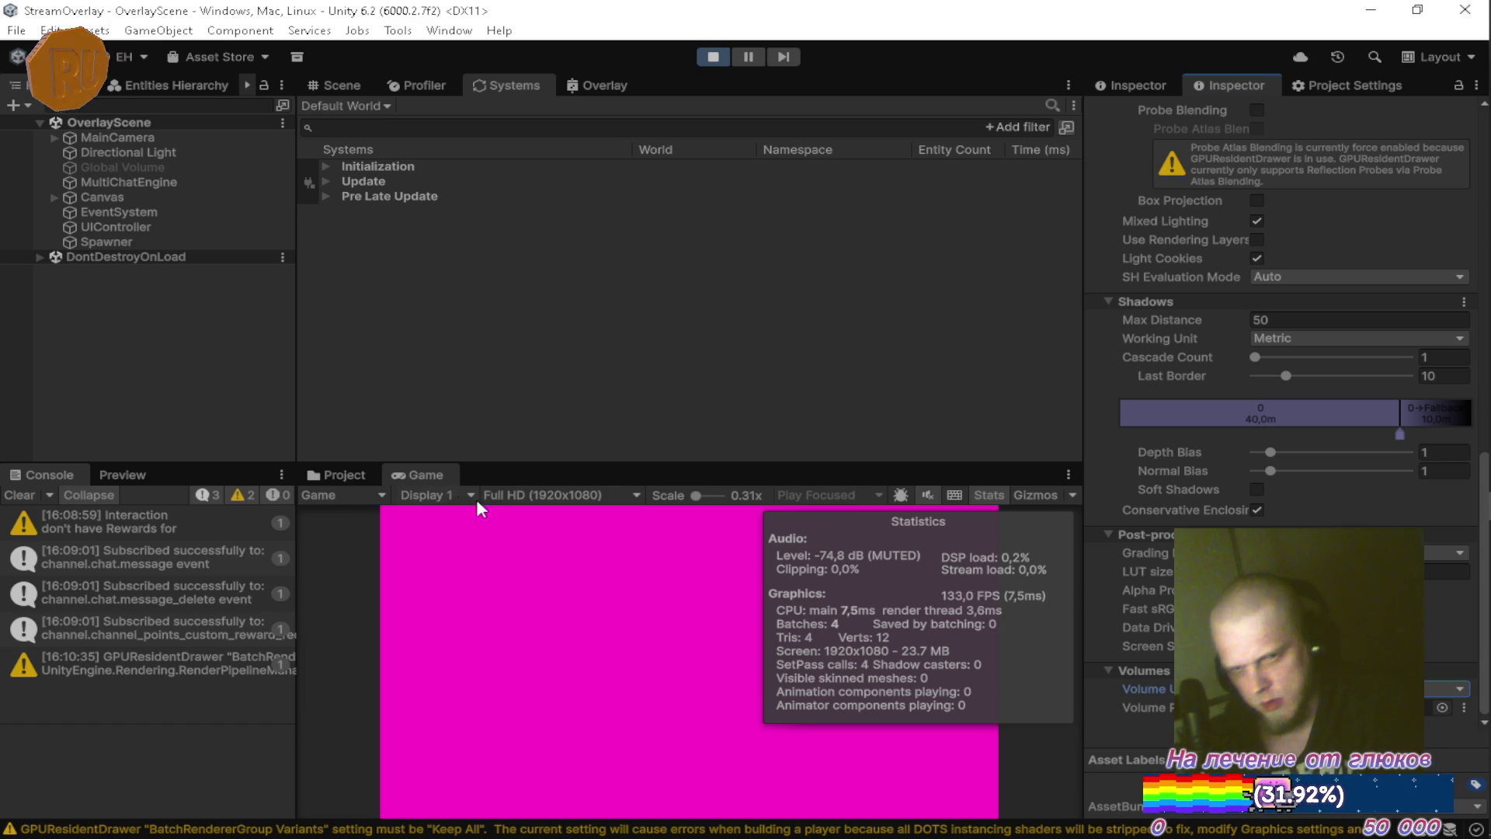
click(421, 475)
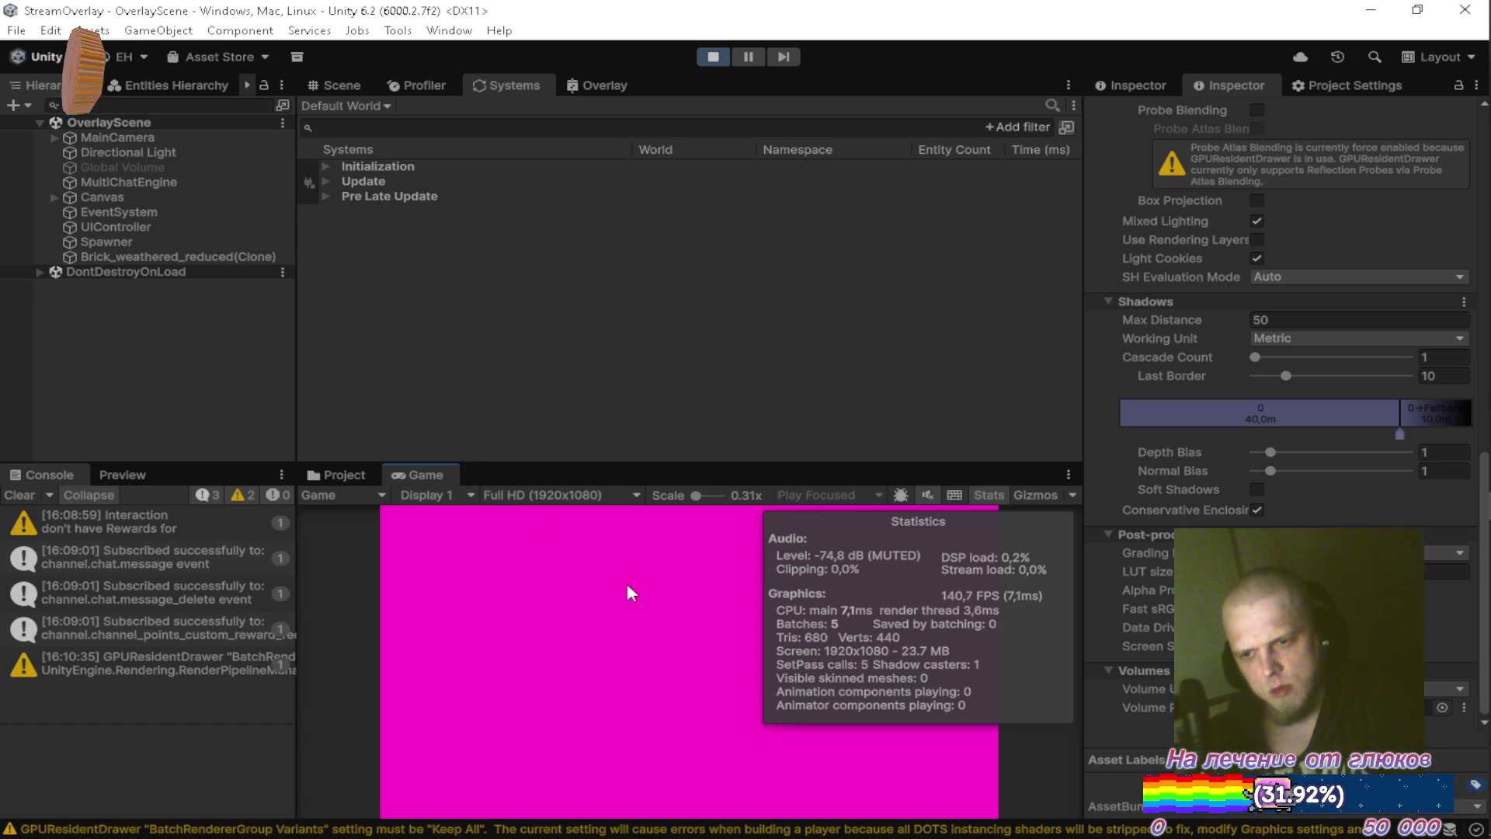
double_click(435, 475)
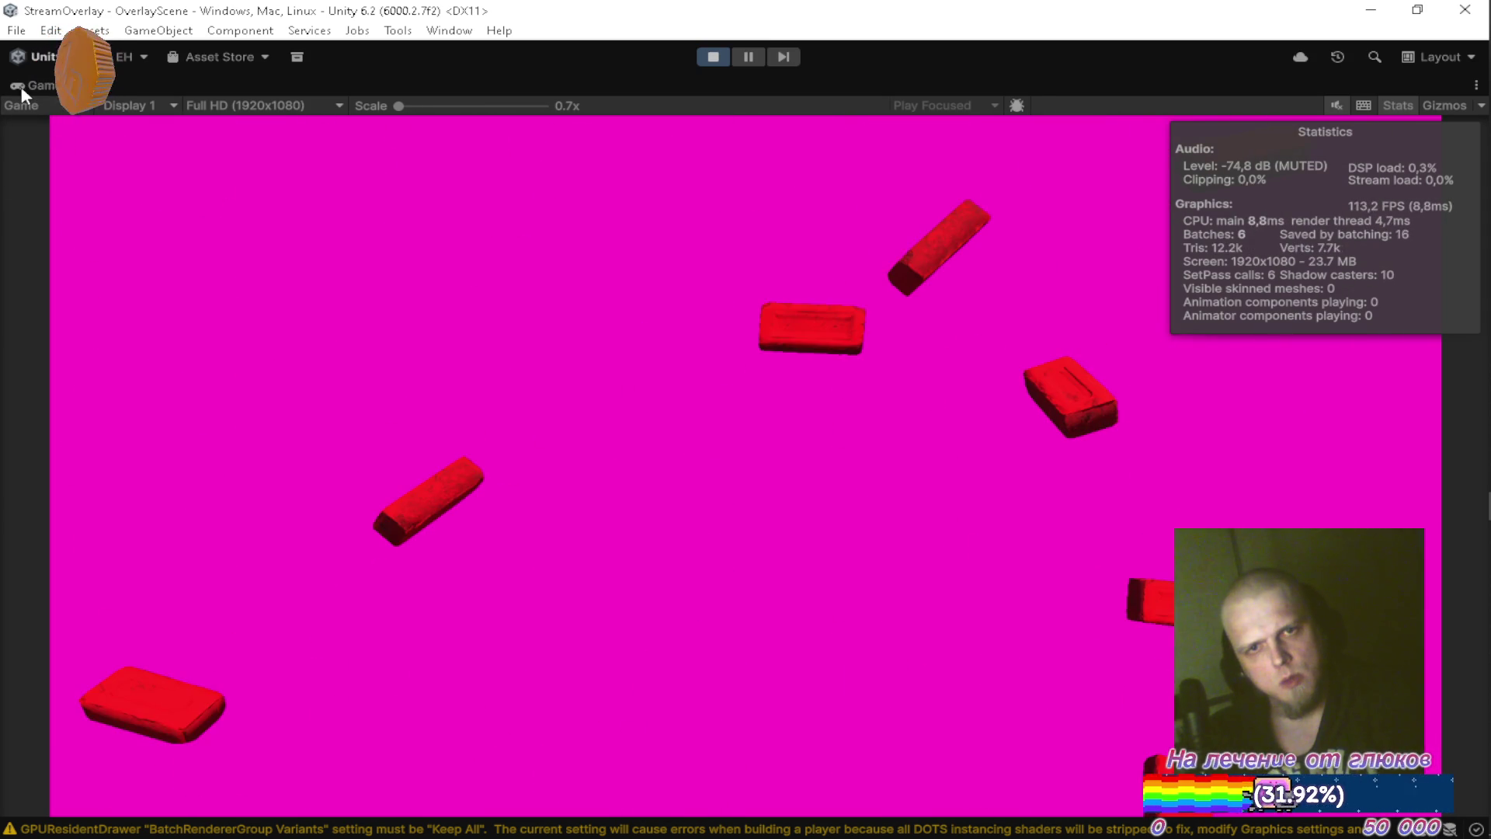
key(shift+space)
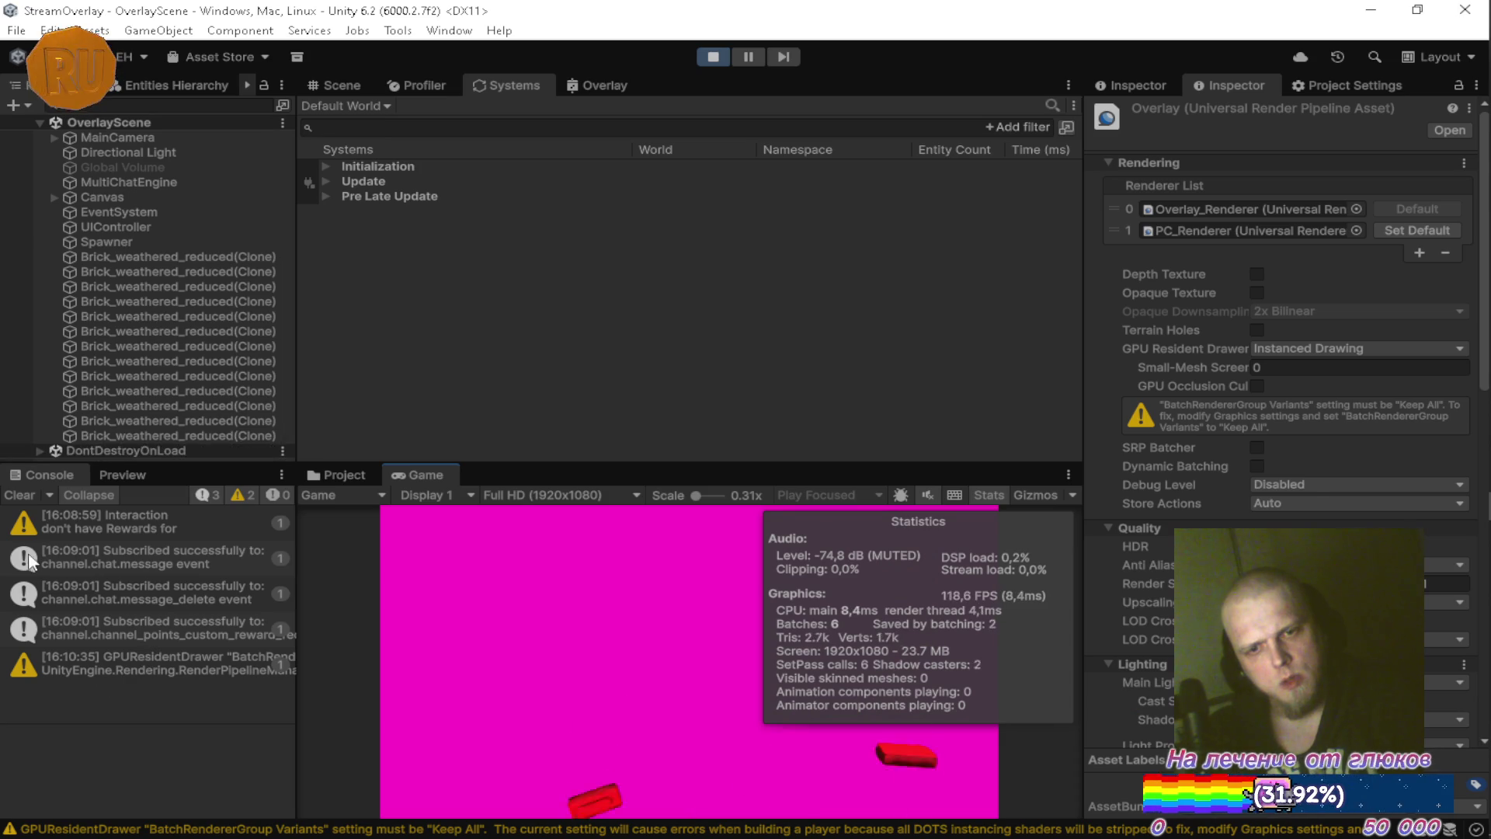
double_click(419, 475)
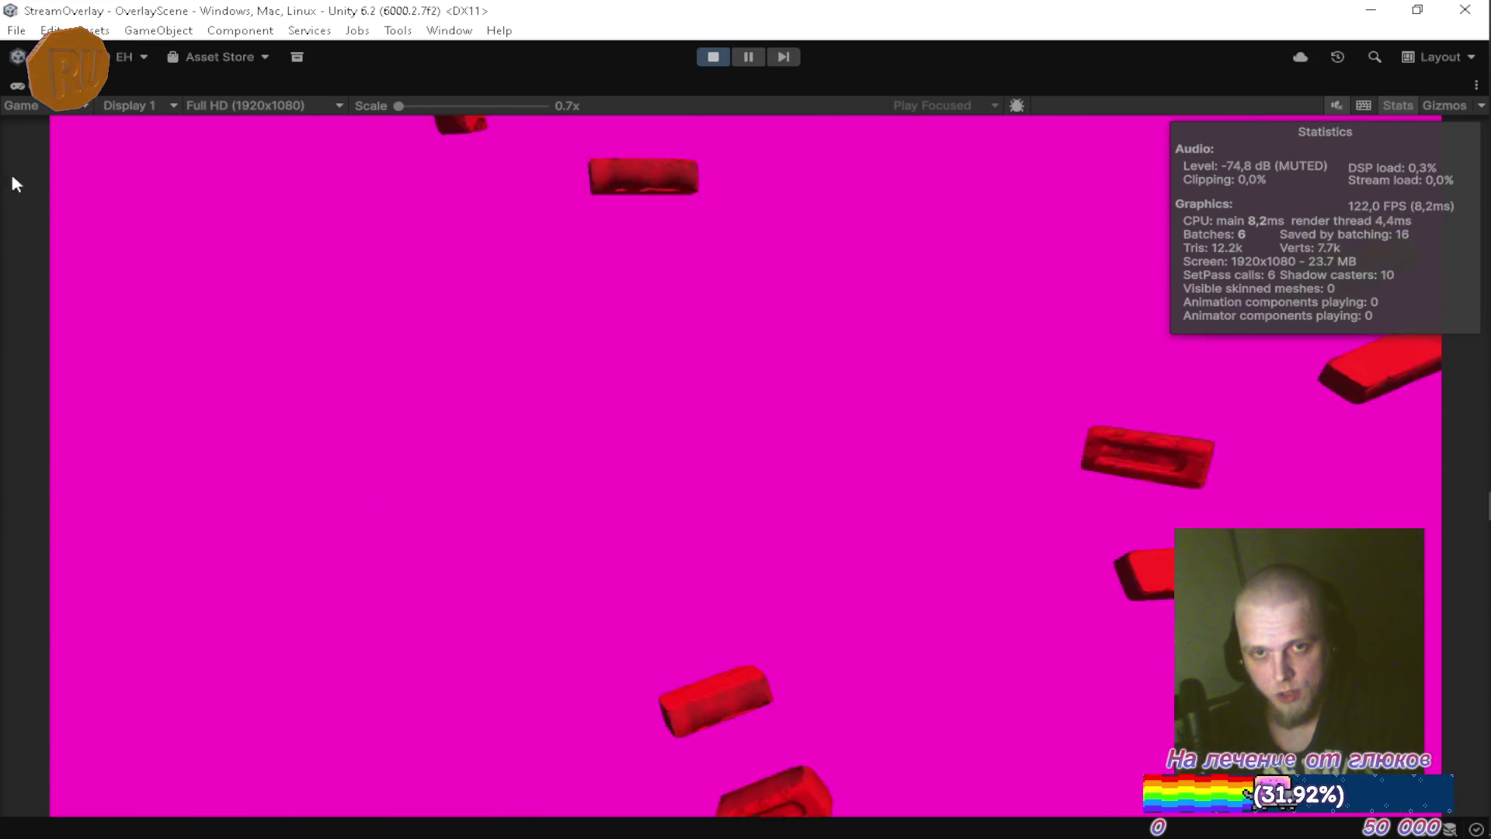
double_click(124, 86)
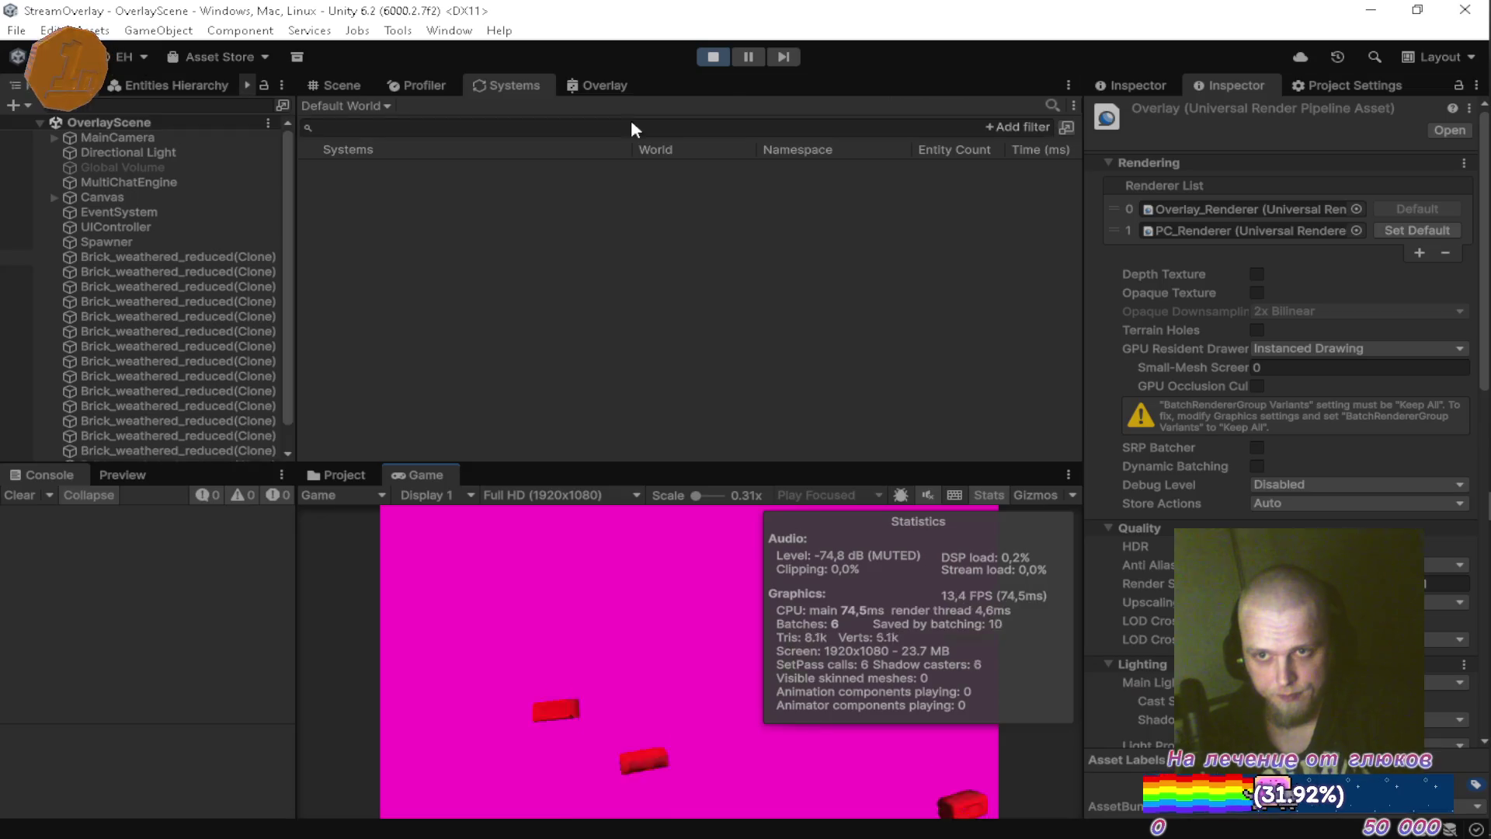
click(713, 57)
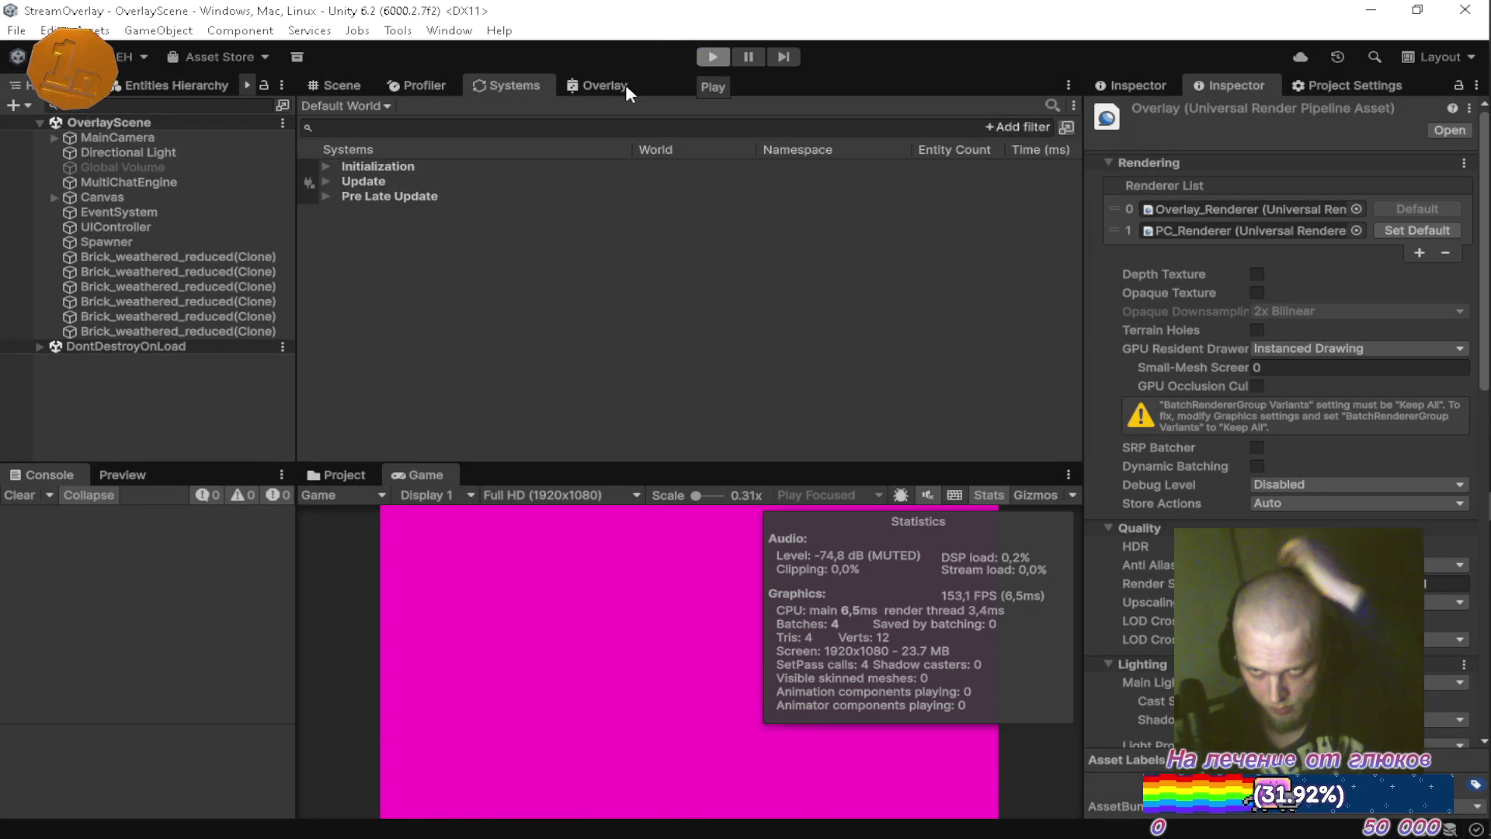
In the maximized Overlay graph, create a Multiply node wired from the Lerp output.
click(619, 86)
double_click(619, 86)
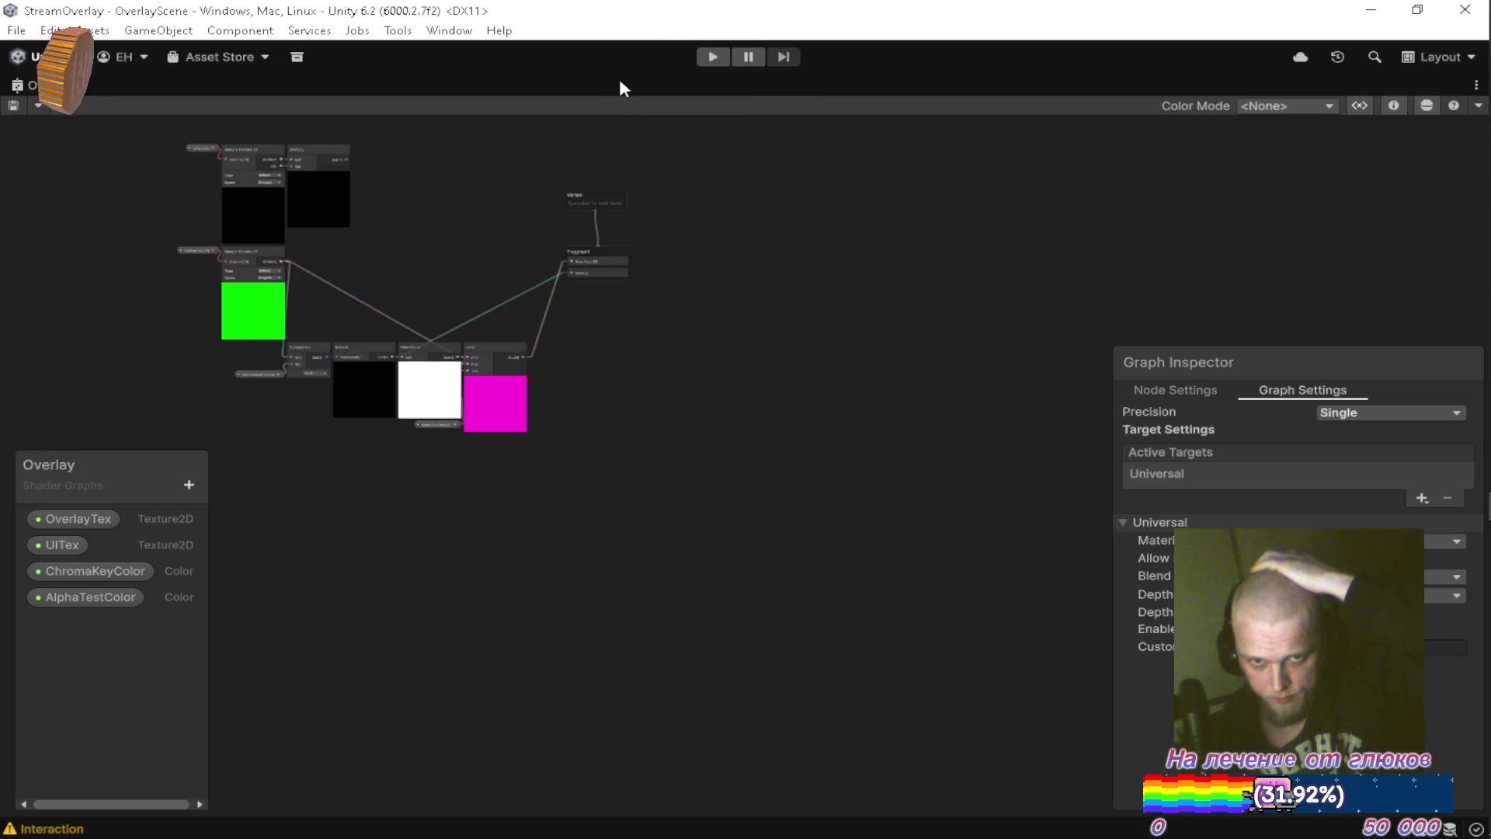
scroll(466, 233, up, 5)
scroll(542, 316, down, 6)
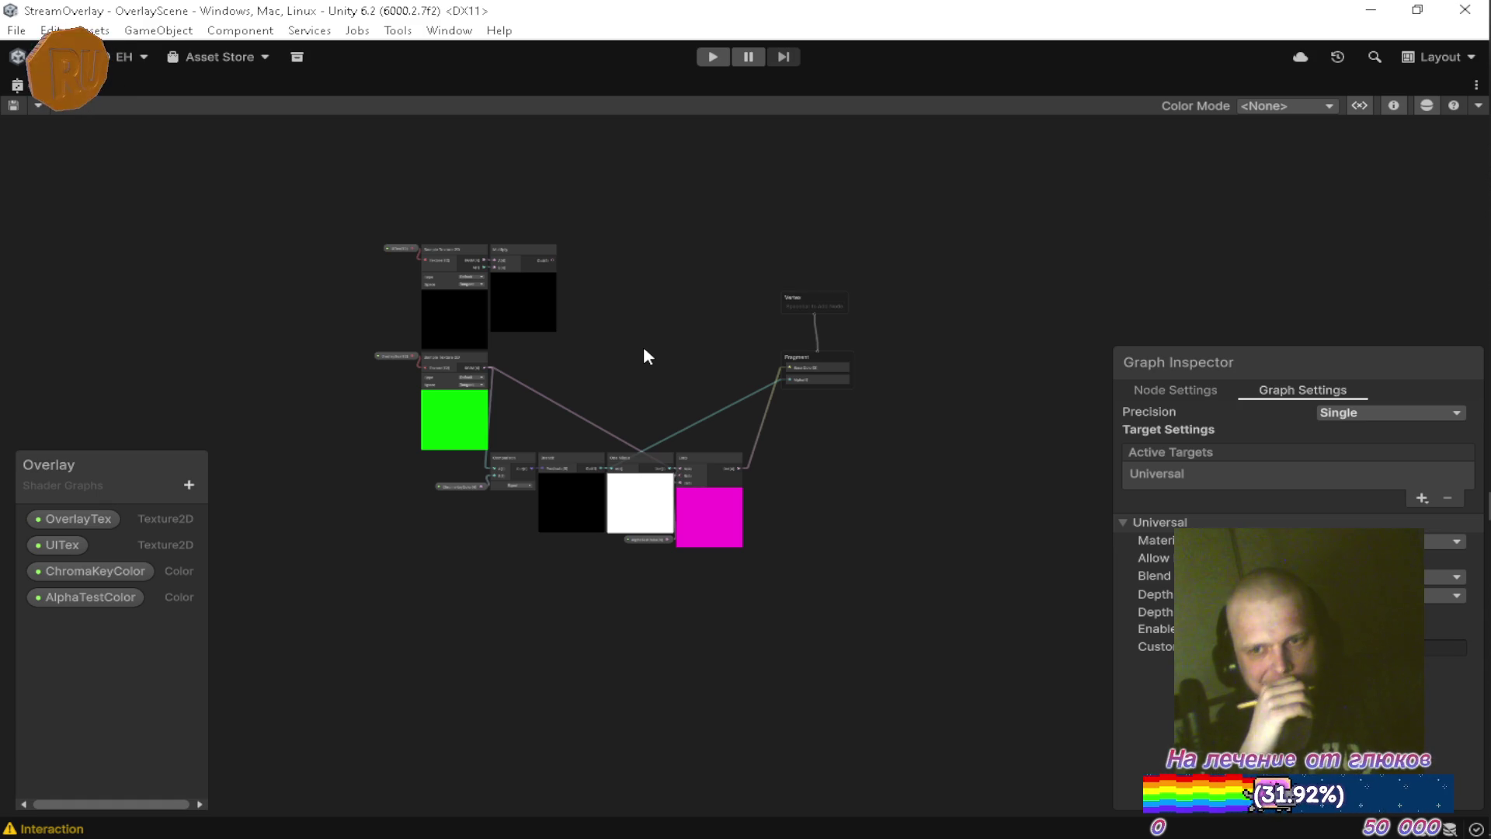
scroll(733, 404, up, 5)
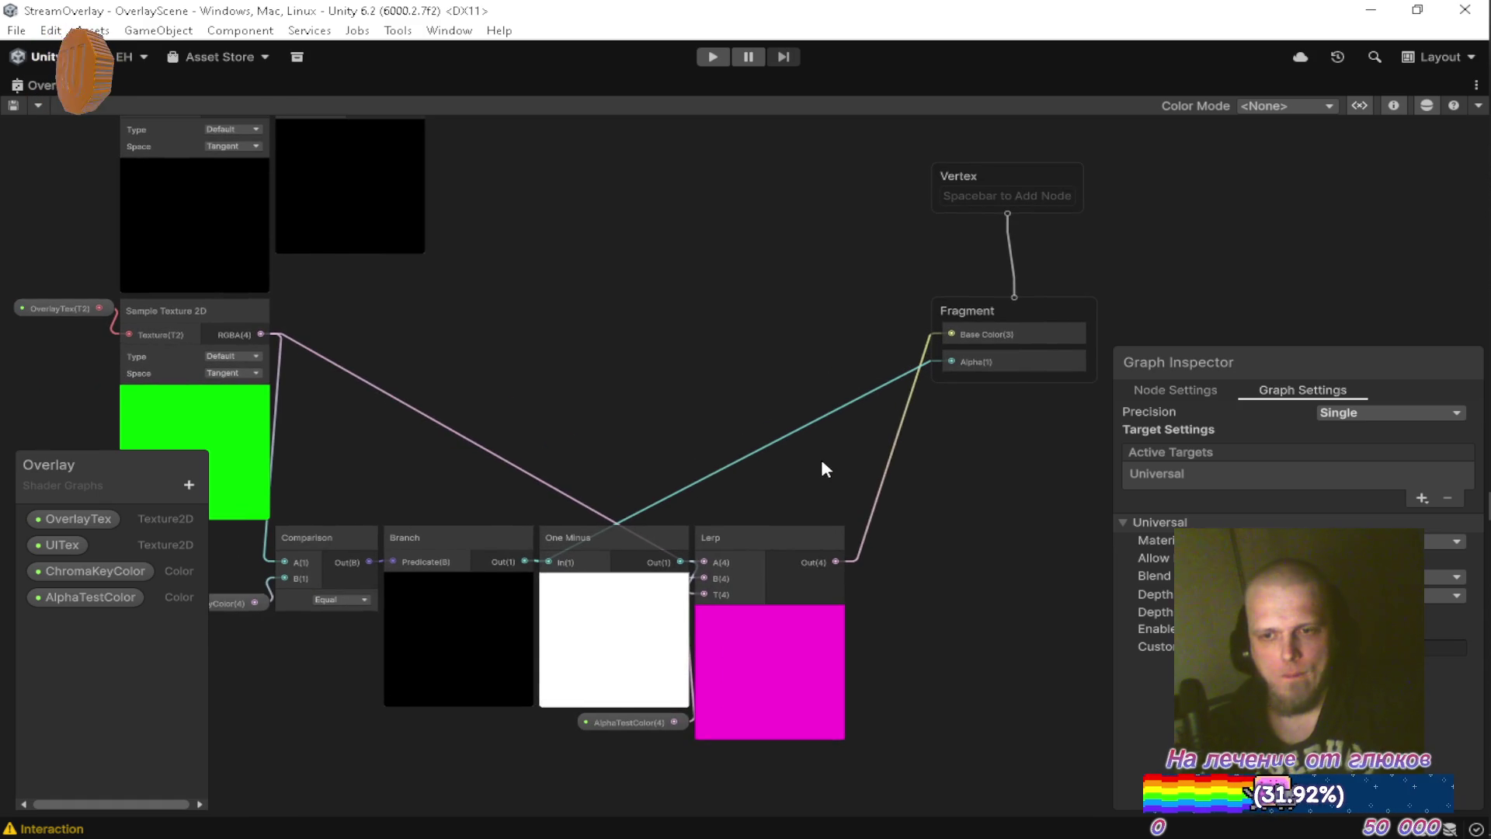
mouse_move(836, 561)
mouse_down()
mouse_move(780, 427)
mouse_move(751, 405)
mouse_up()
text(mul)
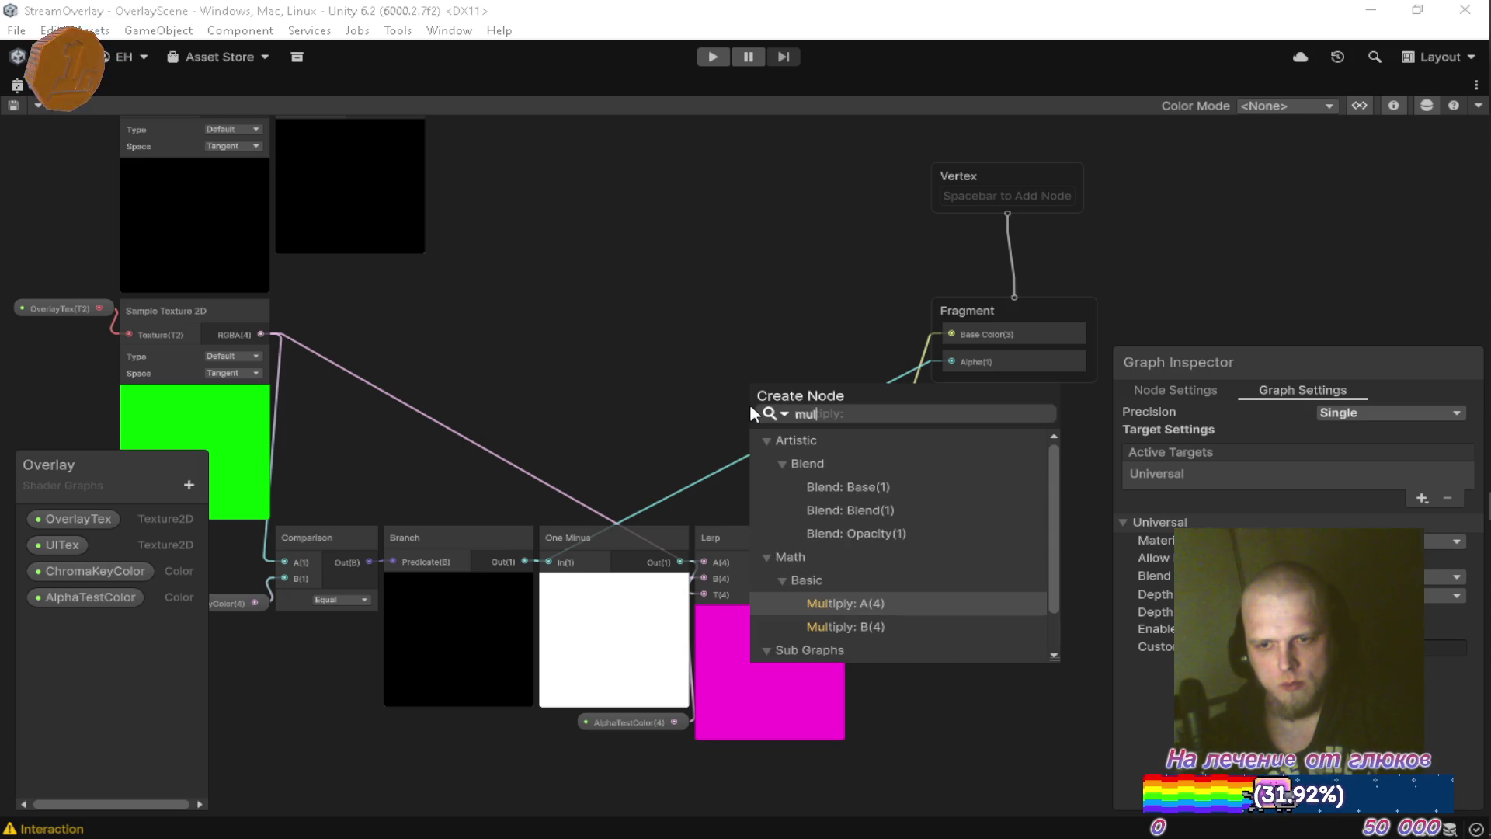
key(Return)
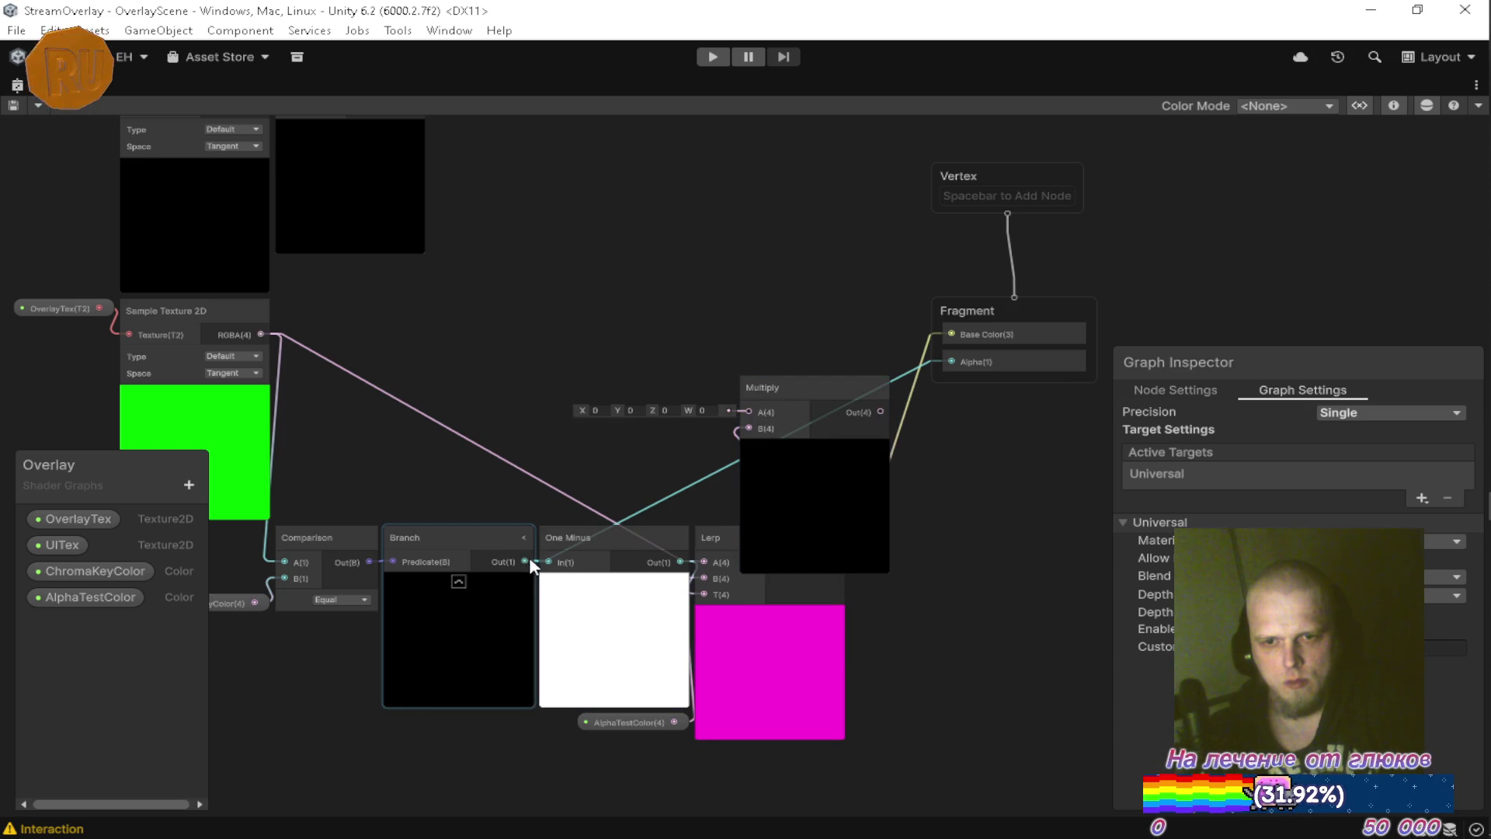
drag(777, 395, 649, 307)
mouse_move(776, 254)
mouse_down()
mouse_move(811, 340)
mouse_move(790, 214)
mouse_move(810, 312)
mouse_move(813, 249)
mouse_move(828, 280)
mouse_up()
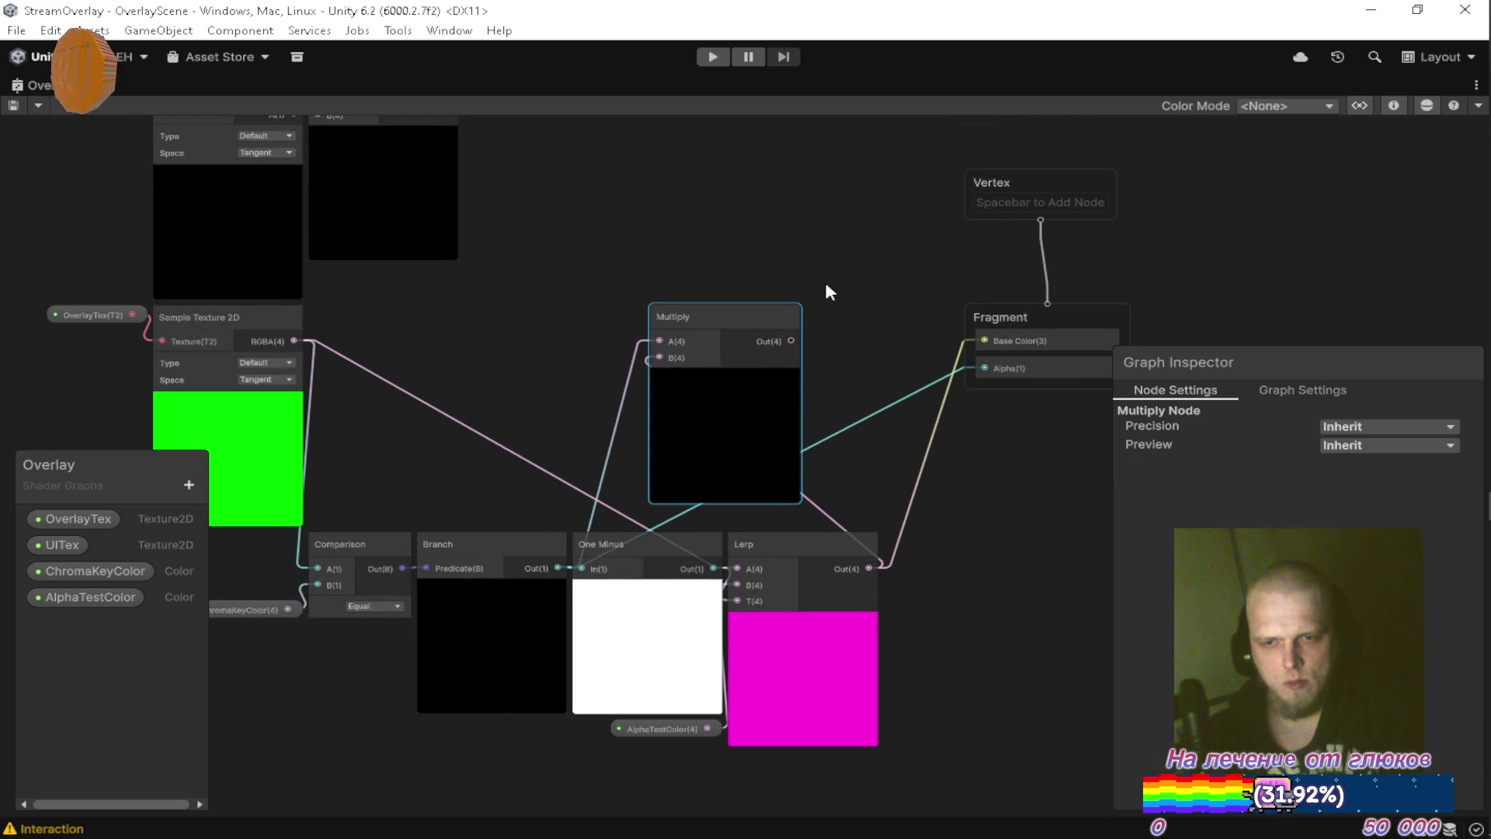
mouse_move(748, 313)
mouse_down()
mouse_move(716, 313)
mouse_move(688, 277)
mouse_move(662, 321)
mouse_move(730, 300)
mouse_move(649, 318)
mouse_up()
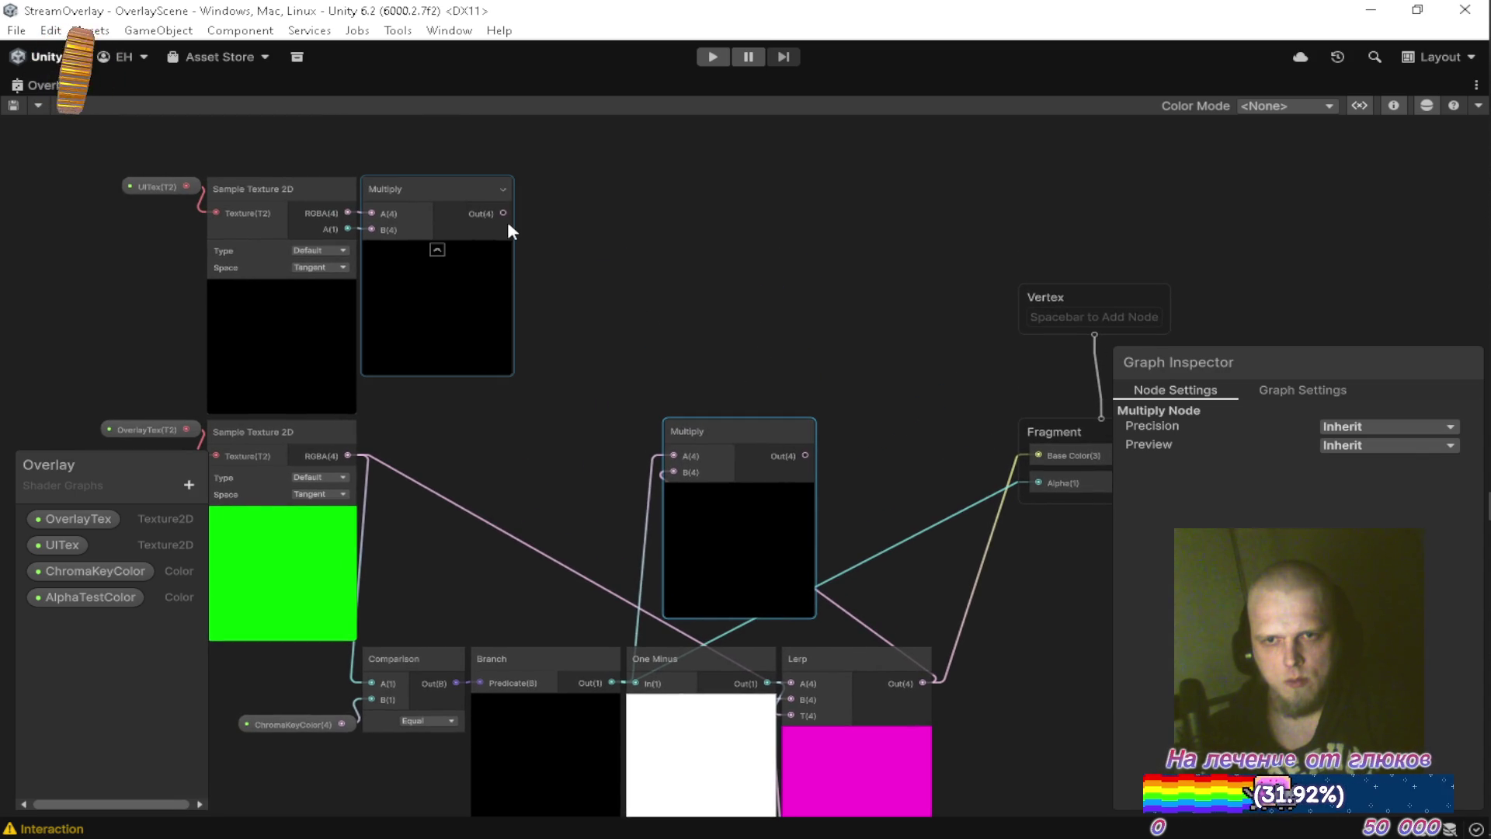
Sum both Multiply outputs in a new Add node, connect it to Base Color, and start play mode.
mouse_move(416, 194)
mouse_down()
mouse_move(528, 241)
mouse_move(536, 278)
mouse_up()
drag(620, 295, 780, 348)
text(add)
key(Down)
key(Return)
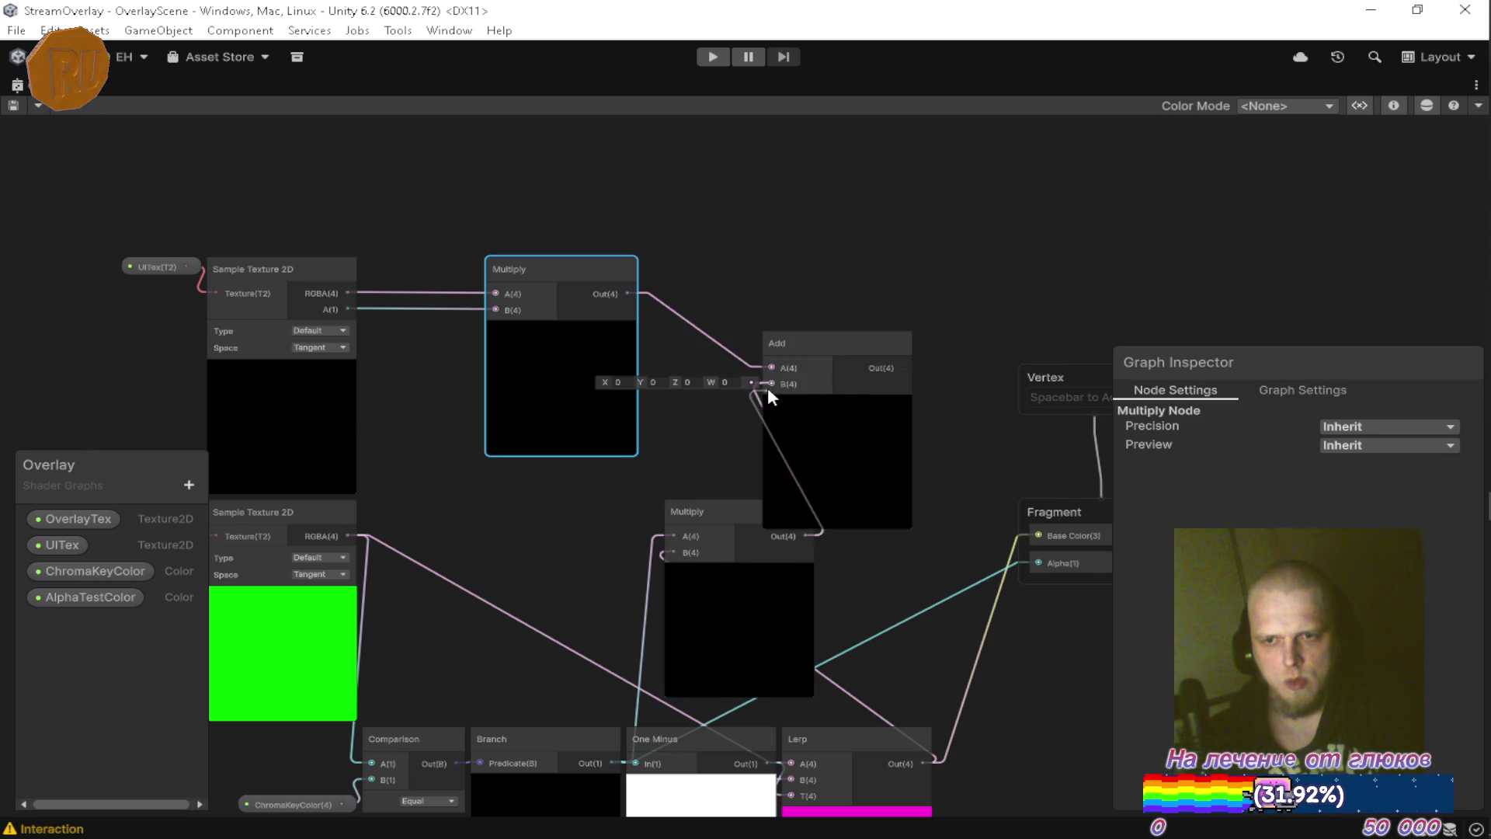
mouse_move(785, 365)
mouse_down()
mouse_move(841, 359)
mouse_move(748, 314)
mouse_up()
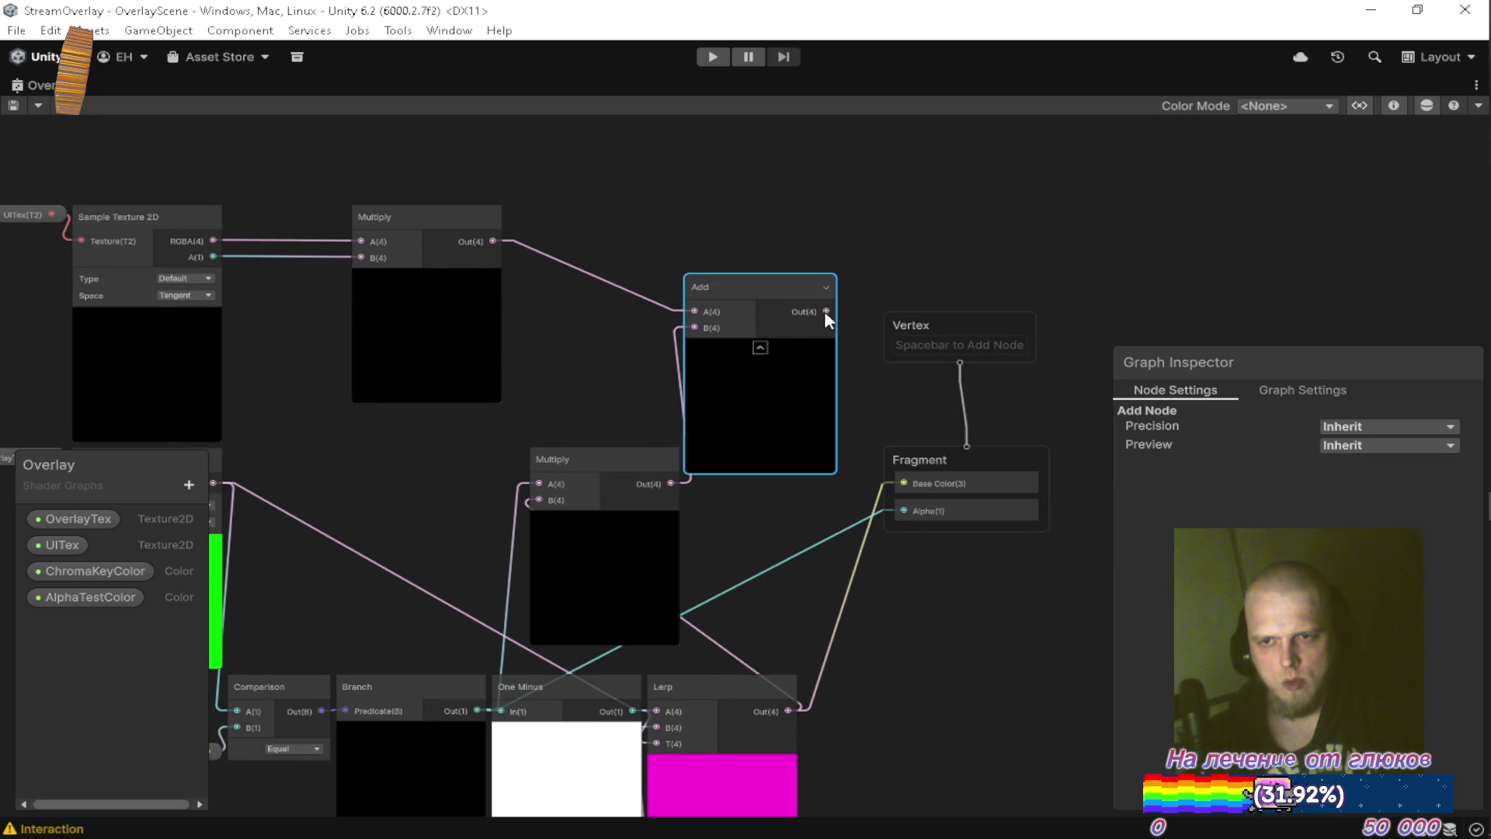
drag(890, 485, 894, 483)
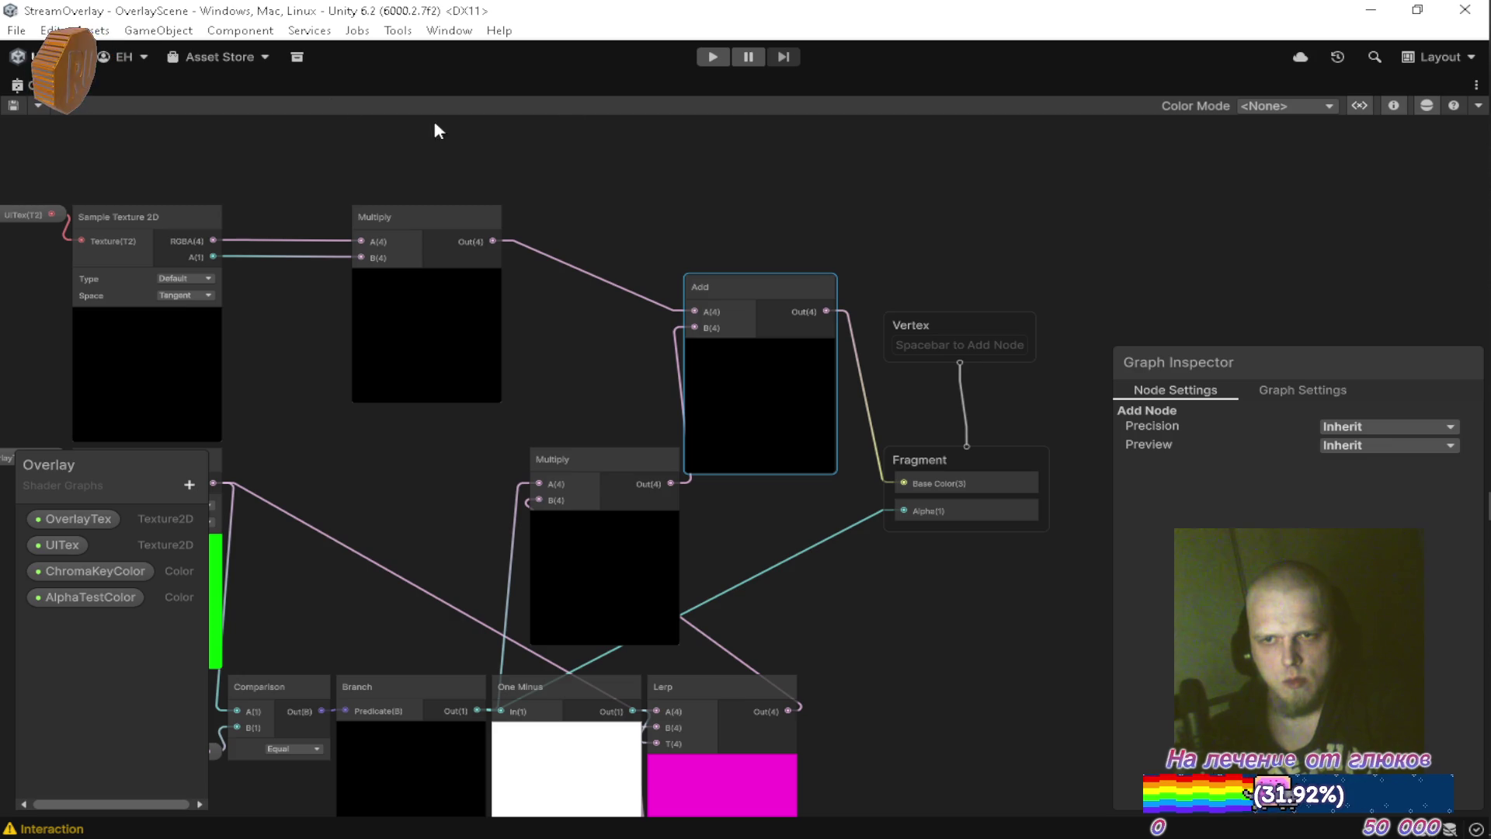
key(shift+space)
click(721, 50)
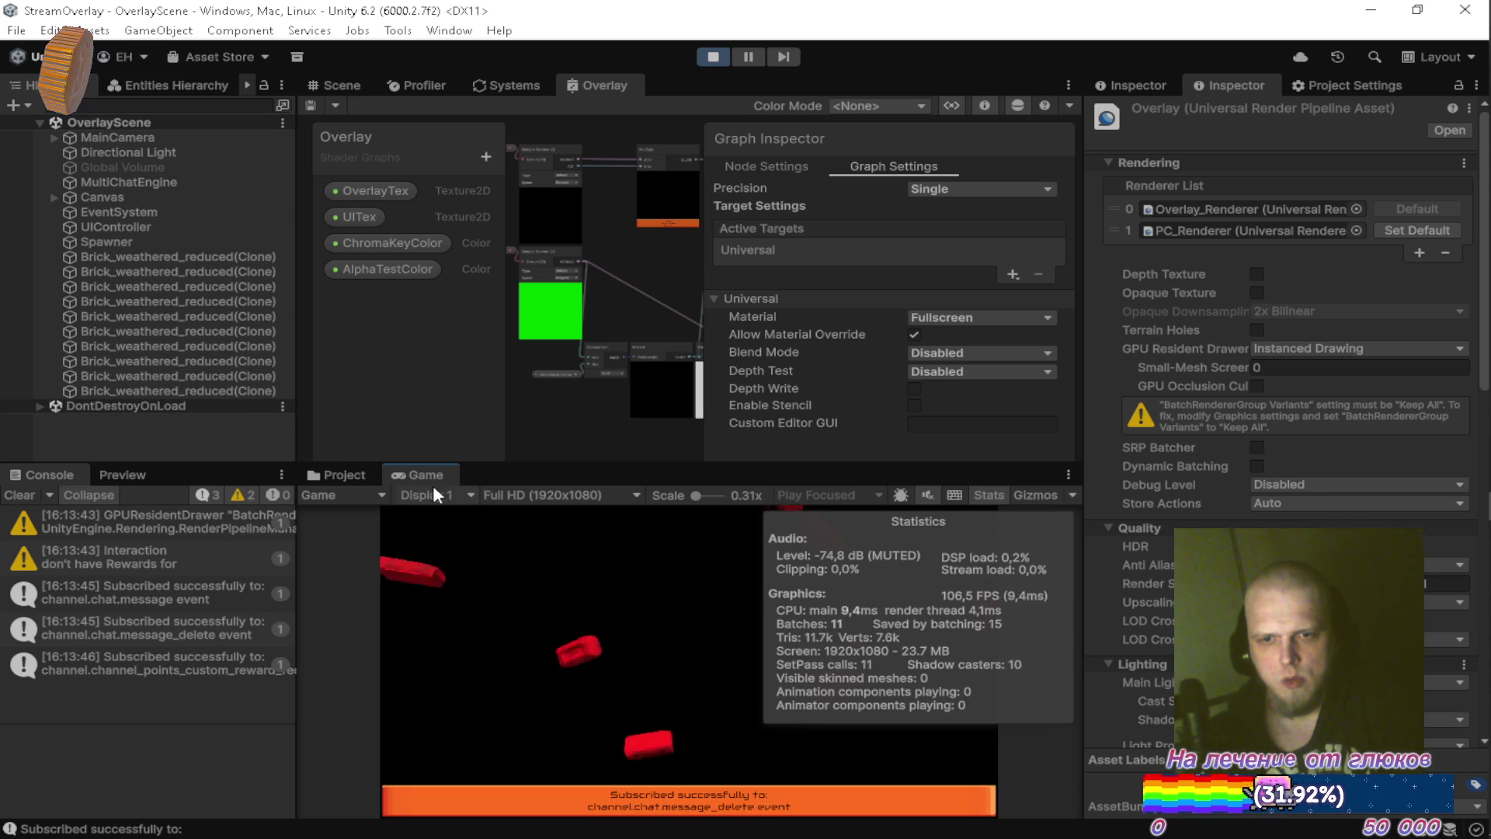
key(shift+space)
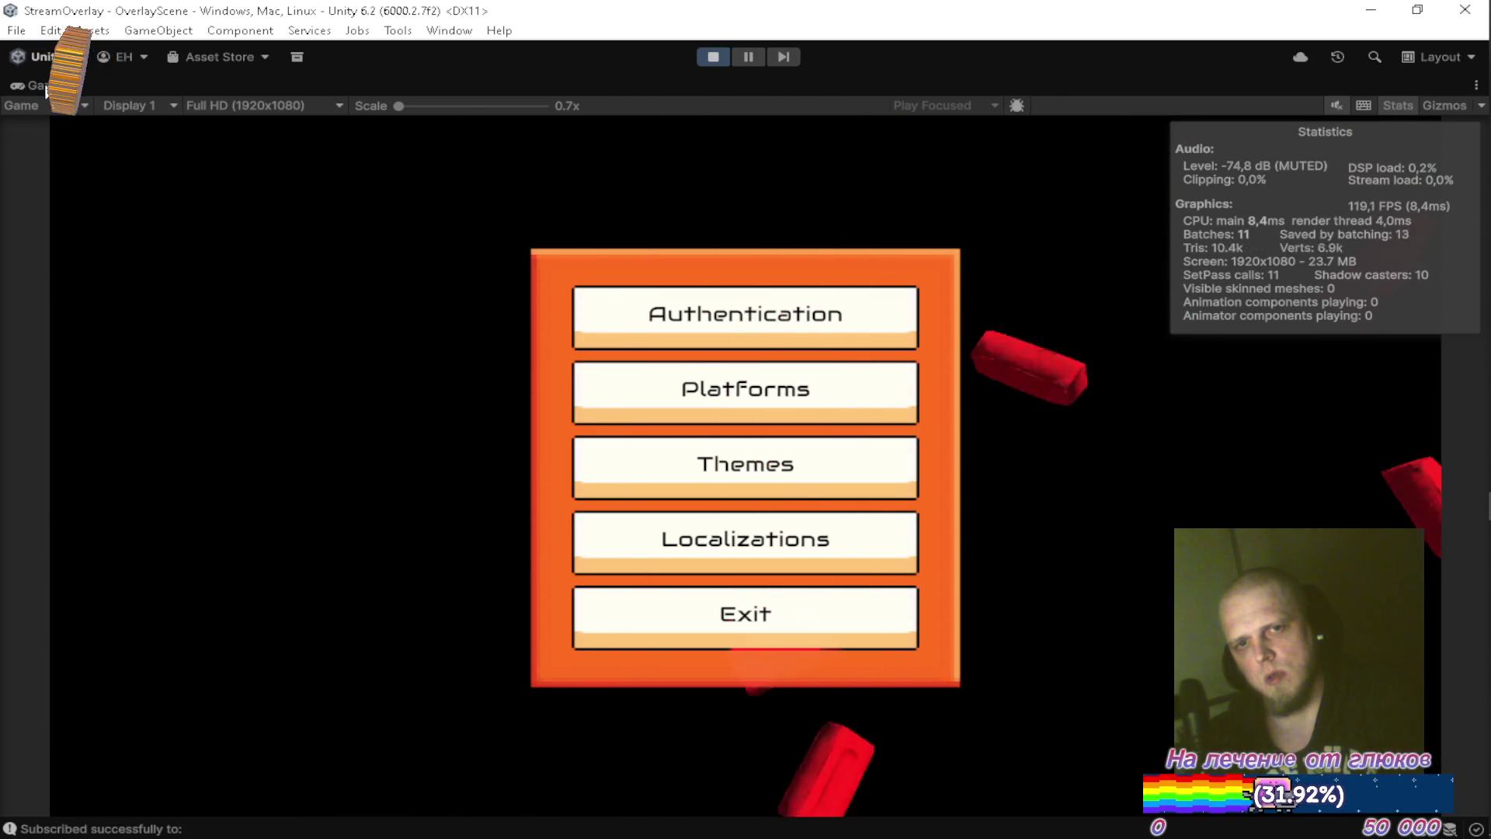
key(shift+space)
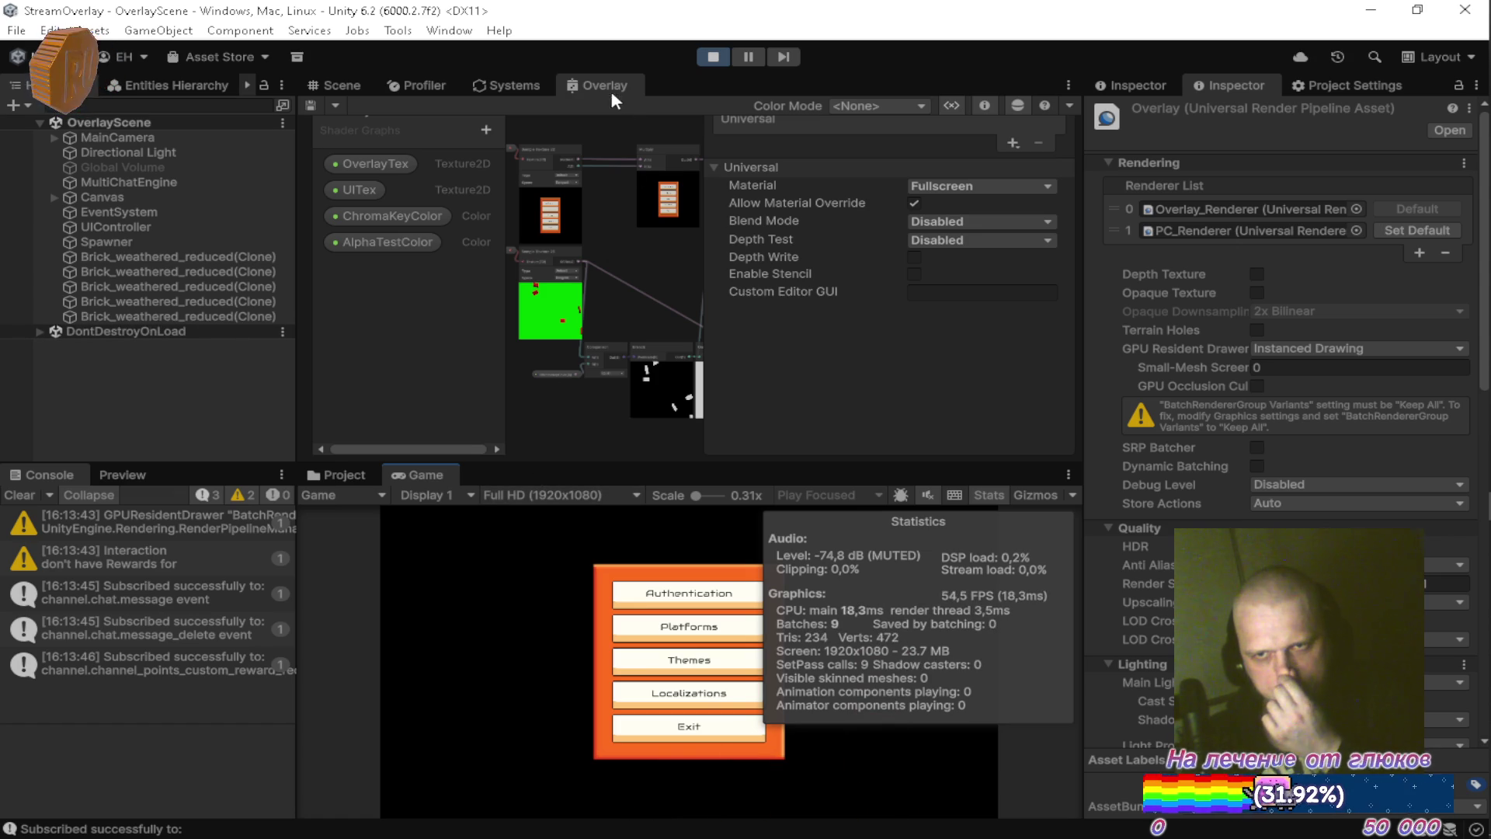
Remove the alpha-weighted Multiply and wire the UI texture RGBA directly into Add A.
key(shift+space)
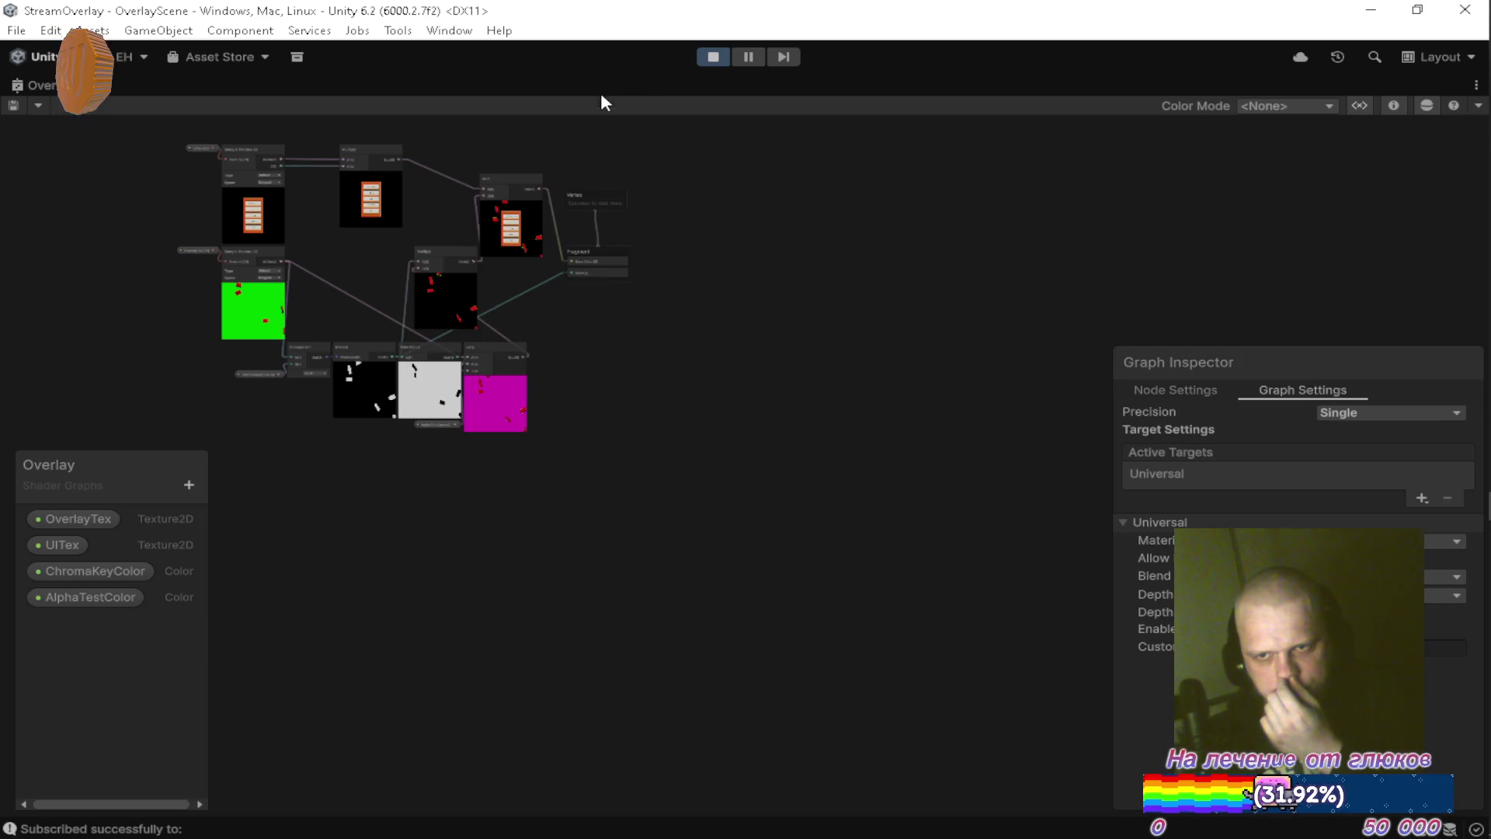
scroll(817, 379, up, 5)
scroll(486, 279, up, 5)
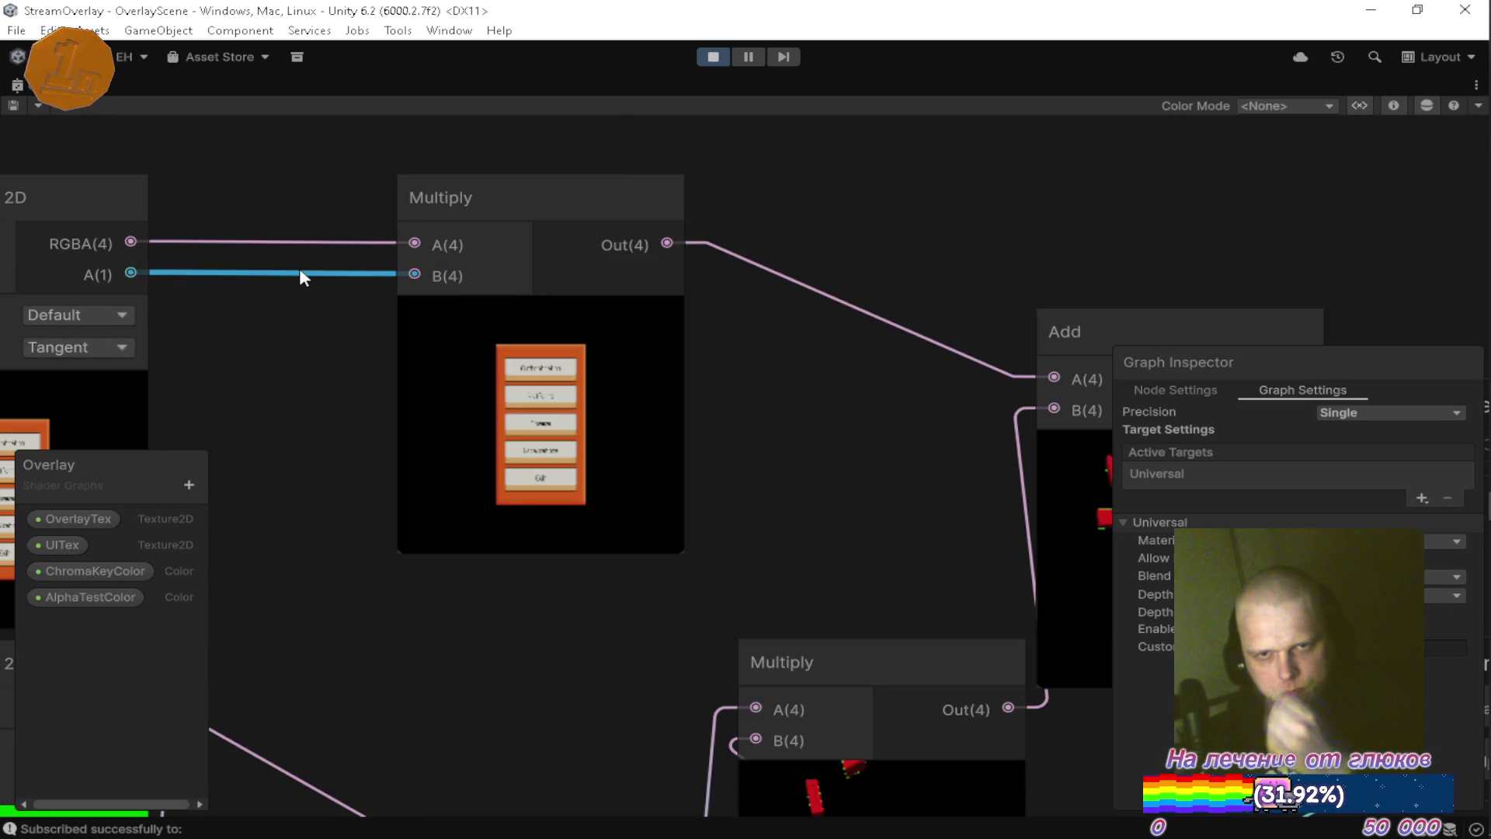
click(300, 272)
key(Delete)
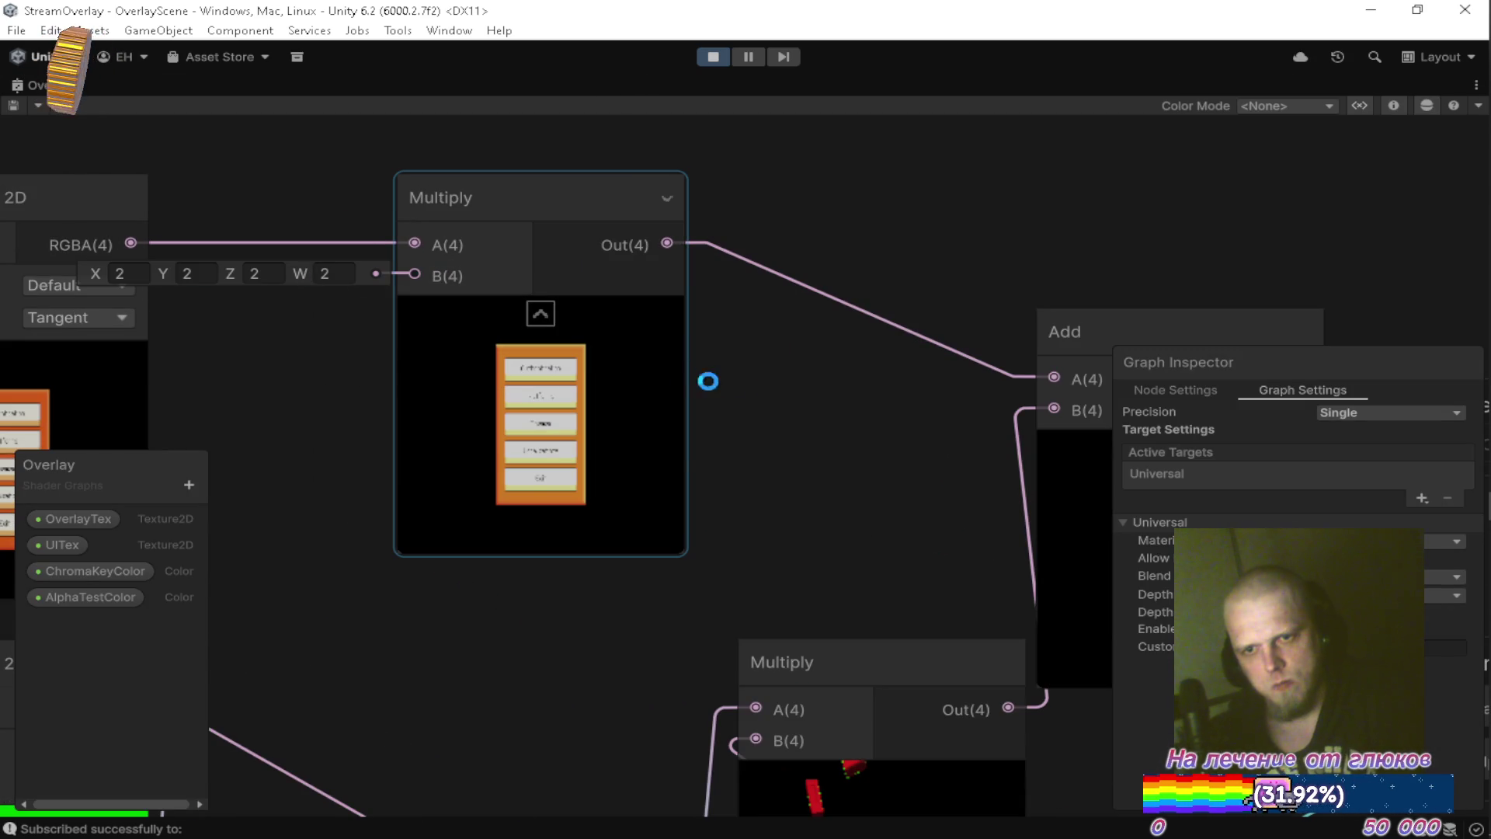
scroll(752, 383, down, 3)
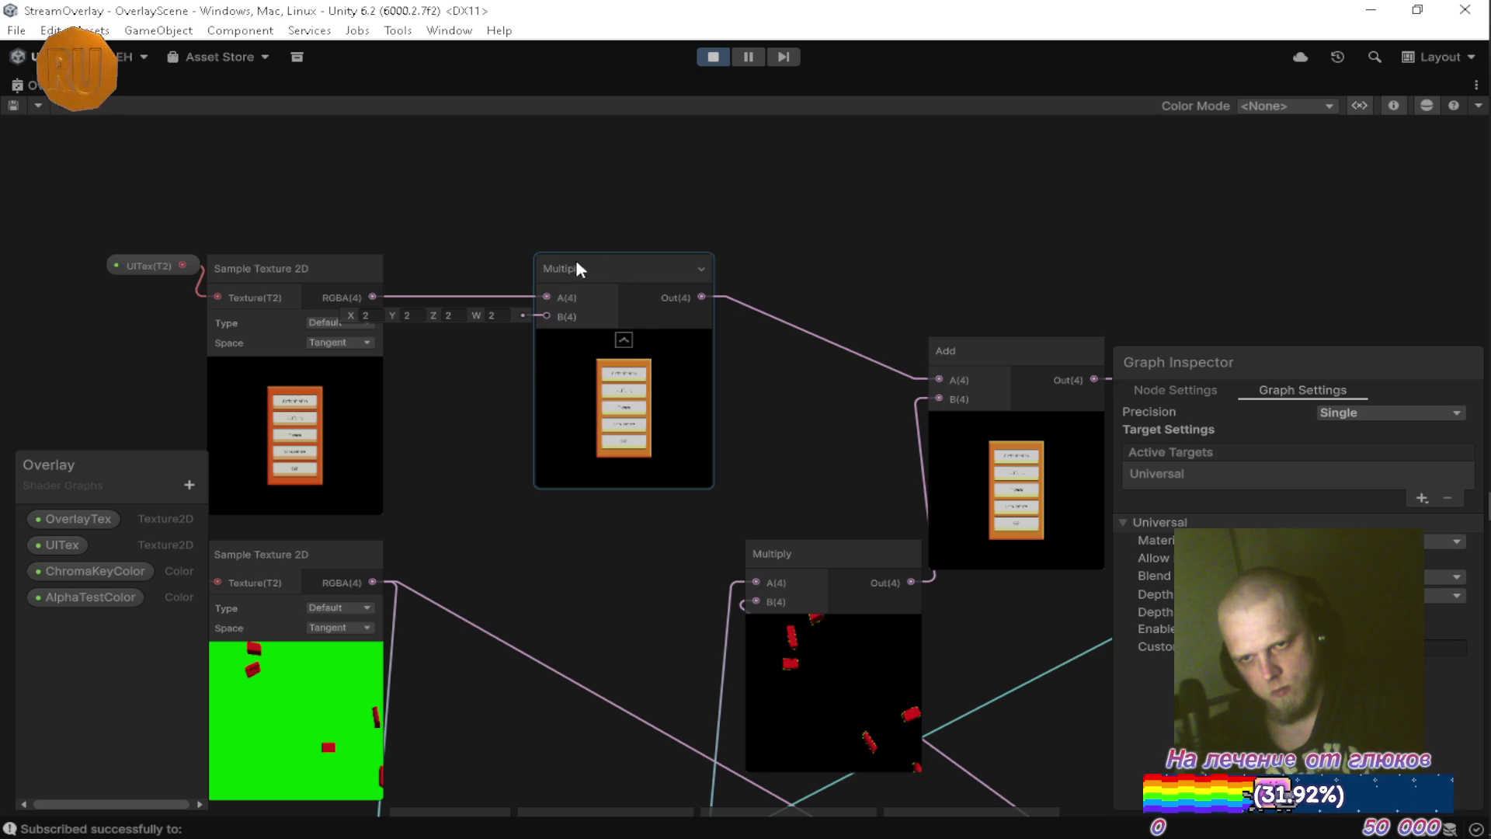
drag(374, 300, 941, 380)
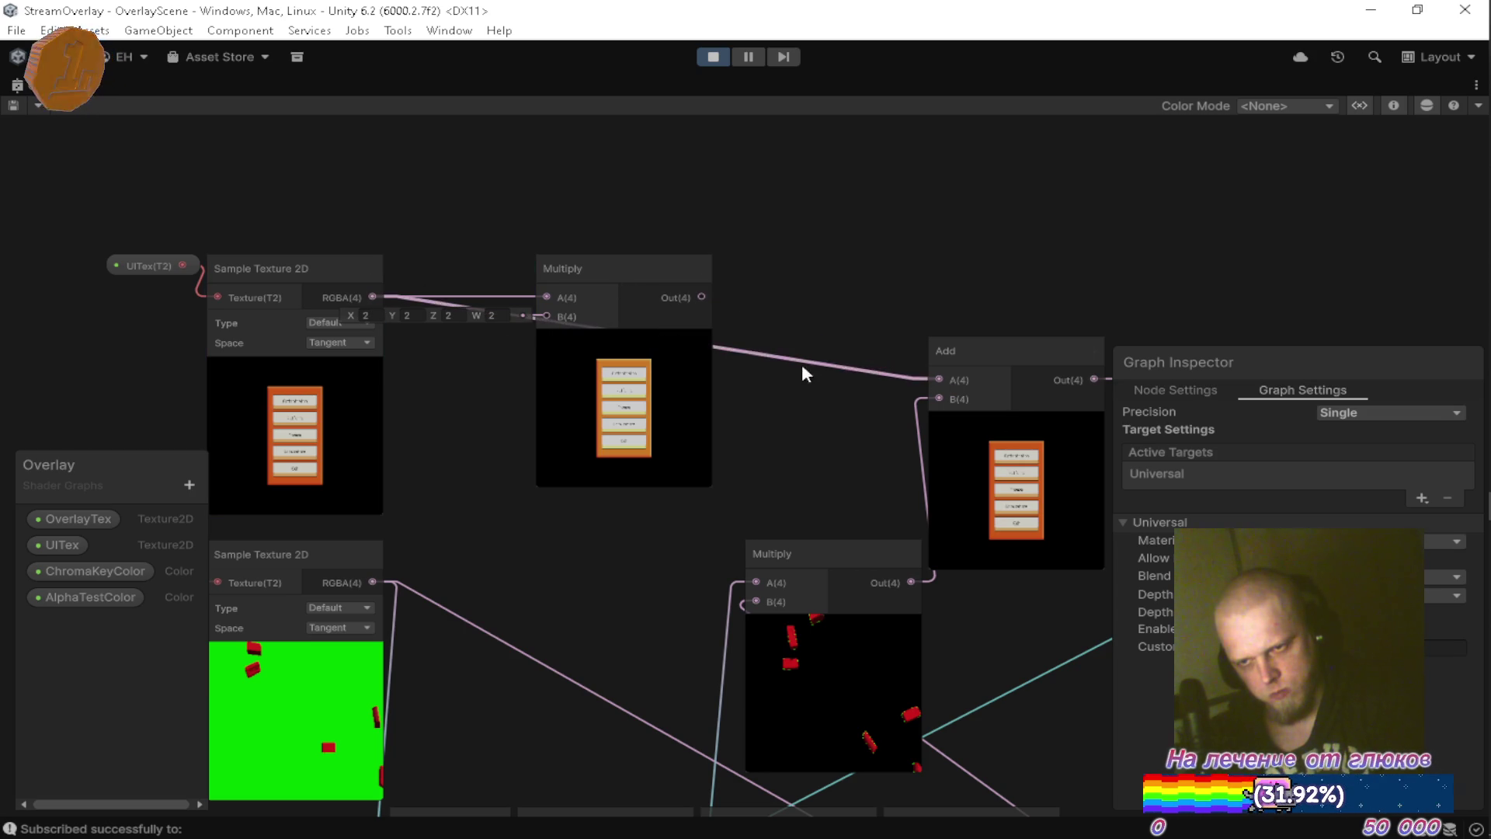
click(626, 266)
key(Delete)
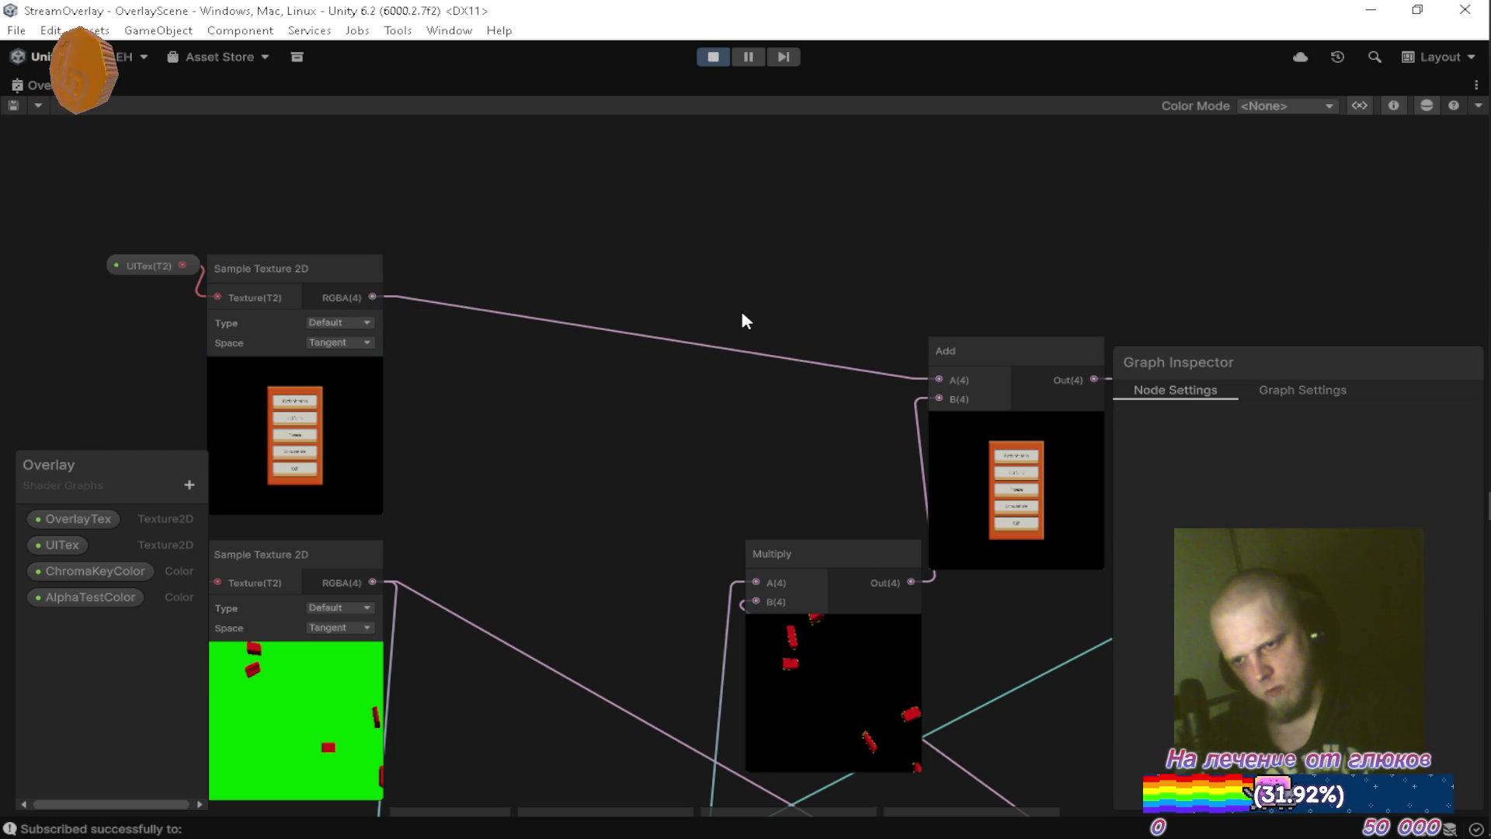
key(shift+space)
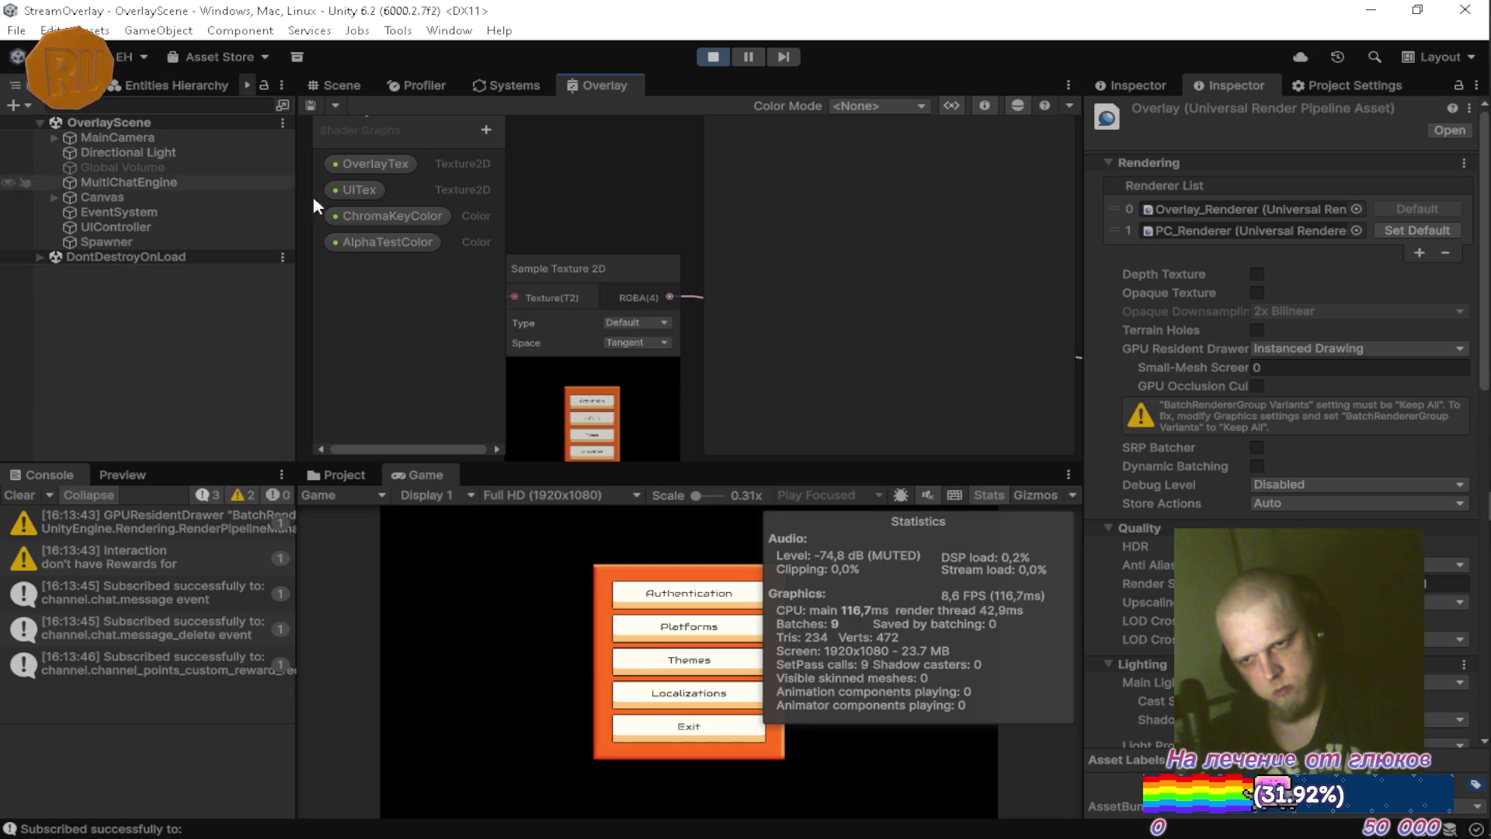
View the running game full-size, then maximize the Overlay graph again.
click(422, 495)
click(420, 466)
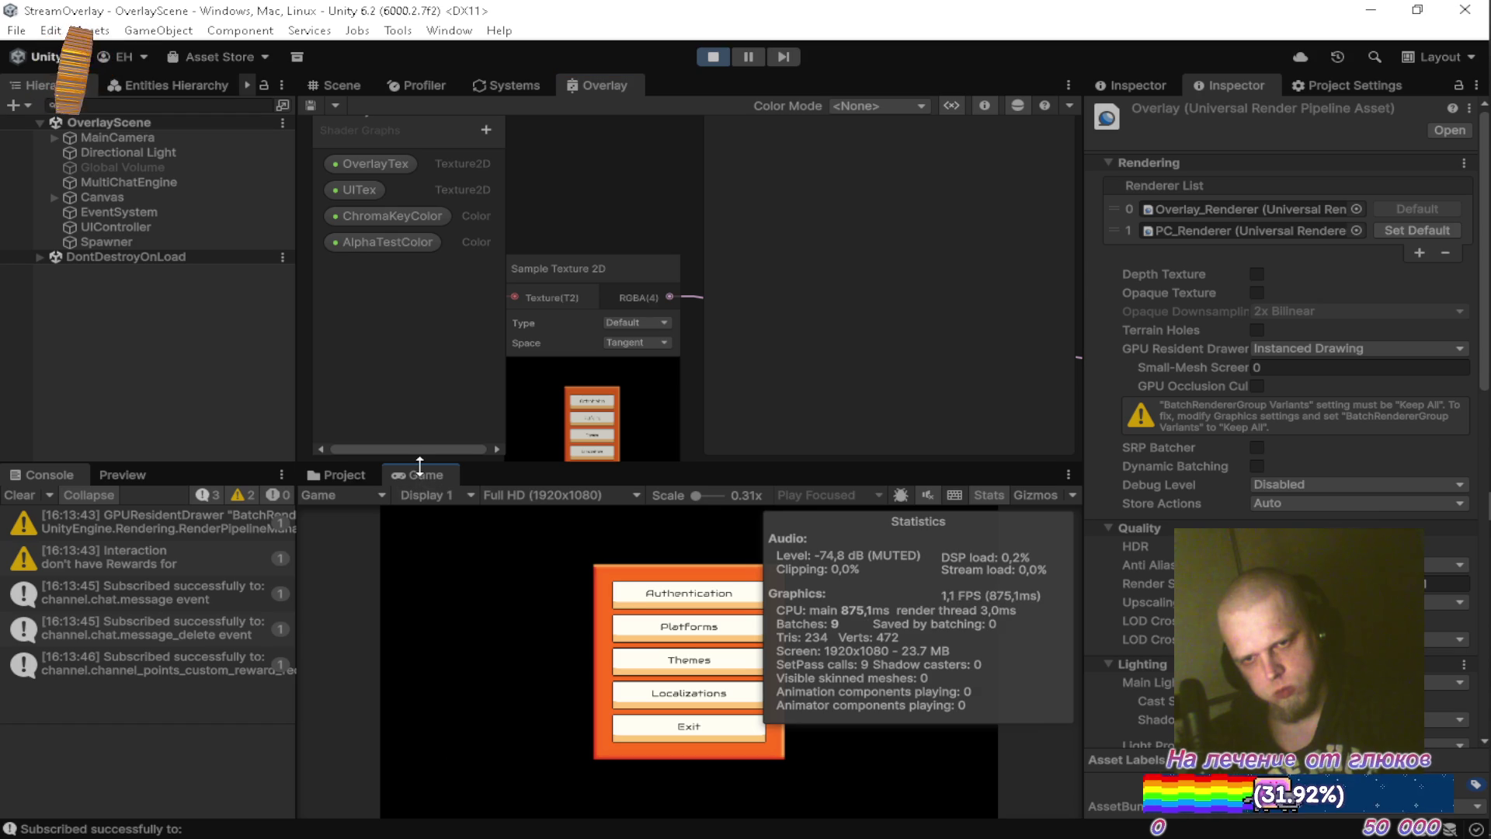
double_click(413, 473)
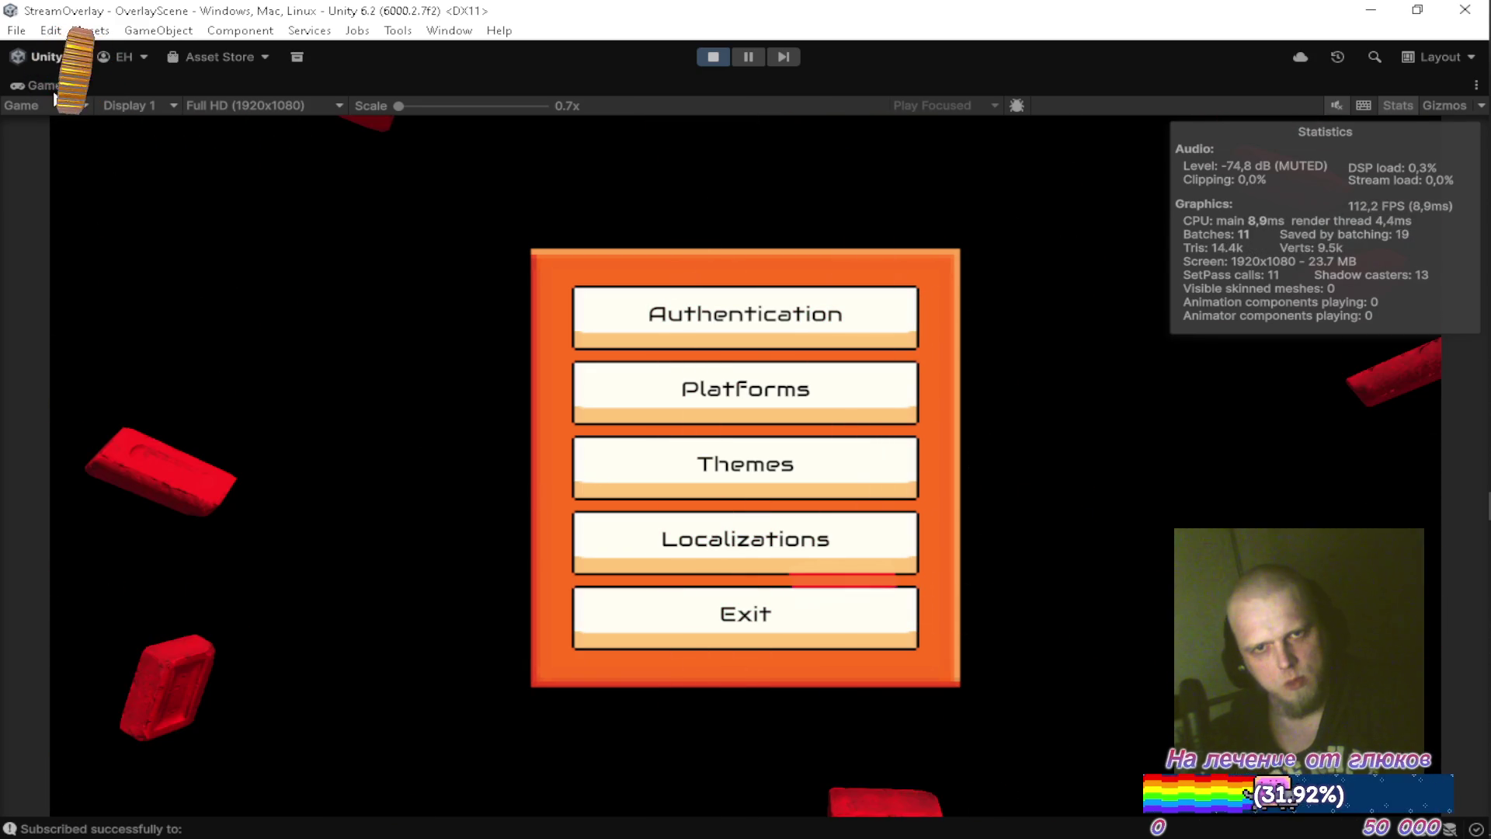
double_click(21, 105)
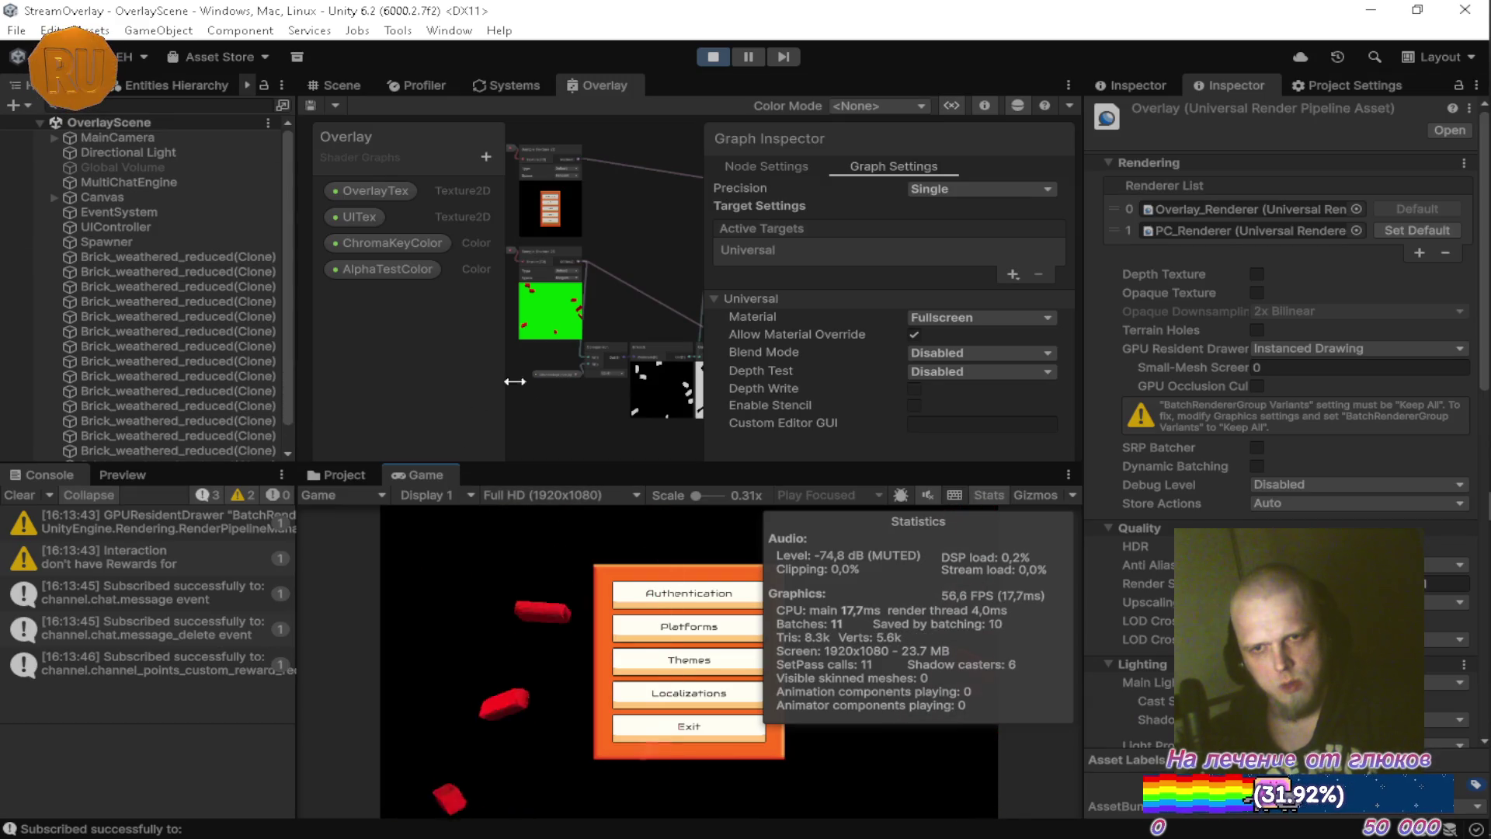
double_click(589, 86)
scroll(579, 300, up, 3)
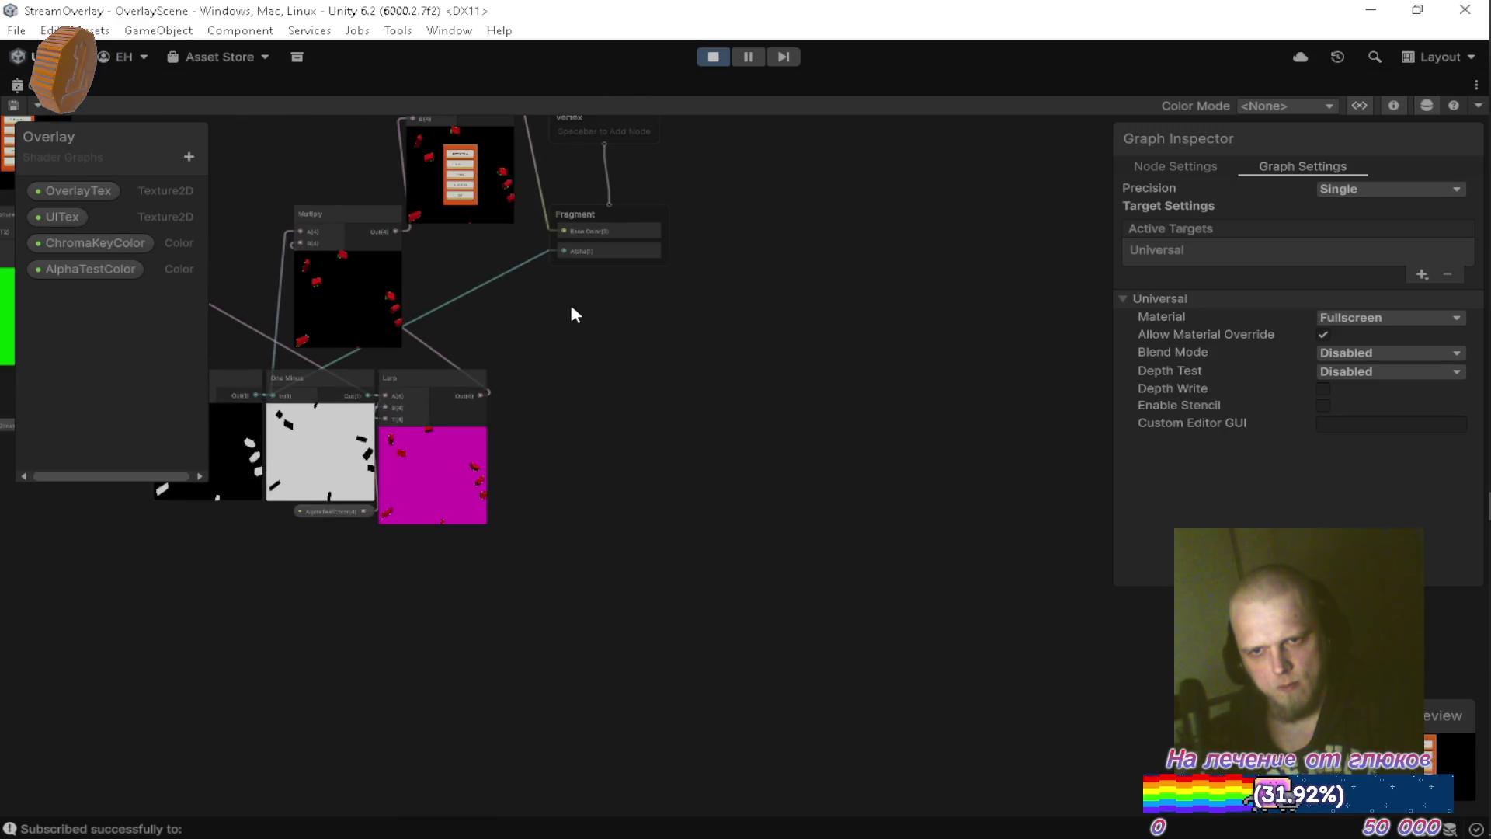
Connect the overlay Sample Texture 2D RGBA output to the Multiply node's A input.
scroll(705, 435, up, 4)
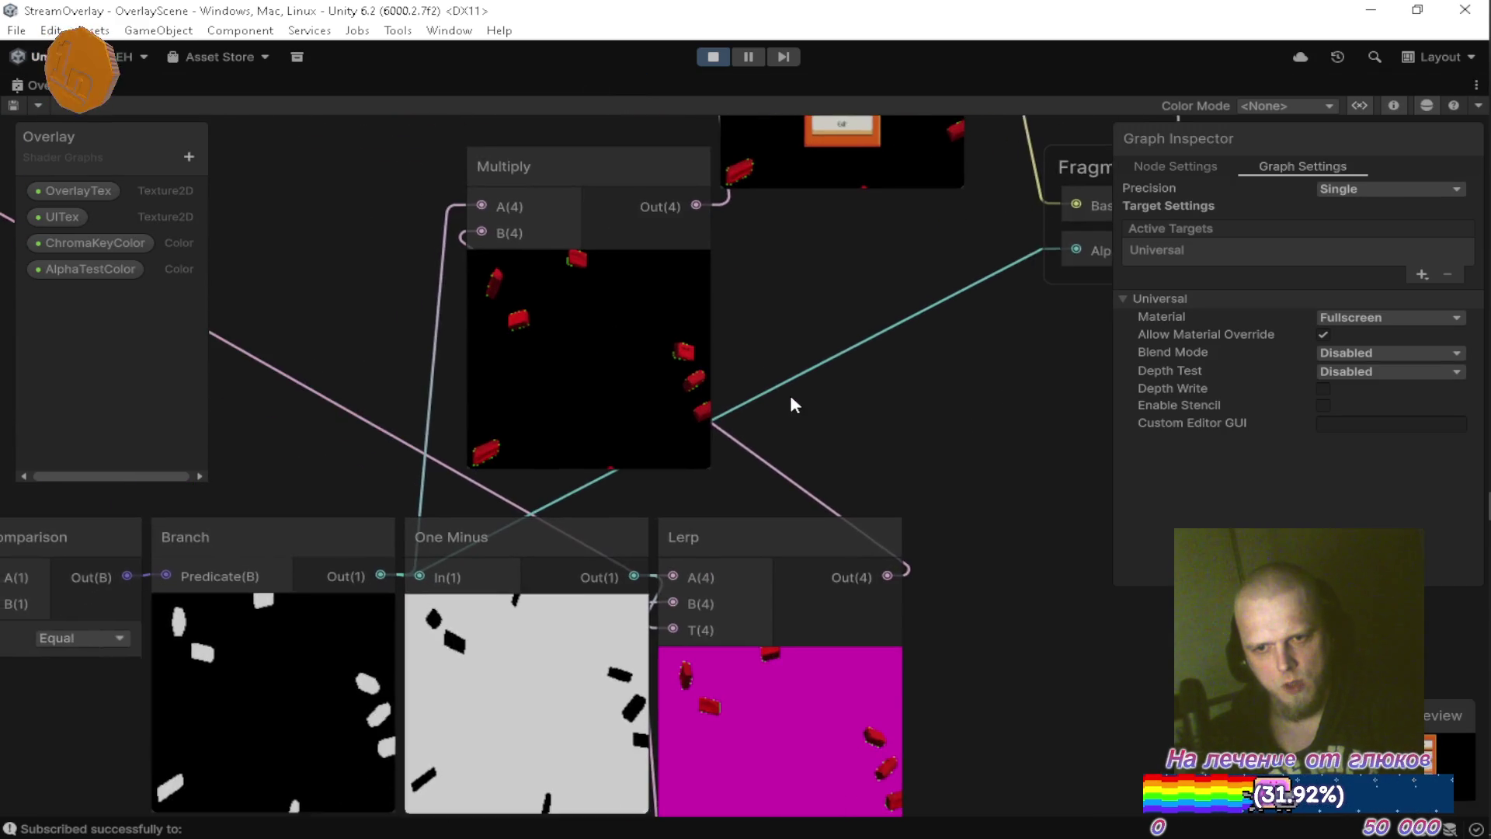
scroll(800, 412, down, 2)
drag(810, 431, 789, 520)
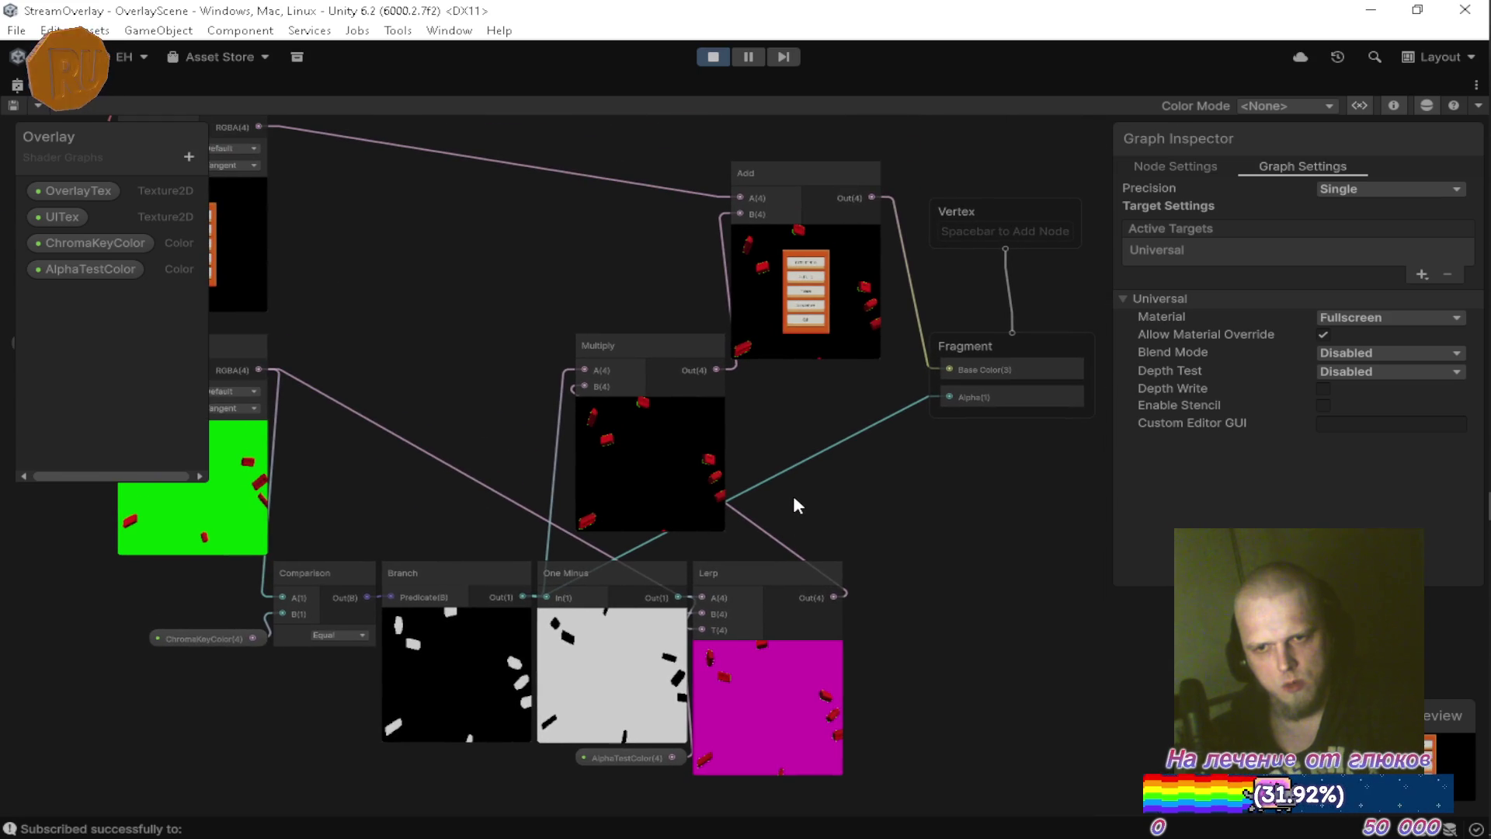
mouse_move(782, 420)
mouse_down()
mouse_move(829, 432)
mouse_move(821, 383)
mouse_move(854, 399)
mouse_up()
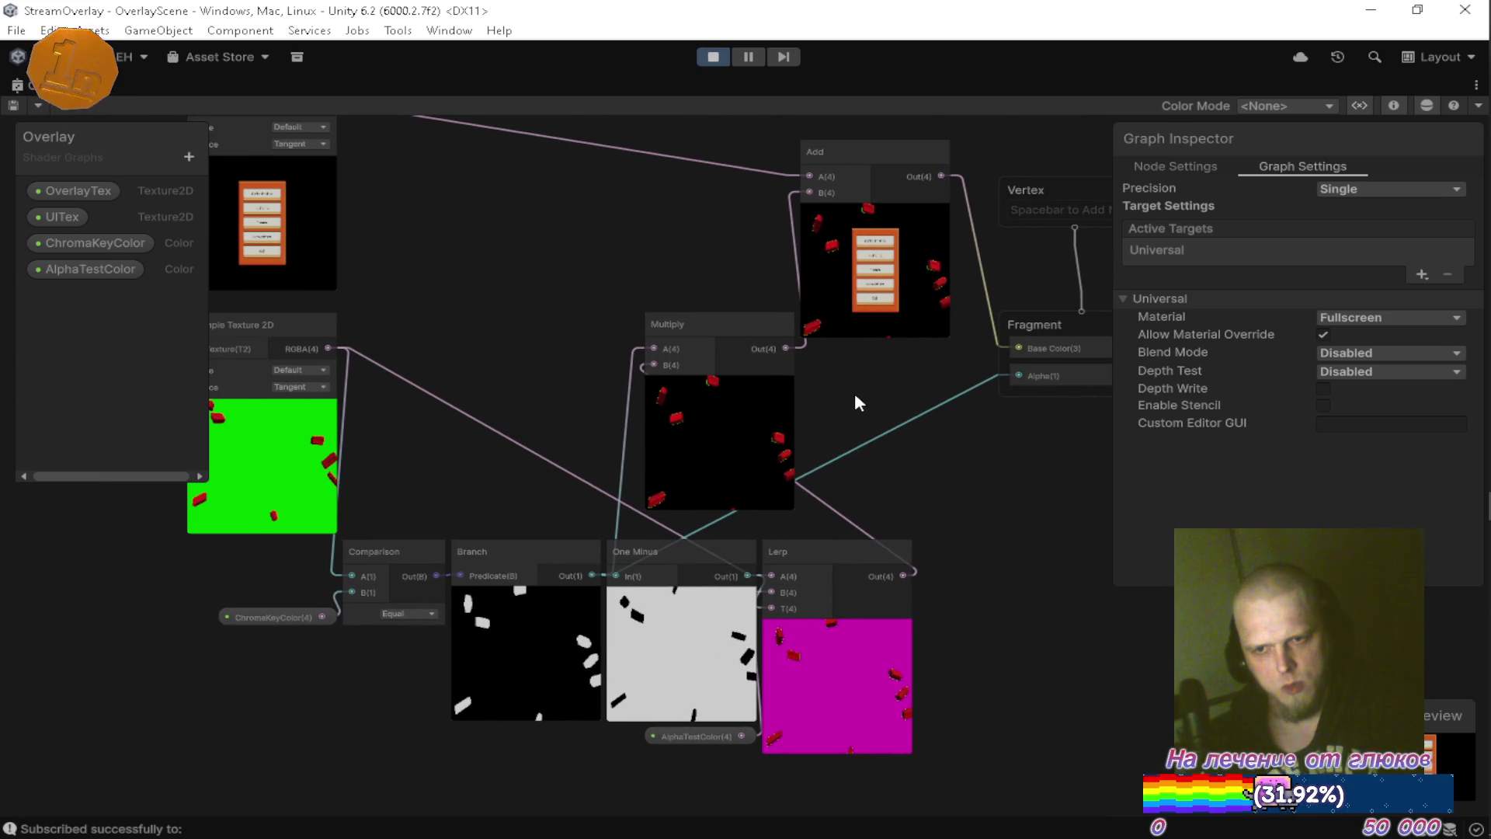
mouse_move(738, 323)
mouse_down()
mouse_move(613, 288)
mouse_move(668, 315)
mouse_up()
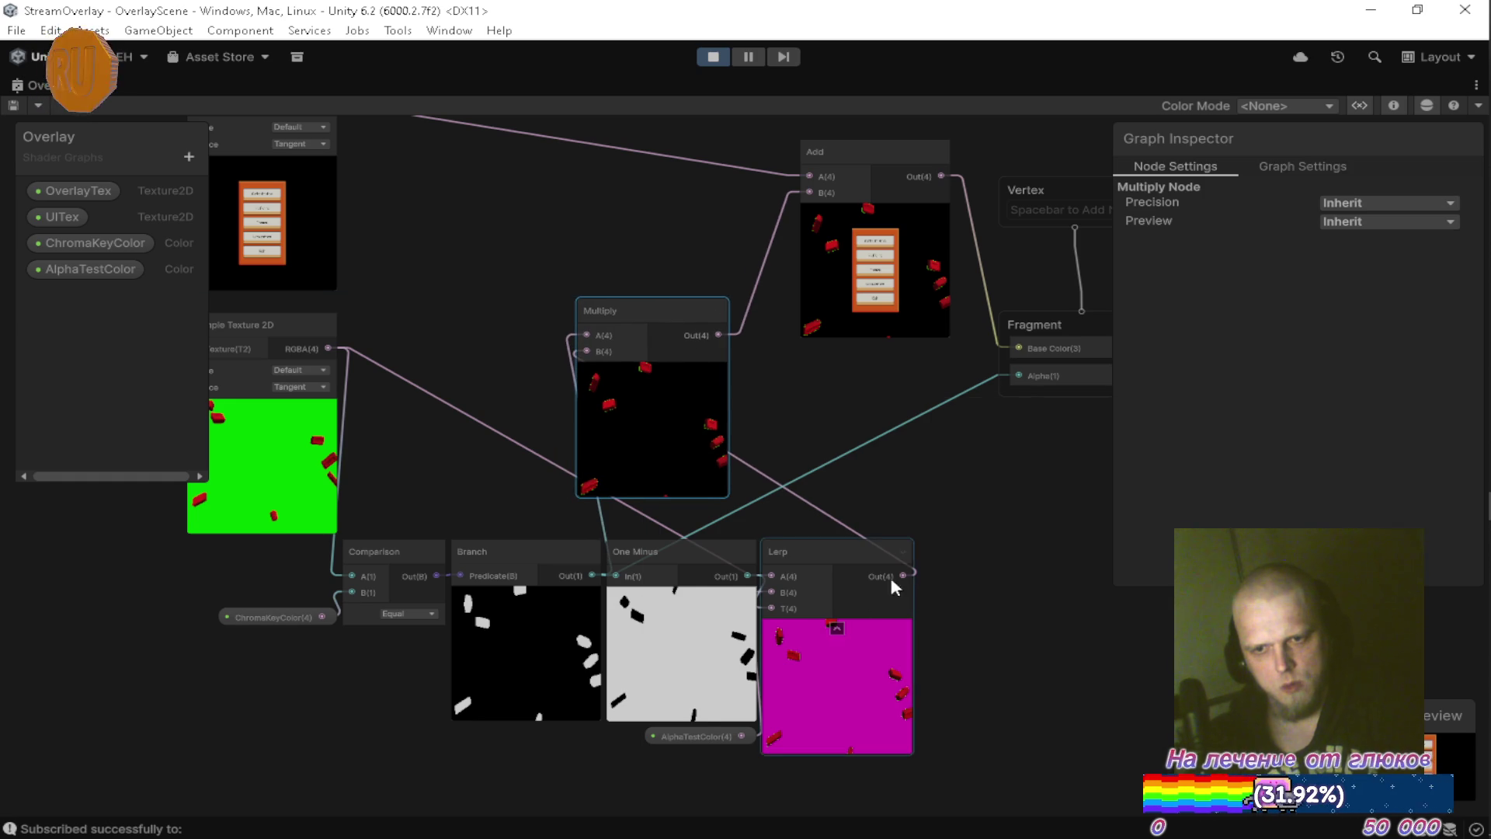
drag(961, 543, 938, 504)
drag(809, 362, 813, 393)
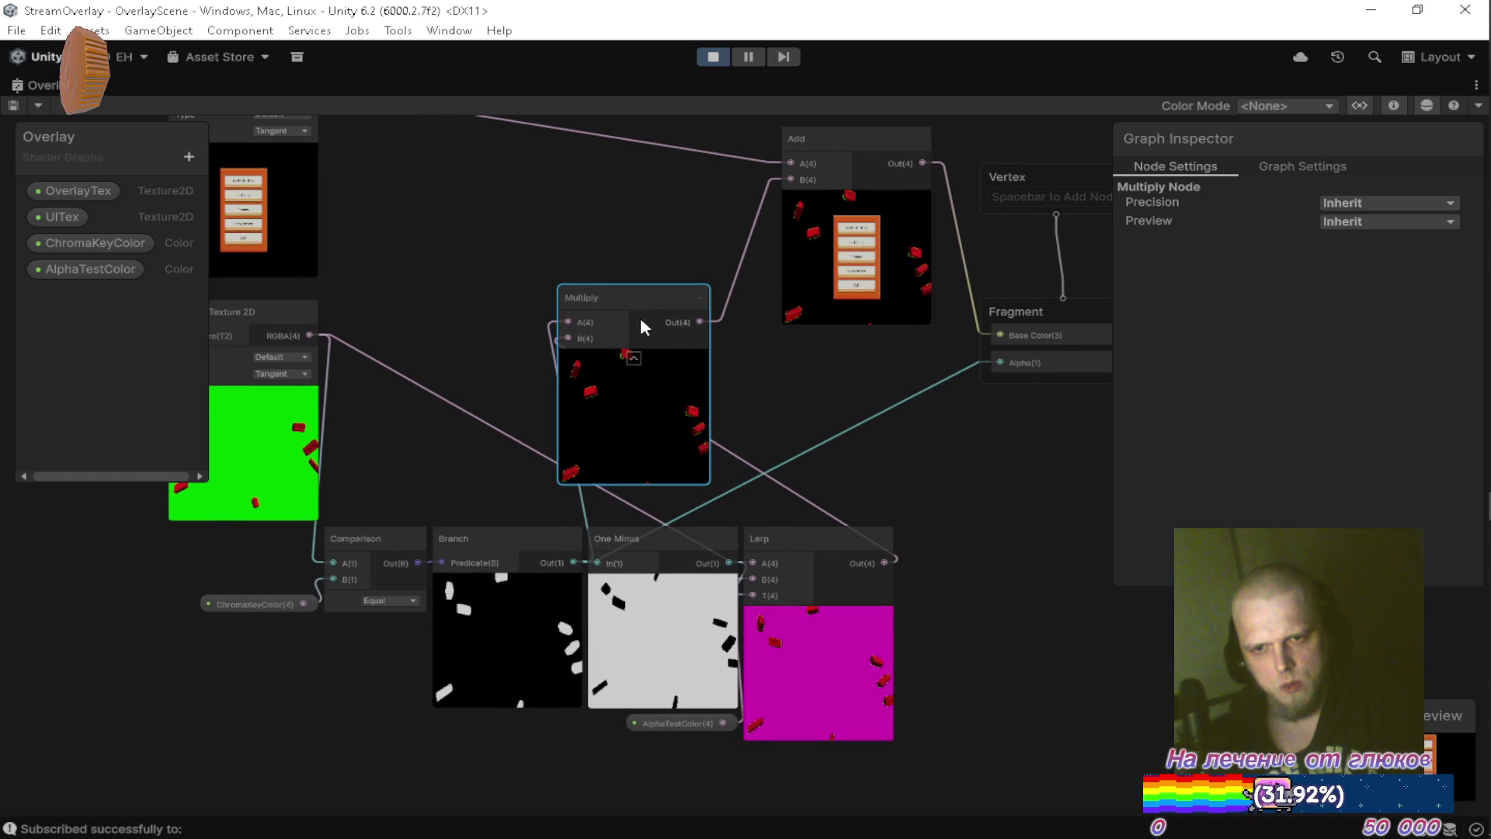
drag(790, 385, 876, 390)
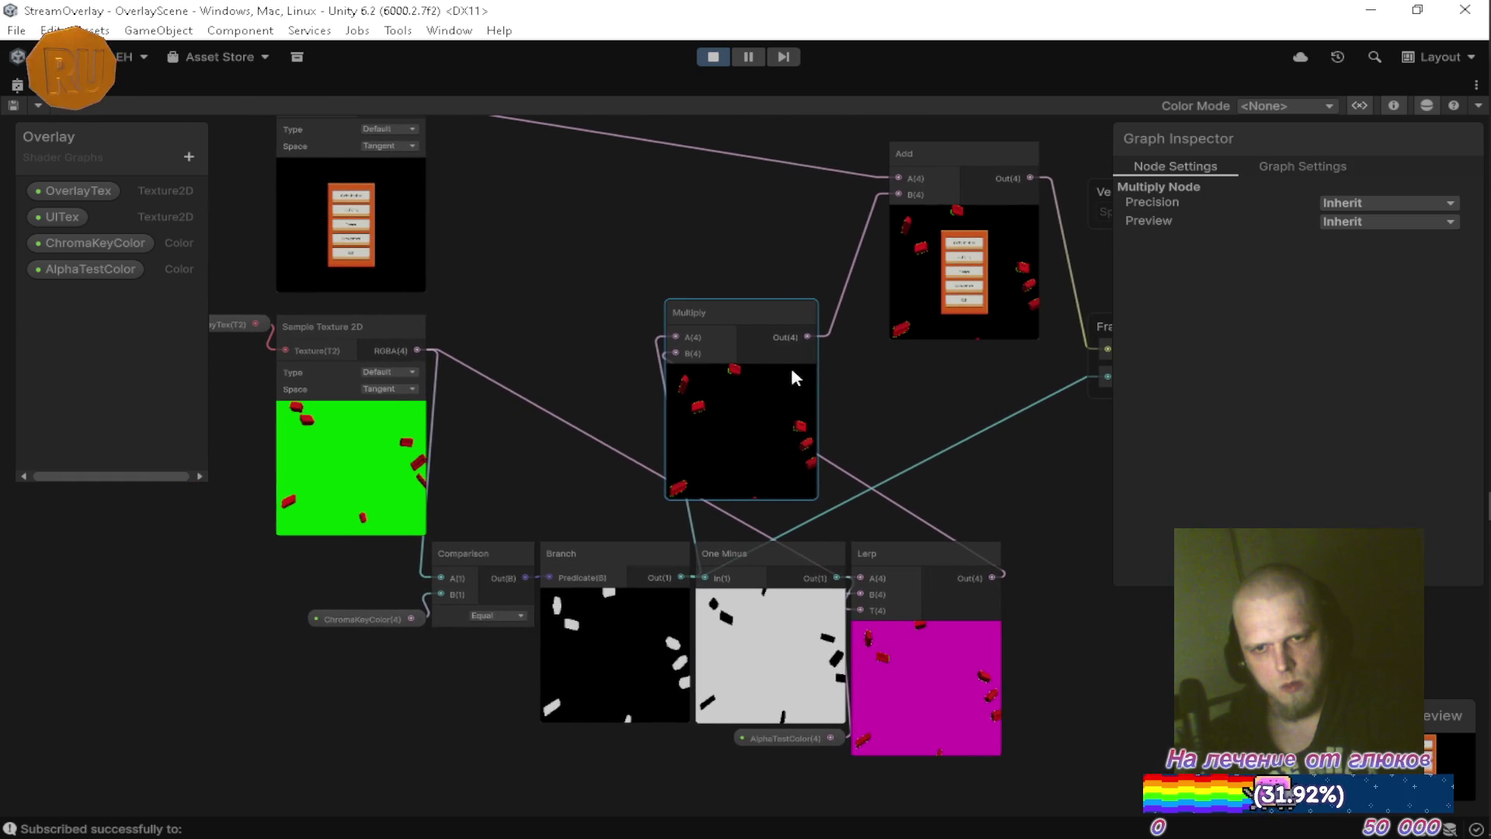
mouse_move(720, 317)
mouse_down()
mouse_move(832, 357)
mouse_move(814, 332)
mouse_move(743, 307)
mouse_up()
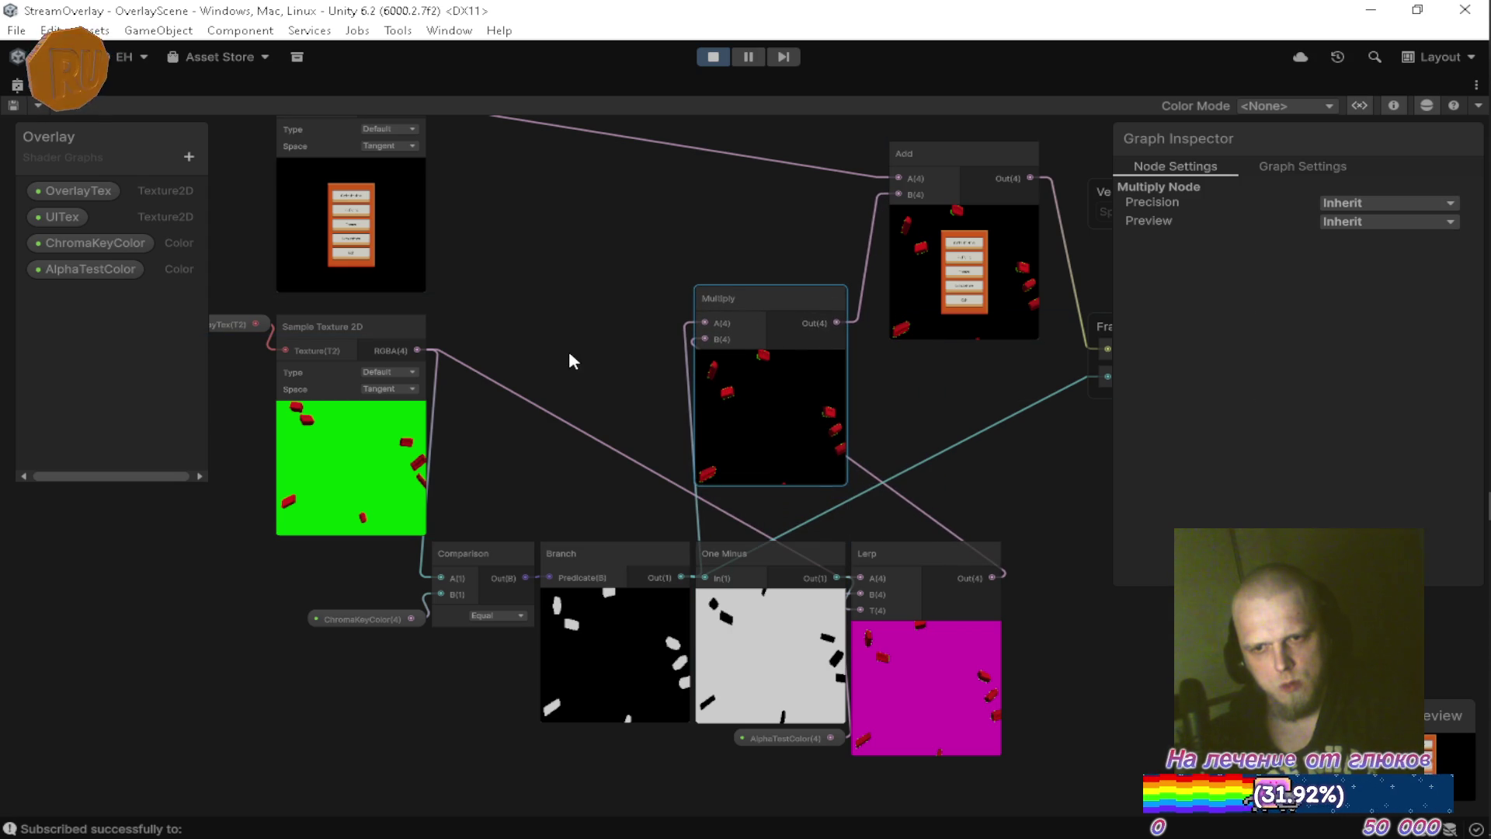
drag(414, 350, 668, 341)
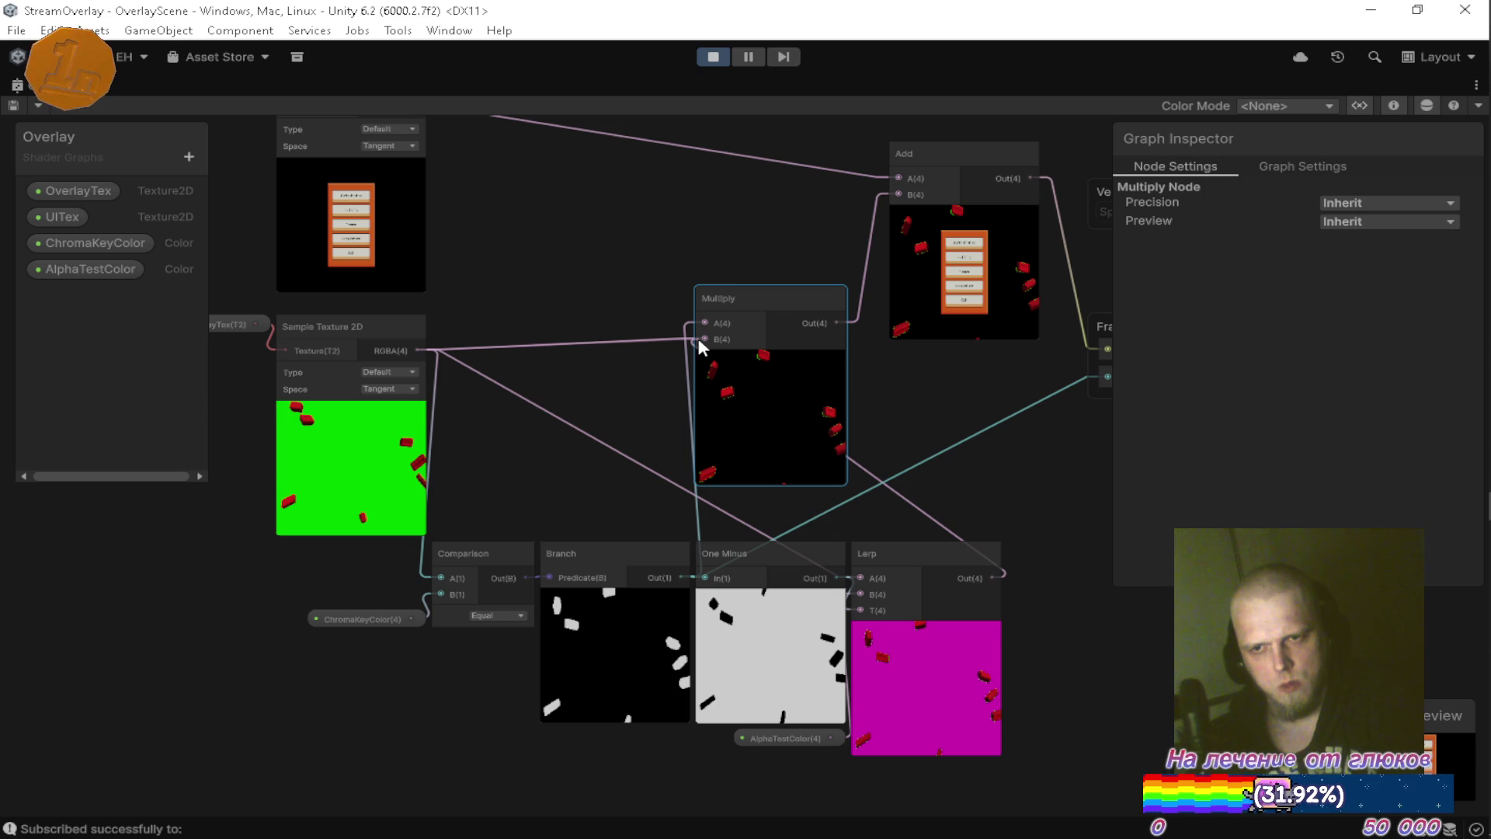
drag(701, 341, 703, 320)
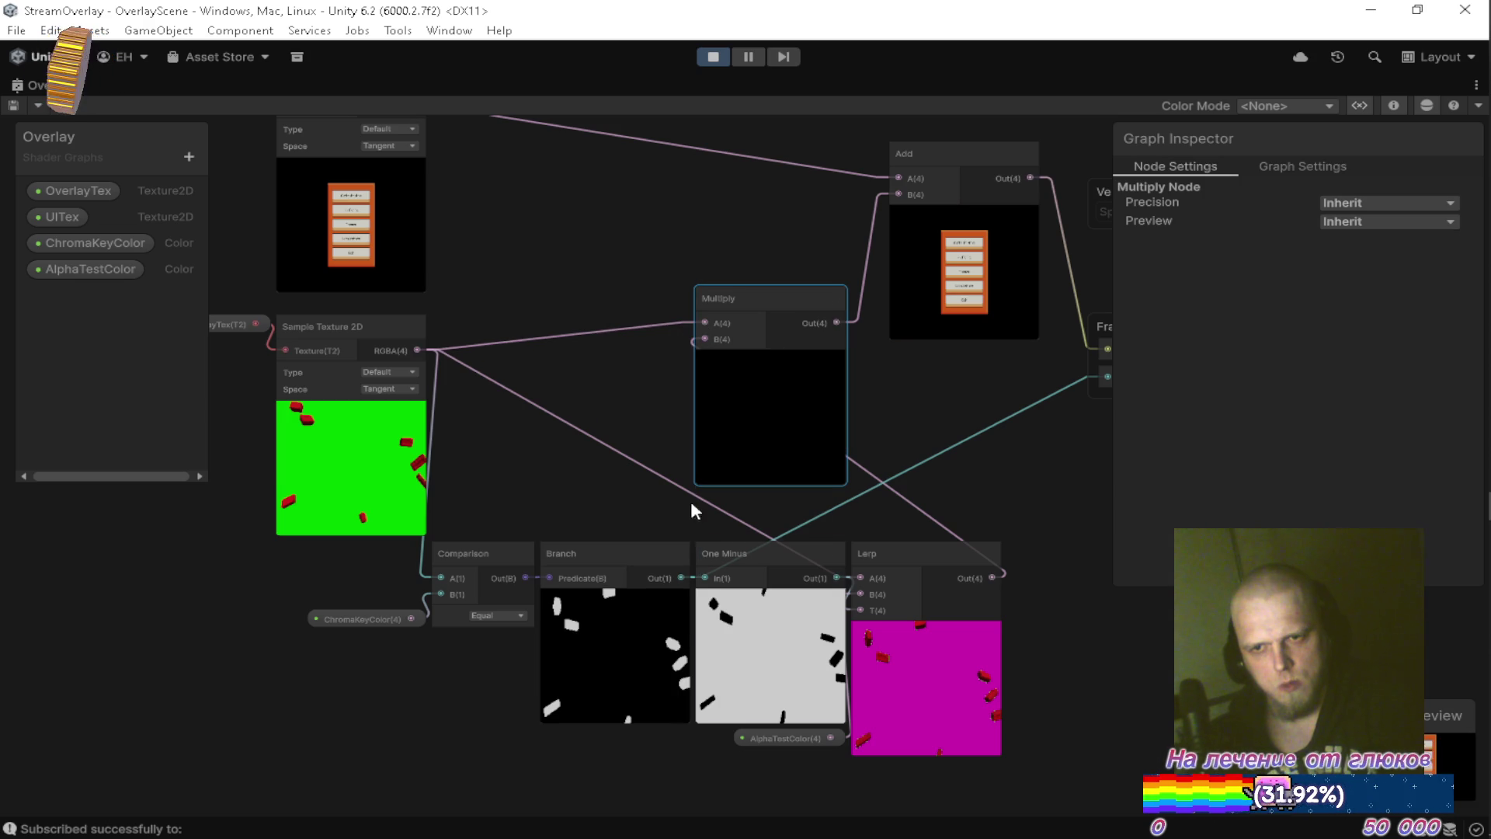
Delete the One Minus, Lerp and AlphaTestColor nodes.
drag(752, 357, 548, 494)
drag(703, 514, 805, 381)
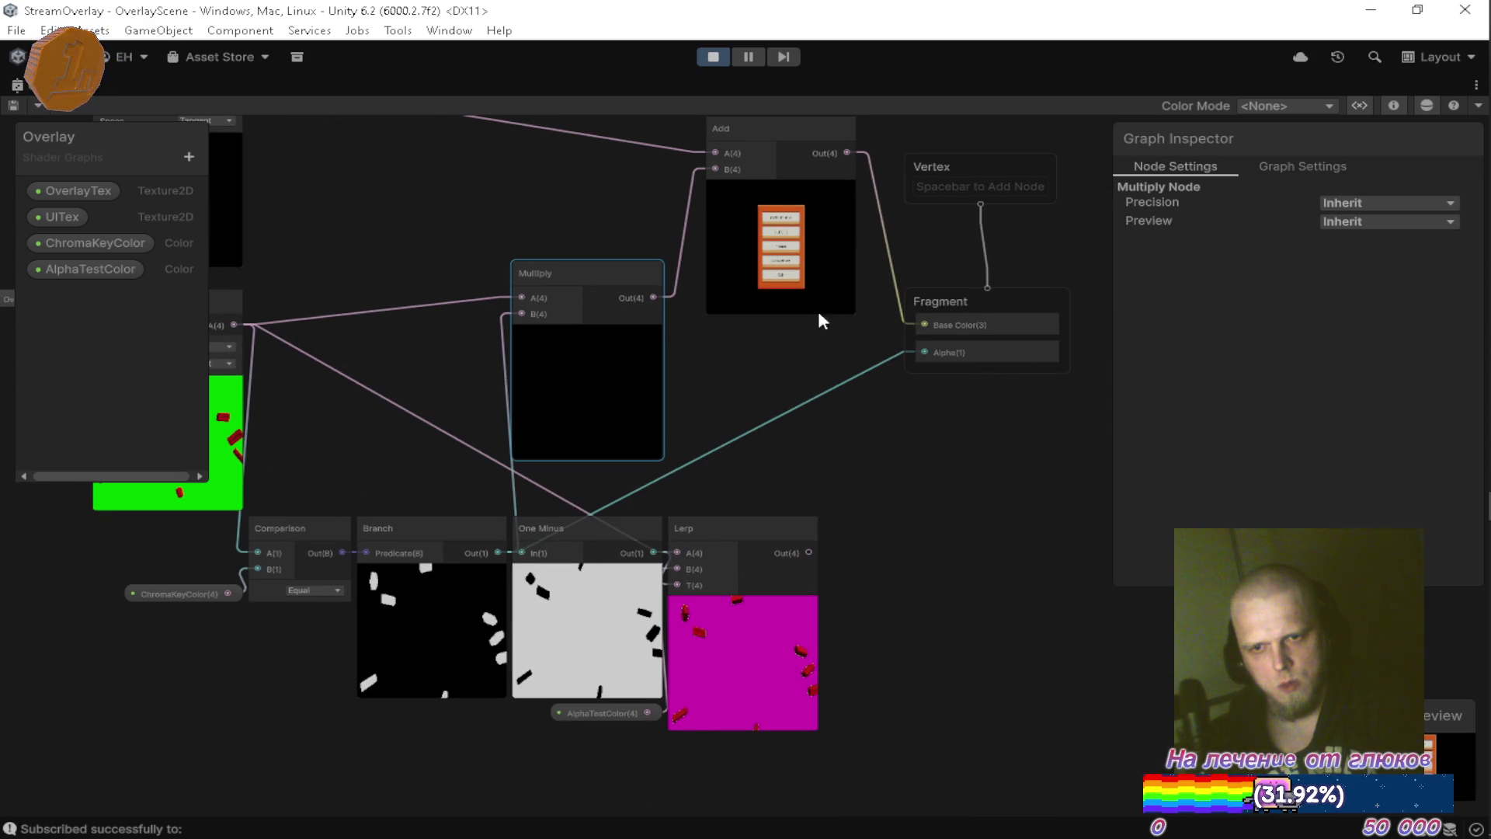
click(591, 535)
key(Delete)
click(699, 592)
key(Delete)
click(645, 708)
key(Delete)
Move the Multiply node beside Branch and search 'add' from a new connection.
drag(645, 703, 952, 653)
mouse_move(748, 350)
mouse_down()
mouse_move(779, 533)
mouse_move(736, 613)
mouse_up()
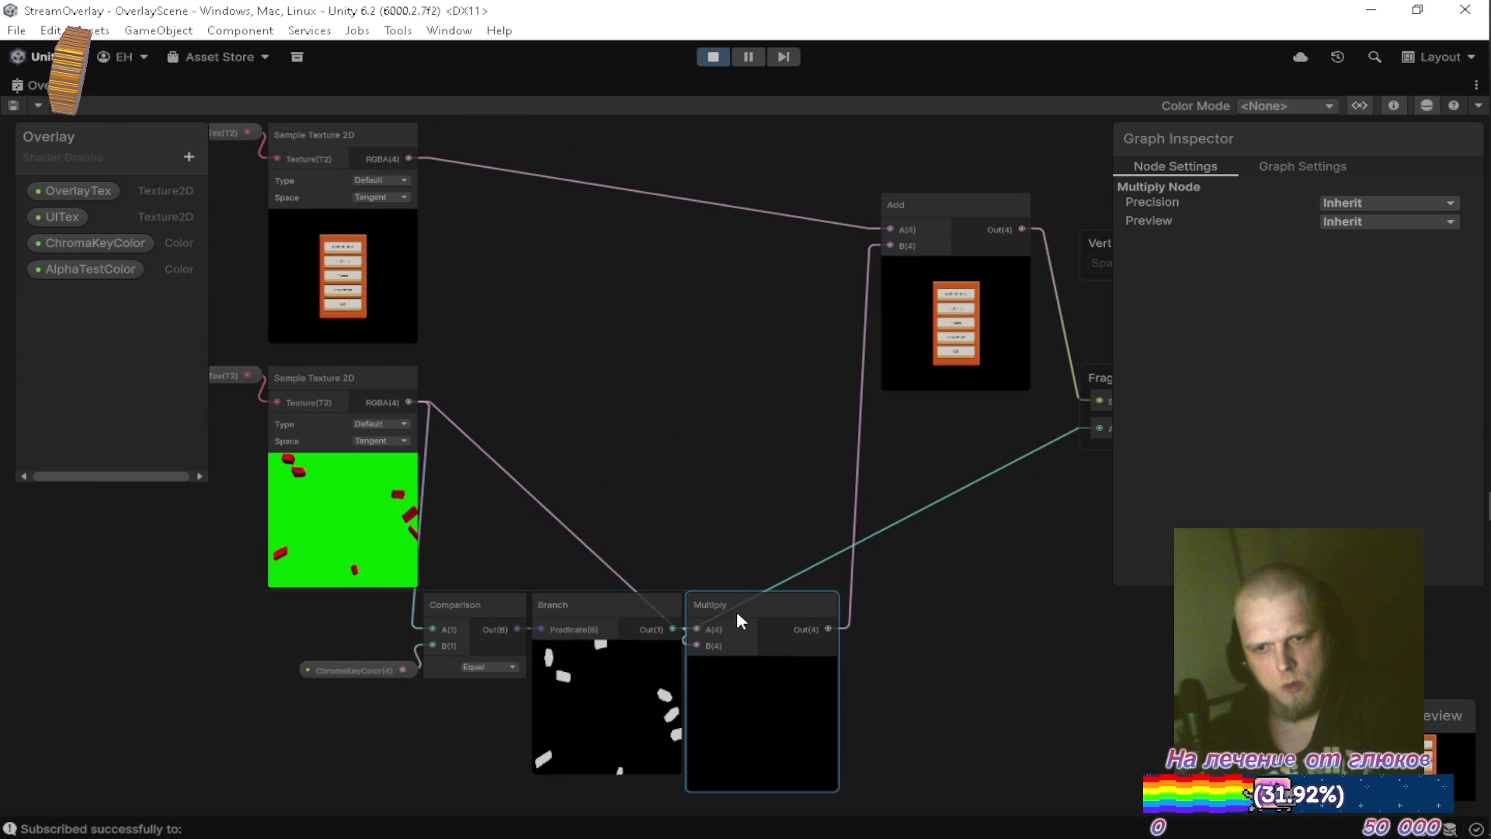
mouse_move(783, 455)
mouse_down()
mouse_move(584, 399)
mouse_move(607, 516)
mouse_move(673, 482)
mouse_move(657, 565)
mouse_up()
drag(659, 503, 659, 503)
text(add)
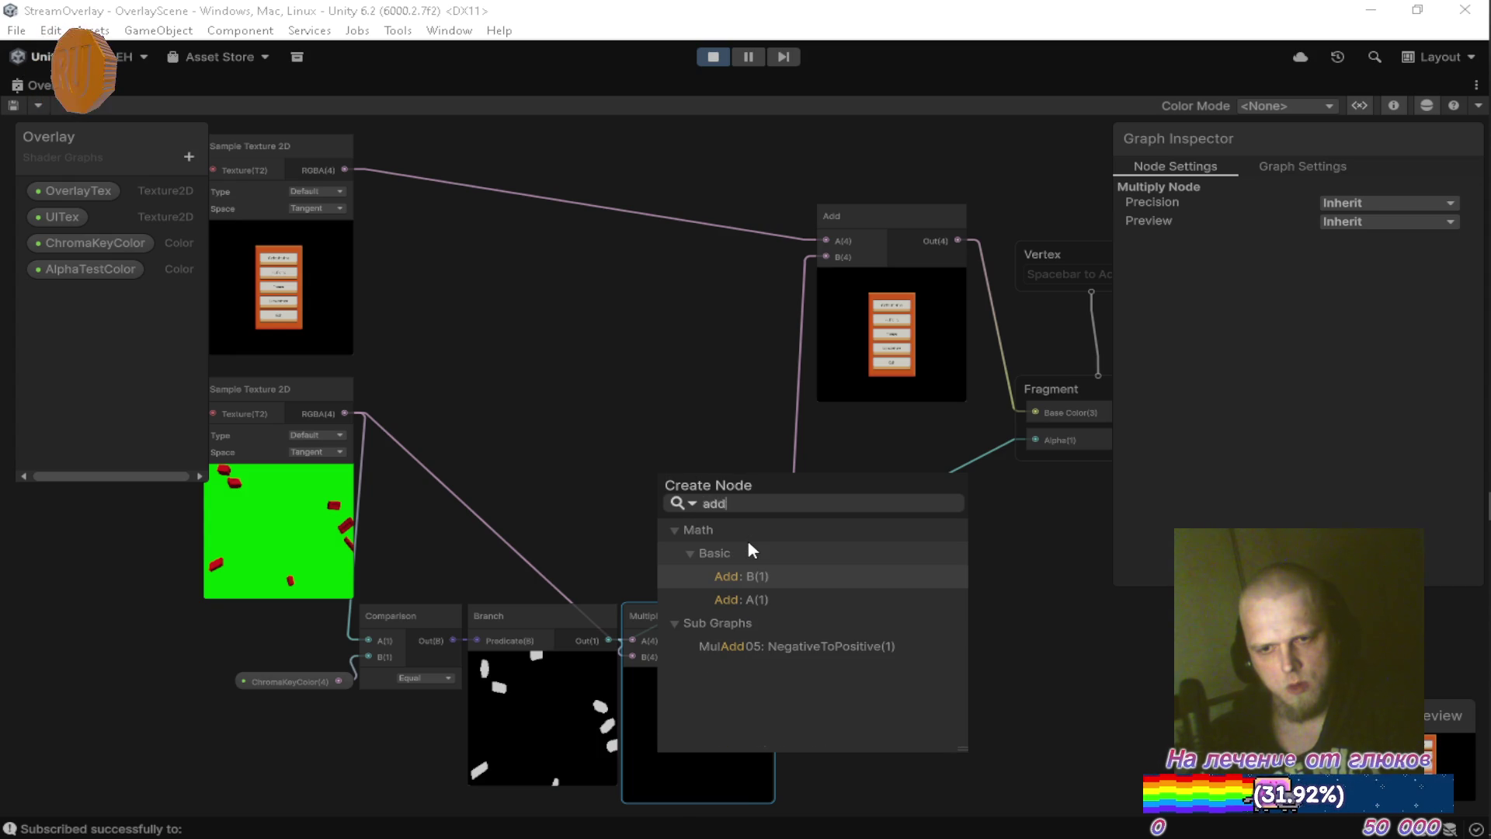
Create the Add node, feed it the UI texture's A(1) alpha, and tidy node positions.
key(Return)
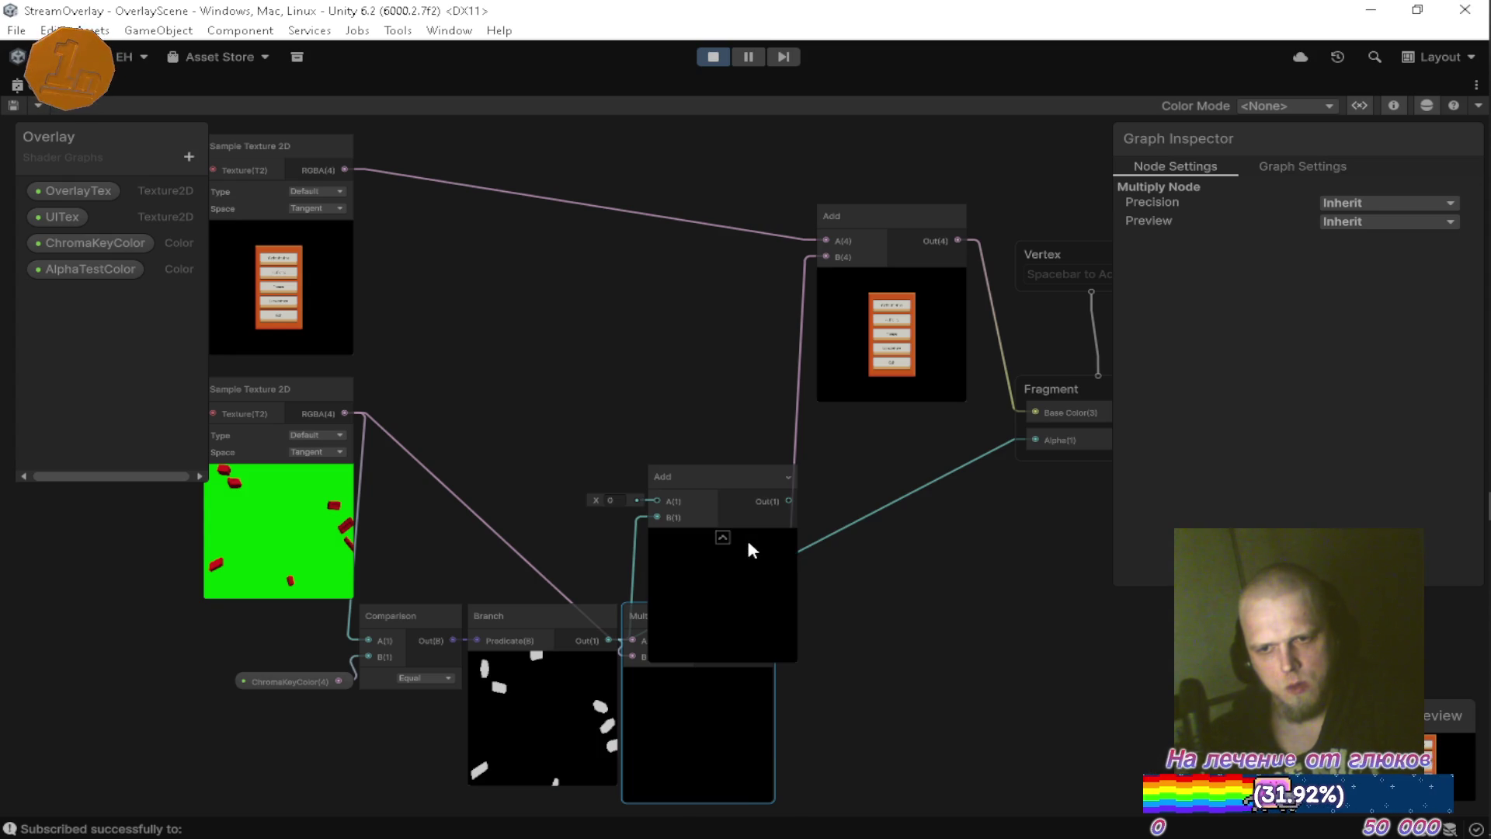
click(346, 147)
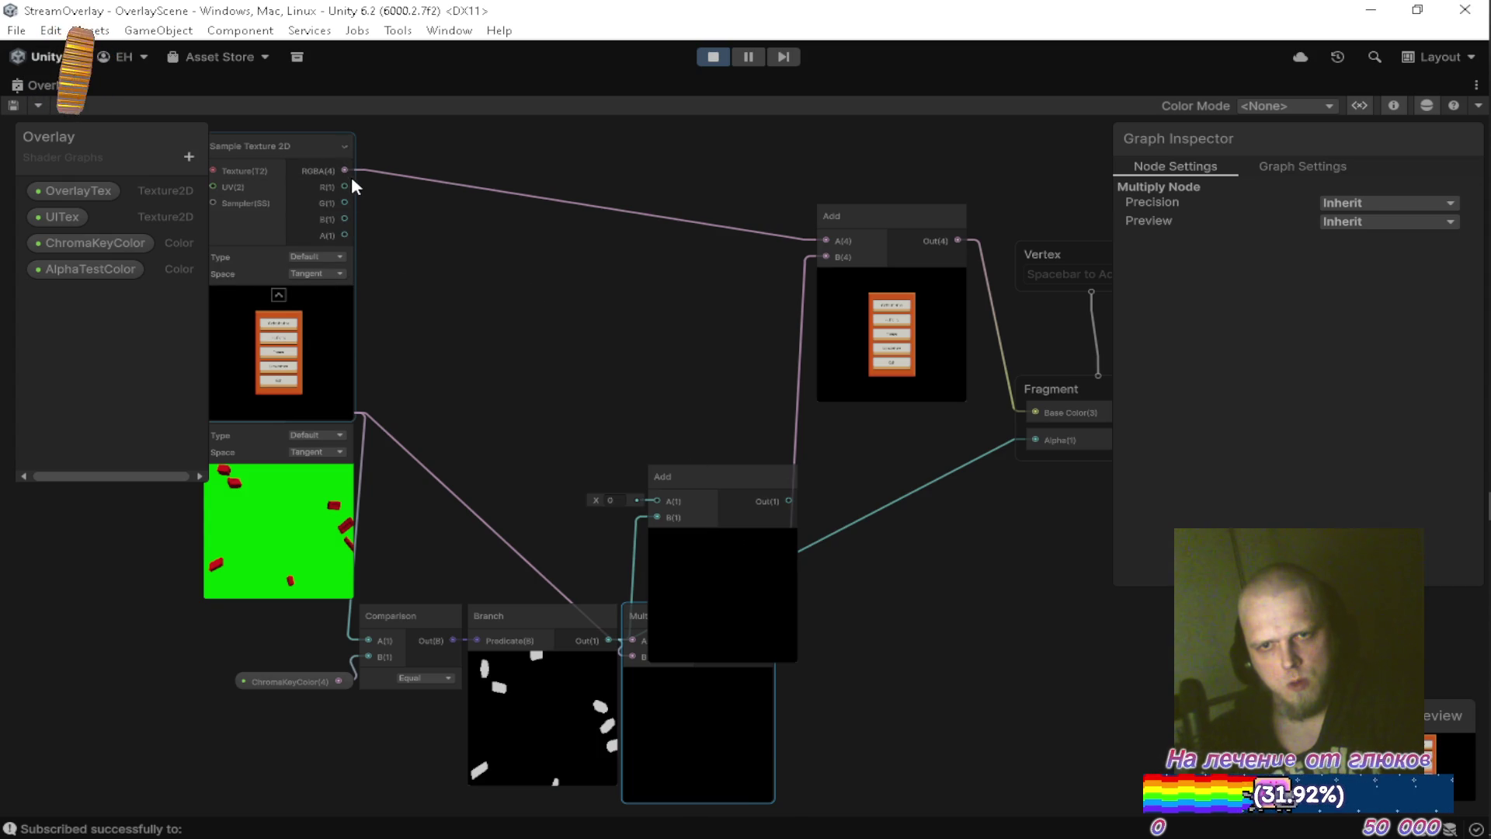
drag(647, 436, 663, 503)
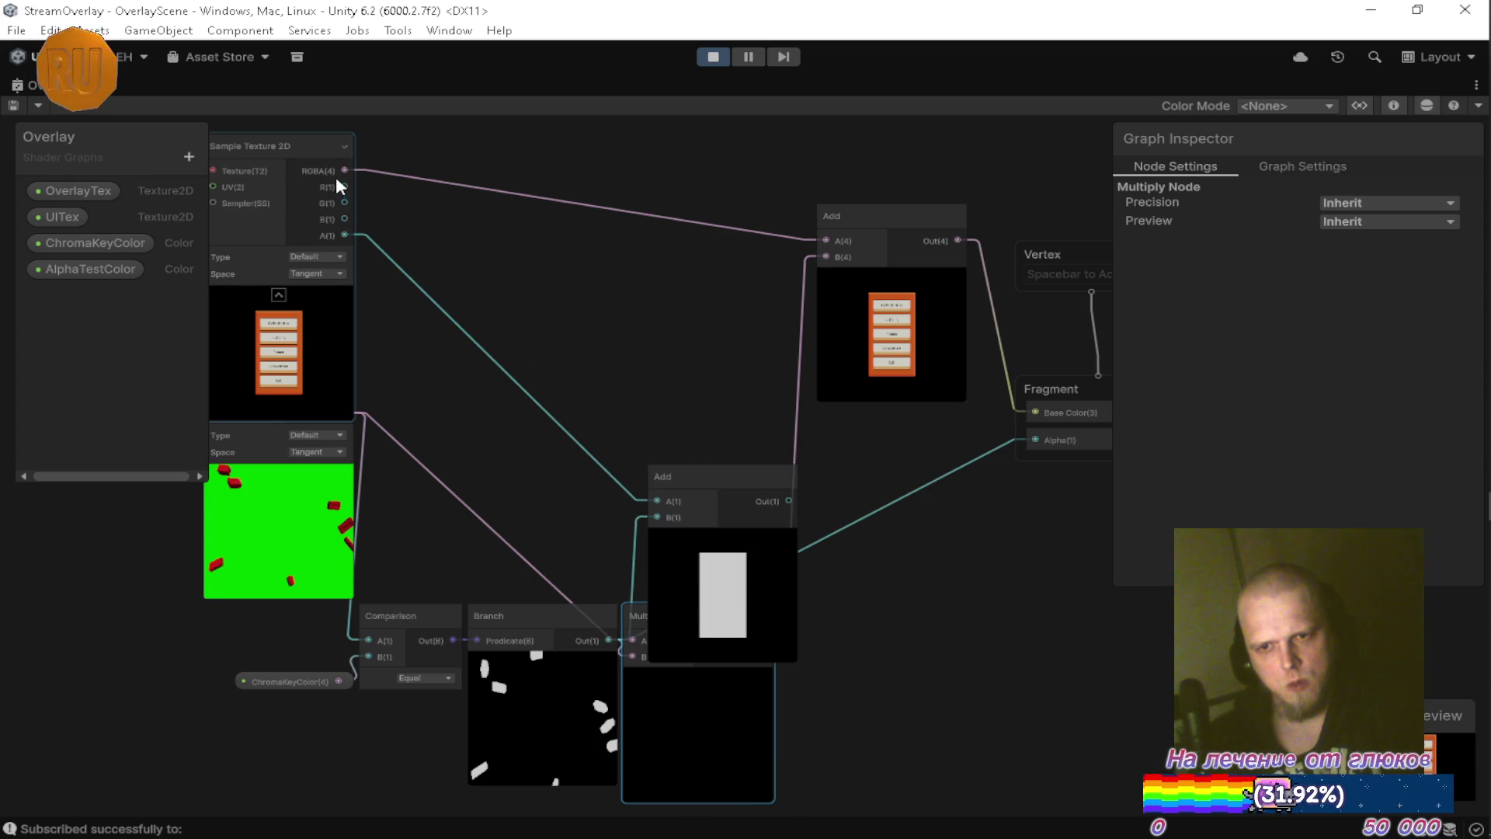
click(344, 147)
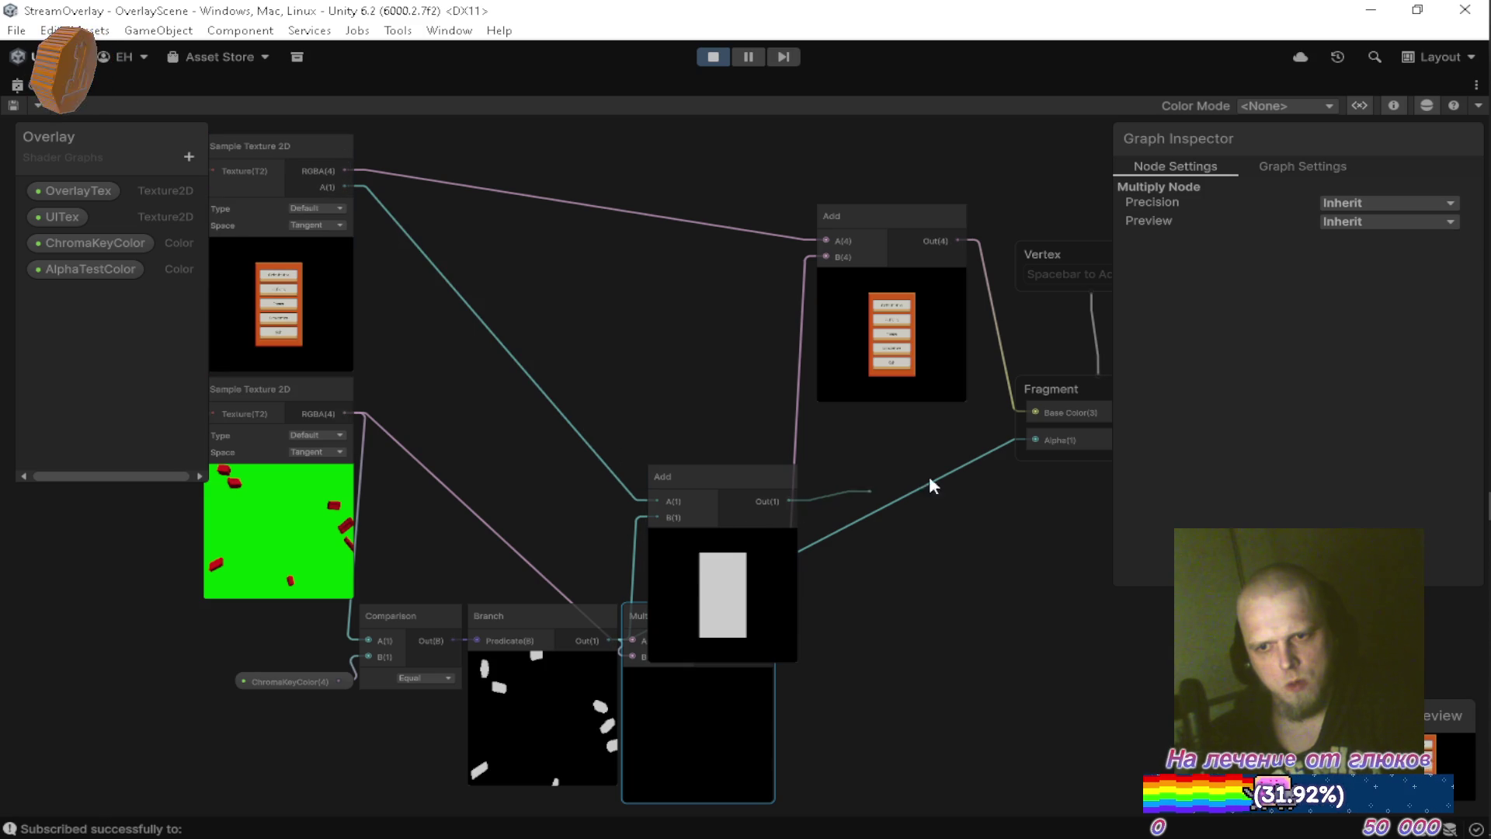
mouse_move(723, 478)
mouse_down()
mouse_move(686, 360)
mouse_move(686, 416)
mouse_up()
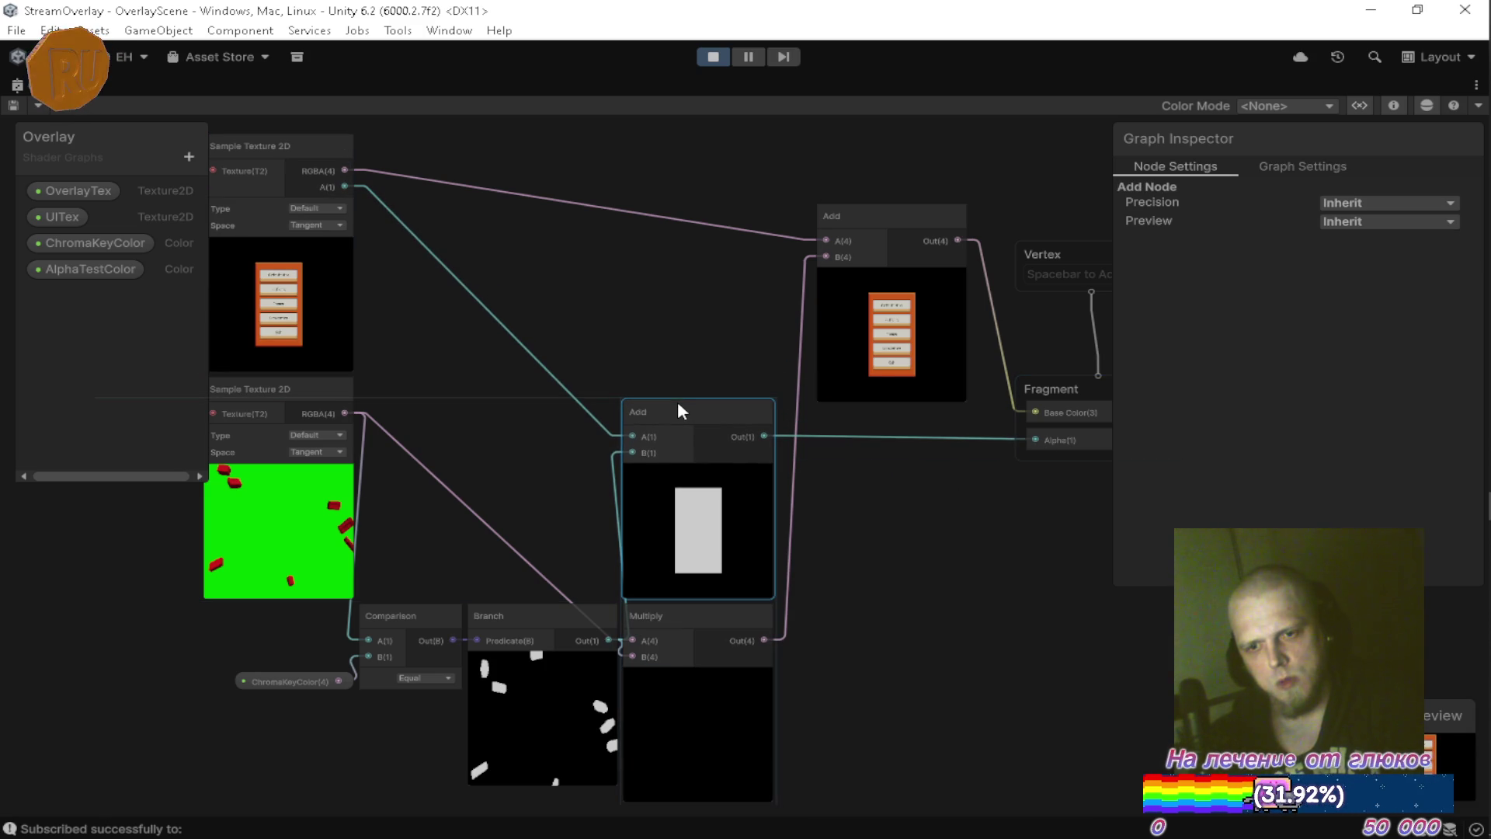
drag(693, 404, 696, 399)
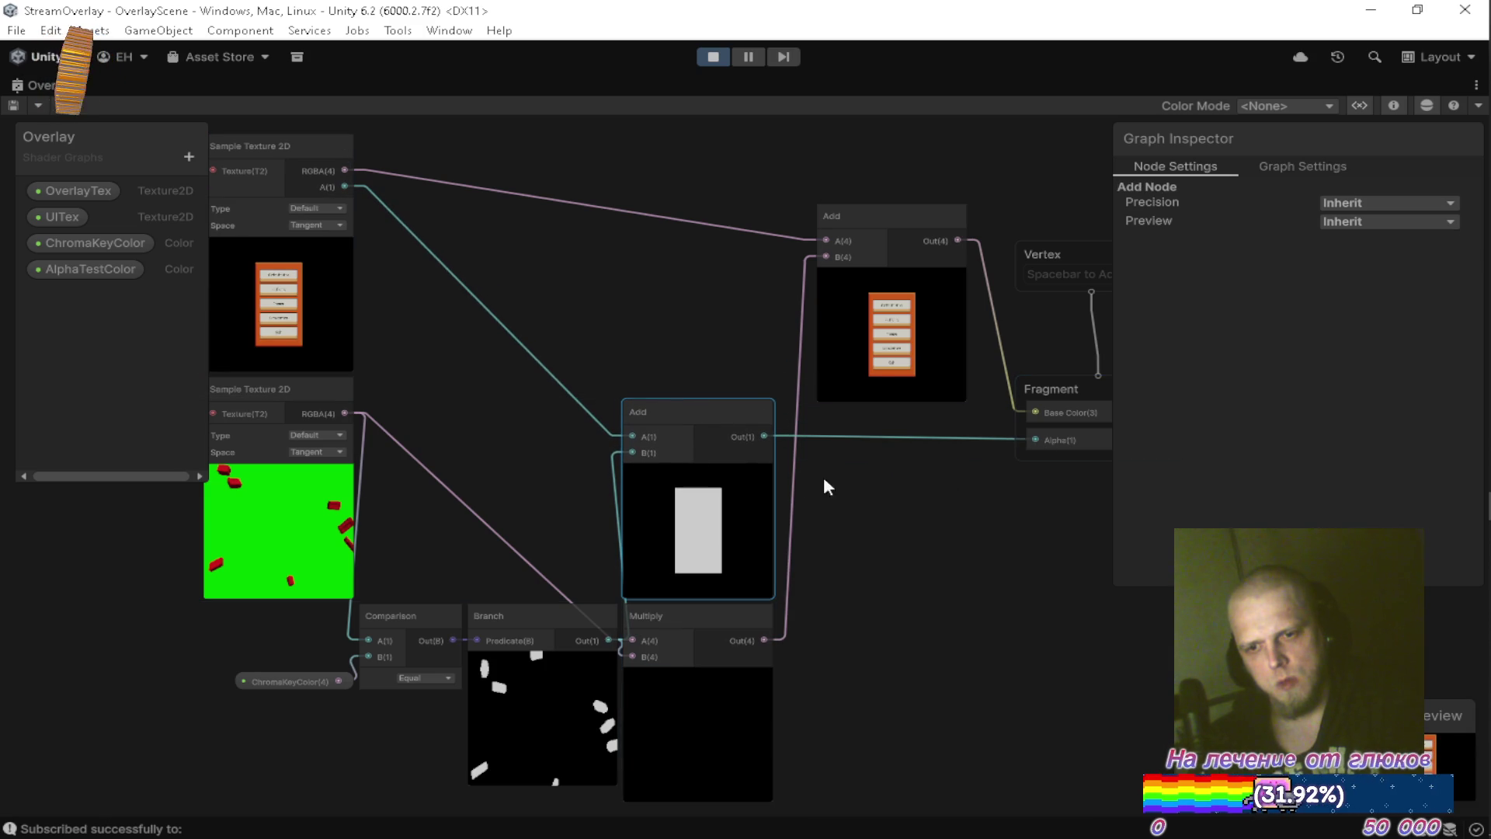
key(a)
mouse_move(910, 328)
mouse_down()
mouse_move(623, 286)
mouse_move(720, 315)
mouse_move(878, 310)
mouse_up()
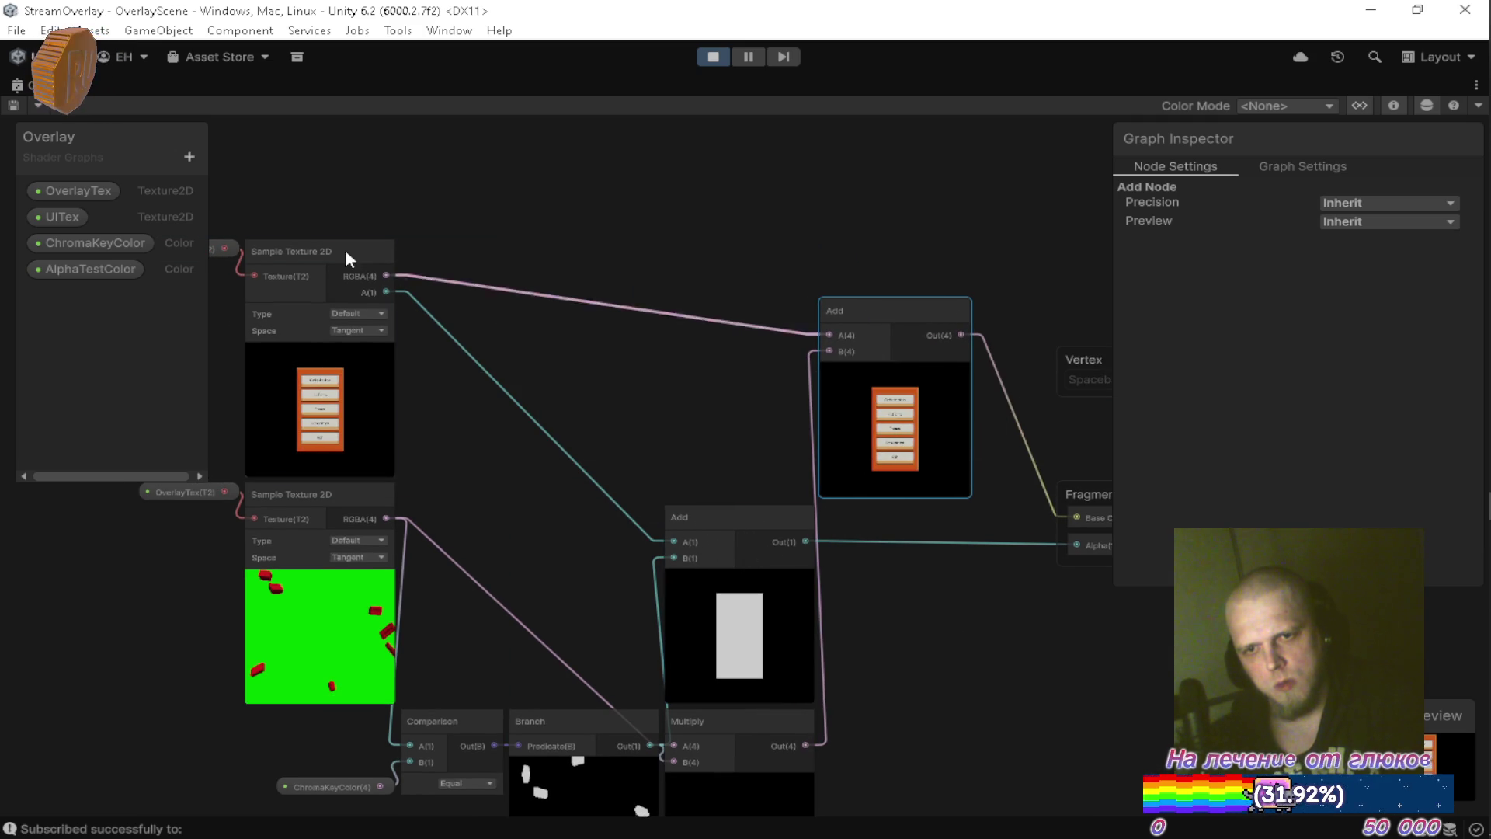
Save the Overlay shader graph asset and return to the docked layout.
click(39, 104)
key(Escape)
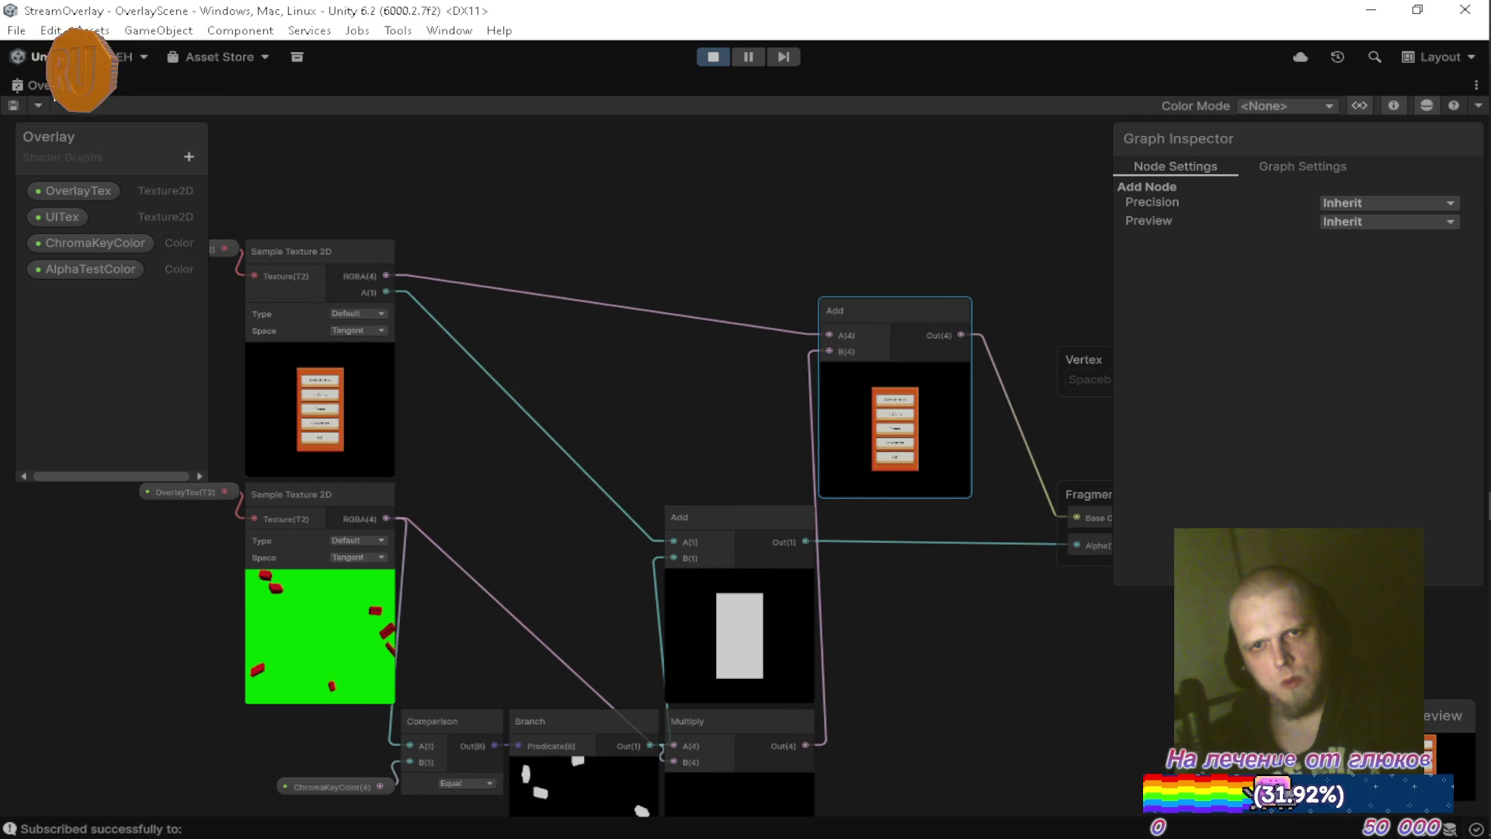
key(shift+space)
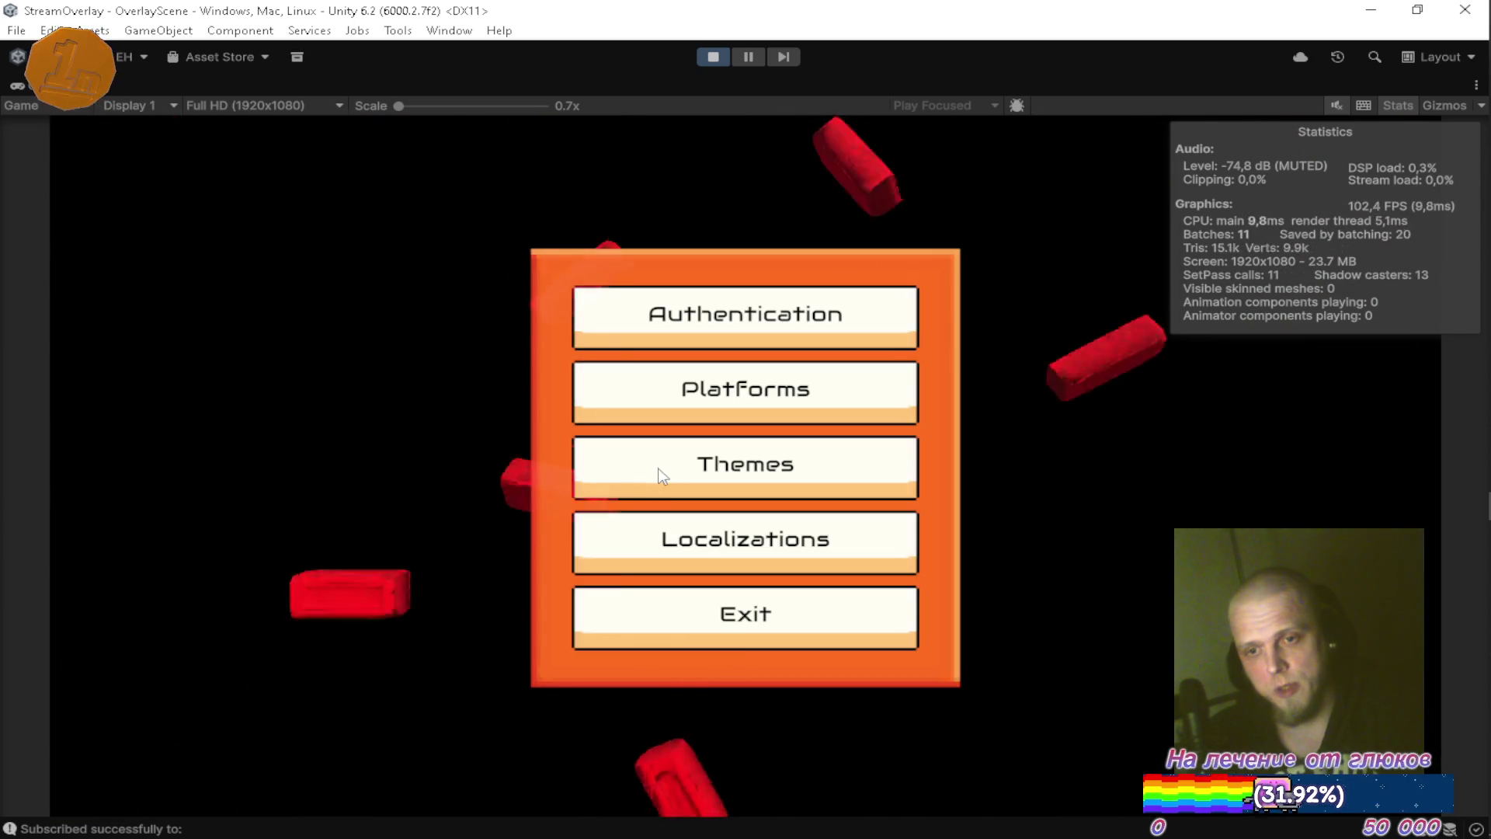
Apply the top dark blue theme in the running game's Themes screen, then press Platforms.
click(670, 476)
click(1098, 382)
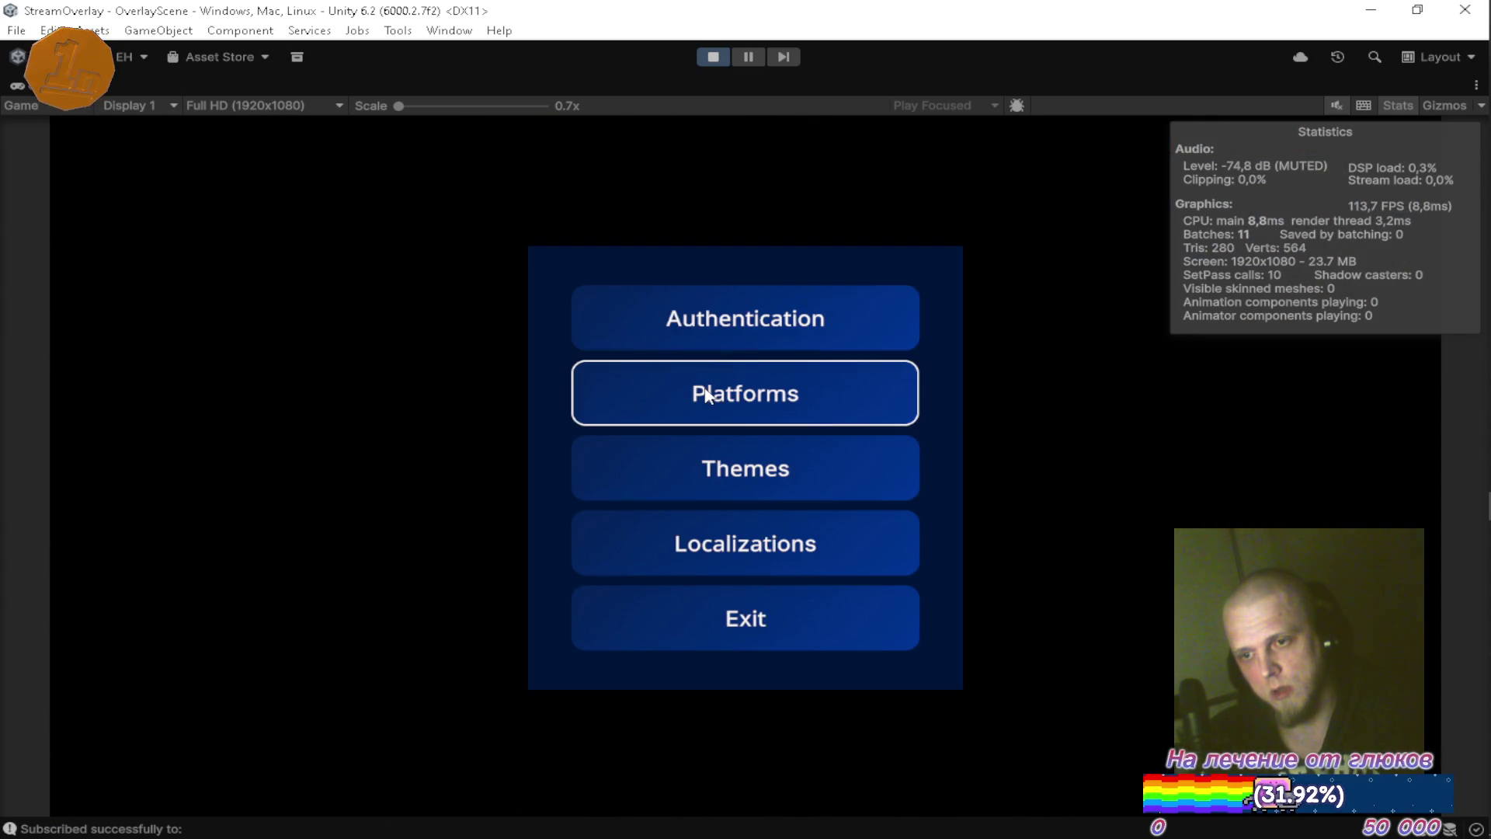
click(705, 388)
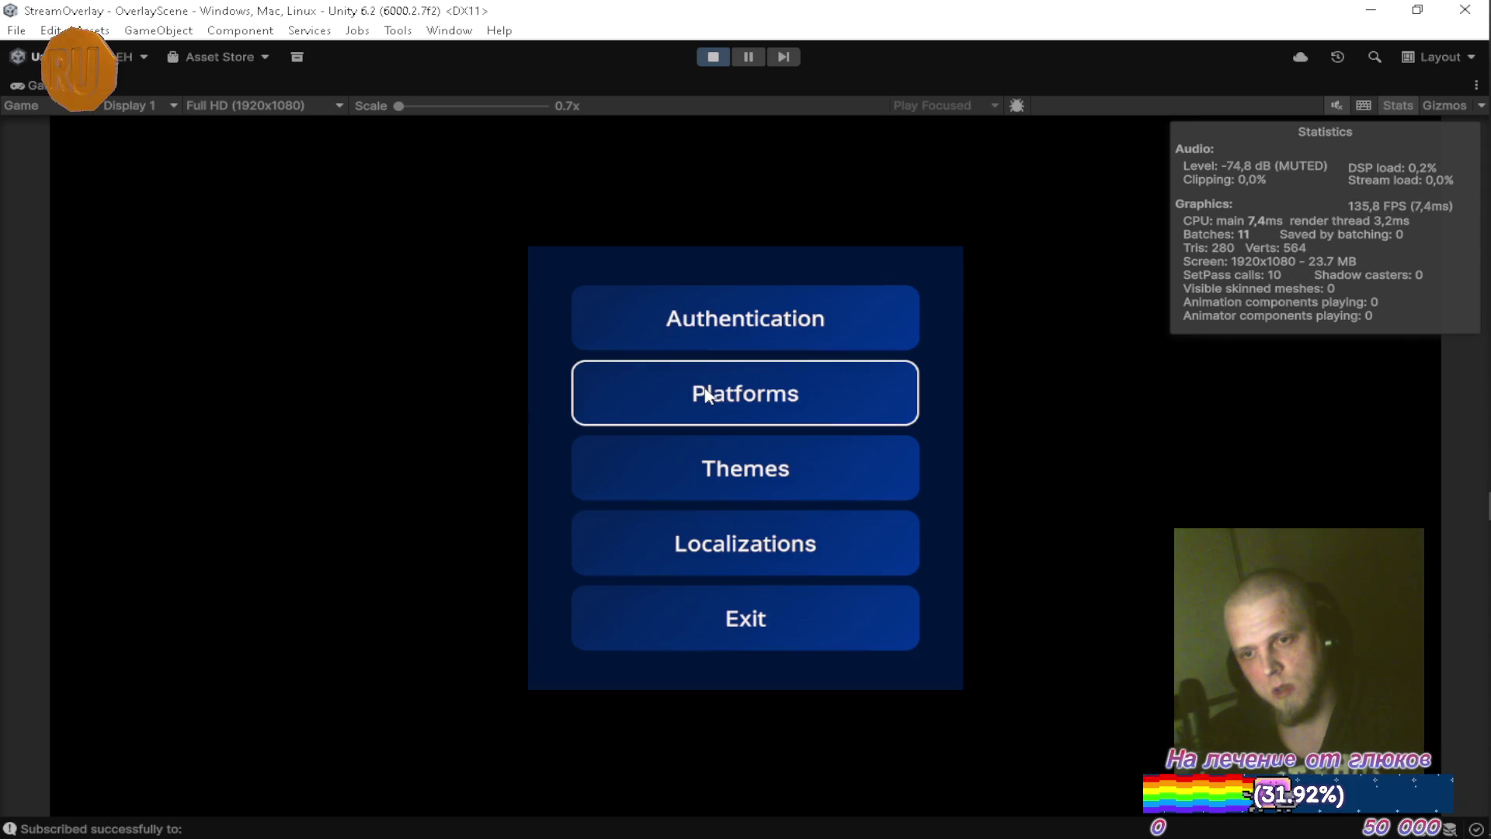
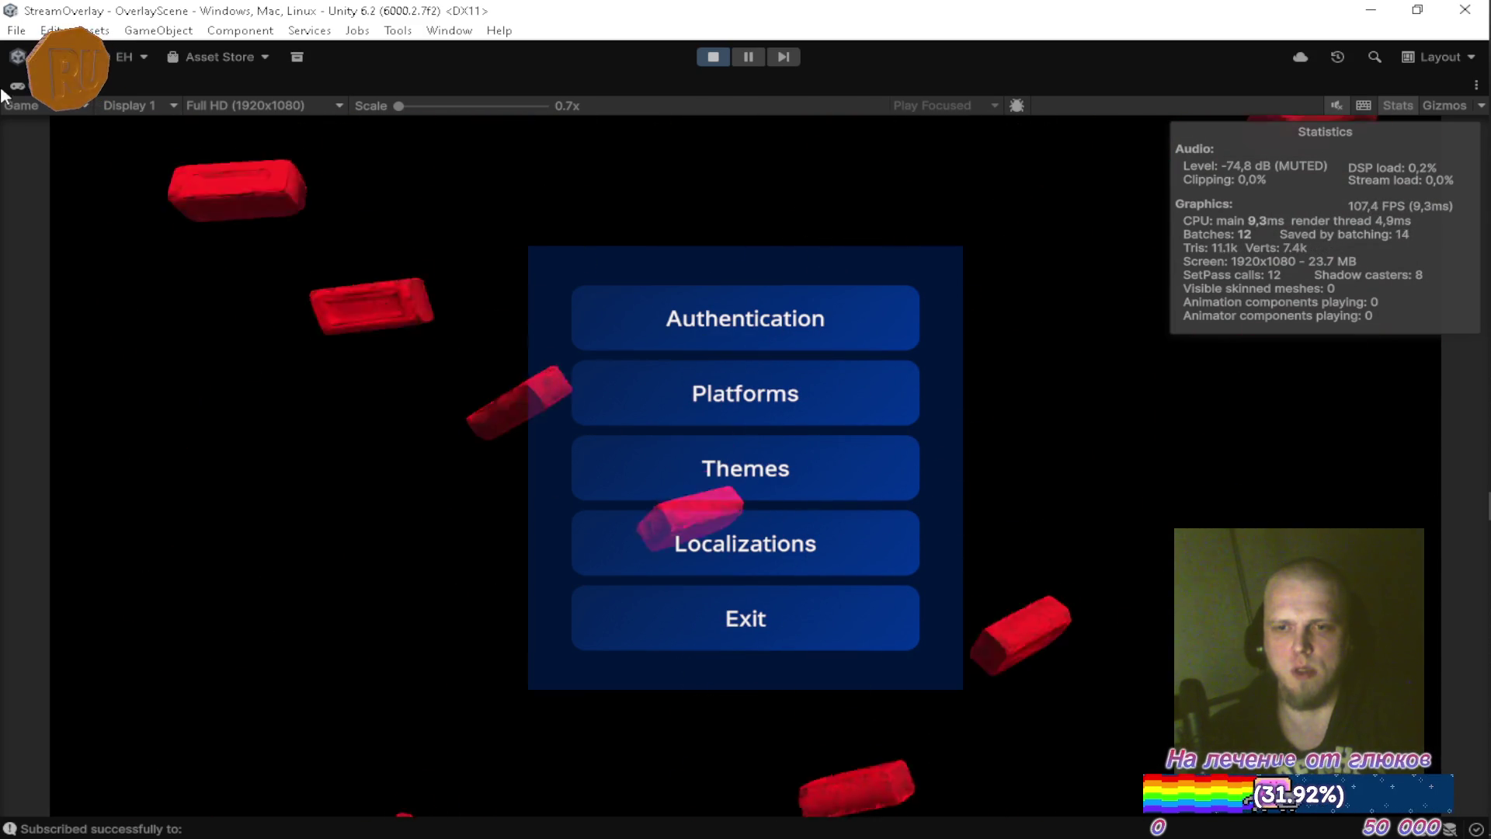
Maximize the Overlay graph, pan past the Fragment node, and lift Multiply toward the top Add.
double_click(37, 79)
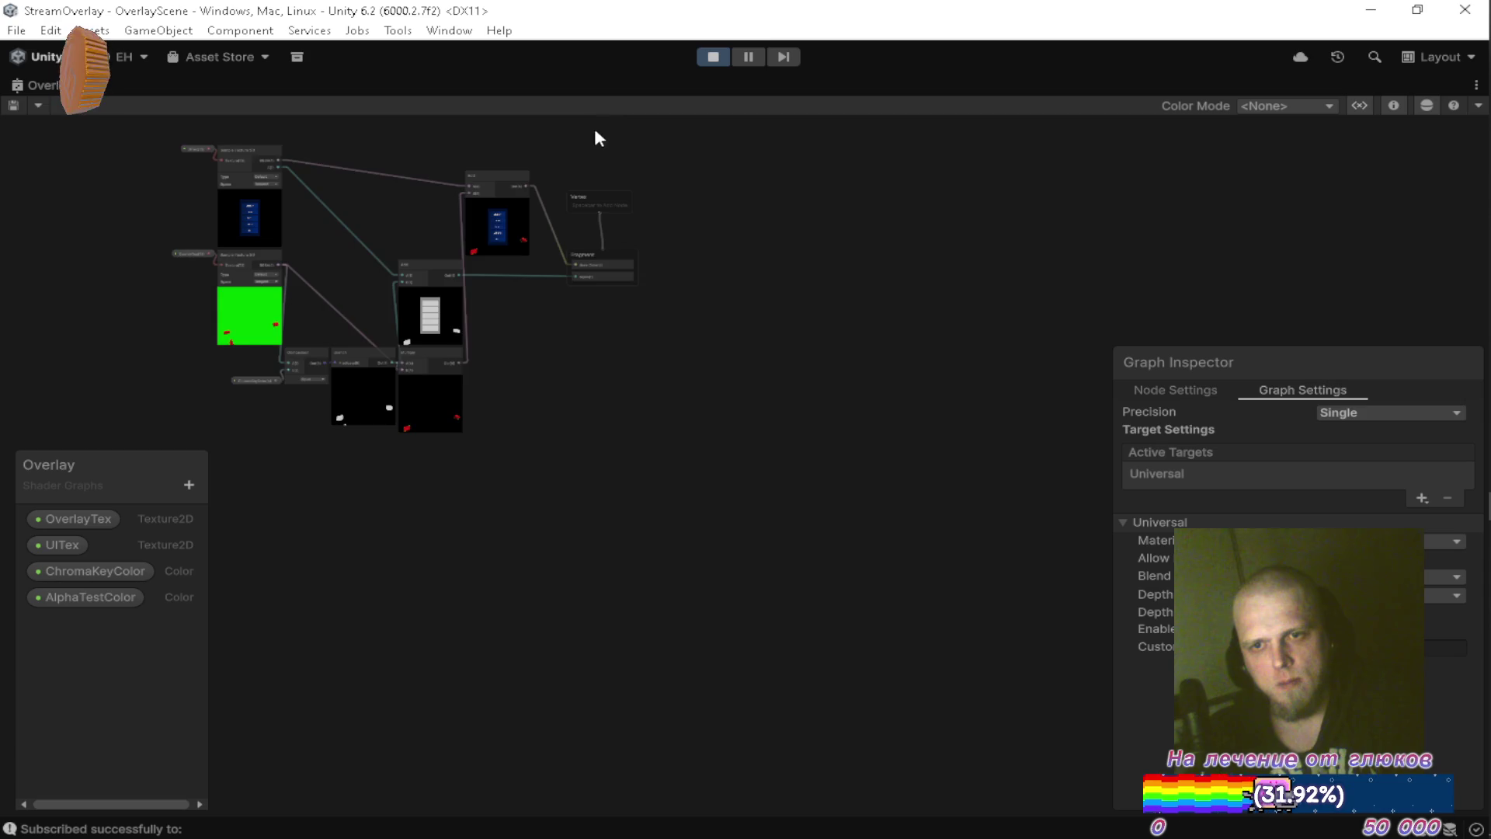
drag(596, 133, 795, 246)
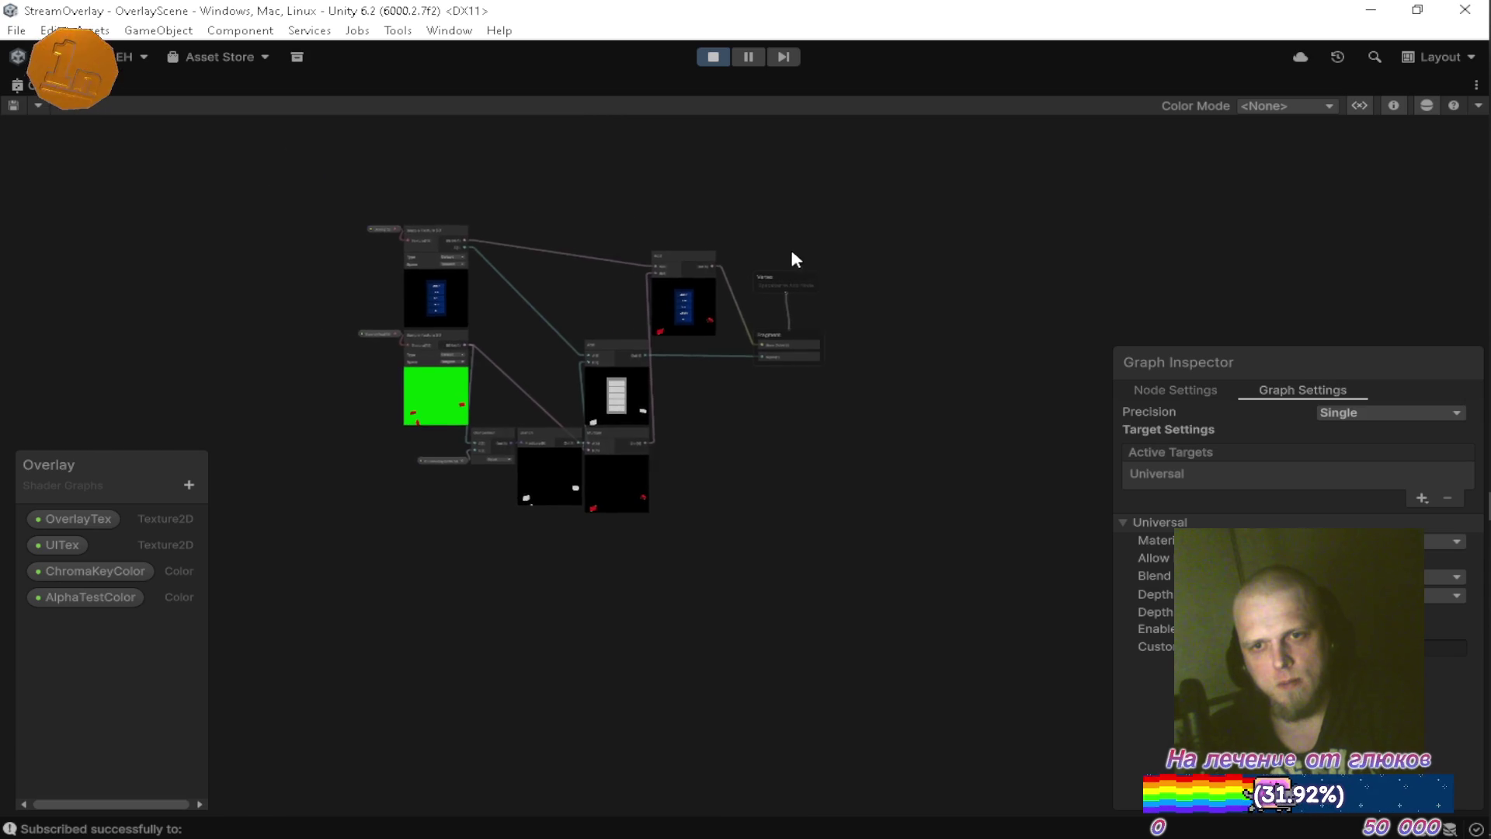
scroll(699, 271, up, 5)
mouse_move(704, 313)
mouse_down()
mouse_move(690, 191)
mouse_move(679, 270)
mouse_move(687, 199)
mouse_move(806, 342)
mouse_move(715, 163)
mouse_move(839, 151)
mouse_up()
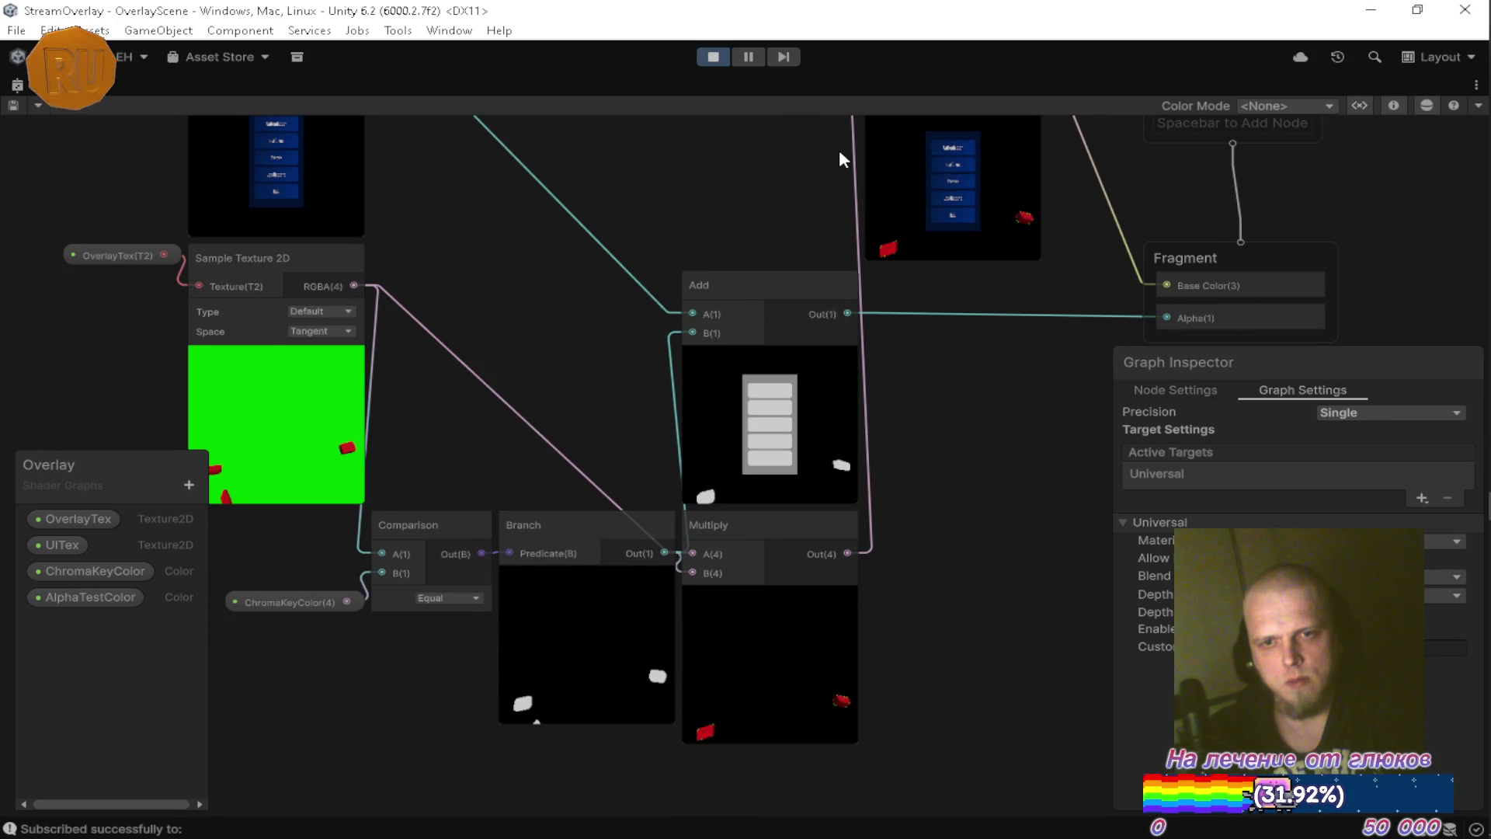
drag(844, 153, 866, 299)
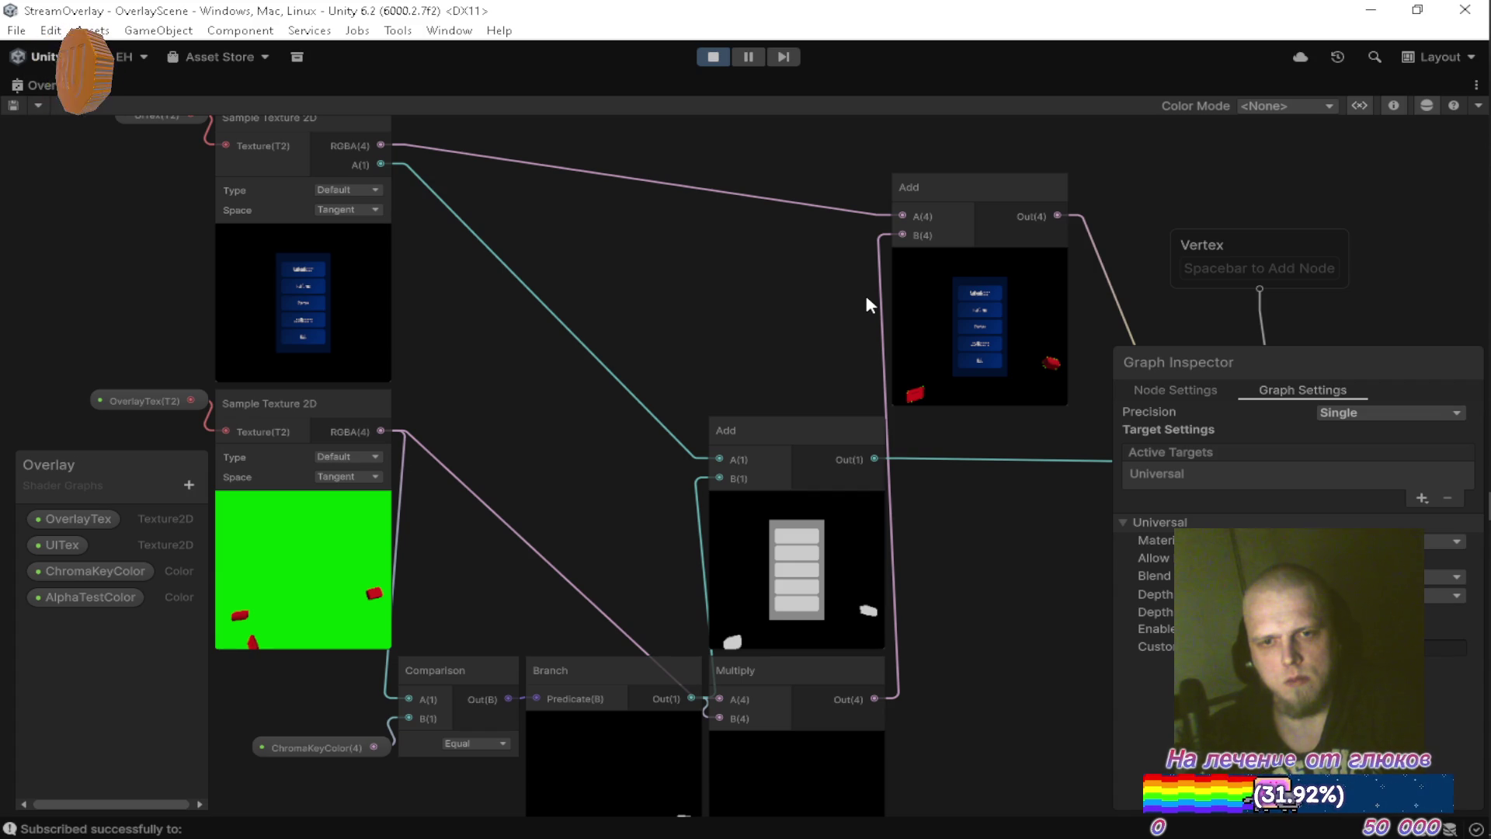
mouse_move(873, 319)
mouse_down()
mouse_move(668, 240)
mouse_move(671, 179)
mouse_up()
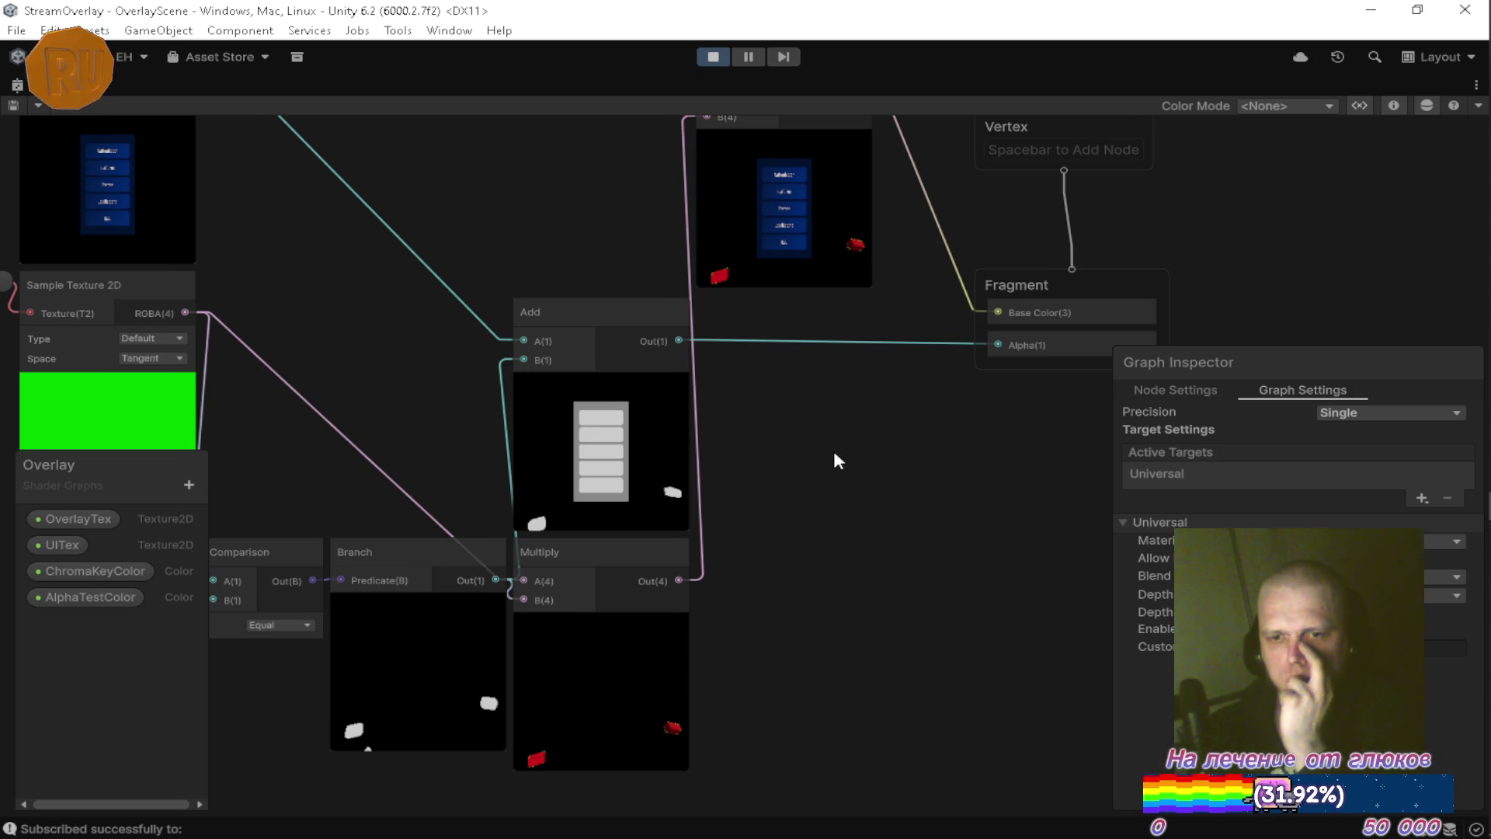
mouse_move(867, 453)
mouse_down()
mouse_move(976, 424)
mouse_move(868, 450)
mouse_move(883, 527)
mouse_up()
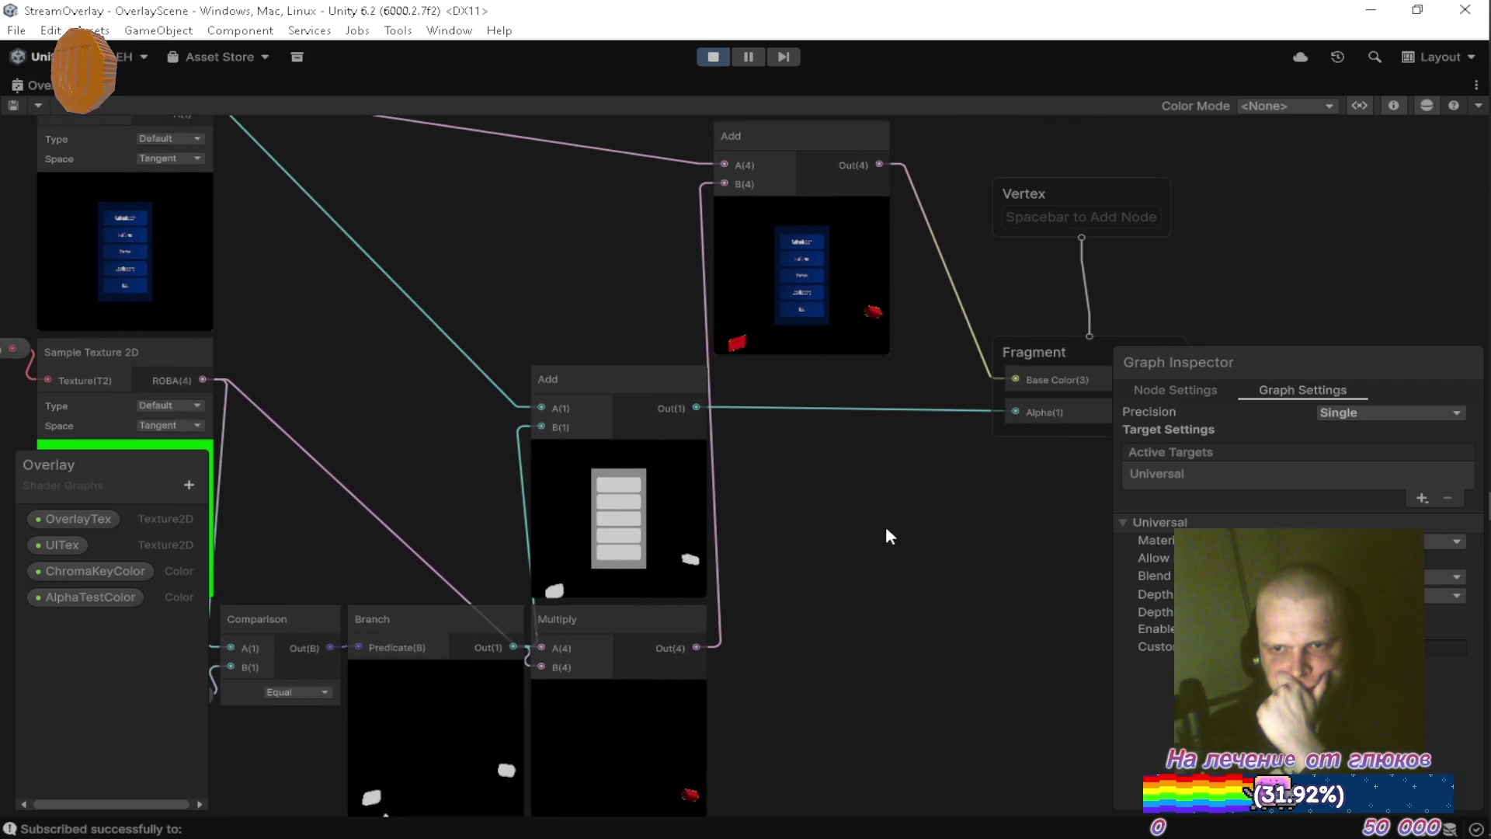
mouse_move(649, 641)
mouse_down()
mouse_move(803, 646)
mouse_move(886, 590)
mouse_move(761, 297)
mouse_move(562, 129)
mouse_move(550, 212)
mouse_up()
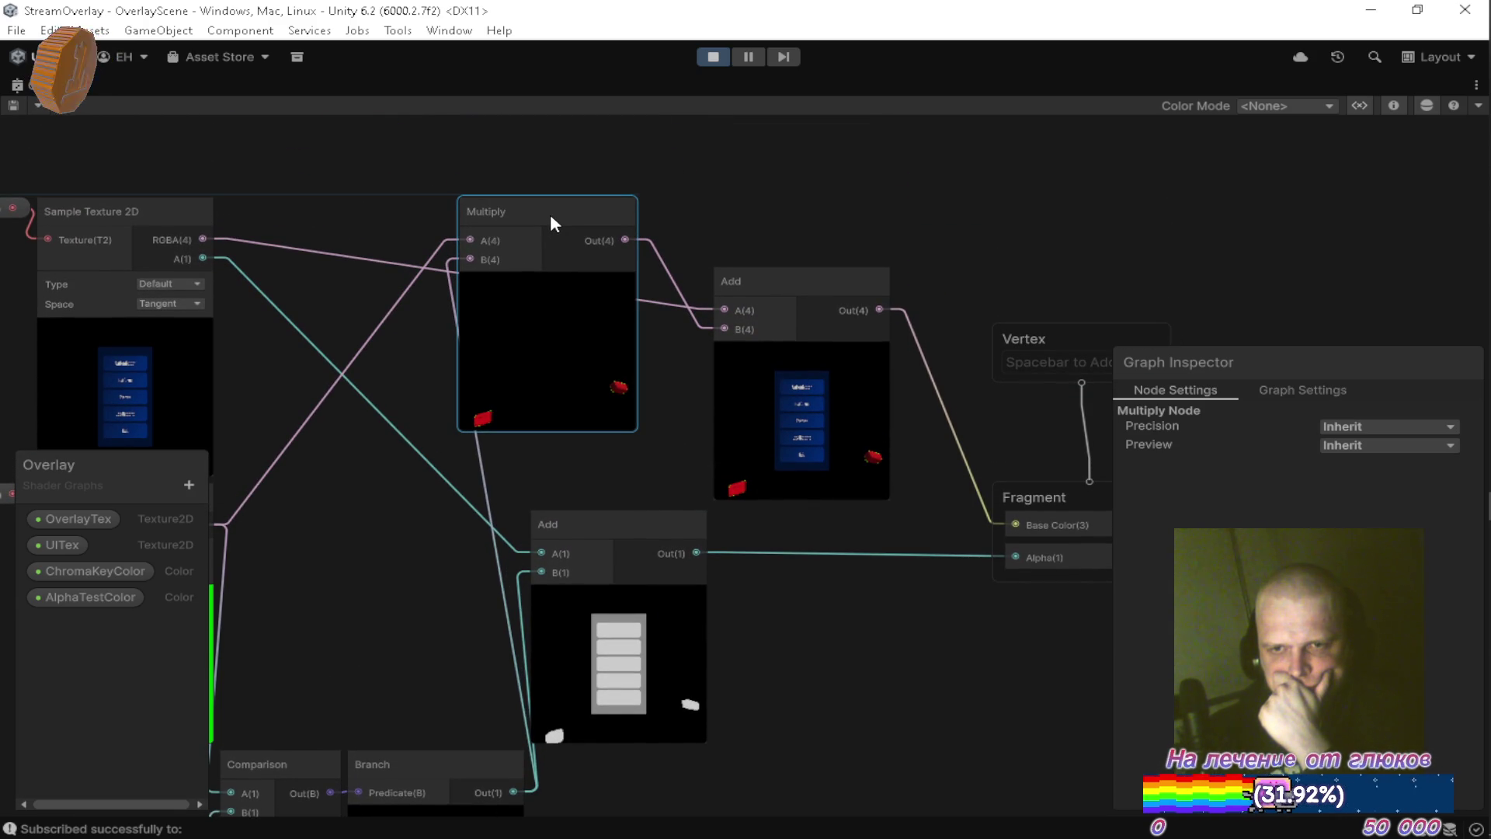
Place Multiply beside the upper Add and reposition the Comparison, Branch and ChromaKeyColor group.
mouse_move(550, 213)
mouse_down()
mouse_move(624, 260)
mouse_move(634, 288)
mouse_up()
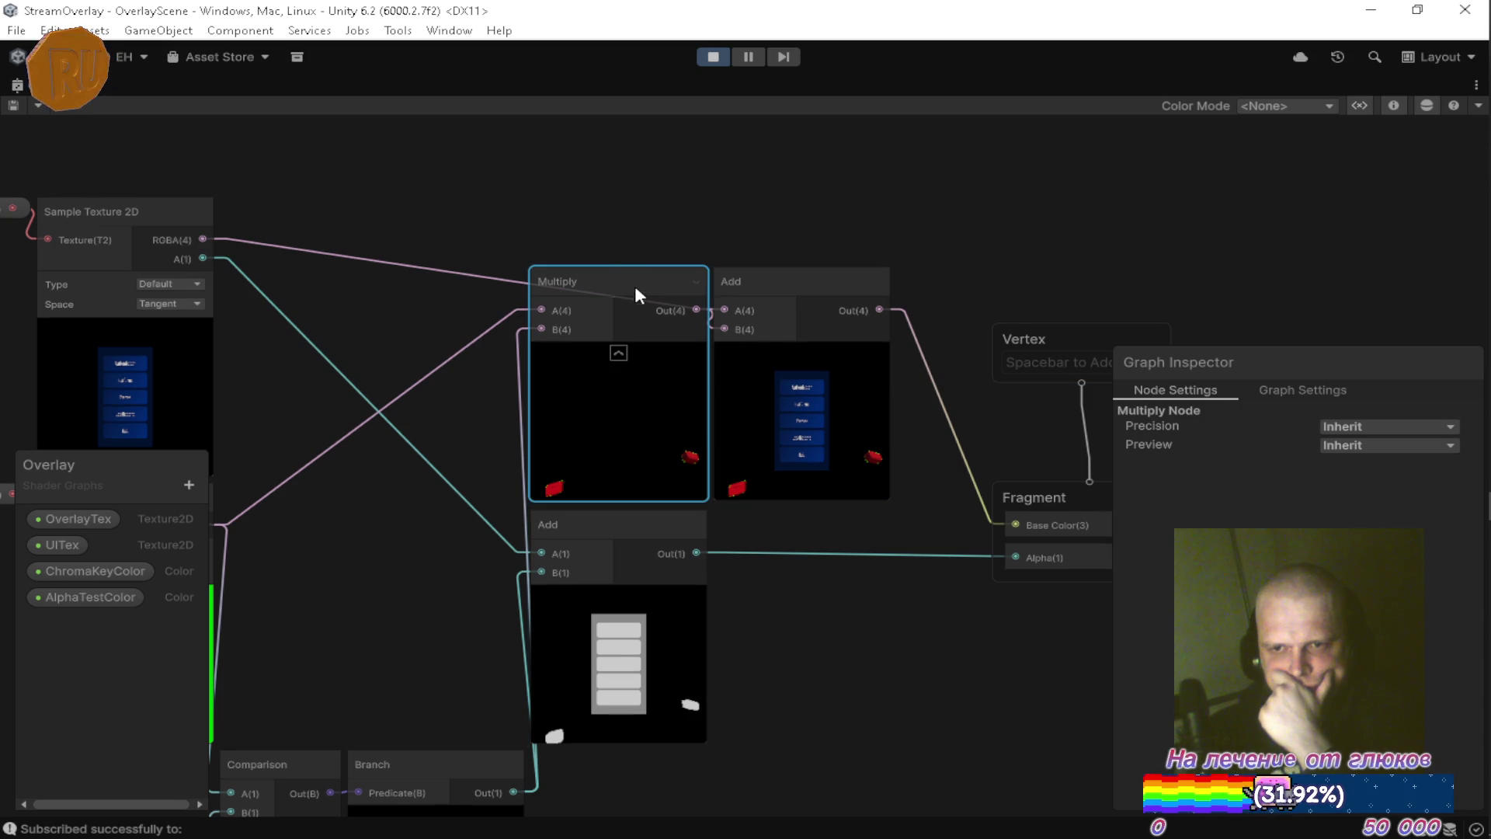
mouse_move(494, 324)
mouse_down()
mouse_move(777, 229)
mouse_move(814, 175)
mouse_move(773, 207)
mouse_move(771, 150)
mouse_up()
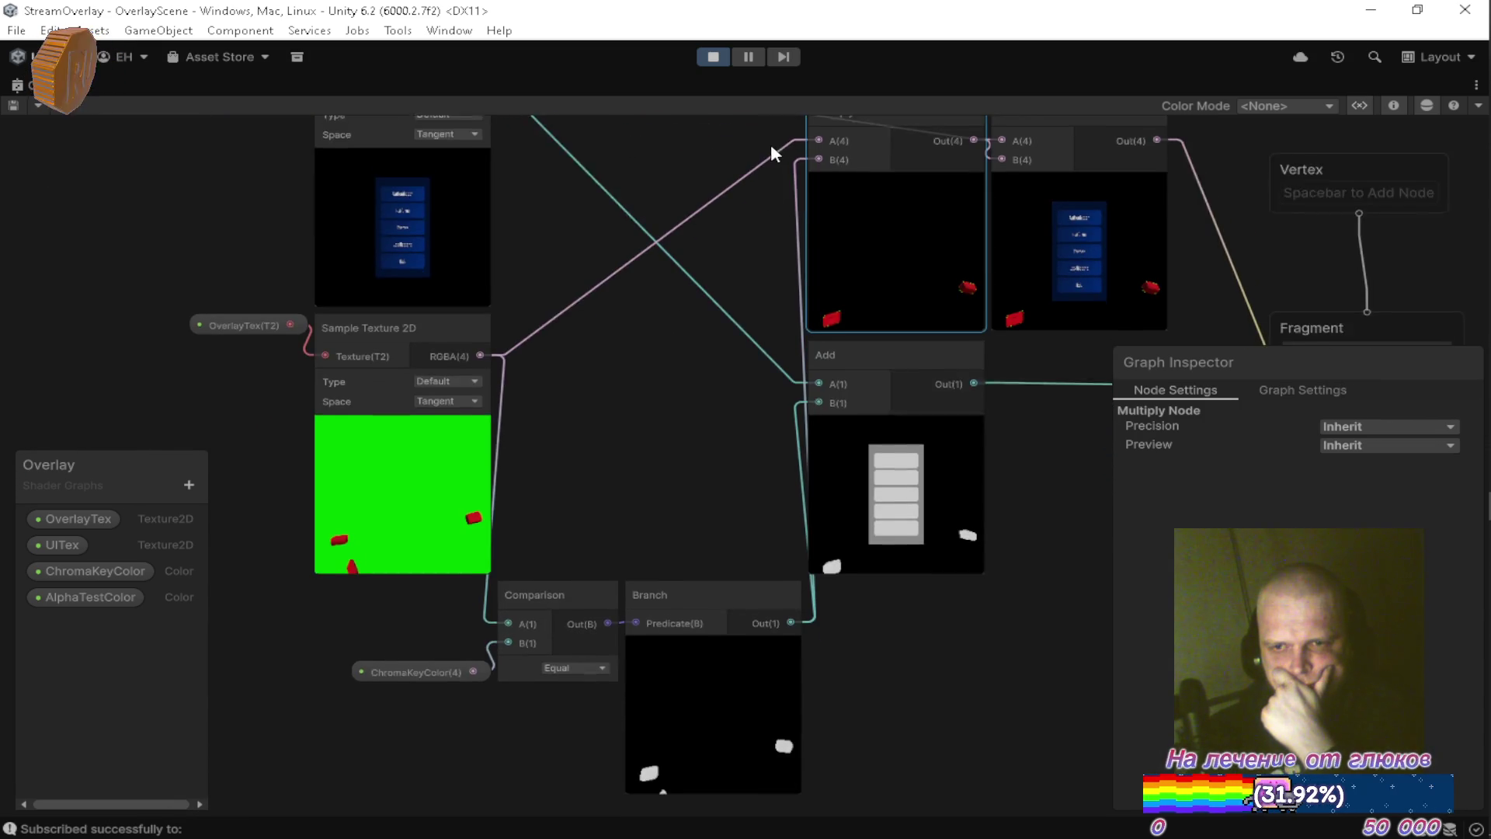
drag(436, 738, 687, 584)
drag(548, 584, 541, 580)
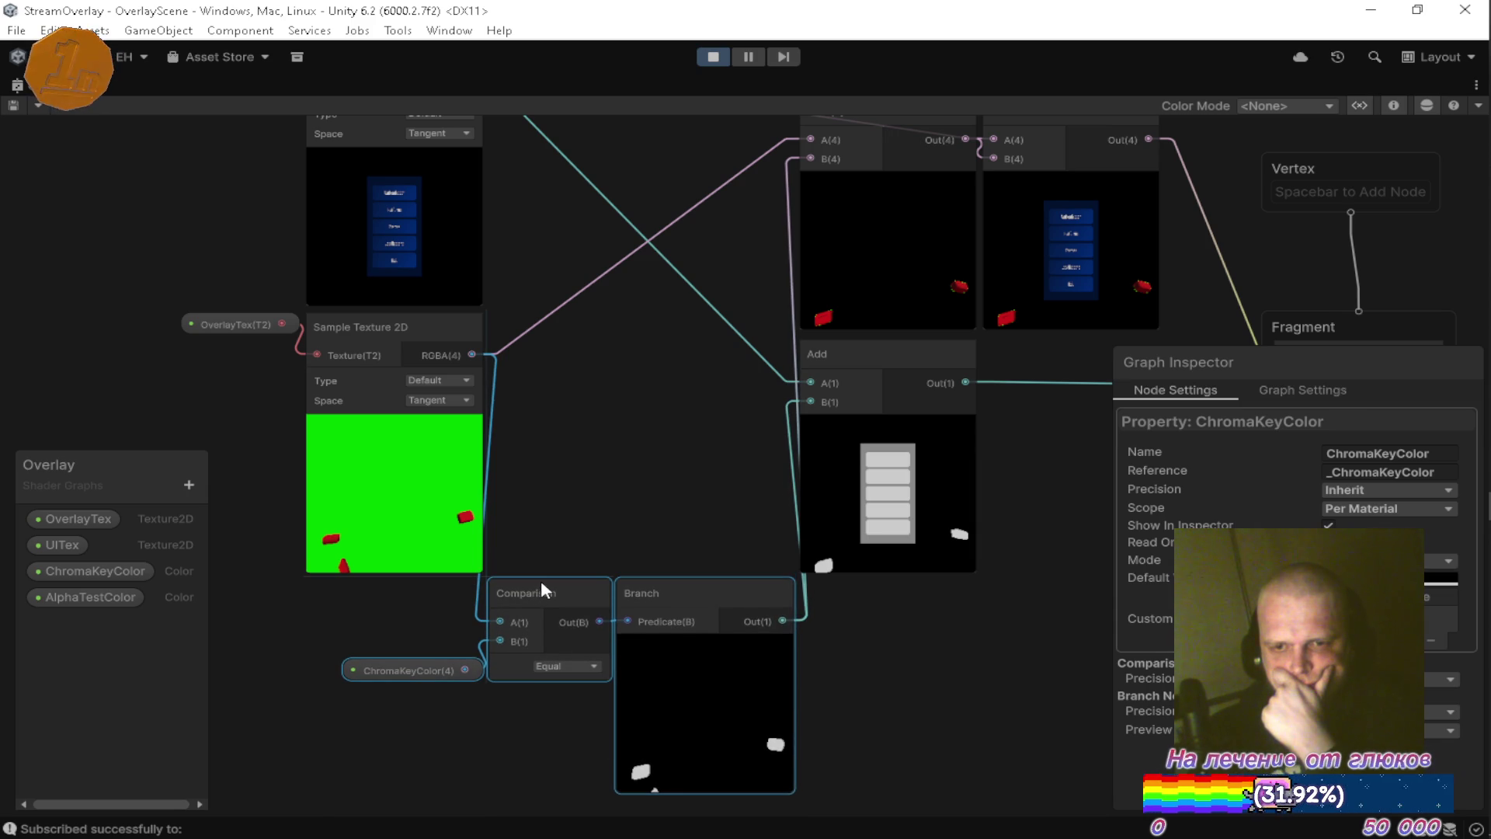
mouse_move(621, 424)
mouse_down()
mouse_move(562, 555)
mouse_move(456, 399)
mouse_up()
click(572, 542)
Align the lower Add beneath the upper Add, nudge the upper Add right, and review connections.
mouse_move(706, 362)
mouse_down()
mouse_move(879, 447)
mouse_move(901, 383)
mouse_move(889, 357)
mouse_up()
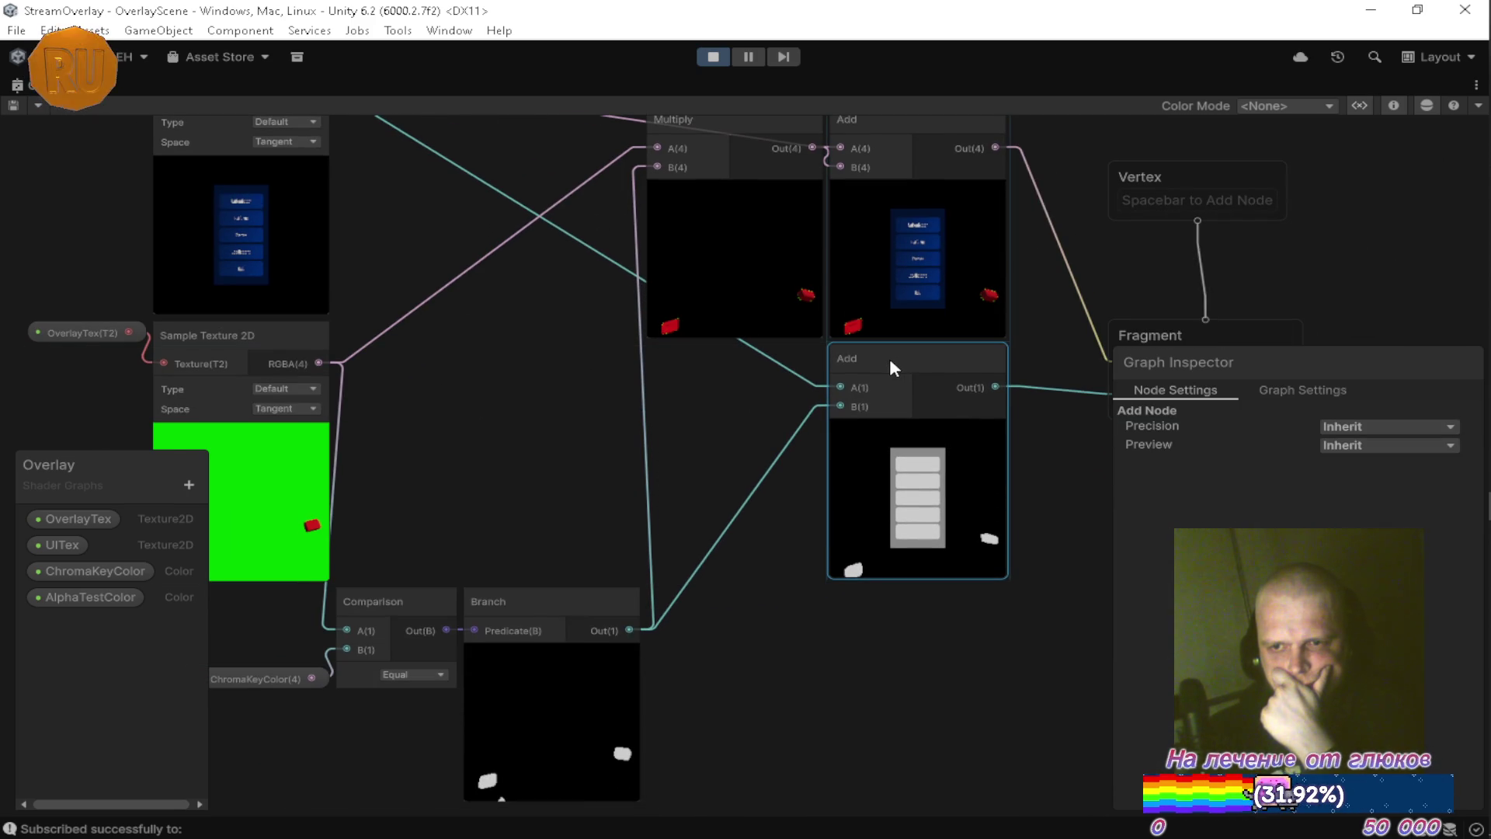
drag(732, 365, 650, 513)
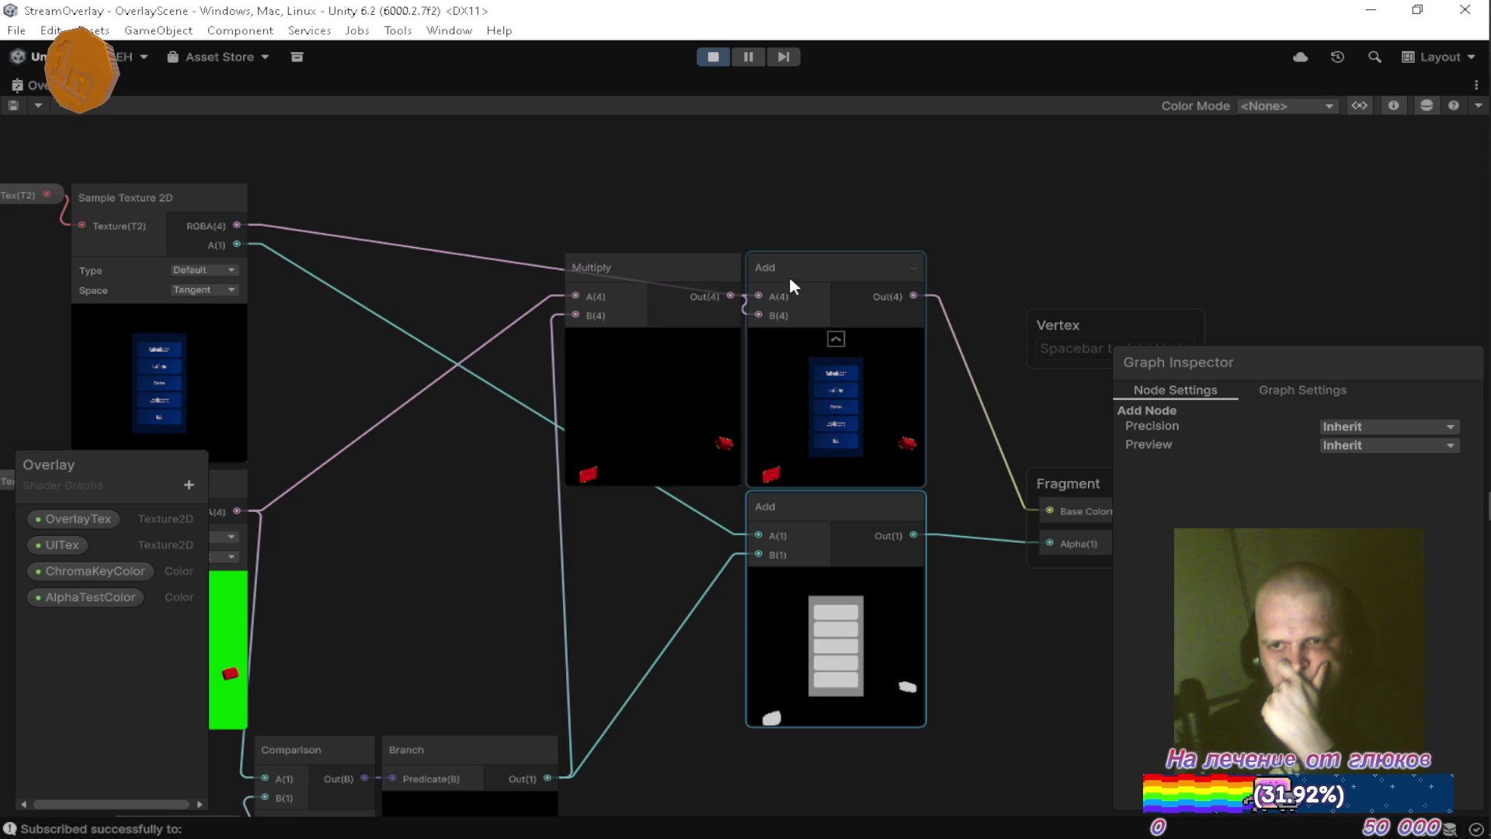
mouse_move(805, 273)
mouse_down()
mouse_move(883, 208)
mouse_move(821, 213)
mouse_move(827, 228)
mouse_move(832, 204)
mouse_move(836, 240)
mouse_move(815, 248)
mouse_up()
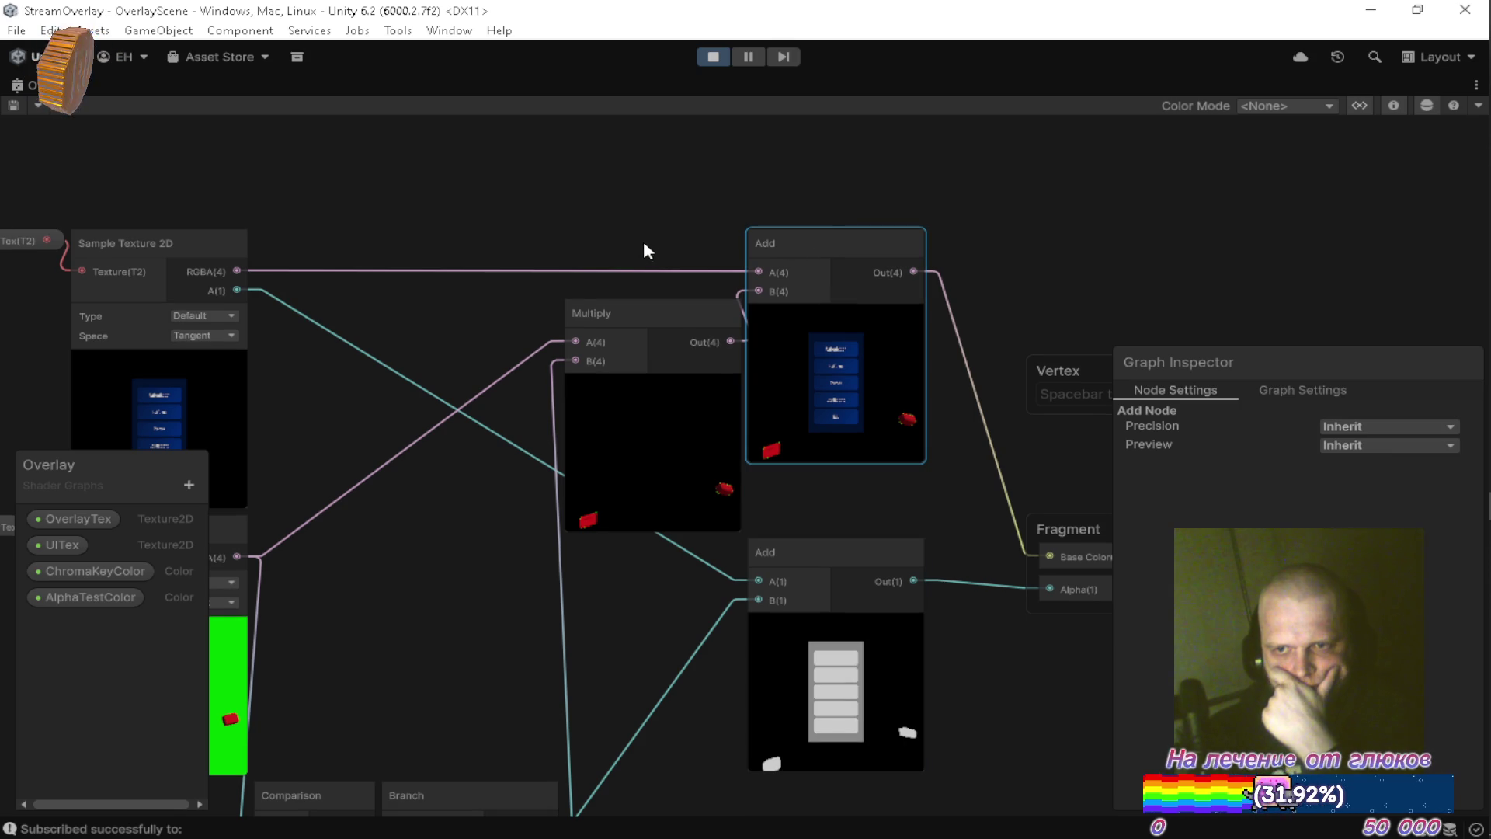
mouse_move(674, 243)
mouse_down()
mouse_move(525, 203)
mouse_move(727, 183)
mouse_up()
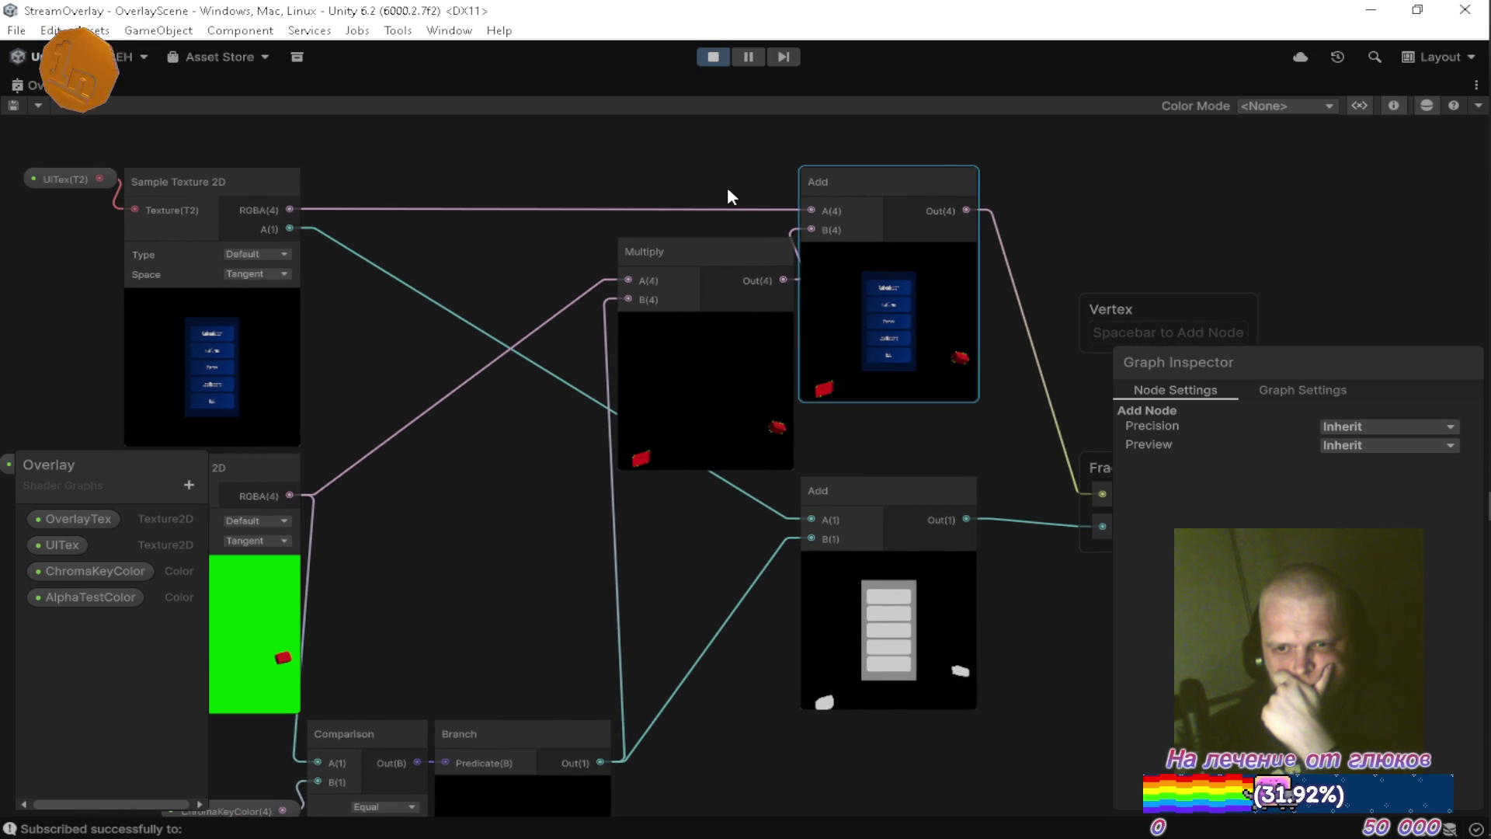
mouse_move(715, 560)
mouse_down()
mouse_move(682, 395)
mouse_move(740, 298)
mouse_up()
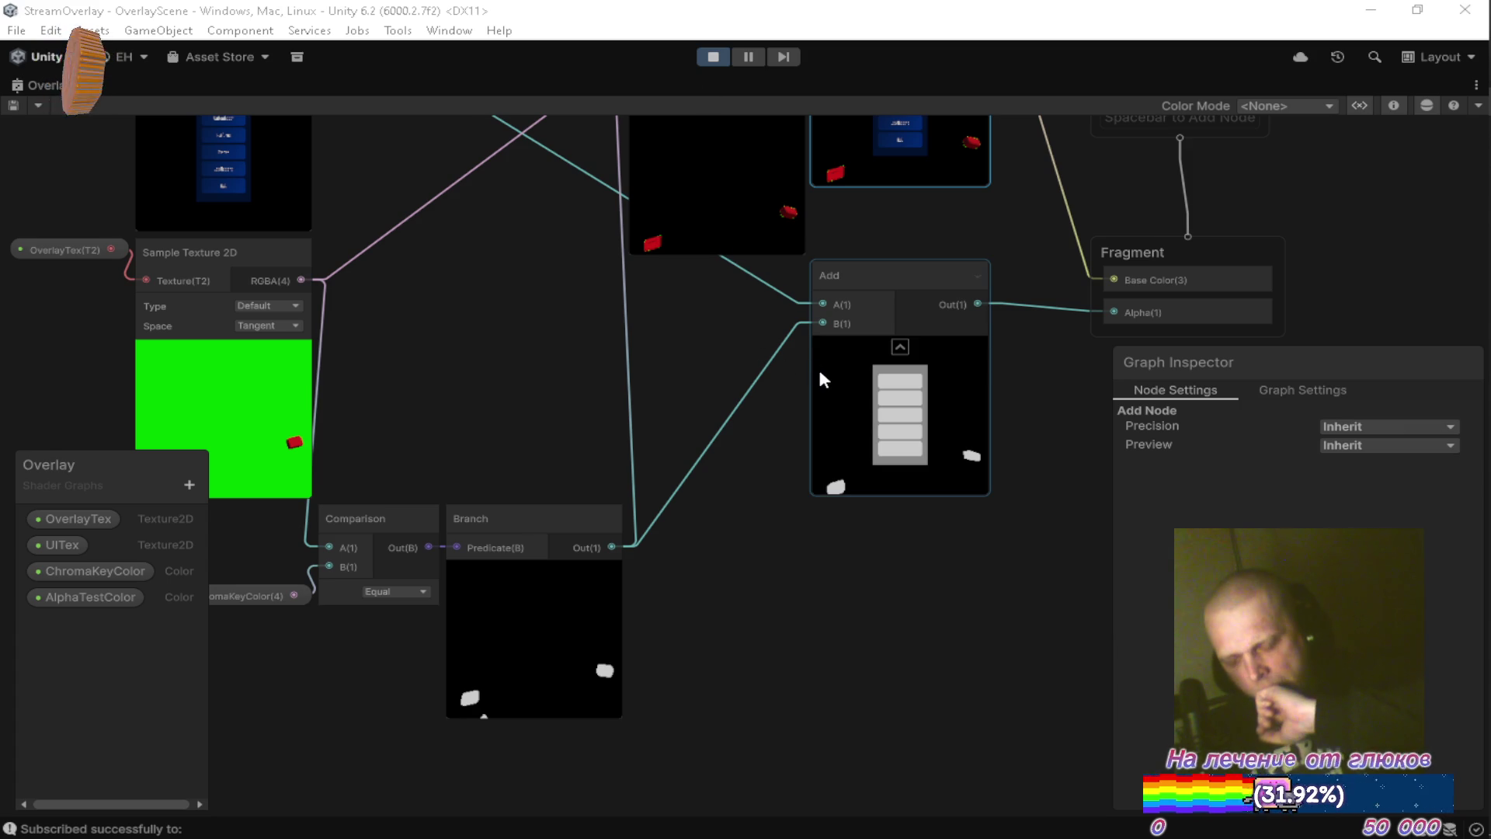
Show the Graph Settings tab in the Graph Inspector, then return to the docked editor layout.
mouse_move(771, 433)
mouse_down()
mouse_move(598, 546)
mouse_move(607, 469)
mouse_up()
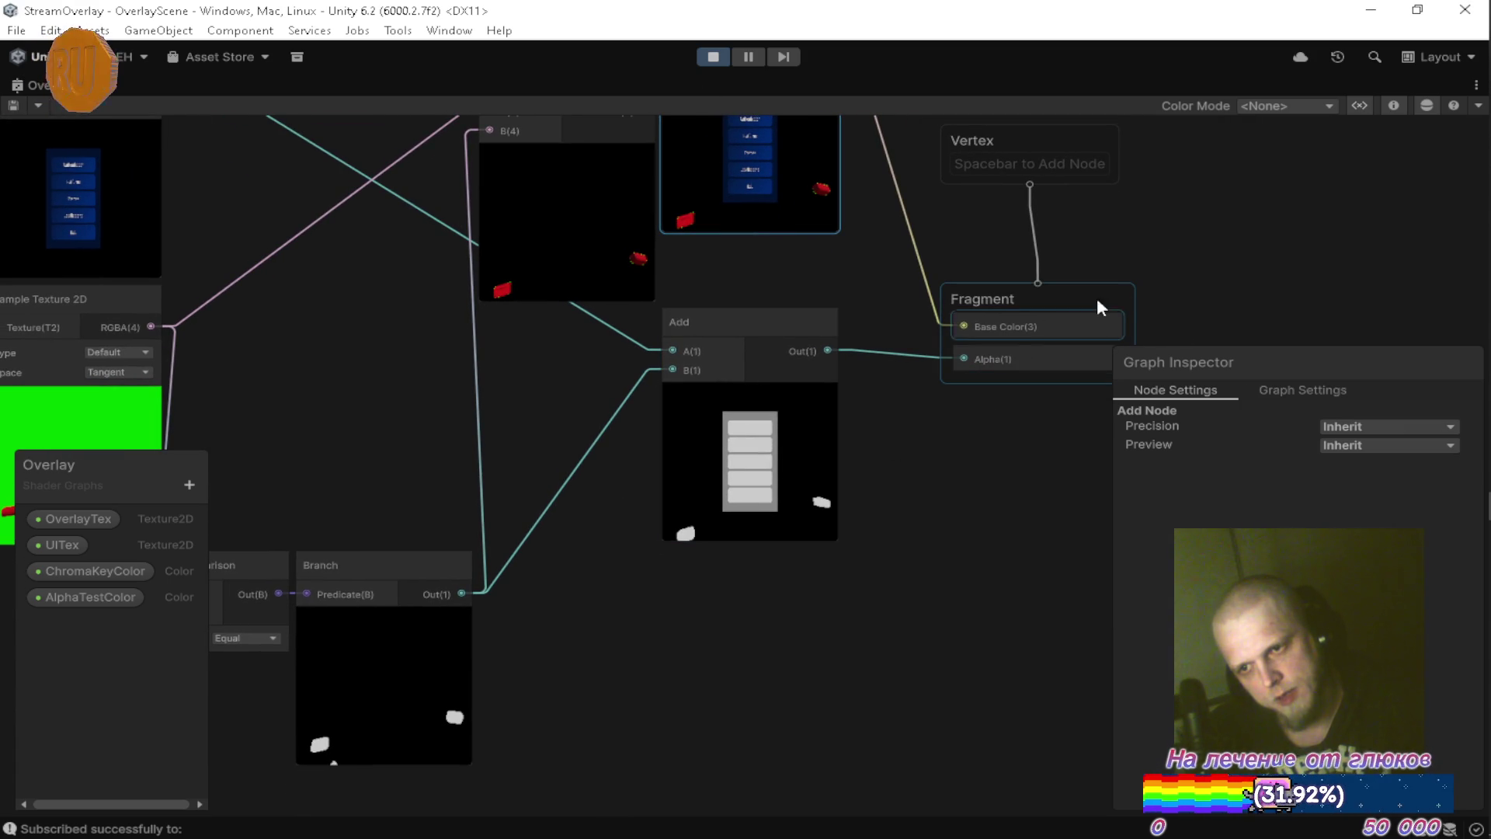
click(1283, 390)
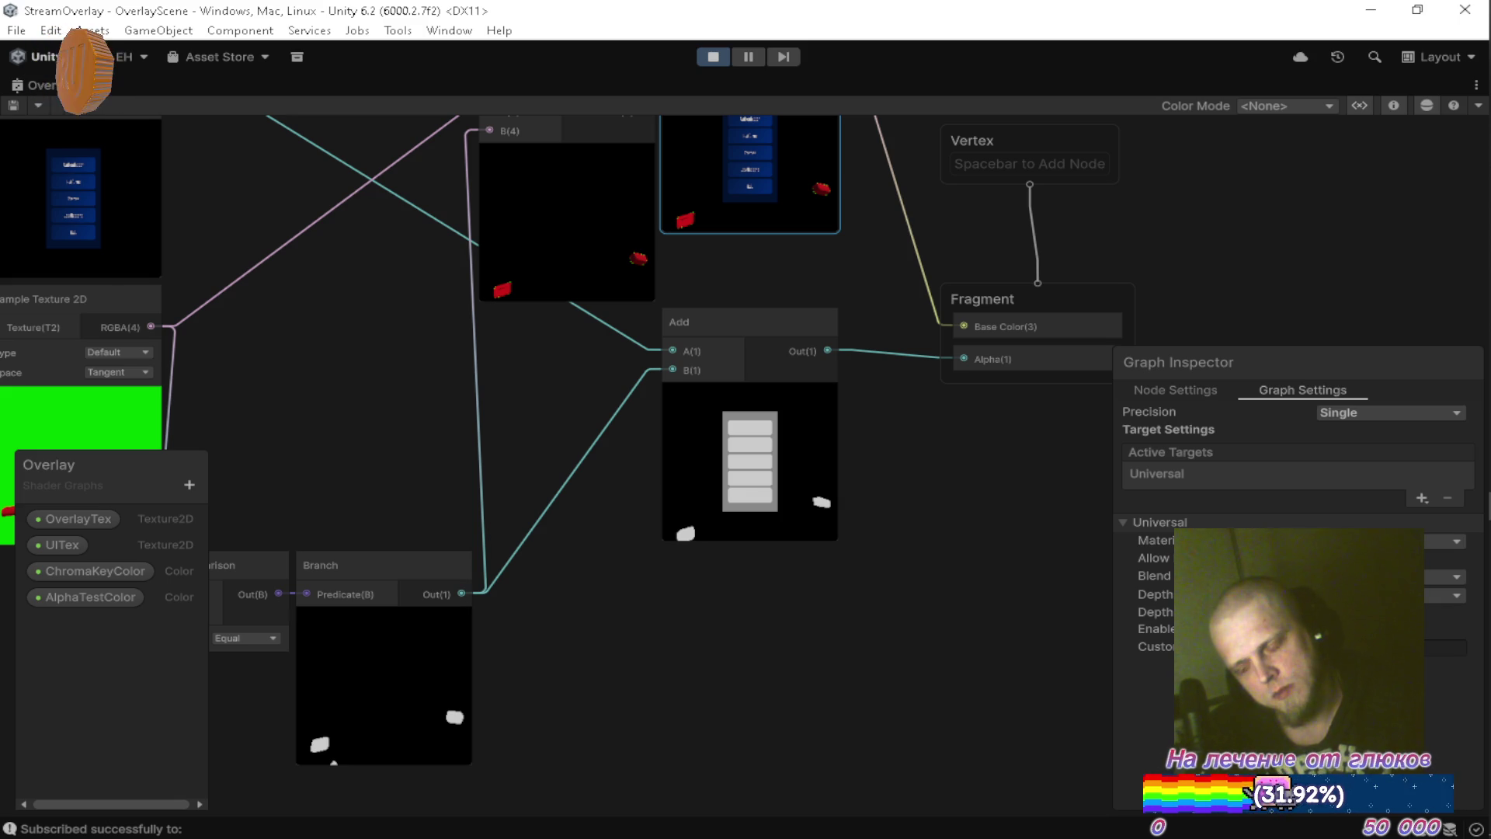
mouse_move(647, 428)
mouse_down()
mouse_move(668, 397)
mouse_move(693, 431)
mouse_move(649, 480)
mouse_move(684, 536)
mouse_move(687, 598)
mouse_up()
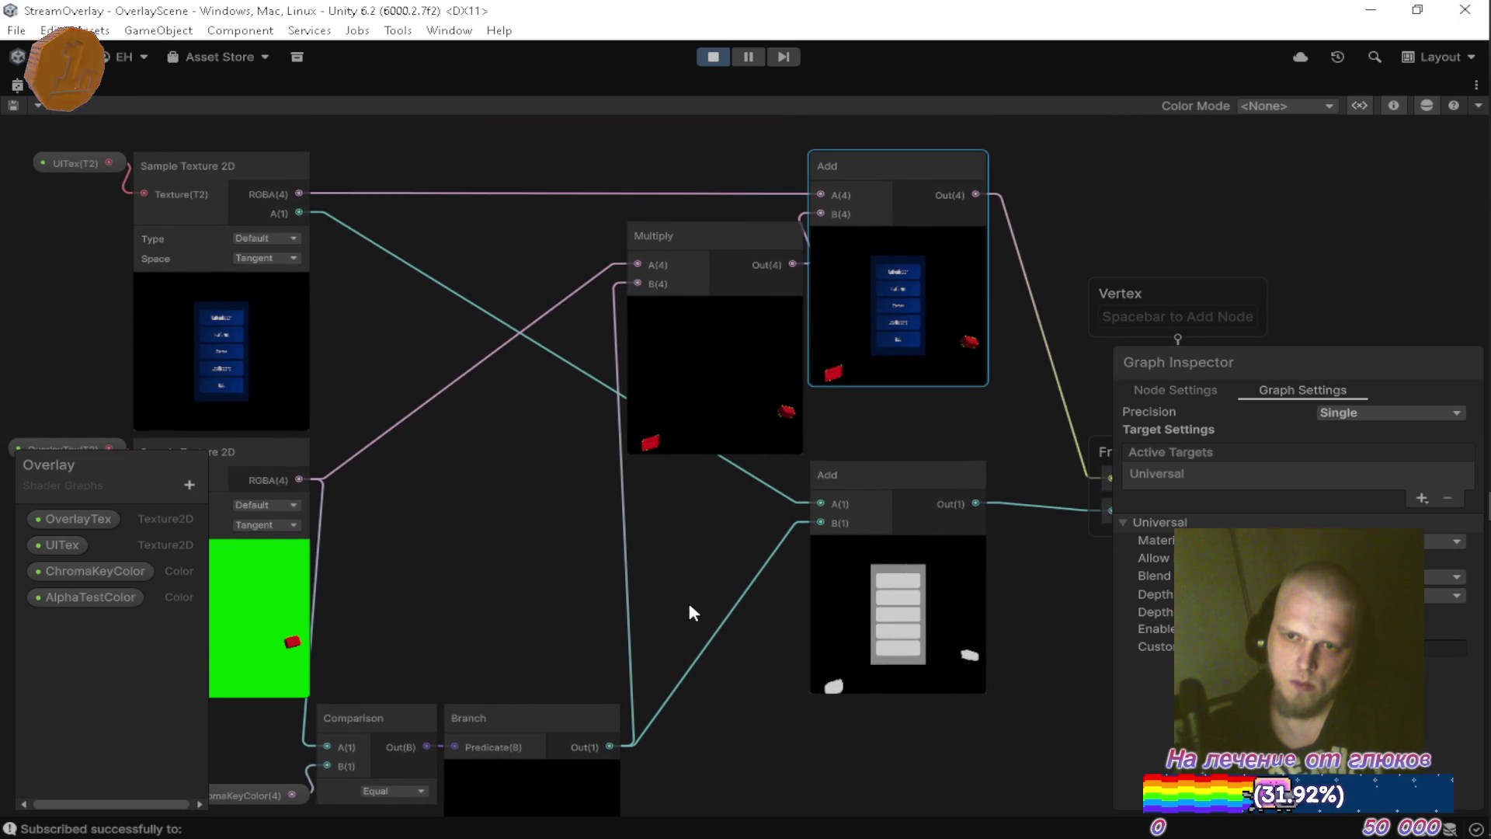
double_click(40, 84)
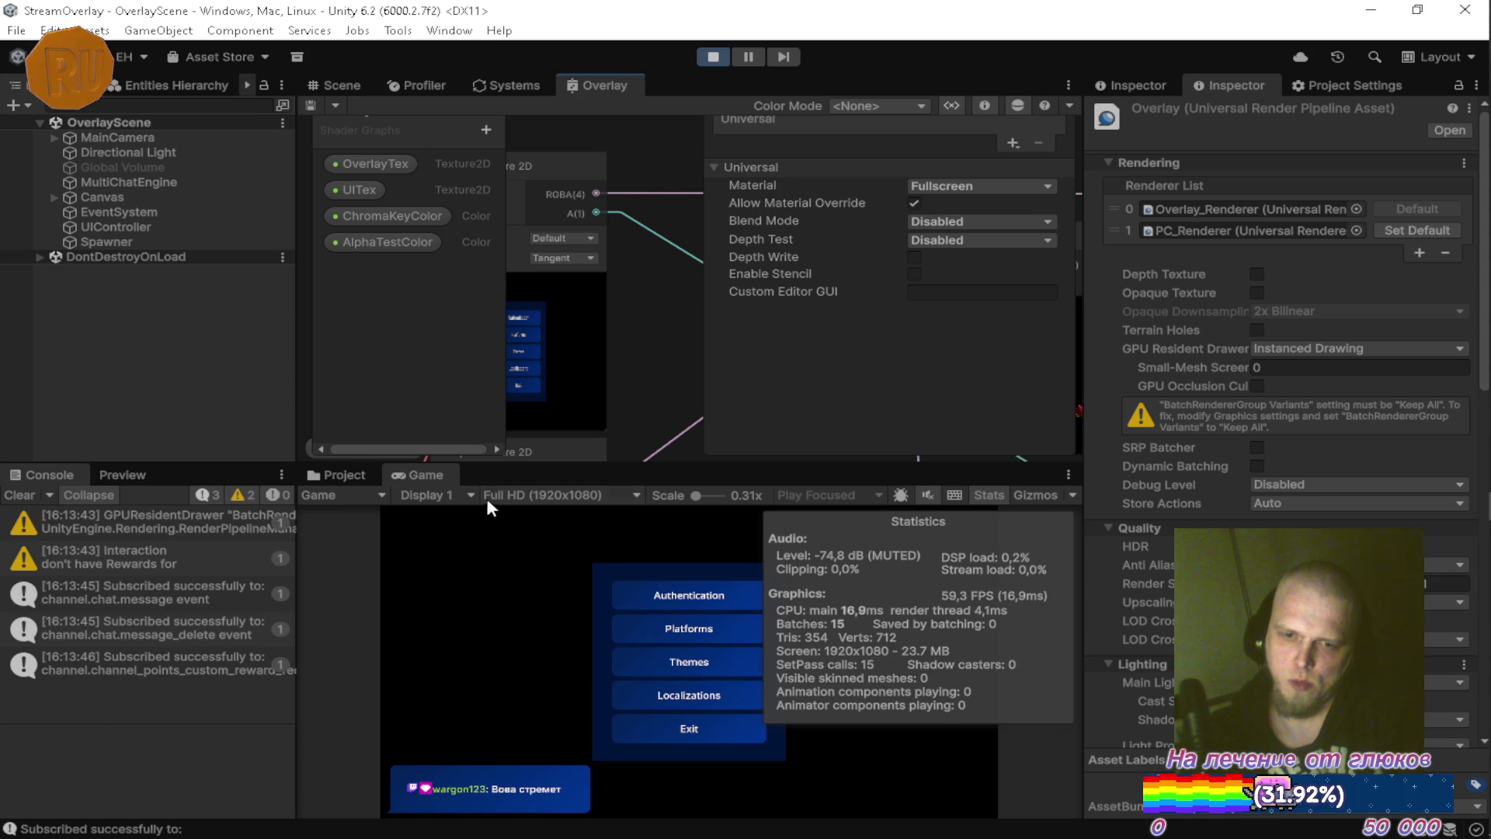
Maximize the Game view, restore the layout, and pause the running game.
double_click(425, 475)
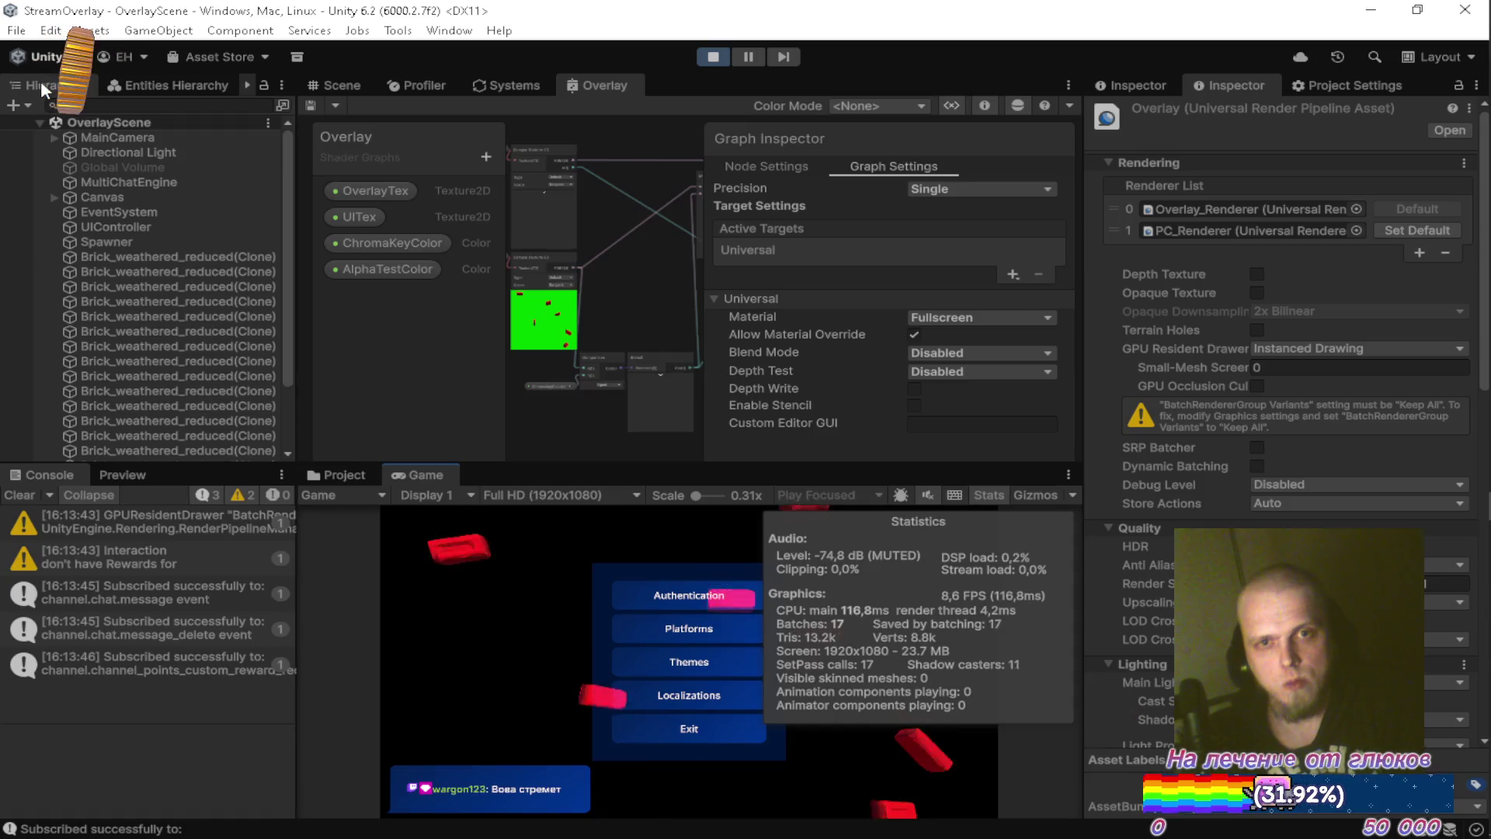
key(shift+space)
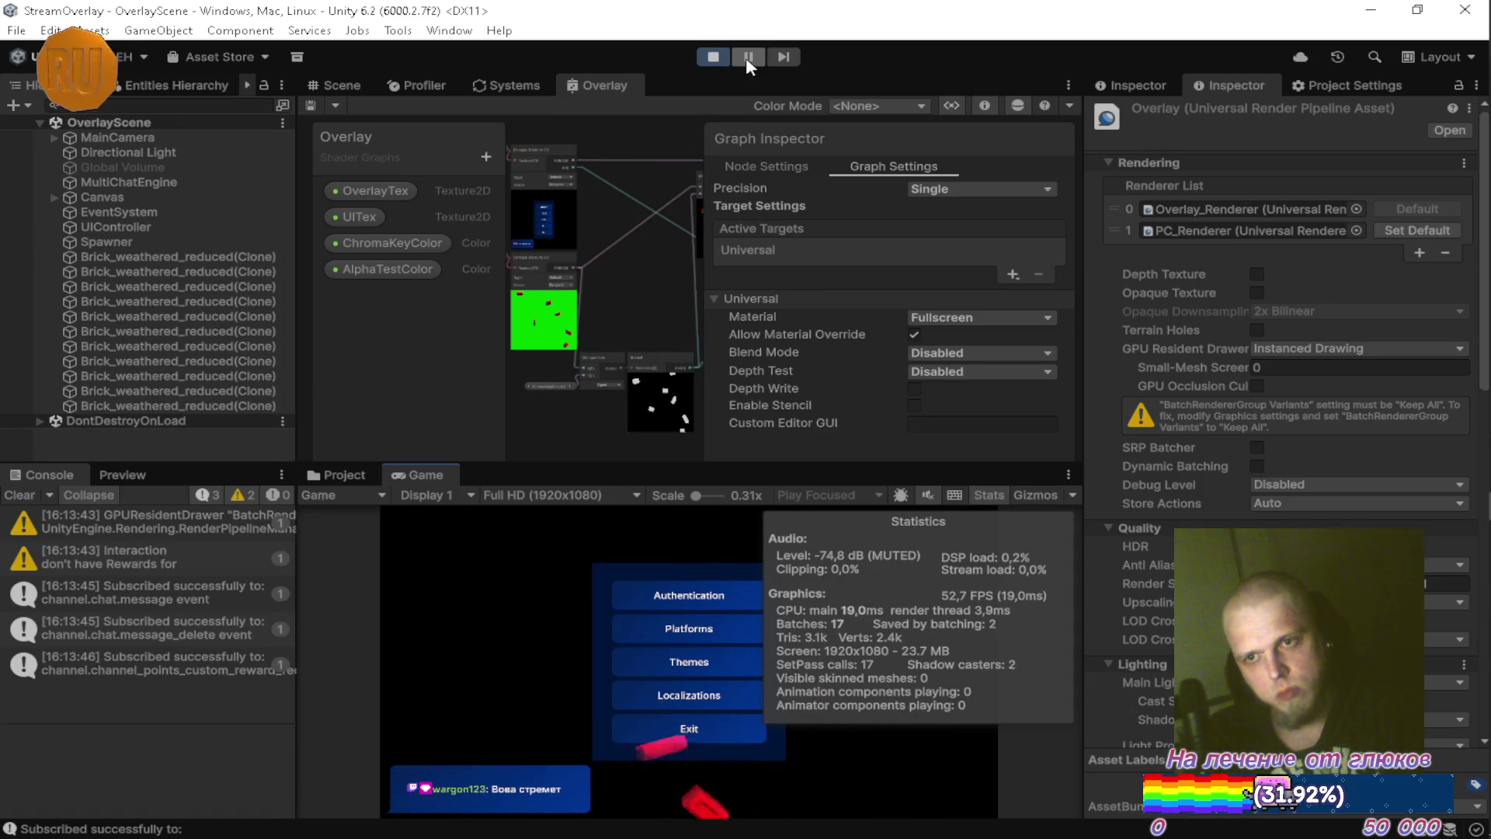
click(746, 58)
Expand Canvas > Settings > Platforms > Mask, inspect its Image and Overlay objects, then maximize the graph.
click(55, 197)
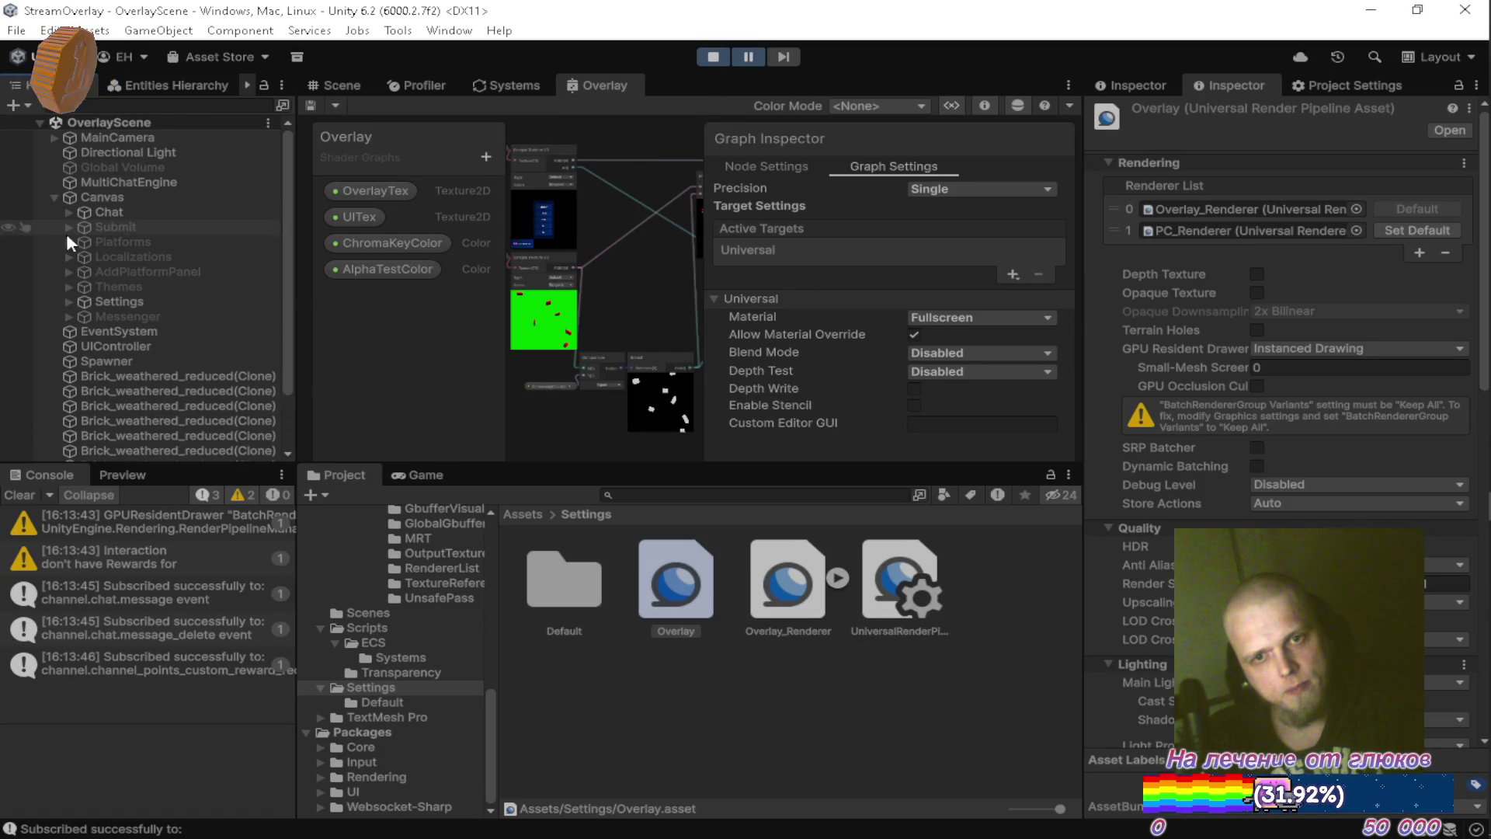
click(70, 302)
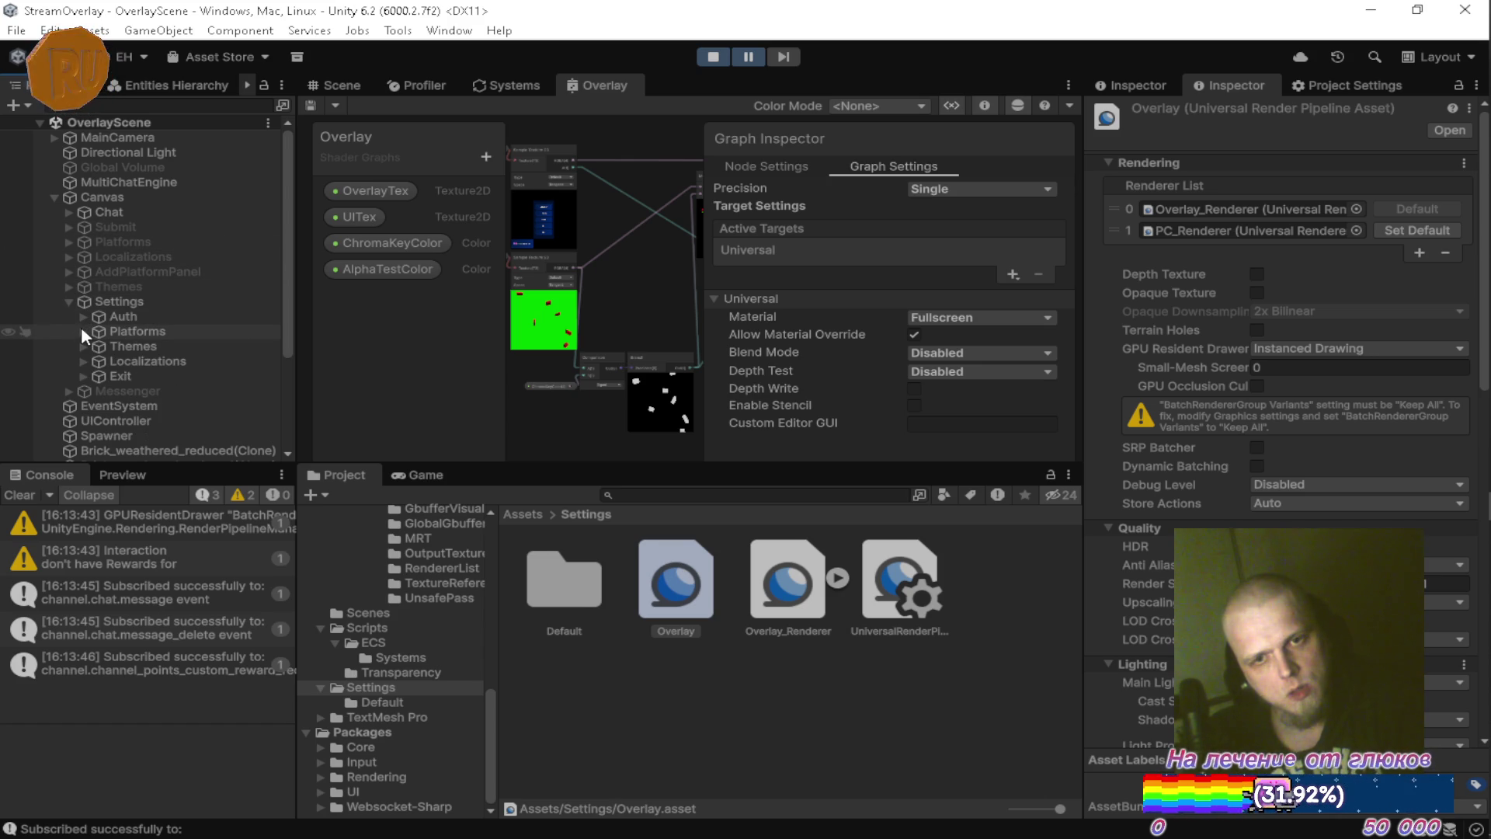
click(82, 331)
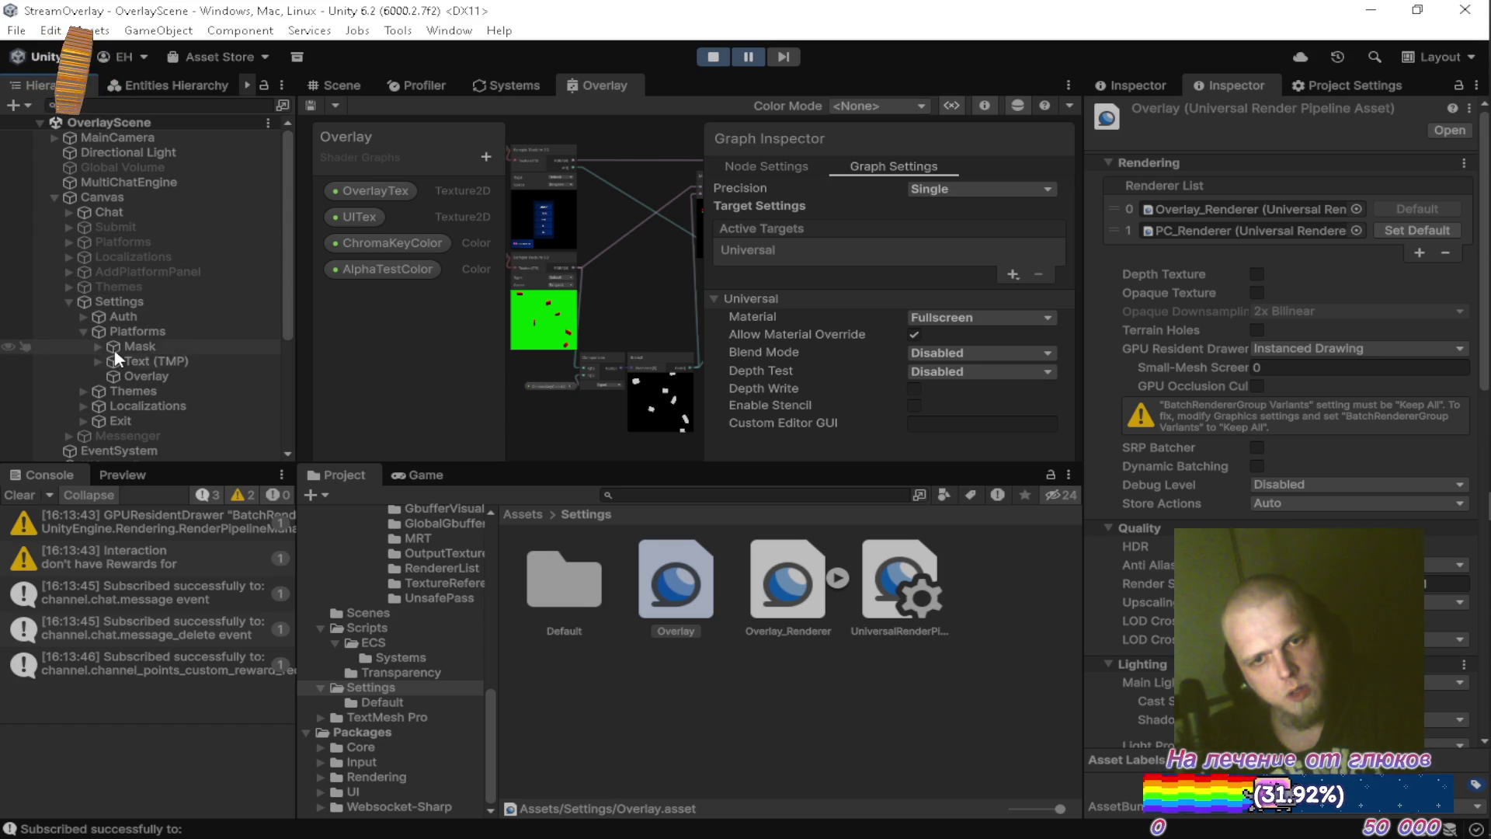
click(96, 344)
click(123, 347)
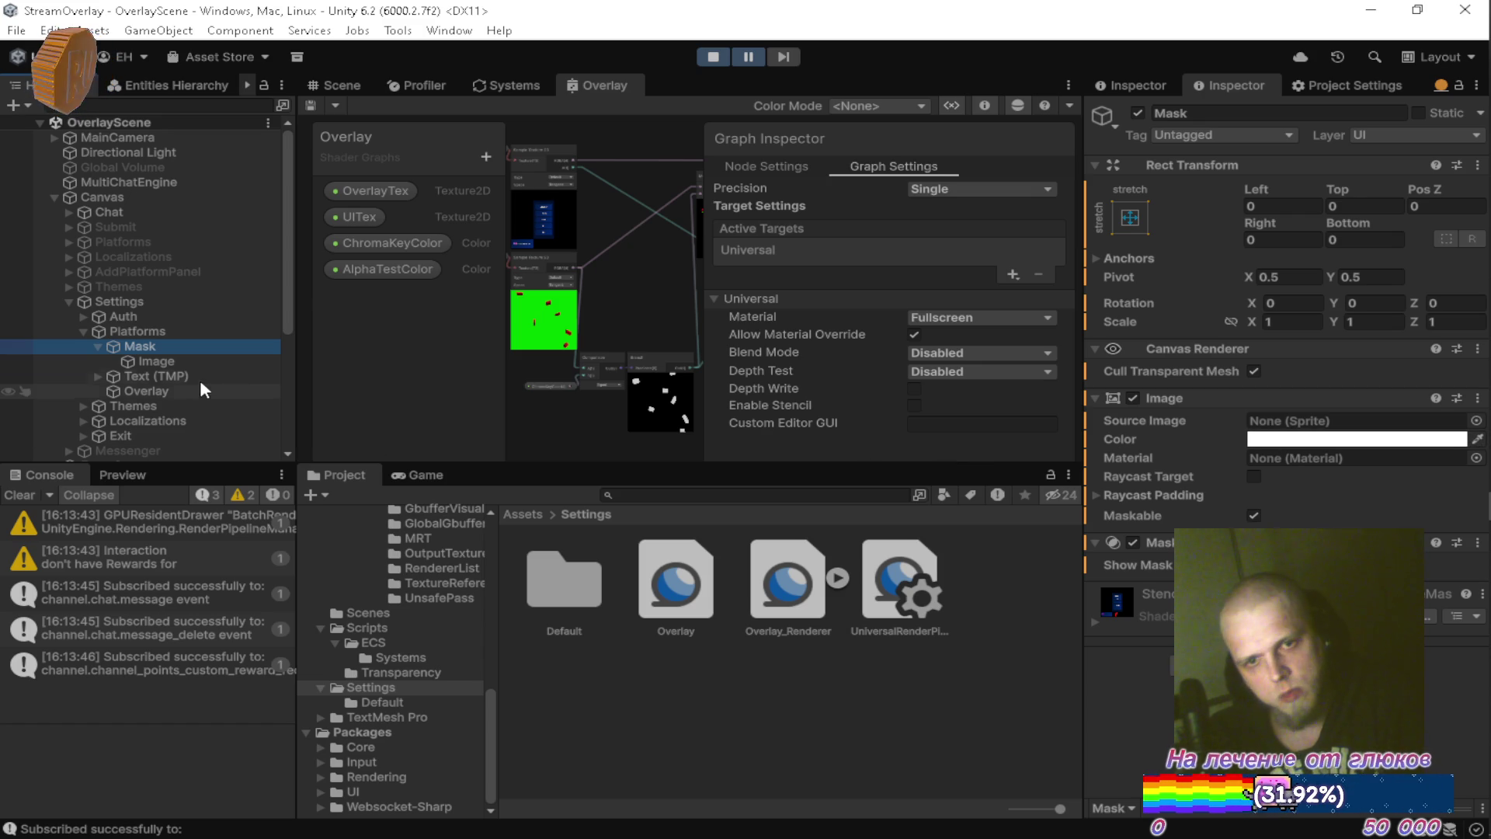
click(173, 363)
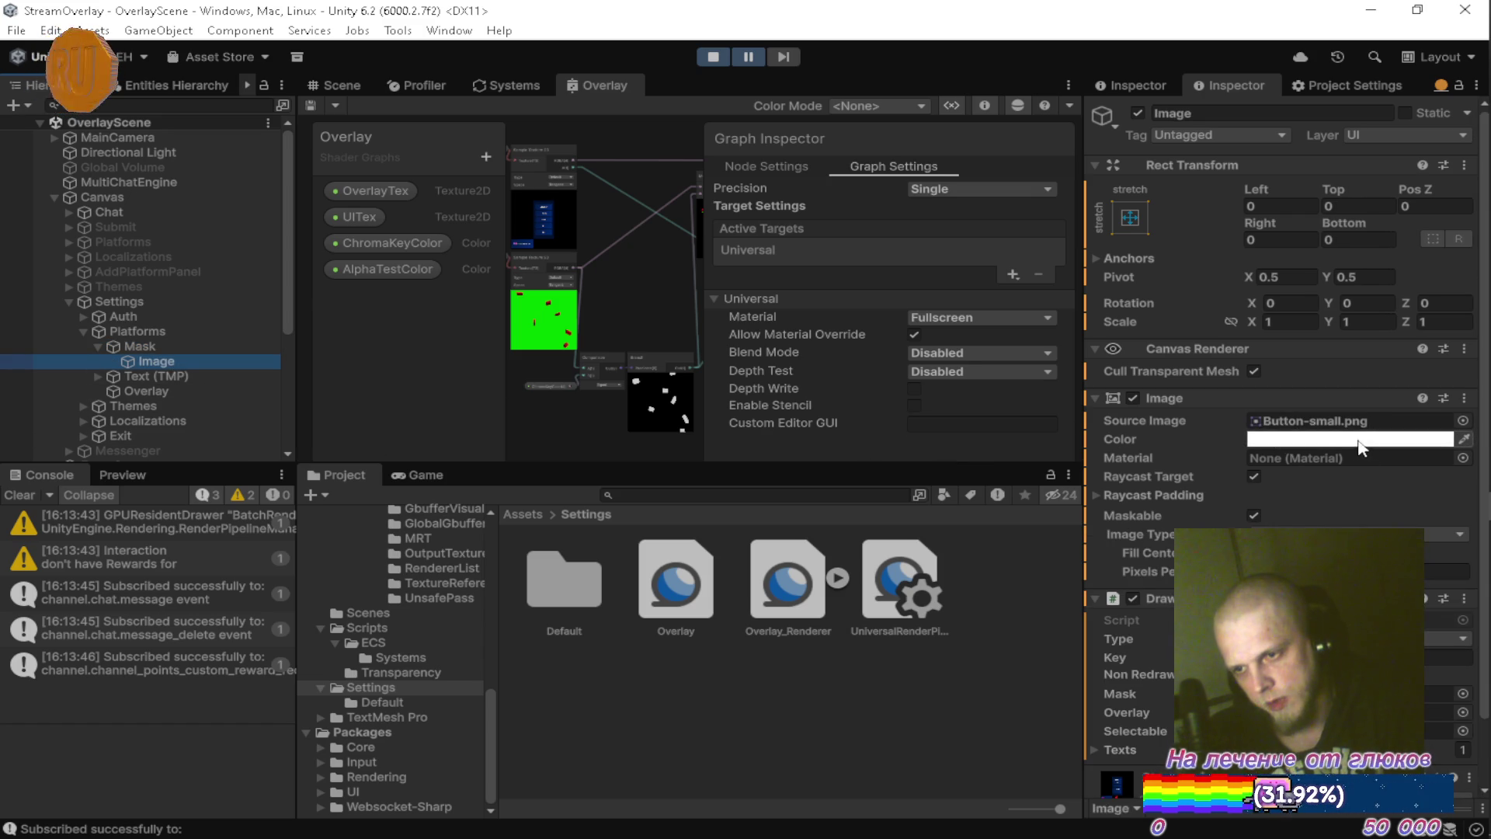
click(152, 391)
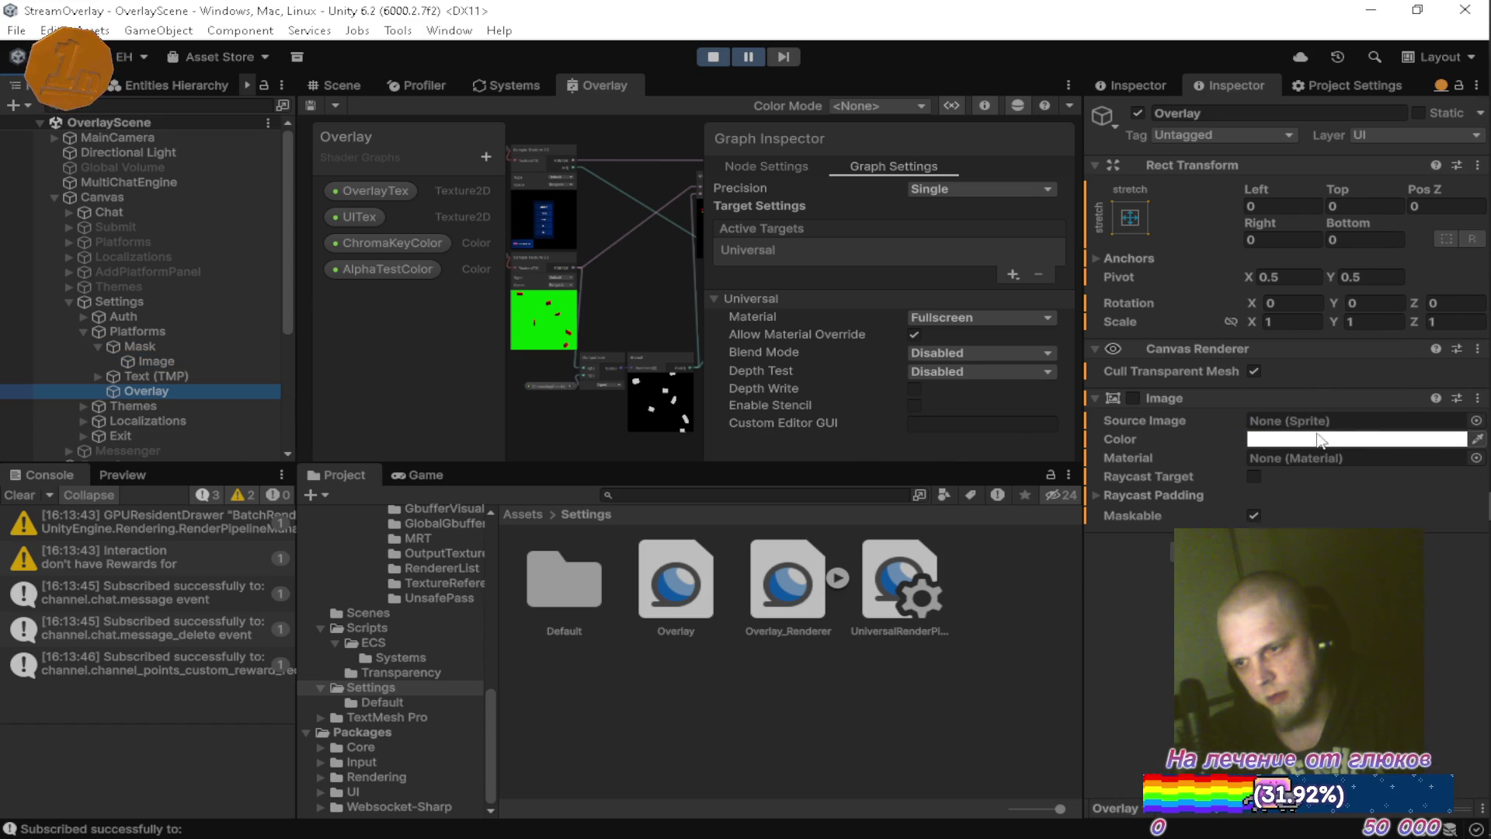
click(193, 361)
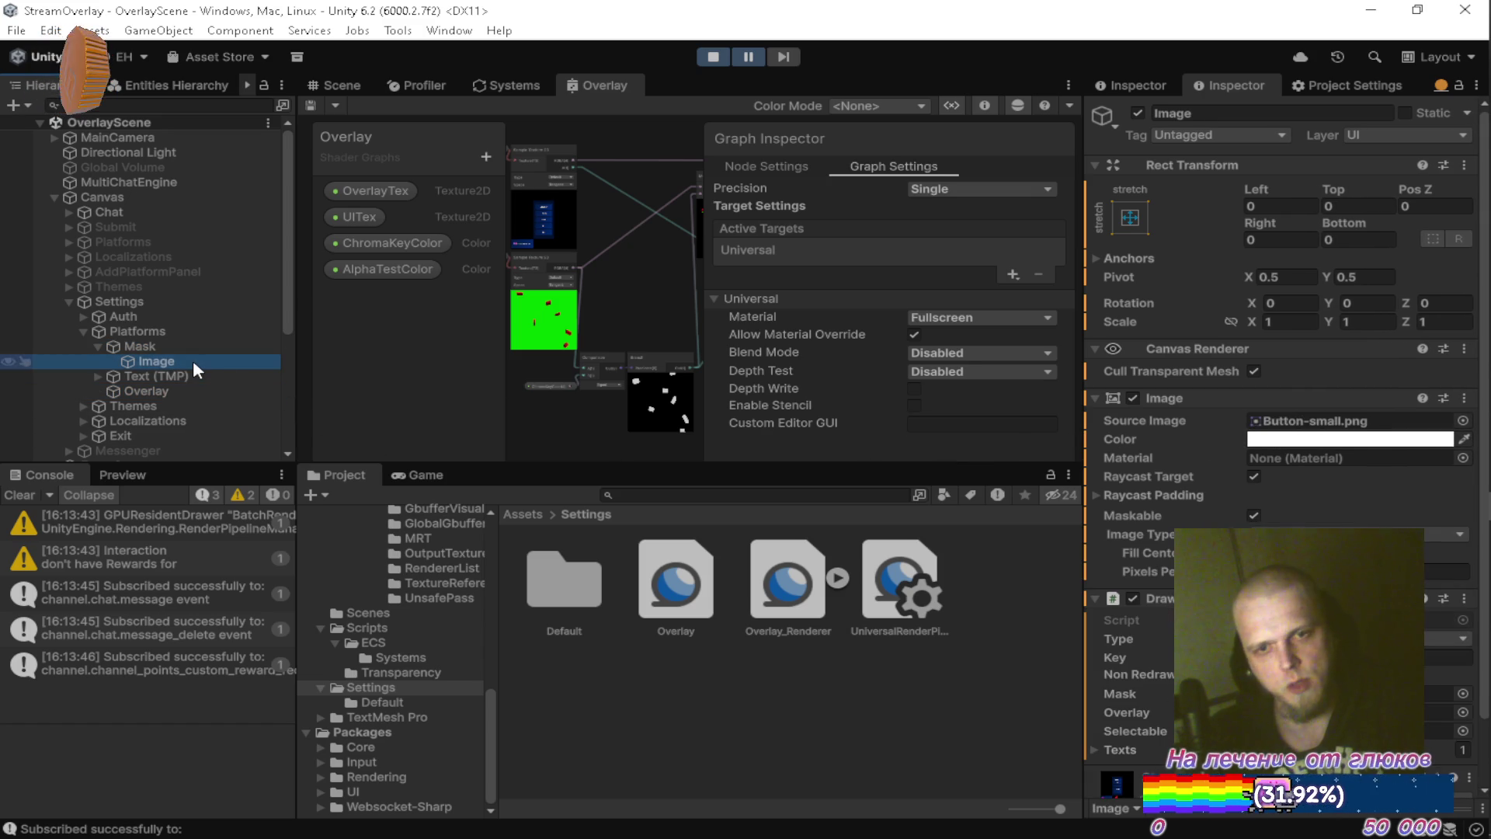
scroll(1196, 497, down, 2)
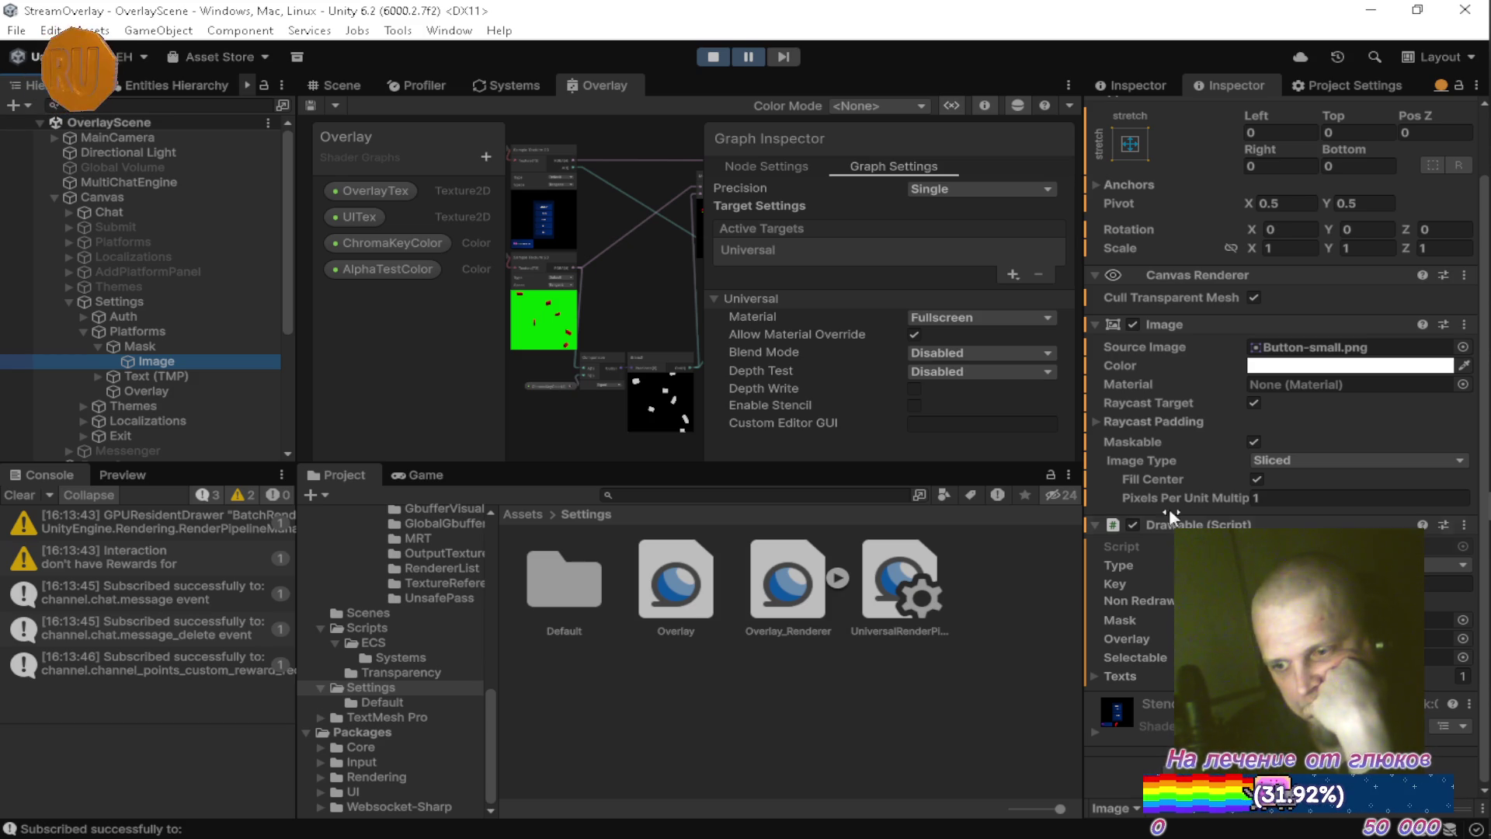
click(98, 346)
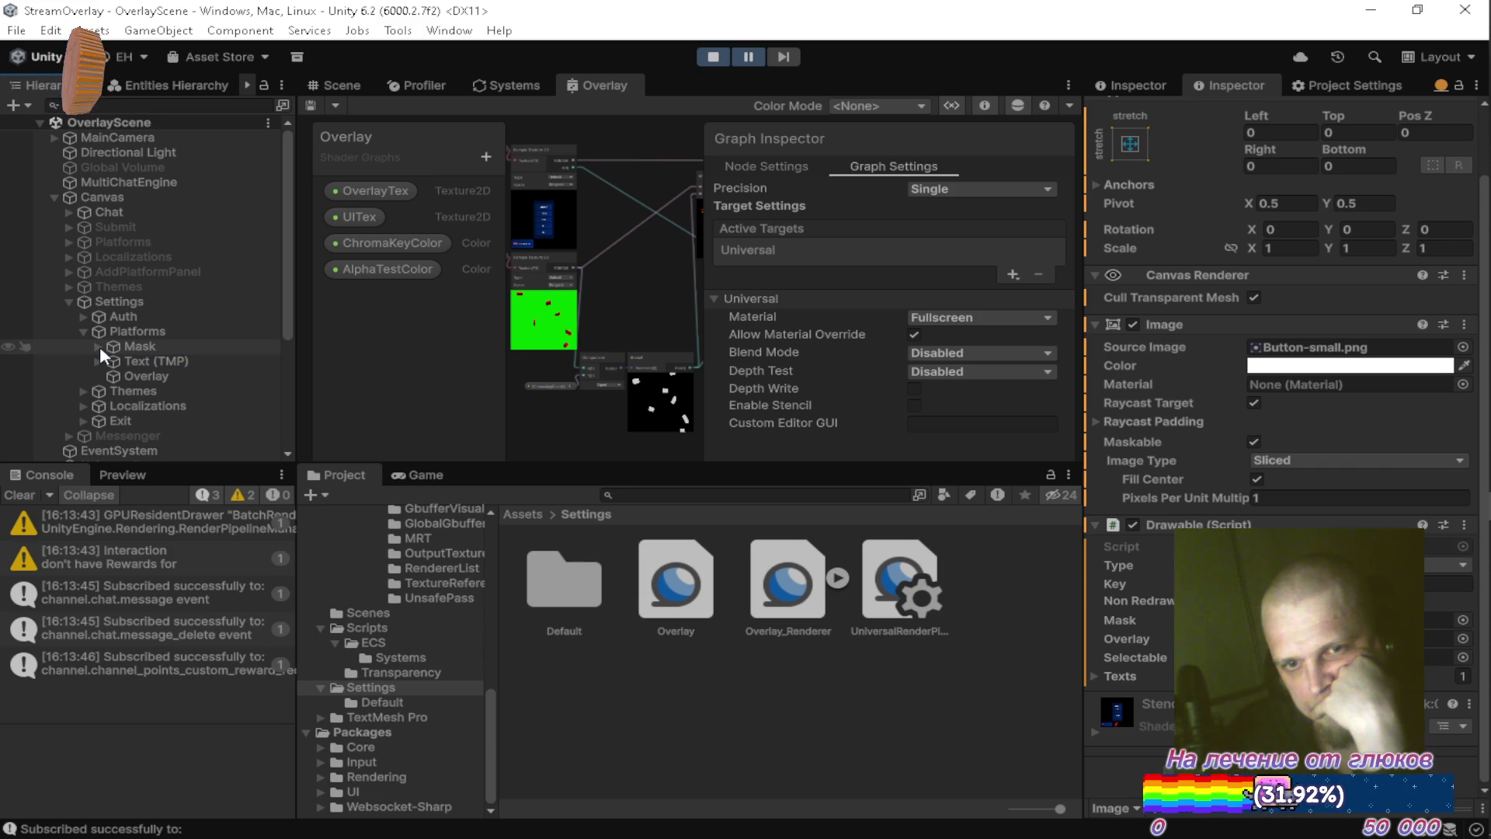
double_click(602, 82)
Review the UI texture sample node and Multiply preview in the graph, then restore the layout.
scroll(675, 435, up, 5)
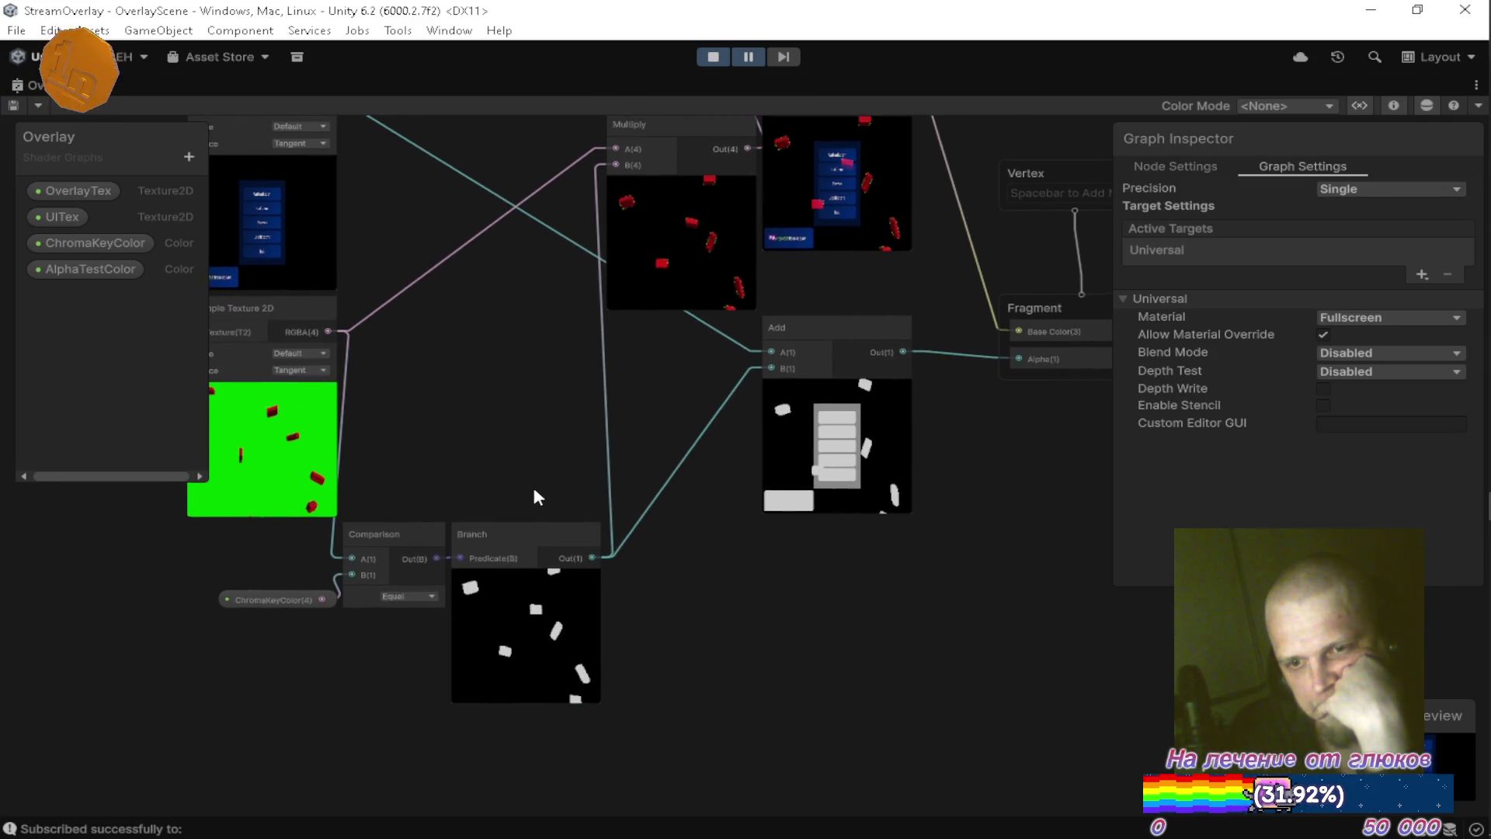
mouse_move(541, 497)
mouse_down()
mouse_move(633, 643)
mouse_move(674, 578)
mouse_up()
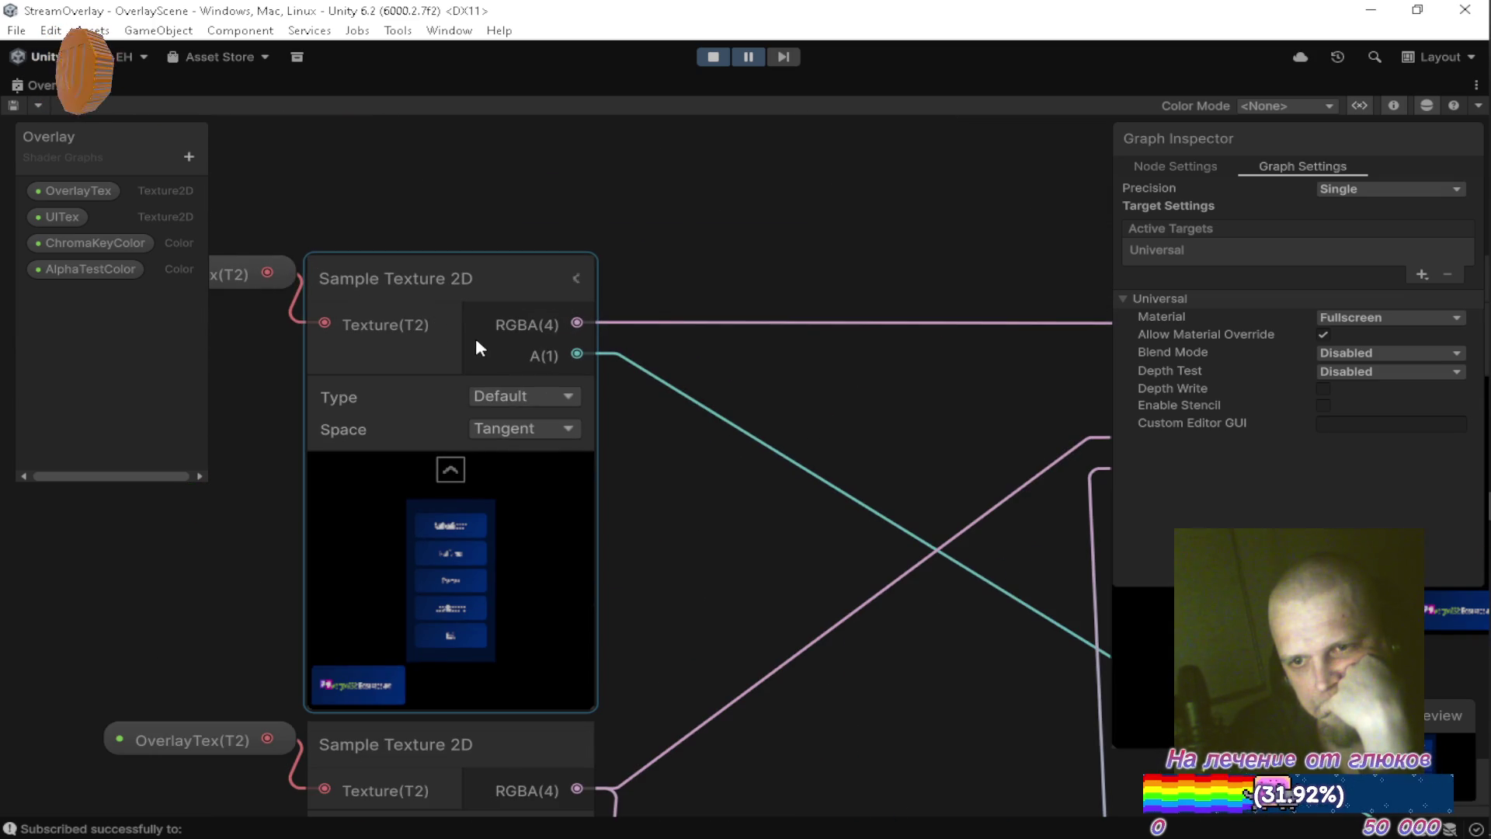
scroll(684, 440, down, 2)
mouse_move(684, 441)
mouse_down()
mouse_move(652, 402)
mouse_move(813, 461)
mouse_up()
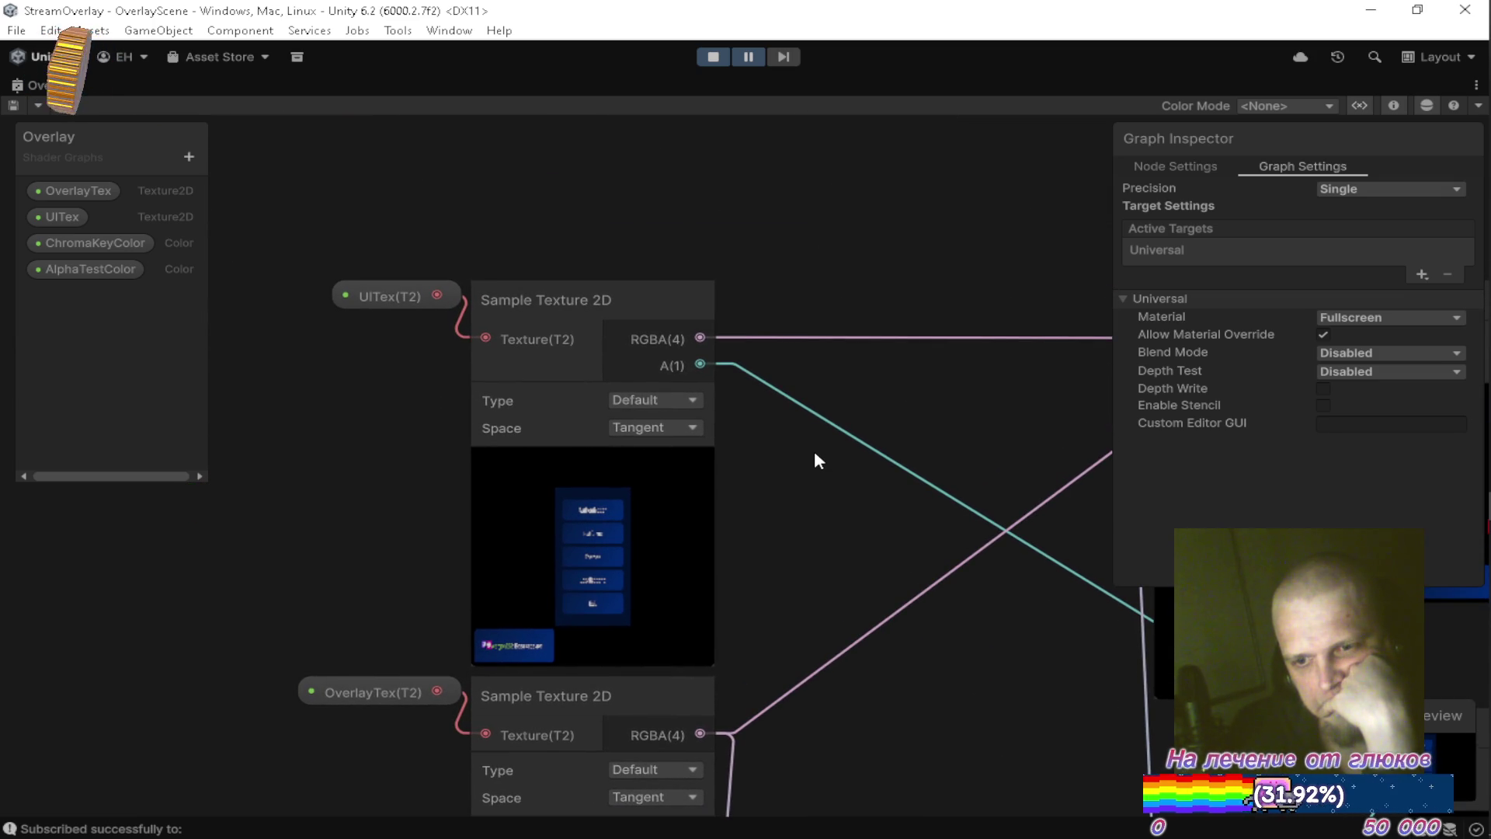
drag(815, 453, 712, 323)
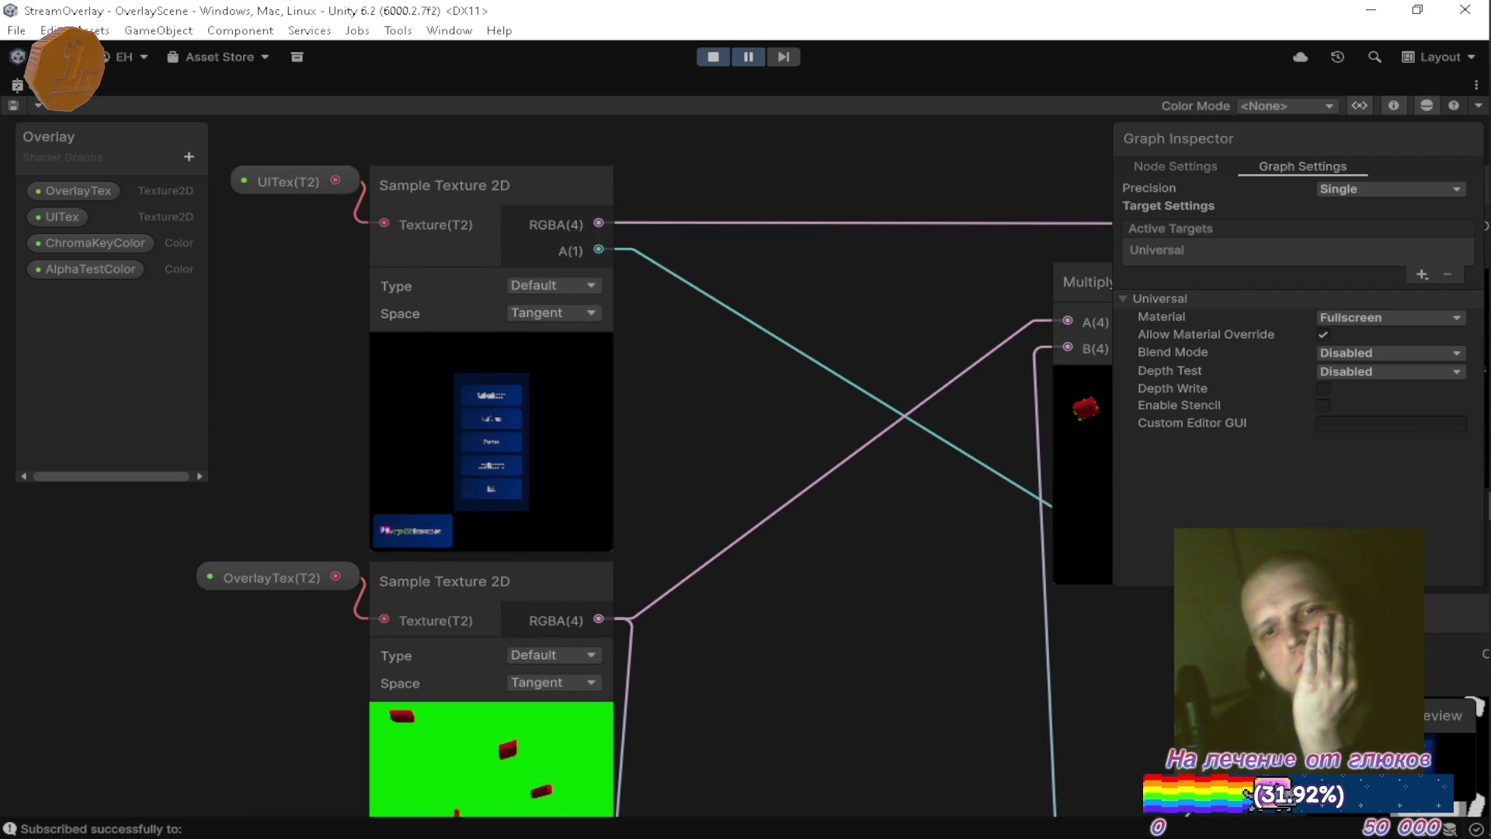
double_click(35, 84)
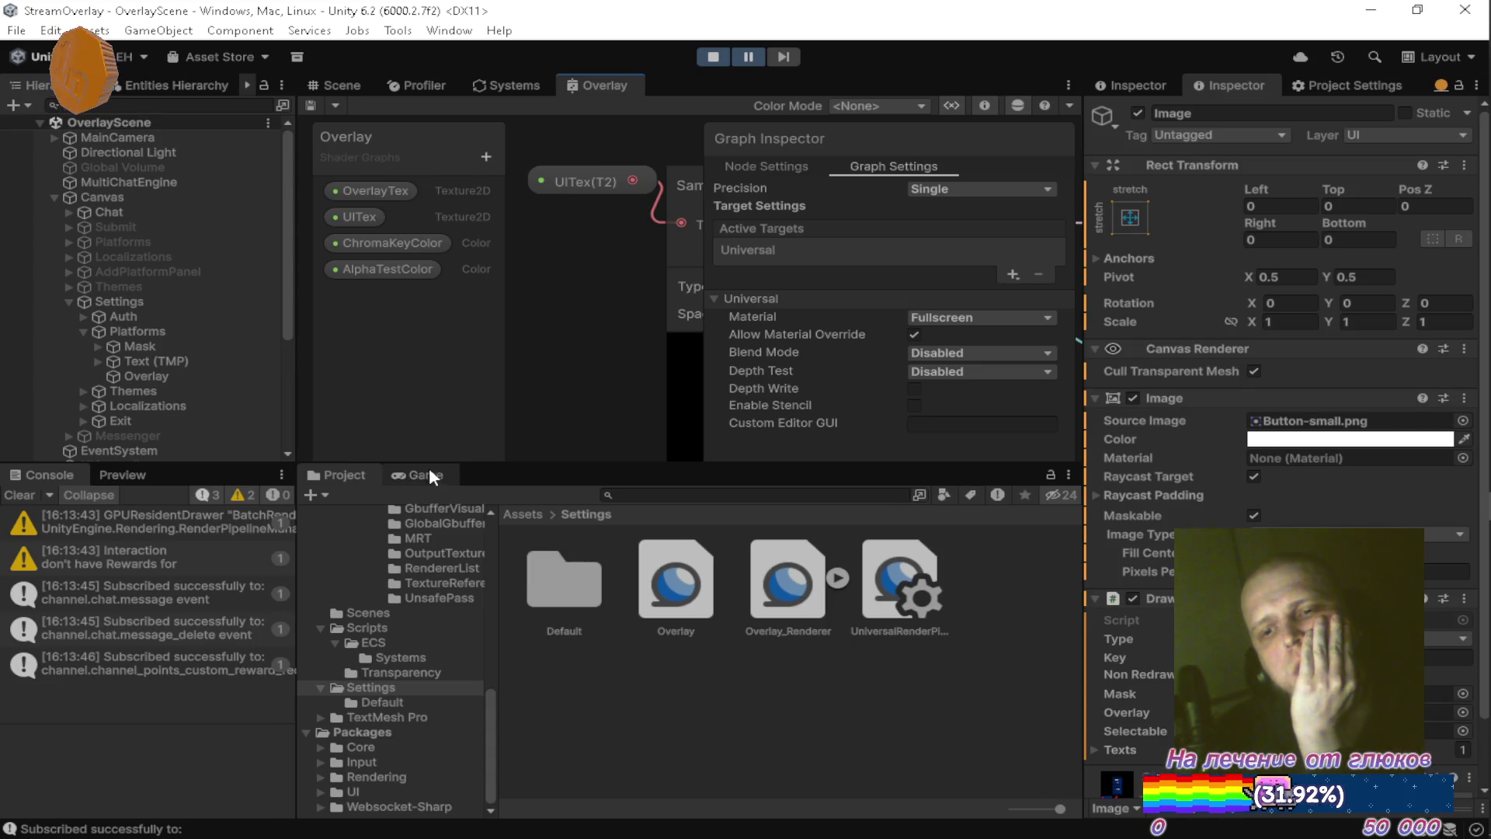
Briefly maximize the running Game view, then select Settings and collapse Platforms.
double_click(427, 472)
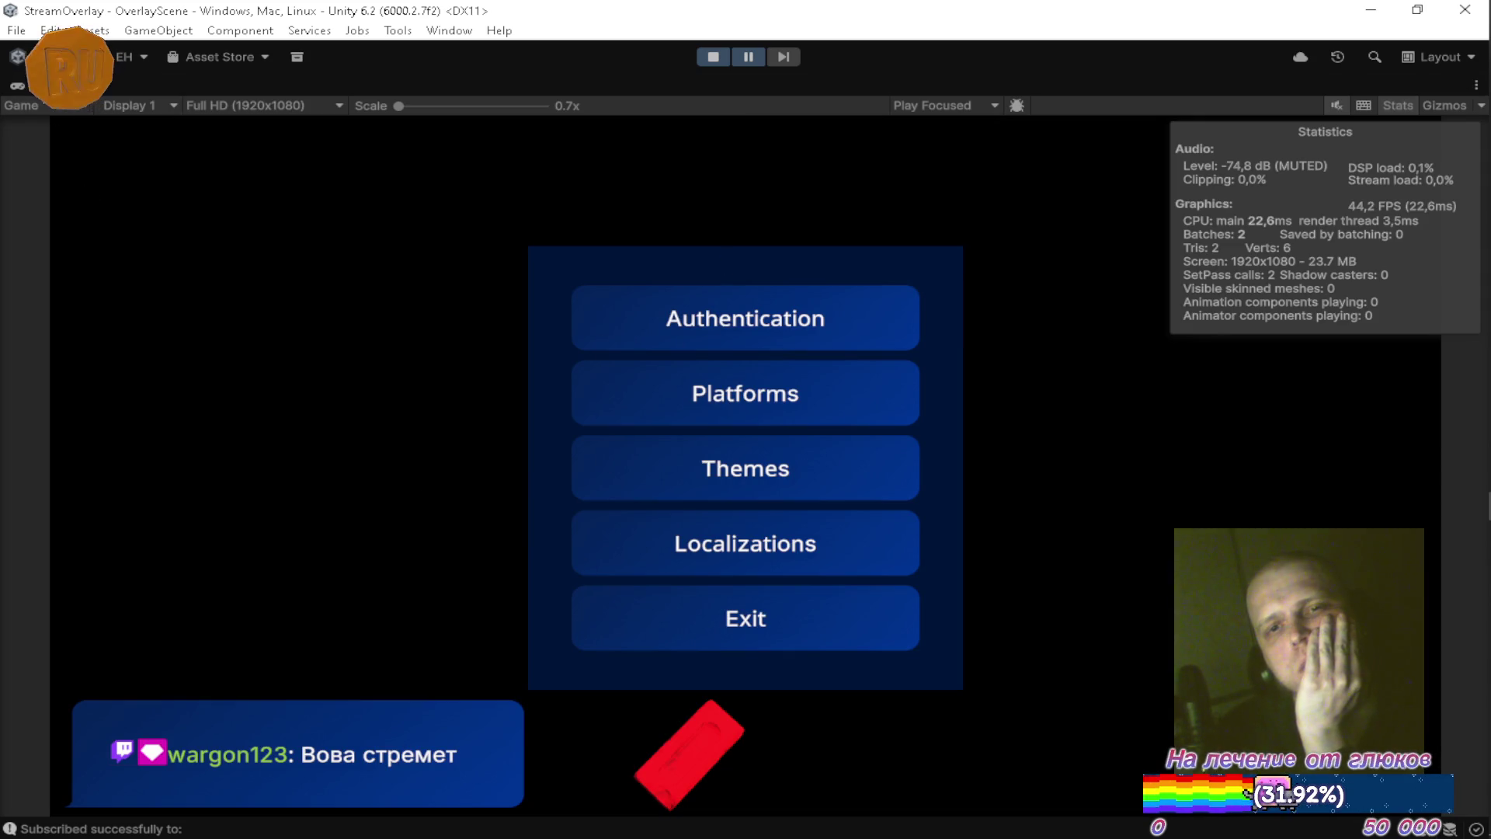
double_click(35, 85)
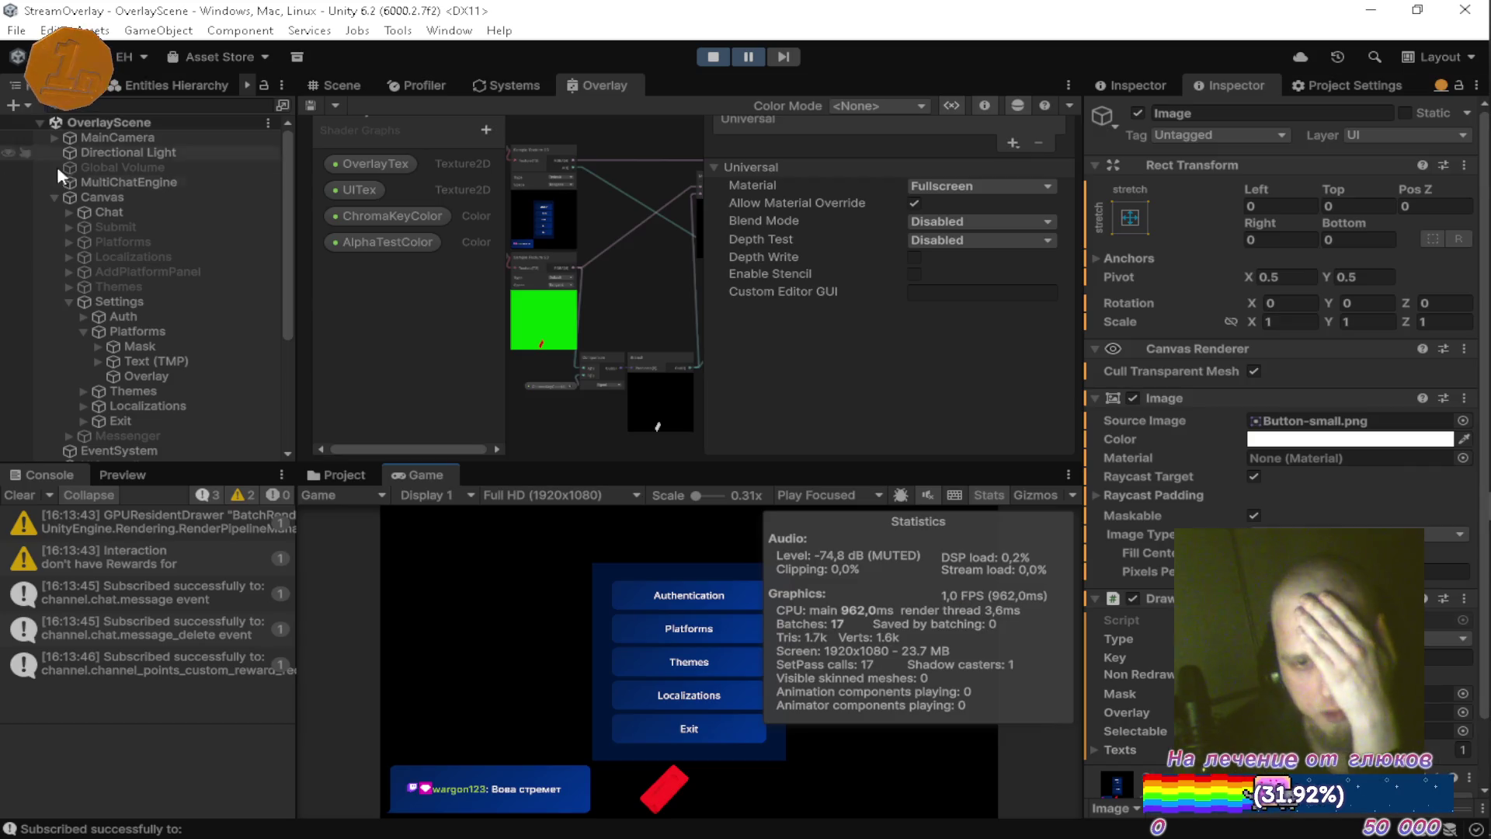
click(133, 299)
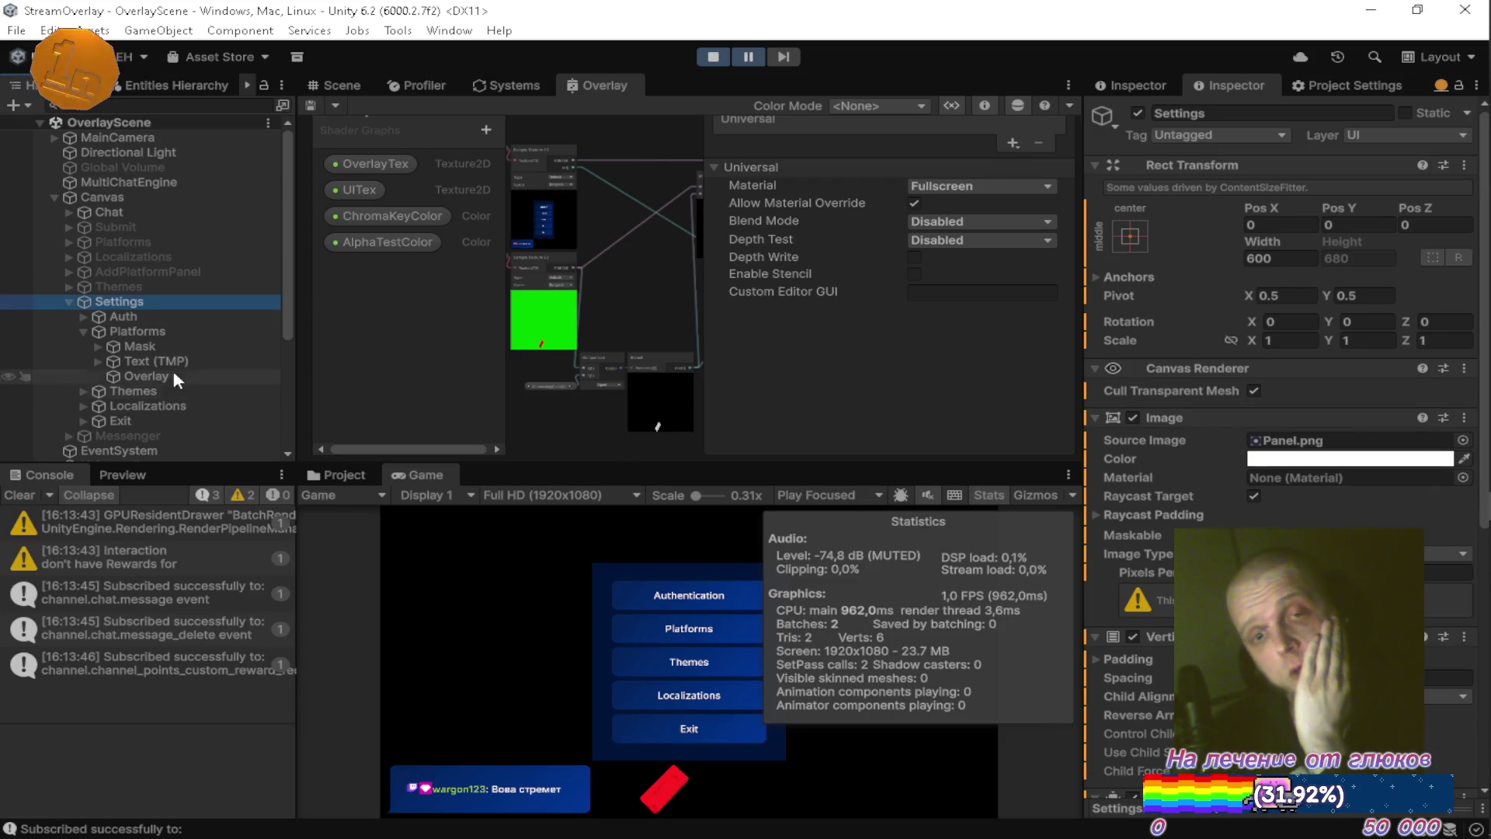
click(79, 332)
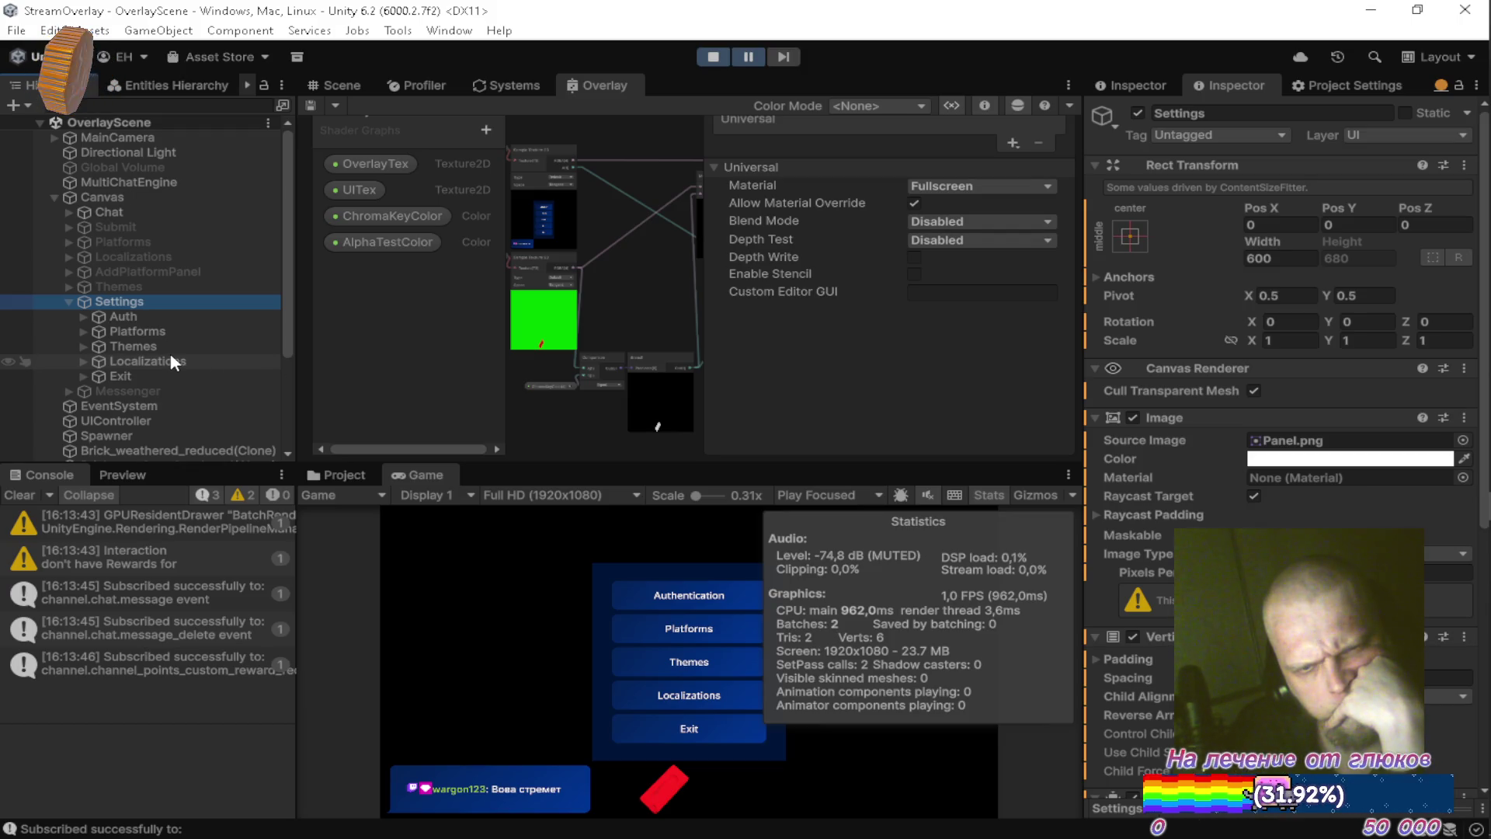
scroll(170, 349, down, 3)
scroll(170, 348, up, 3)
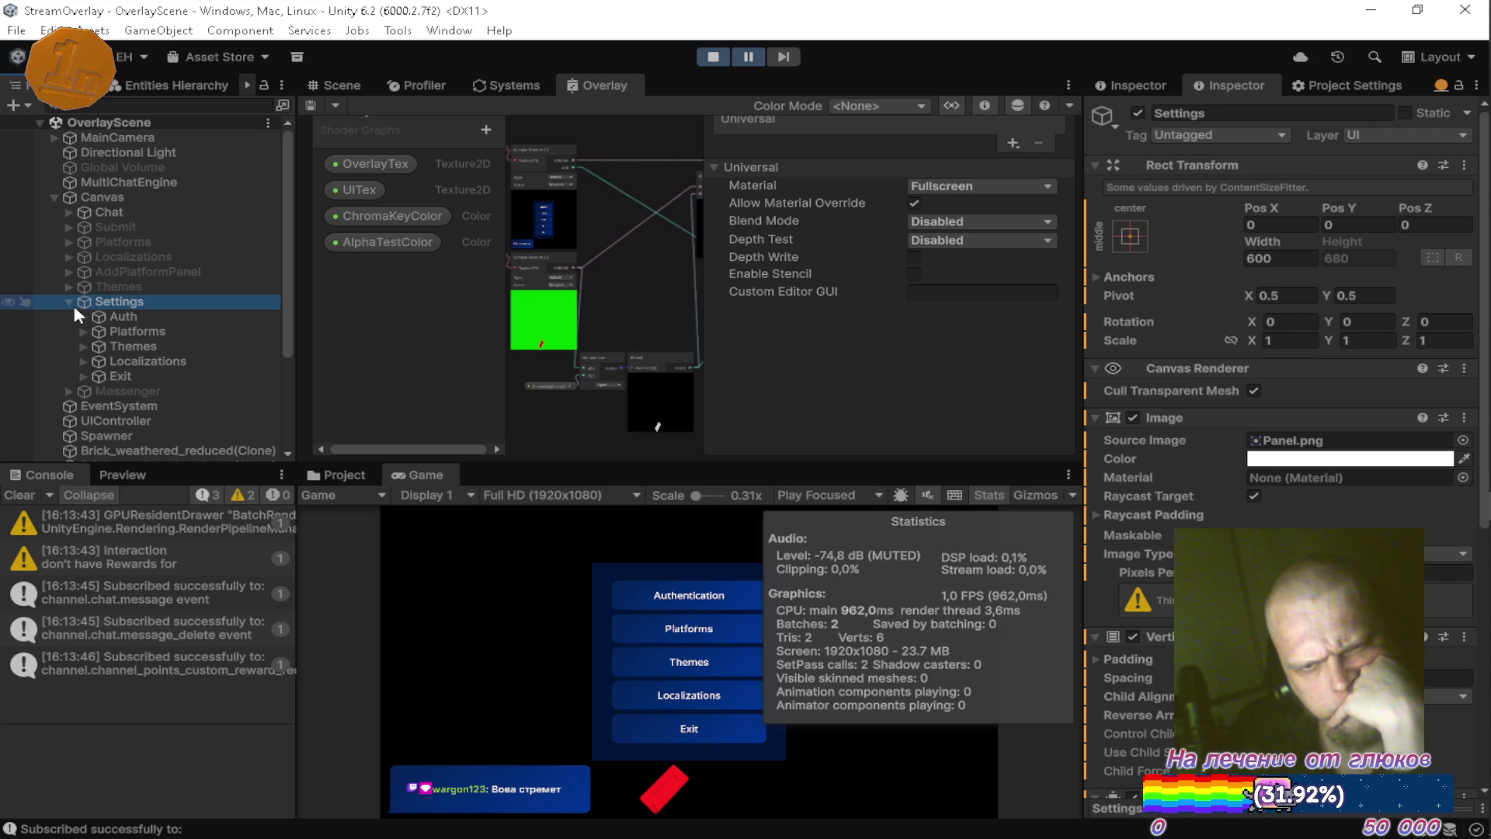
click(111, 199)
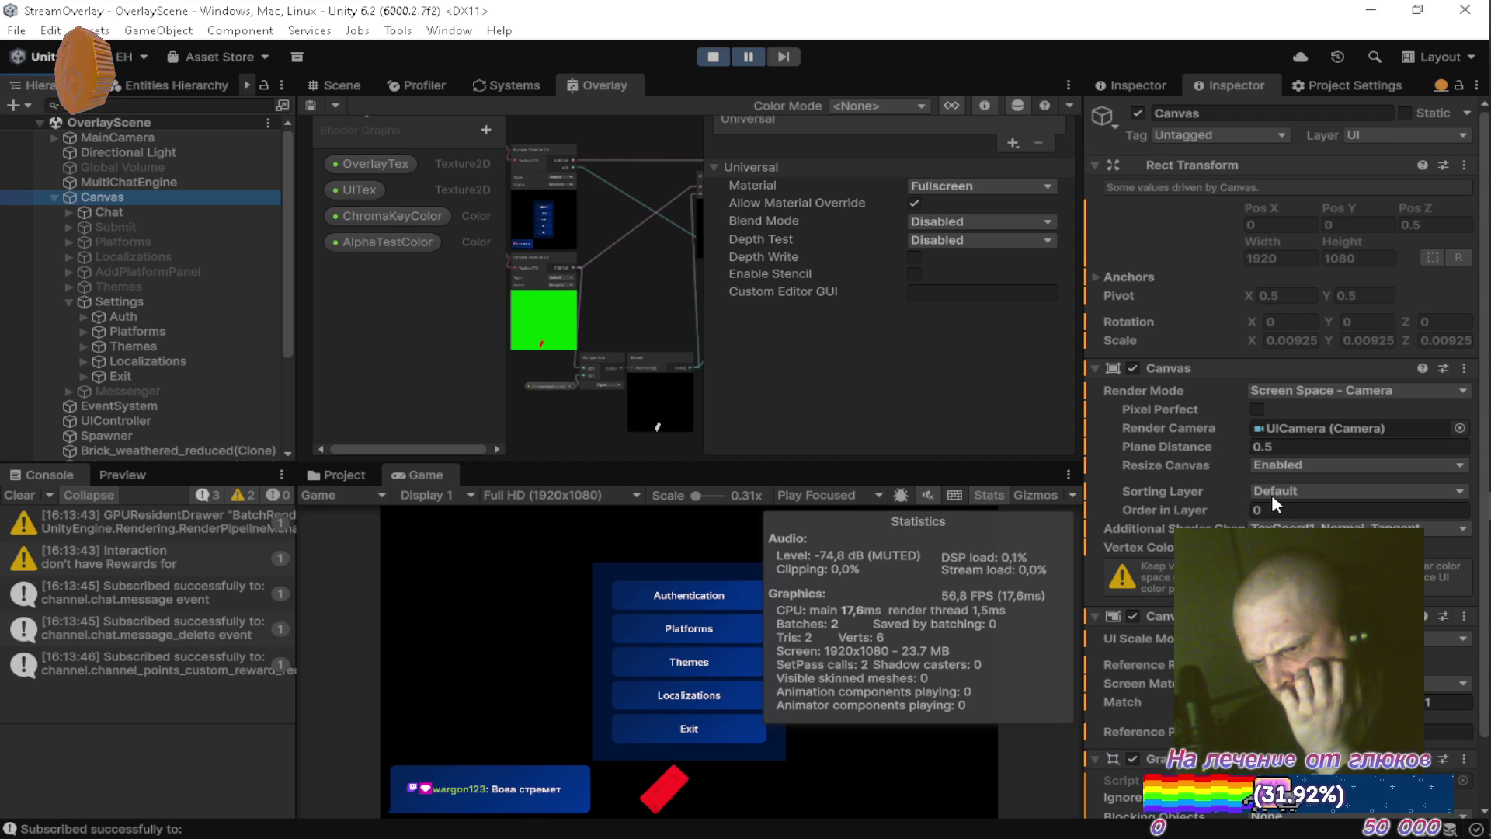
scroll(1270, 493, down, 2)
scroll(1234, 523, up, 2)
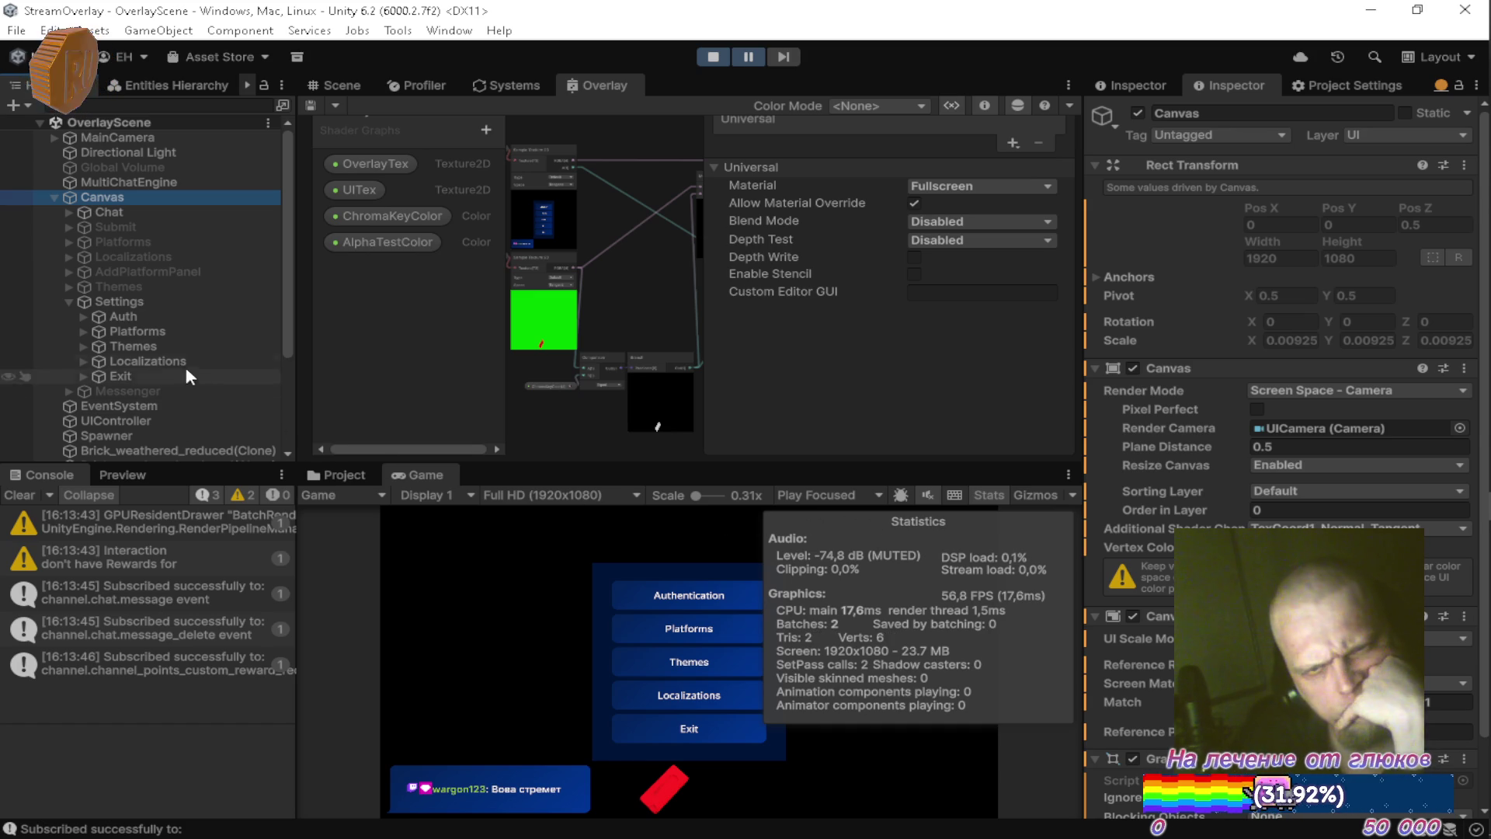
click(69, 211)
click(84, 224)
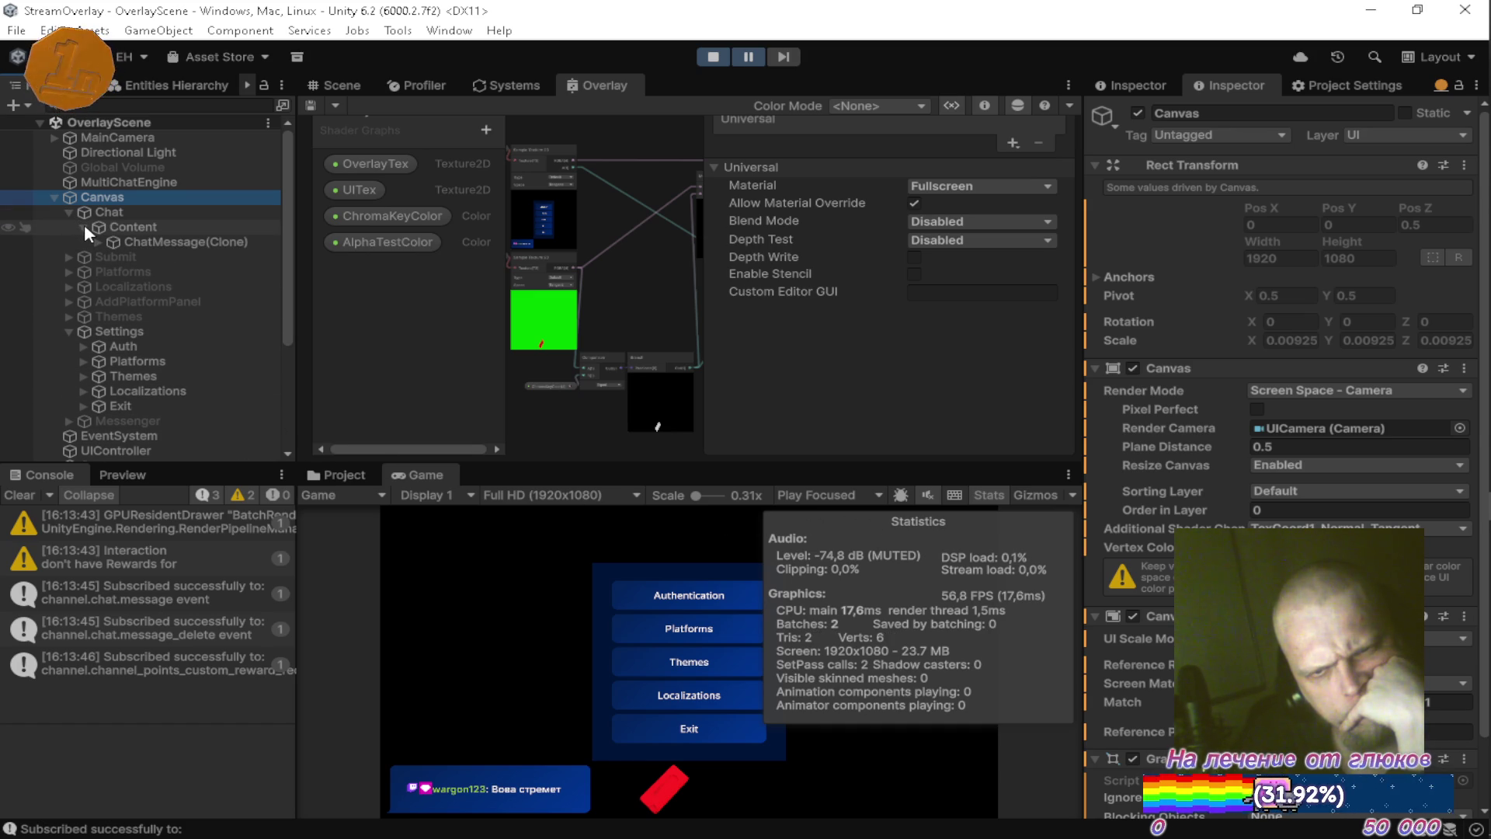
click(84, 224)
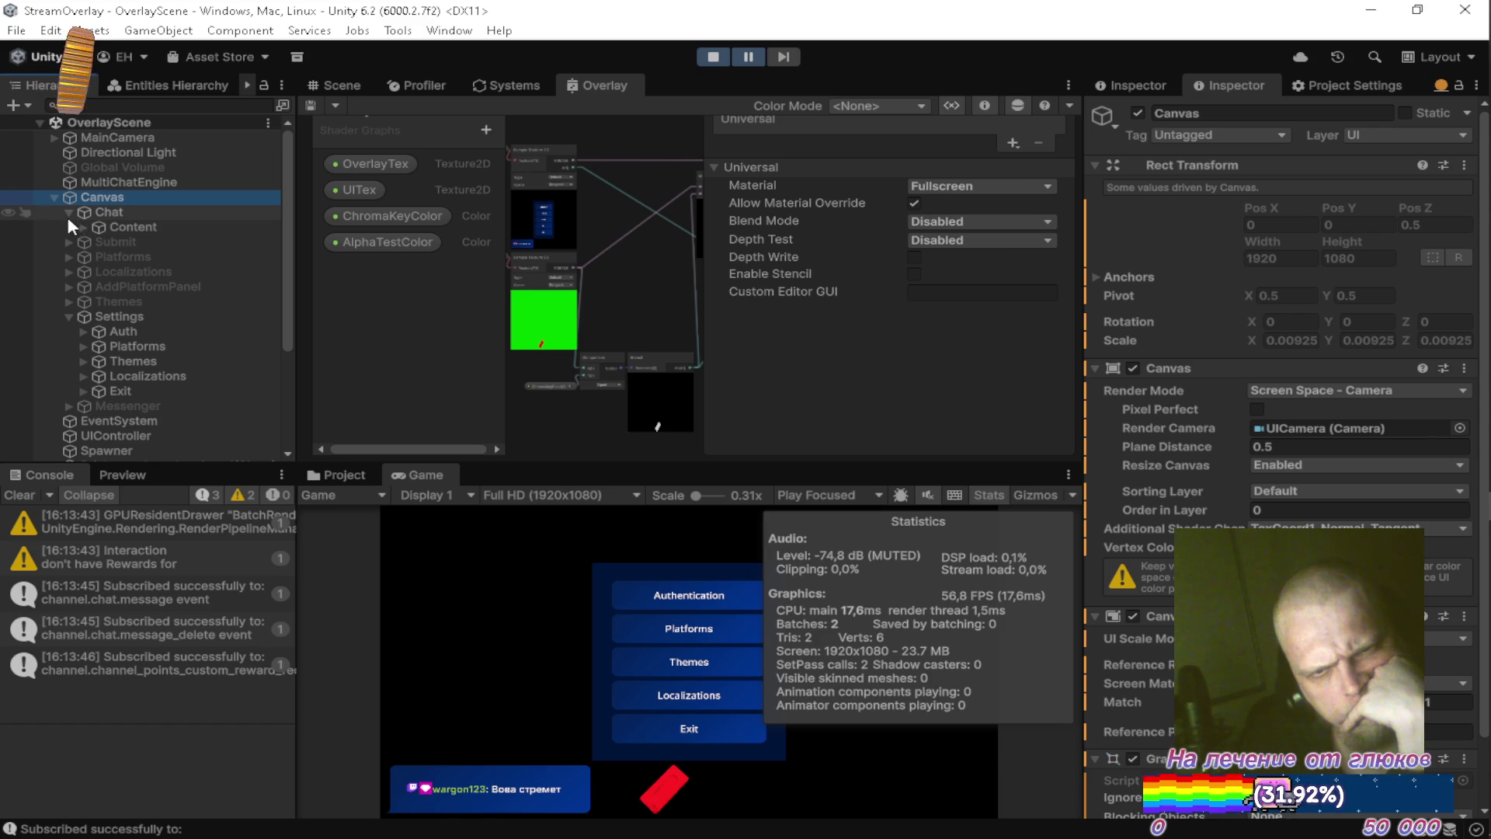
click(68, 210)
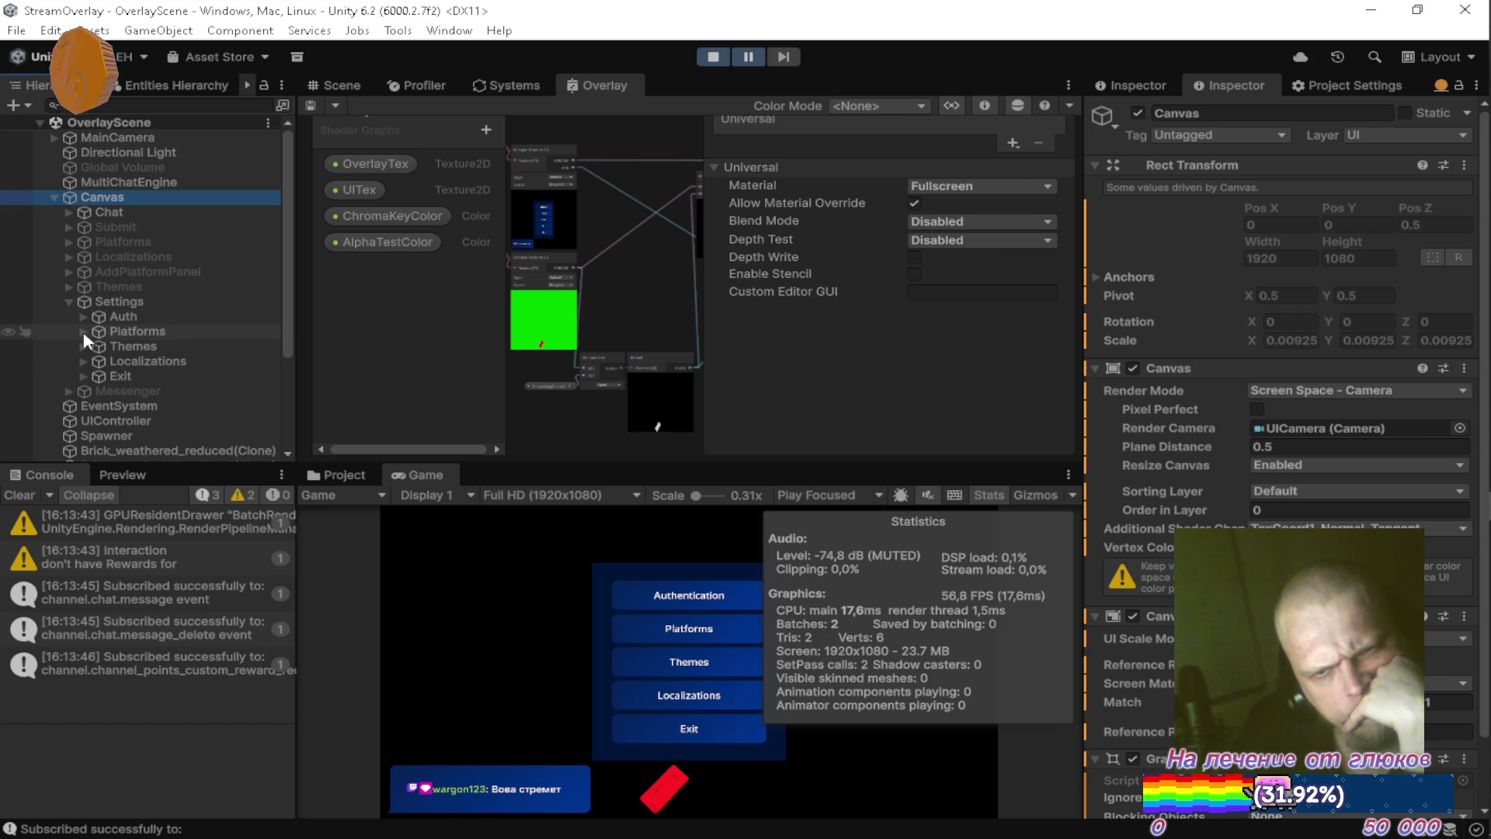
click(99, 301)
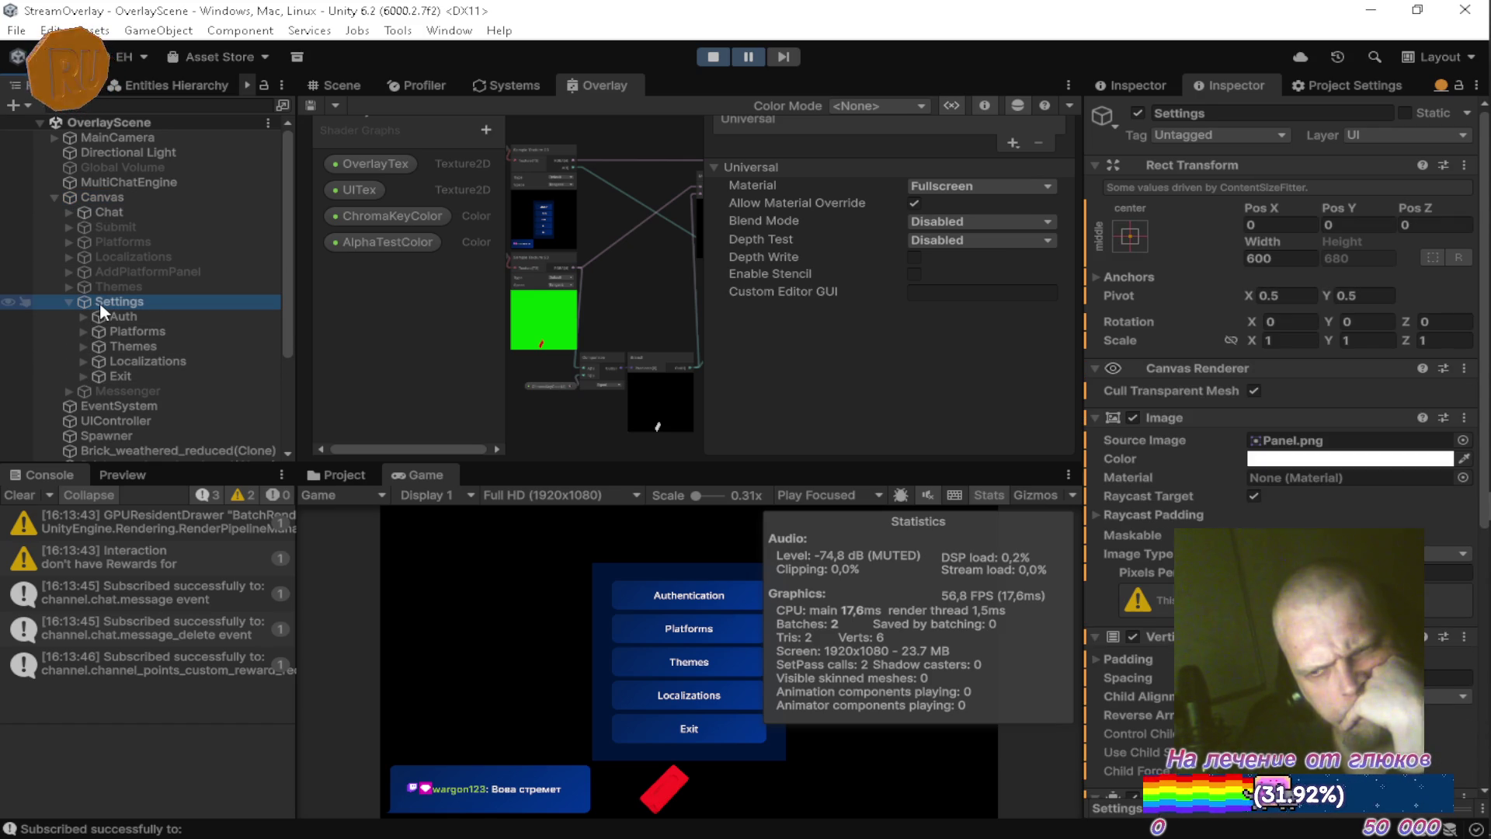
scroll(1247, 337, down, 5)
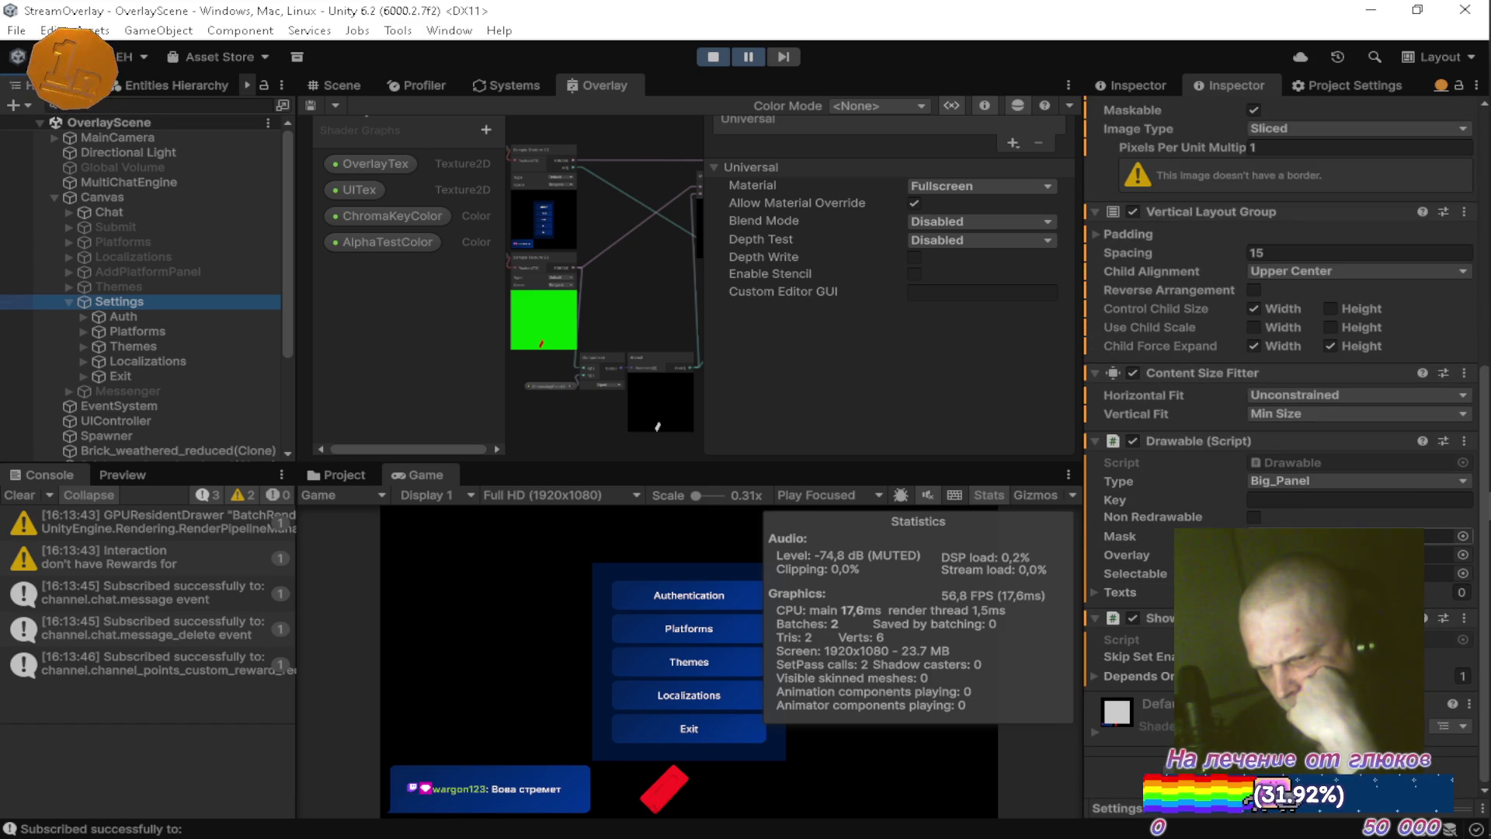
scroll(1280, 469, up, 5)
click(1297, 439)
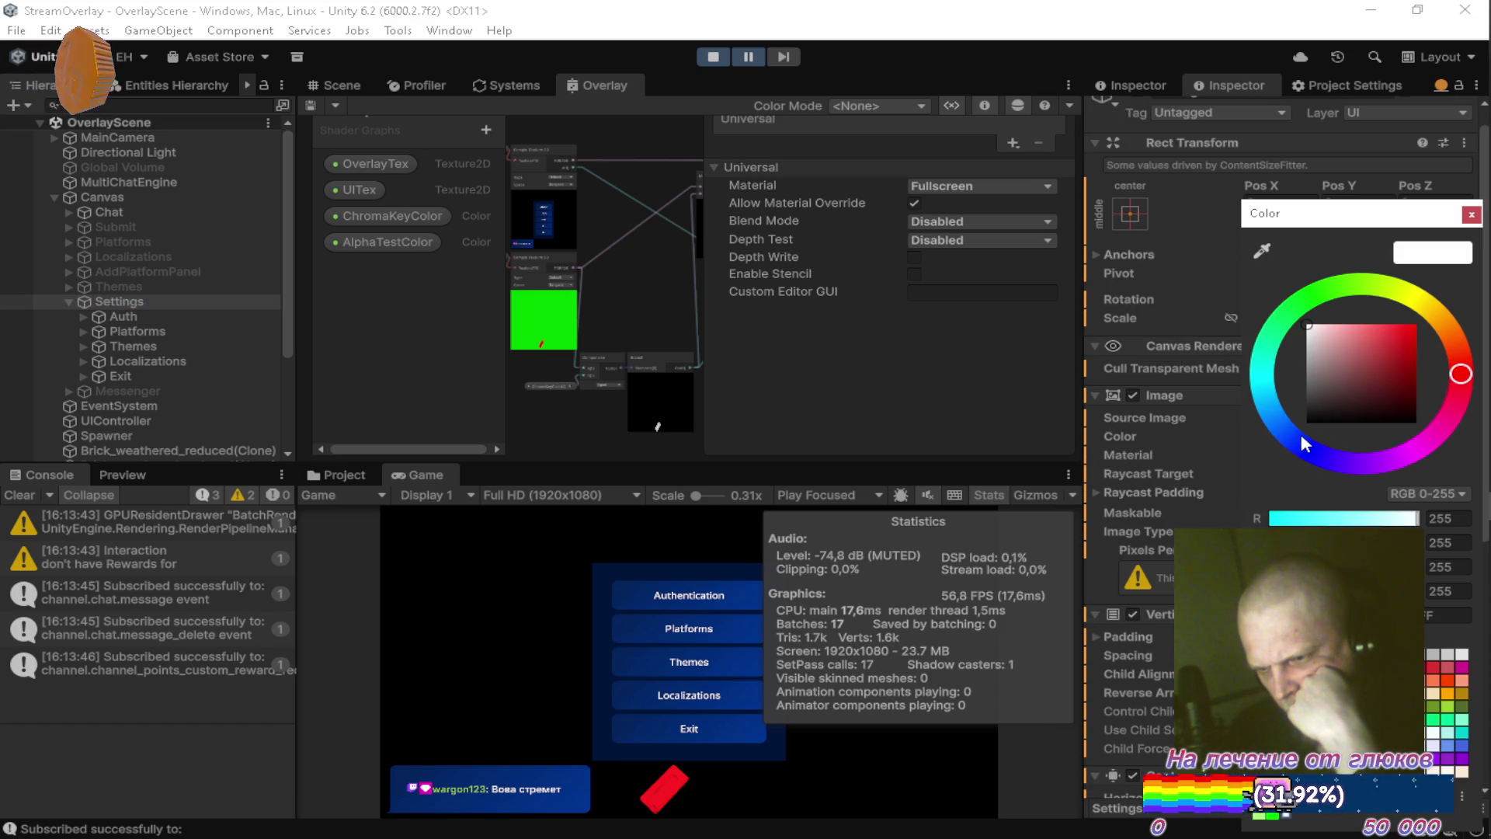
click(1471, 213)
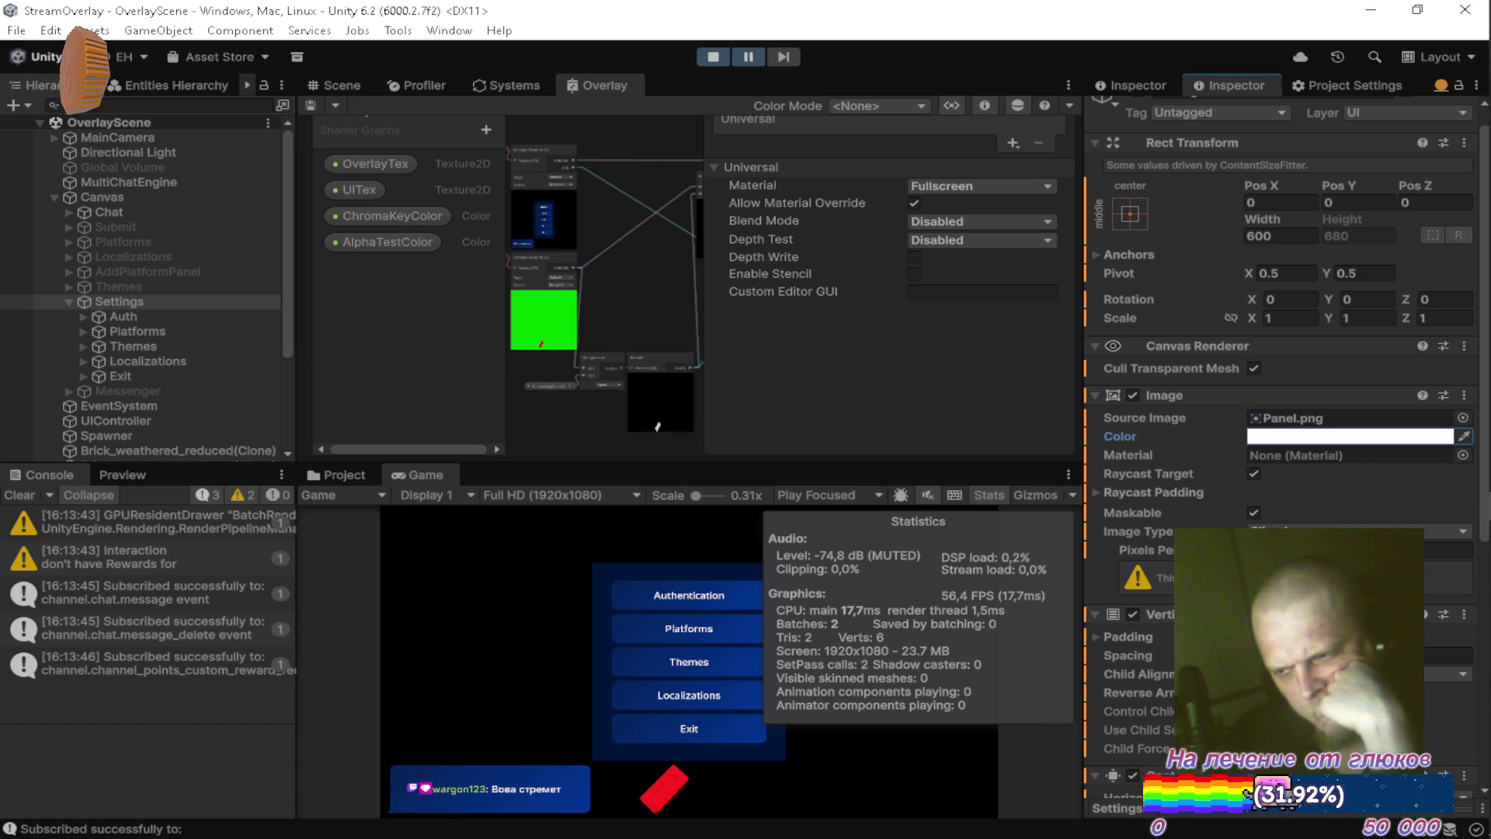
scroll(1242, 483, down, 10)
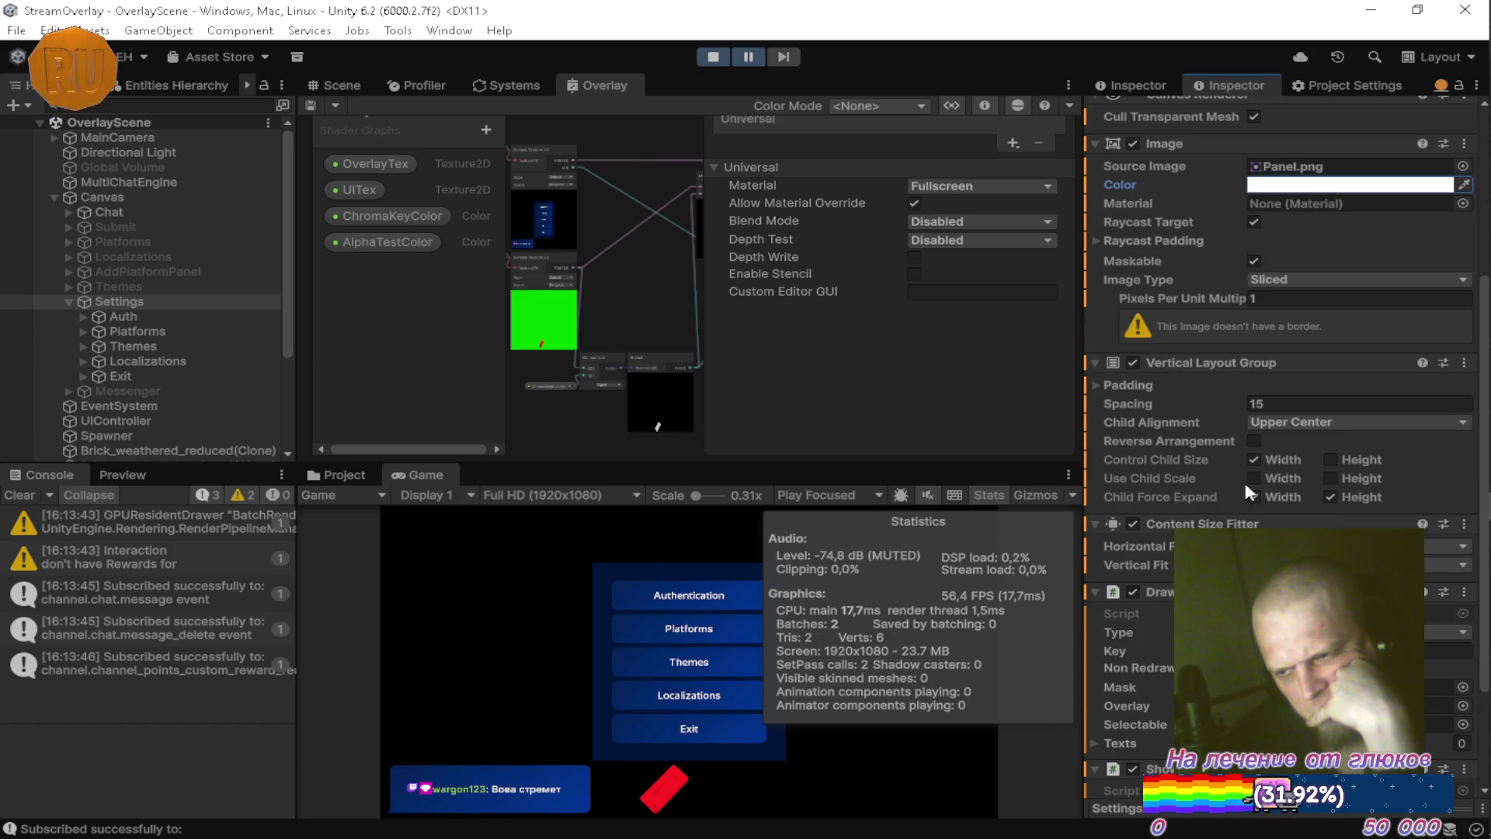
scroll(1245, 485, down, 2)
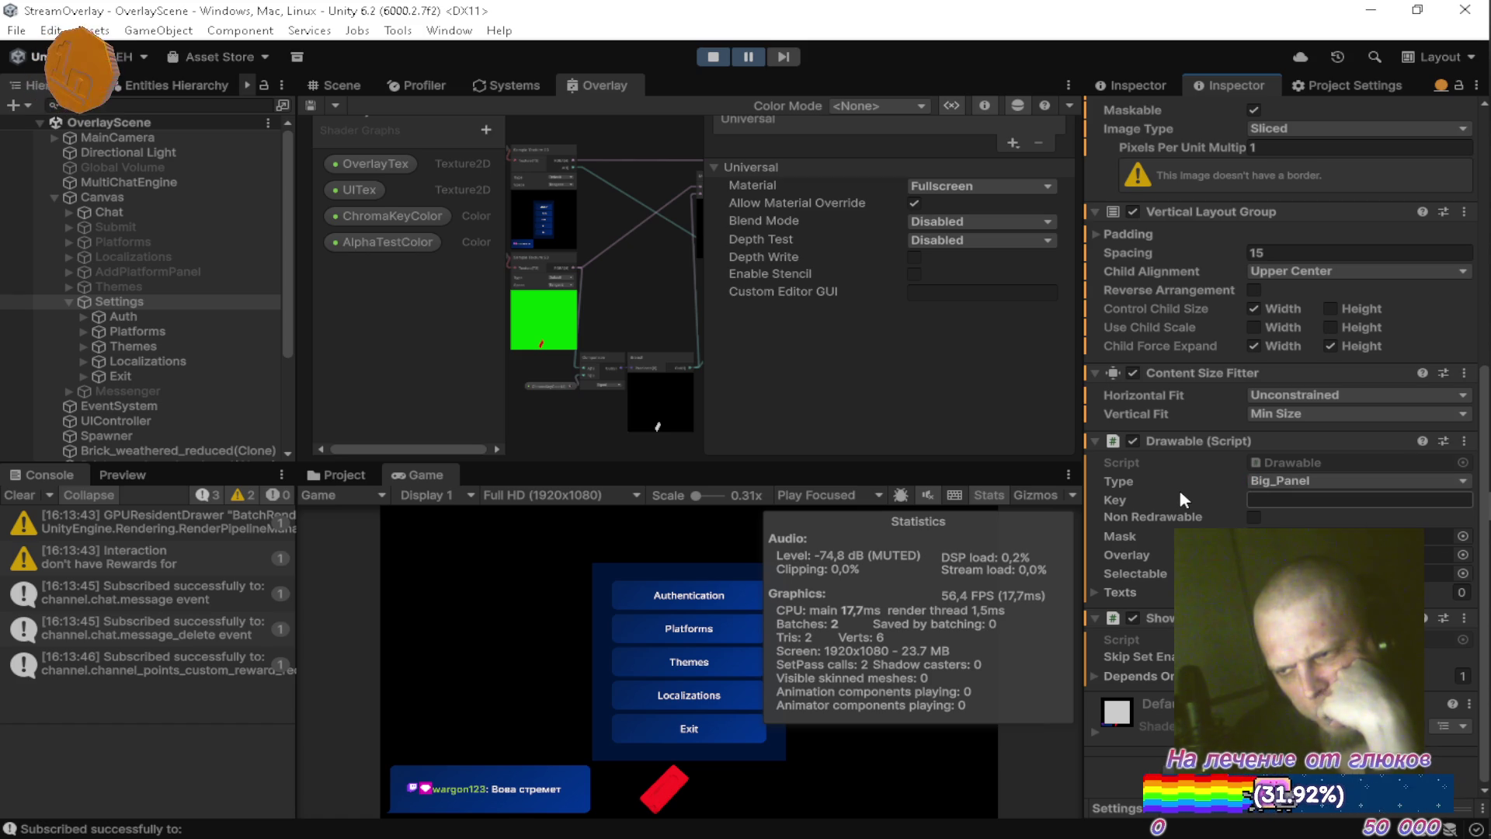
scroll(1178, 510, up, 5)
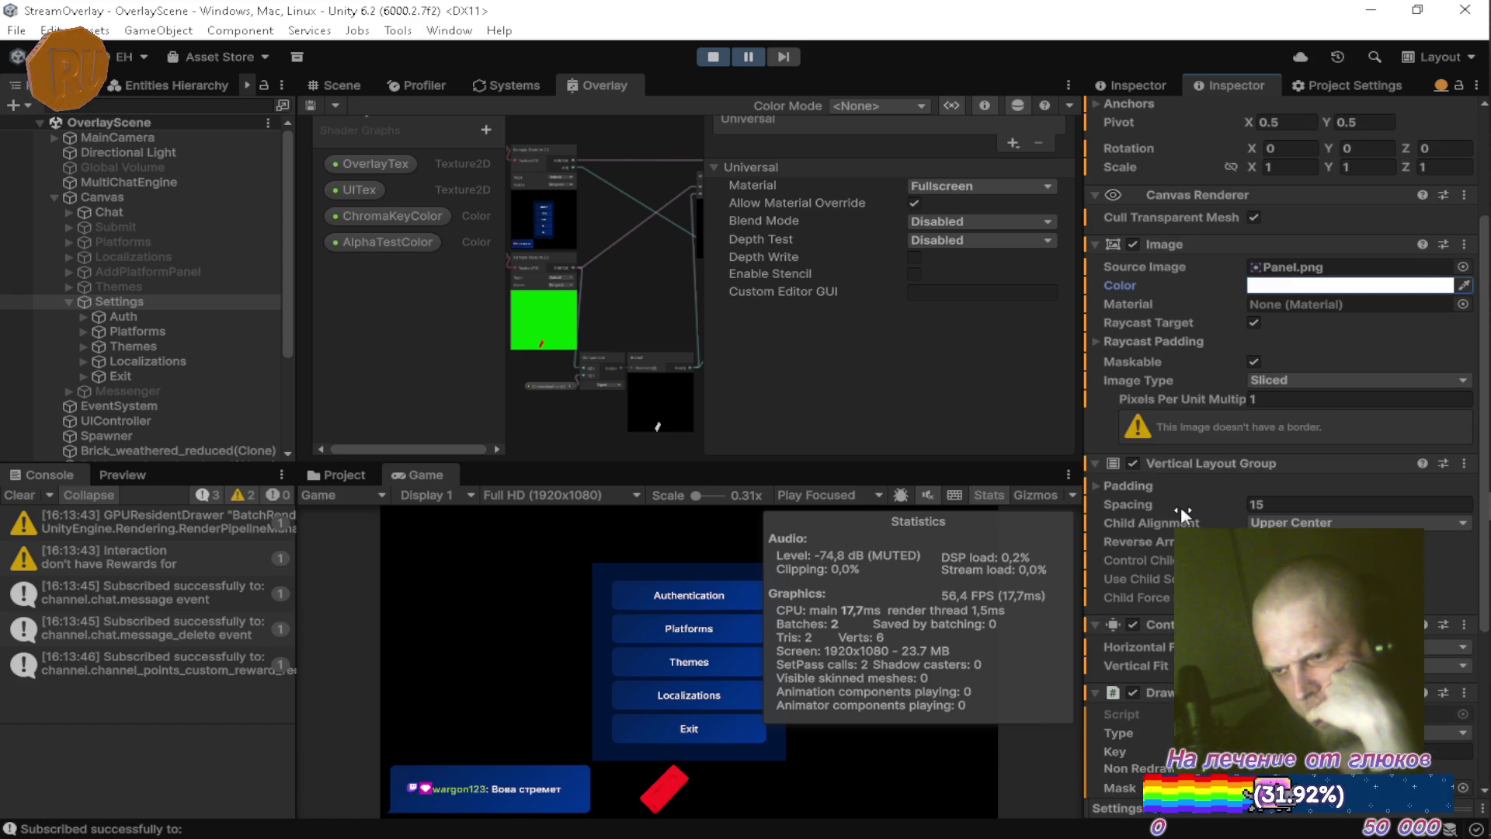
scroll(1200, 511, up, 3)
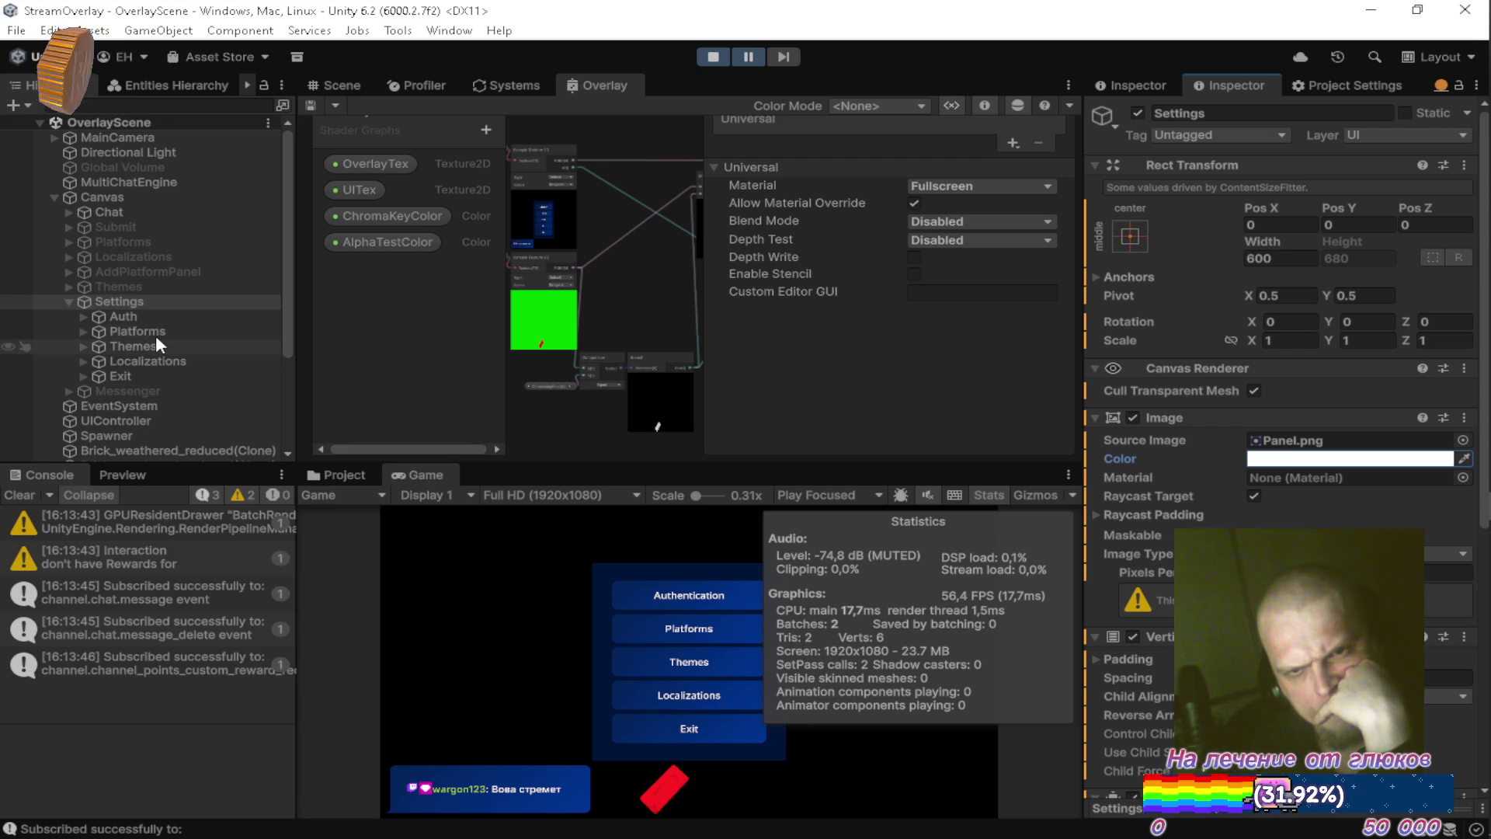
click(84, 314)
Inspect Mask and its Image child under Auth, then collapse Mask, Auth and Settings.
click(96, 332)
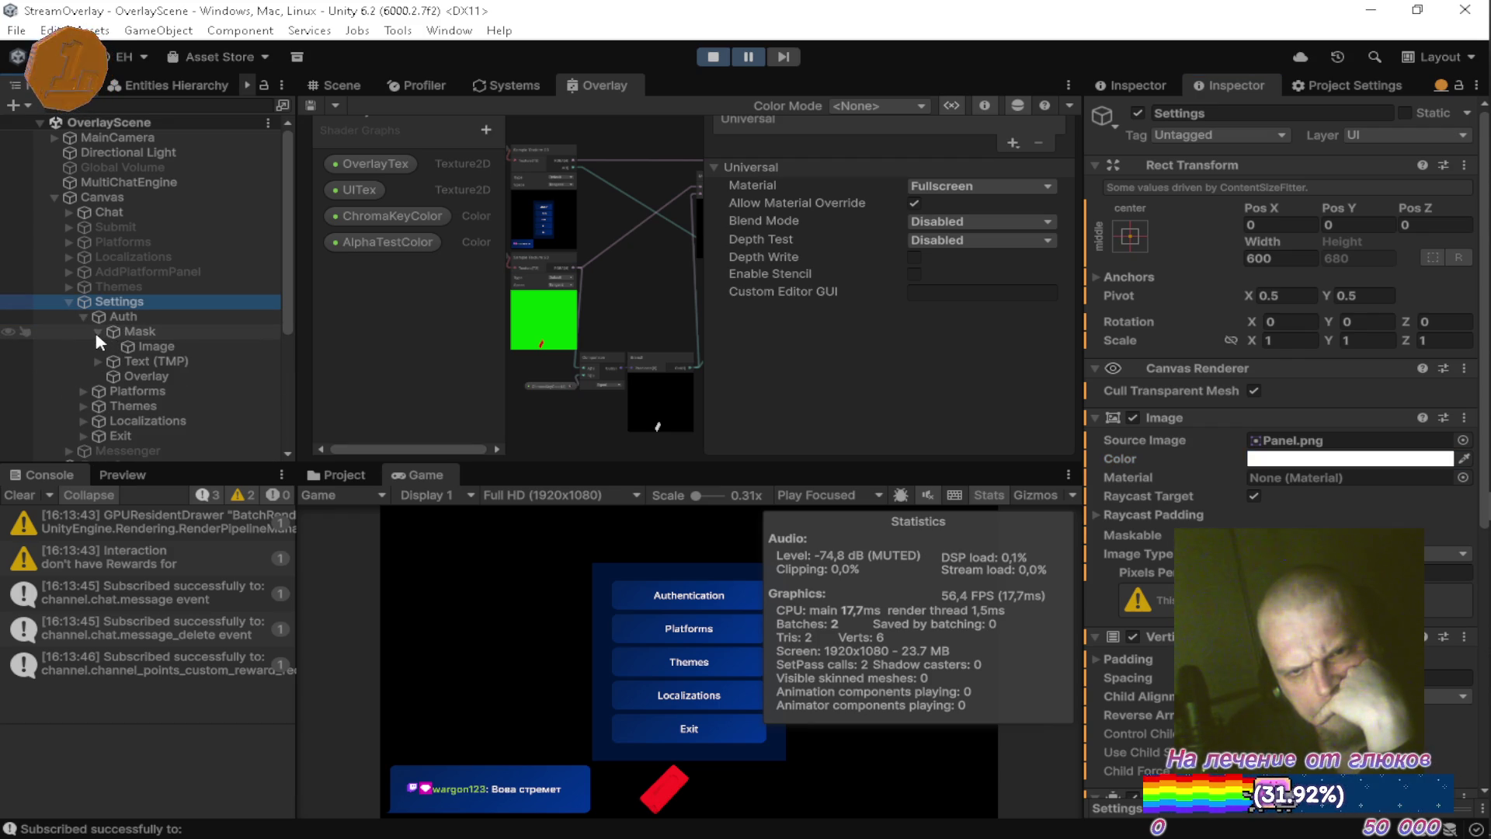
click(143, 333)
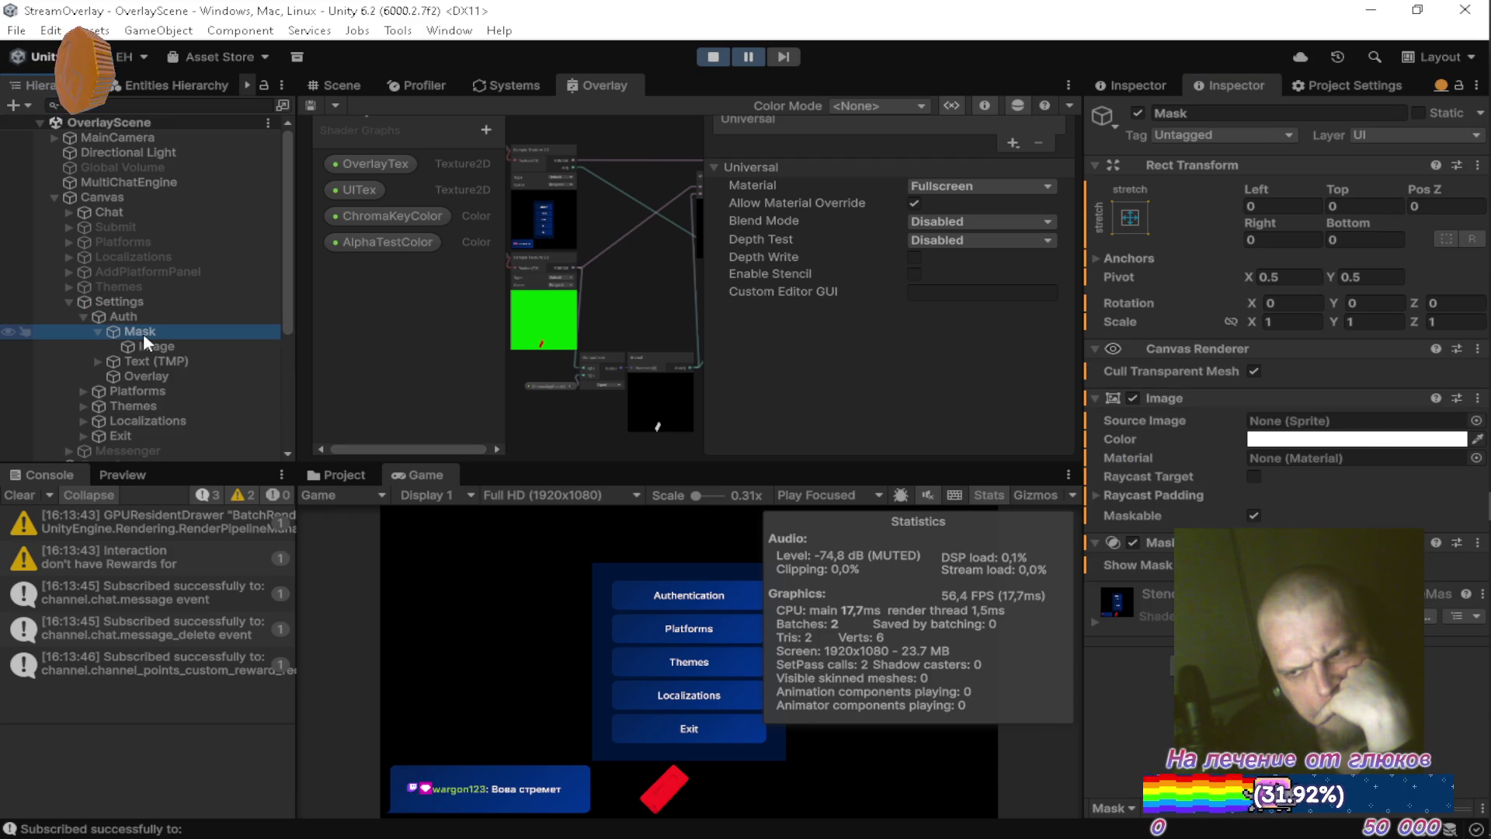
click(140, 344)
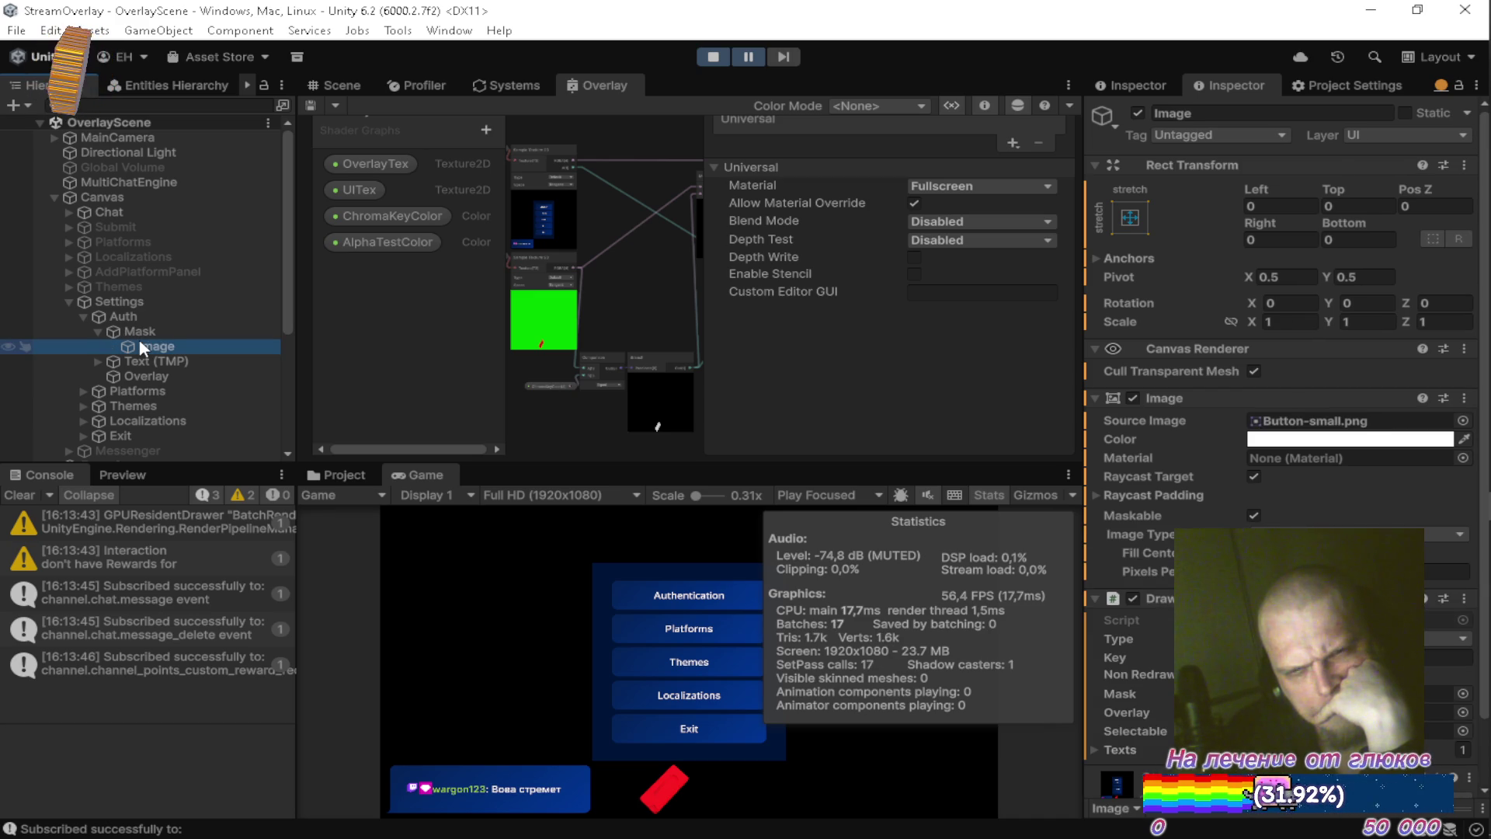
click(95, 332)
click(83, 316)
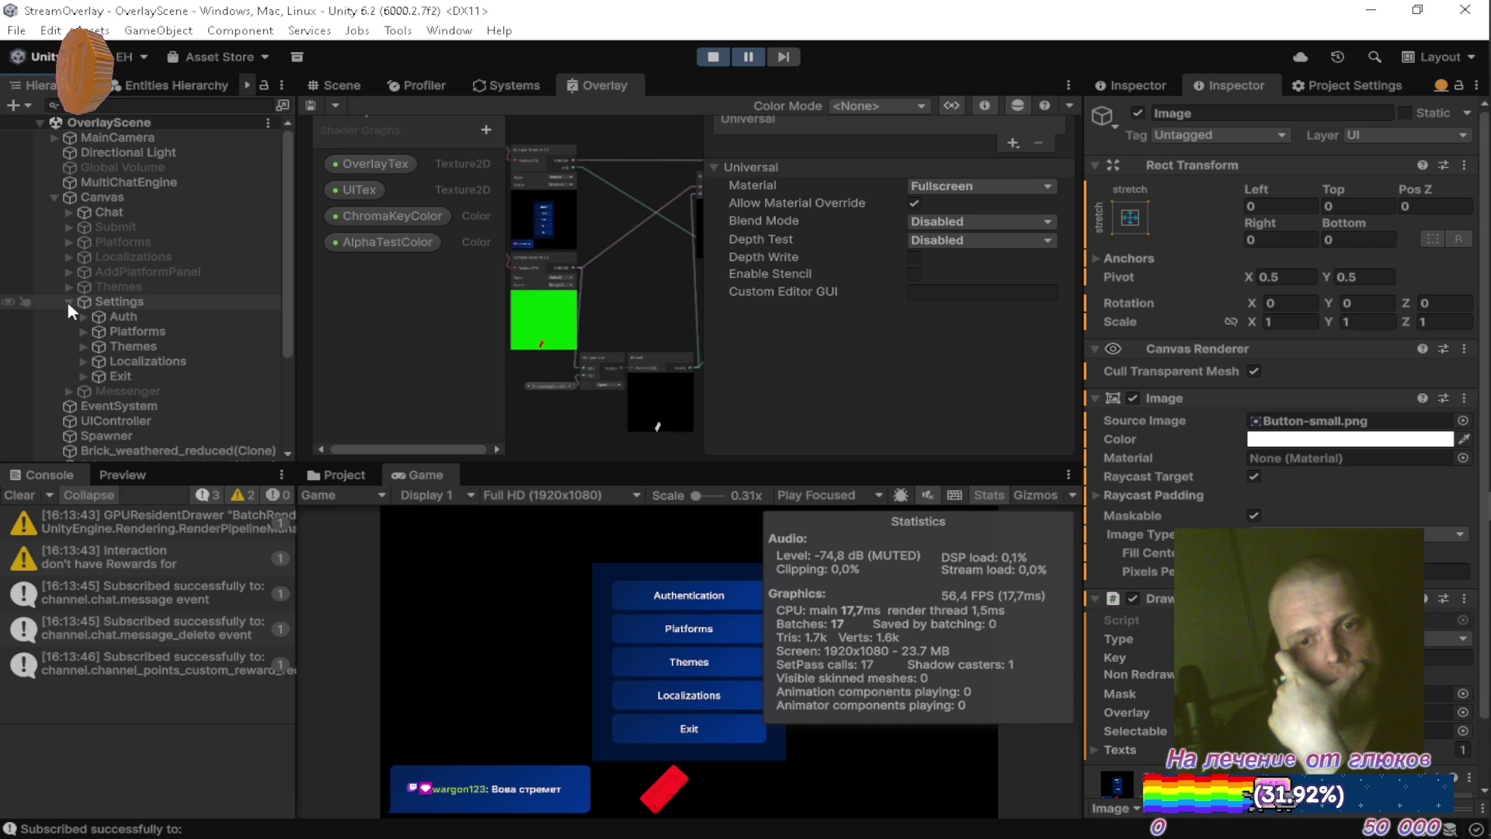
click(68, 302)
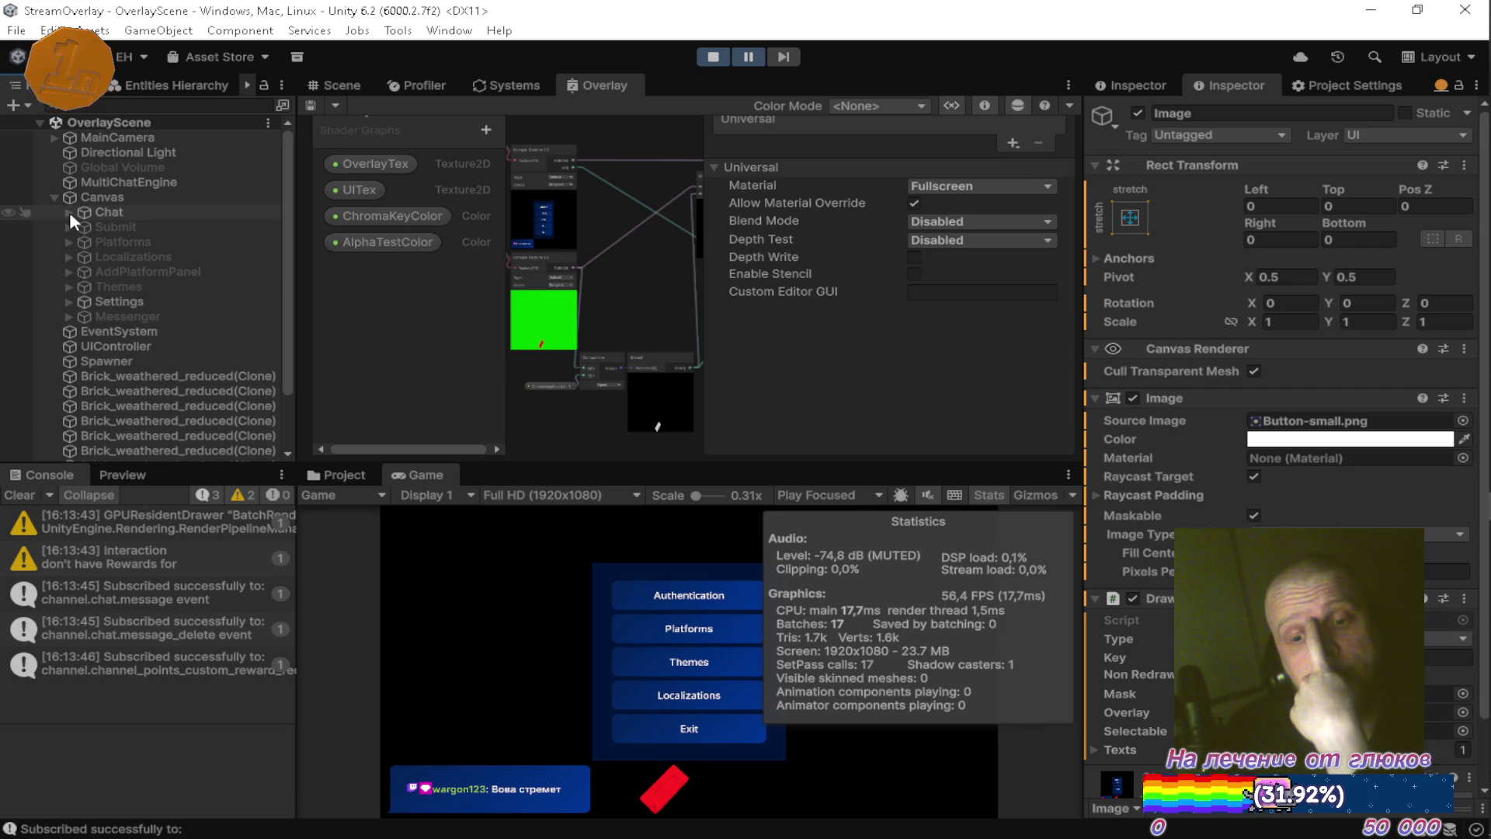
Expand Chat > Content > ChatMessage(Clone) > Mask and inspect its Image and Mask objects.
click(69, 212)
click(82, 226)
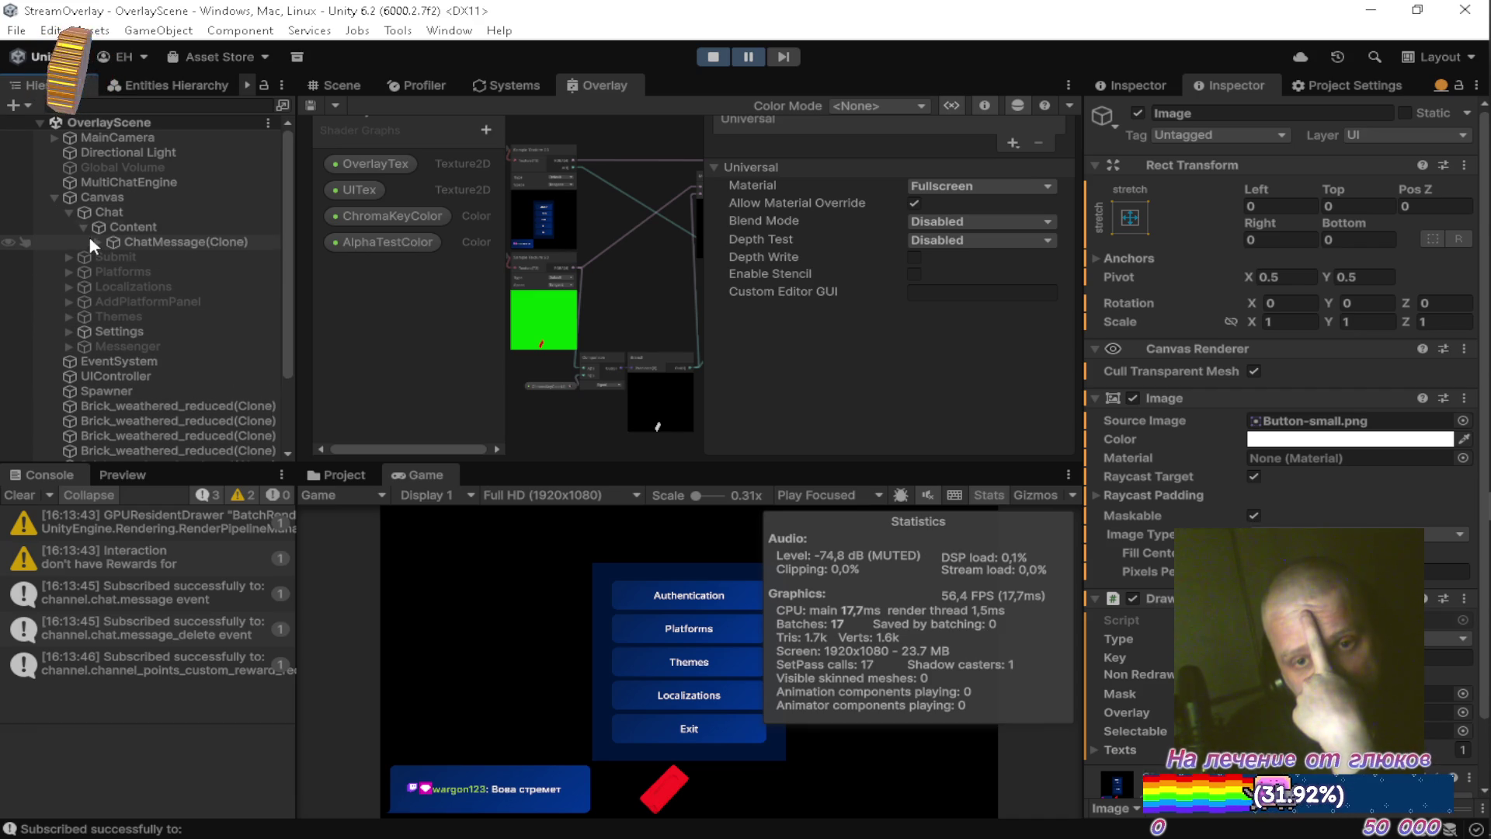
click(93, 242)
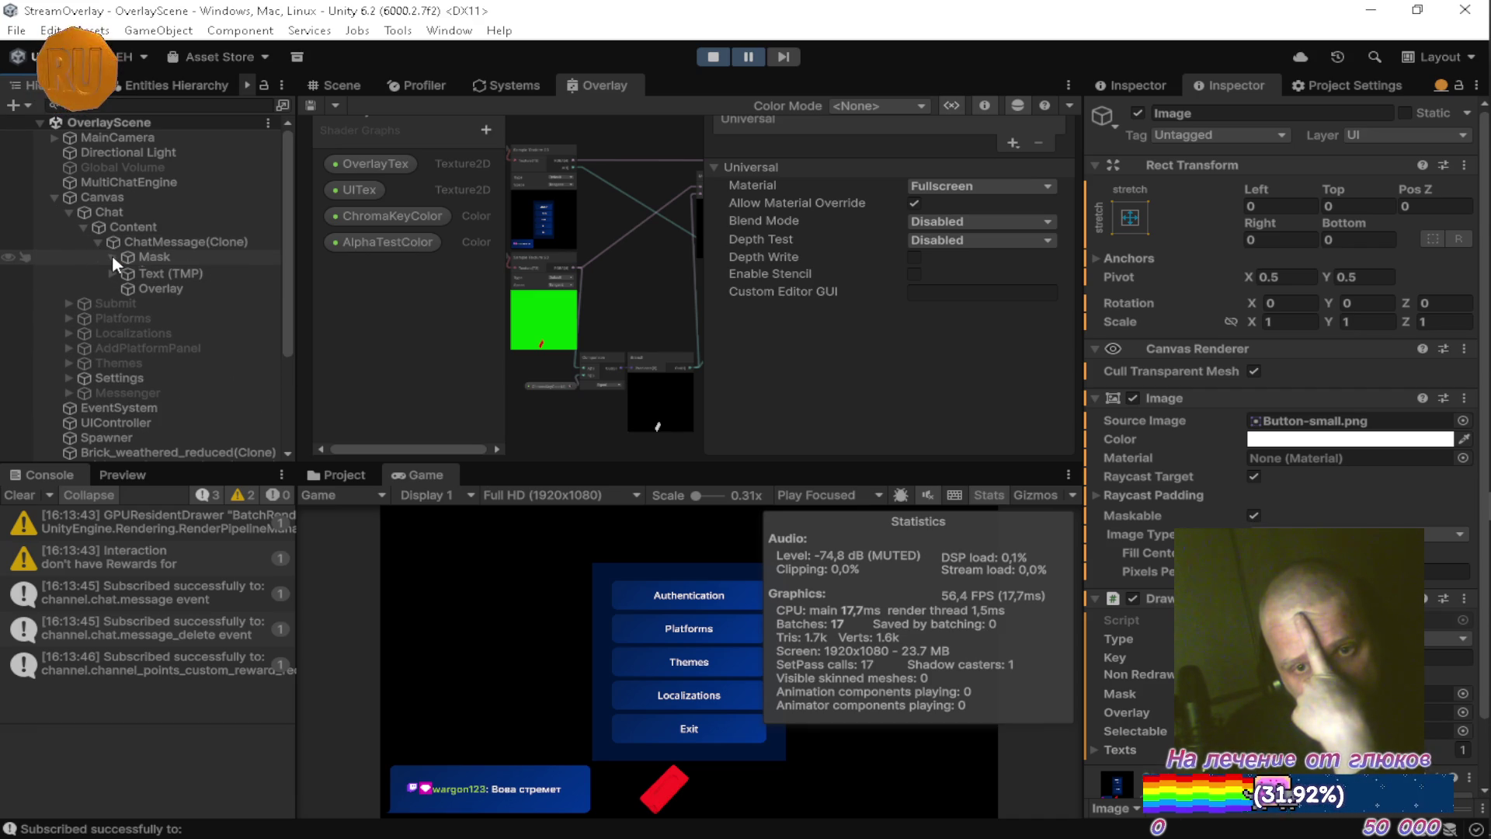
click(111, 257)
click(152, 272)
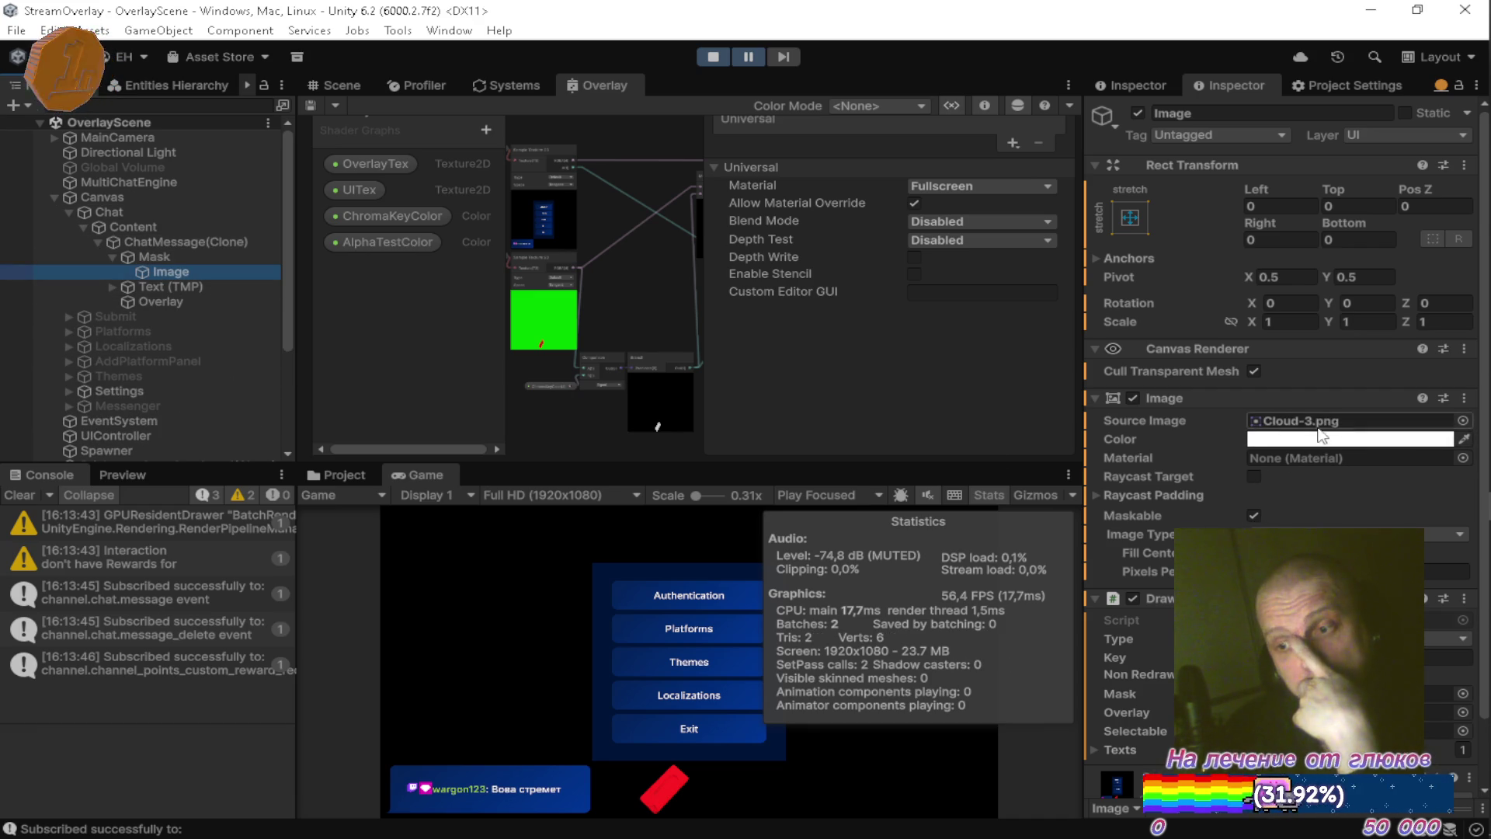
click(221, 256)
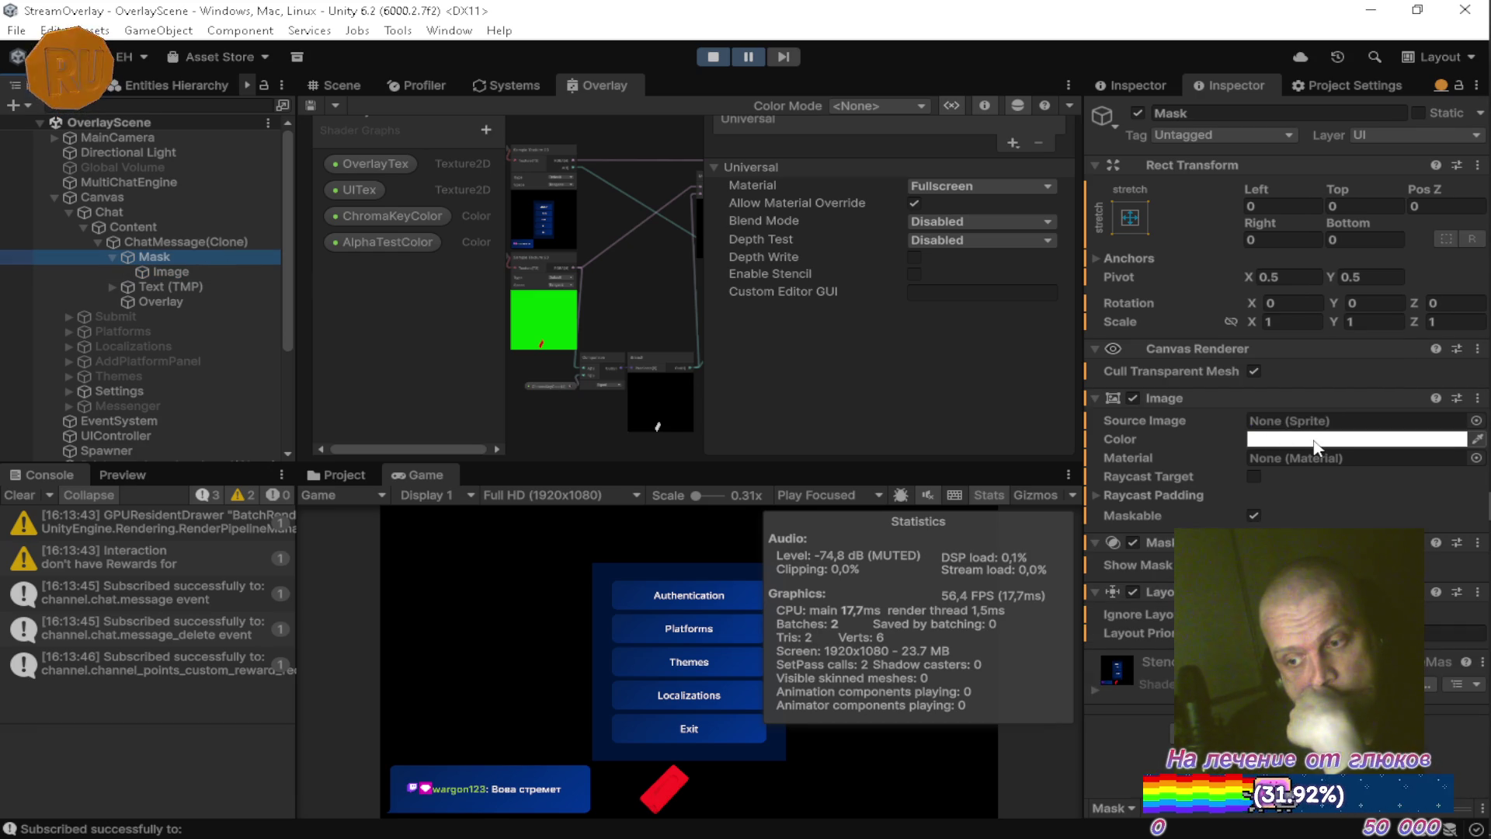
Inspect ChatMessage(Clone), fold the Chat branch away, and maximize the Overlay shader graph.
click(94, 241)
click(136, 243)
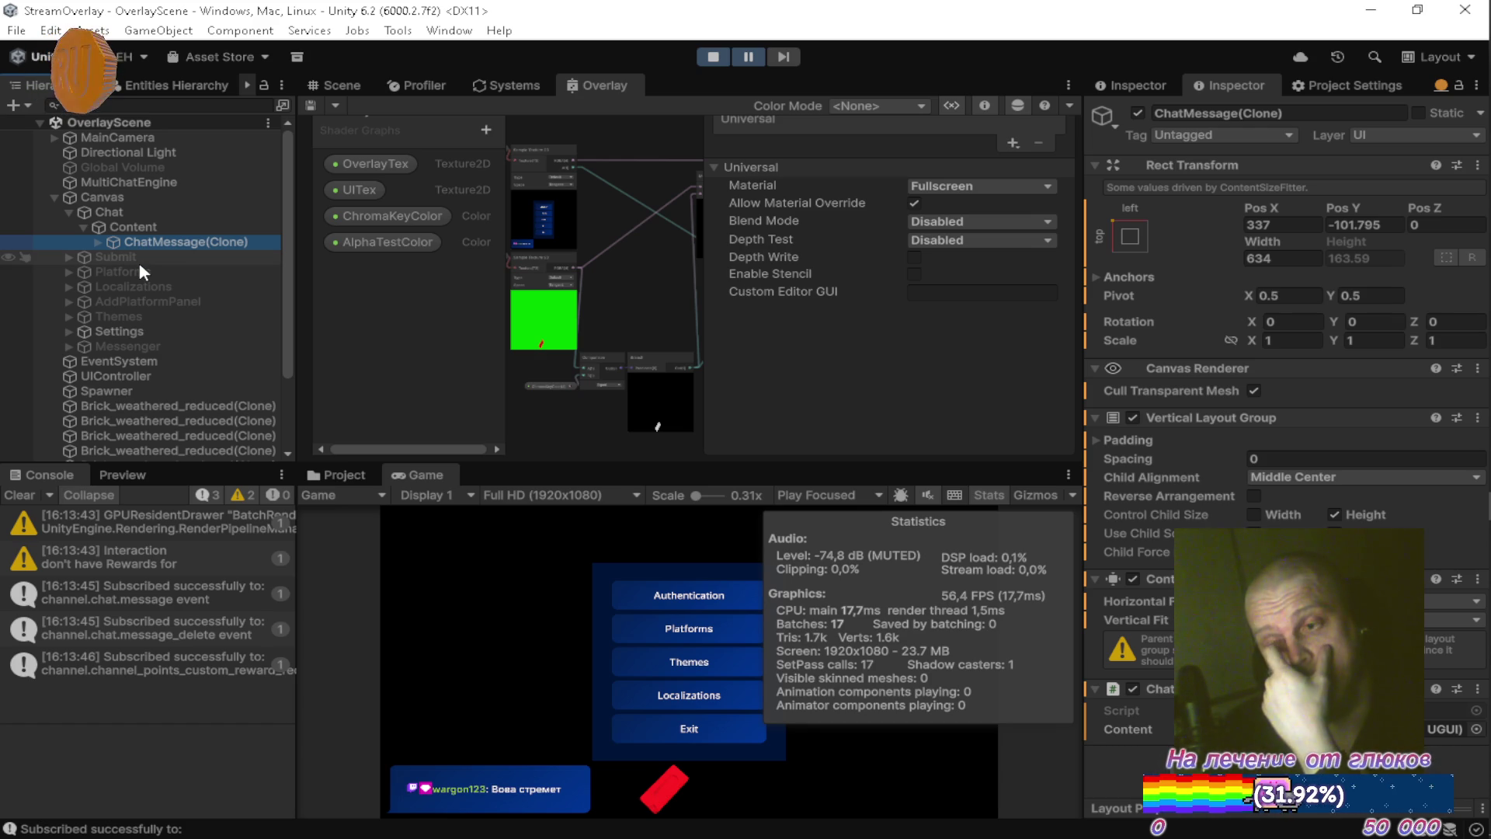
click(83, 227)
click(67, 210)
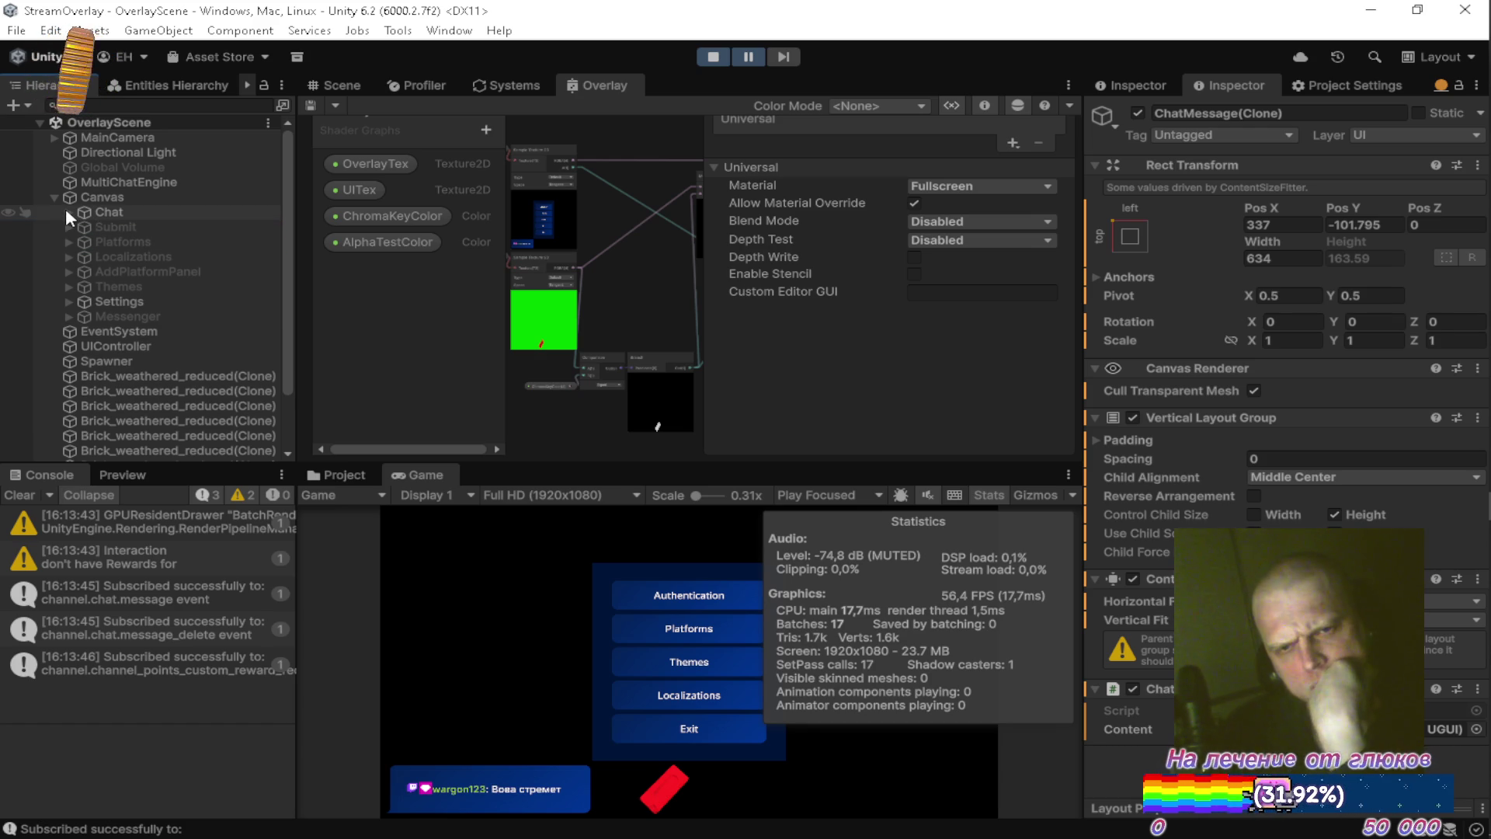
double_click(598, 83)
Drag the upper Add node slightly lower in the maximized graph, then restore the docked layout with Shift+Space.
scroll(706, 329, up, 5)
drag(650, 315, 668, 255)
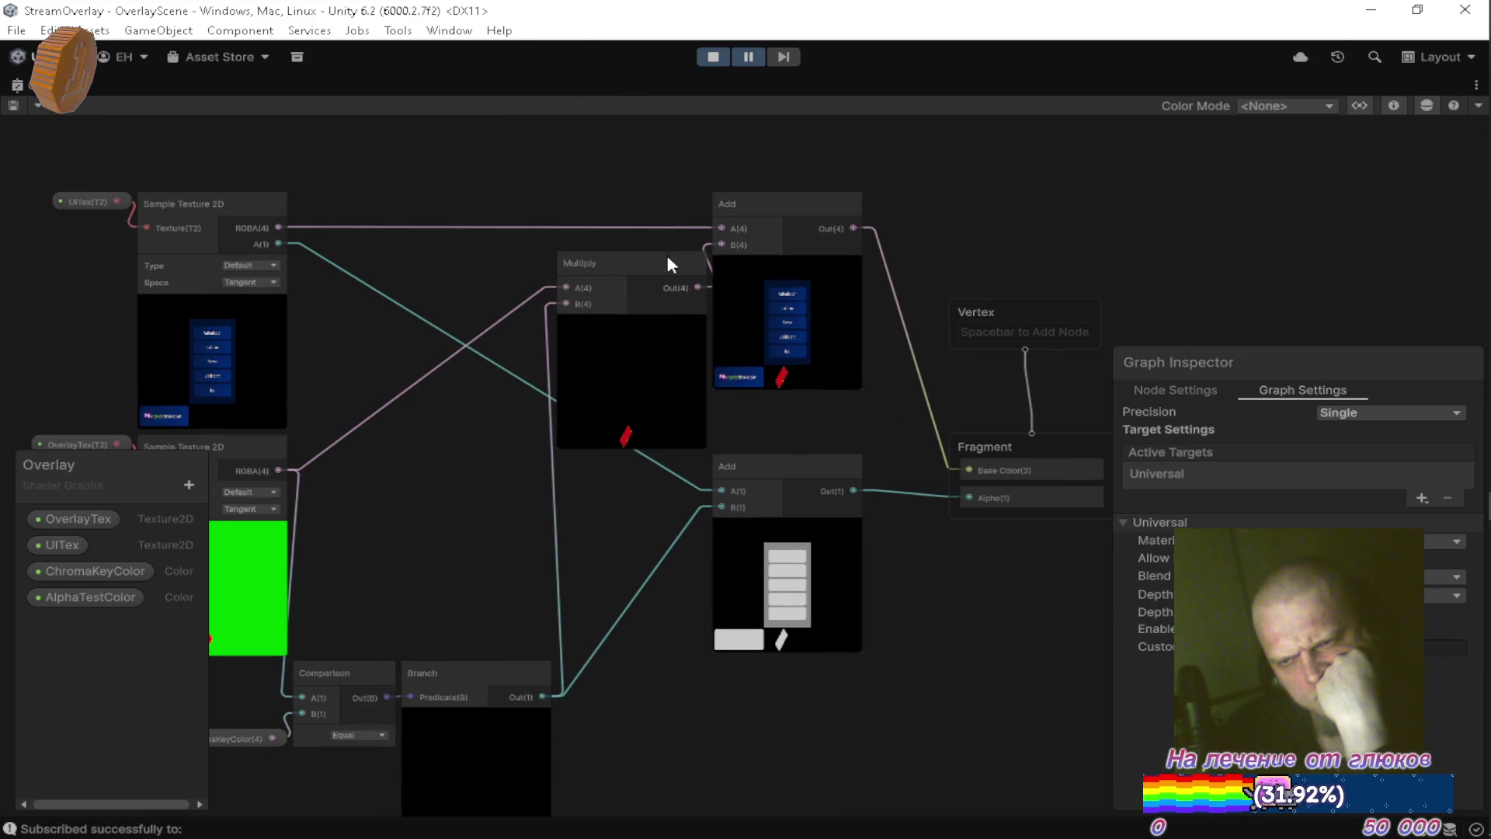
drag(749, 205, 749, 266)
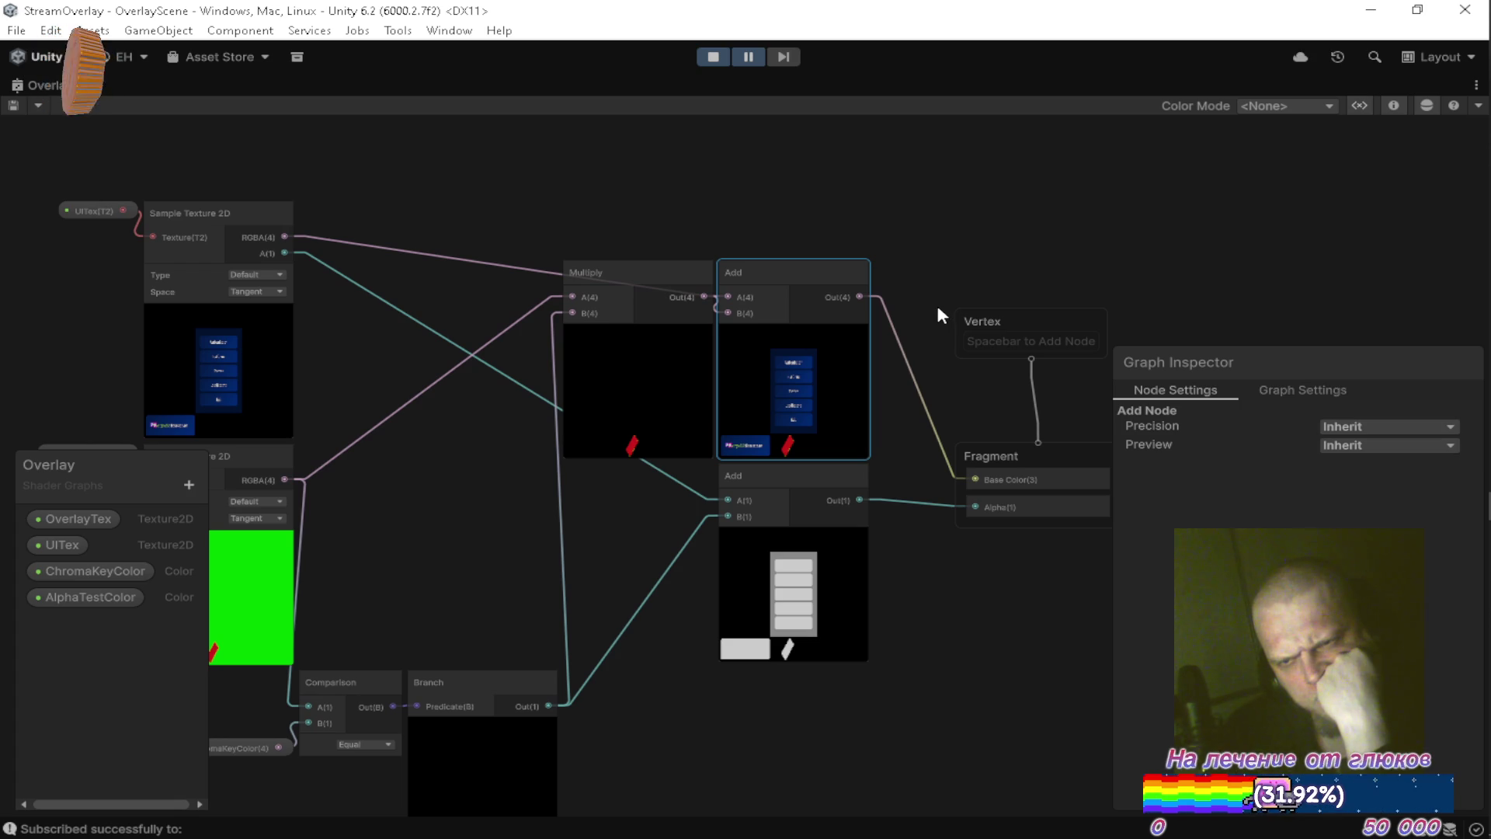
mouse_move(927, 340)
mouse_down()
mouse_move(910, 317)
mouse_move(925, 276)
mouse_up()
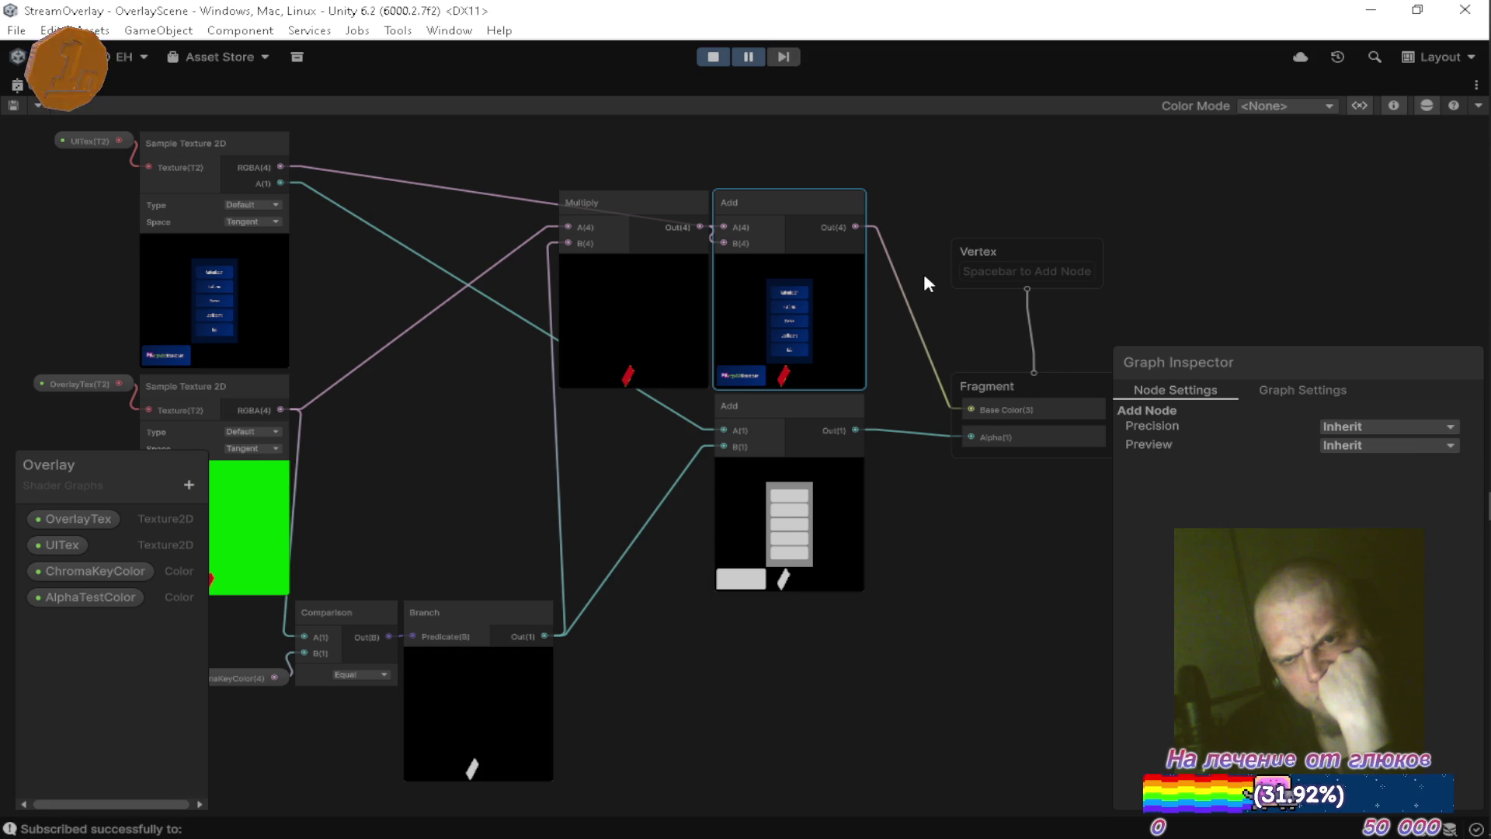
drag(925, 278, 960, 288)
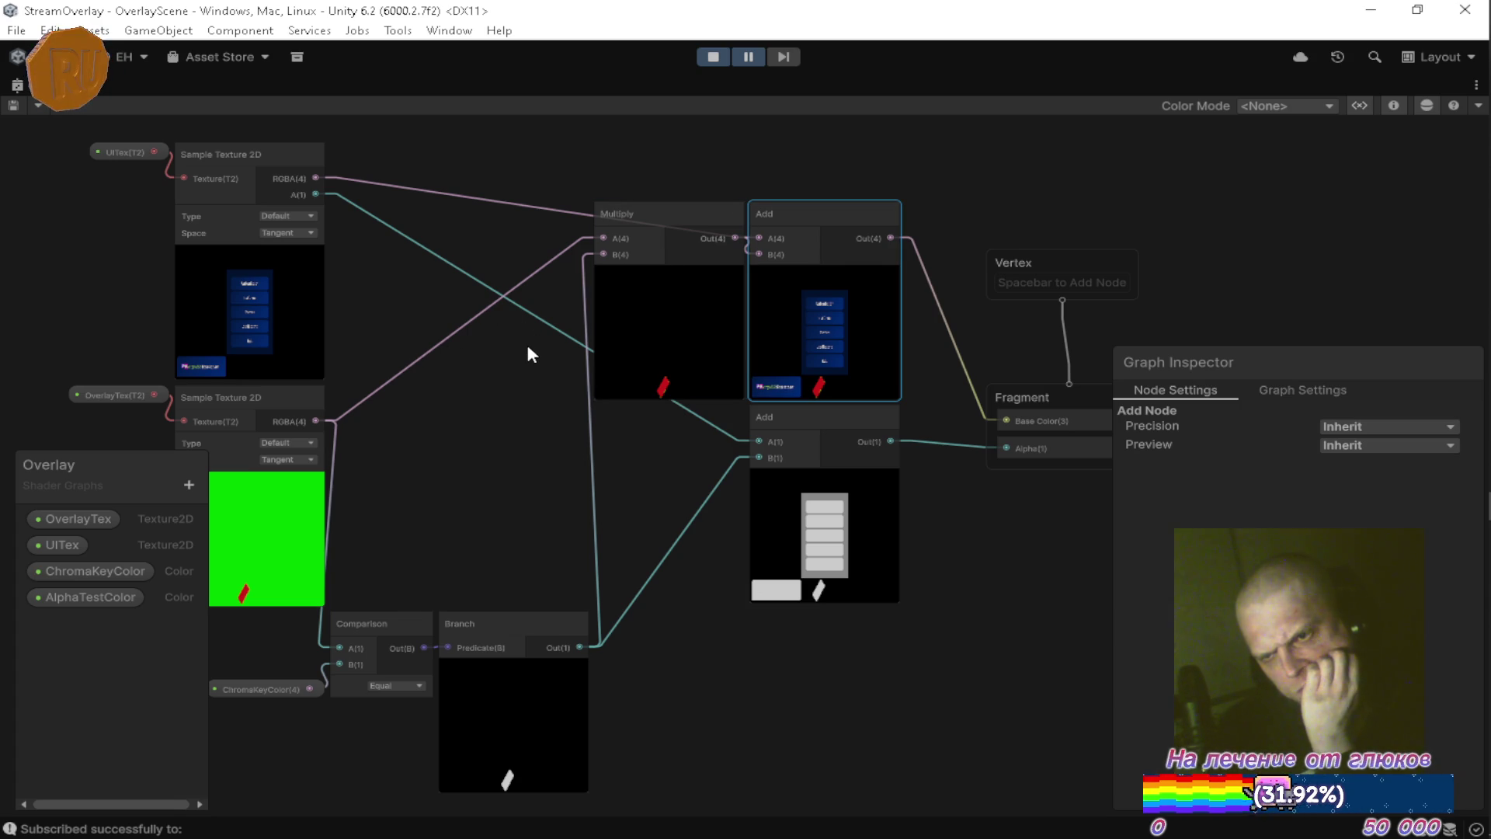
mouse_move(533, 334)
mouse_down()
mouse_move(701, 333)
mouse_move(640, 296)
mouse_move(410, 241)
mouse_up()
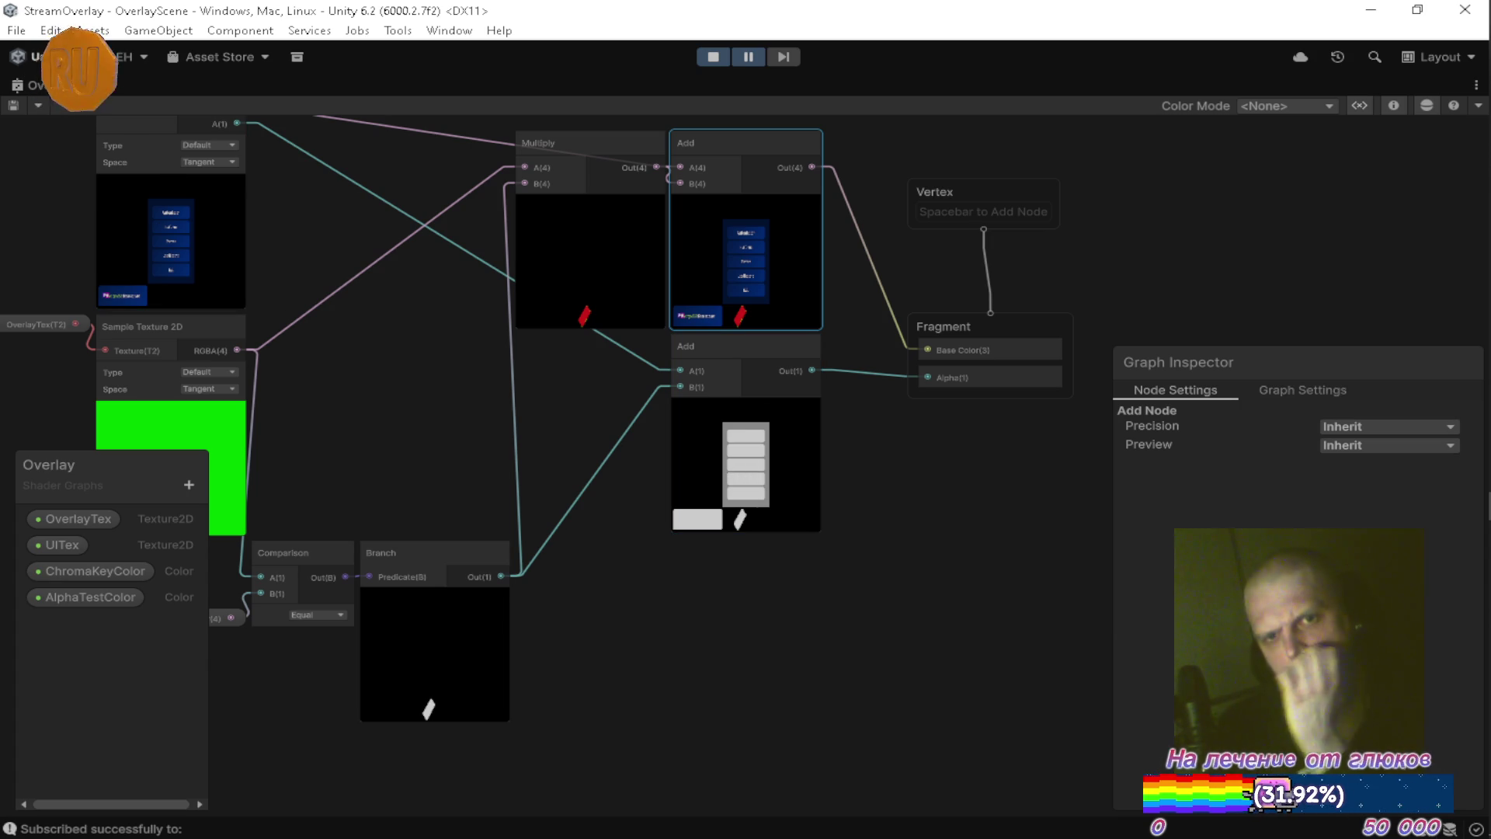
key(shift+space)
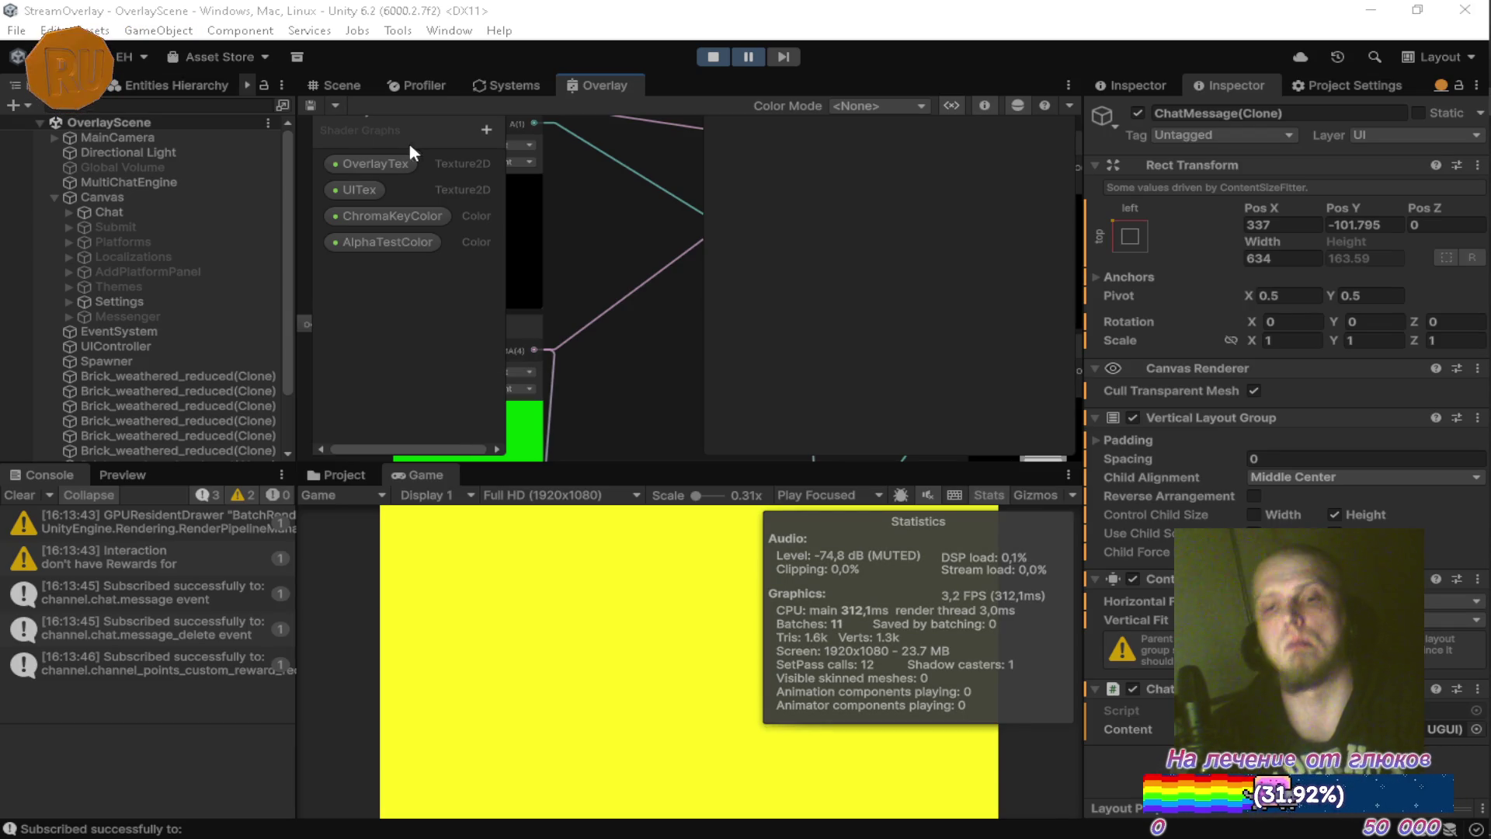
Maximize the Game view, hide and reshow the overlay menu with Escape, then restore the layout.
click(443, 474)
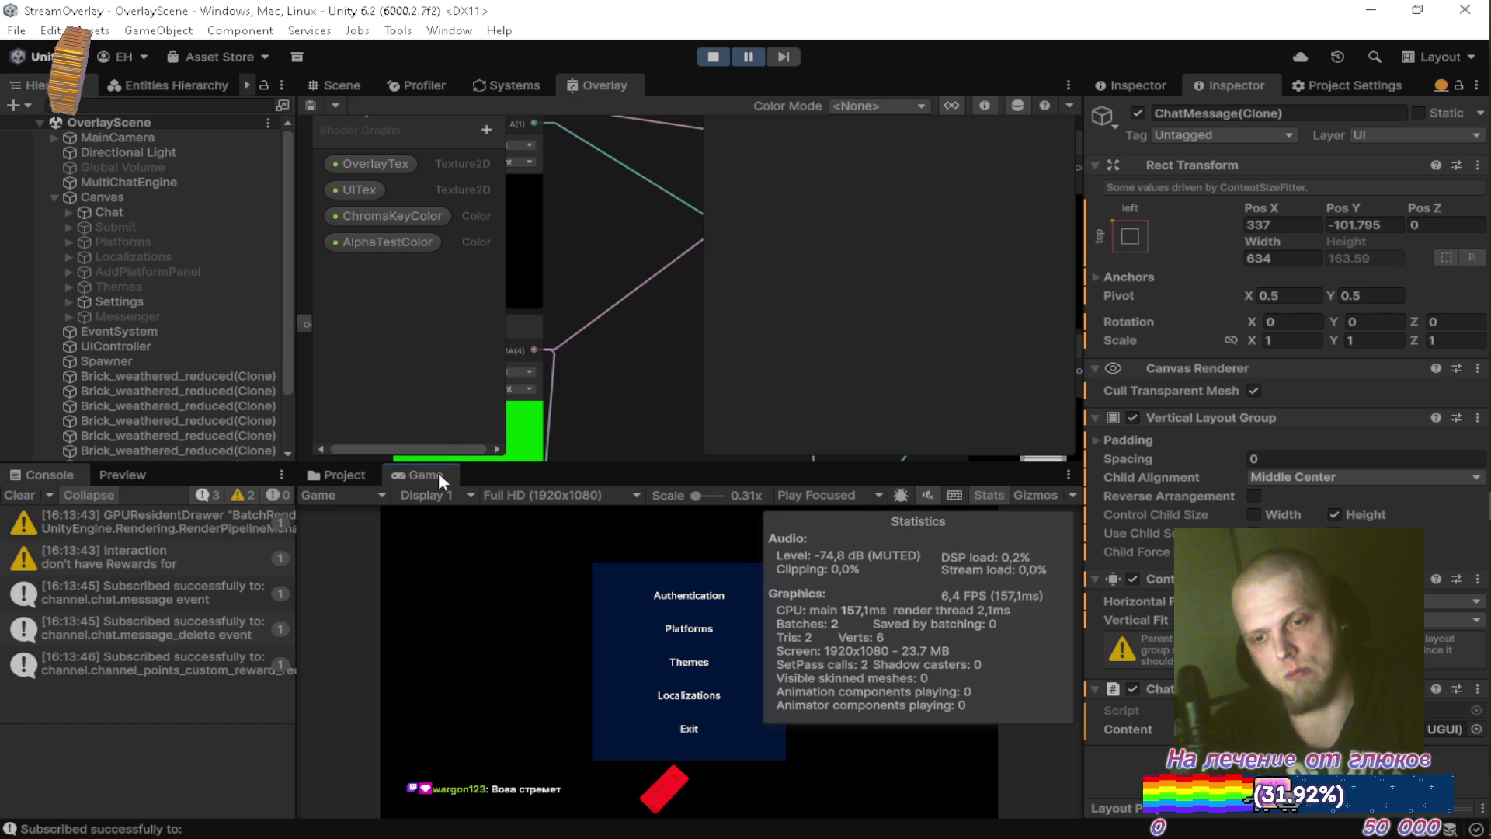
double_click(438, 473)
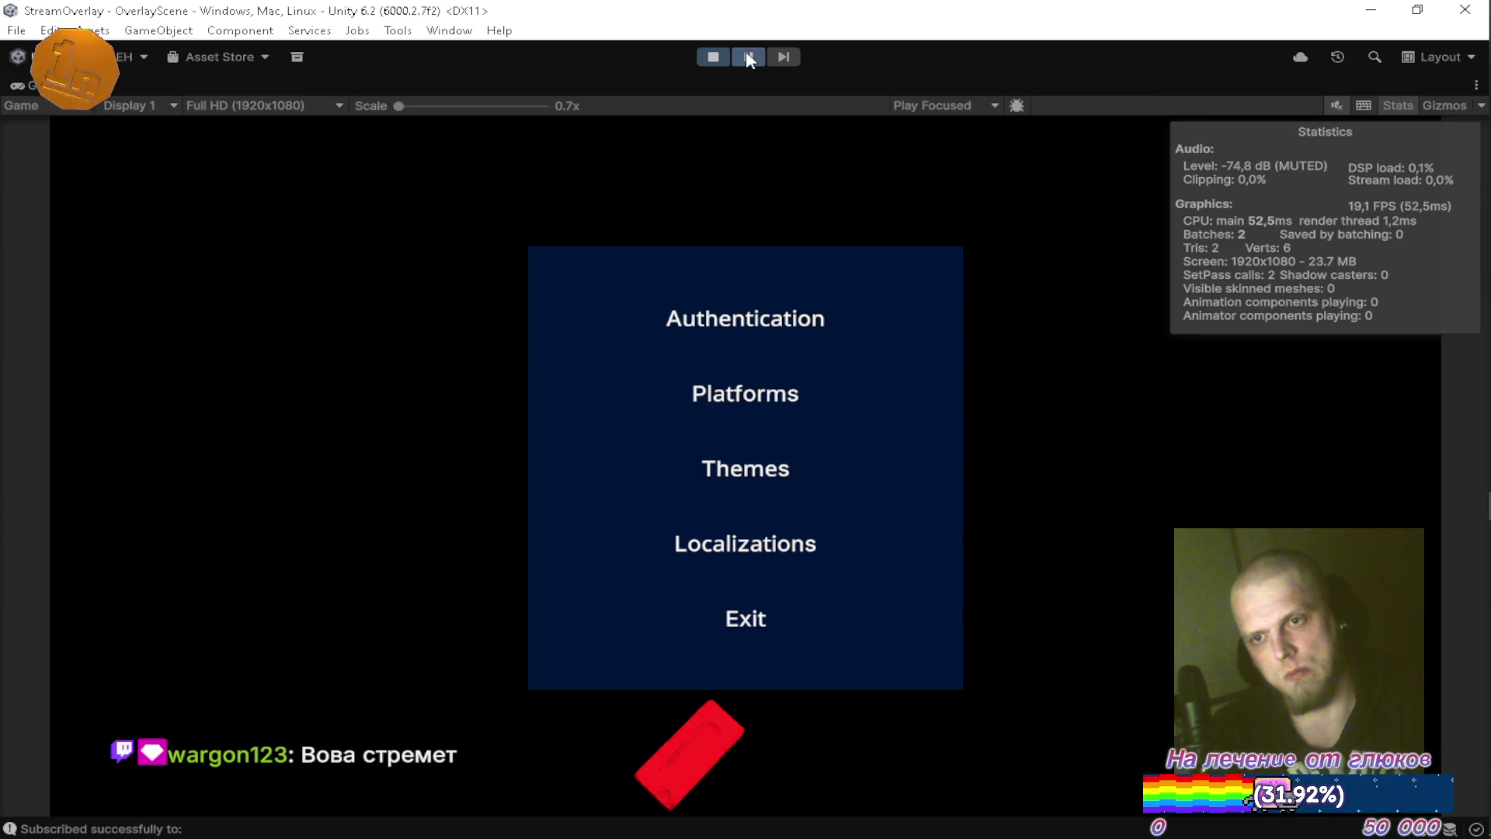
key(Escape)
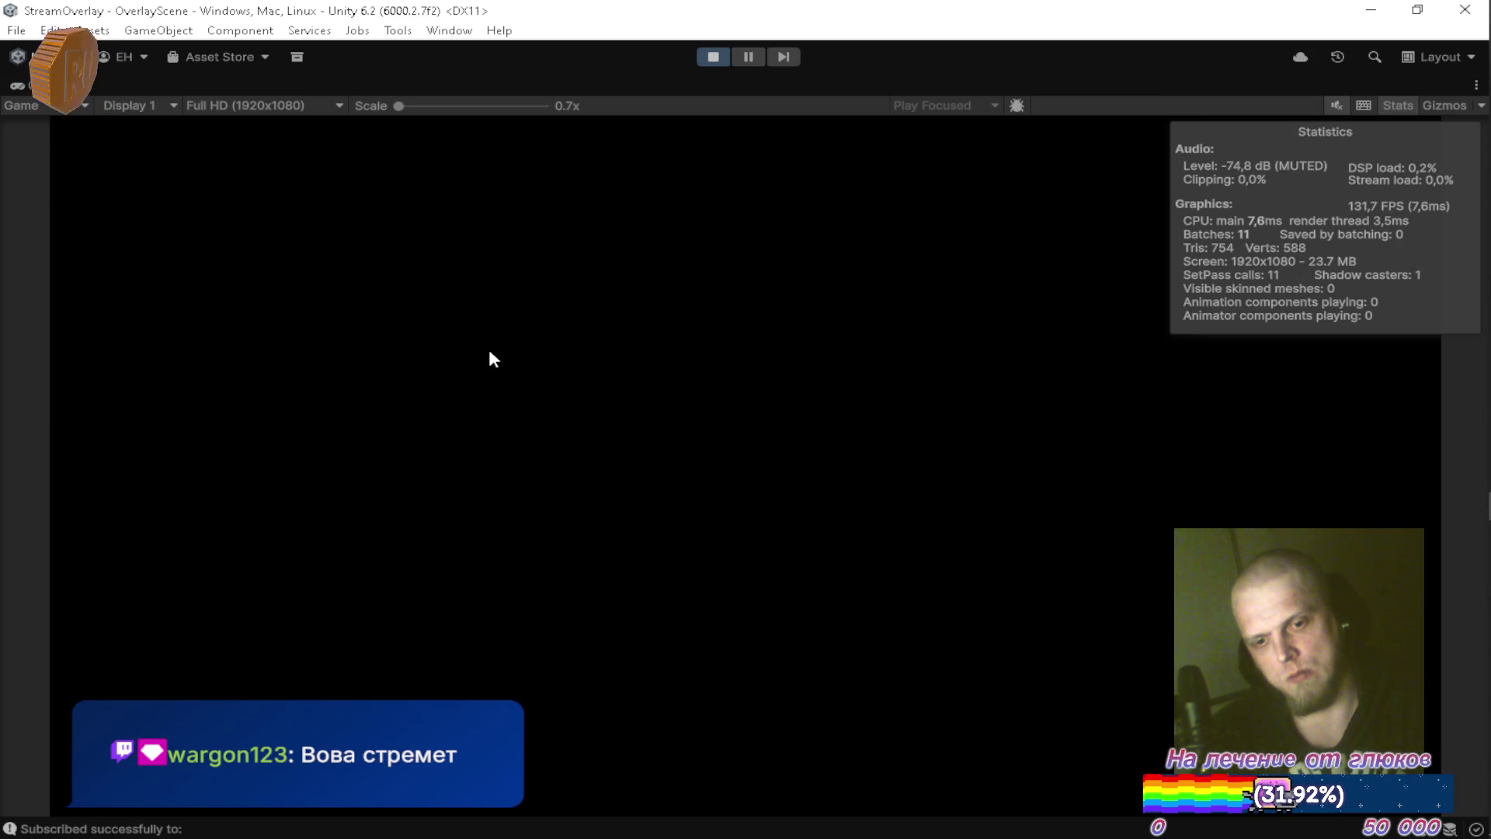
key(Escape)
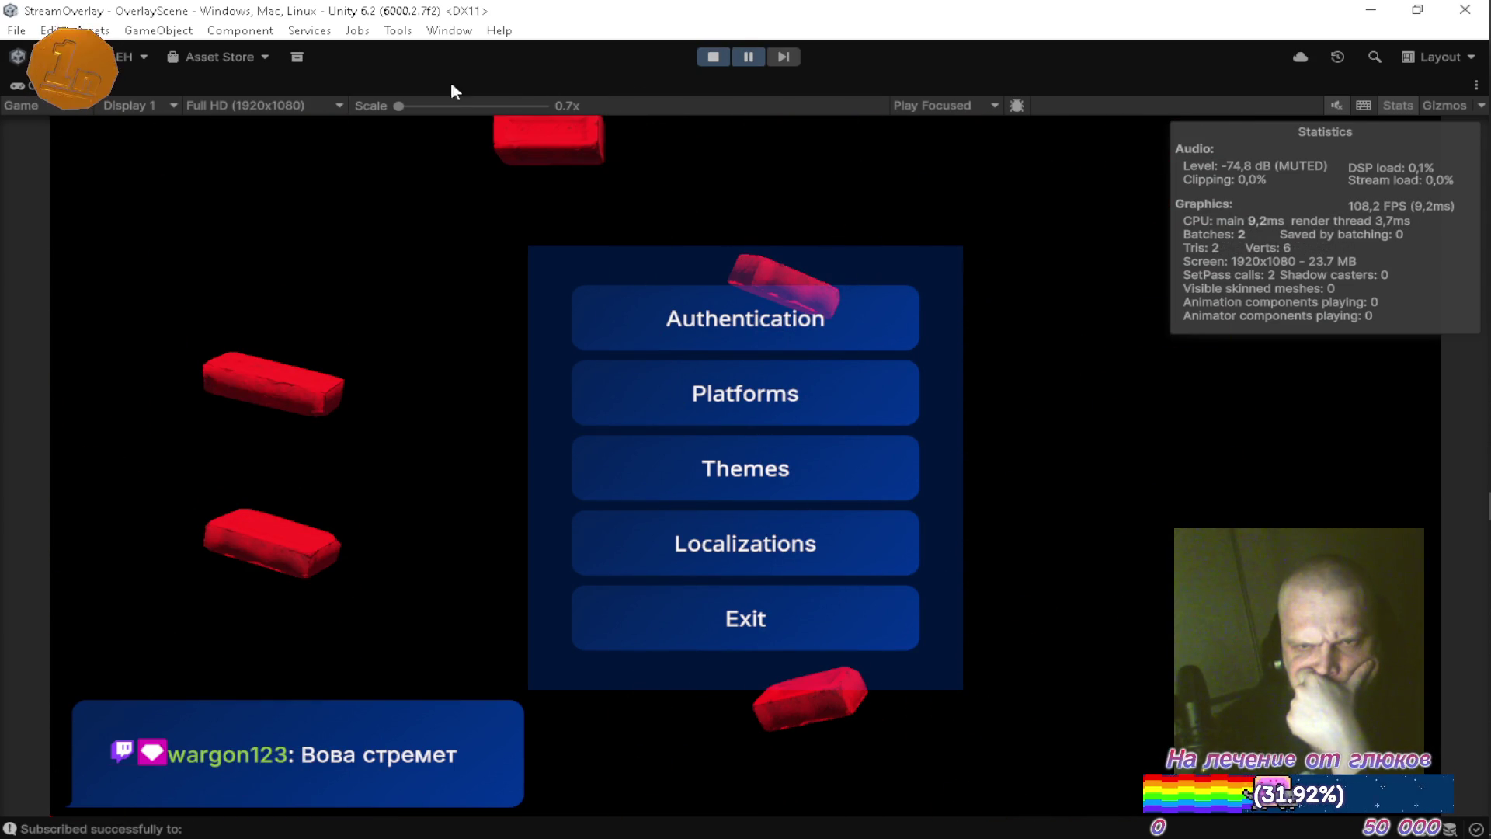
double_click(31, 83)
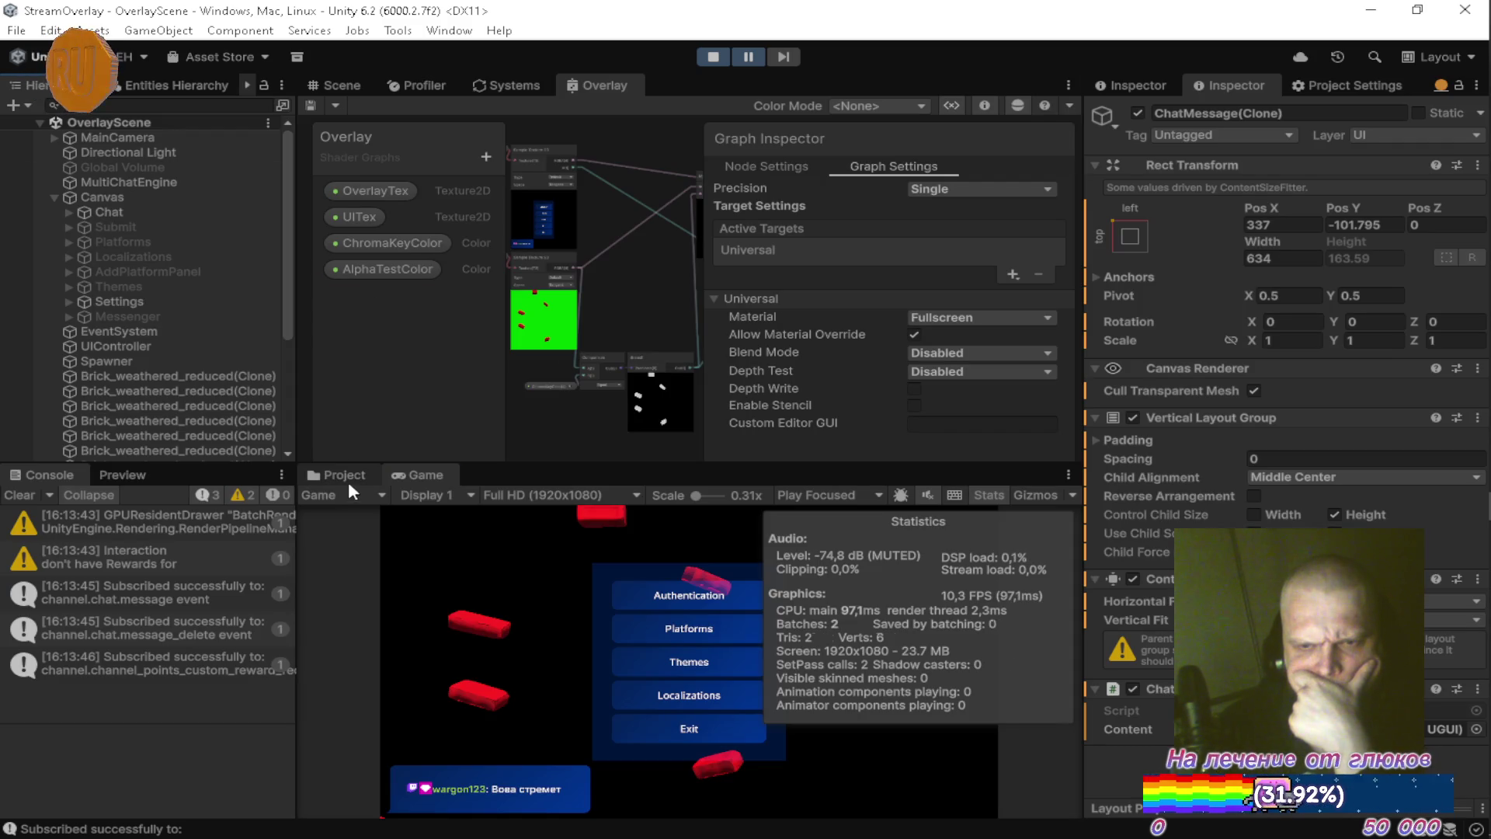
Set the Scene view to 2D with the Hand tool, select Canvas, and open UniversalRenderPipelineGlobalSettings.
click(337, 83)
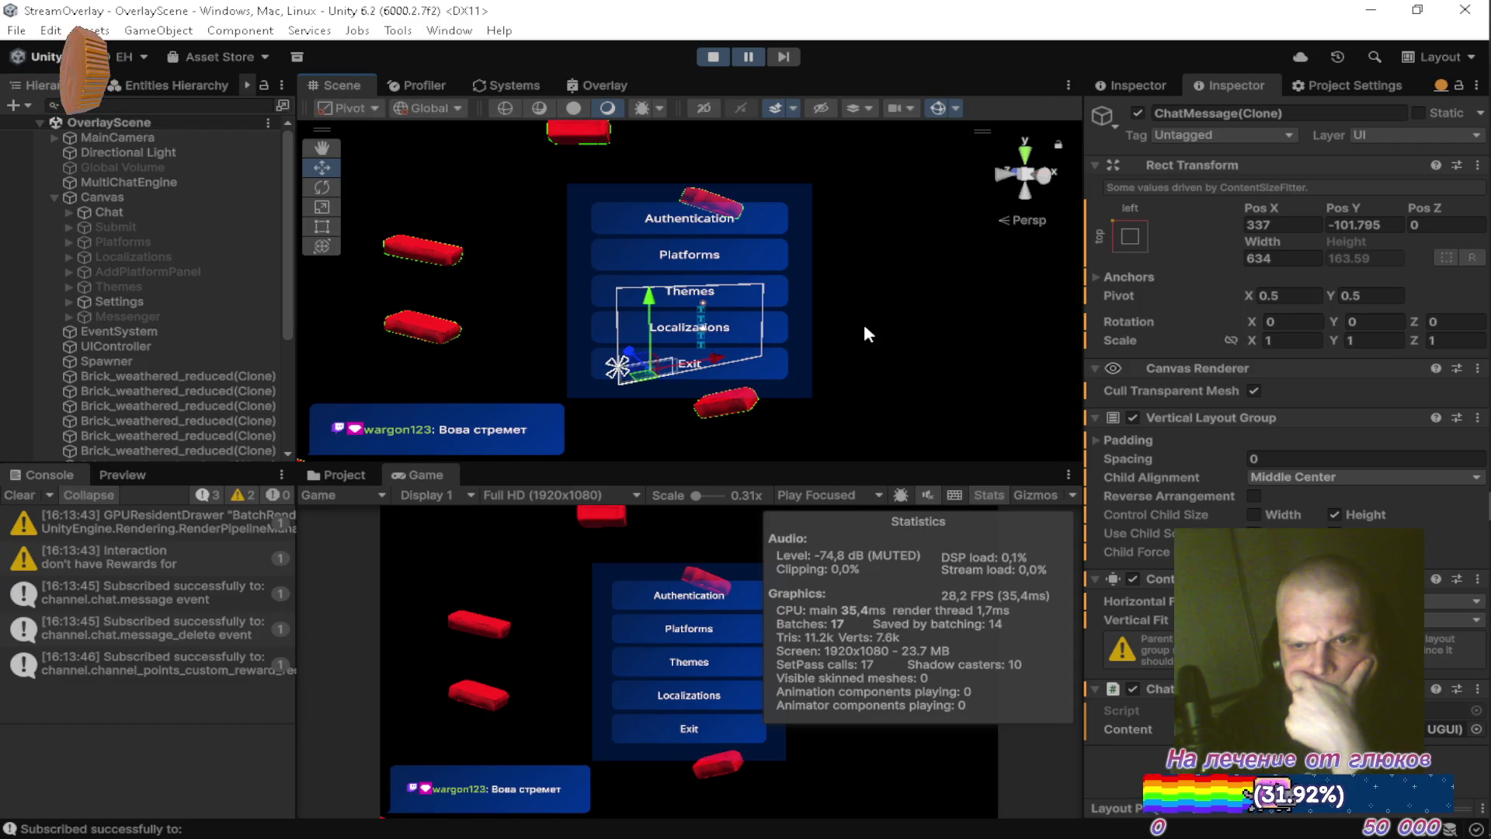
click(710, 107)
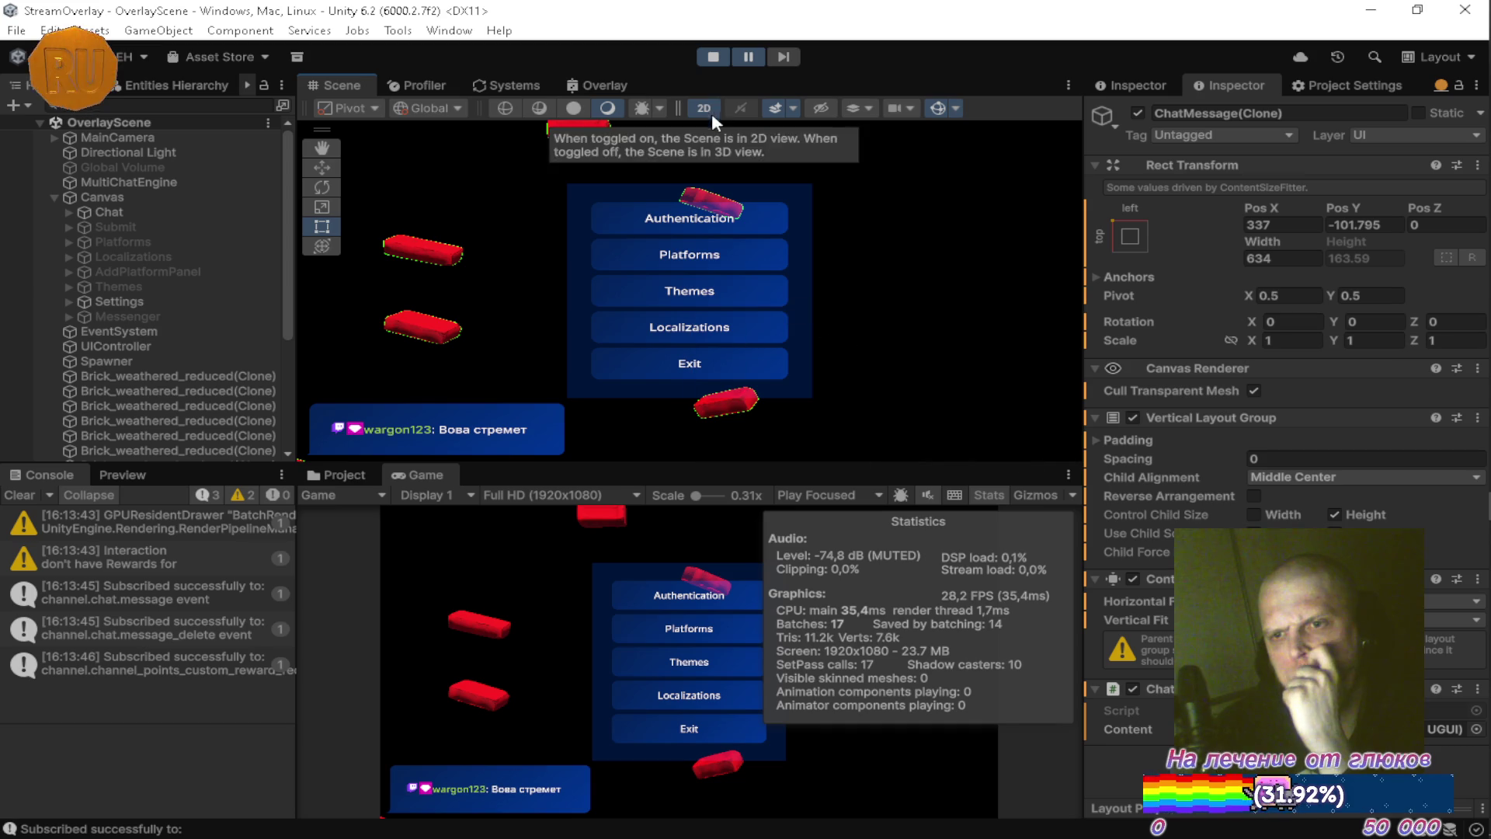
click(321, 147)
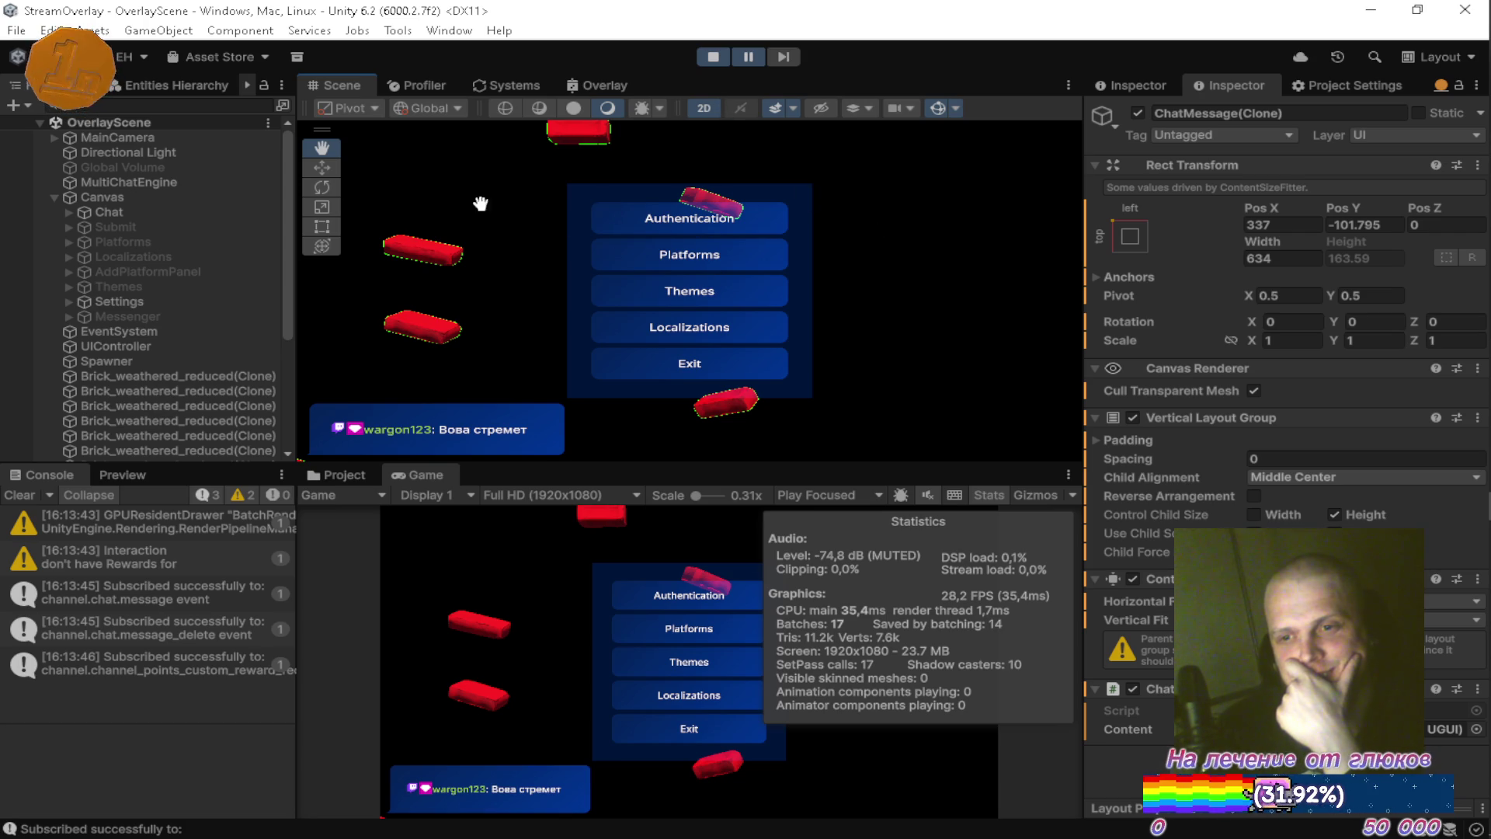
click(128, 198)
click(495, 264)
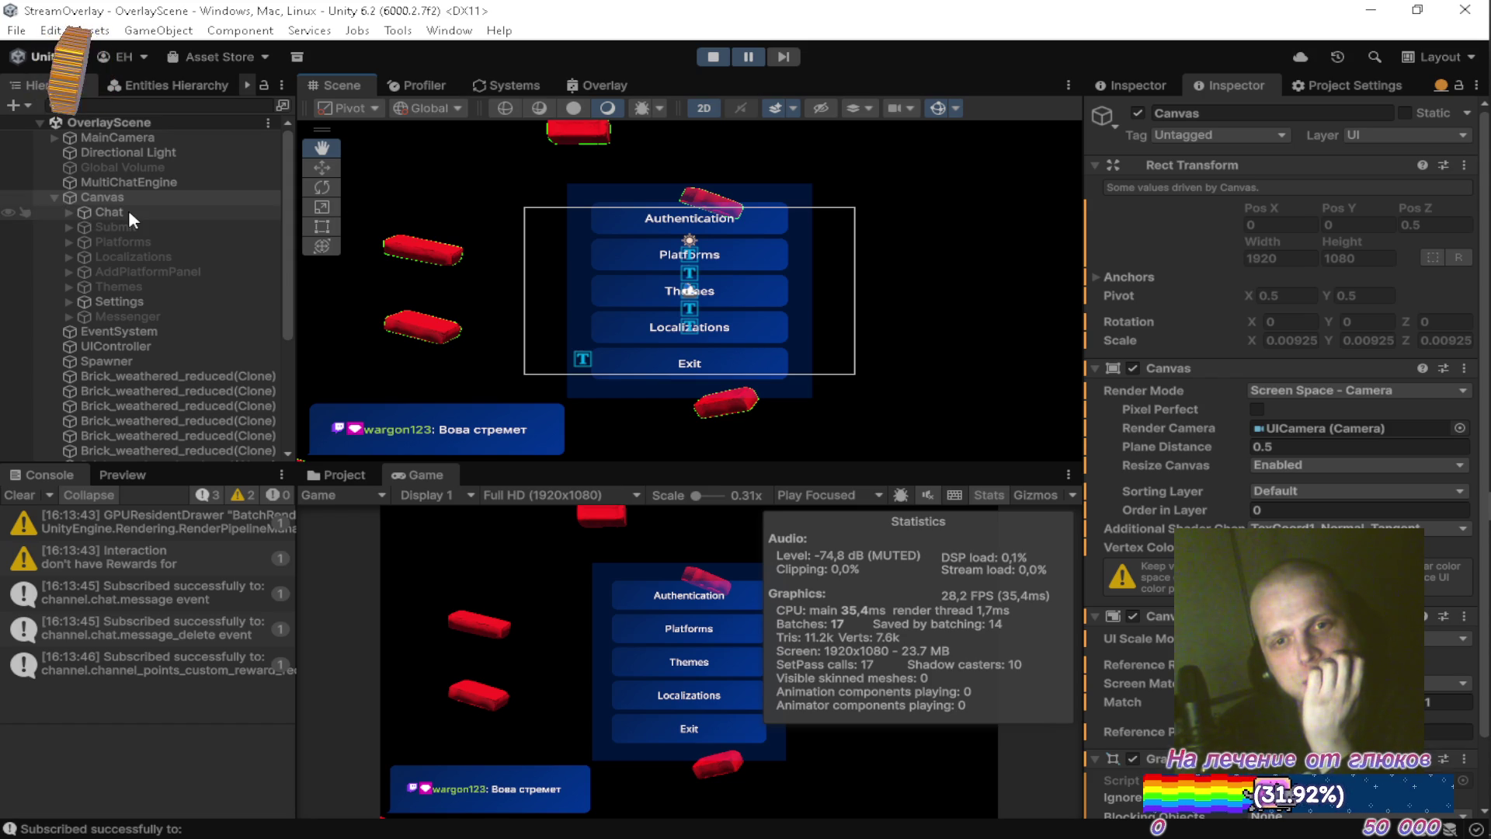
click(341, 475)
click(907, 598)
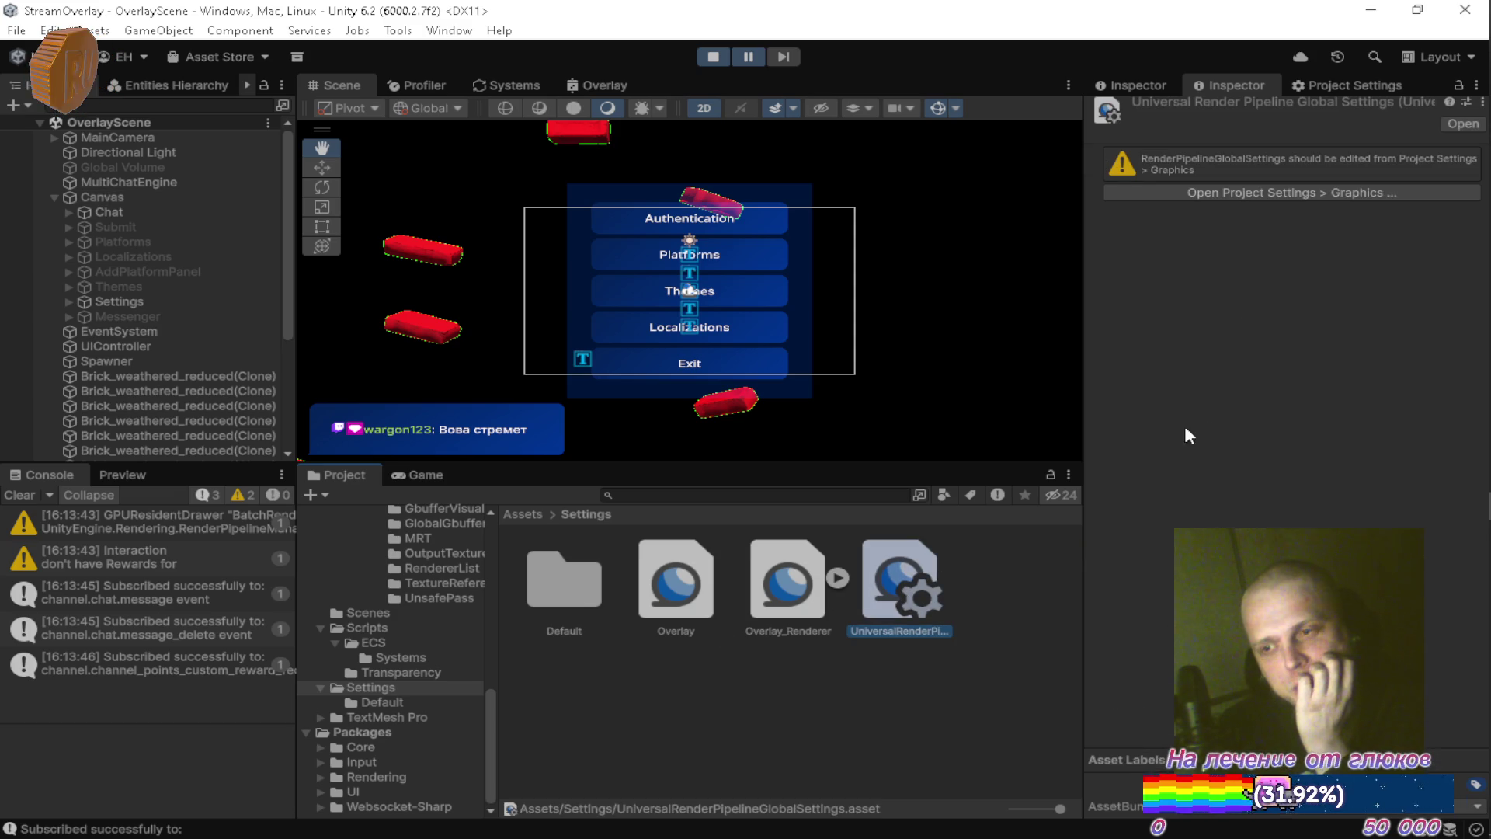
Make PC_Renderer the Overlay asset's default and set MainCamera's renderer to 0: Overlay_Renderer.
click(709, 578)
click(1415, 229)
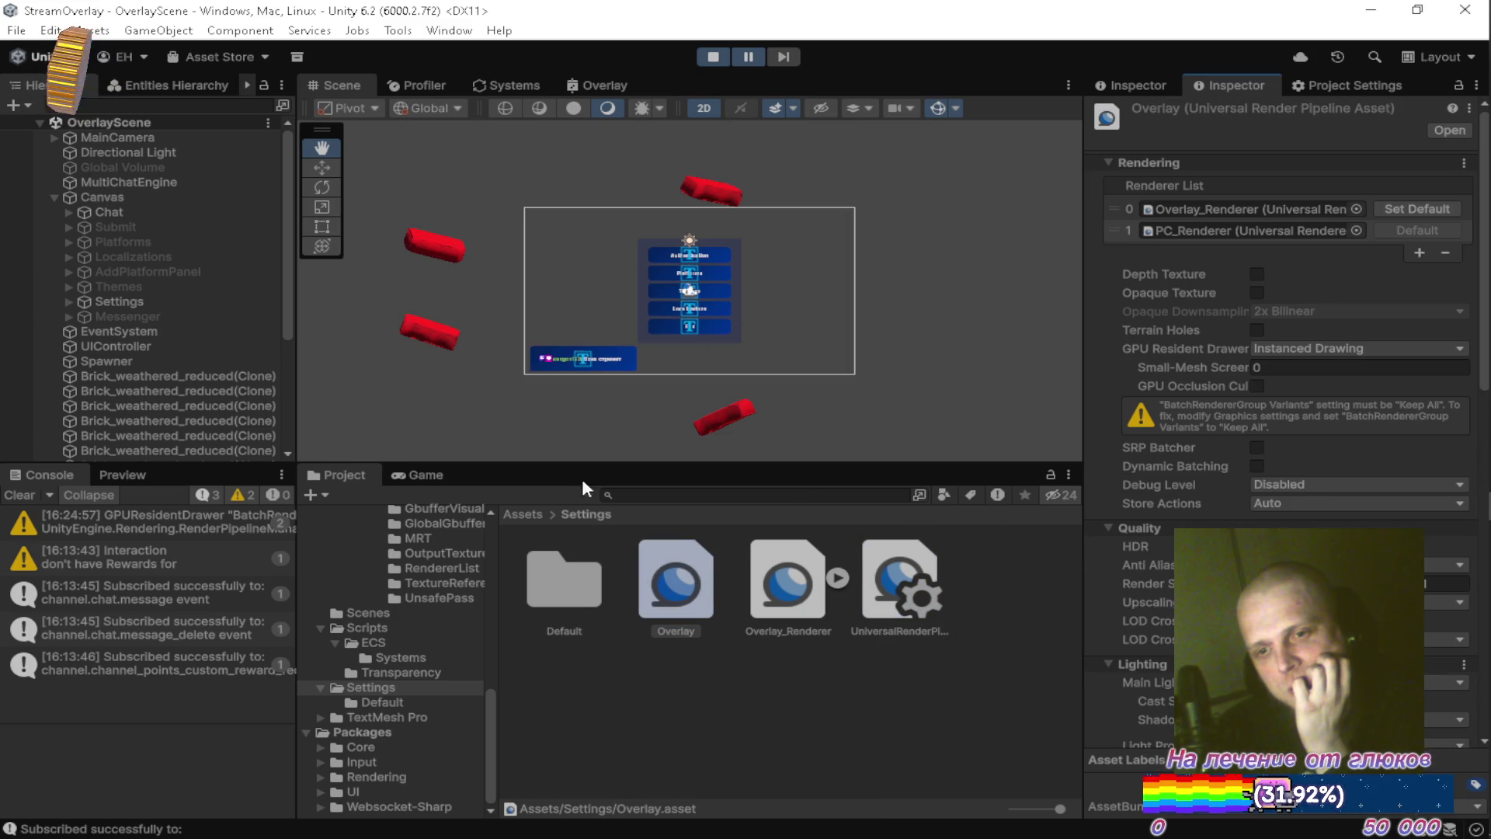
click(78, 135)
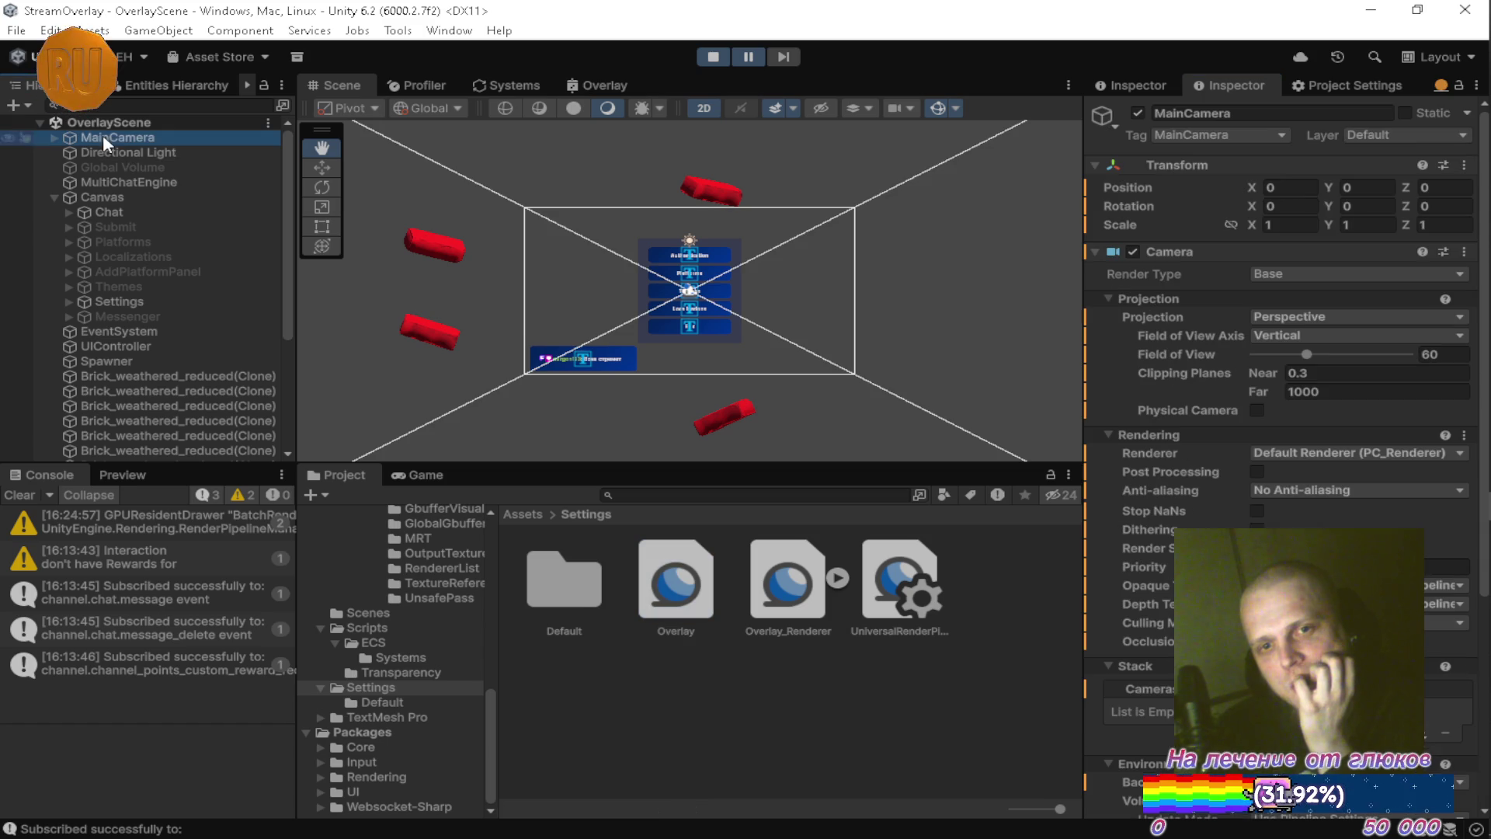
click(1293, 454)
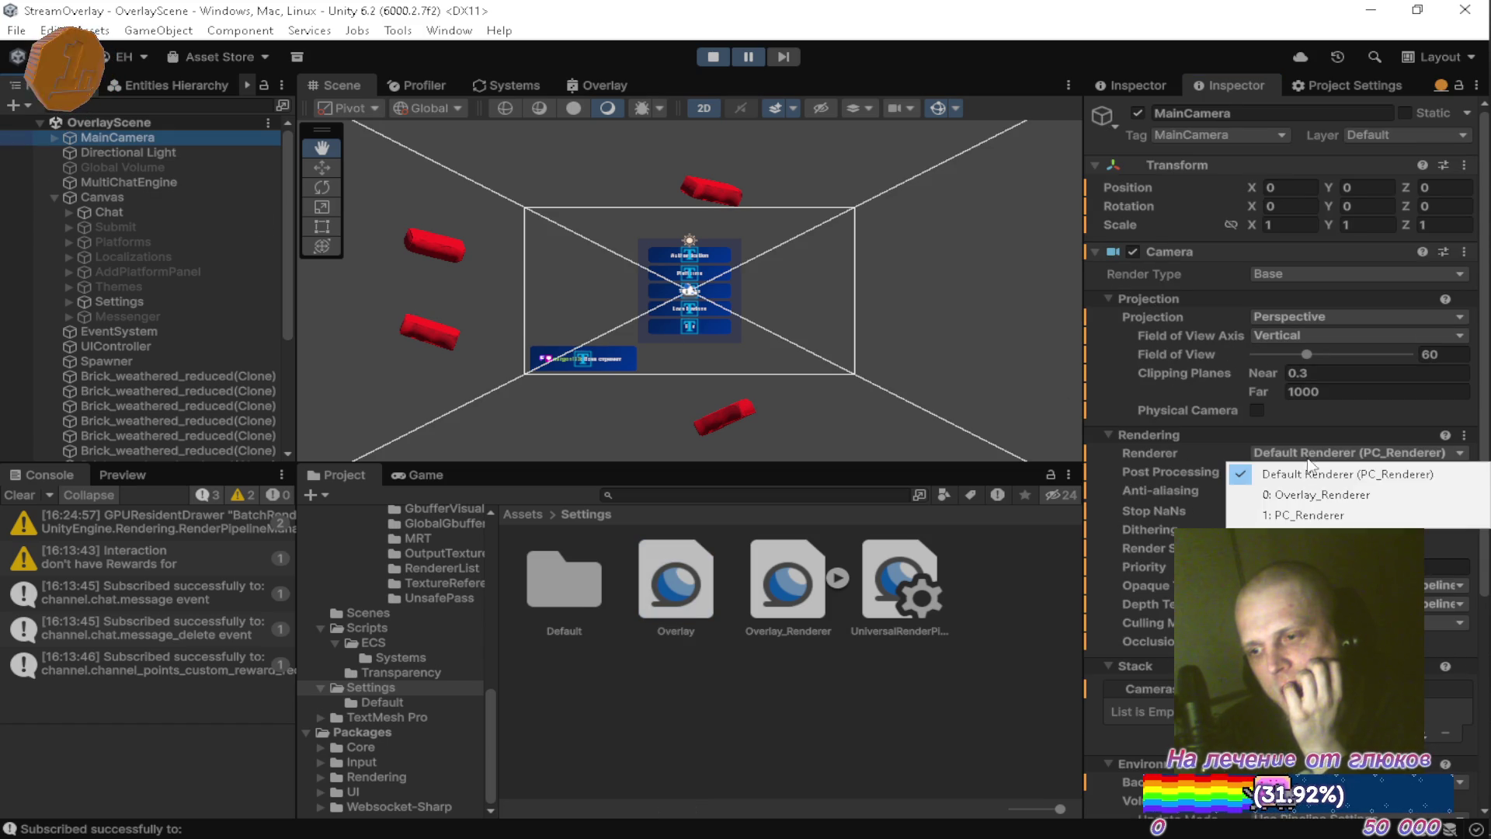
click(1314, 493)
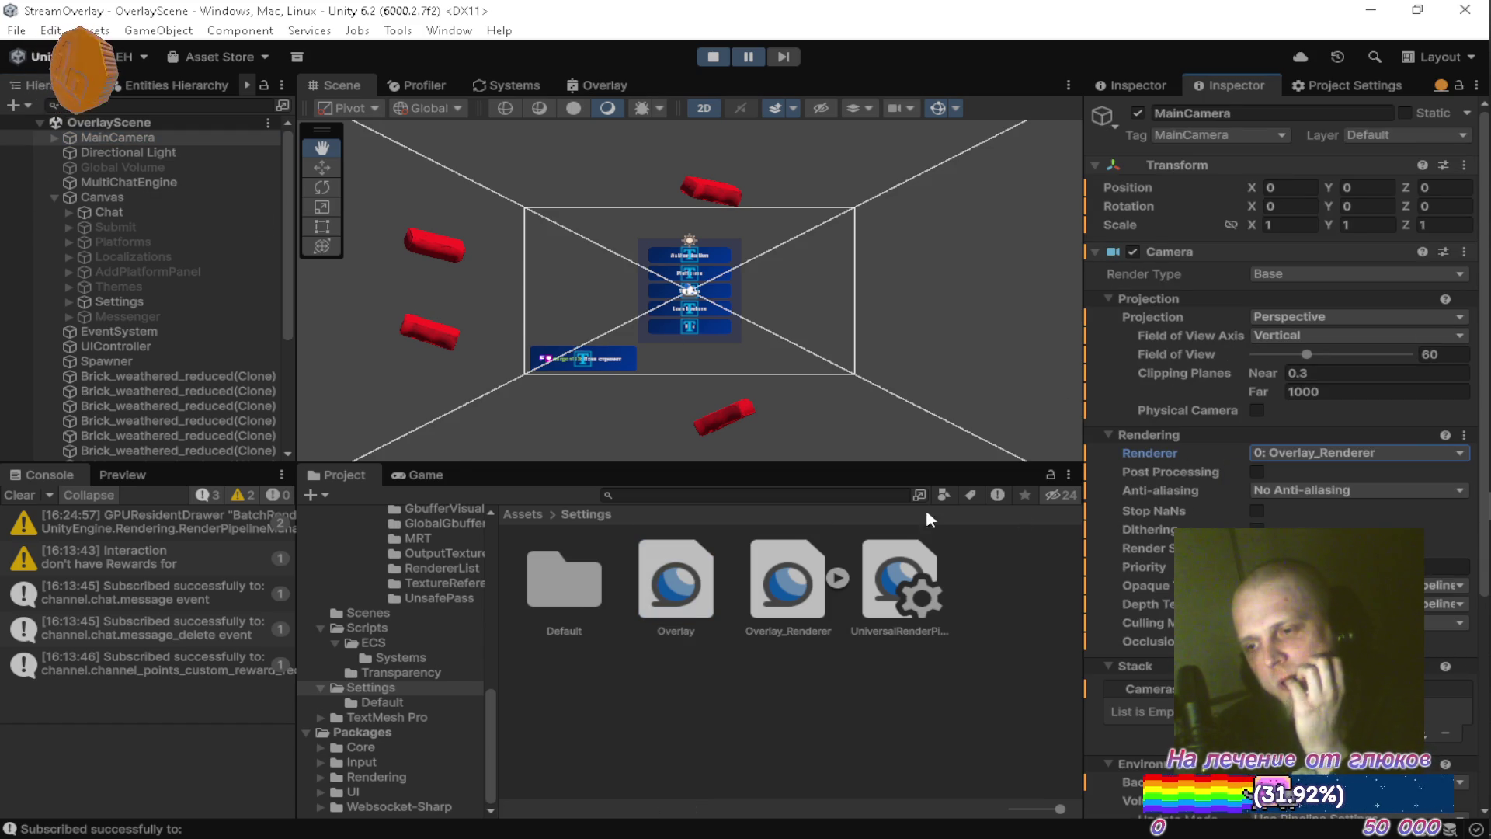
click(422, 477)
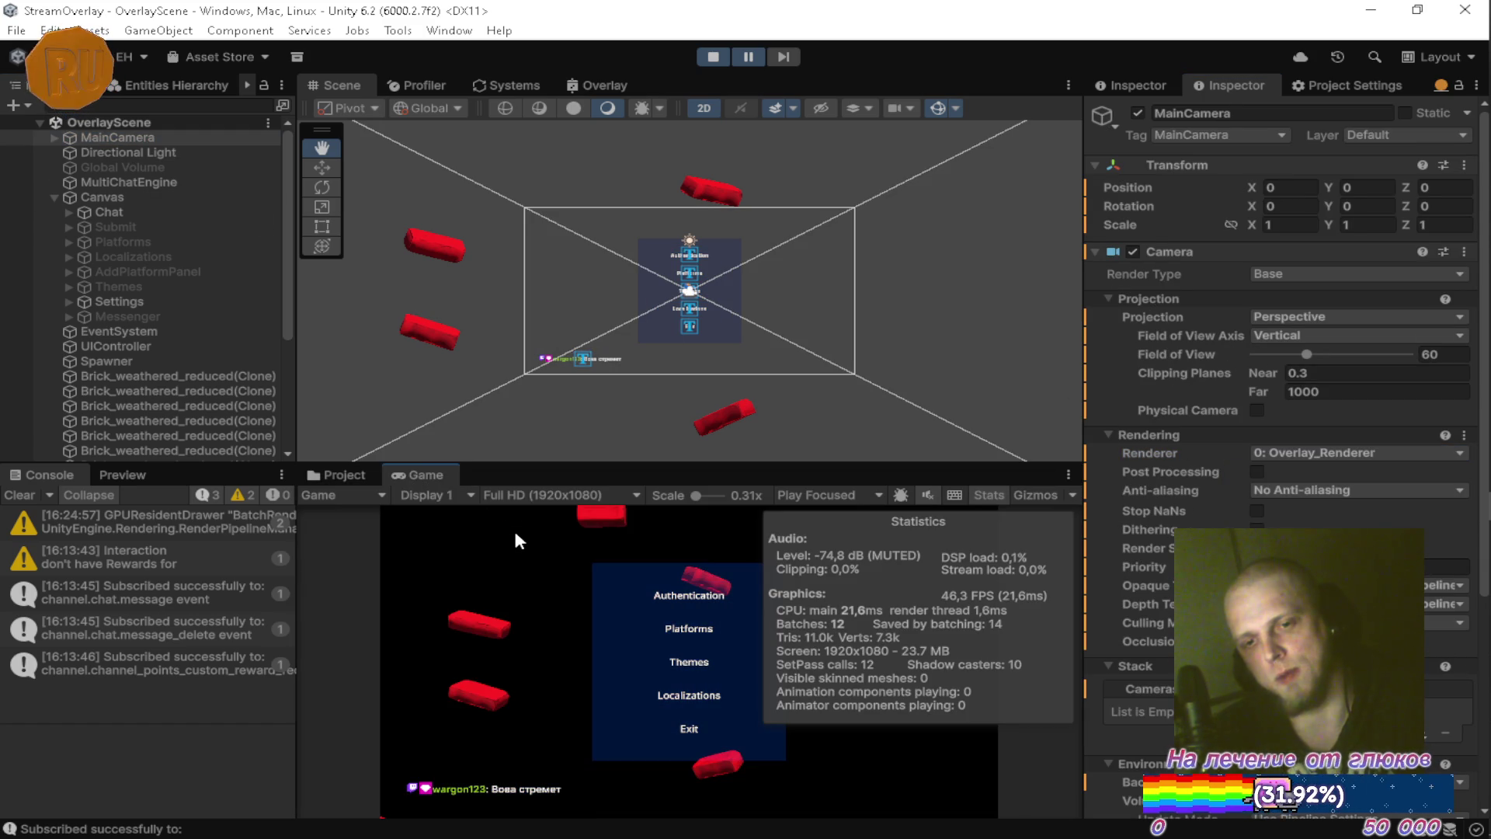
Stop play mode, set the camera's renderer back to Overlay_Renderer, and save the scene.
click(715, 56)
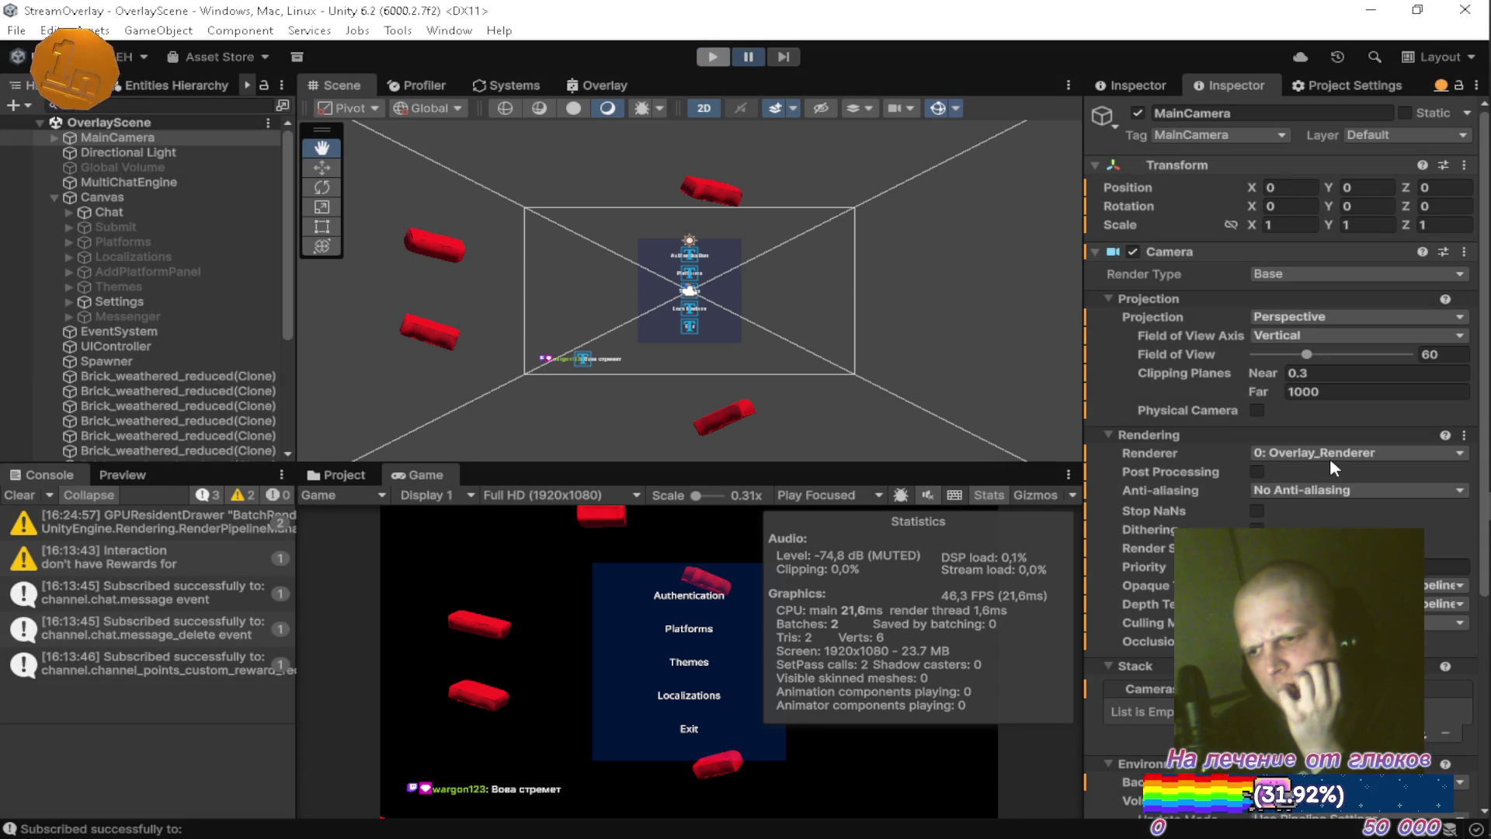
click(1330, 457)
click(1327, 498)
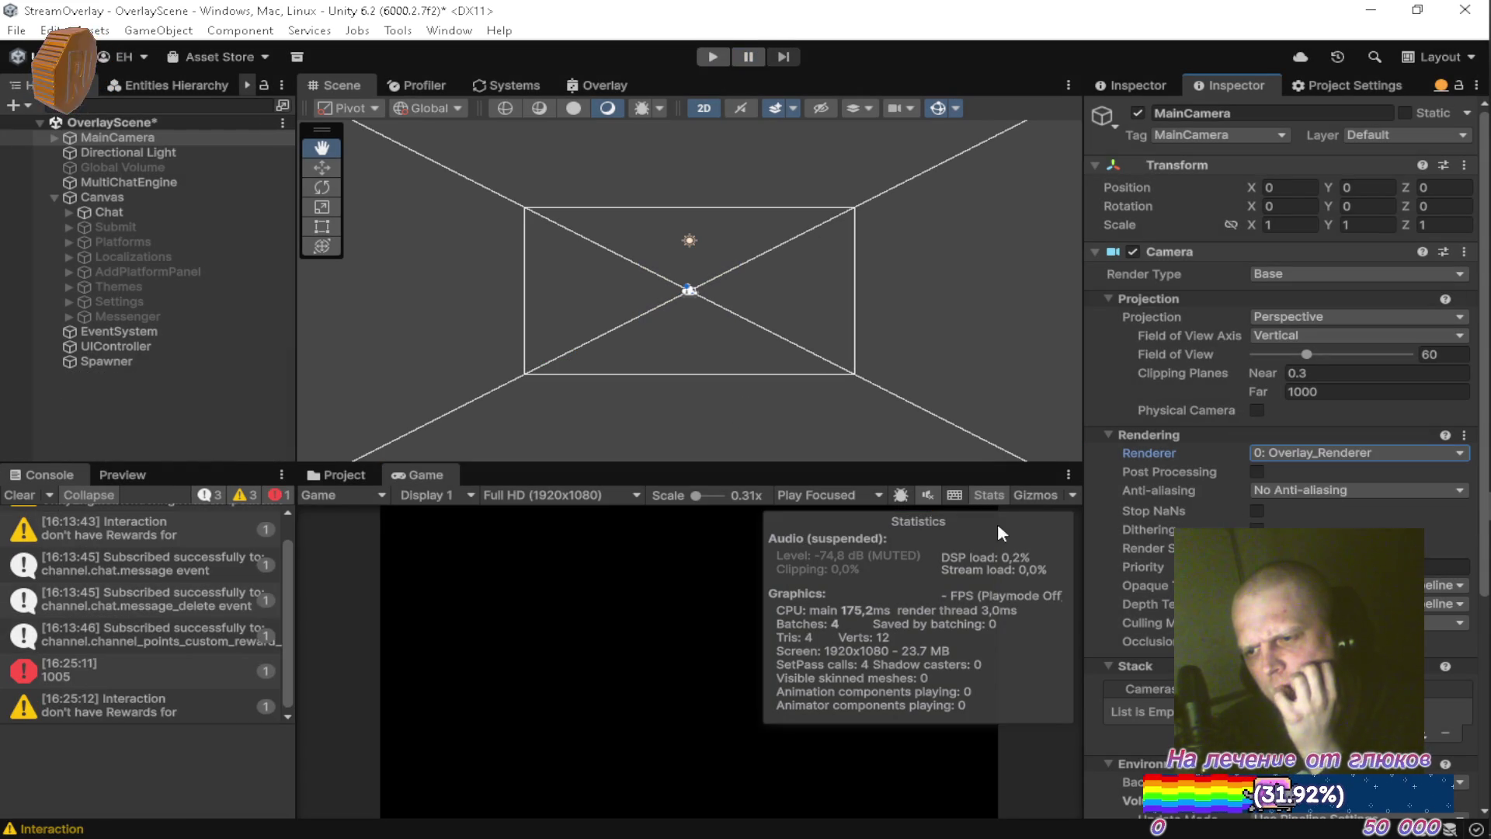
click(348, 475)
click(703, 582)
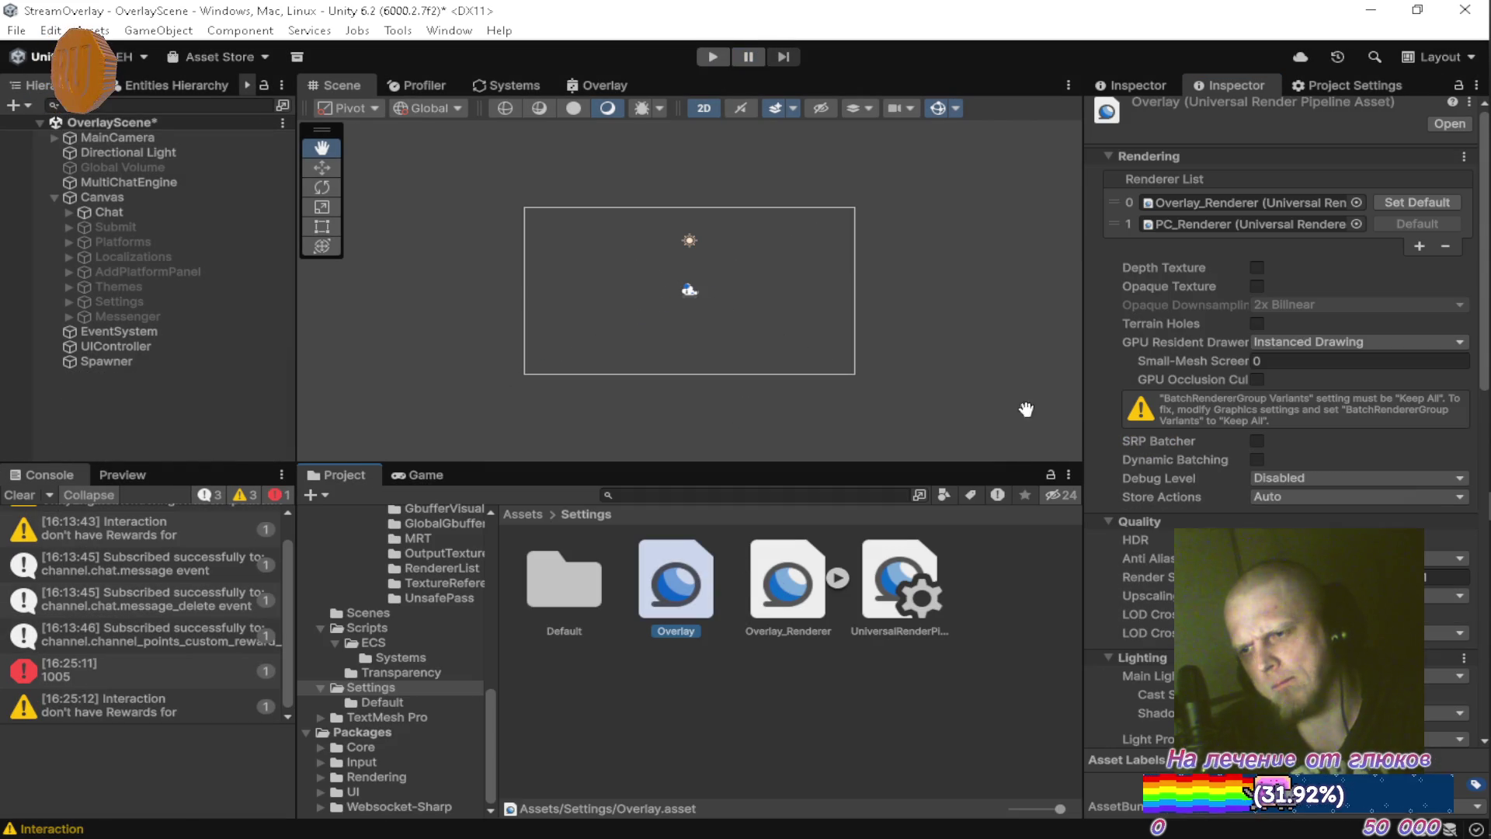
key(ctrl+s)
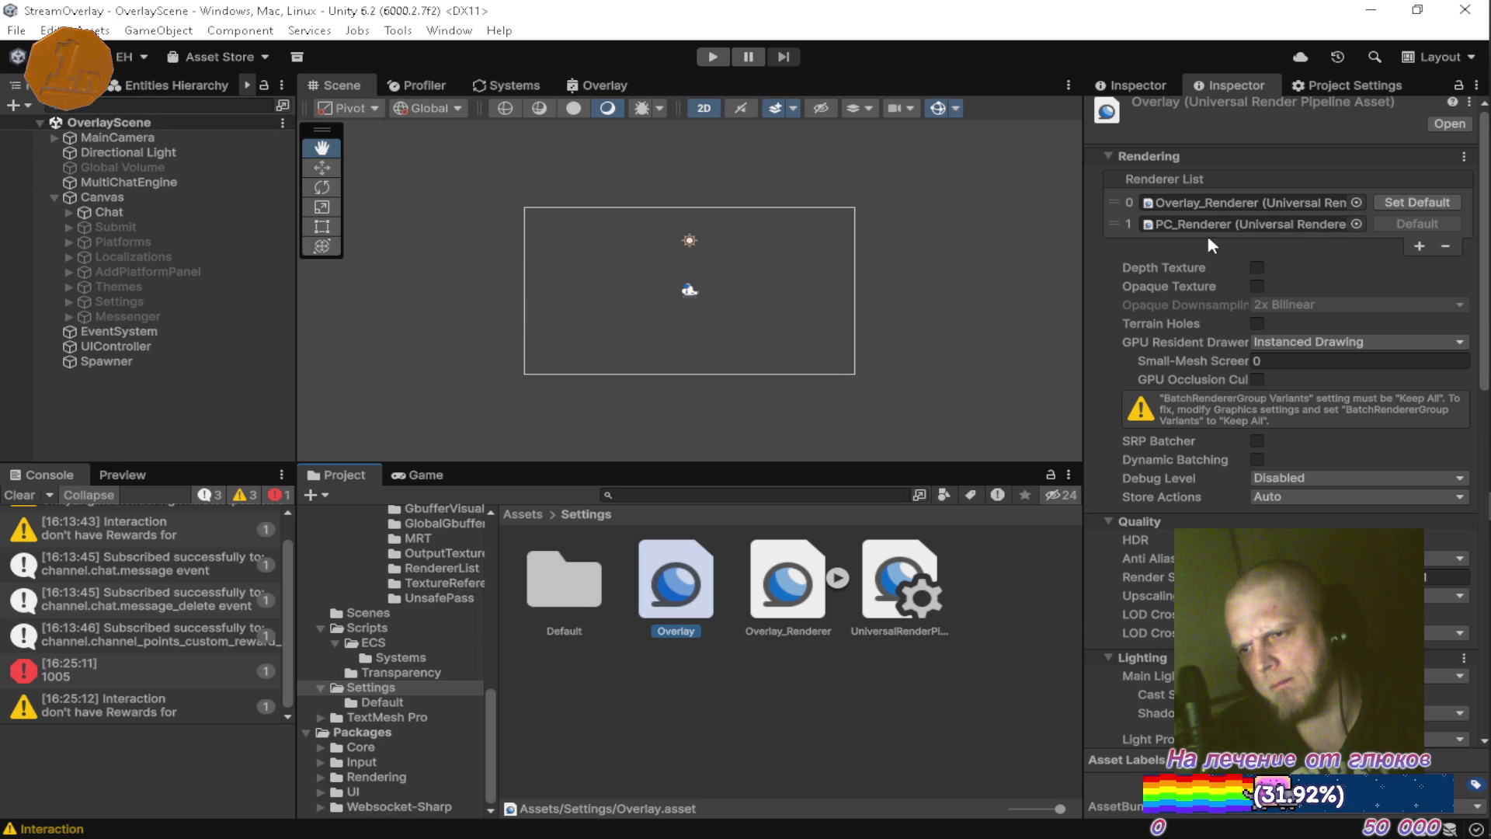
Restart play mode and hide the rendering statistics over the running game.
click(716, 59)
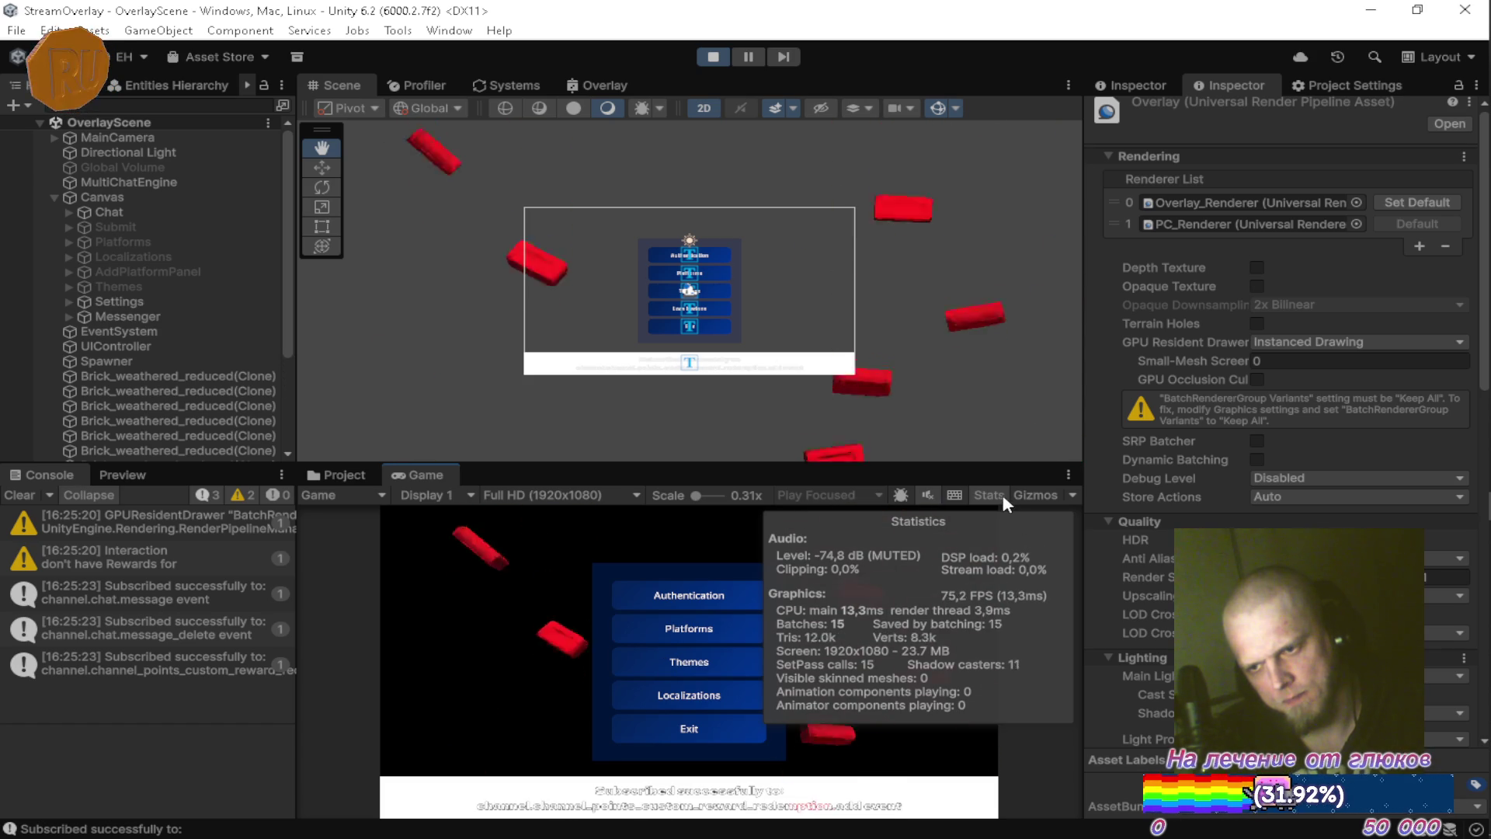
click(996, 495)
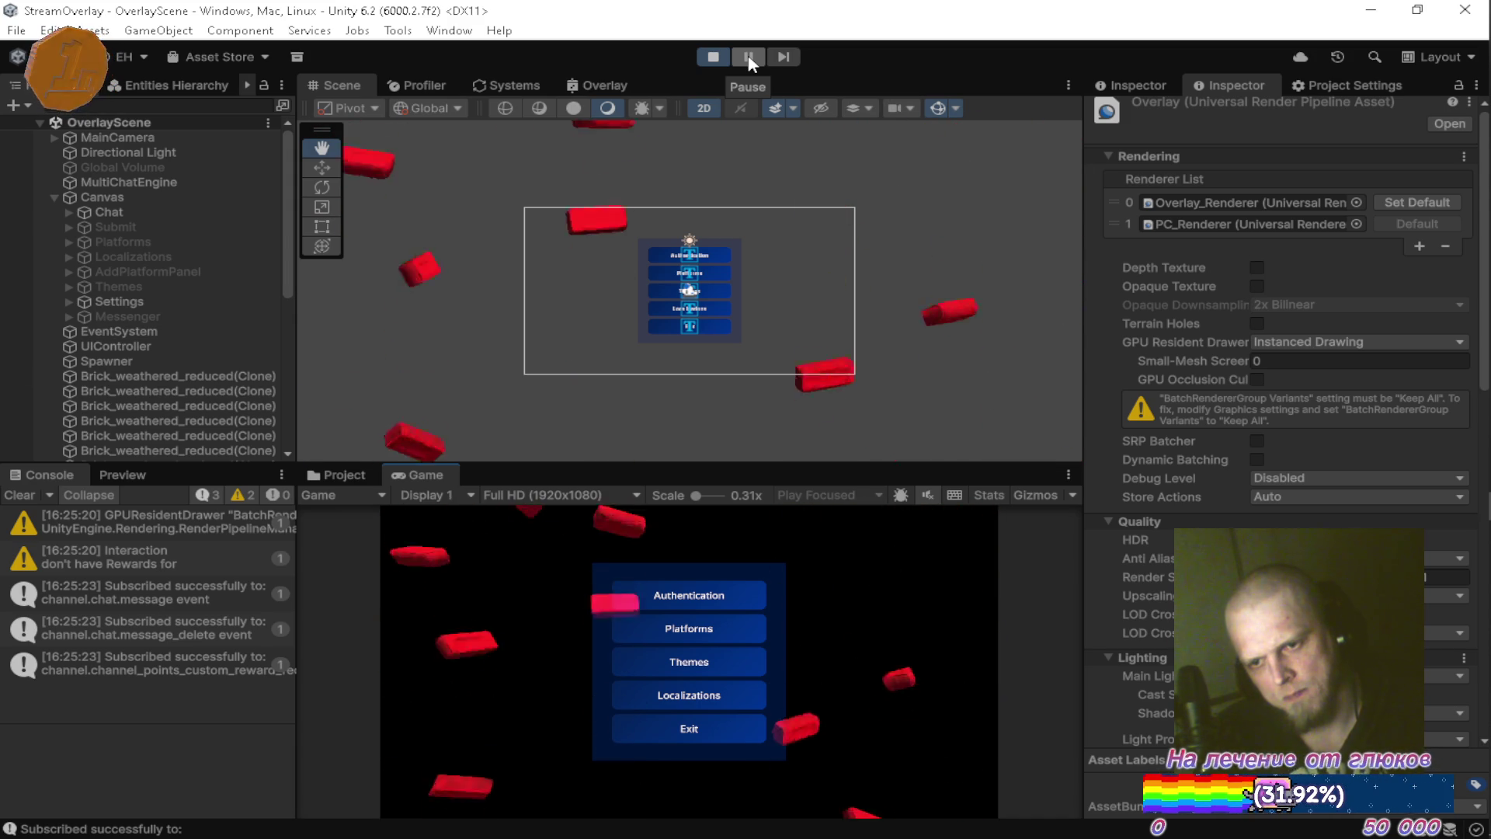
key(ctrl+5)
click(413, 474)
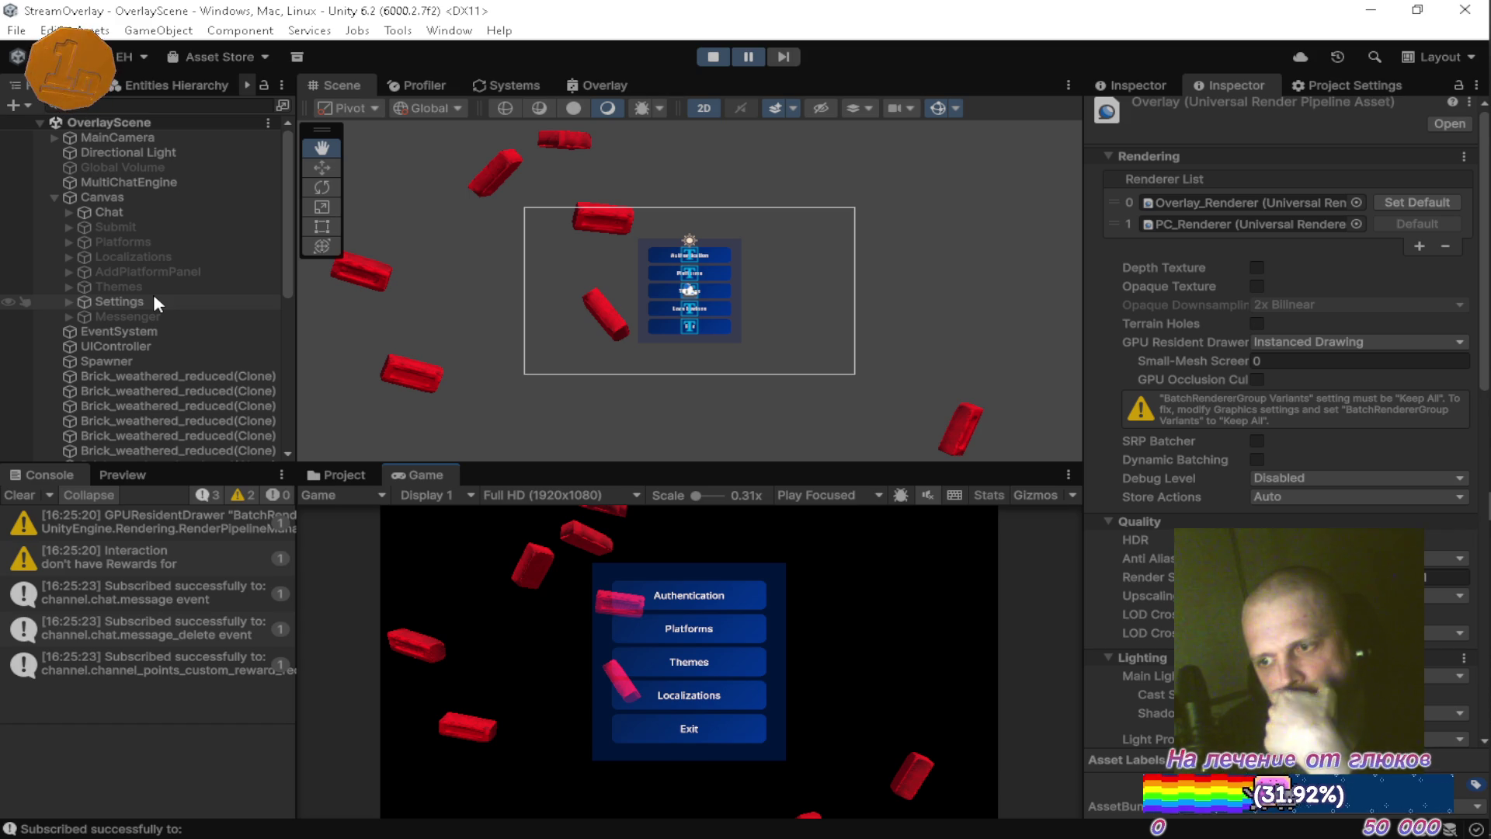
Open the Overlay shader graph and check the UITex sampler's Type and Space options, keeping Default.
click(609, 82)
scroll(479, 319, up, 5)
scroll(478, 329, up, 2)
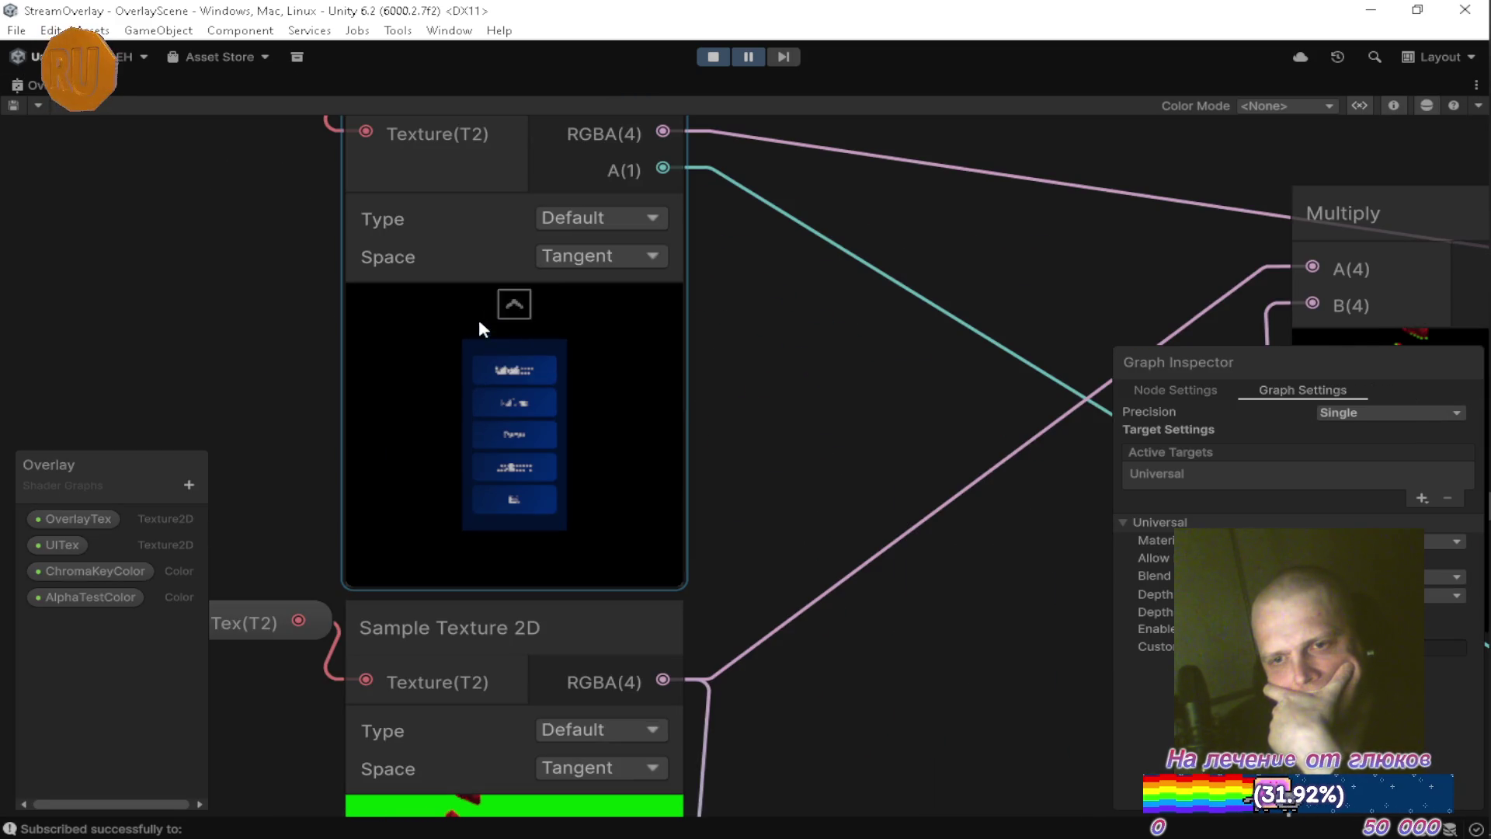
drag(575, 264, 604, 464)
click(602, 398)
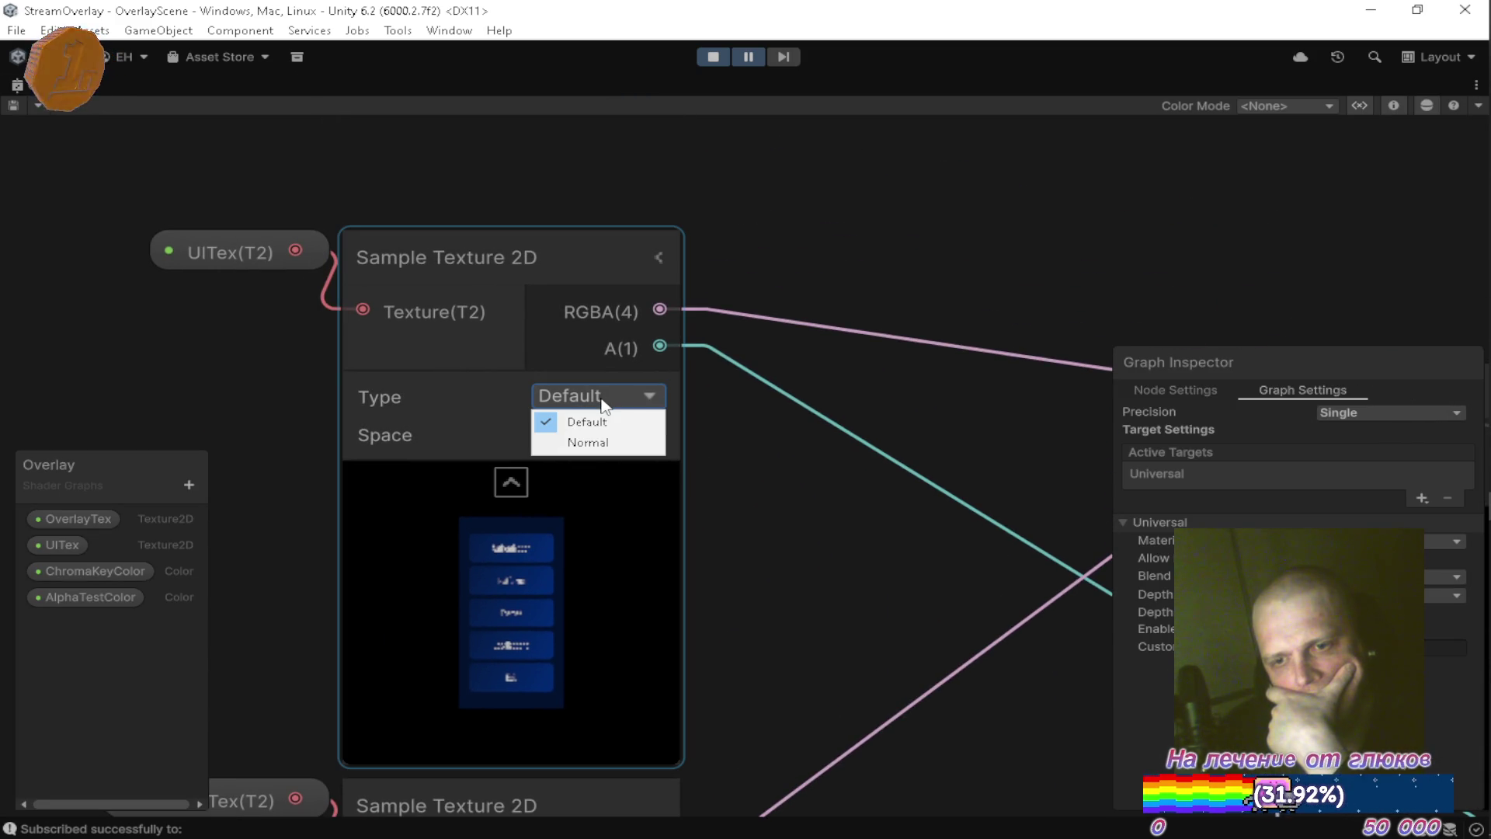
click(627, 447)
click(614, 435)
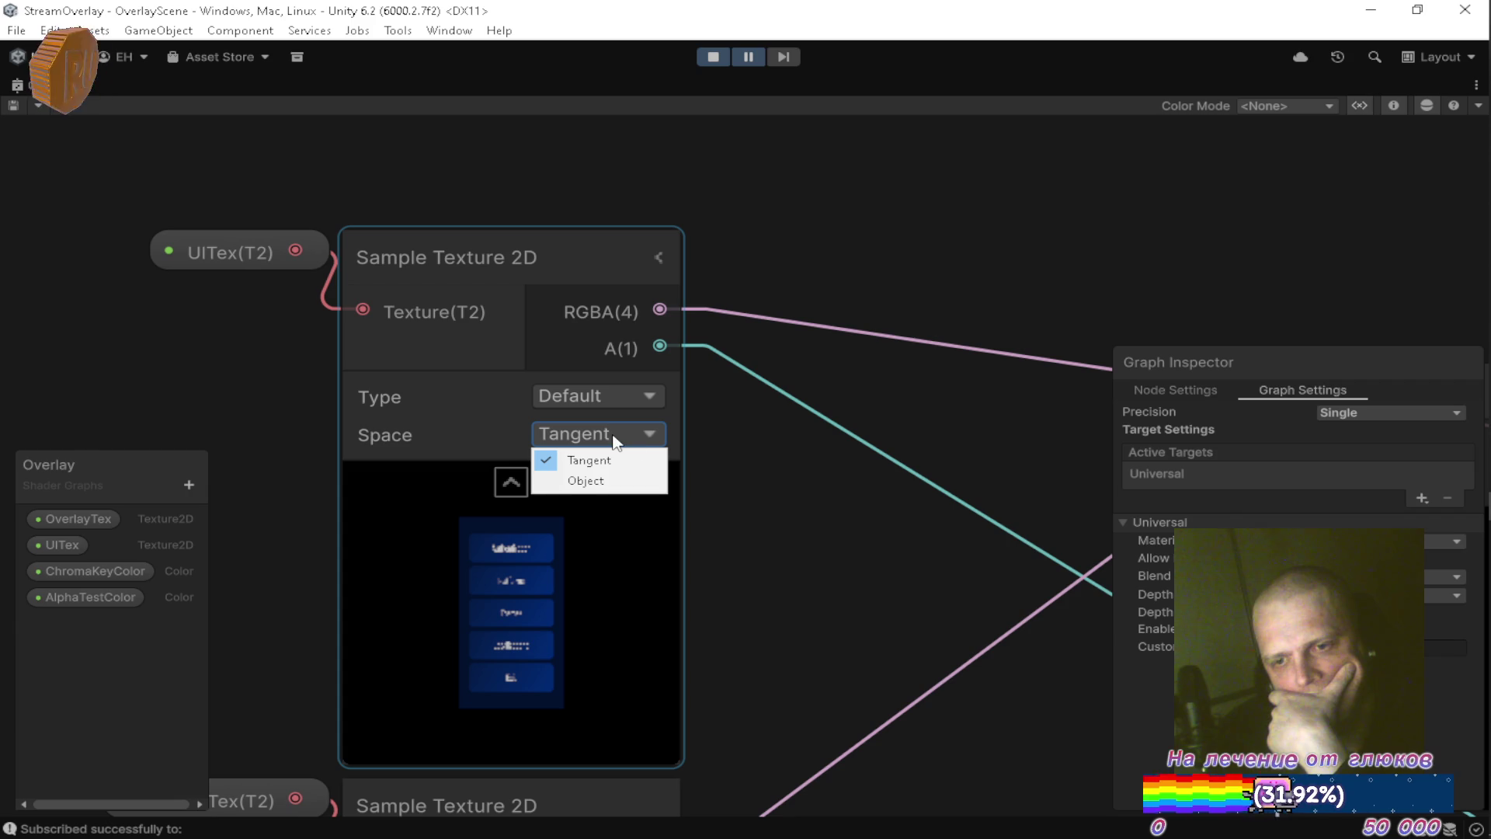
click(832, 476)
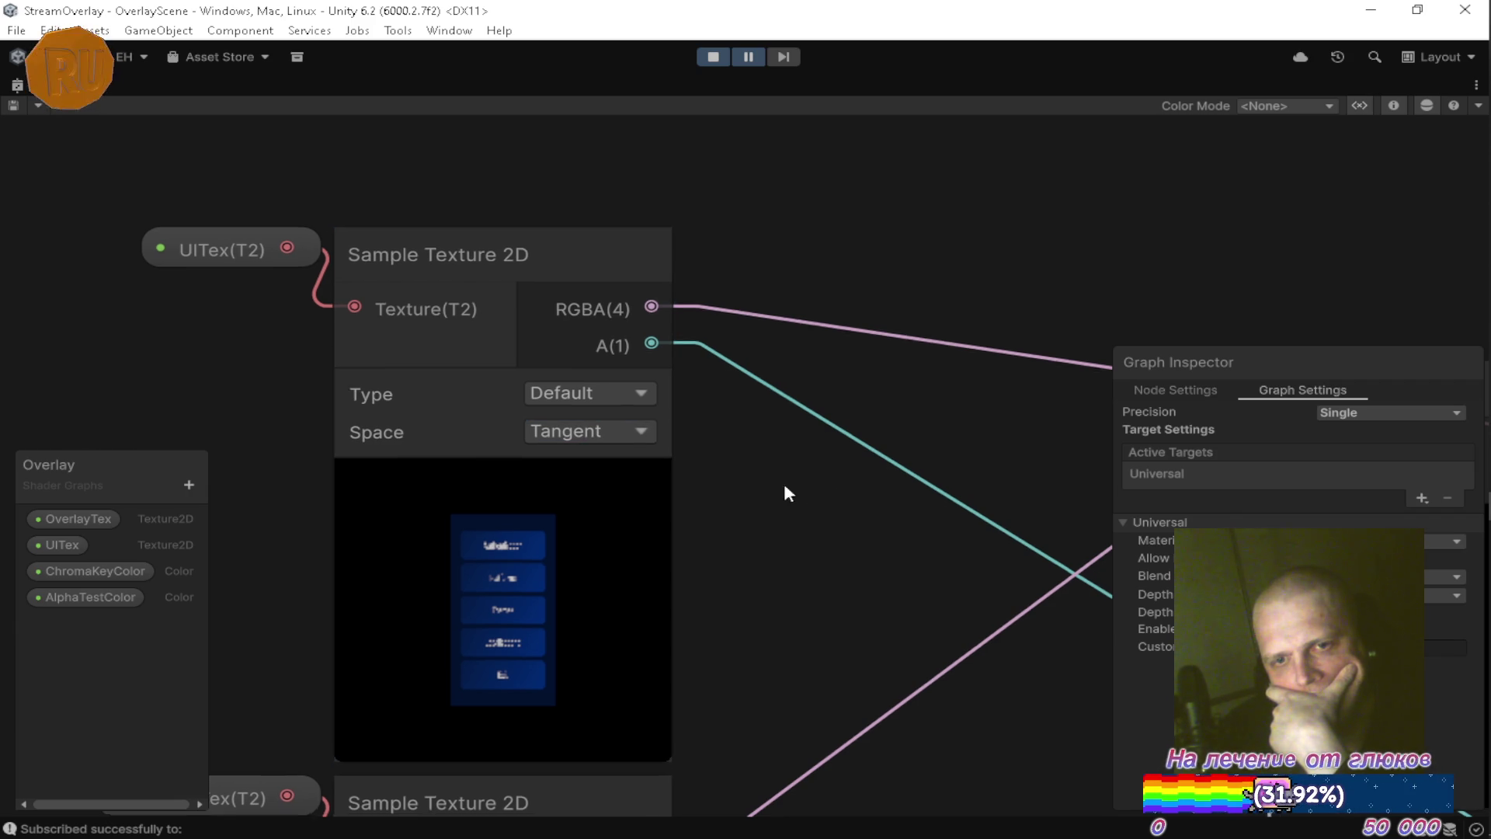
Centre the node network and briefly reveal the Branch node's True and False inputs.
scroll(606, 373, up, 1)
scroll(692, 421, down, 6)
drag(751, 476, 593, 416)
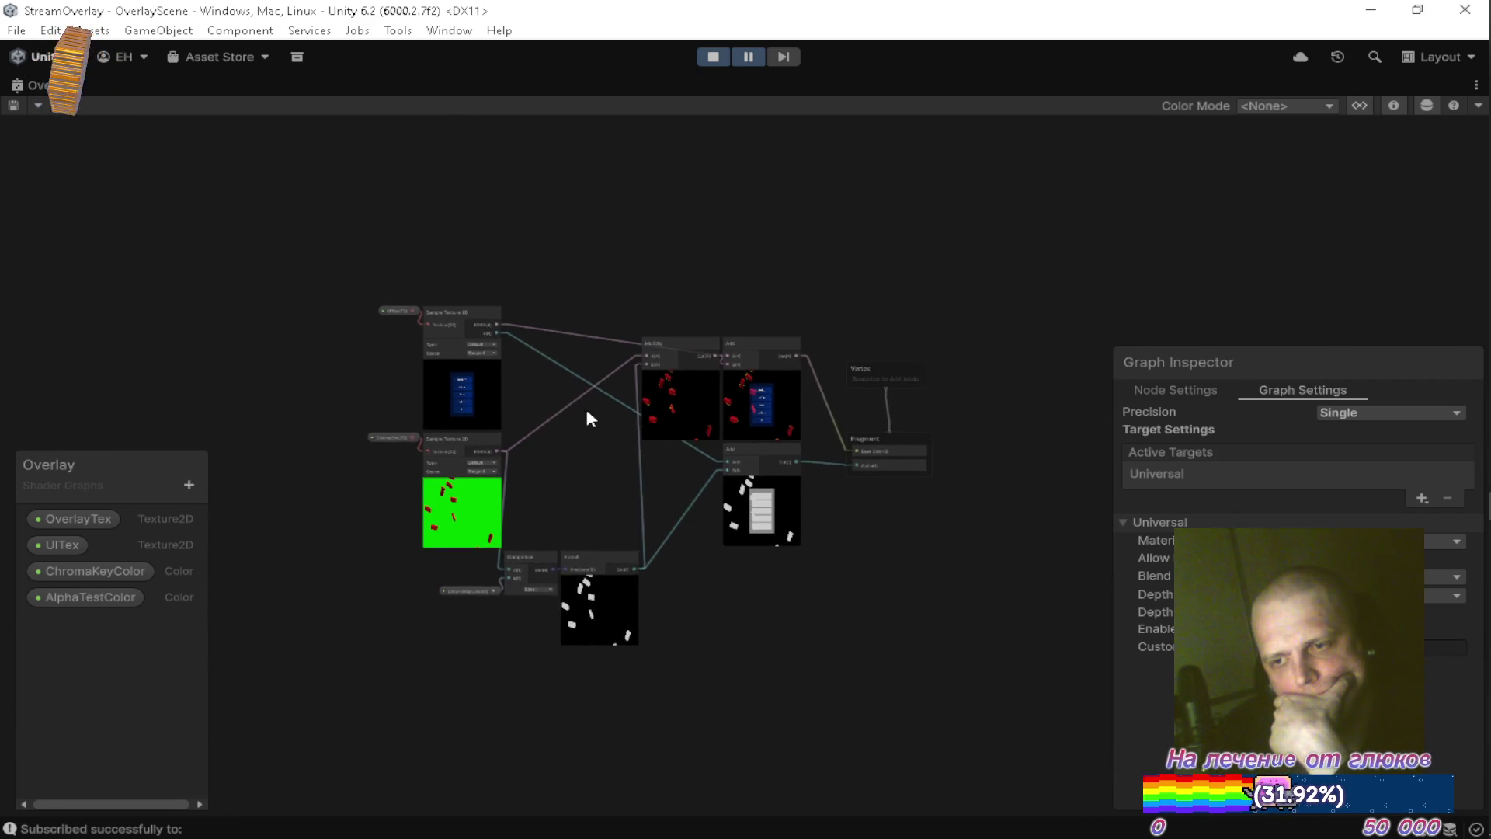
scroll(659, 561, up, 5)
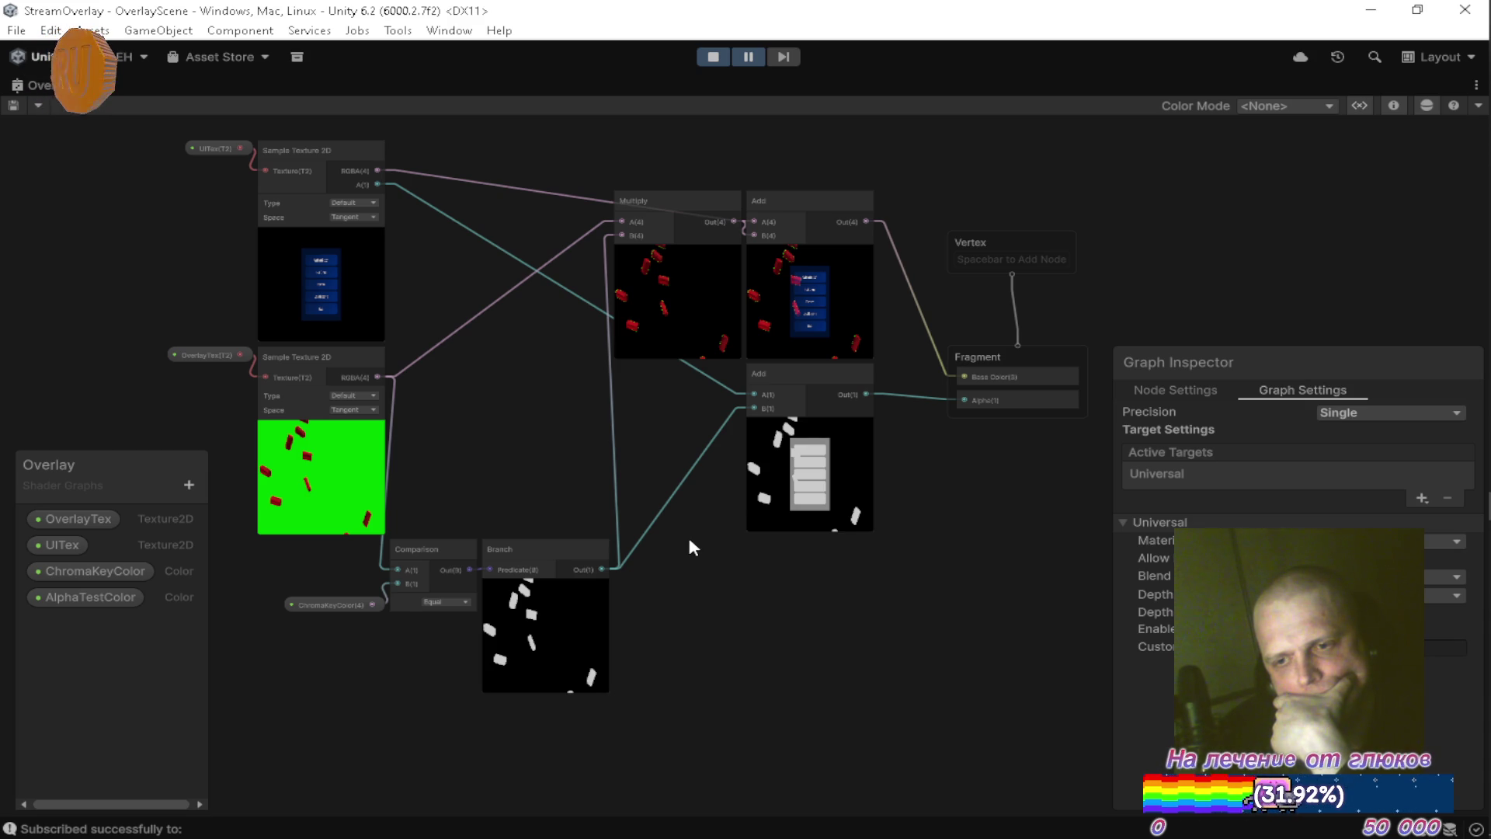
click(599, 550)
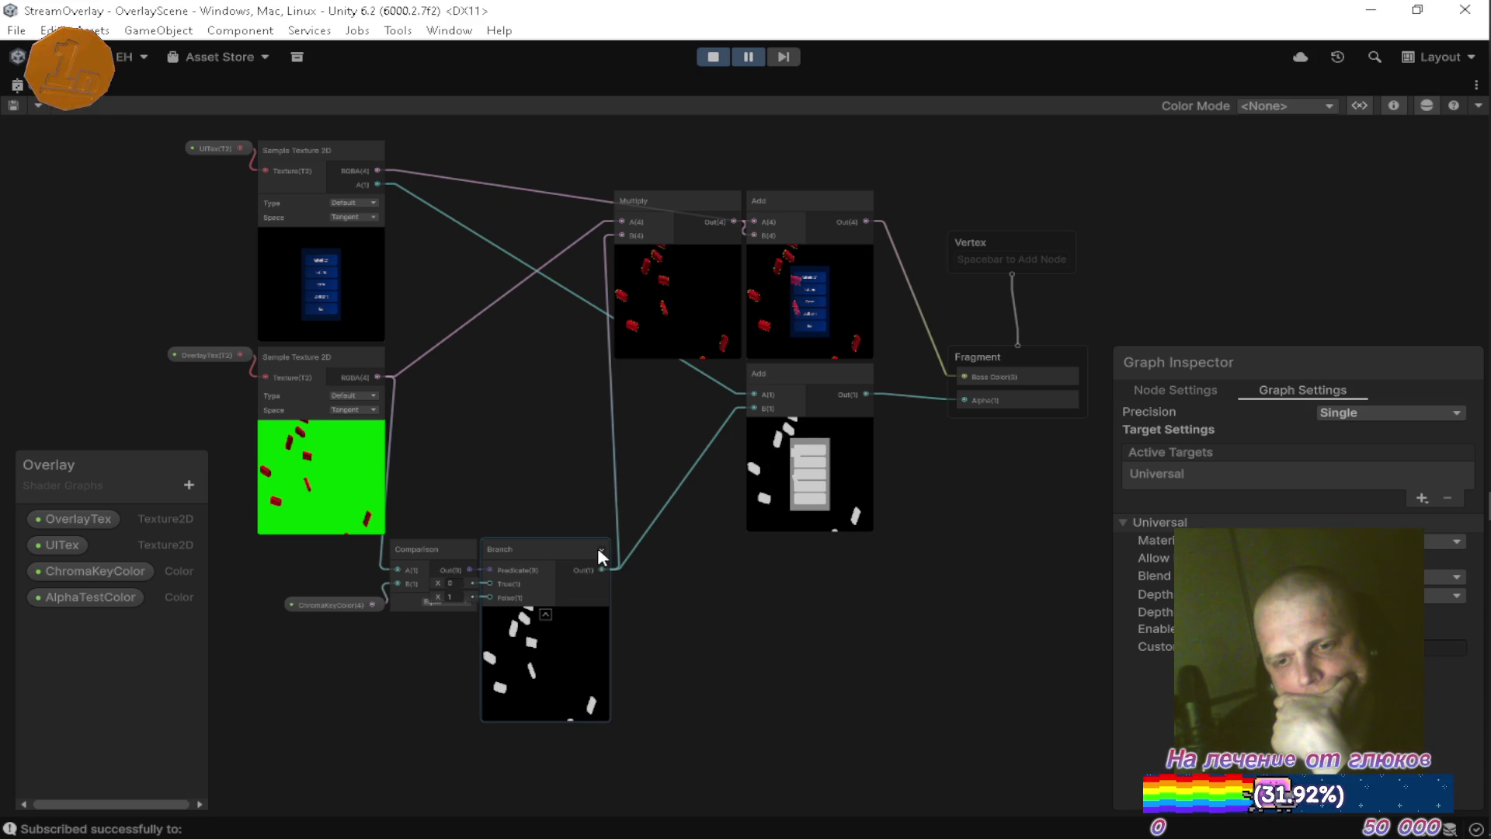
click(600, 549)
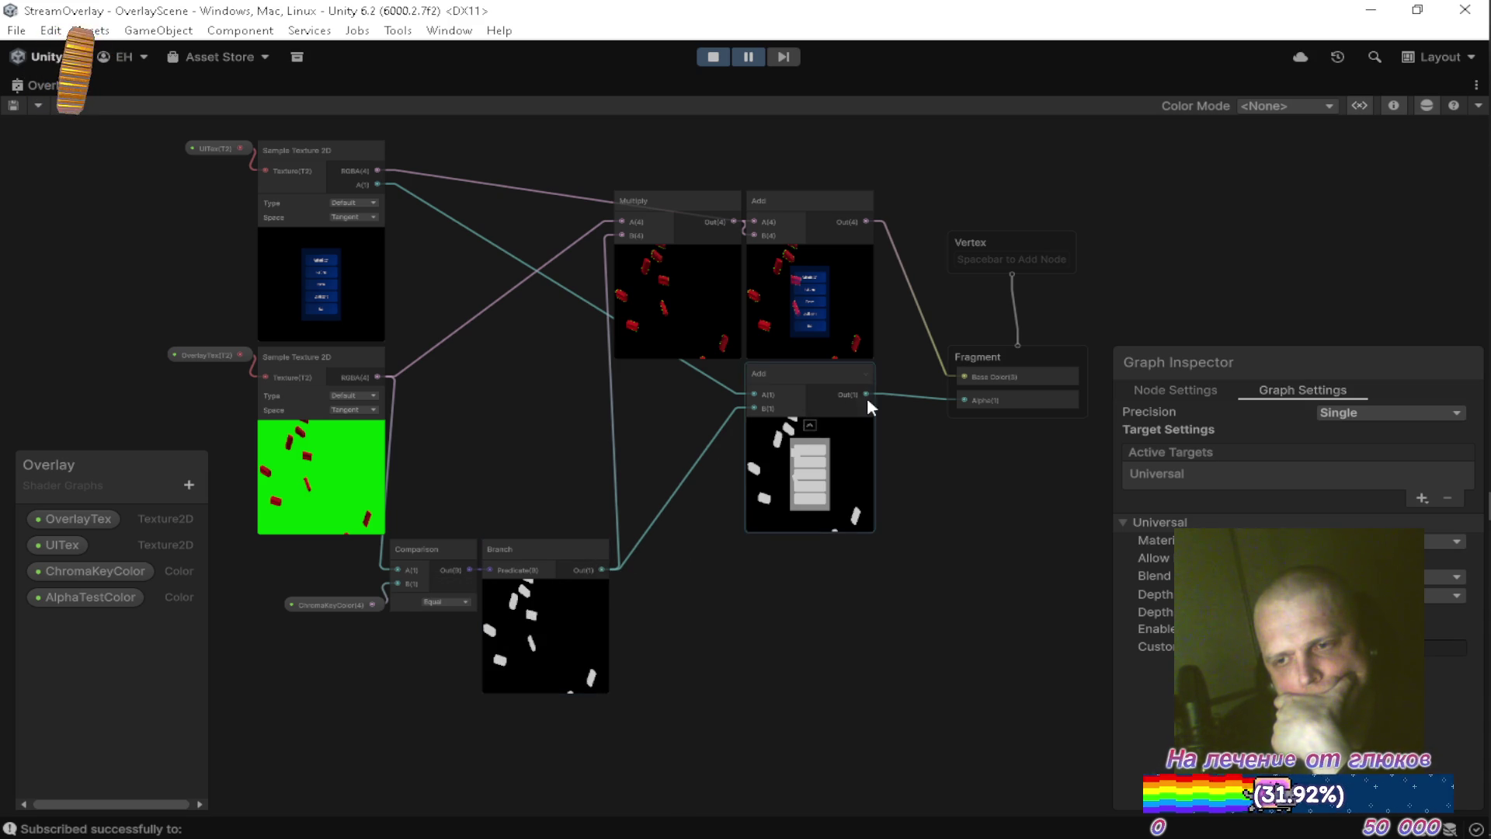
key(space)
Add a Clamp node after Add, wire its Out to Fragment Alpha, hide Min/Max, and arrange the nodes.
text(clam)
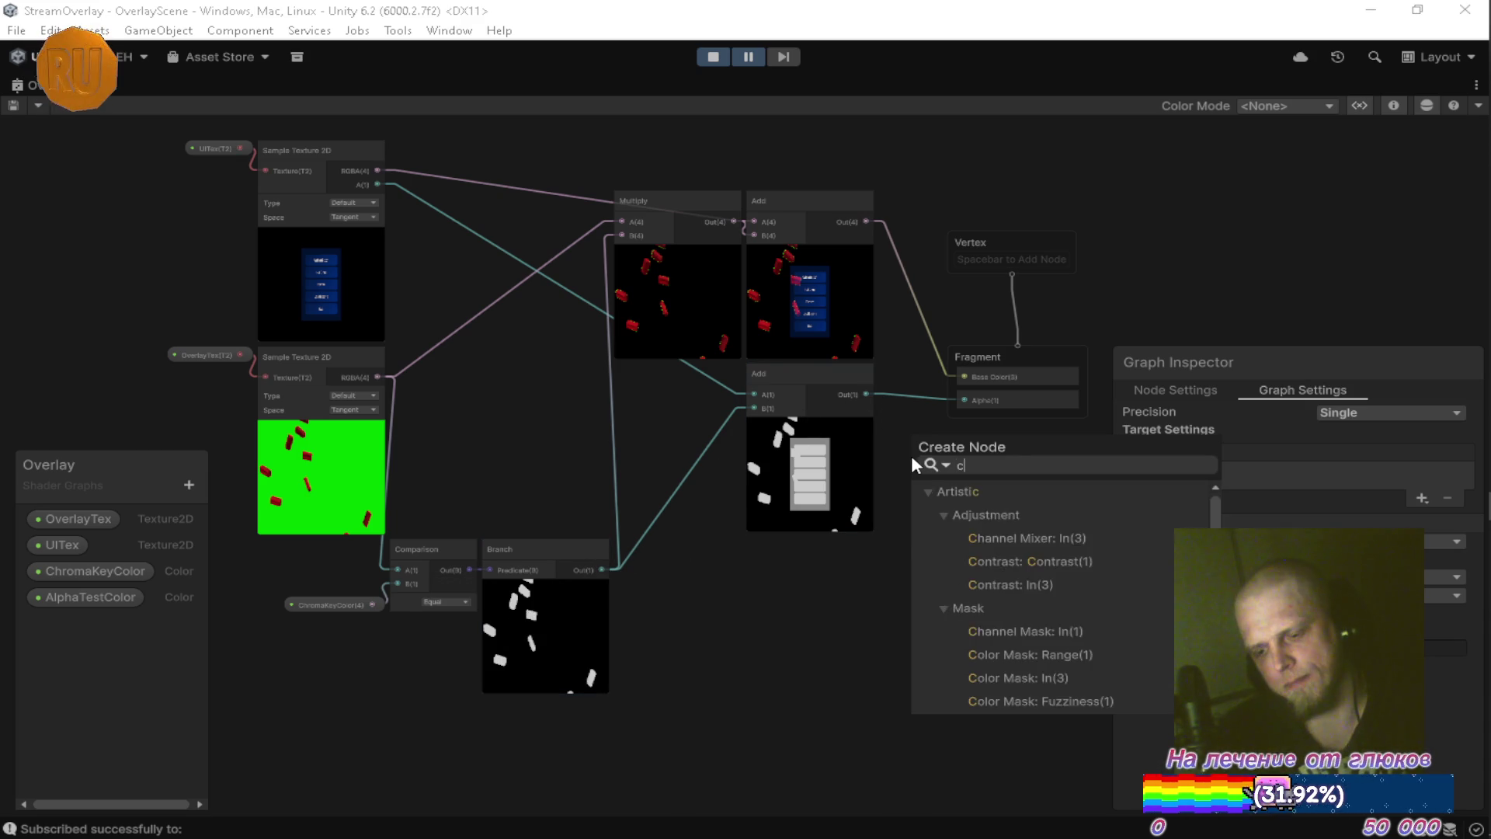
key(Return)
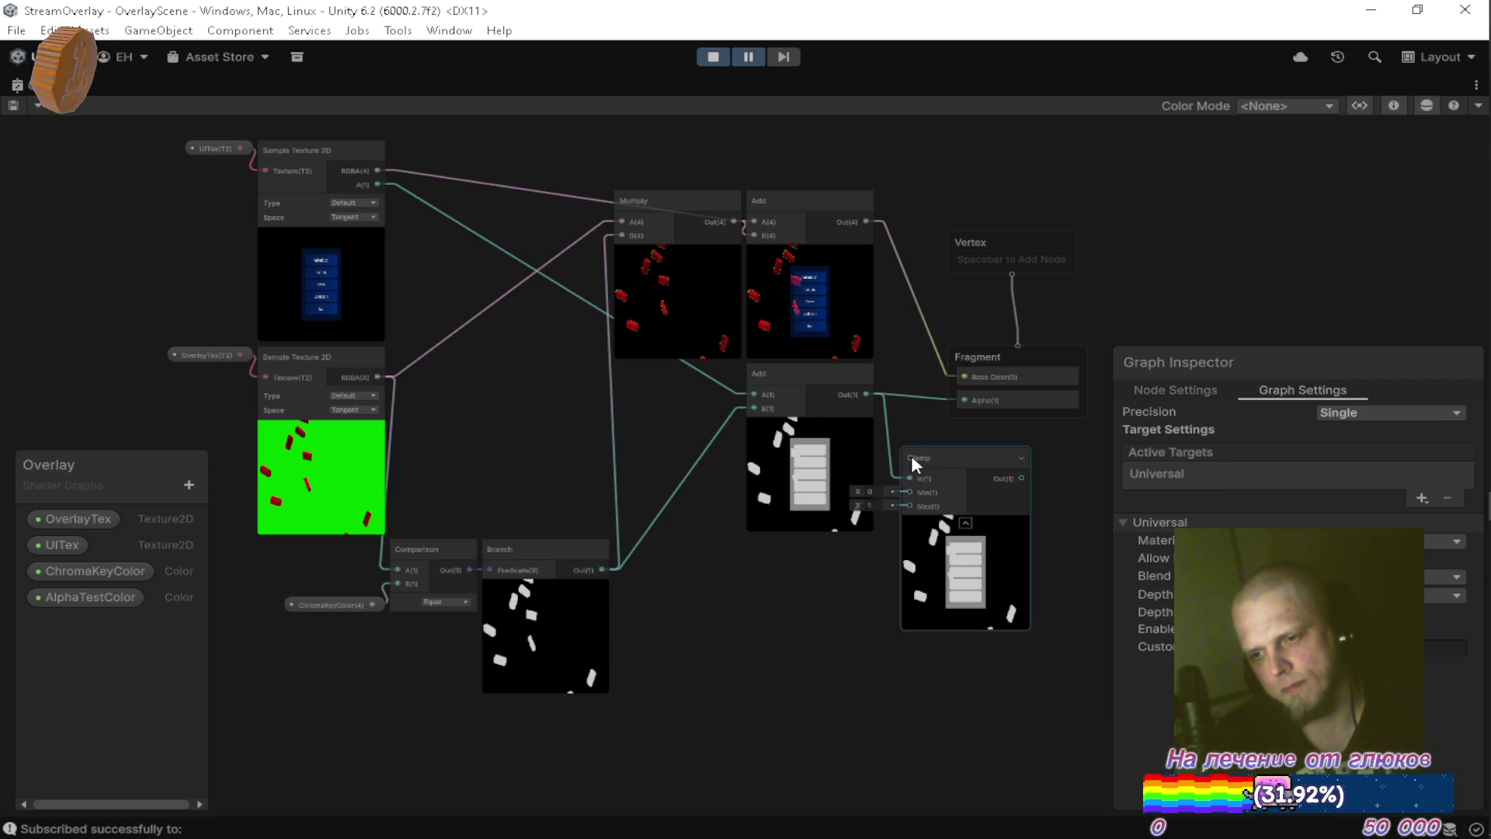
scroll(994, 443, up, 2)
mouse_move(1041, 499)
mouse_down()
mouse_move(1006, 424)
mouse_move(956, 389)
mouse_up()
drag(724, 348, 550, 348)
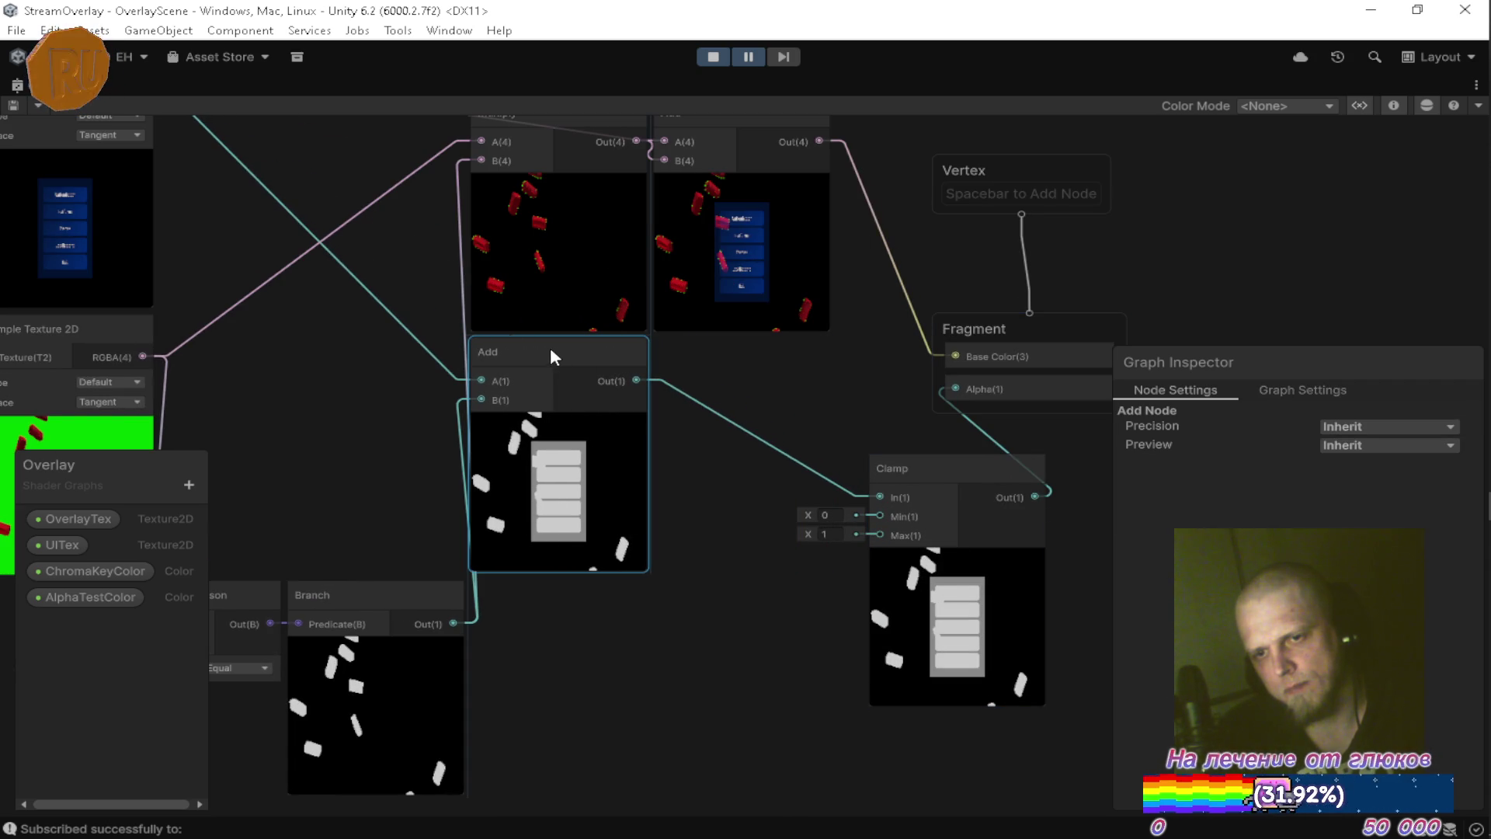
click(1035, 468)
drag(926, 468, 715, 352)
scroll(715, 352, down, 3)
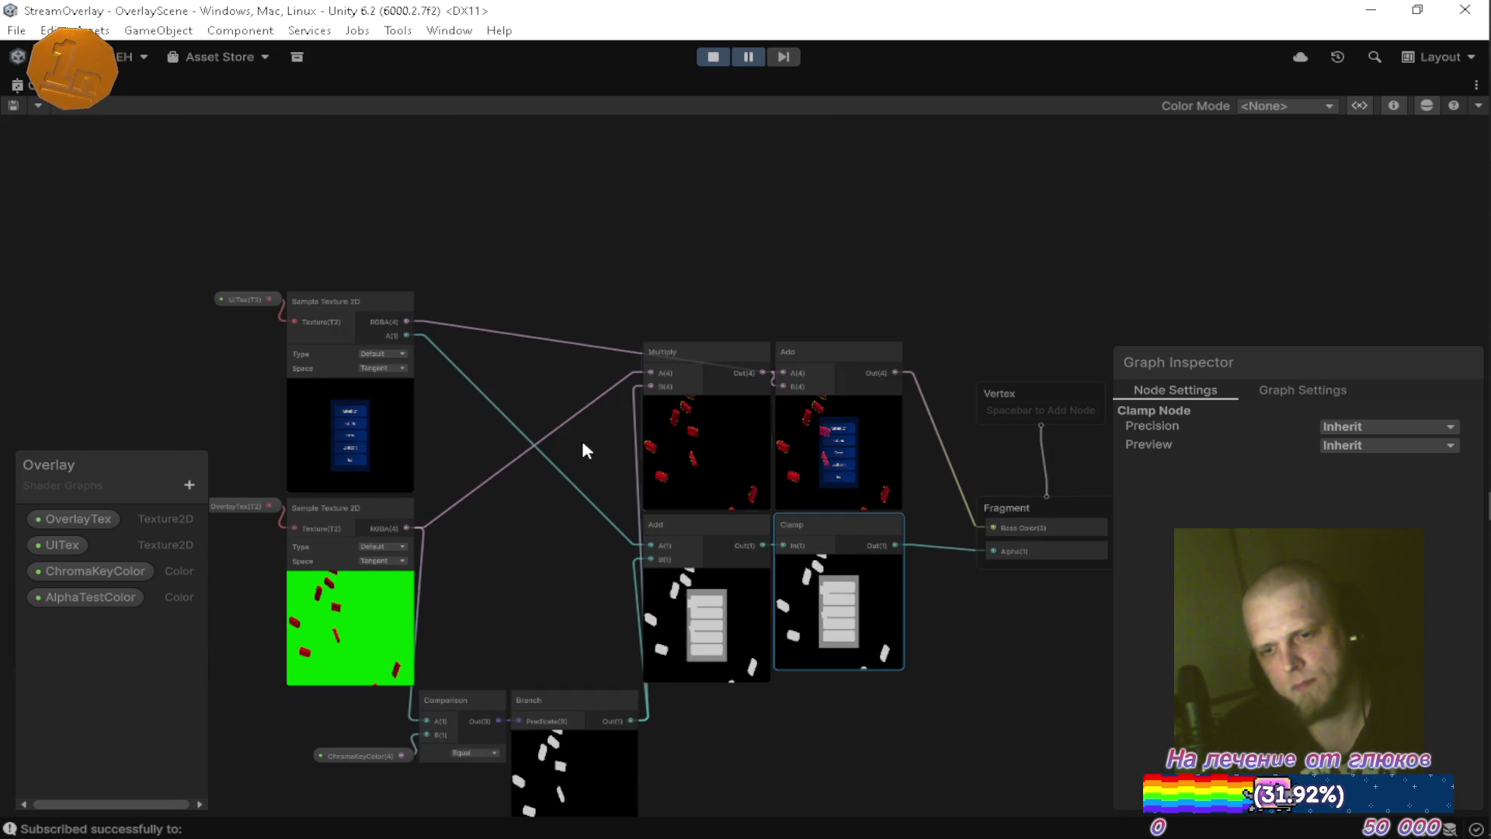
double_click(63, 85)
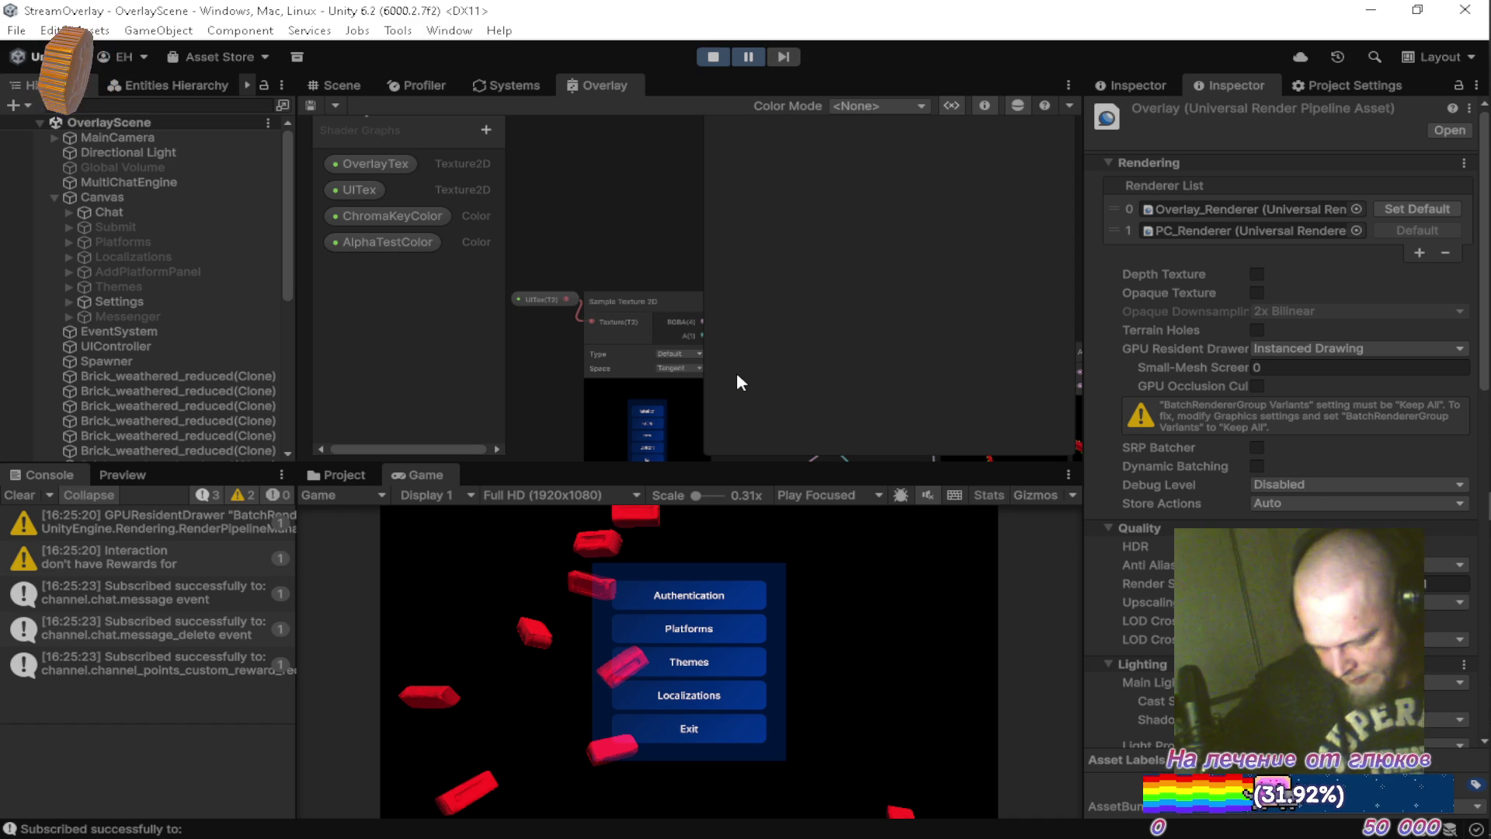
Press F9 and scroll the docked layout showing the Overlay pipeline's Overlay_Renderer and PC_Renderer.
key(F9)
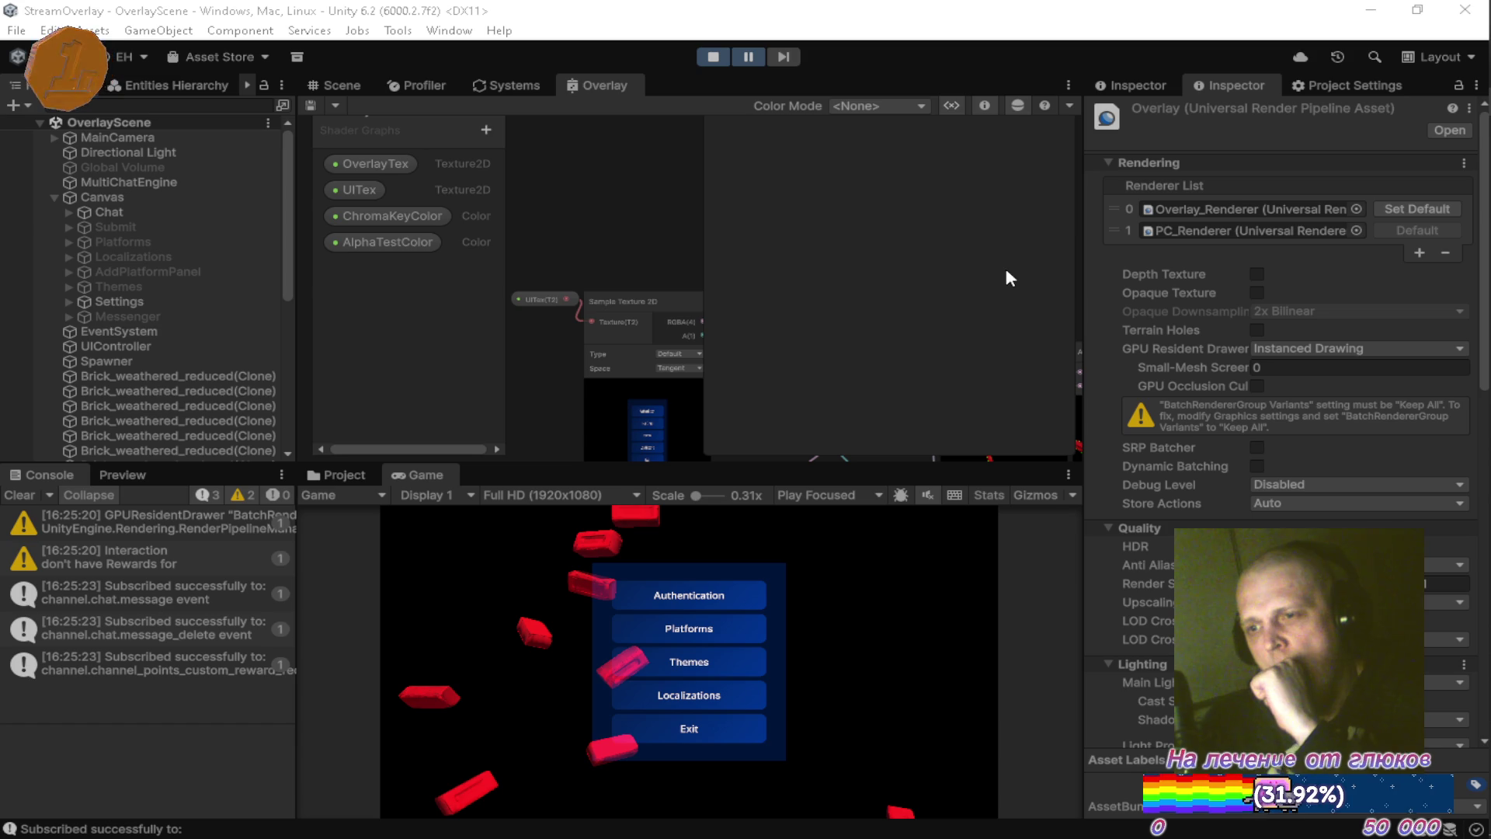
scroll(1225, 318, down, 8)
scroll(1227, 315, up, 8)
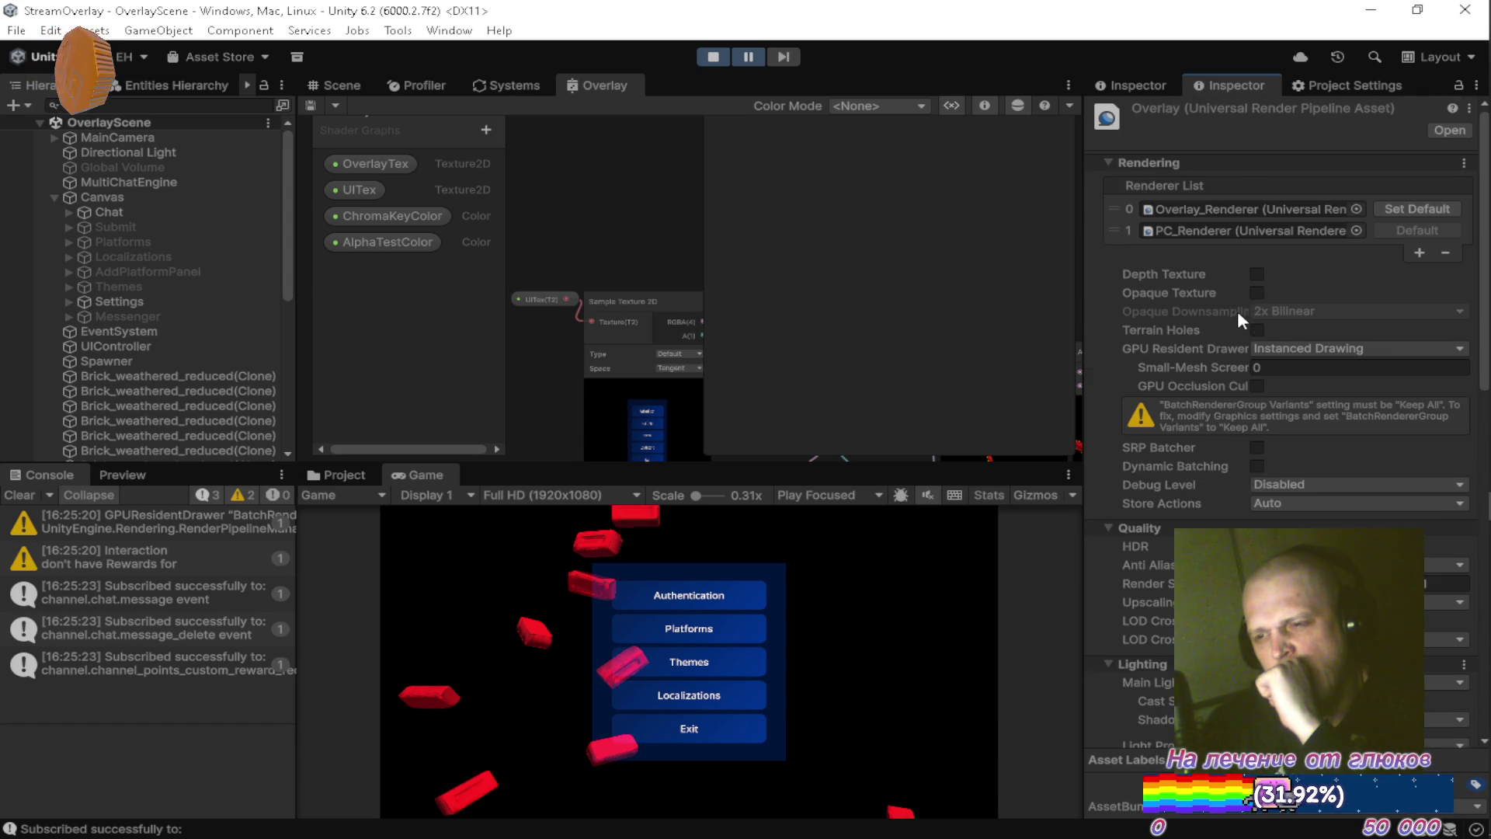
Open the Overlay_Renderer asset's settings in the Inspector alongside the running game.
click(371, 475)
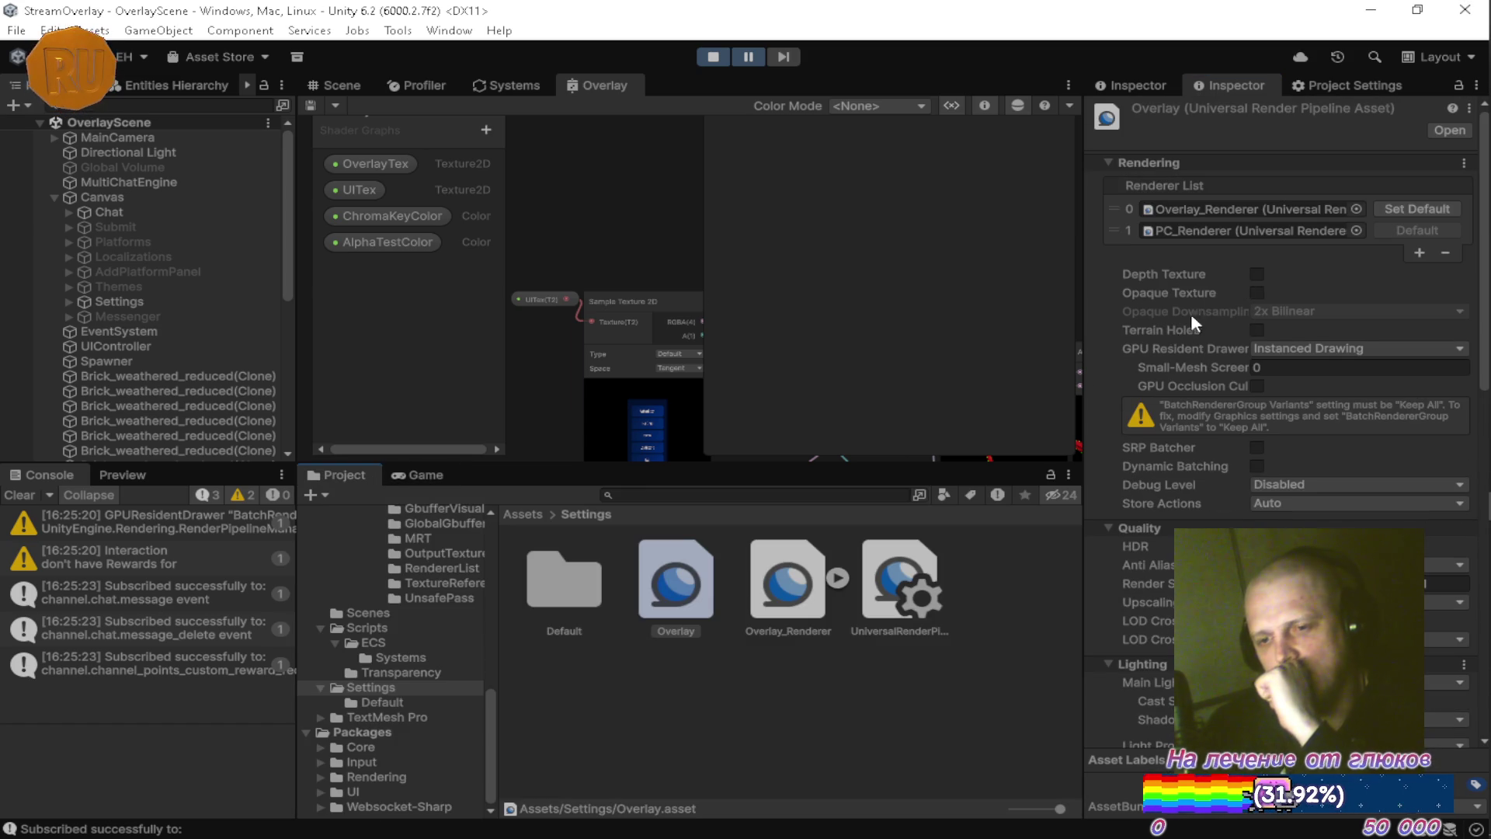
click(1240, 208)
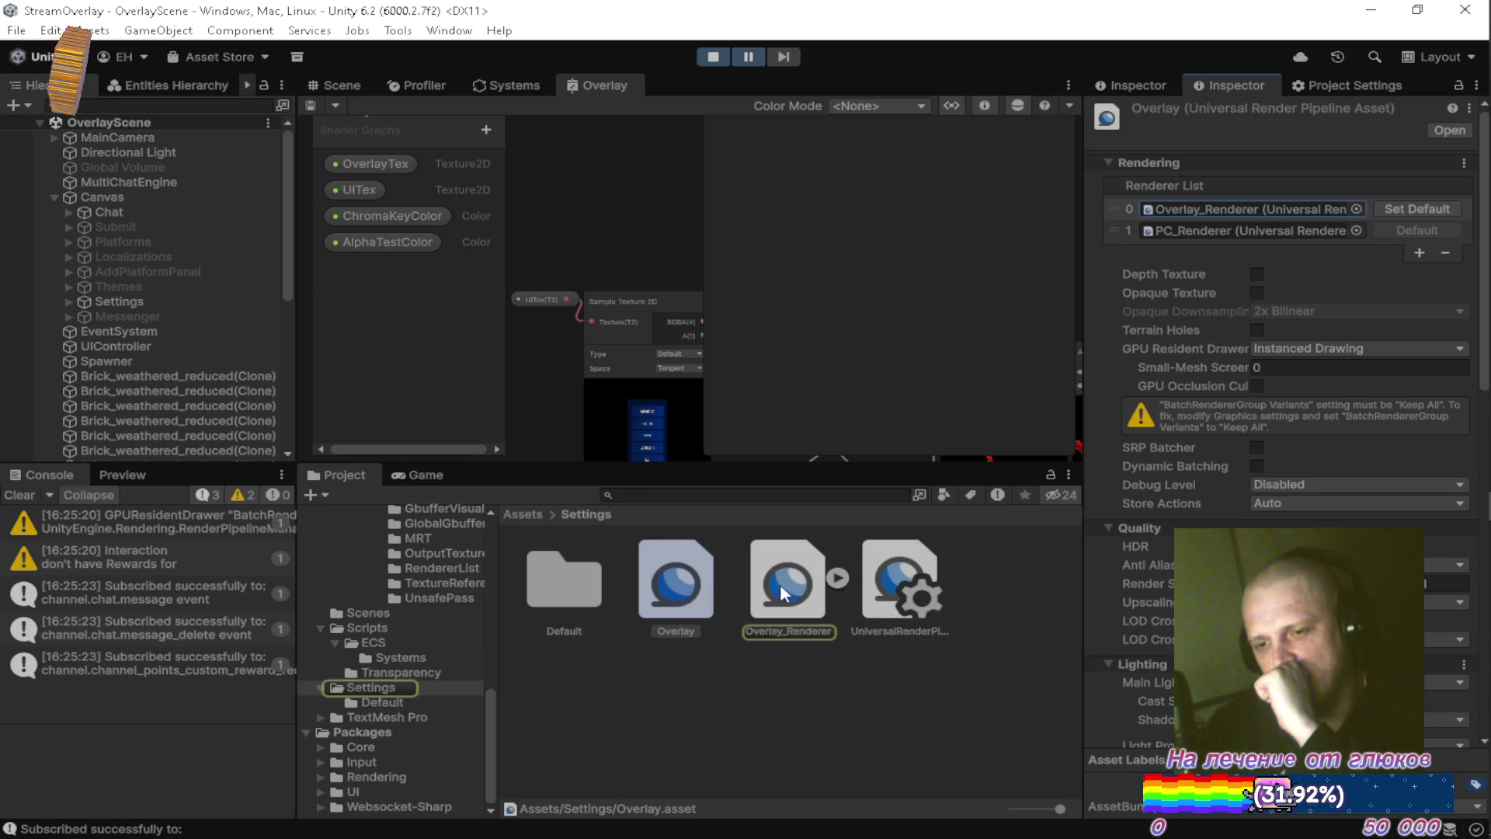
double_click(1239, 210)
scroll(1270, 463, down, 2)
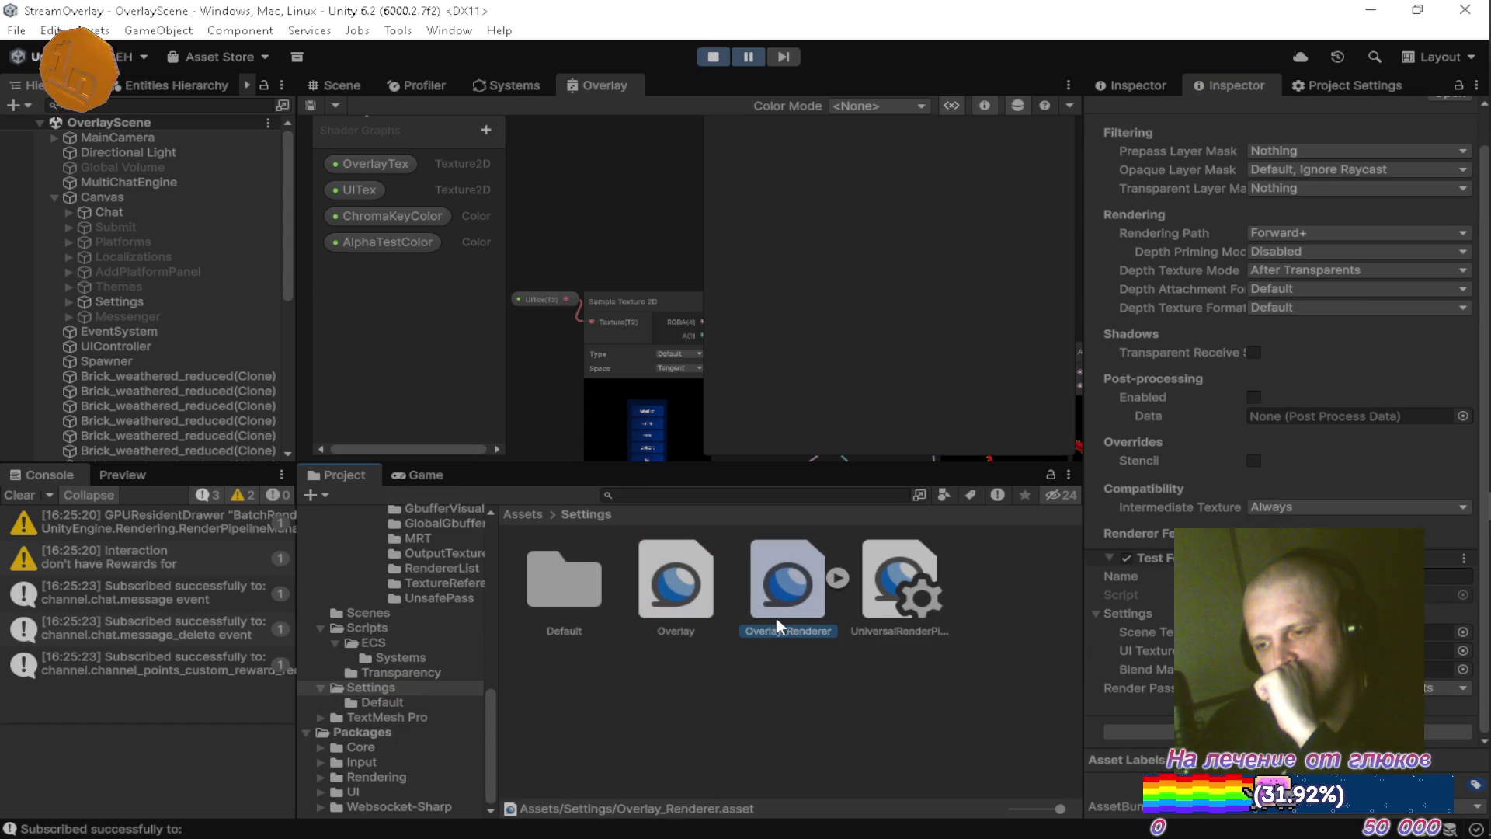
click(419, 475)
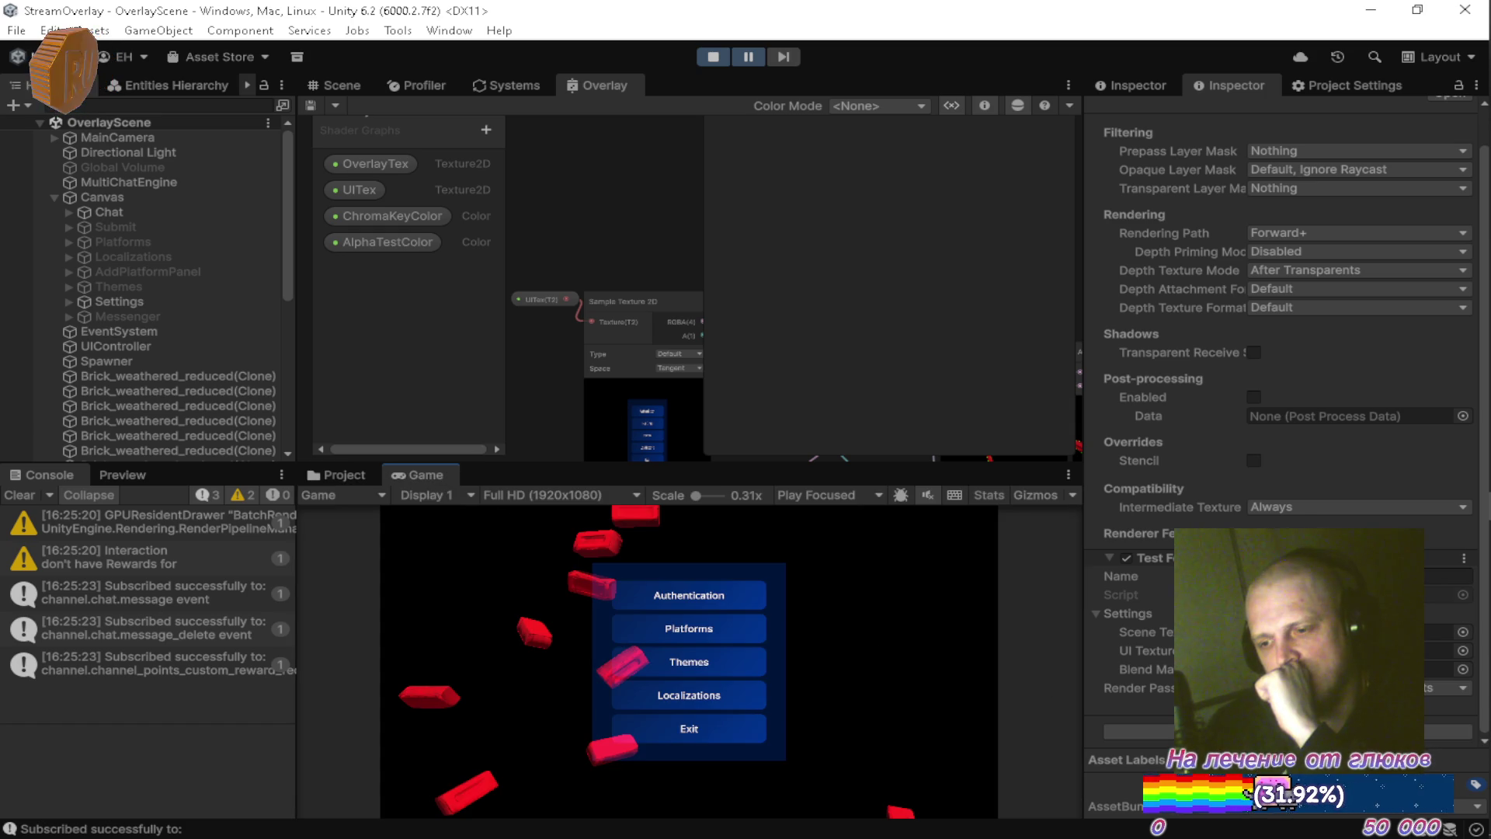
Try a different render pass for the overlay feature, then restore it so the menu shows.
click(1446, 687)
click(1408, 664)
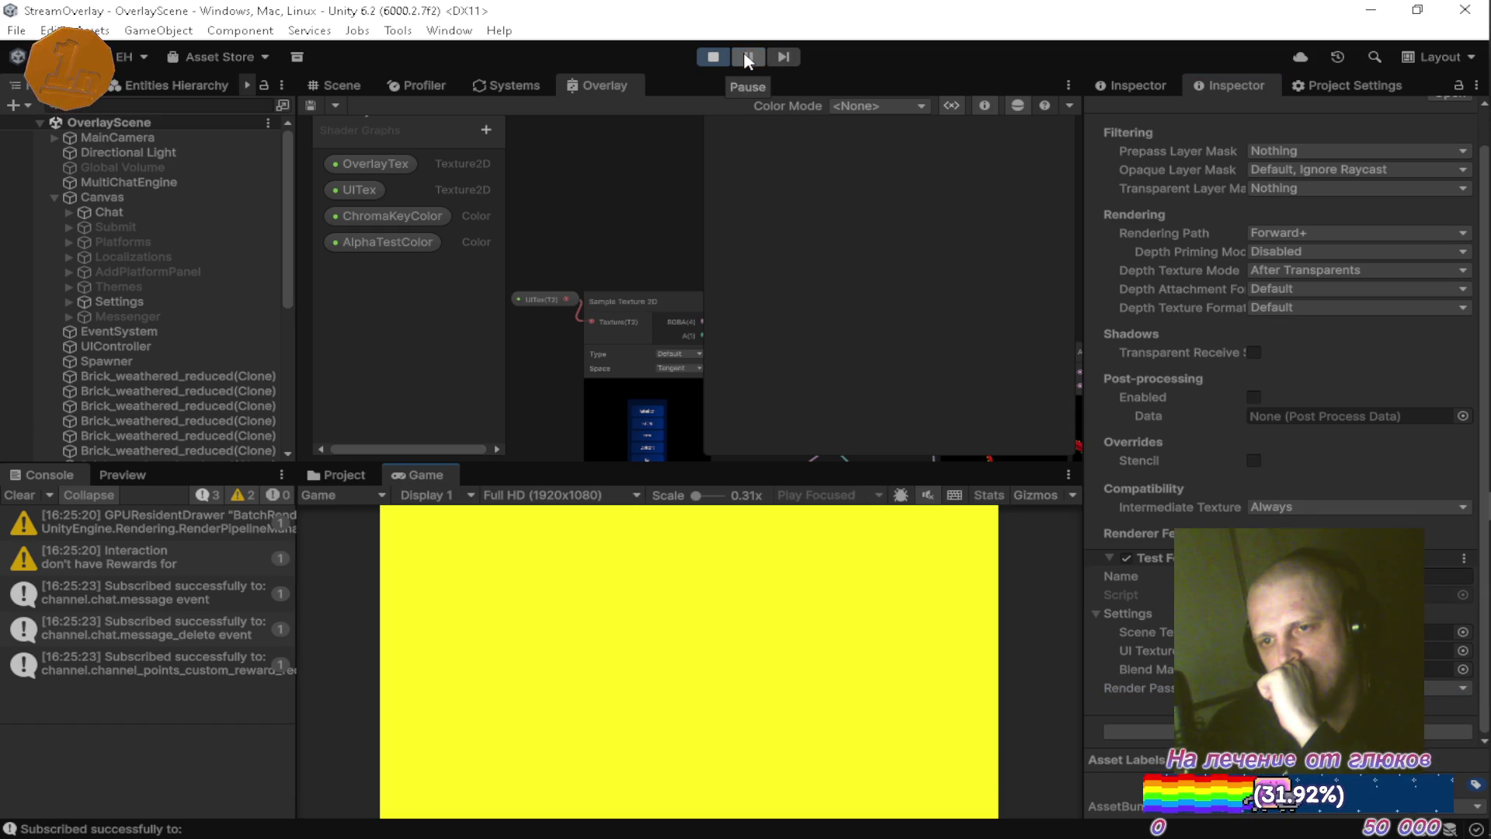
click(1446, 687)
click(1453, 679)
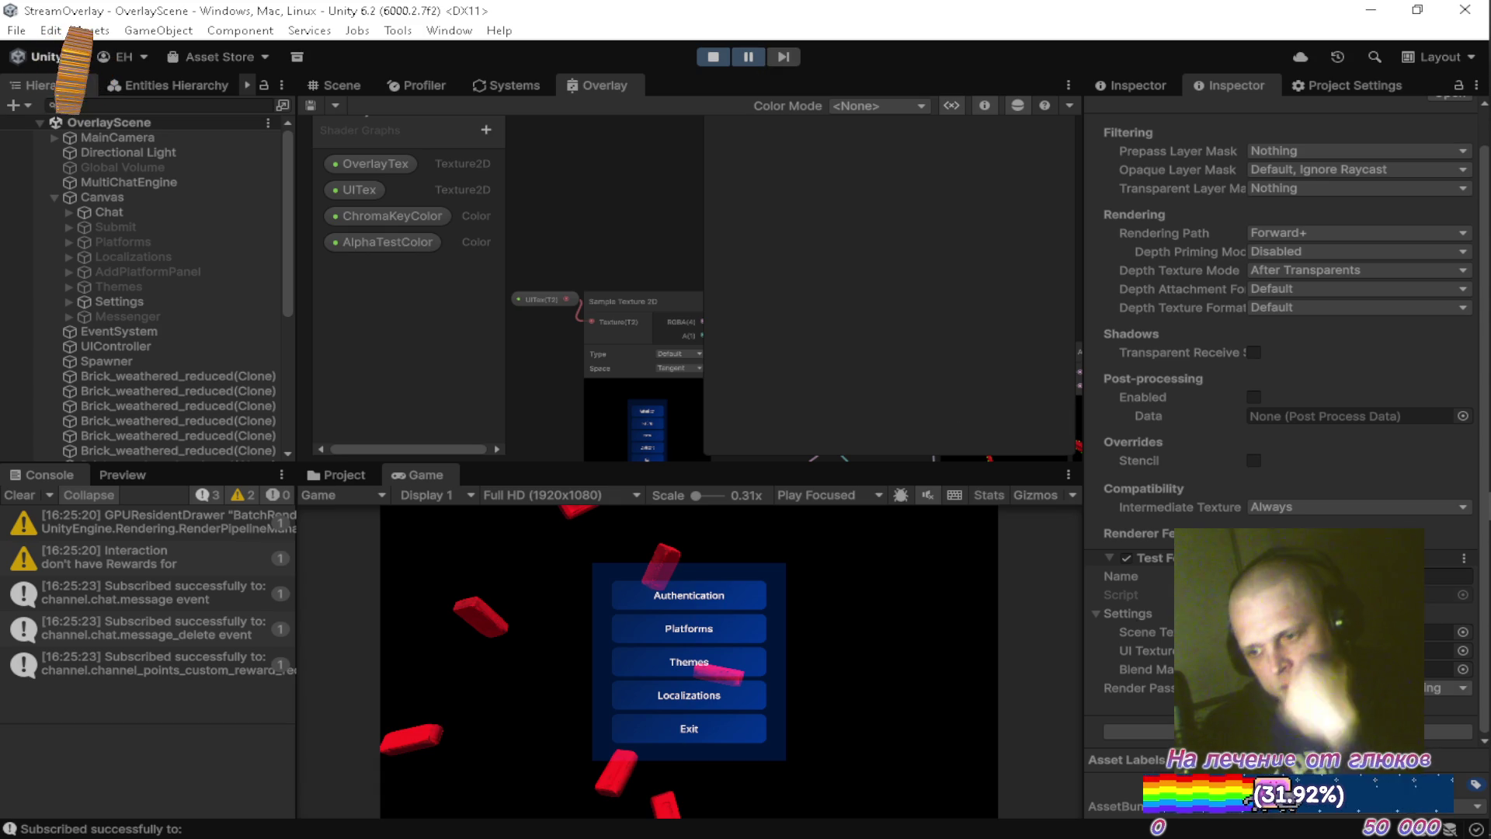
Cycle the feature's Render Pass Event through several timings, ending on one that restores the menu.
click(1336, 687)
click(1336, 622)
click(1336, 688)
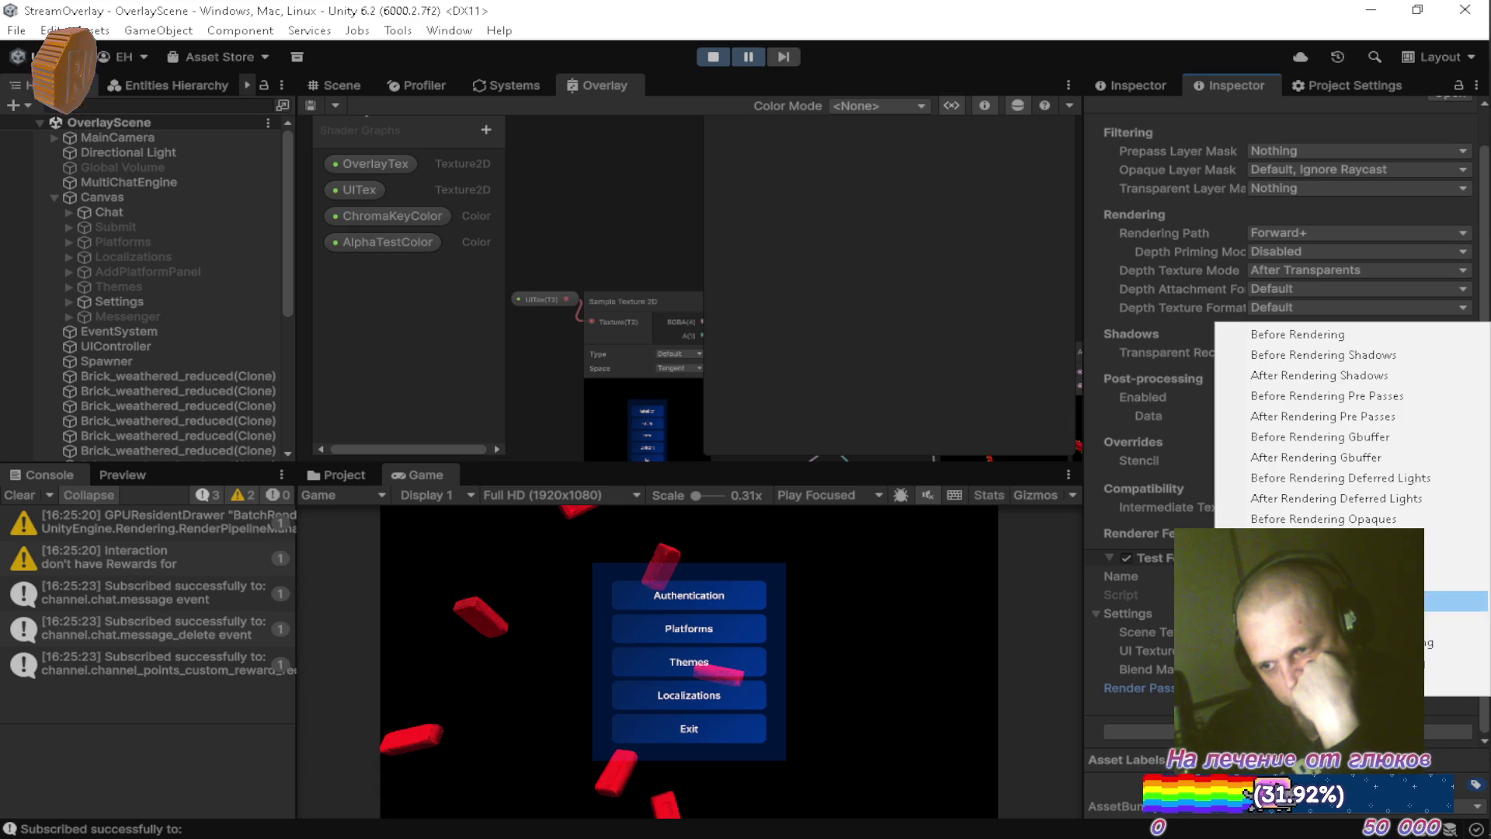
click(1336, 621)
click(1336, 688)
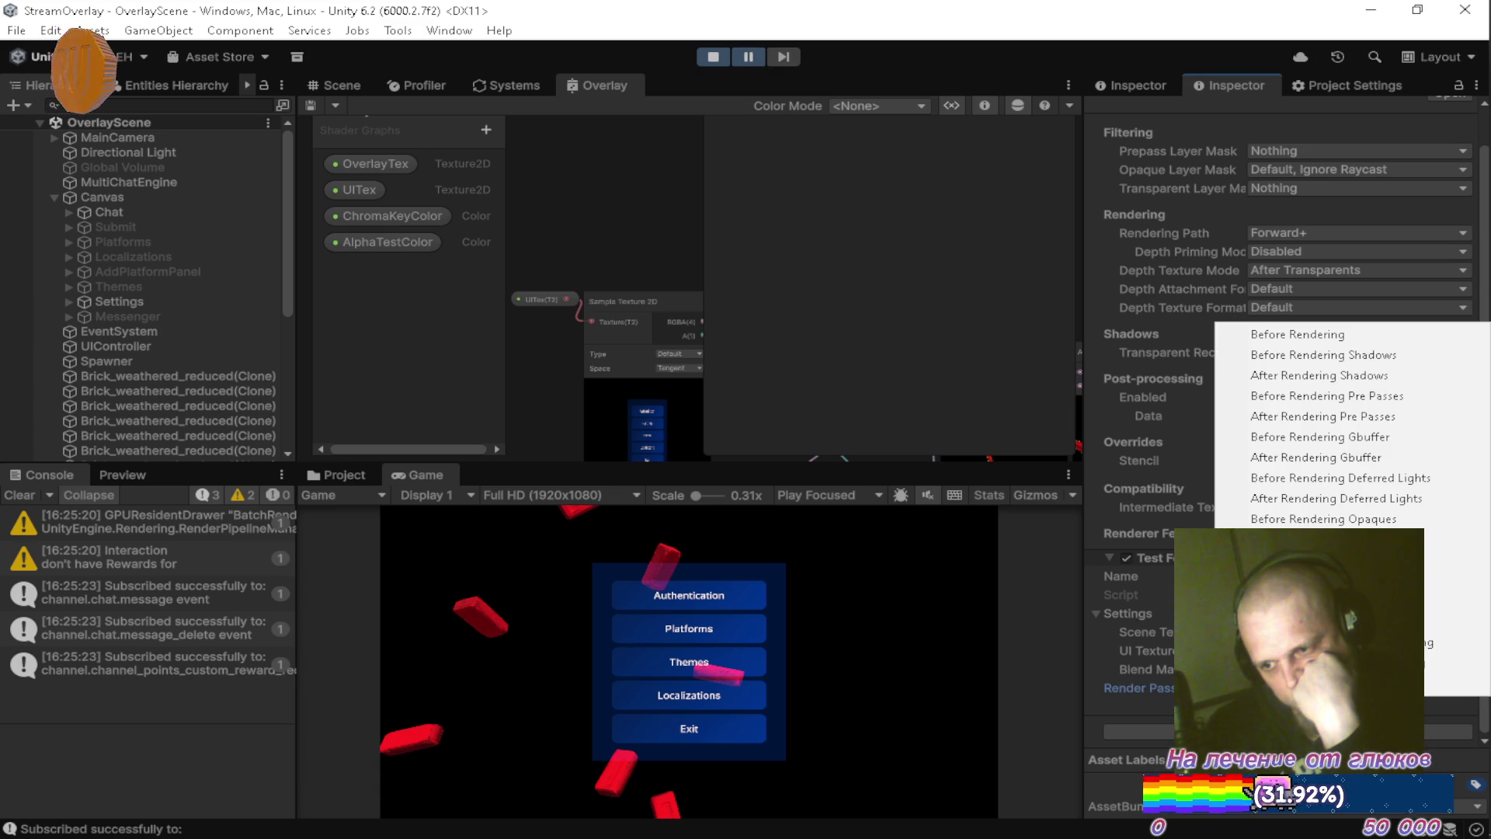
click(1336, 595)
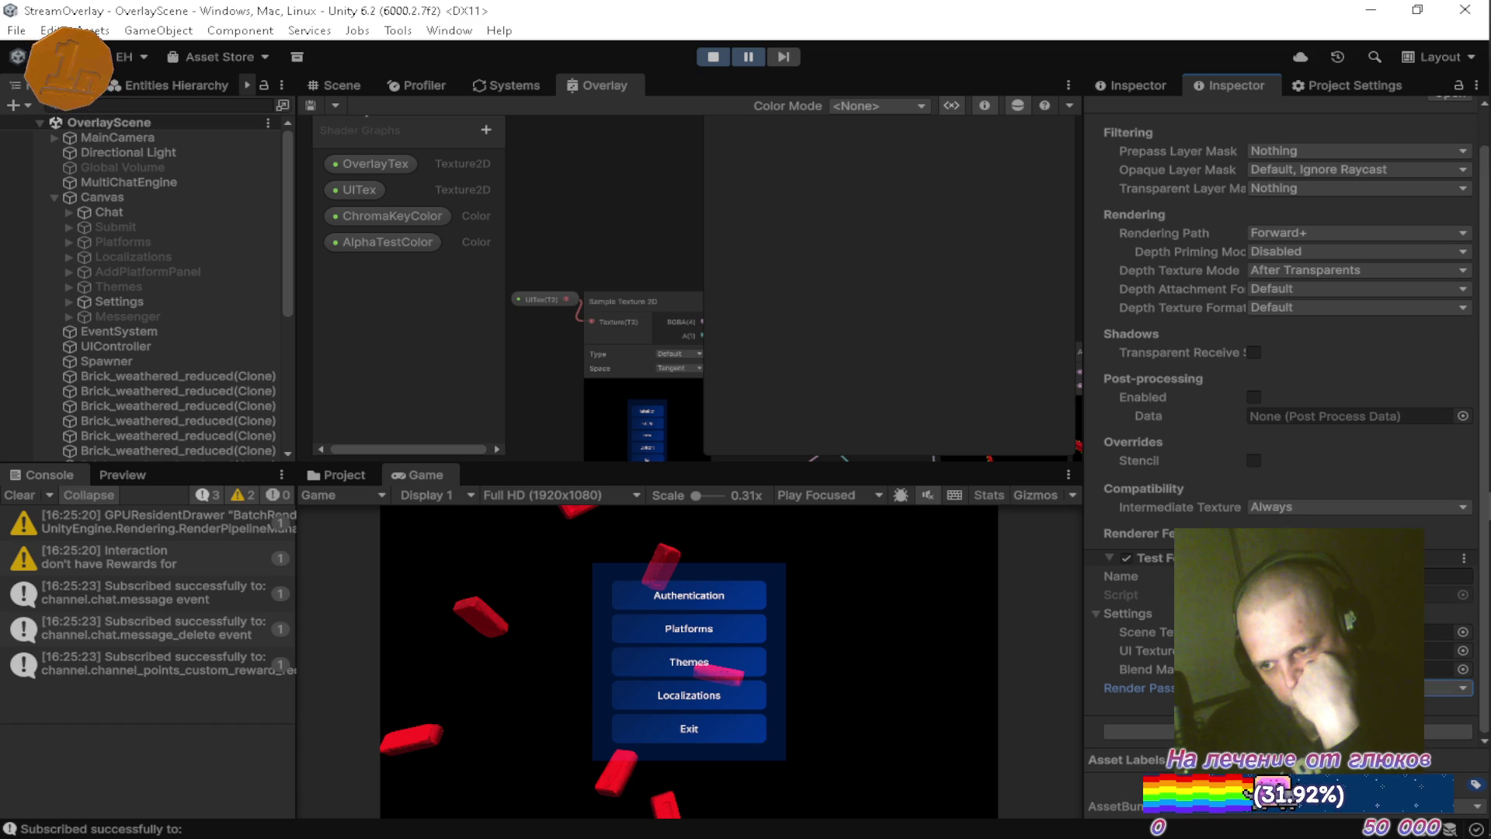
click(1448, 687)
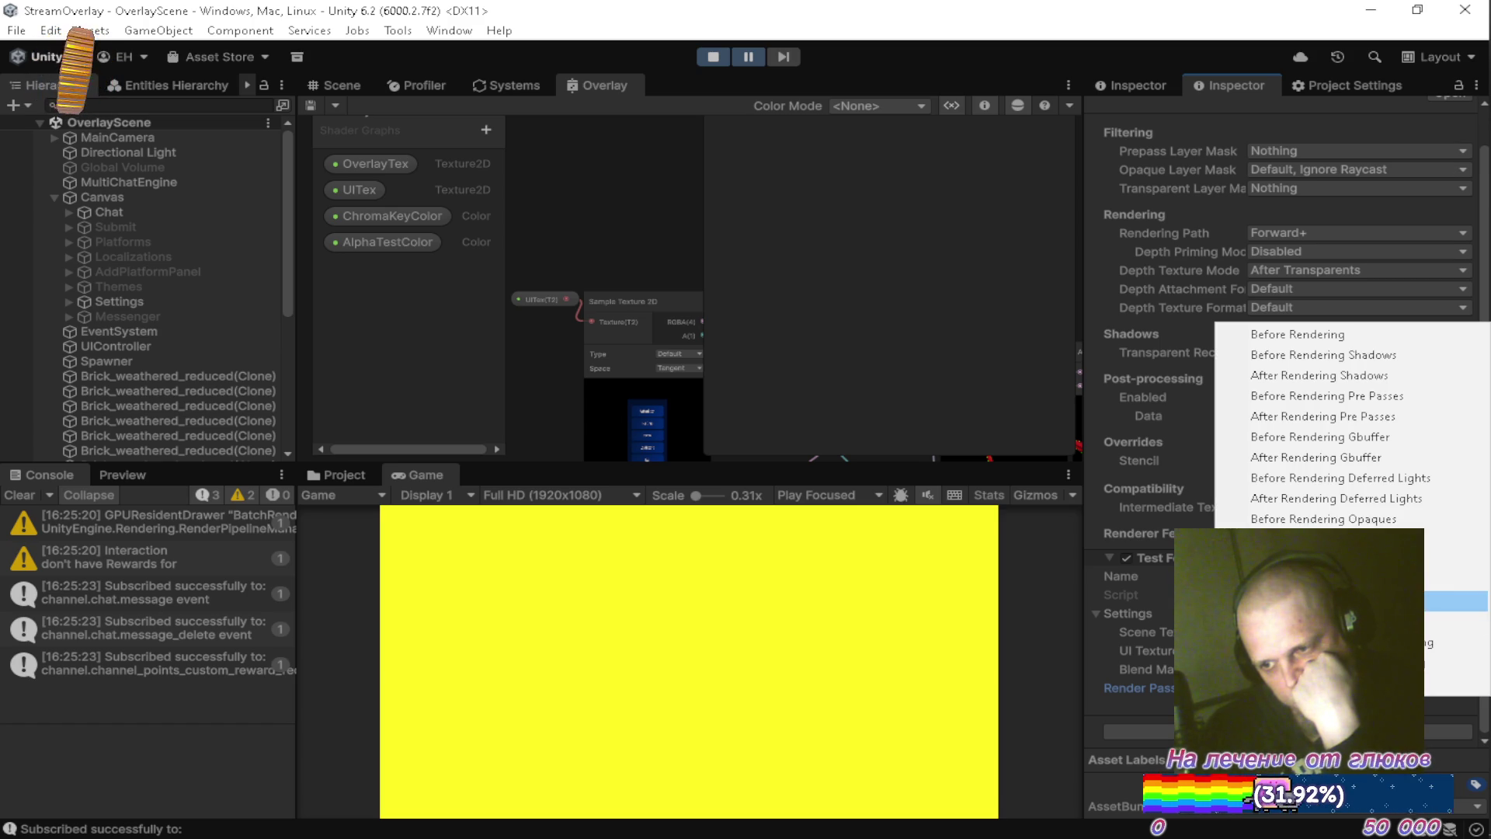
click(1457, 550)
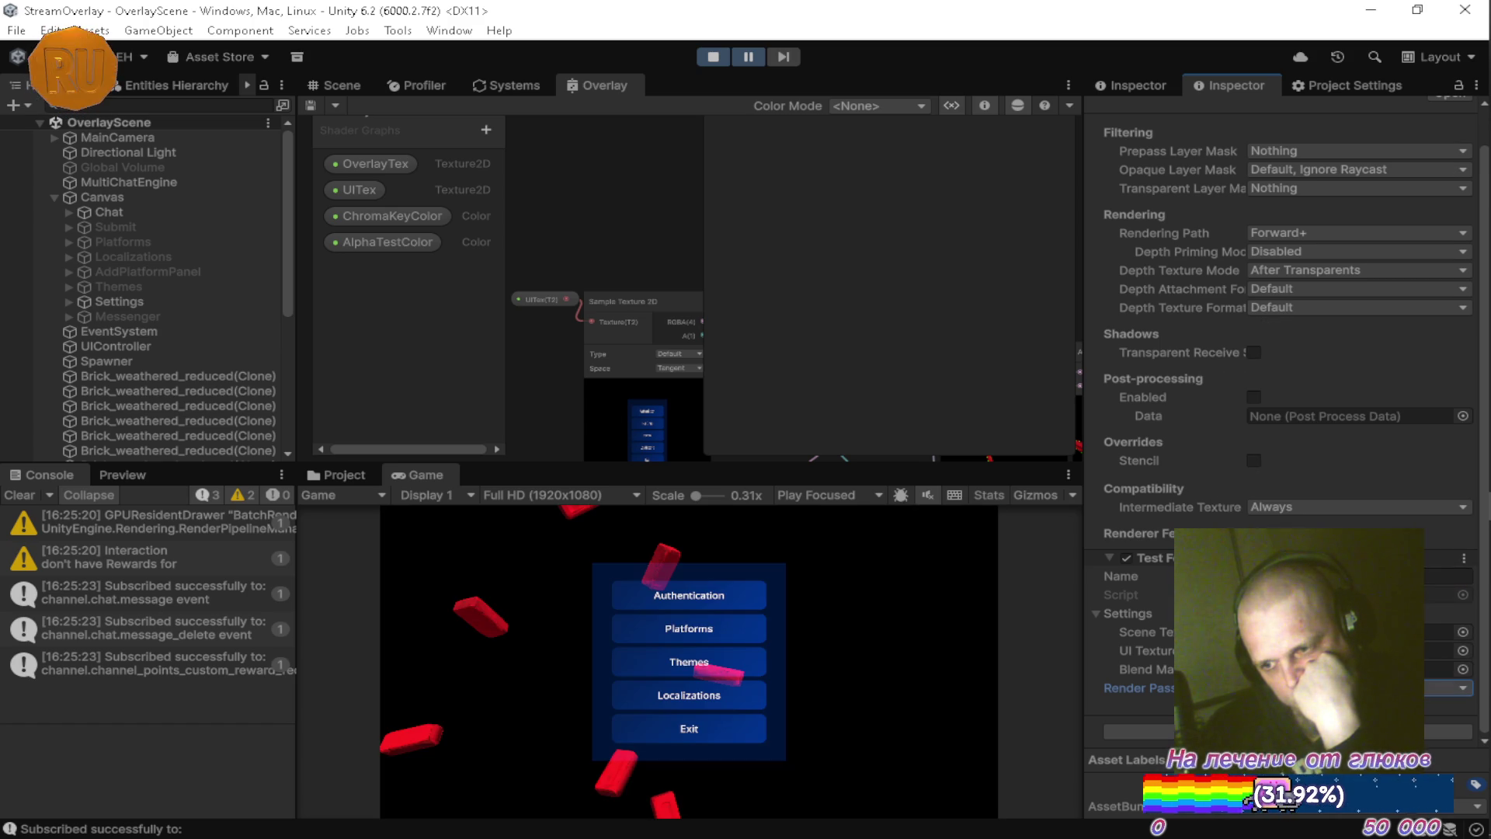
Try After Rendering Deferred Lights as the feature's render pass event.
click(1449, 687)
click(1313, 520)
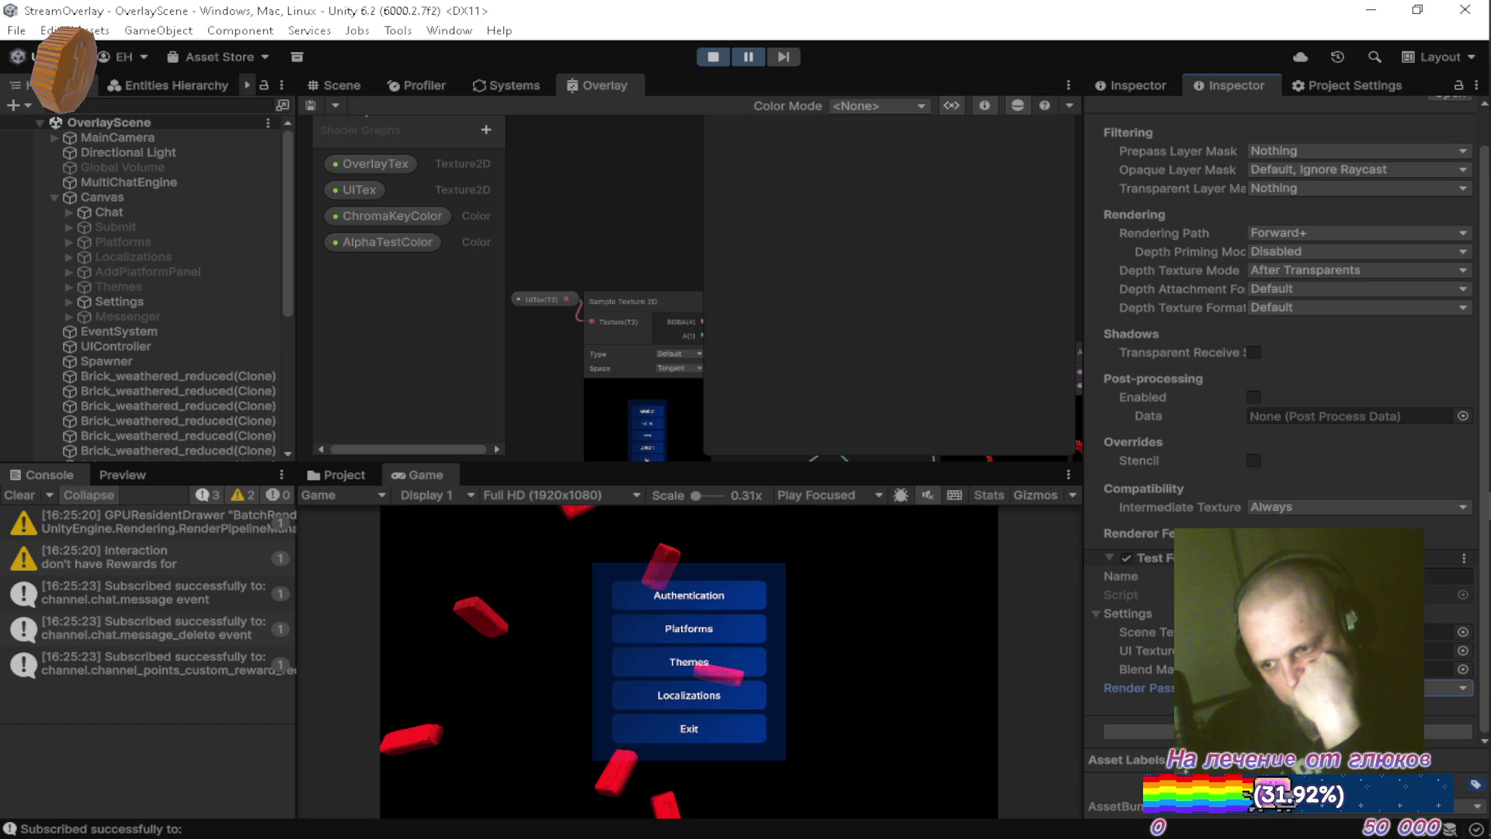
click(1448, 688)
click(1313, 497)
click(1449, 688)
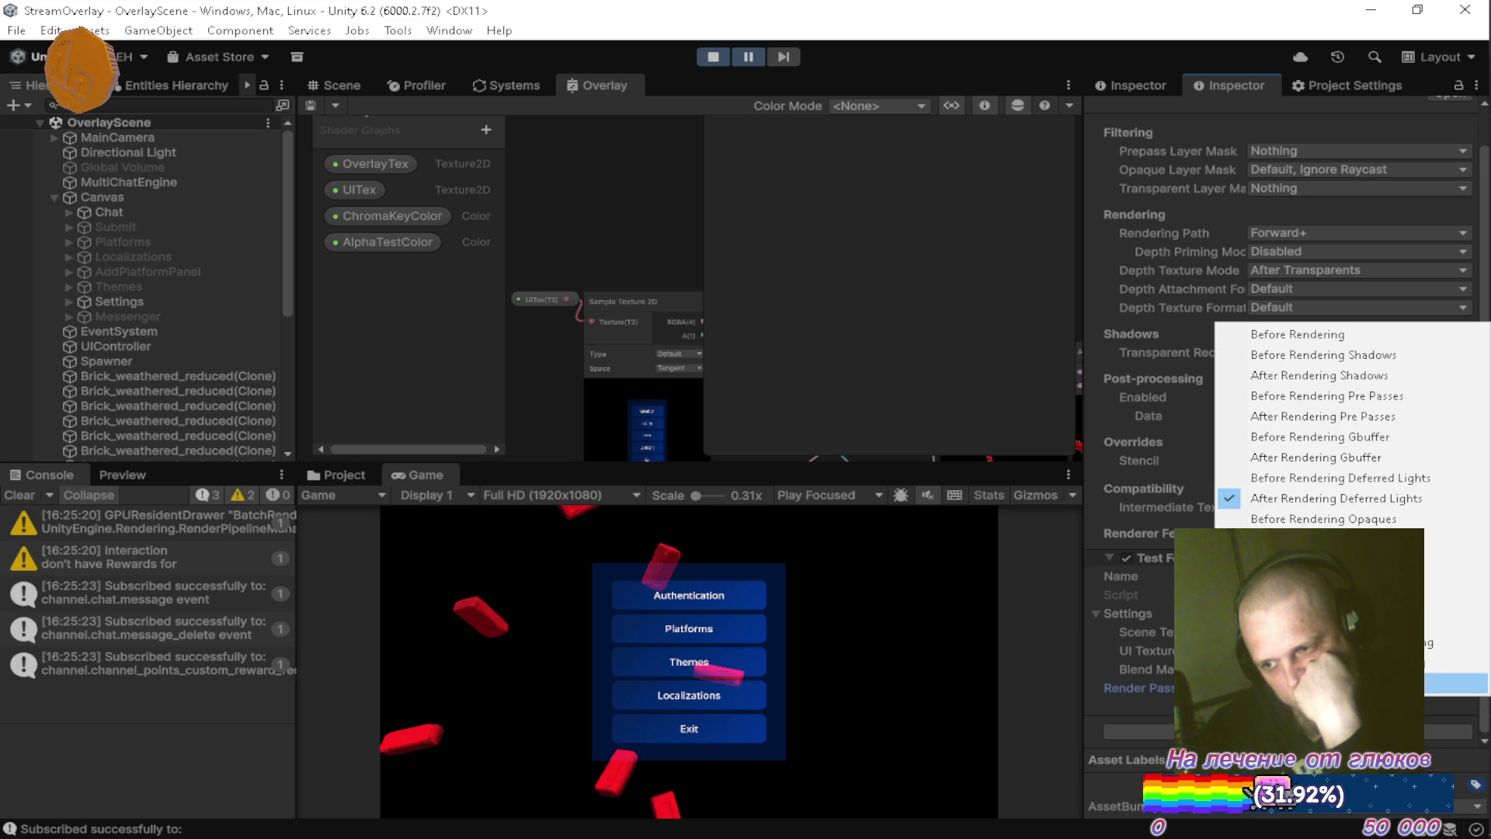
click(1299, 498)
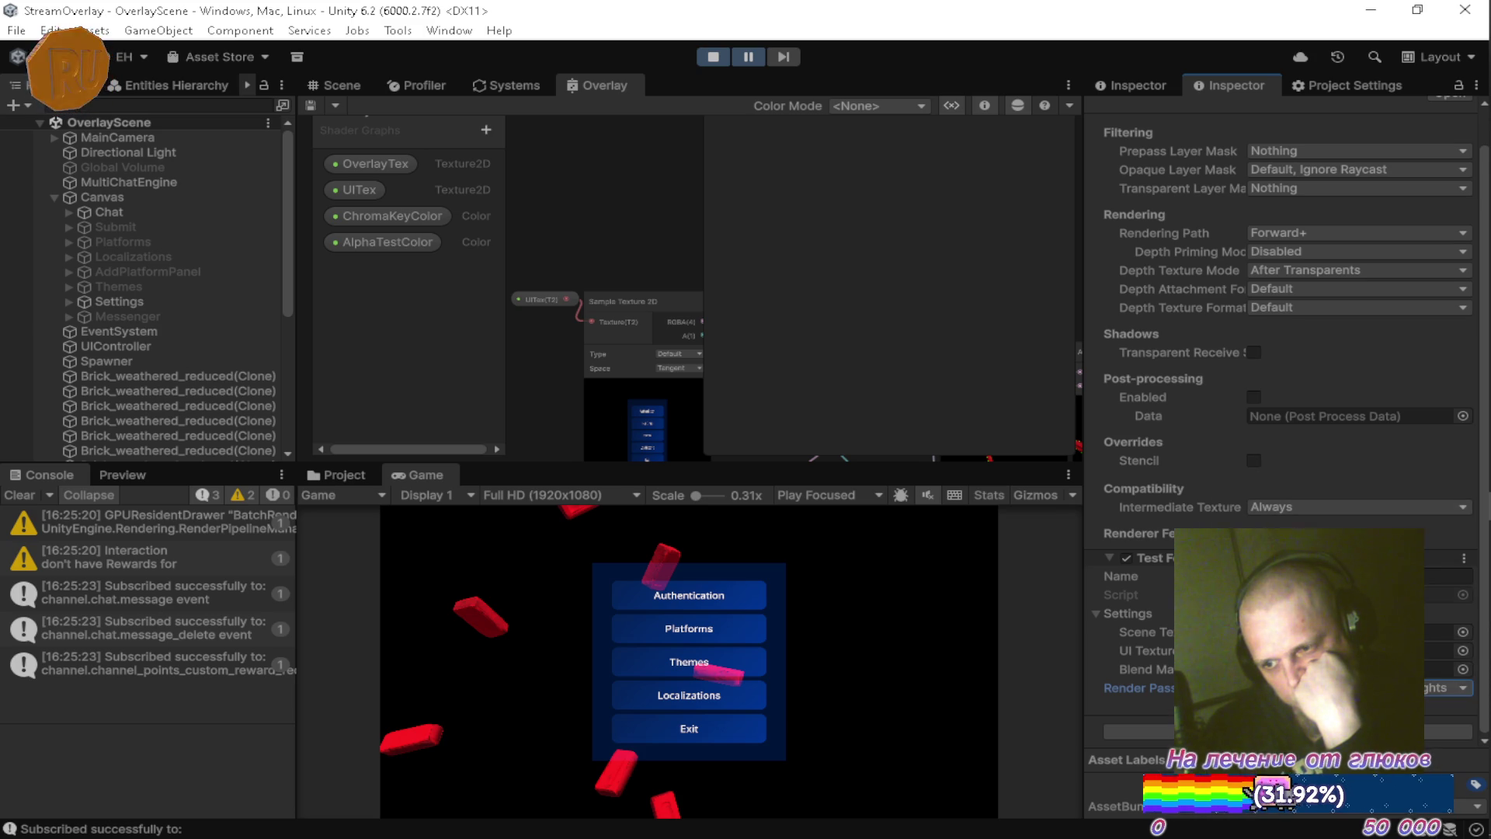
Try Before Gbuffer and then After Shadows as the feature's render pass event.
click(1449, 687)
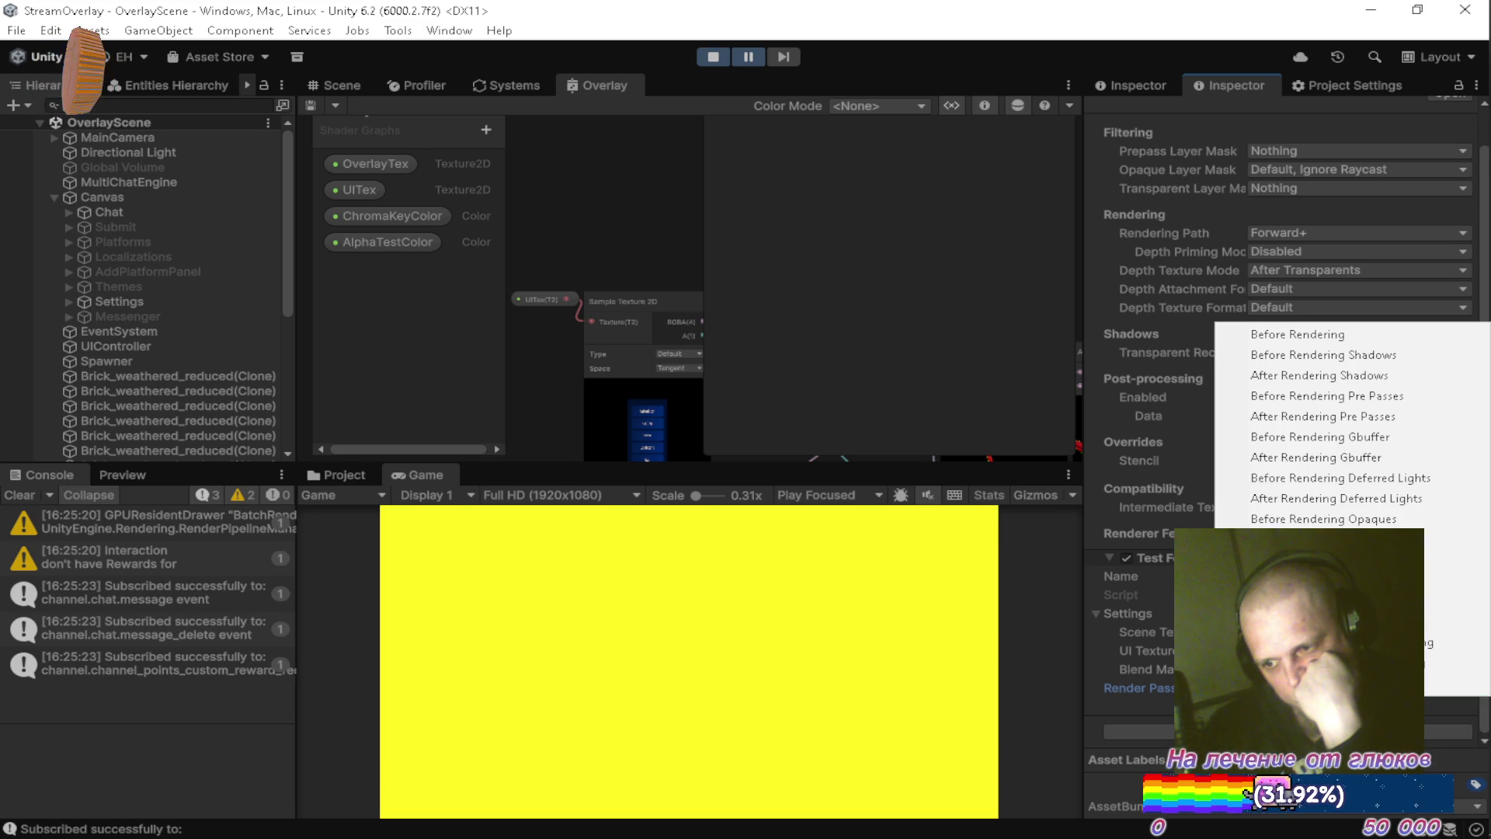
click(1320, 436)
click(1448, 687)
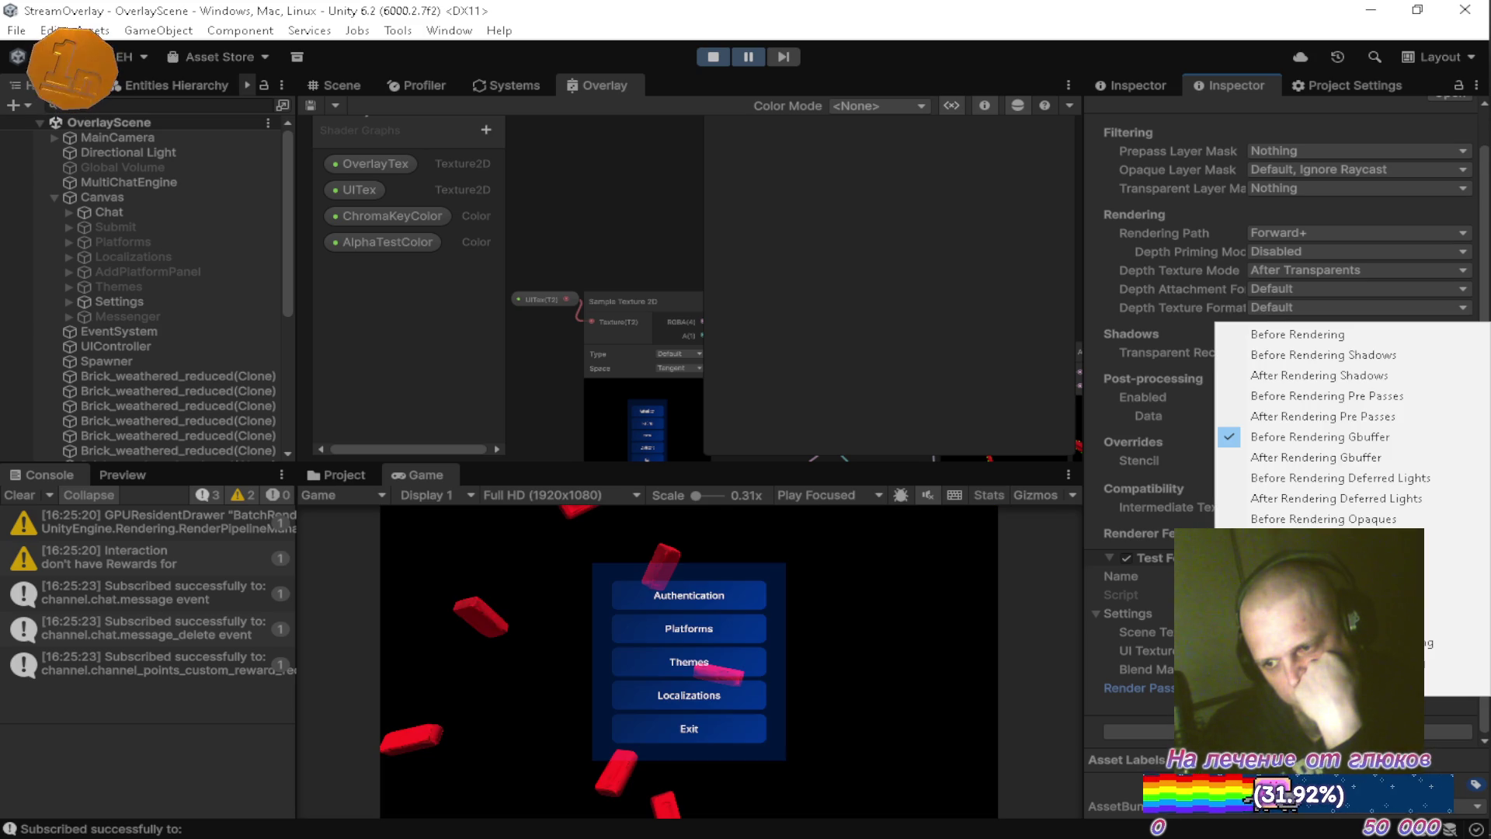
click(1324, 419)
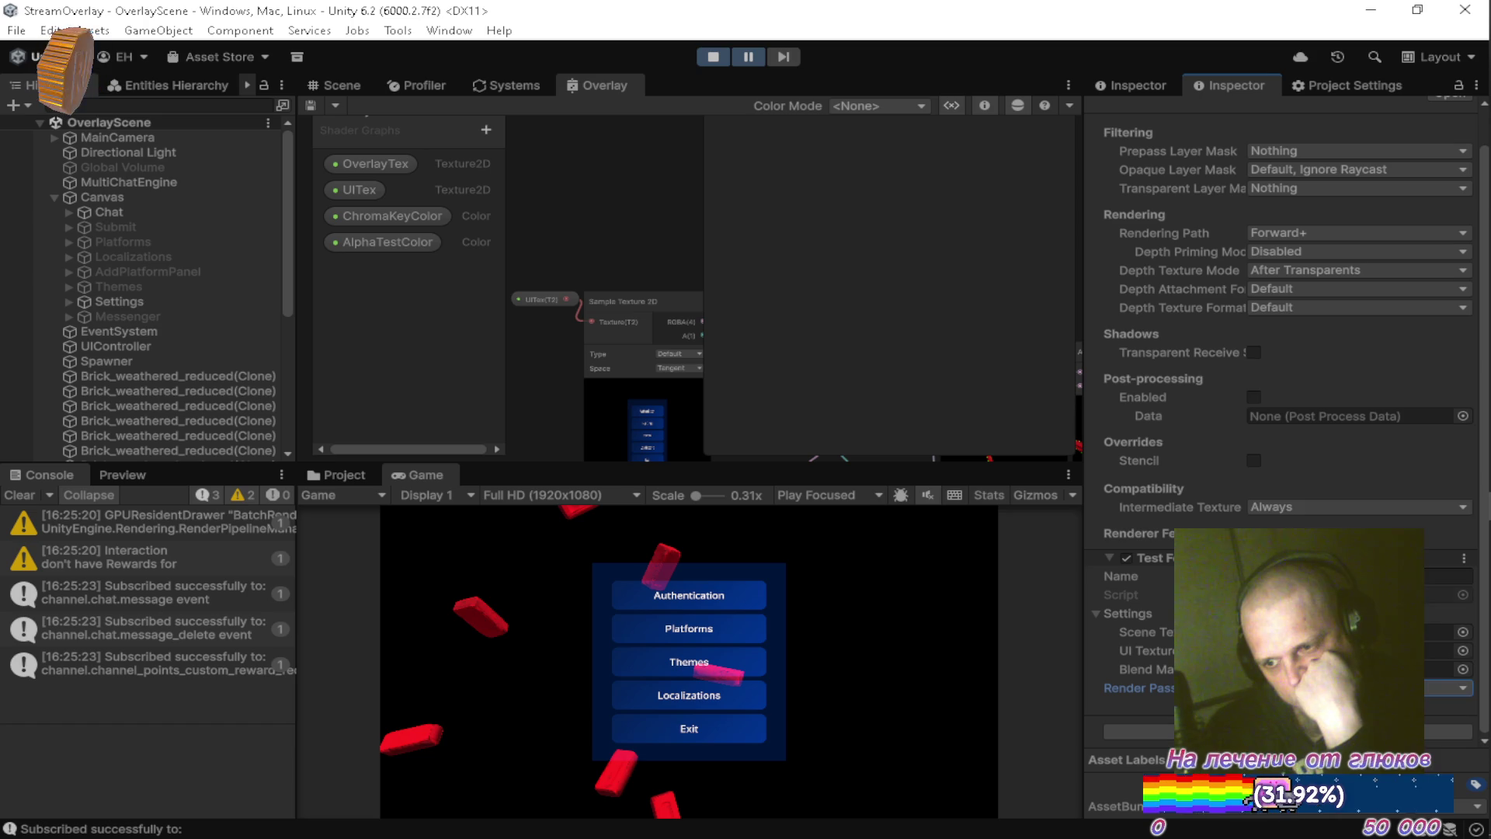
click(1449, 687)
click(1321, 375)
click(1448, 688)
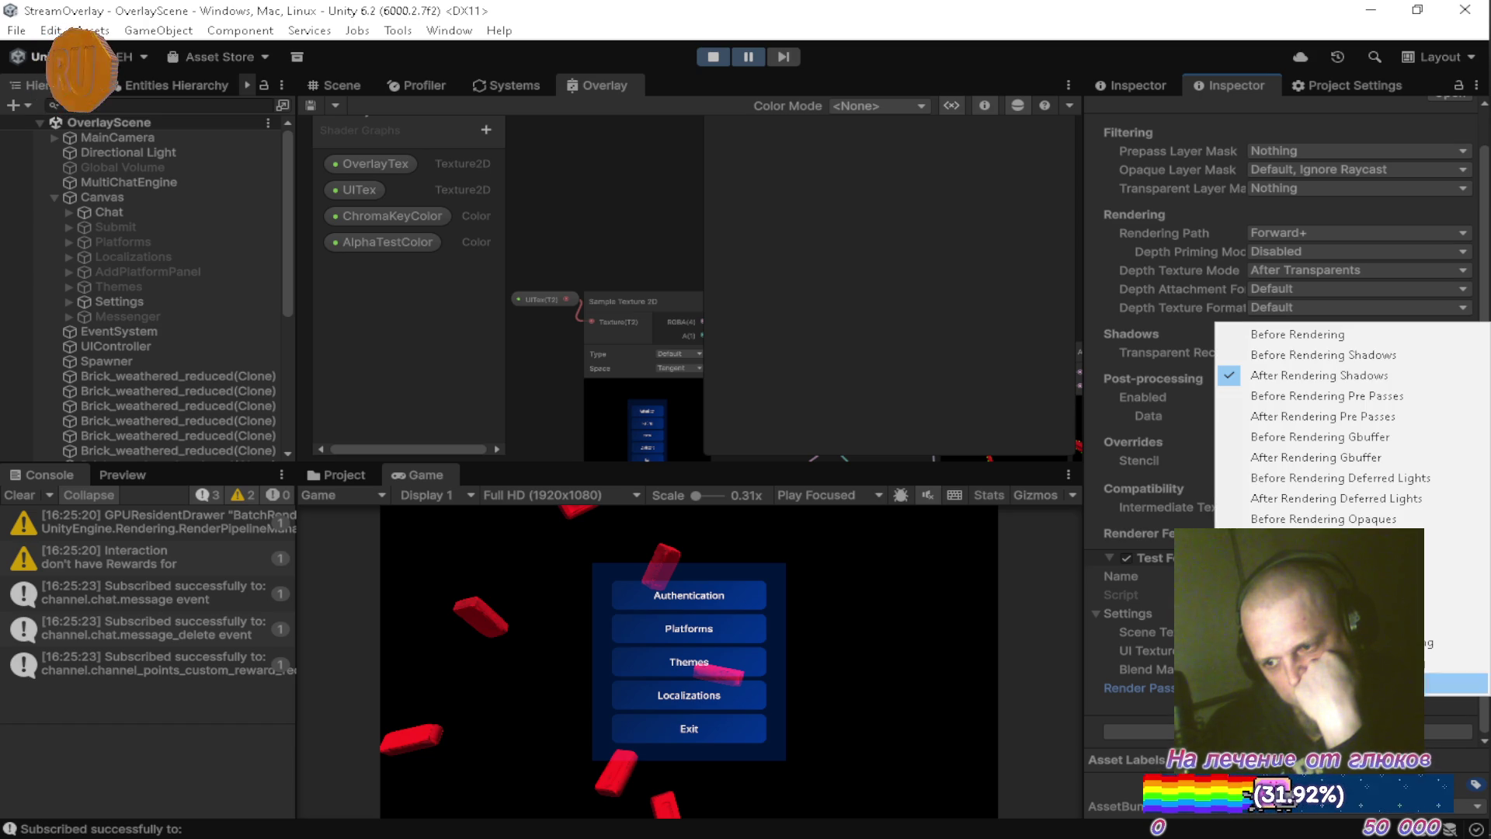
click(1278, 356)
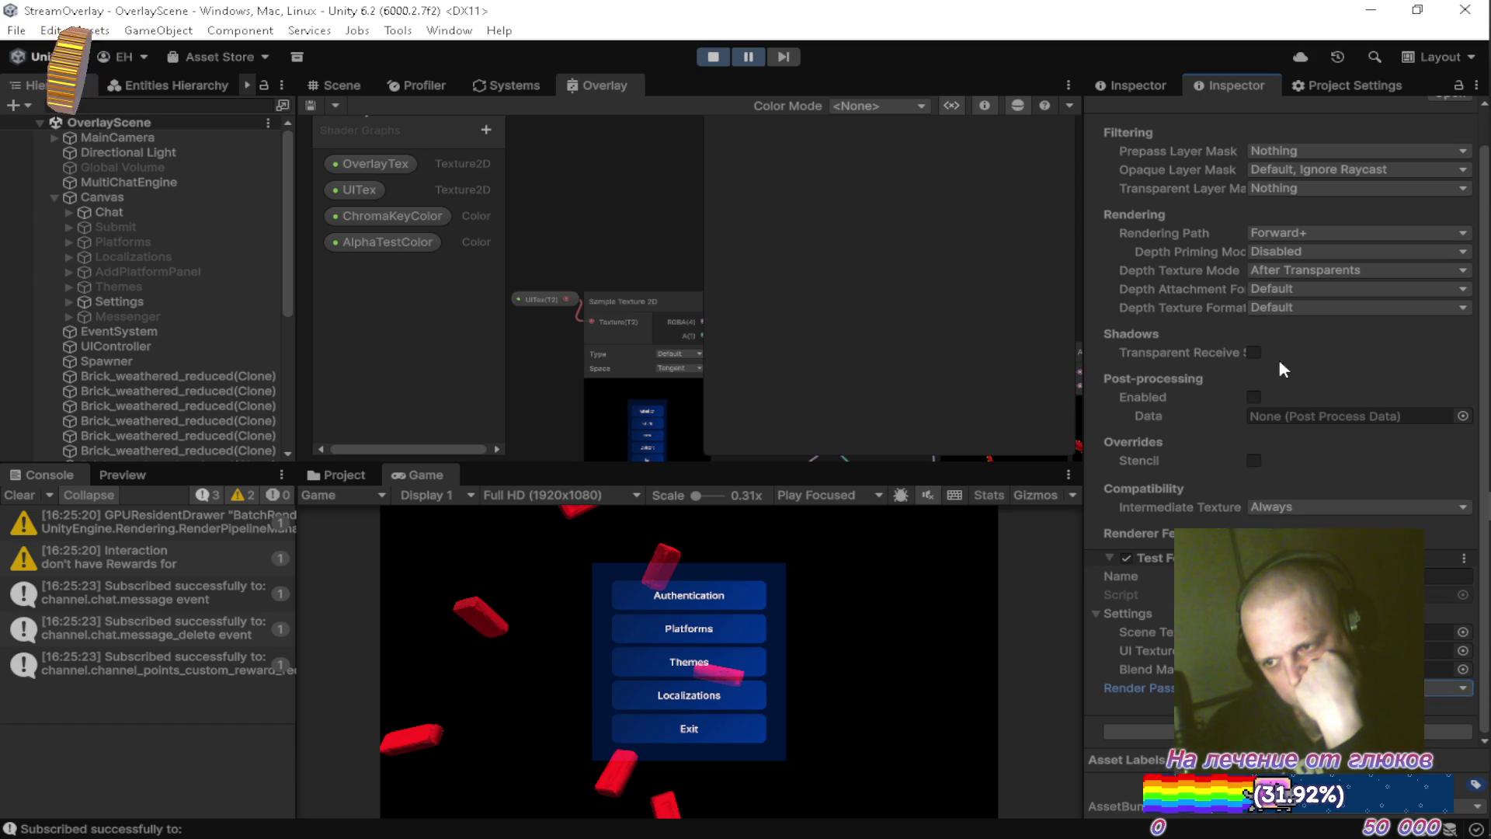
Resume and pause the game, pick another render pass event, and resume play.
click(750, 53)
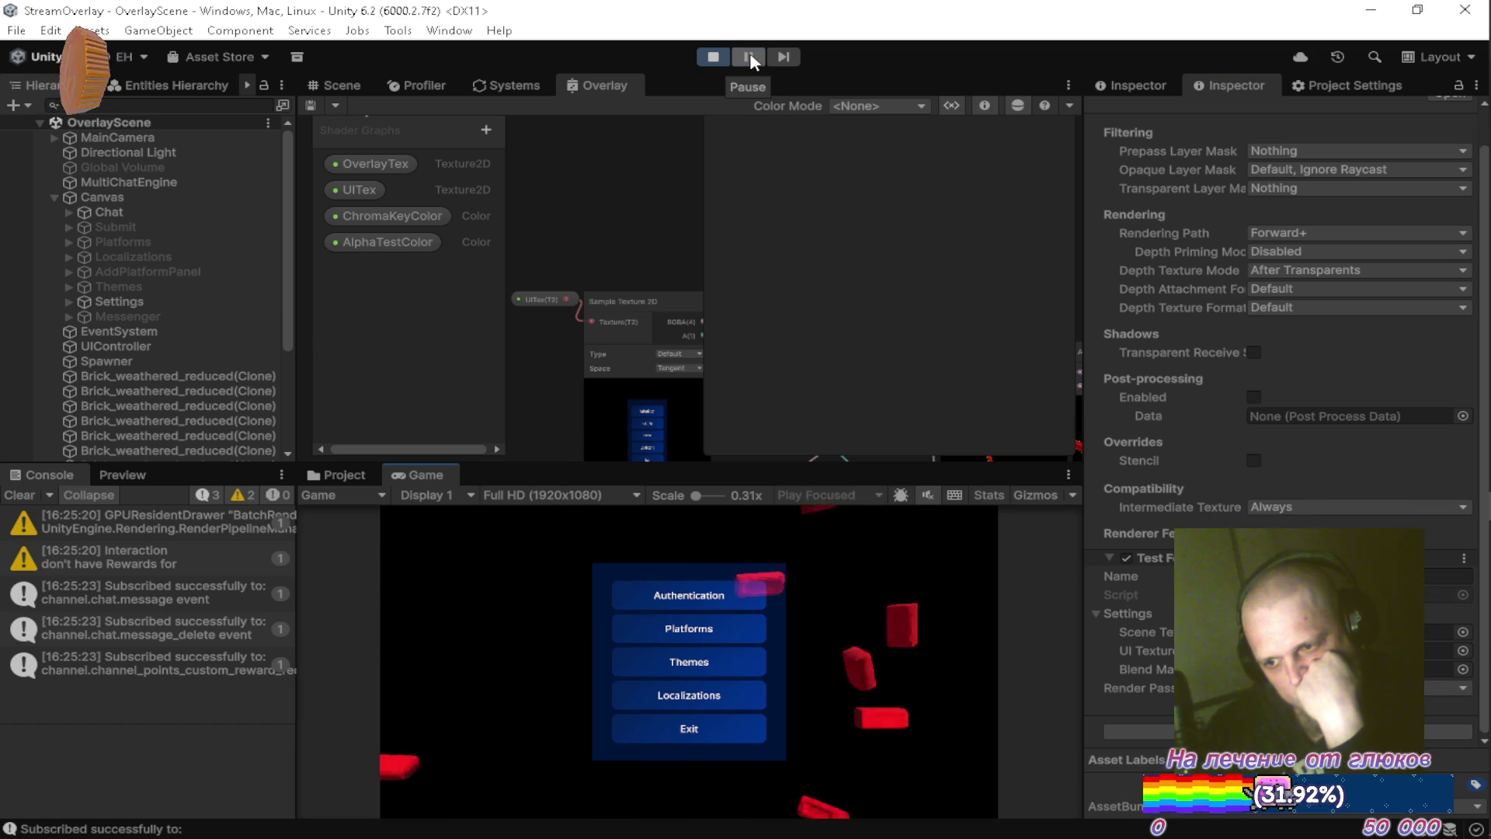
click(749, 53)
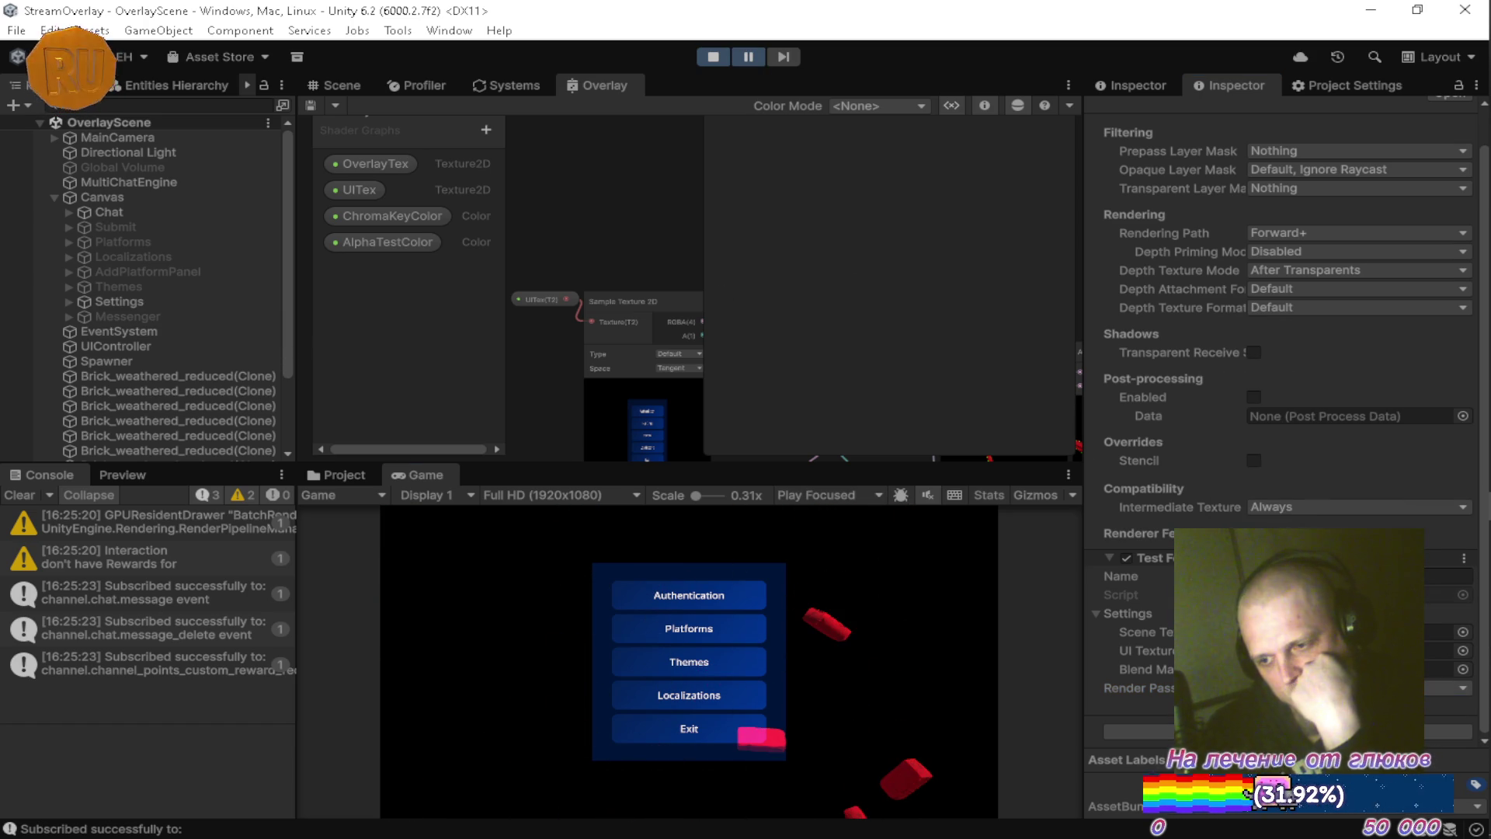
click(1359, 687)
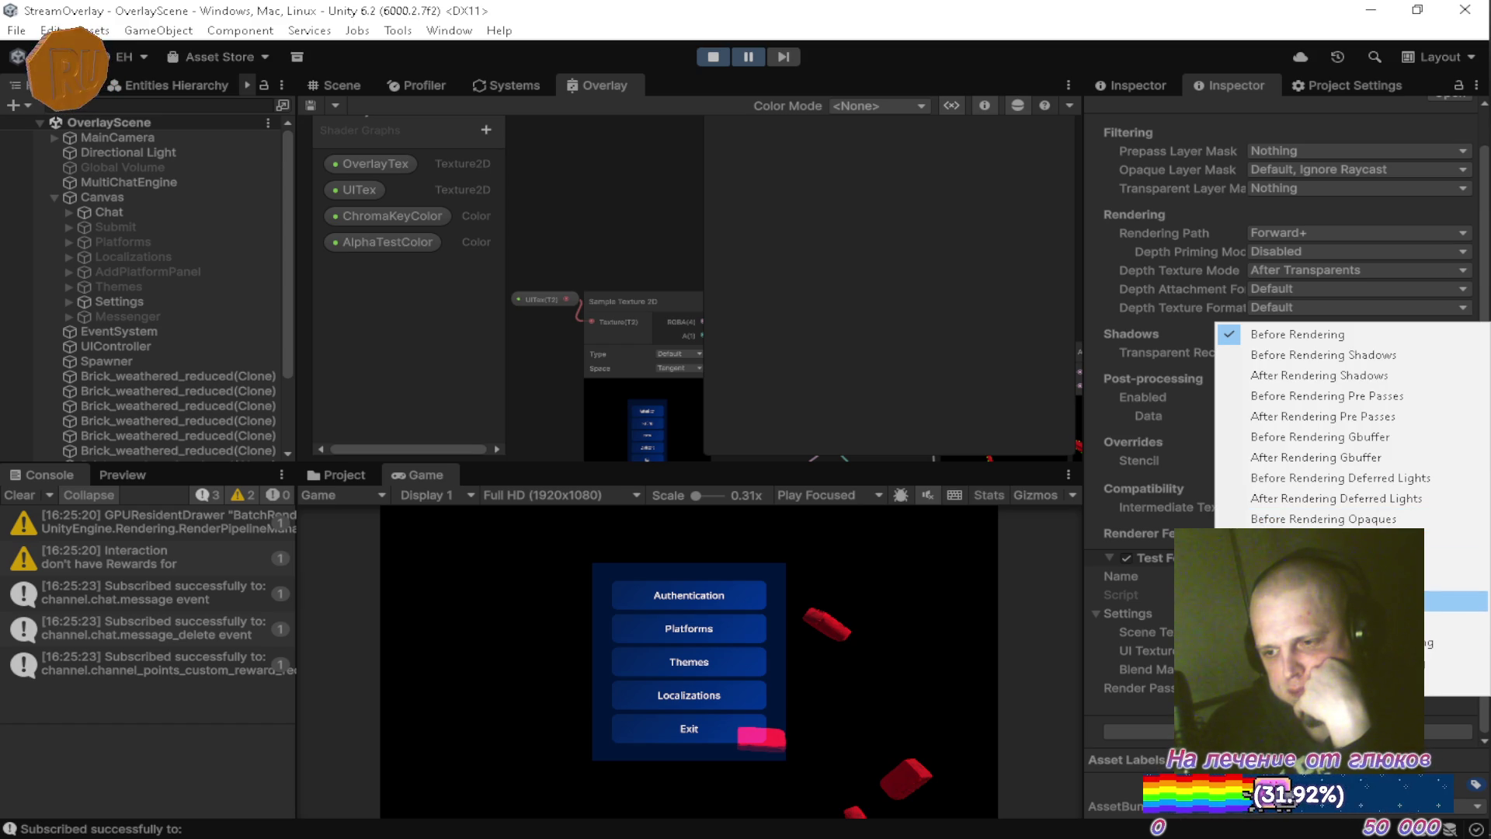
click(1336, 600)
click(750, 57)
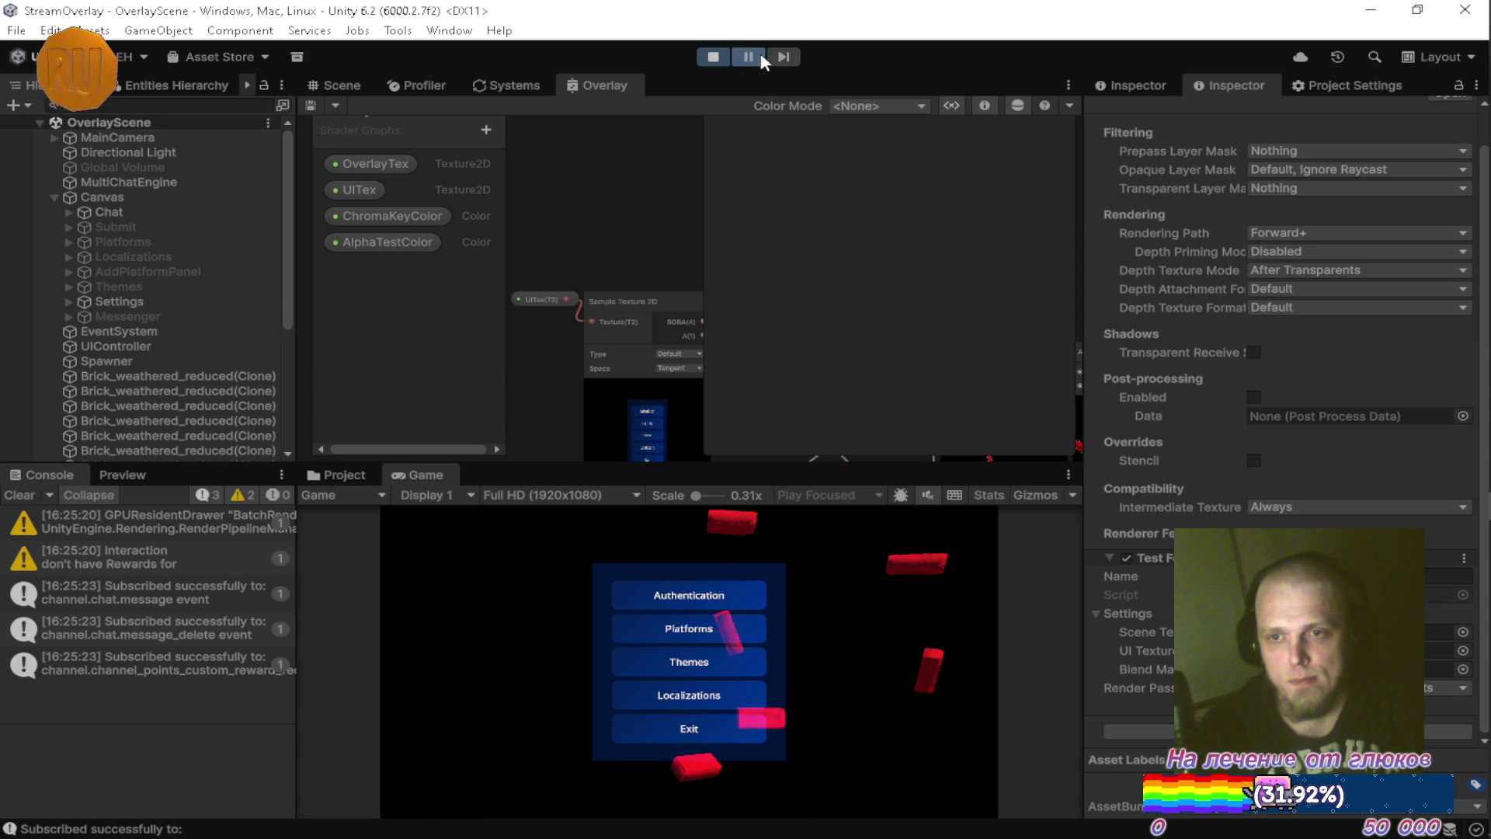
Open the Blue theme folder and preview the Button-3 texture's import settings.
click(347, 473)
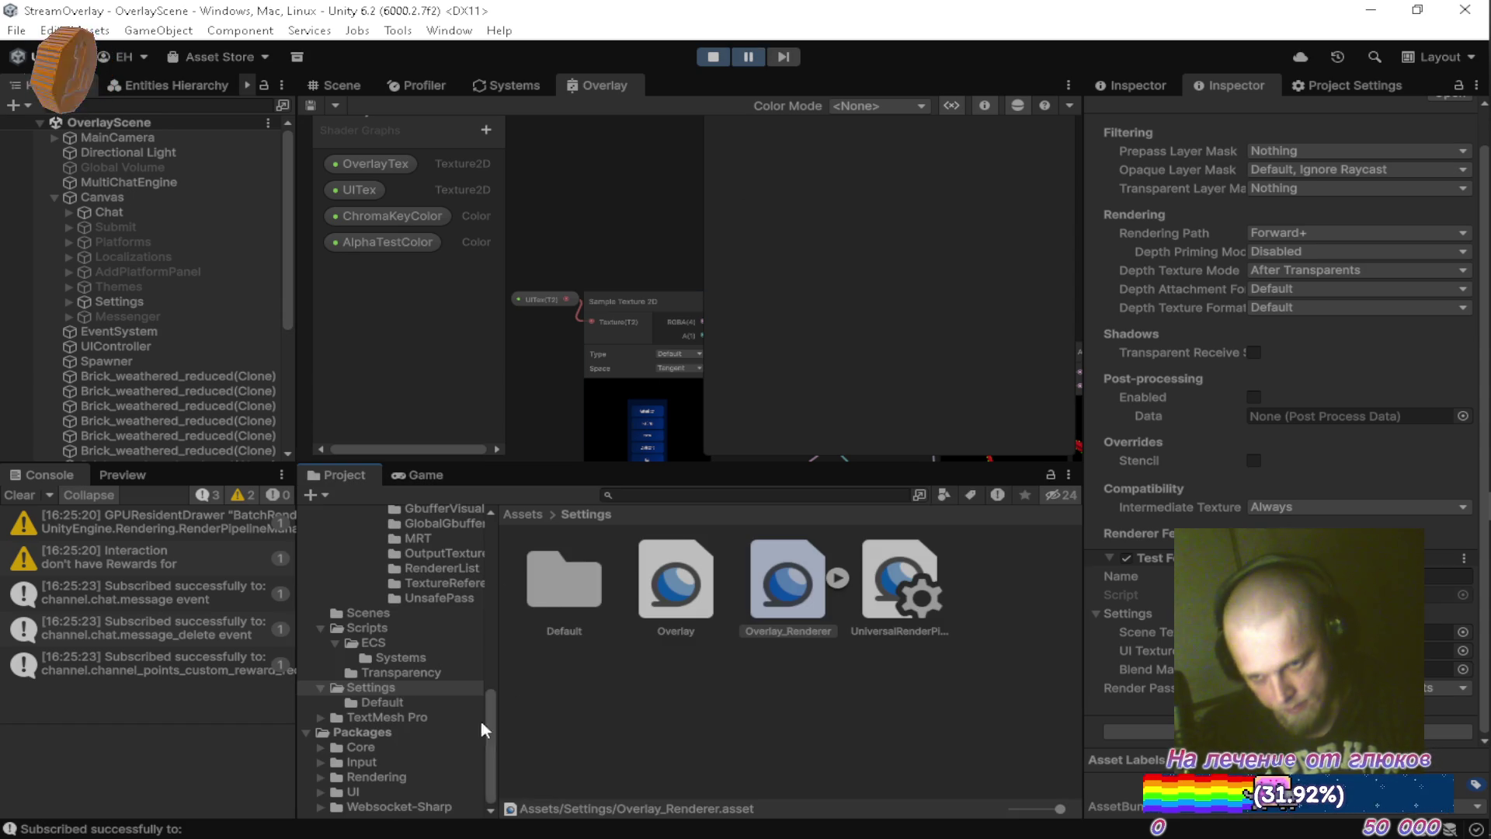
scroll(439, 699, up, 5)
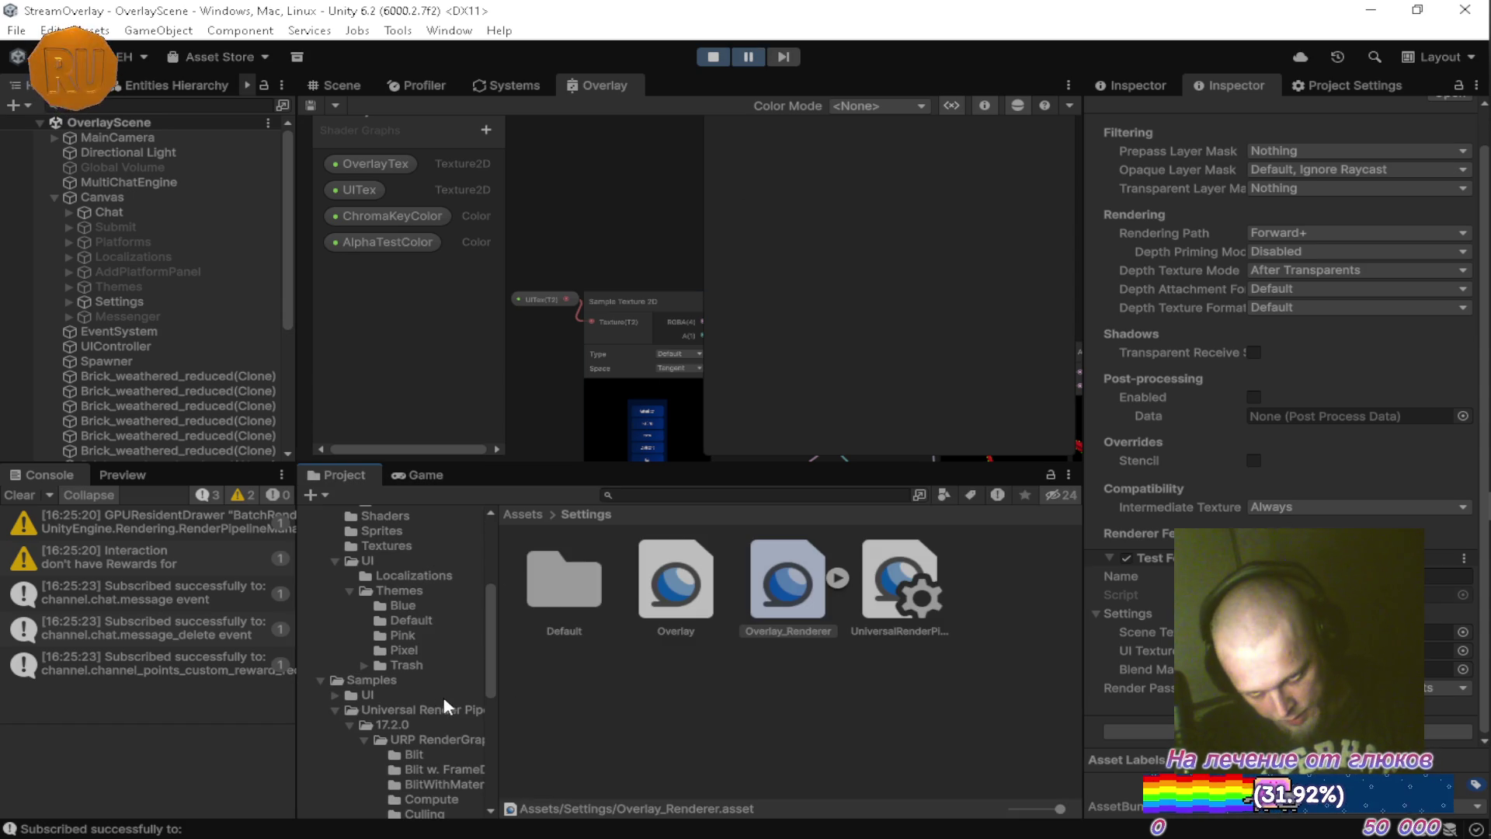
click(412, 633)
click(426, 605)
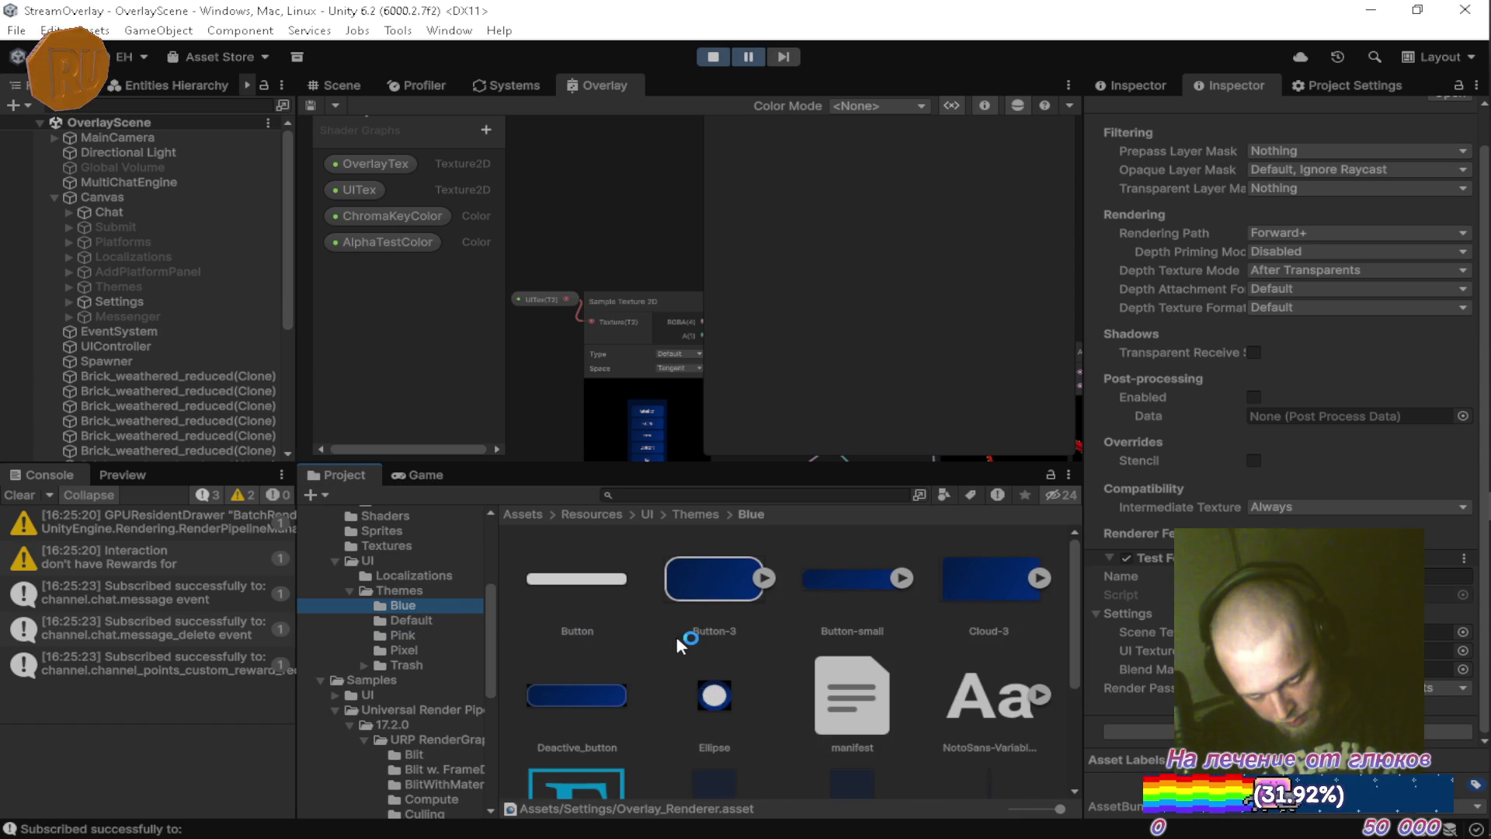
click(704, 581)
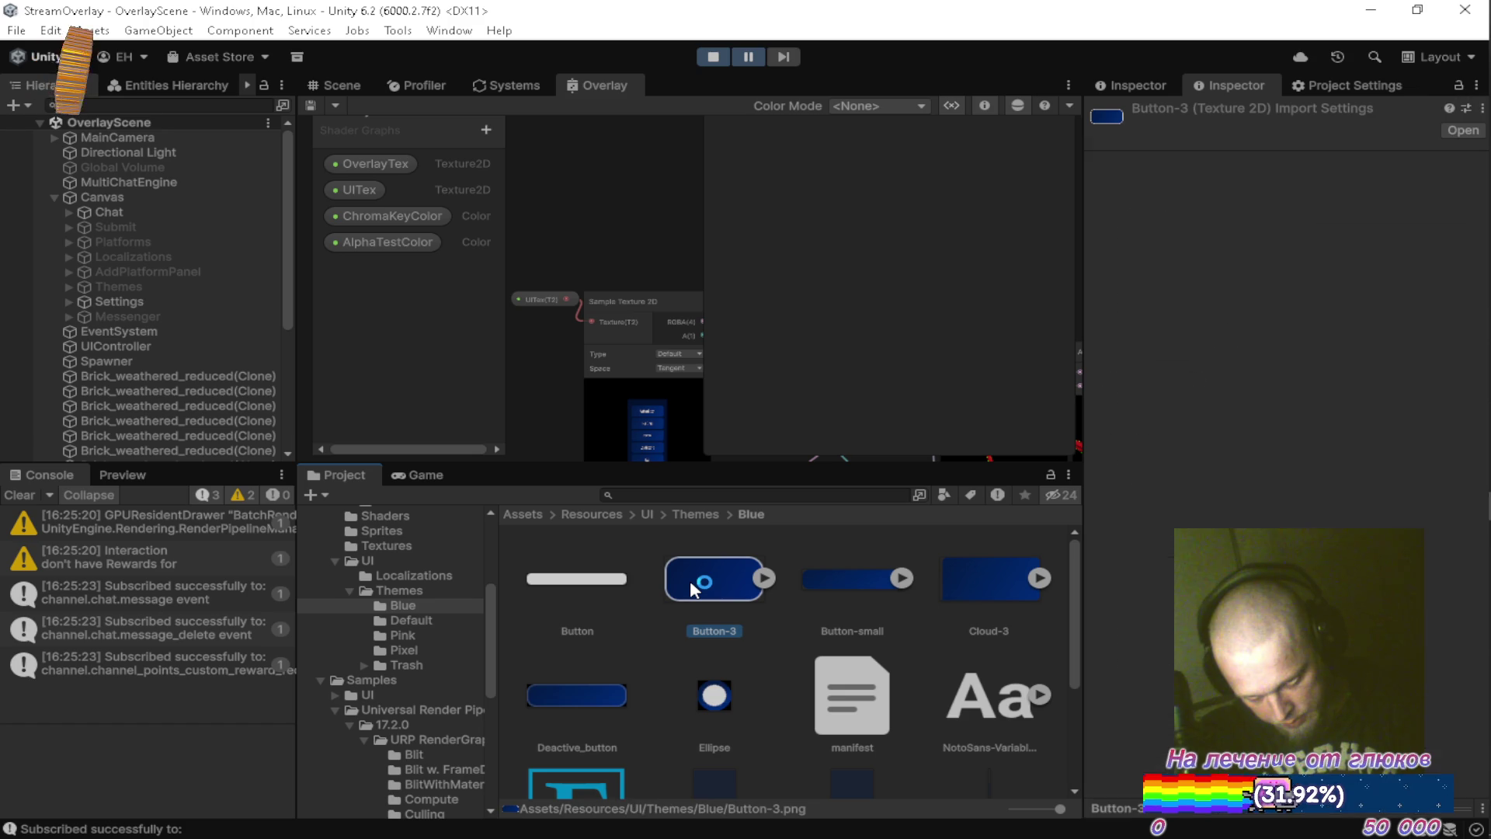
click(121, 475)
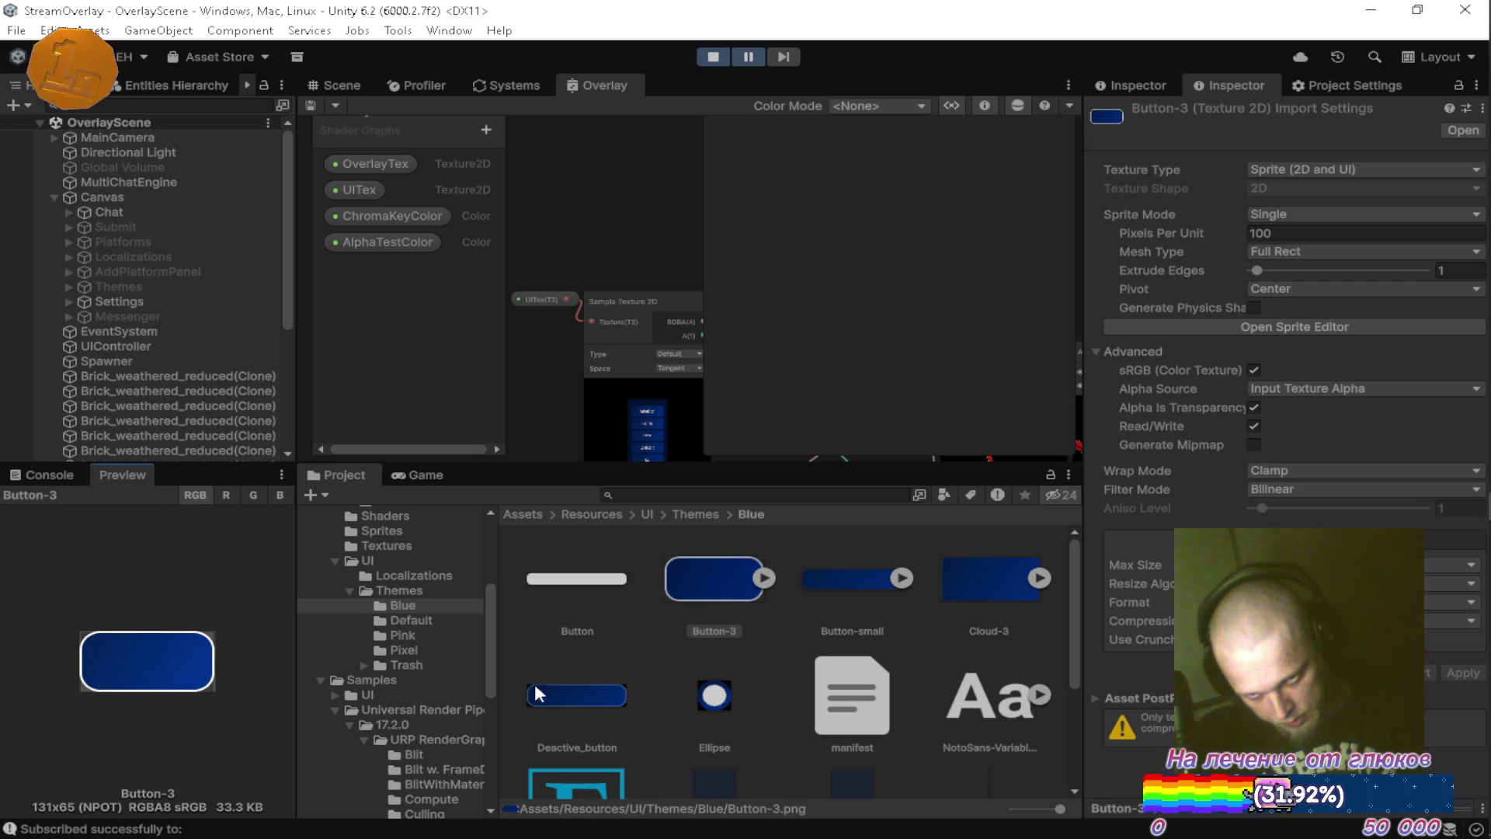
scroll(570, 675, down, 3)
Inspect the Deactive_button and Button-small textures, then open Button-small in Photoshop.
click(565, 587)
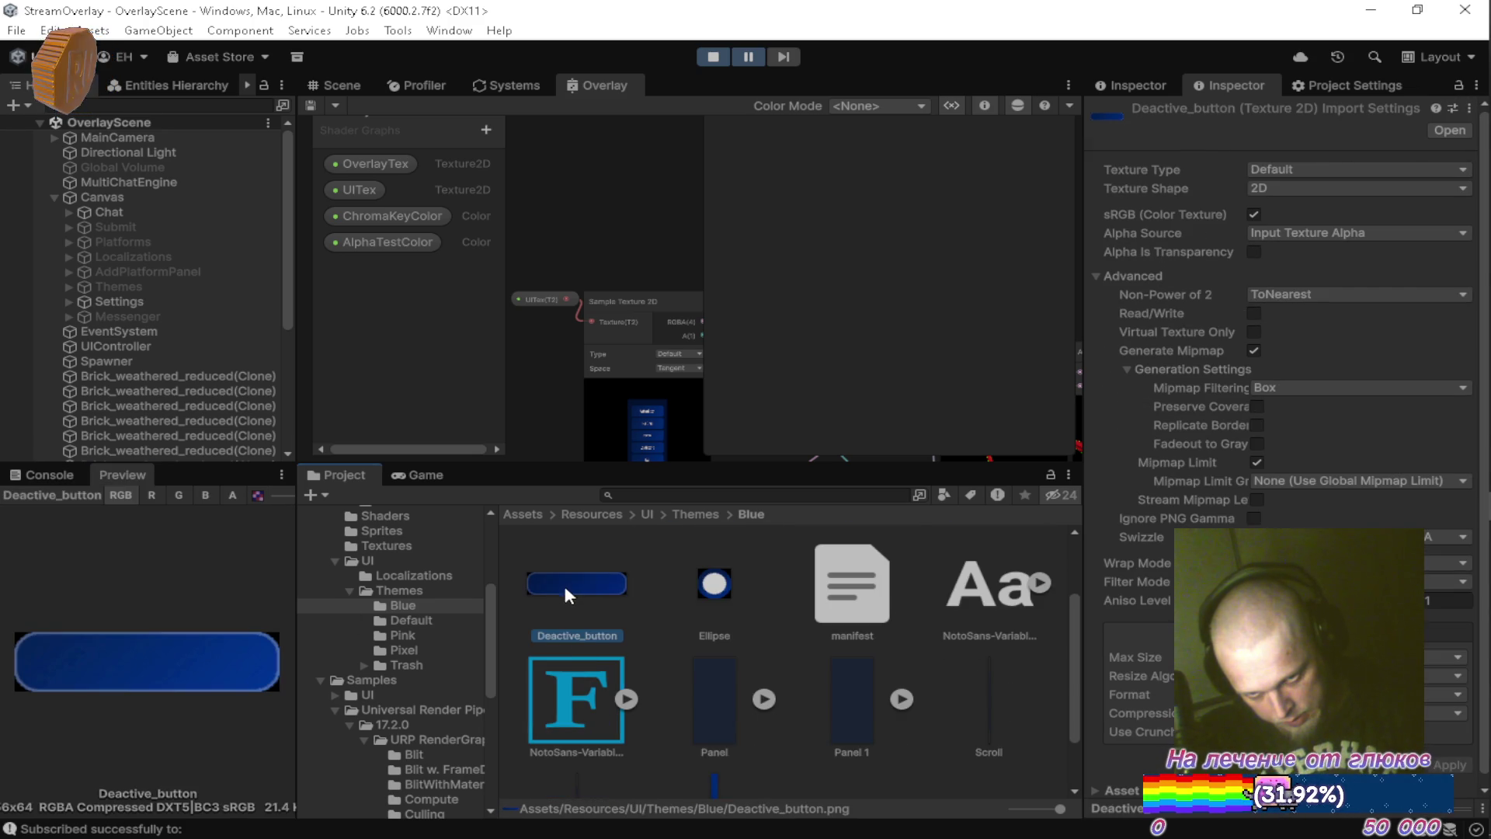
scroll(595, 614, up, 3)
click(870, 571)
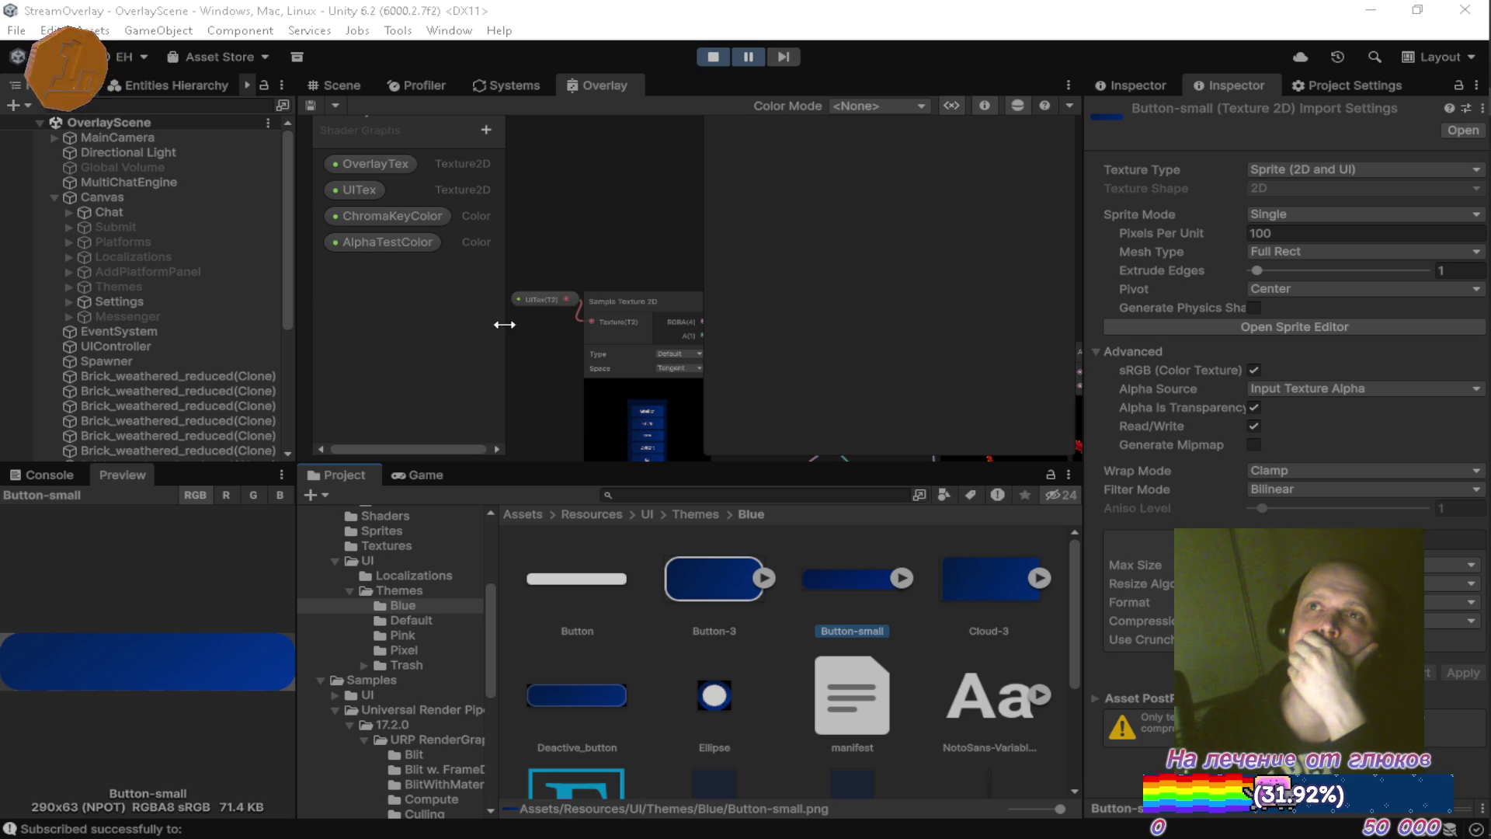
mouse_move(1485, 326)
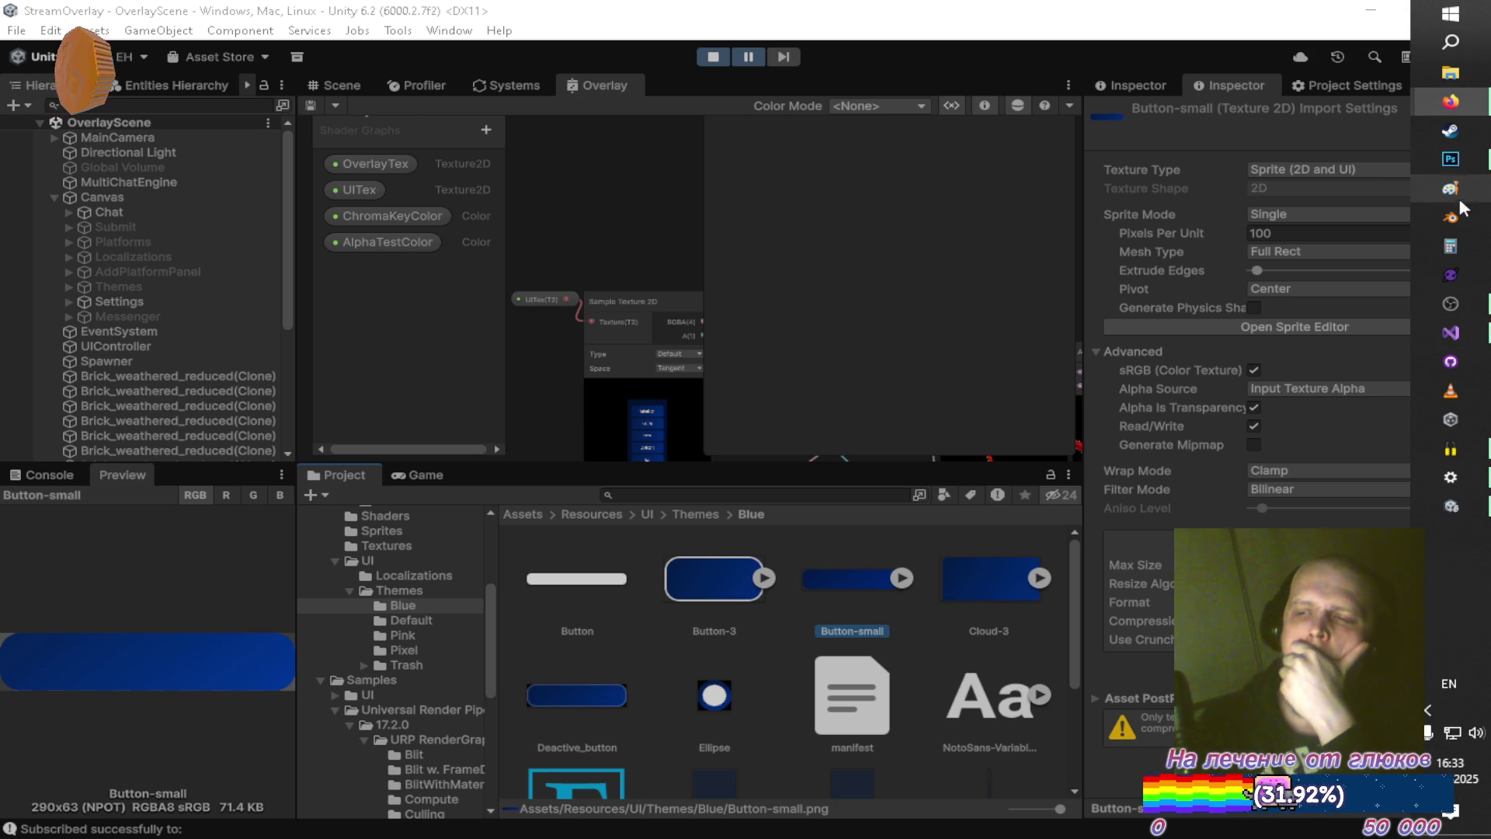
click(1474, 154)
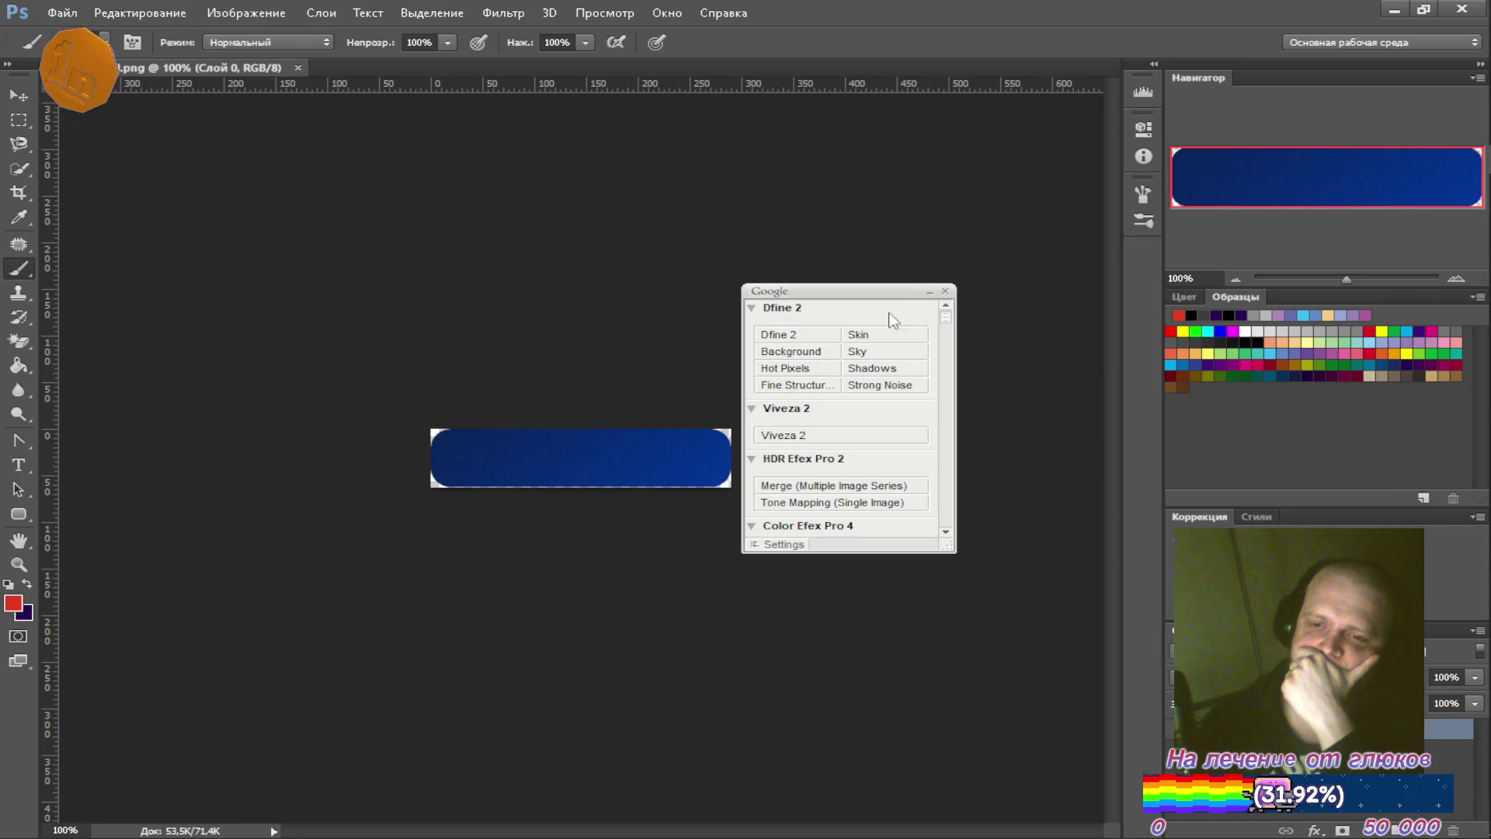
Close the Nik panel and place a red-filled layer beneath the button to check its corners.
click(945, 292)
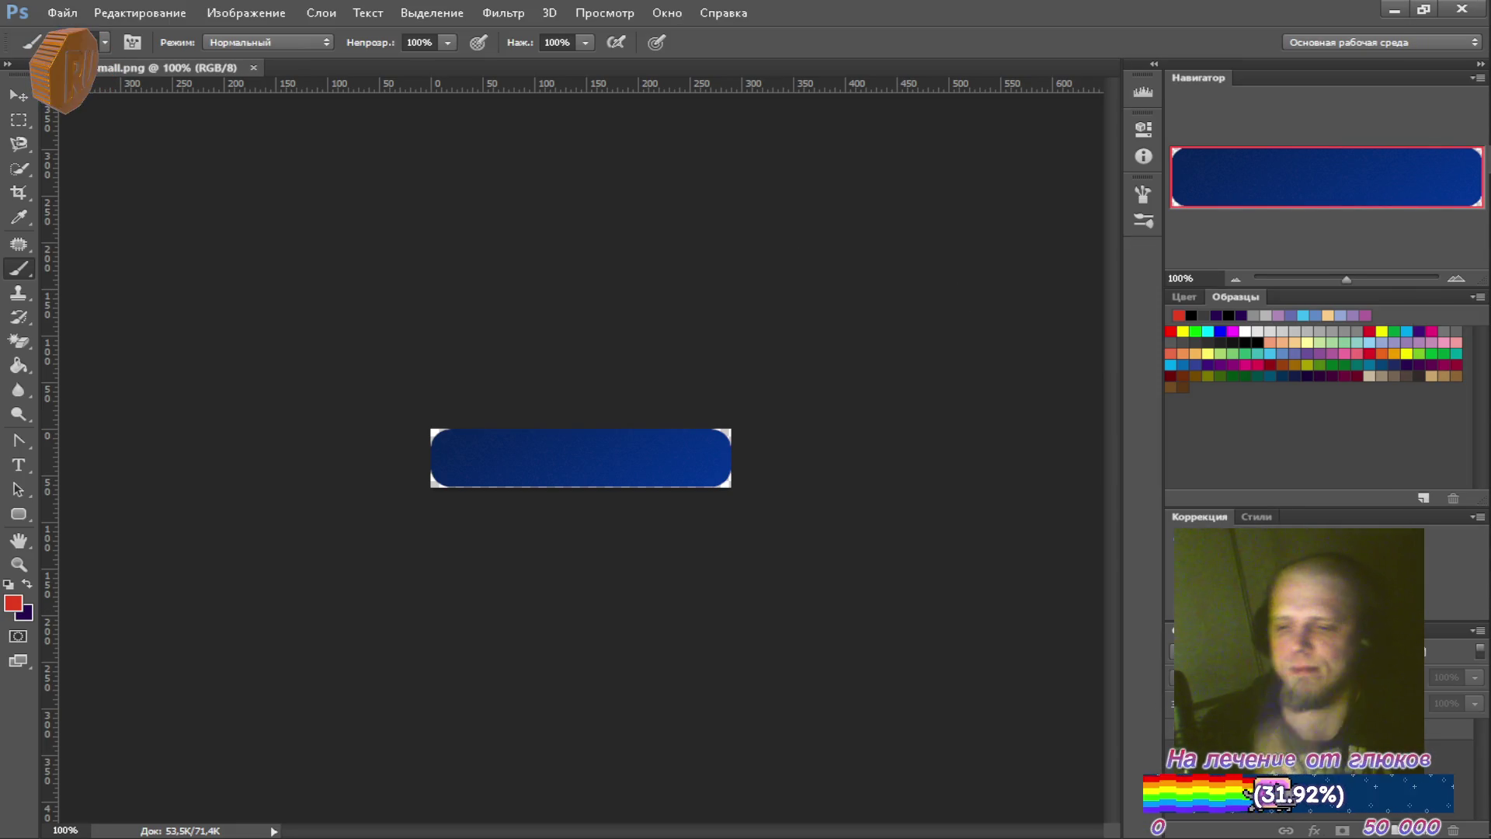
key(ctrl+shift+n)
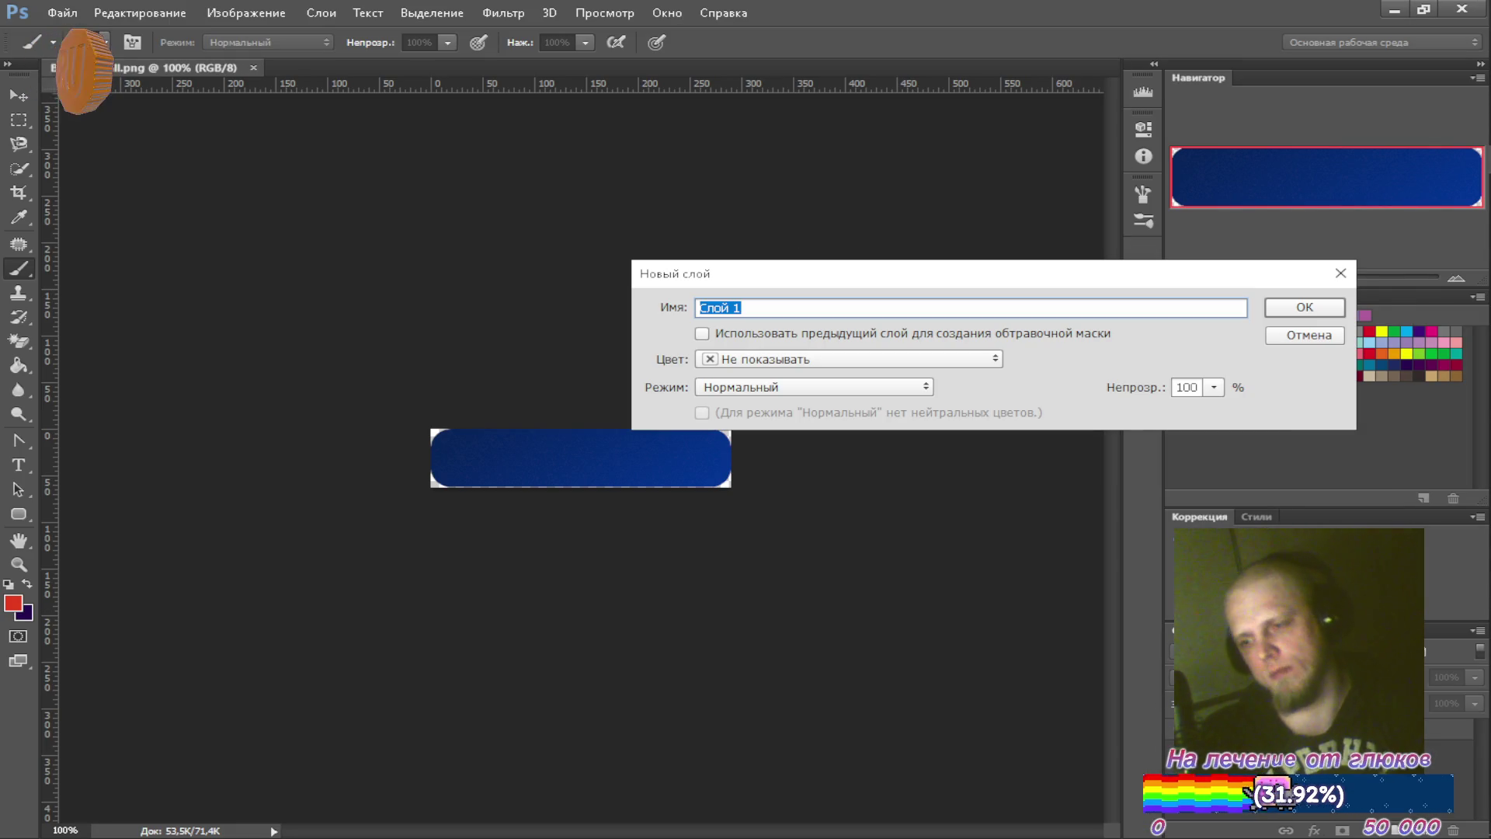
key(Return)
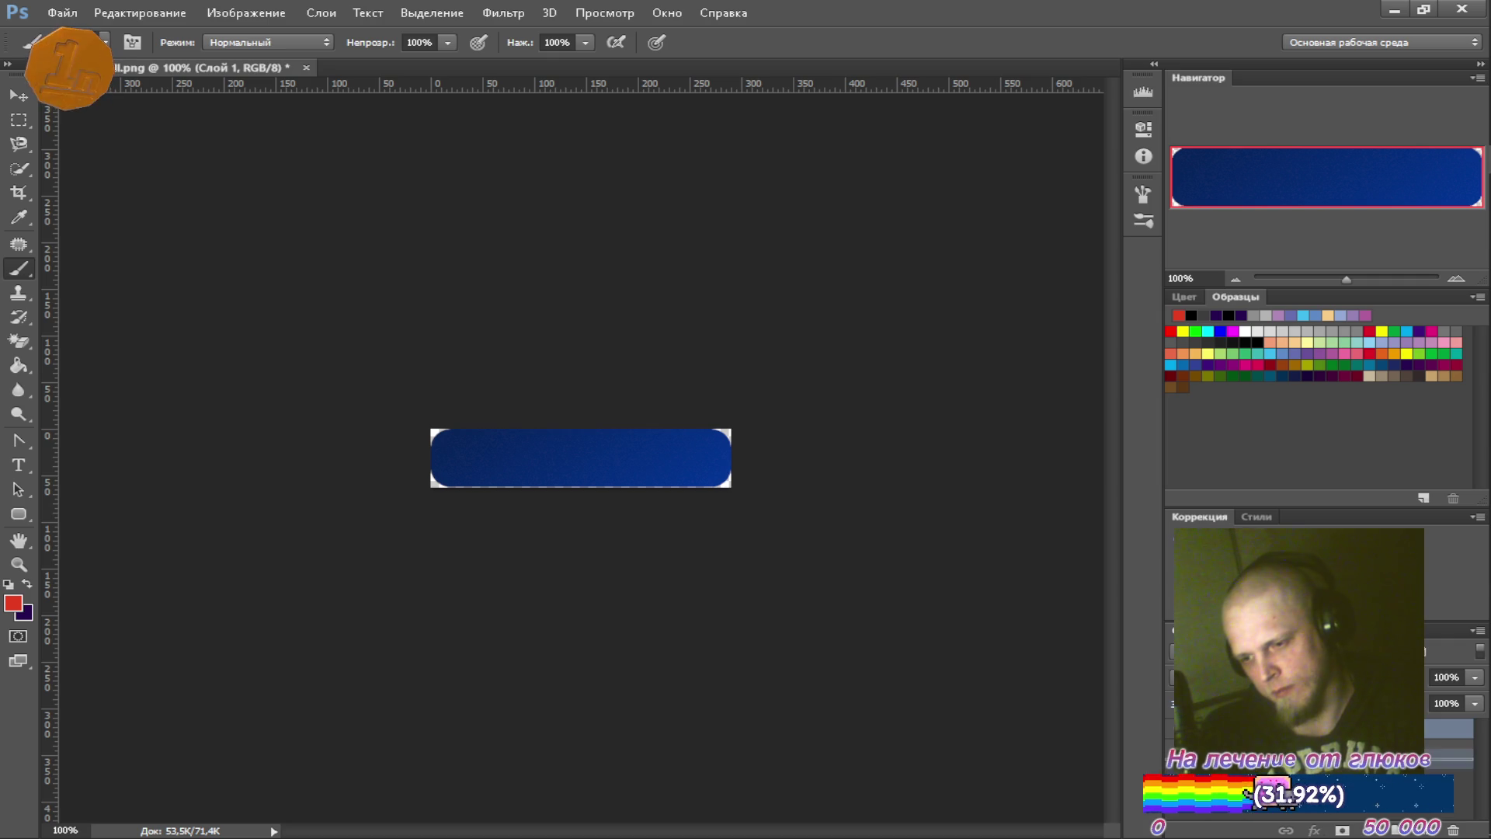
key(Delete)
key(g)
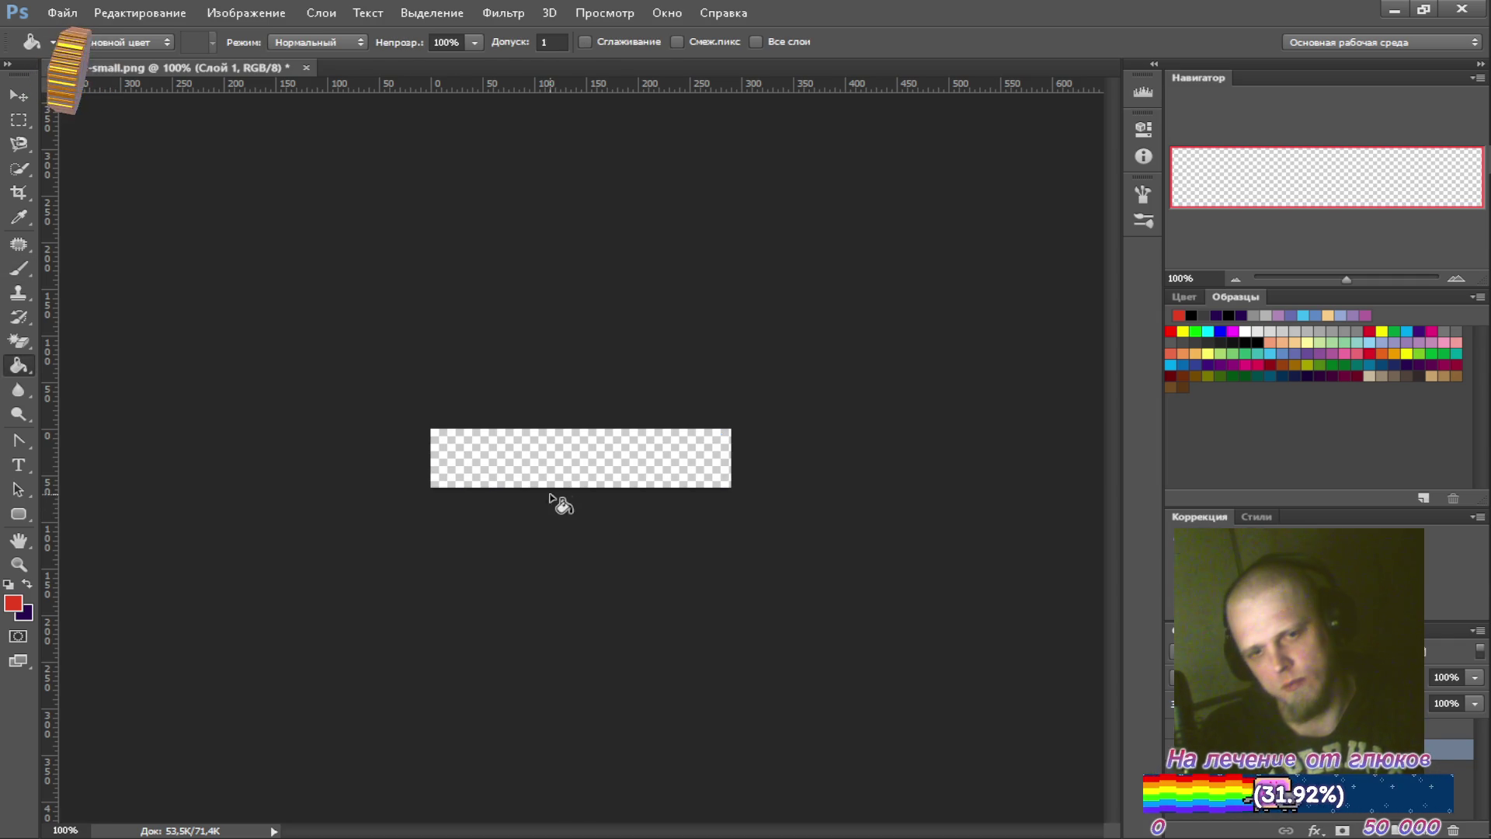
click(598, 477)
key(ctrl+bracketleft)
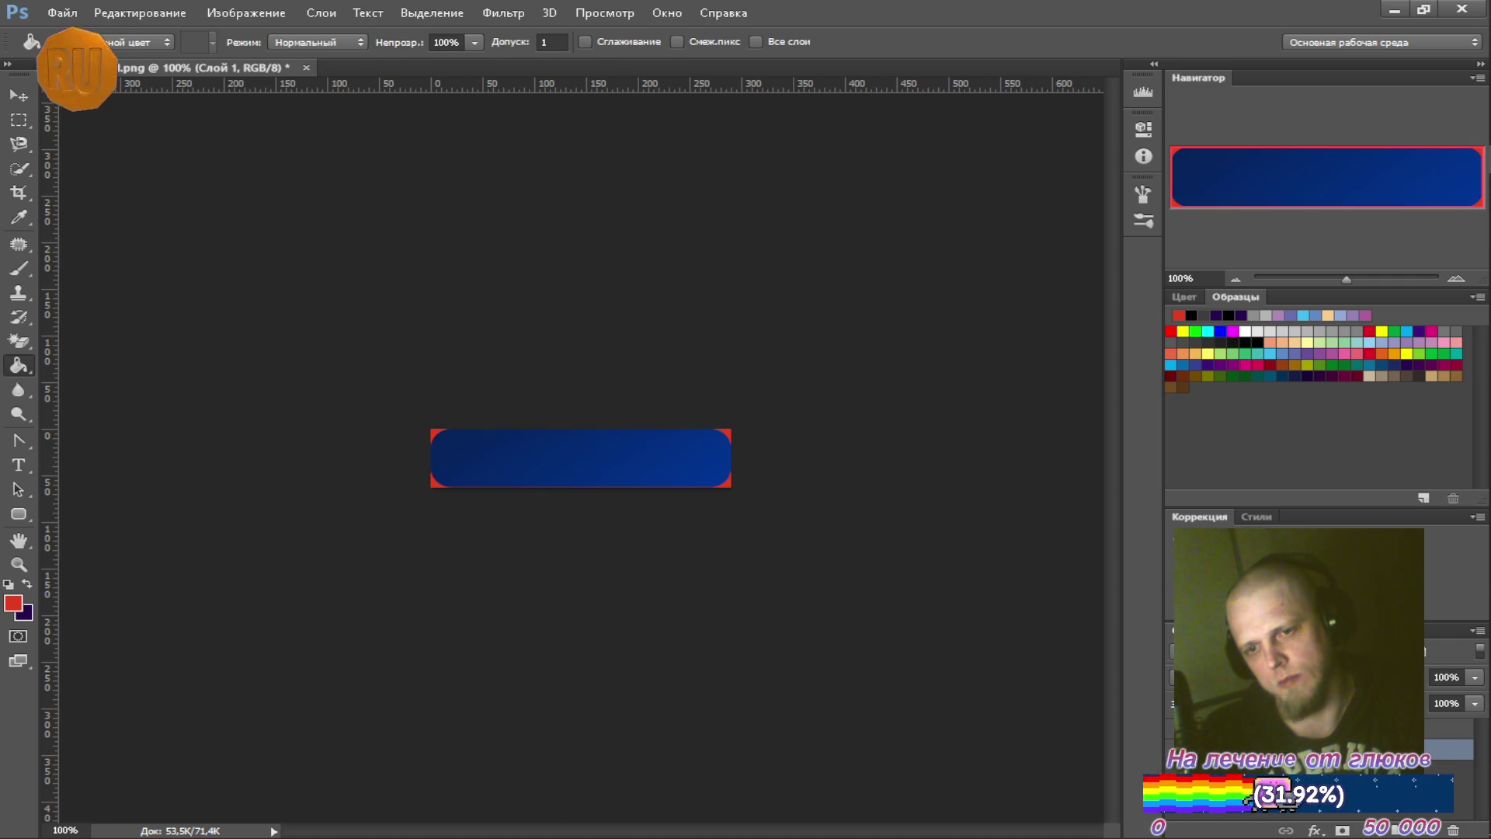
alt+scroll(599, 435, up, 5)
alt+scroll(719, 435, down, 2)
alt+scroll(851, 454, up, 2)
alt+scroll(976, 486, down, 3)
alt+scroll(1047, 475, up, 3)
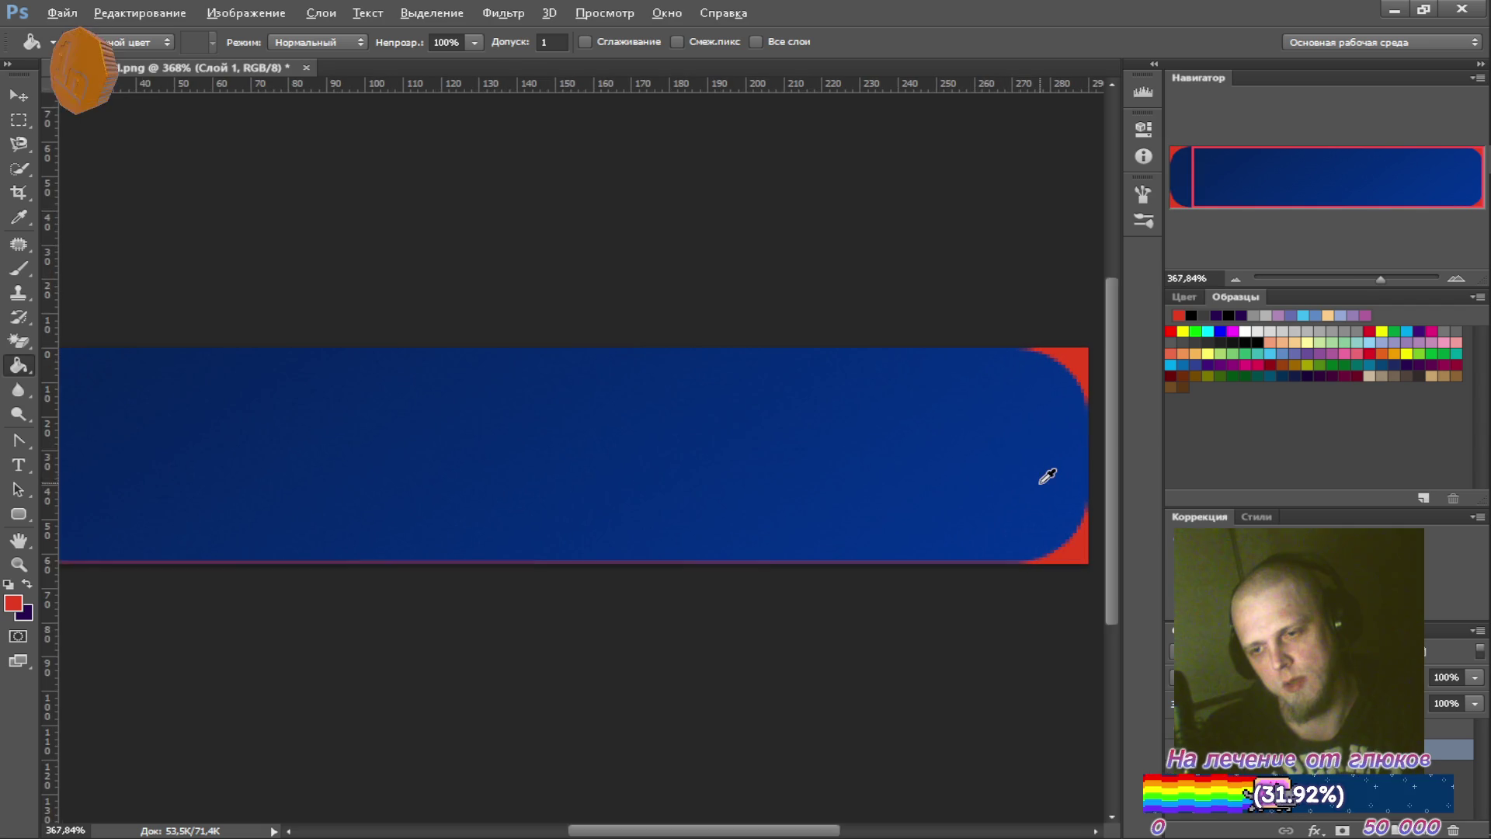
alt+scroll(1046, 470, down, 1)
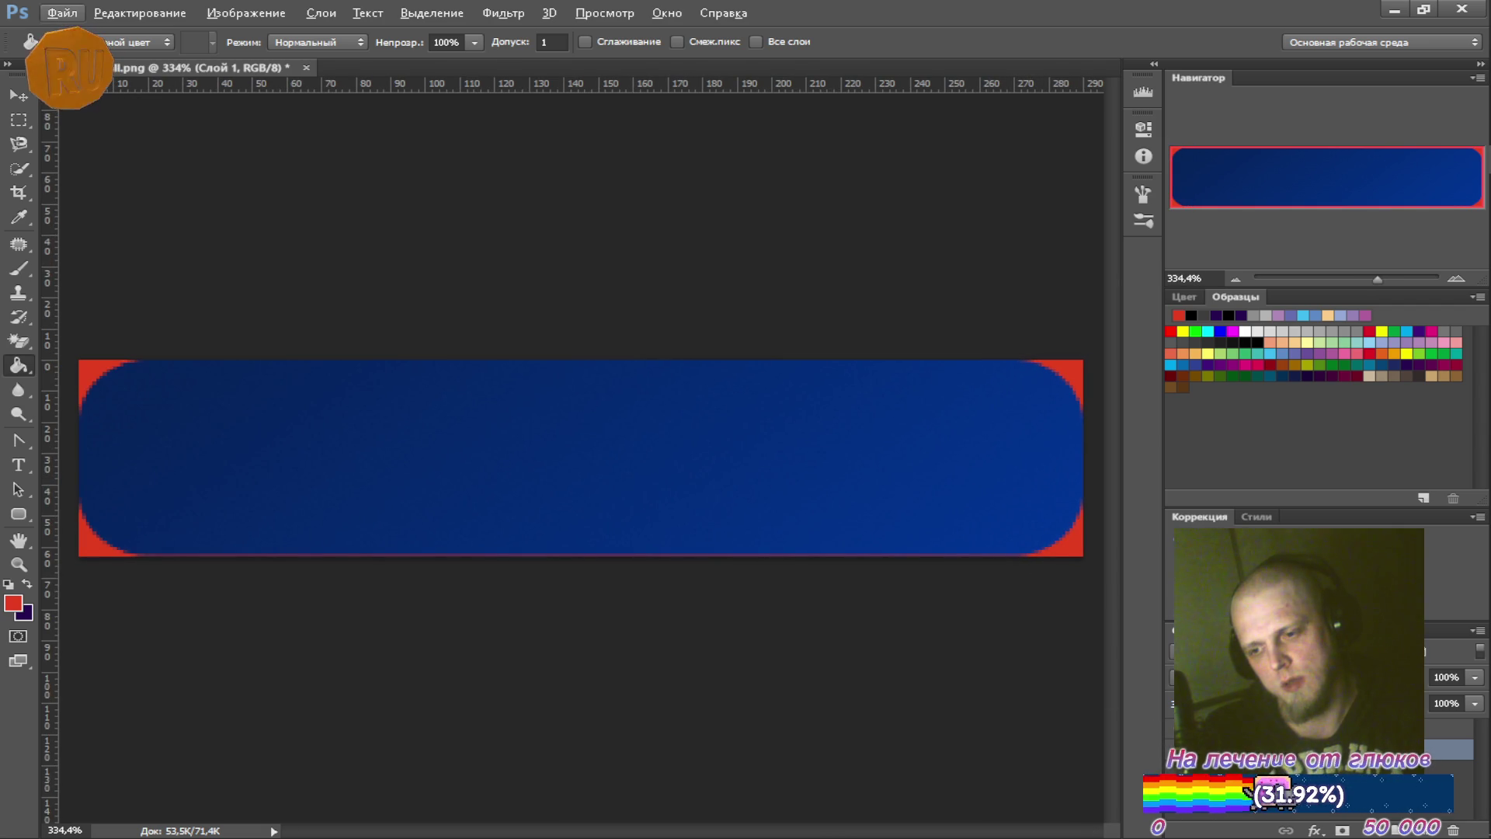
Delete the red test layer, close Button-small without saving, and minimize Photoshop.
key(Delete)
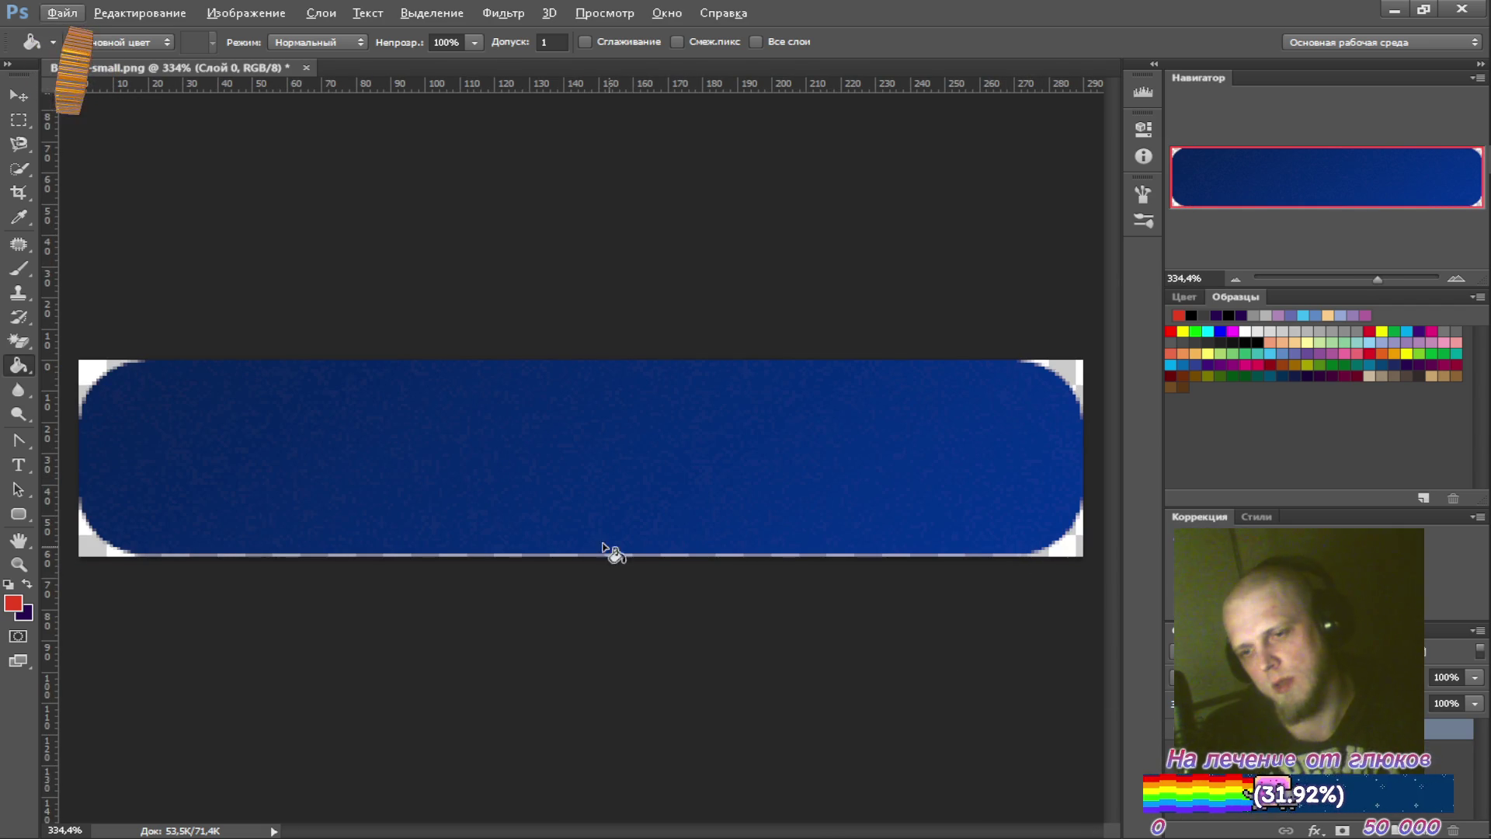
click(308, 68)
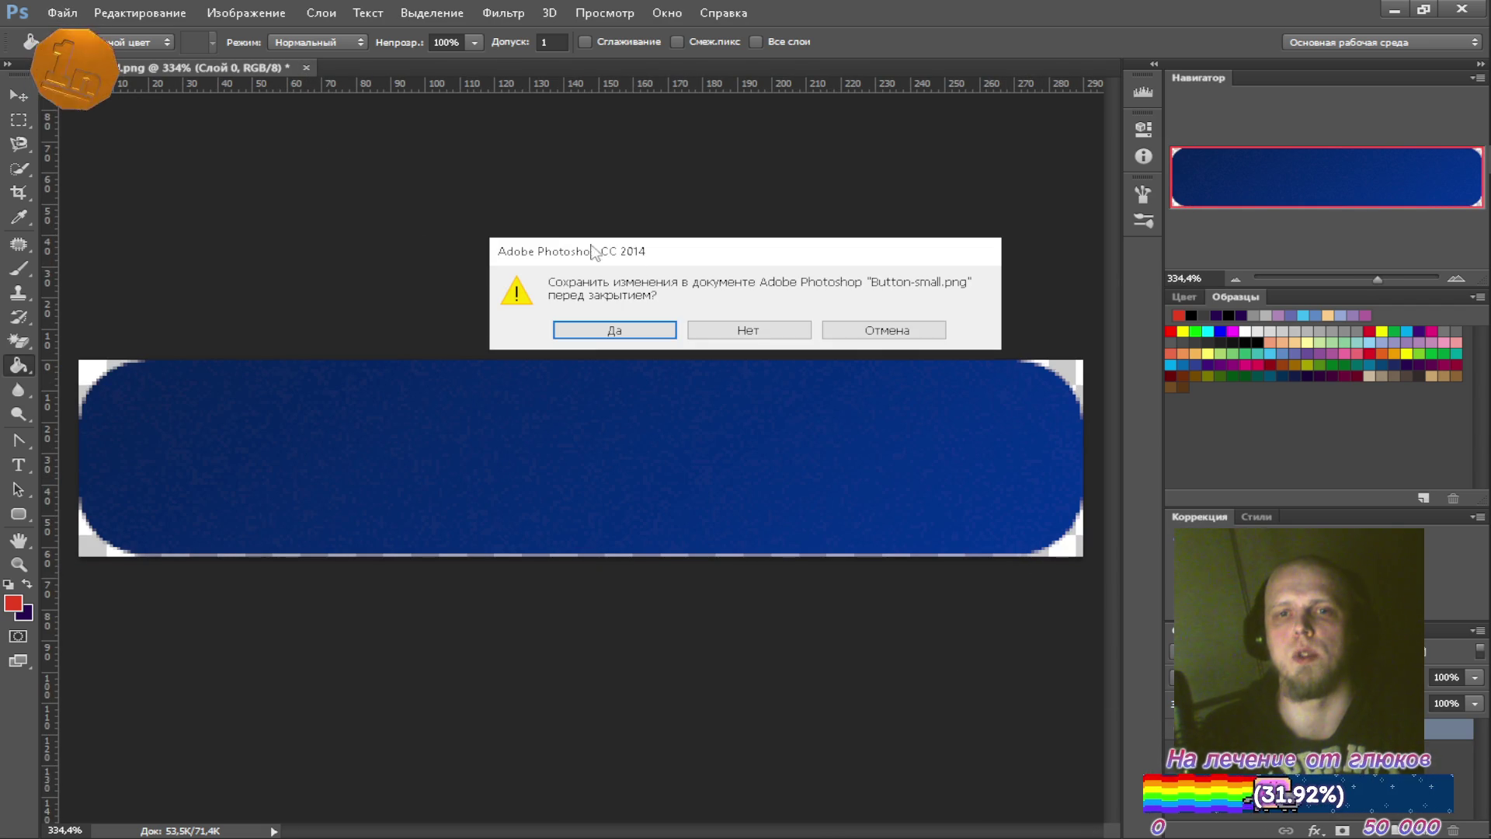
click(751, 336)
click(1394, 11)
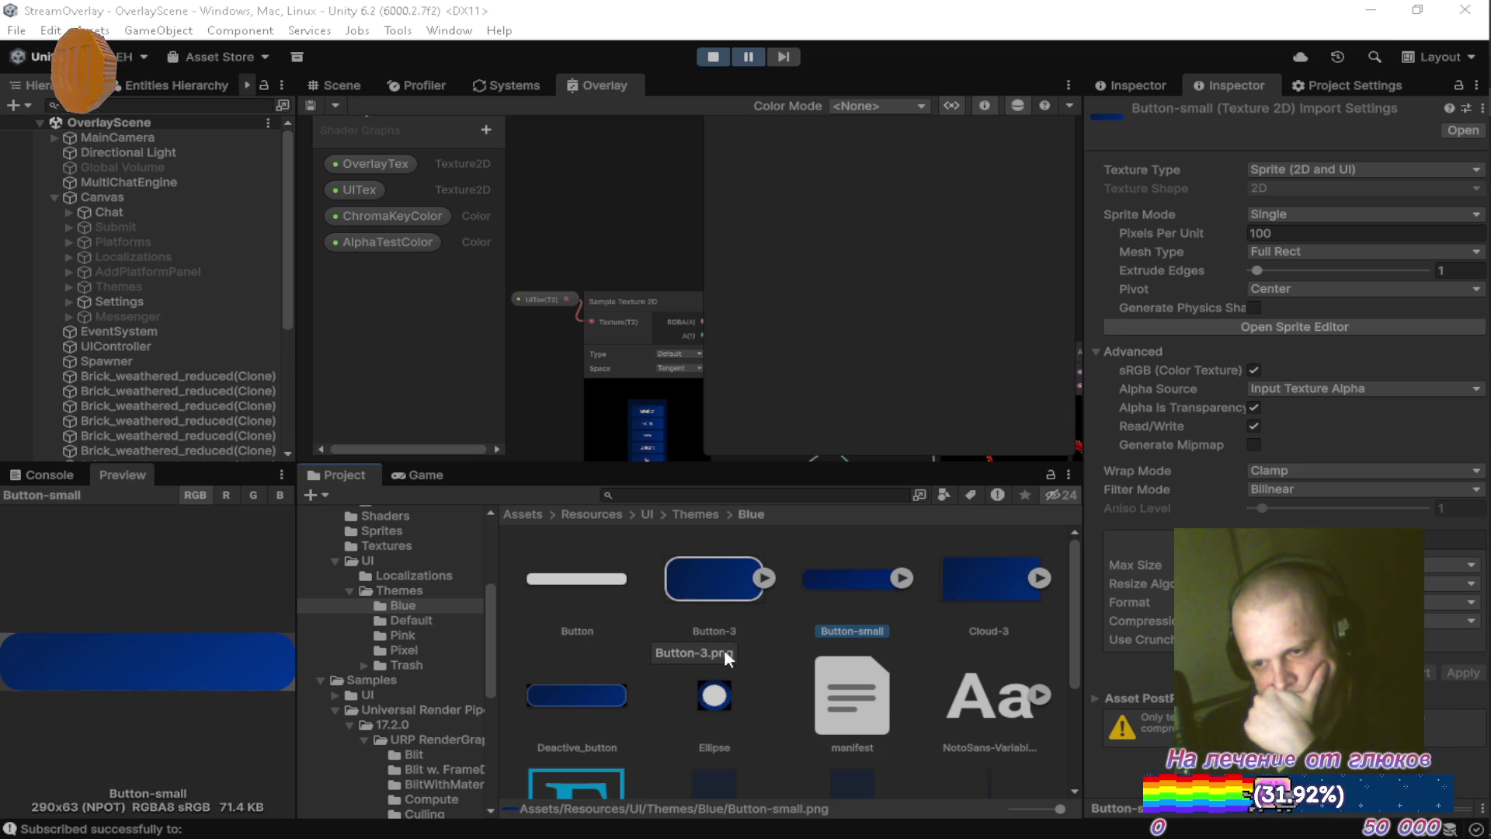
Inspect the Panel texture's 474x1080 import settings, then show the Game view's overlay menu.
mouse_move(1071, 581)
mouse_down()
mouse_move(1074, 705)
mouse_move(1075, 567)
mouse_move(1074, 651)
mouse_up()
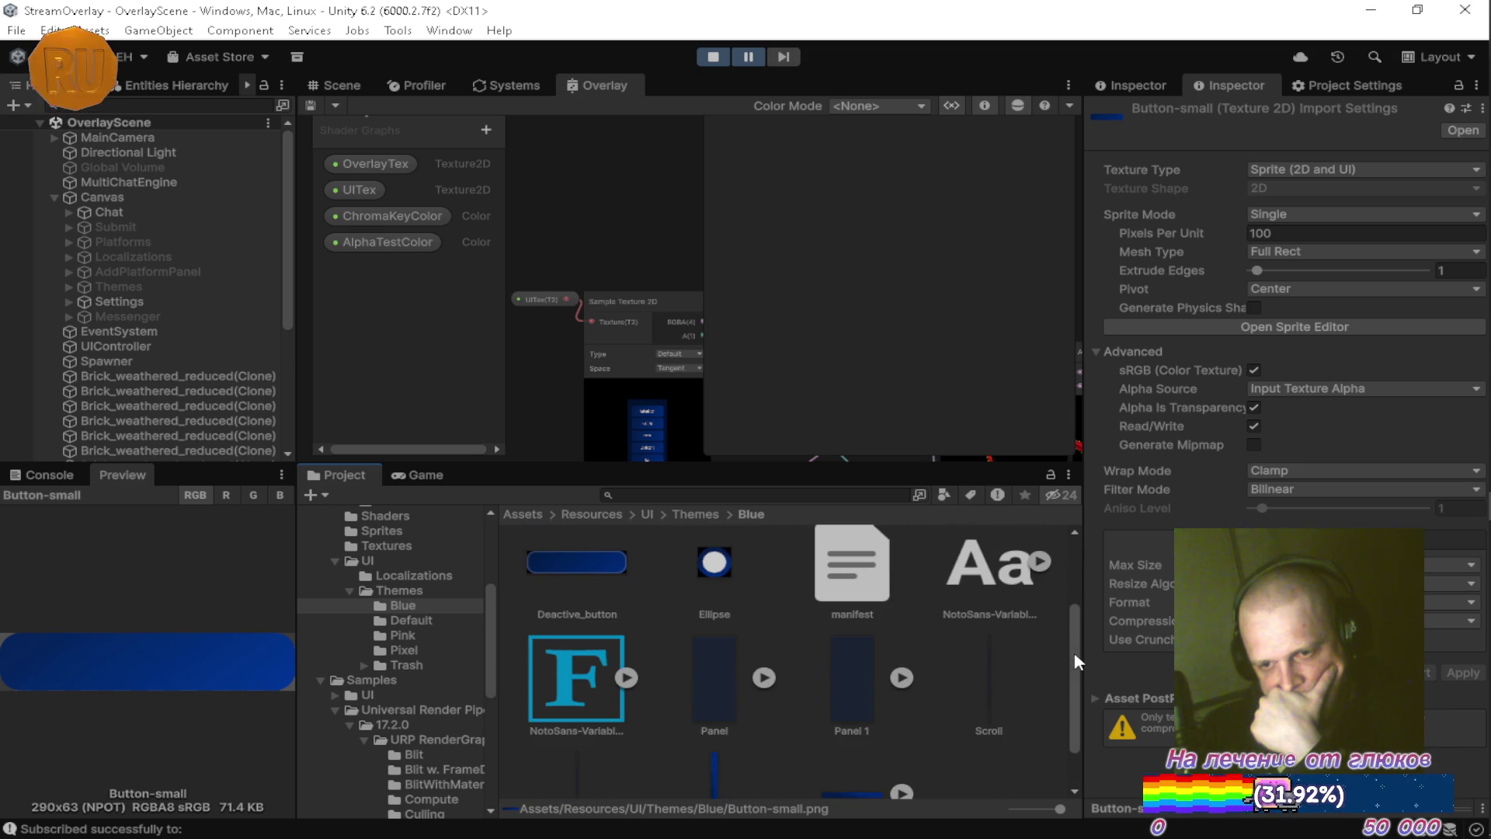
click(713, 679)
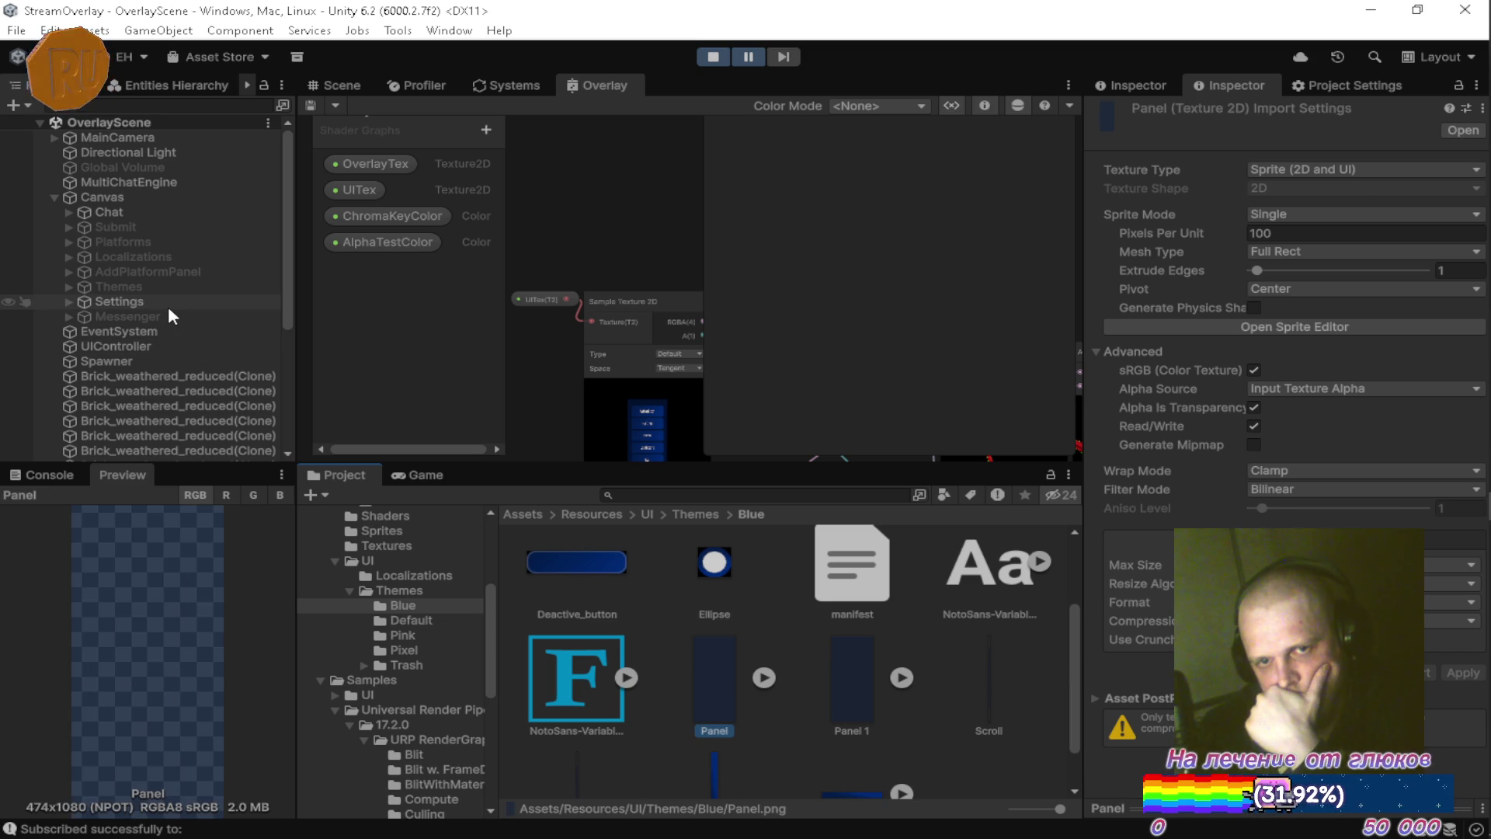
click(422, 476)
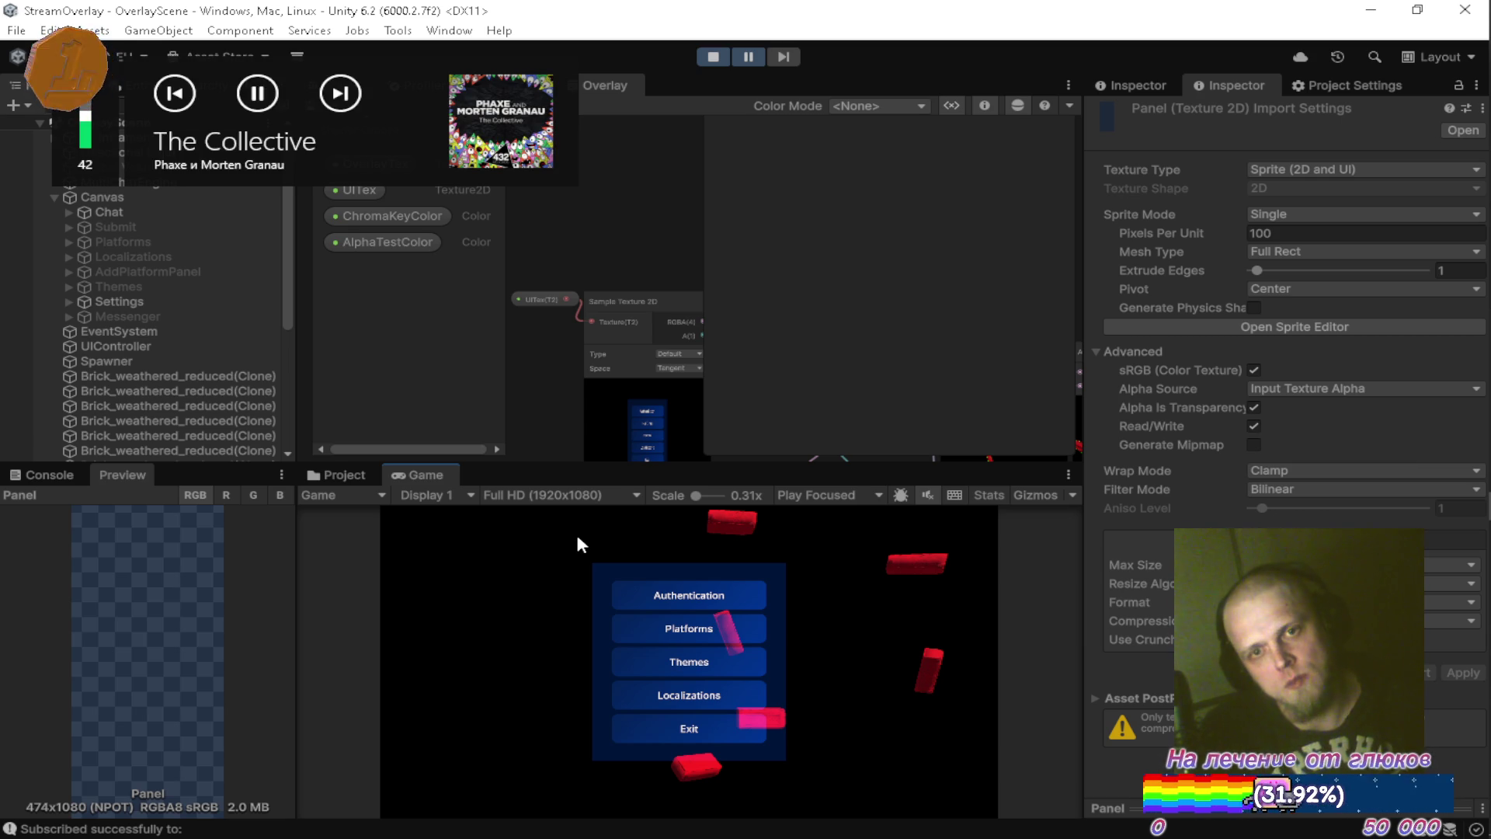
Switch to Firefox, go to the YouTube Music home page, and queue Got the Life next.
key(alt+Tab)
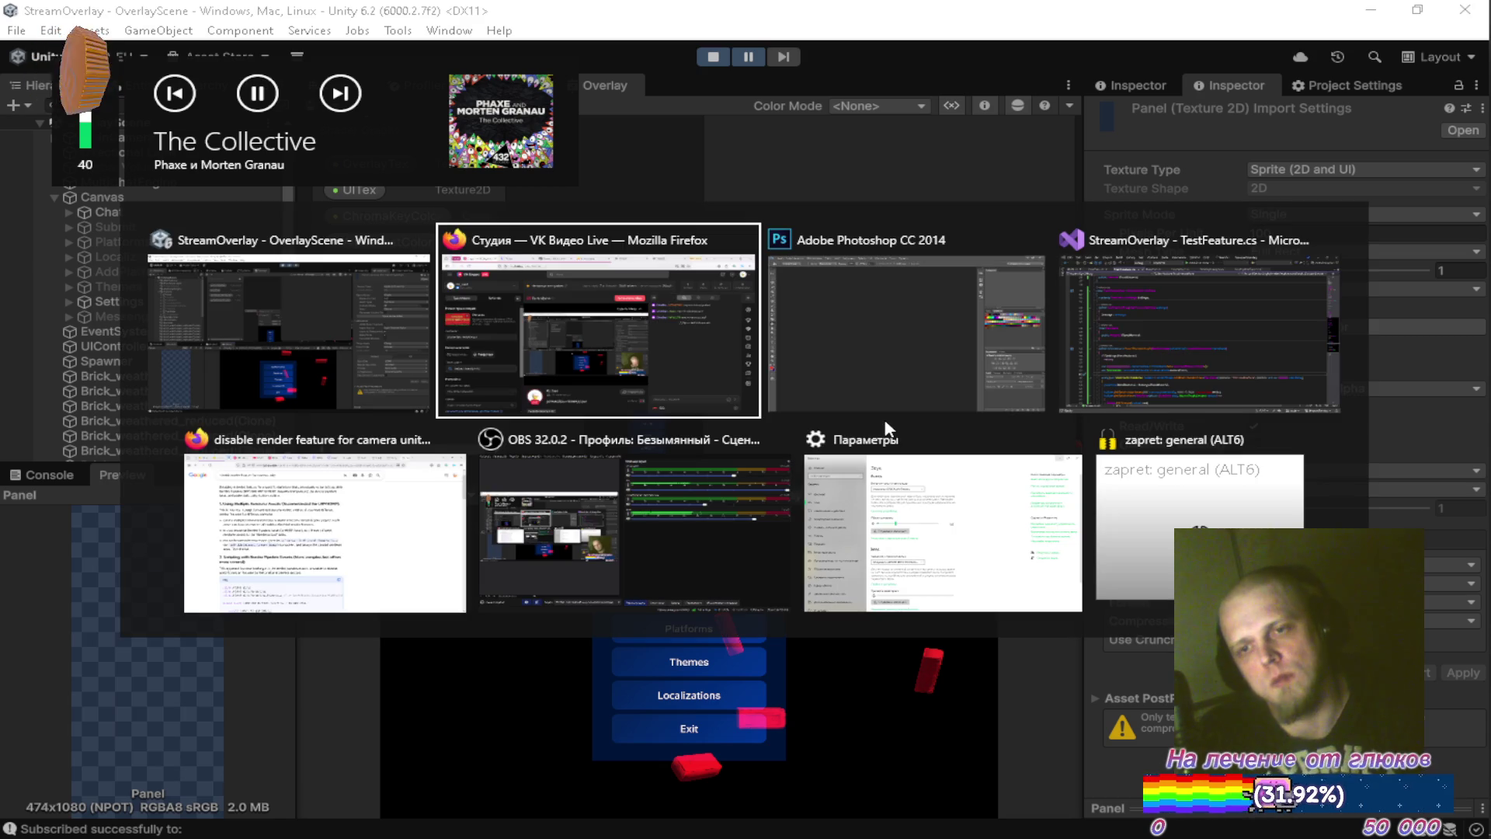
key(alt+Tab)
key(alt+Tab)
key(alt+Tab)
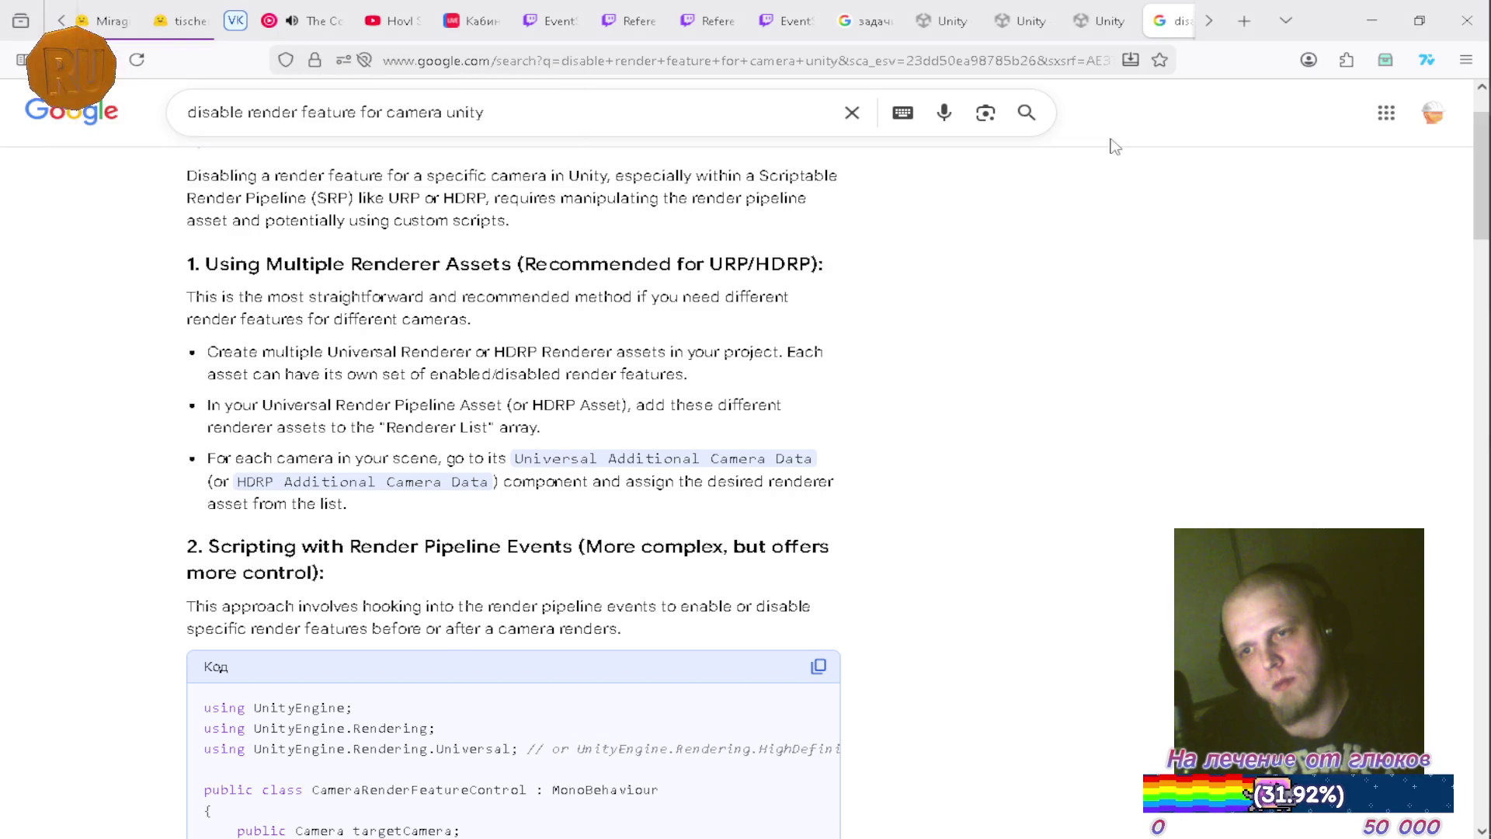
click(314, 21)
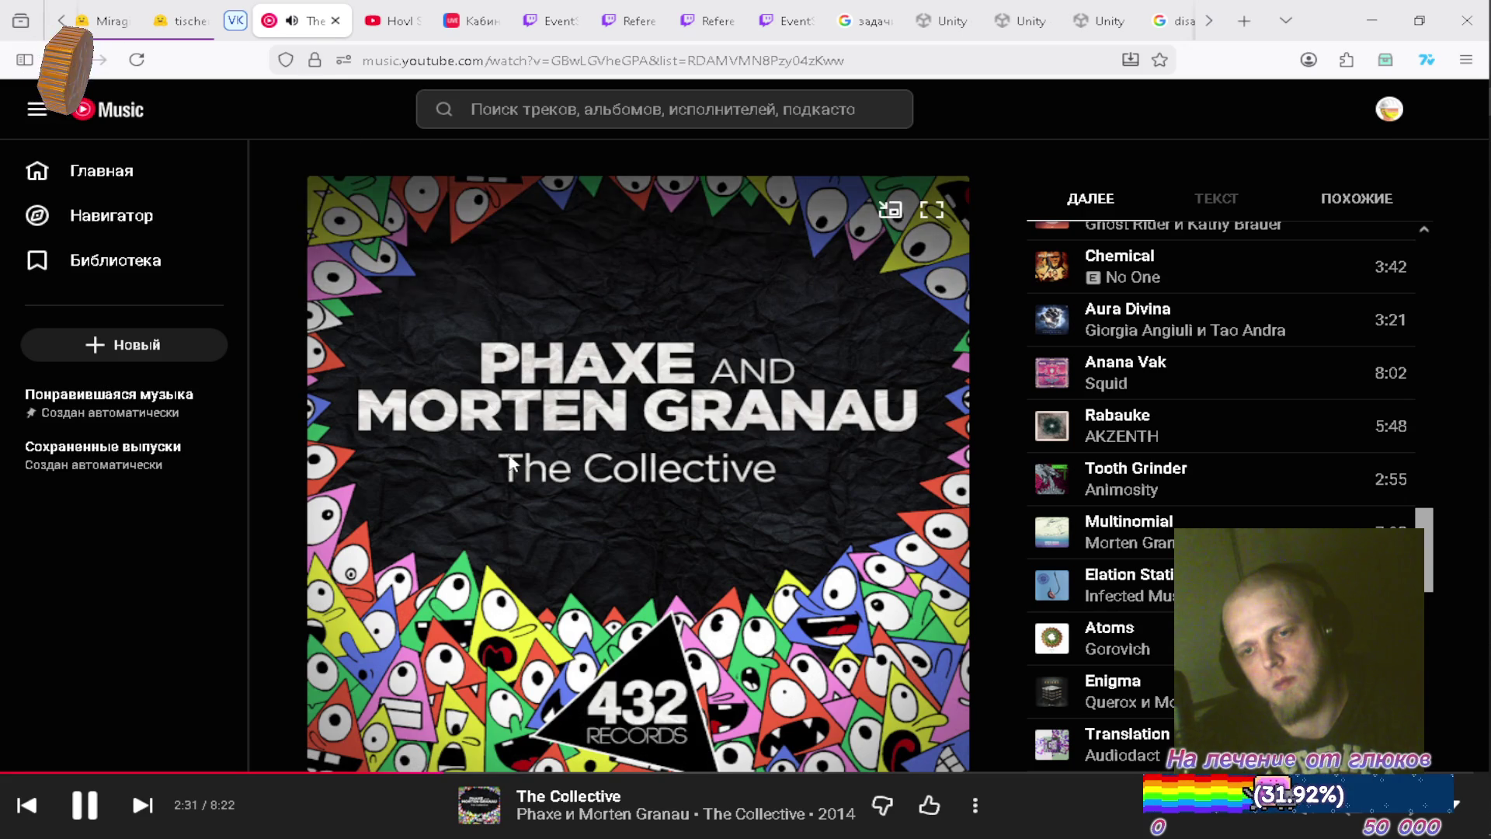
scroll(1042, 505, down, 5)
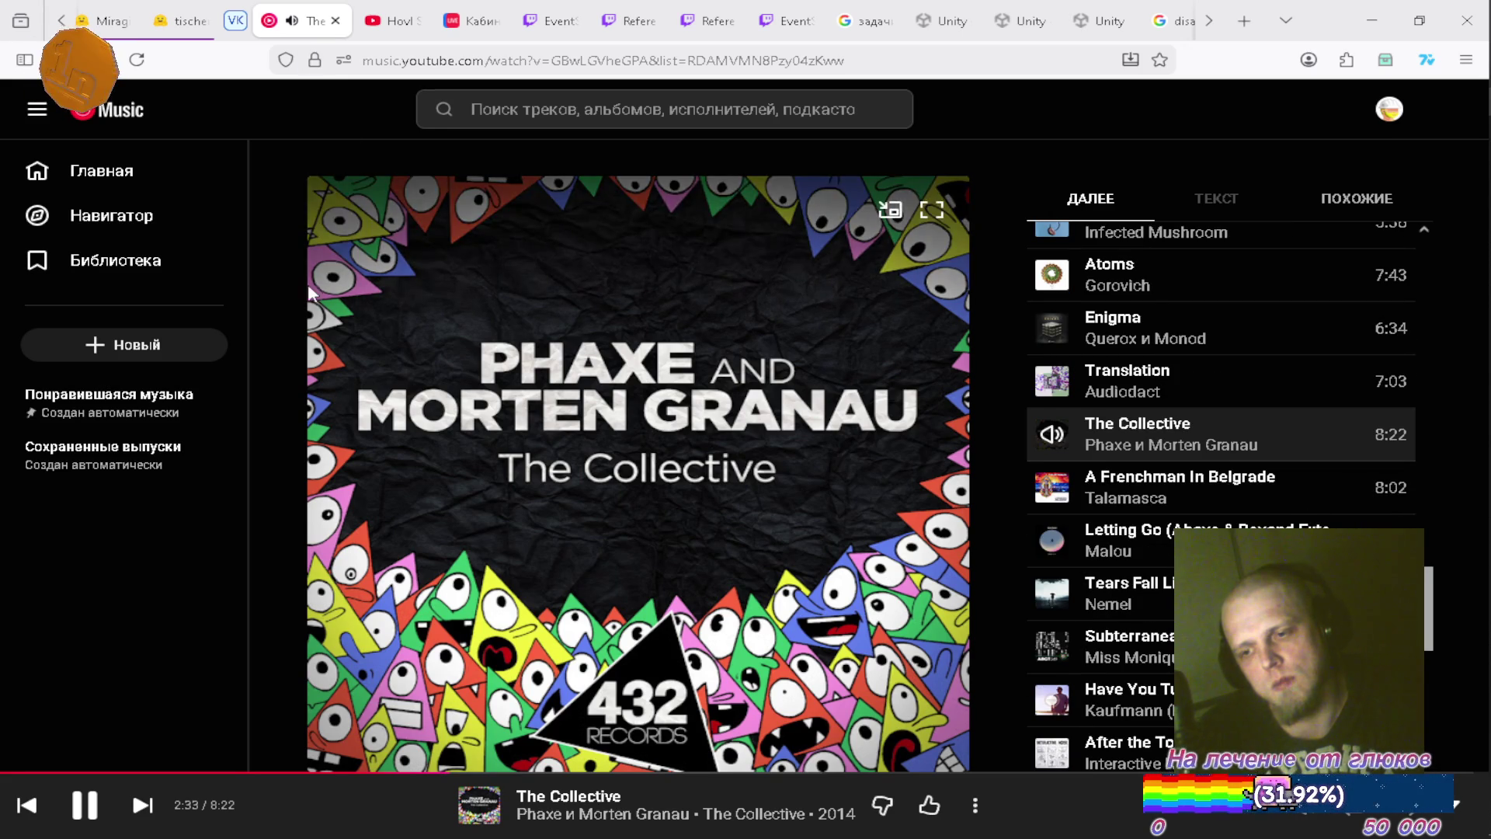
click(192, 175)
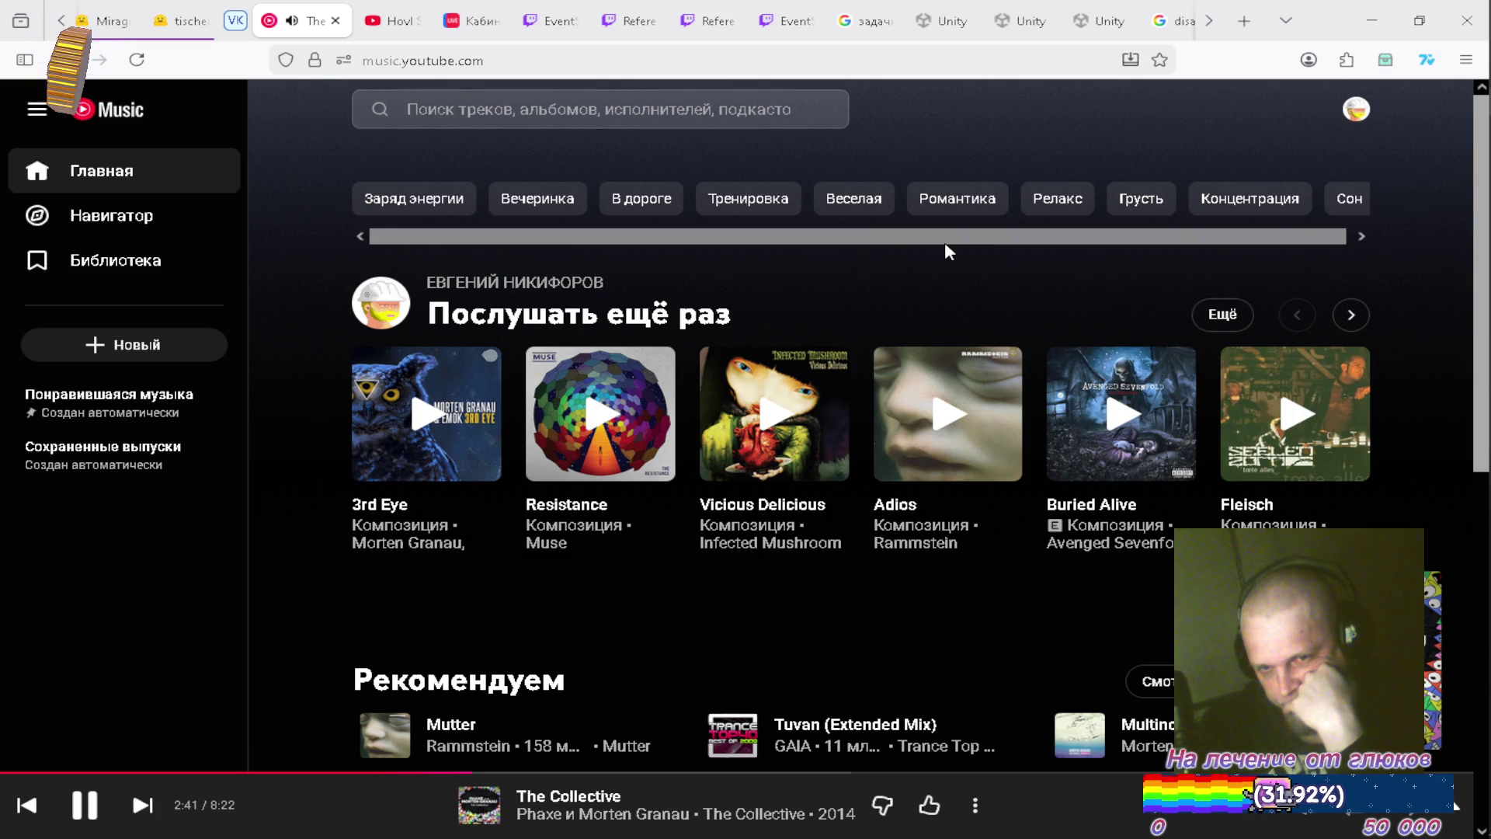
scroll(946, 248, down, 5)
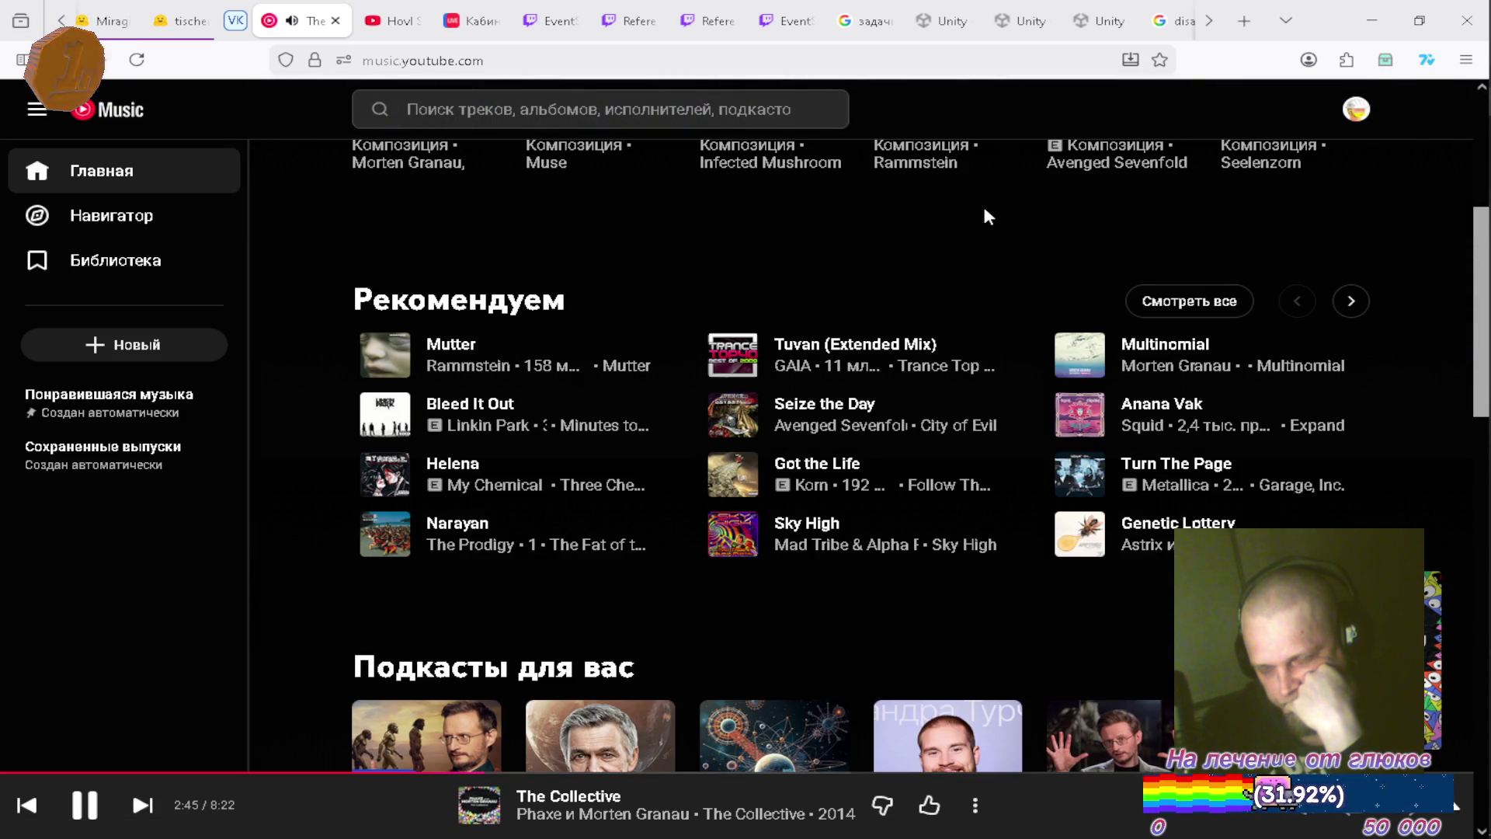
click(993, 473)
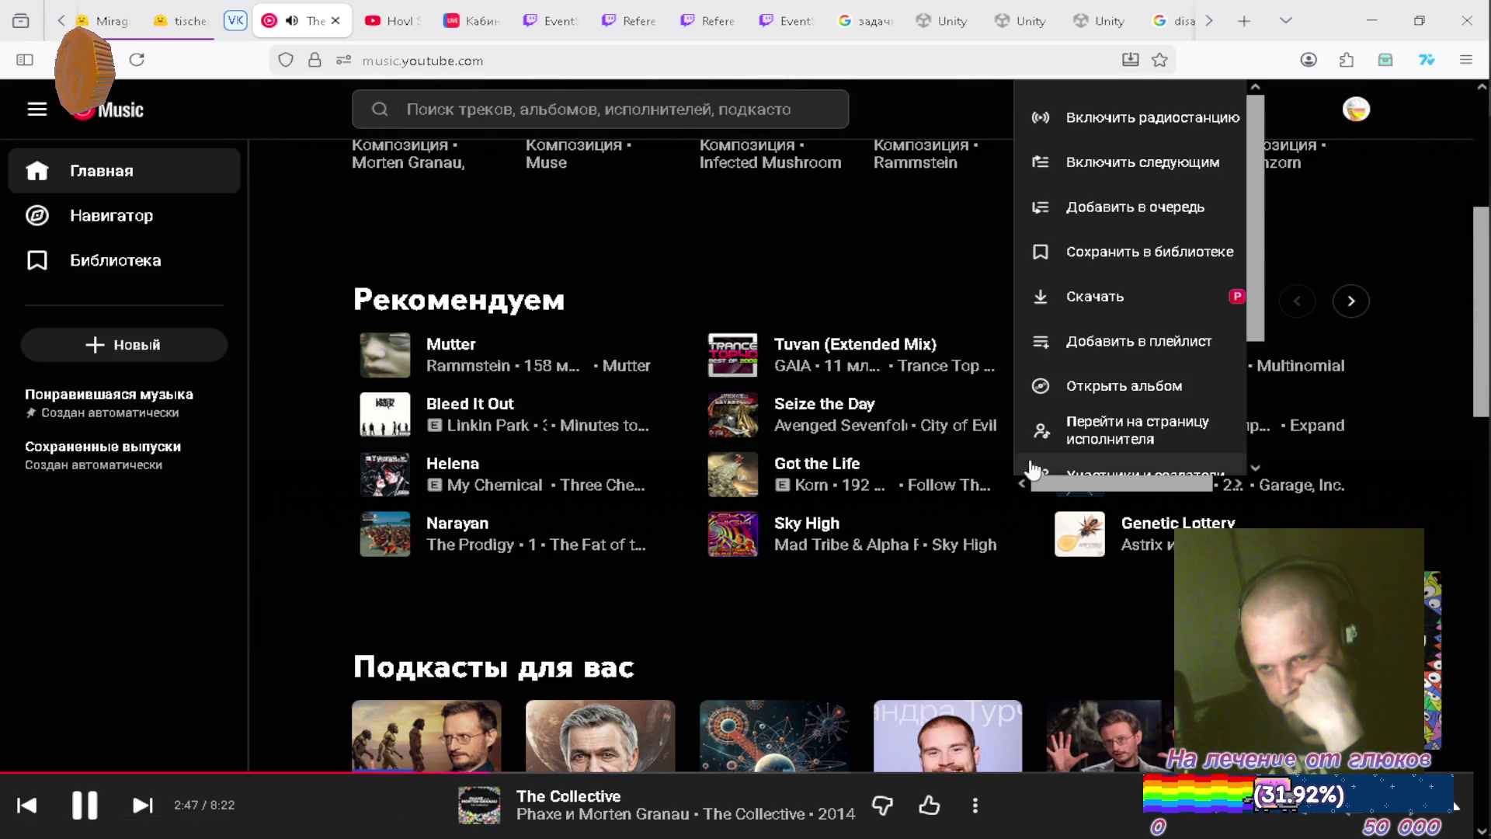
click(1182, 165)
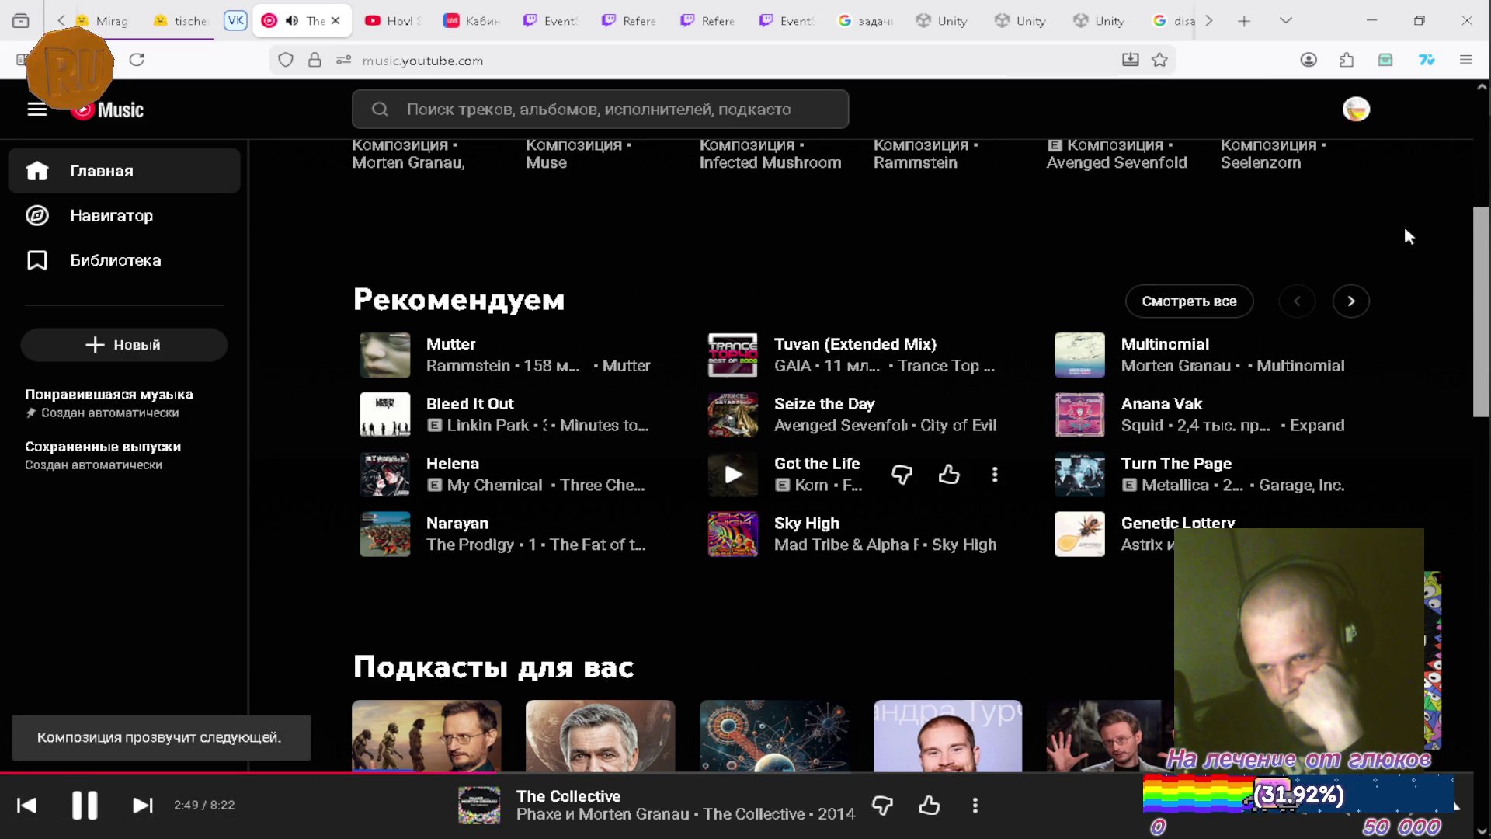
Page through the recommended and listen-again track carousels.
click(1361, 296)
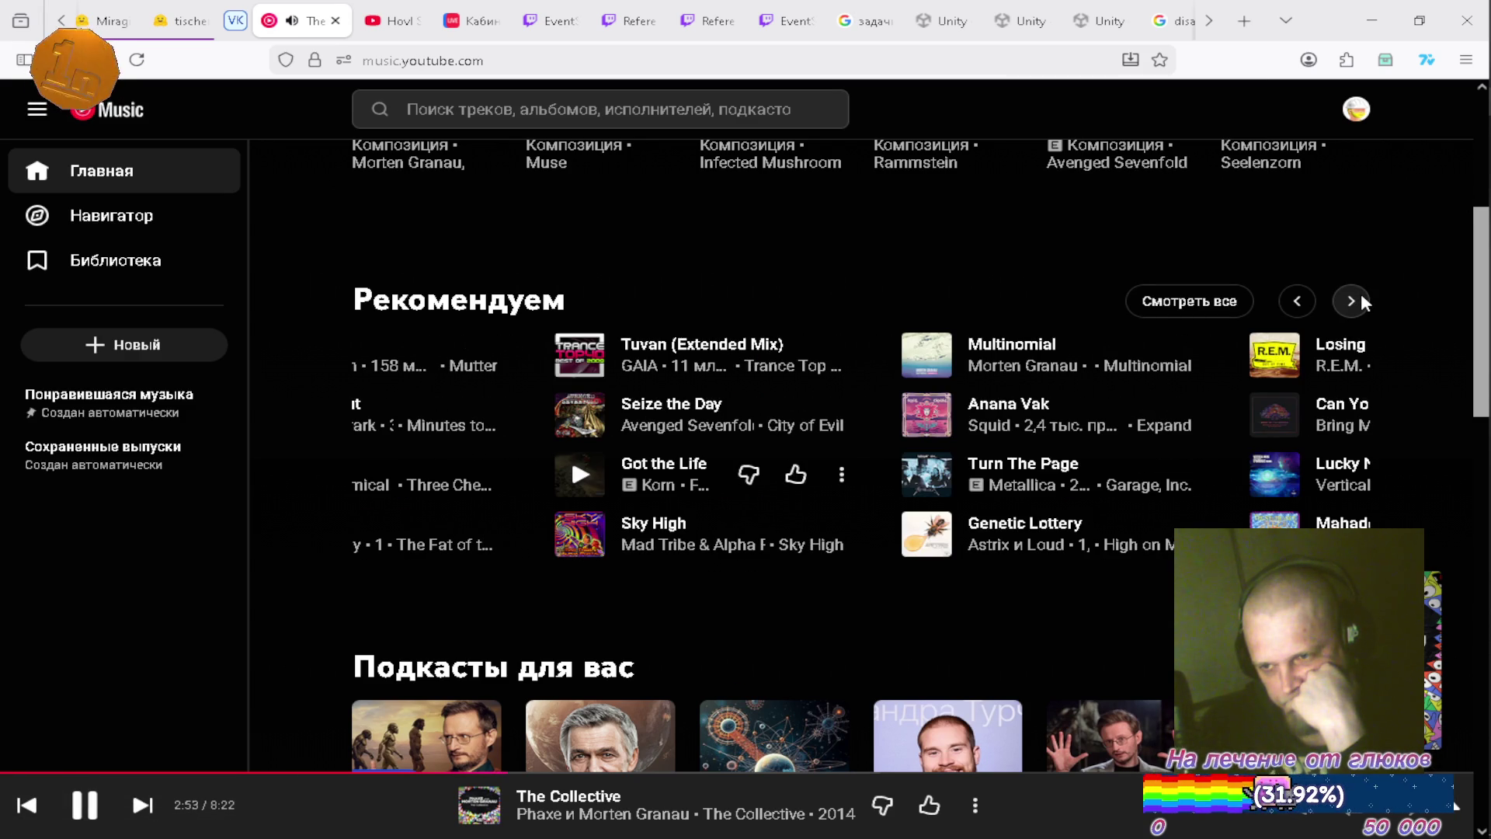
click(1361, 297)
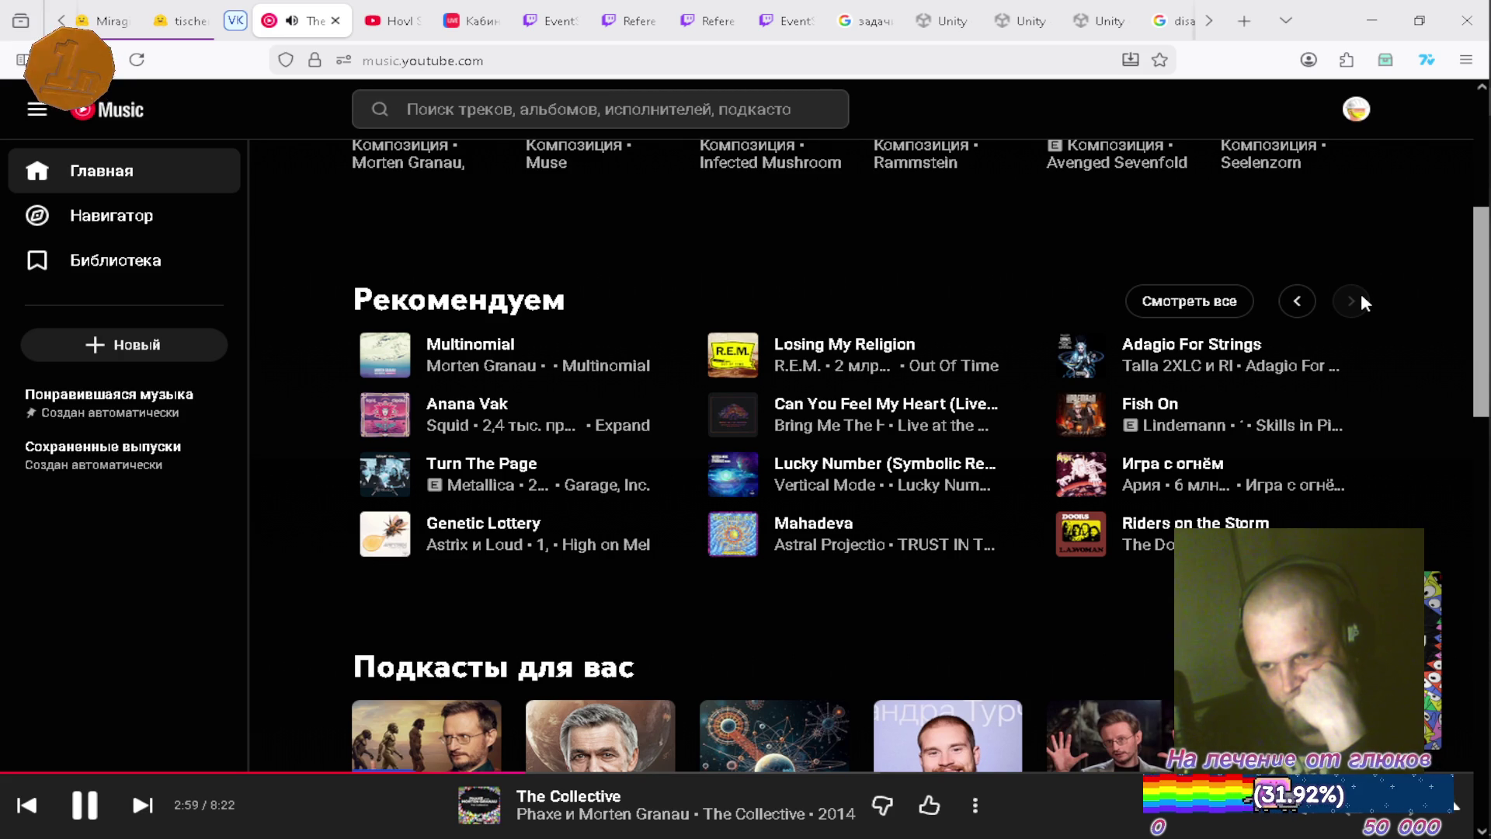
scroll(1128, 237, up, 5)
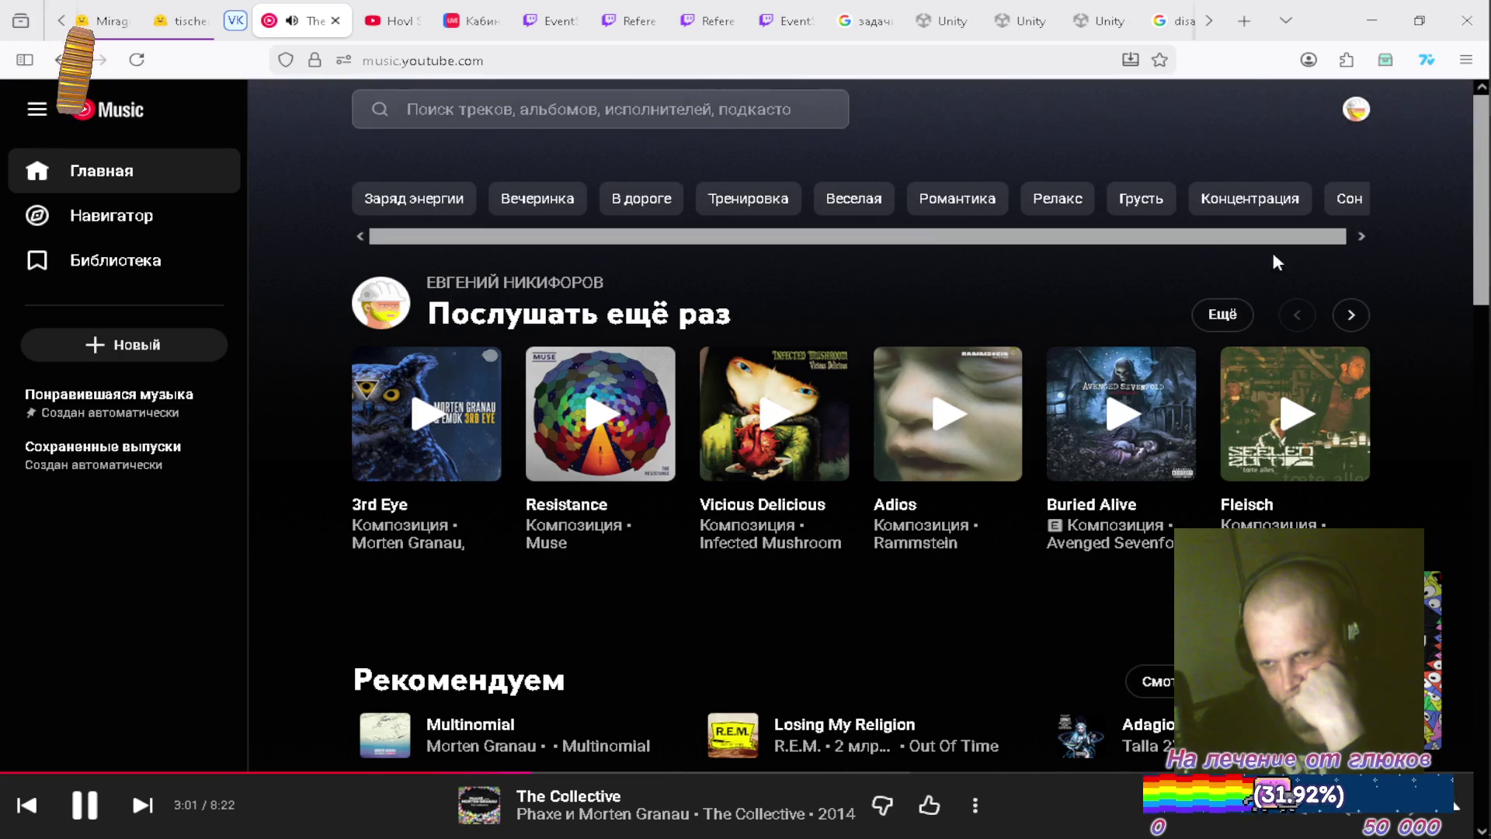
click(1349, 320)
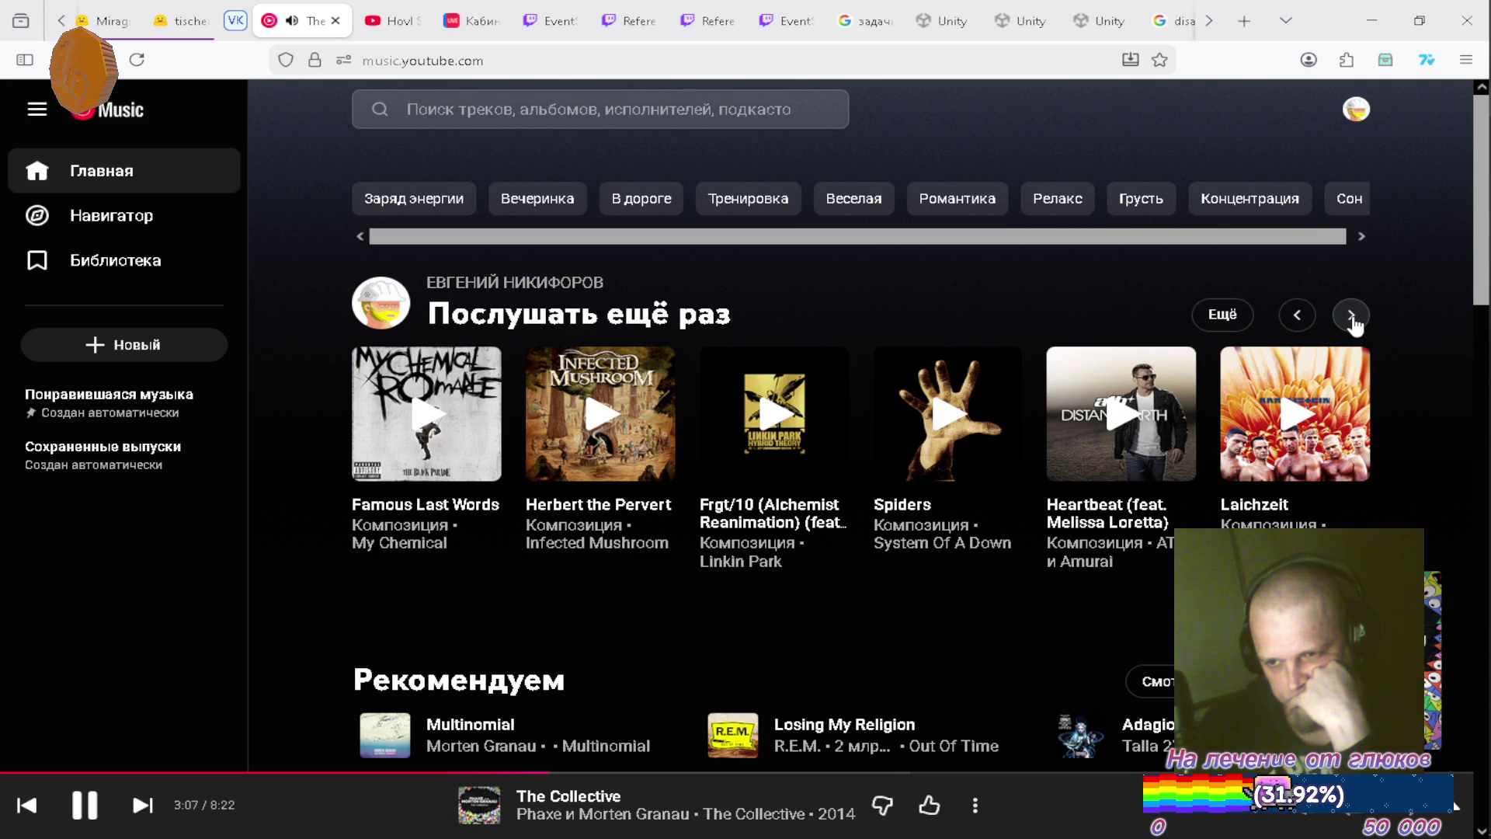
click(1352, 320)
click(1353, 323)
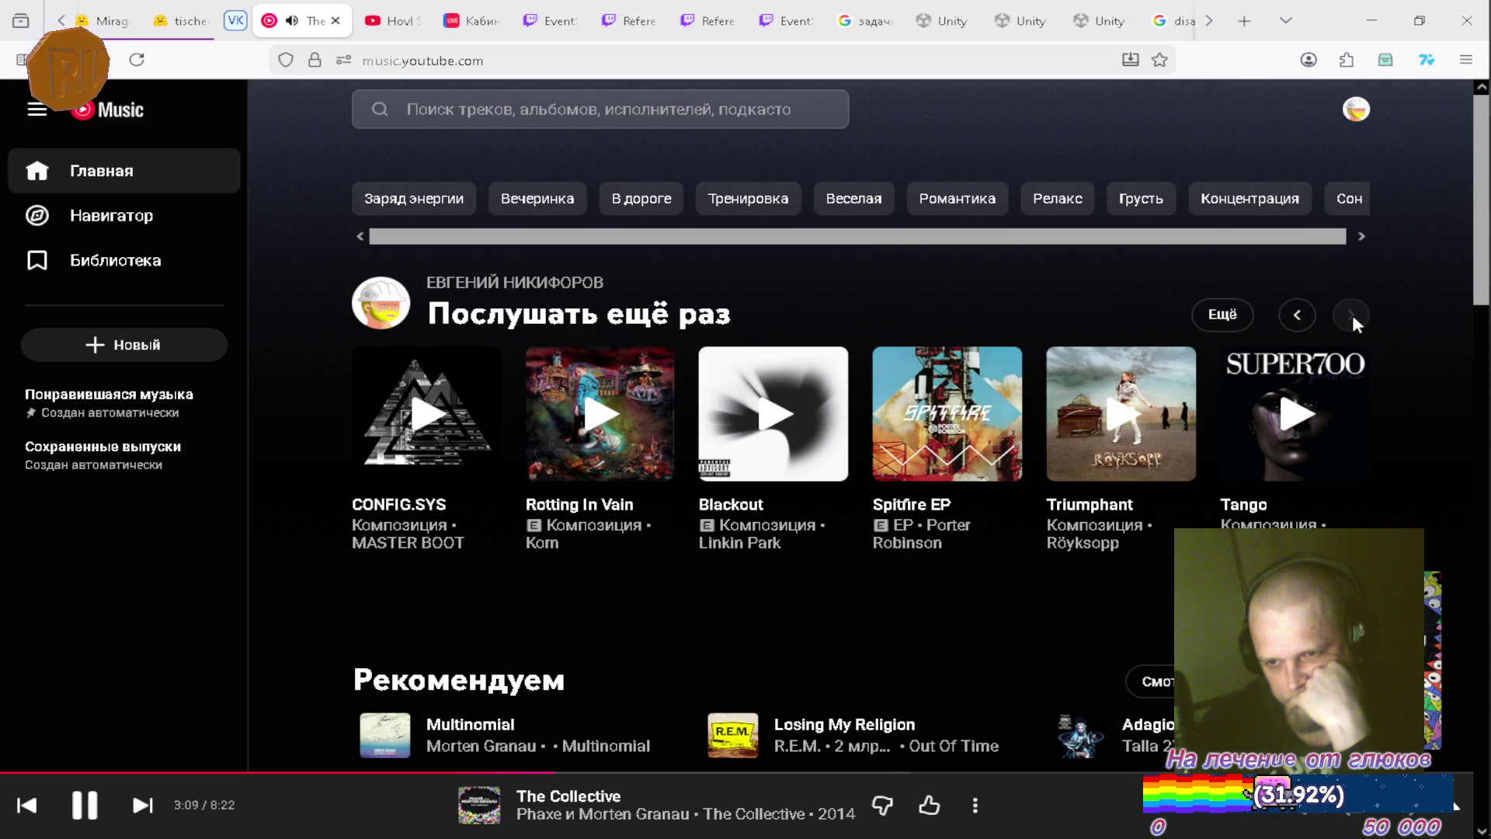
Rerun the 'hilf mir' search, queue Hilf mir next, skip to it, and minimize Firefox.
click(588, 110)
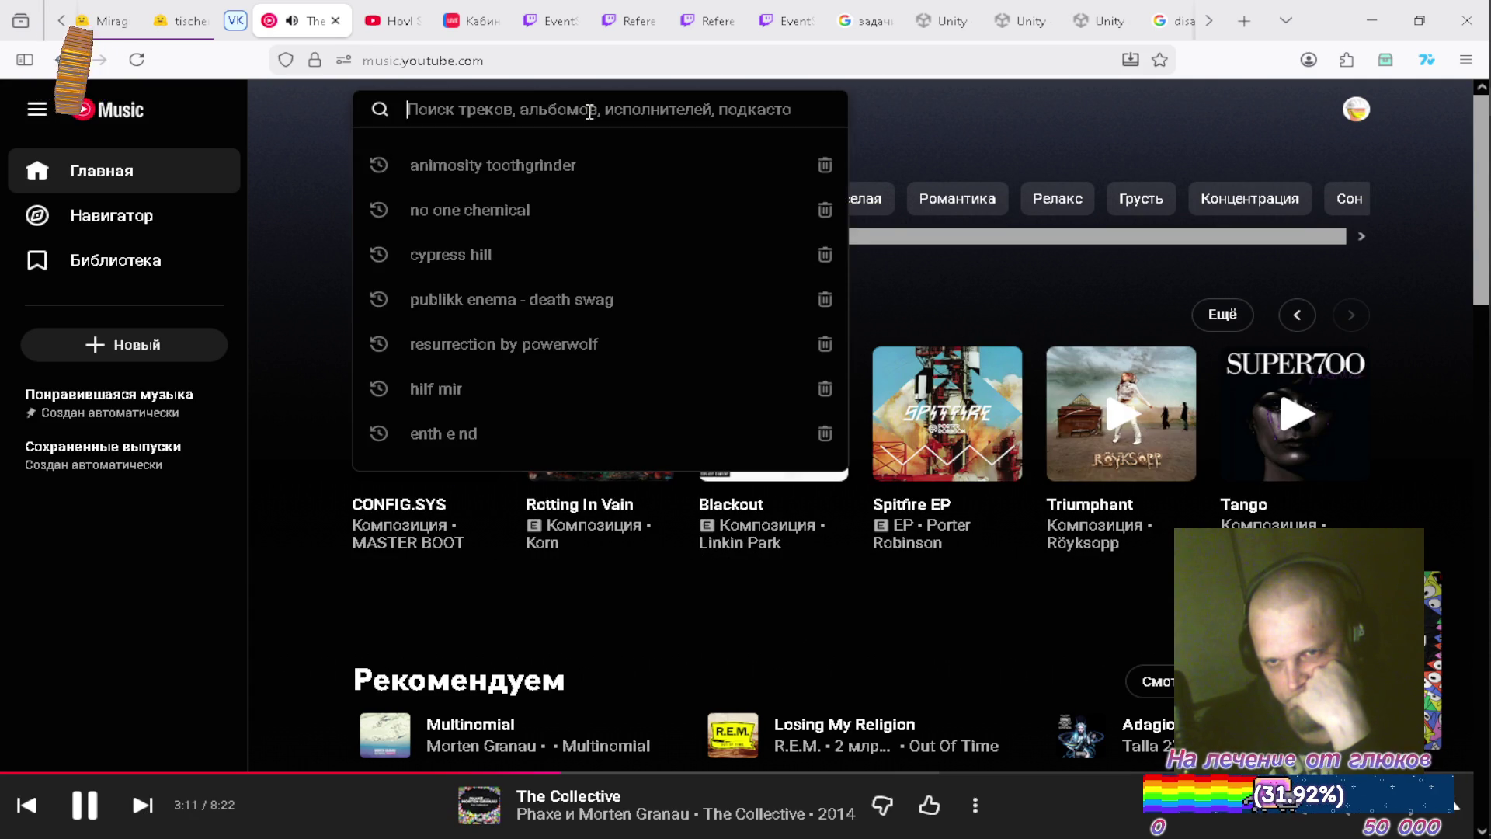
click(505, 389)
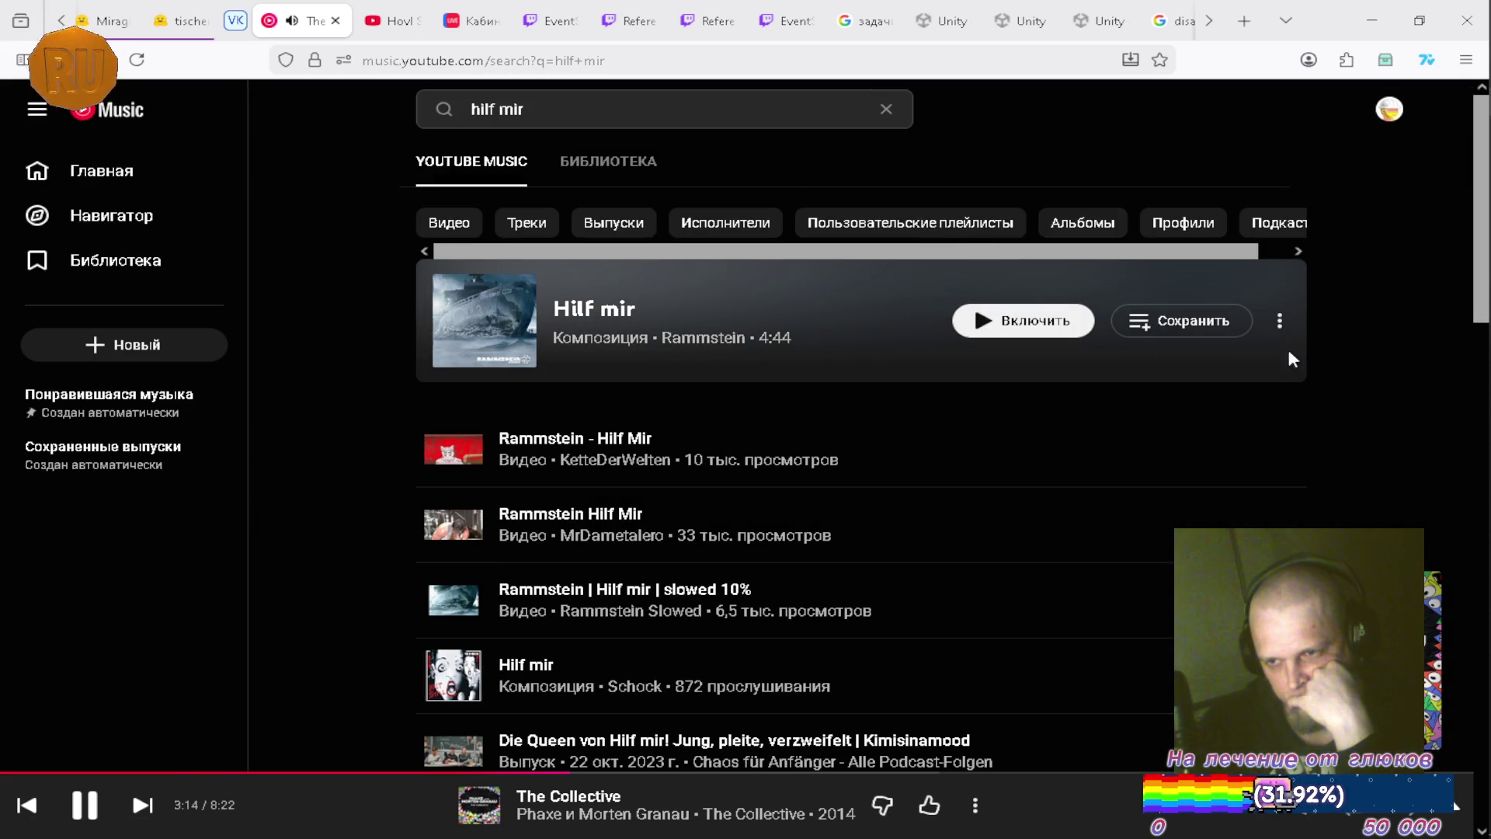
click(1279, 320)
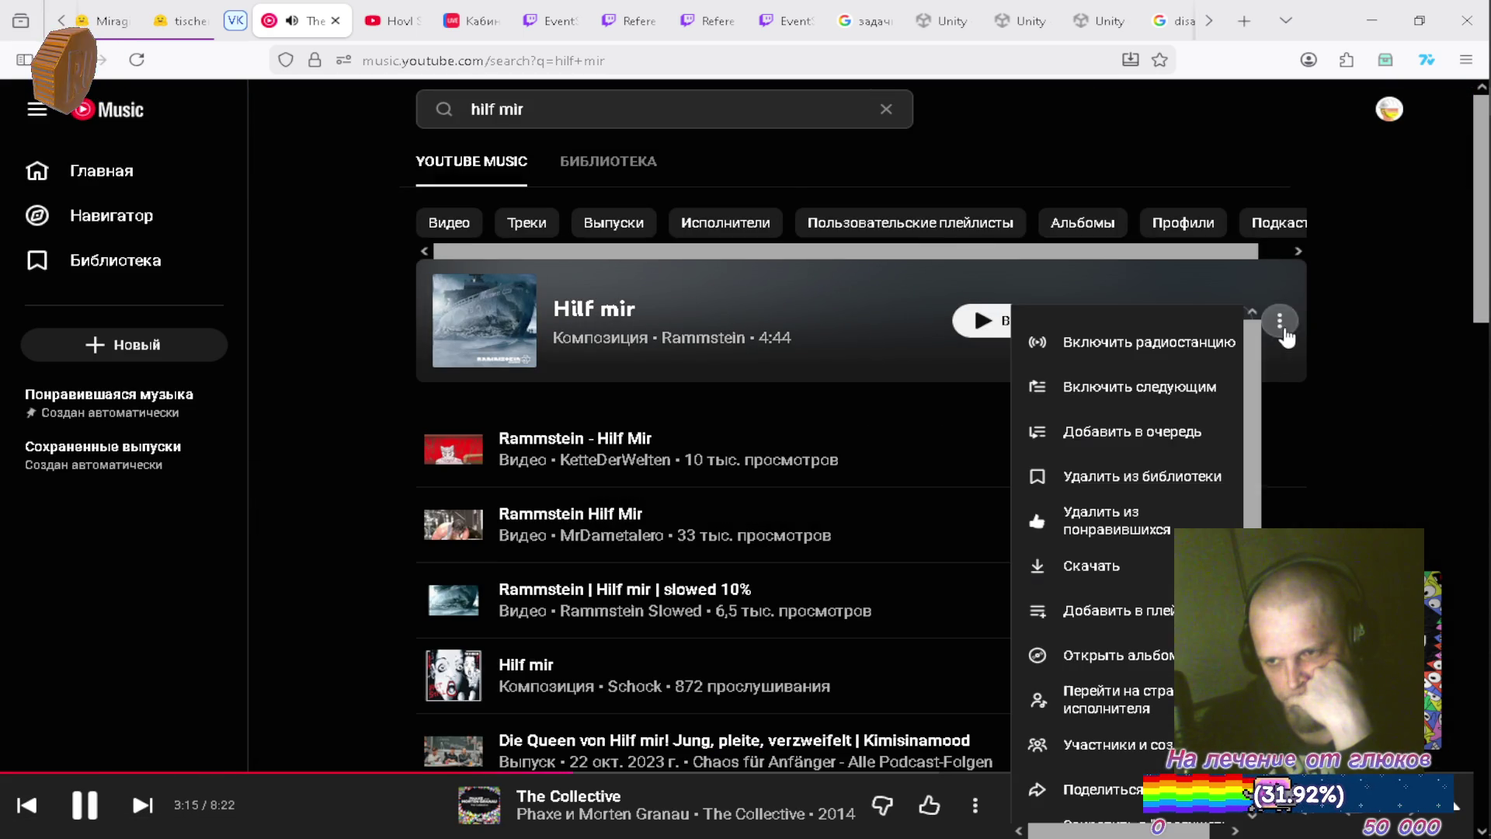
click(1205, 389)
click(885, 109)
click(1162, 829)
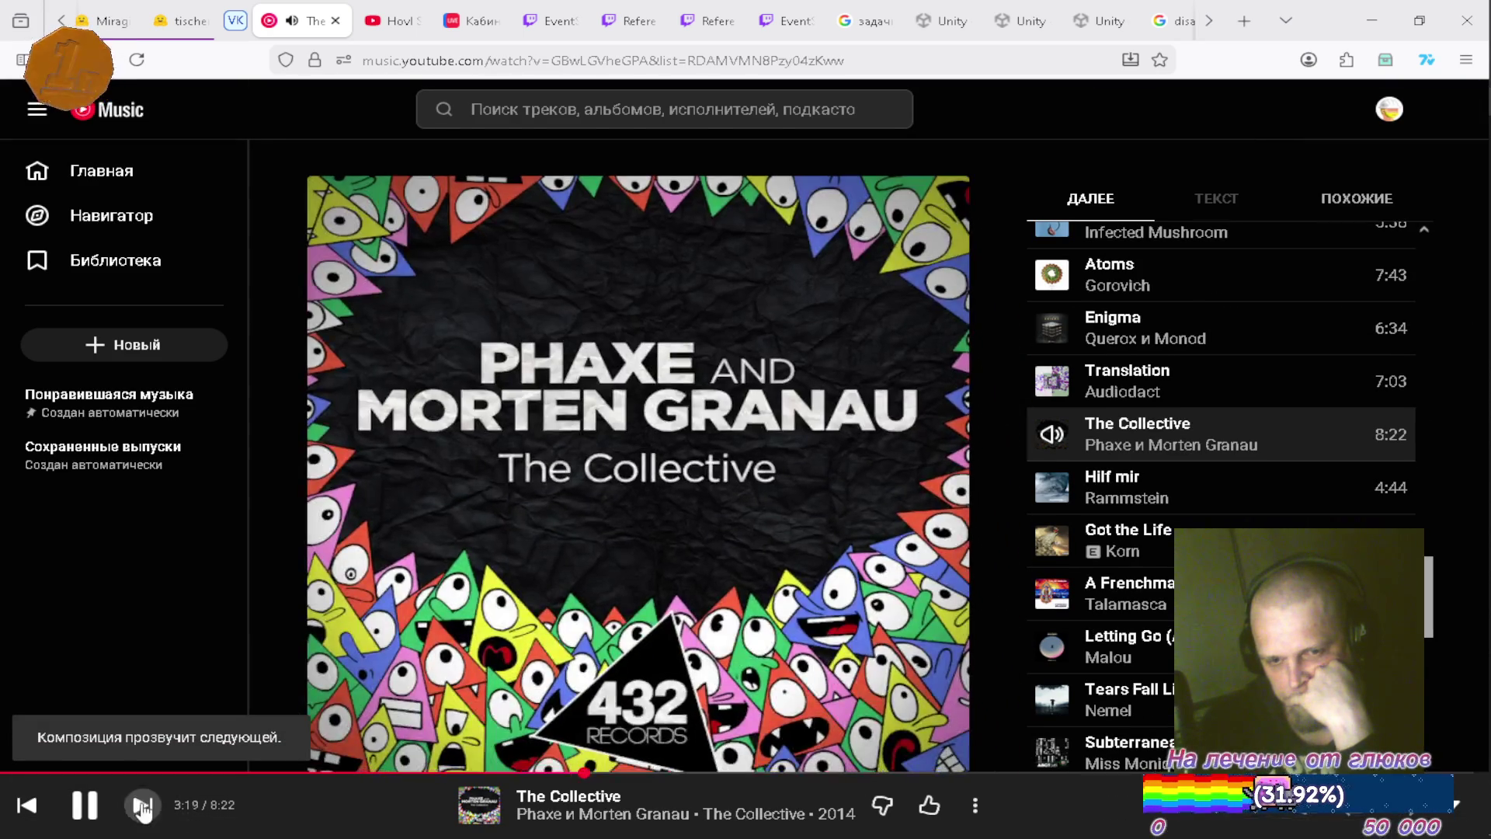
click(143, 806)
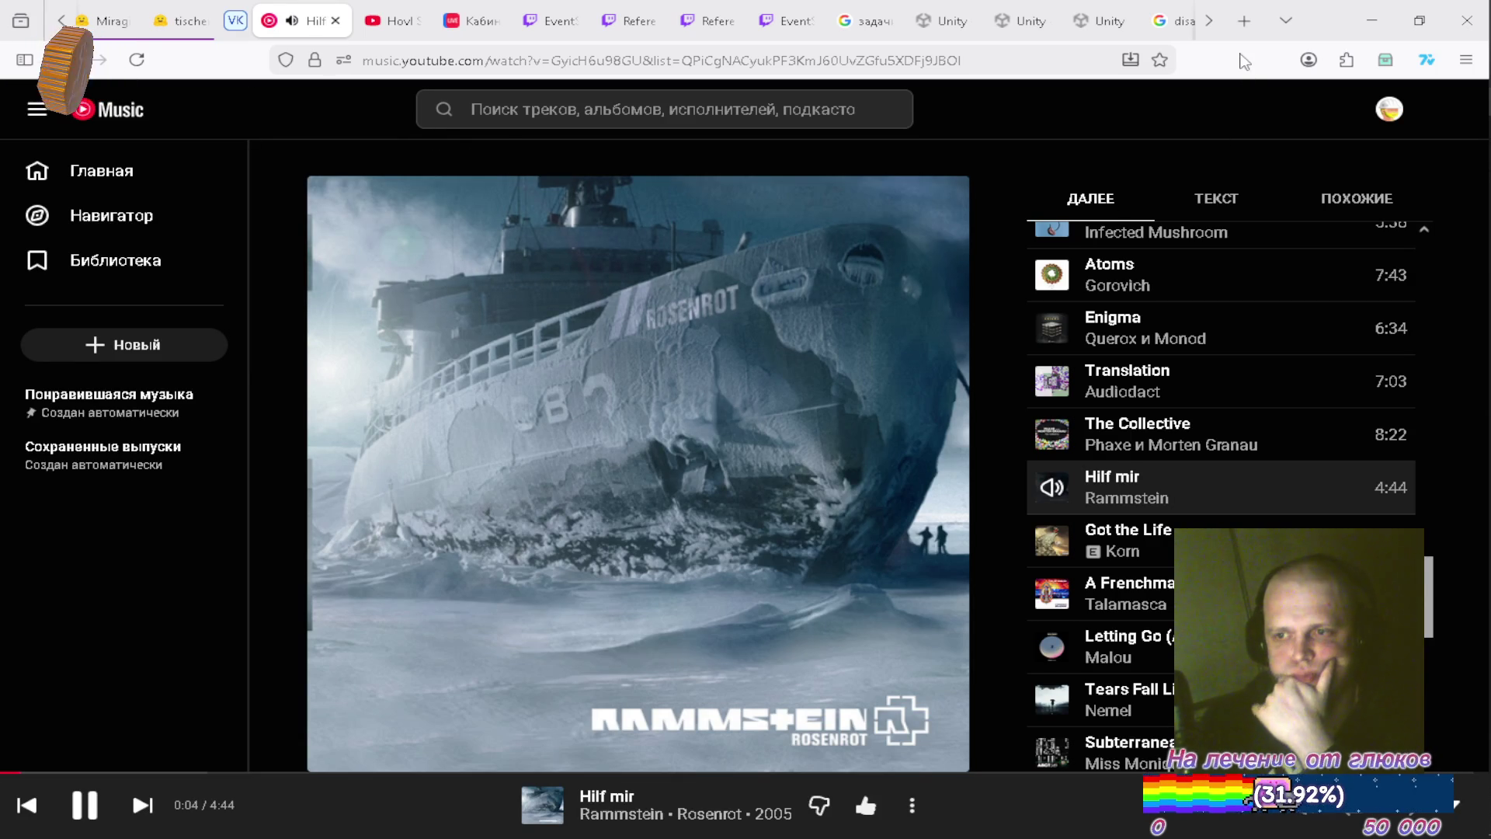
click(1371, 21)
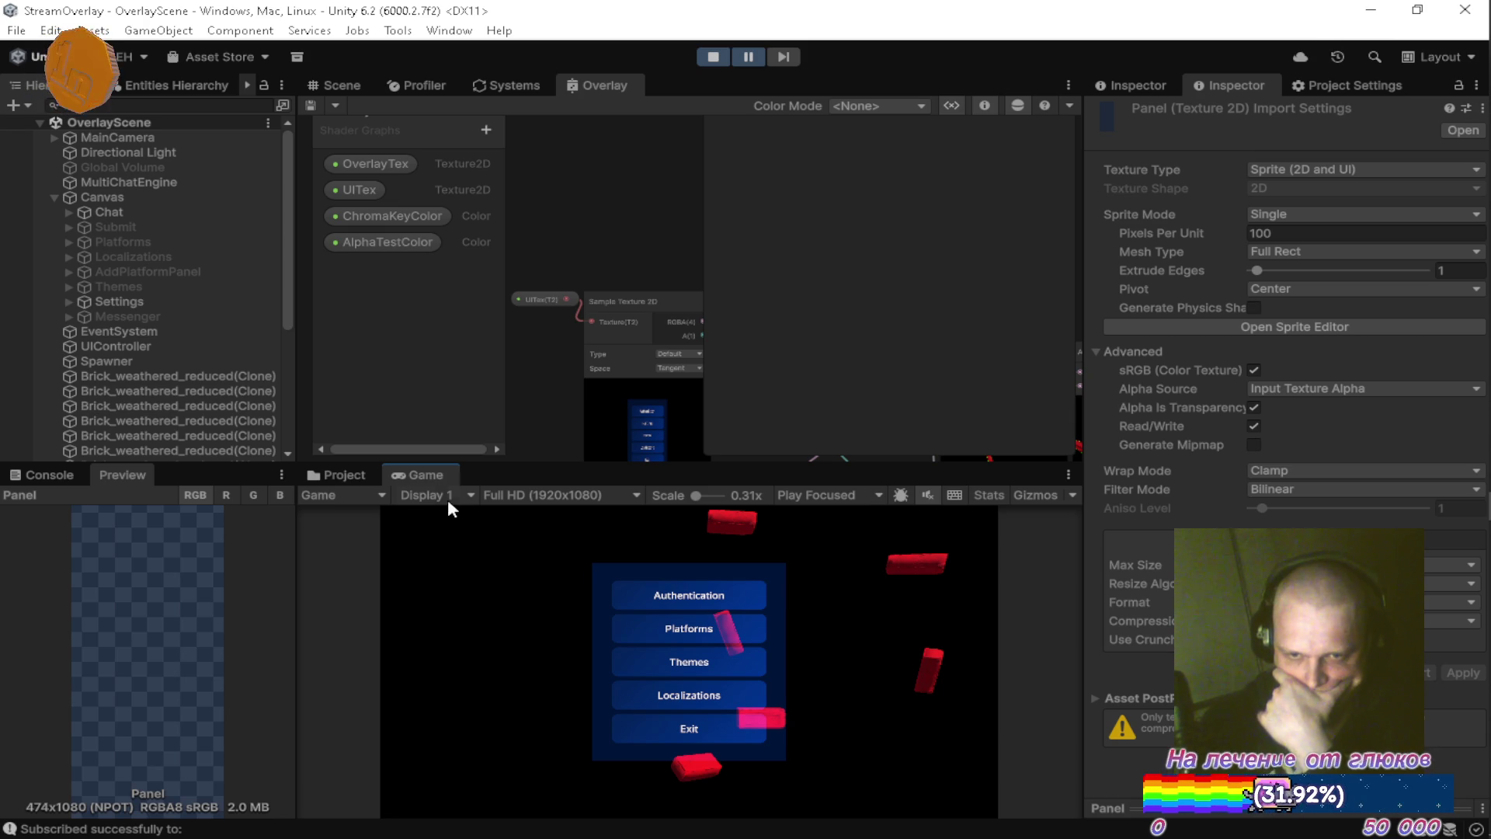
Maximize and restore the Game view, then select UICamera under MainCamera in the Hierarchy.
double_click(435, 474)
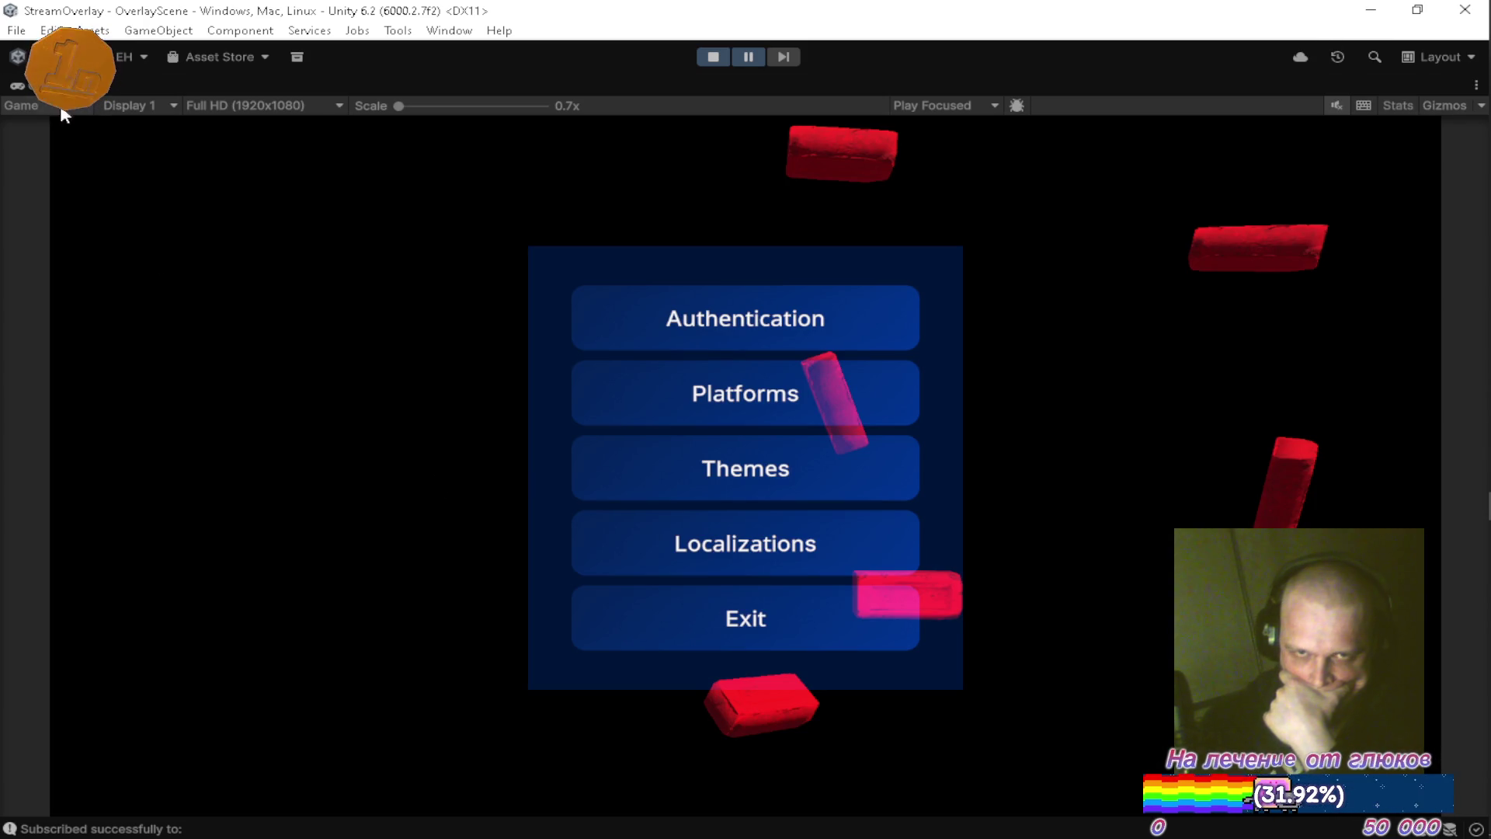
double_click(46, 94)
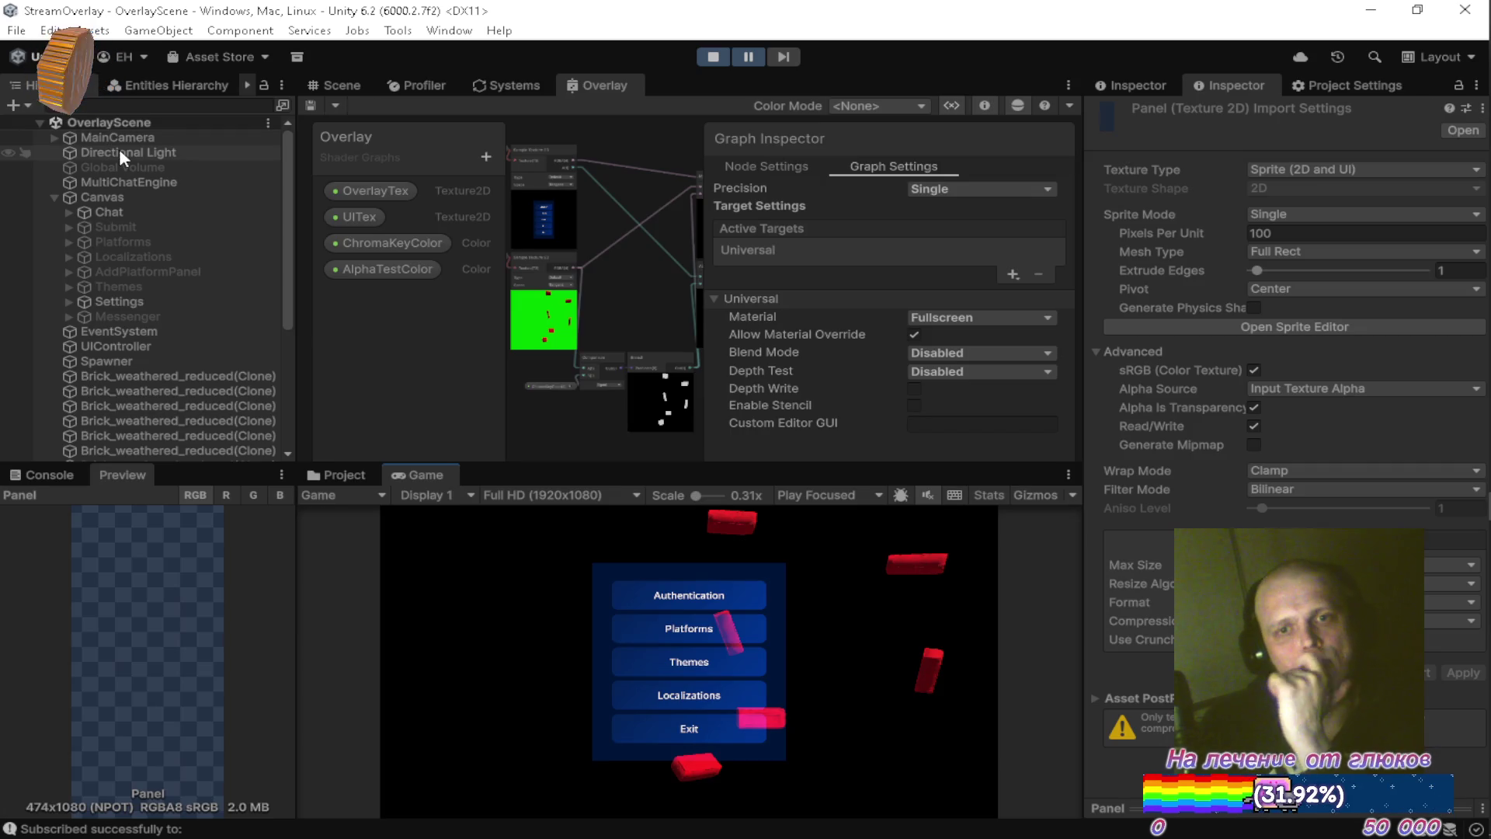
click(53, 138)
click(109, 167)
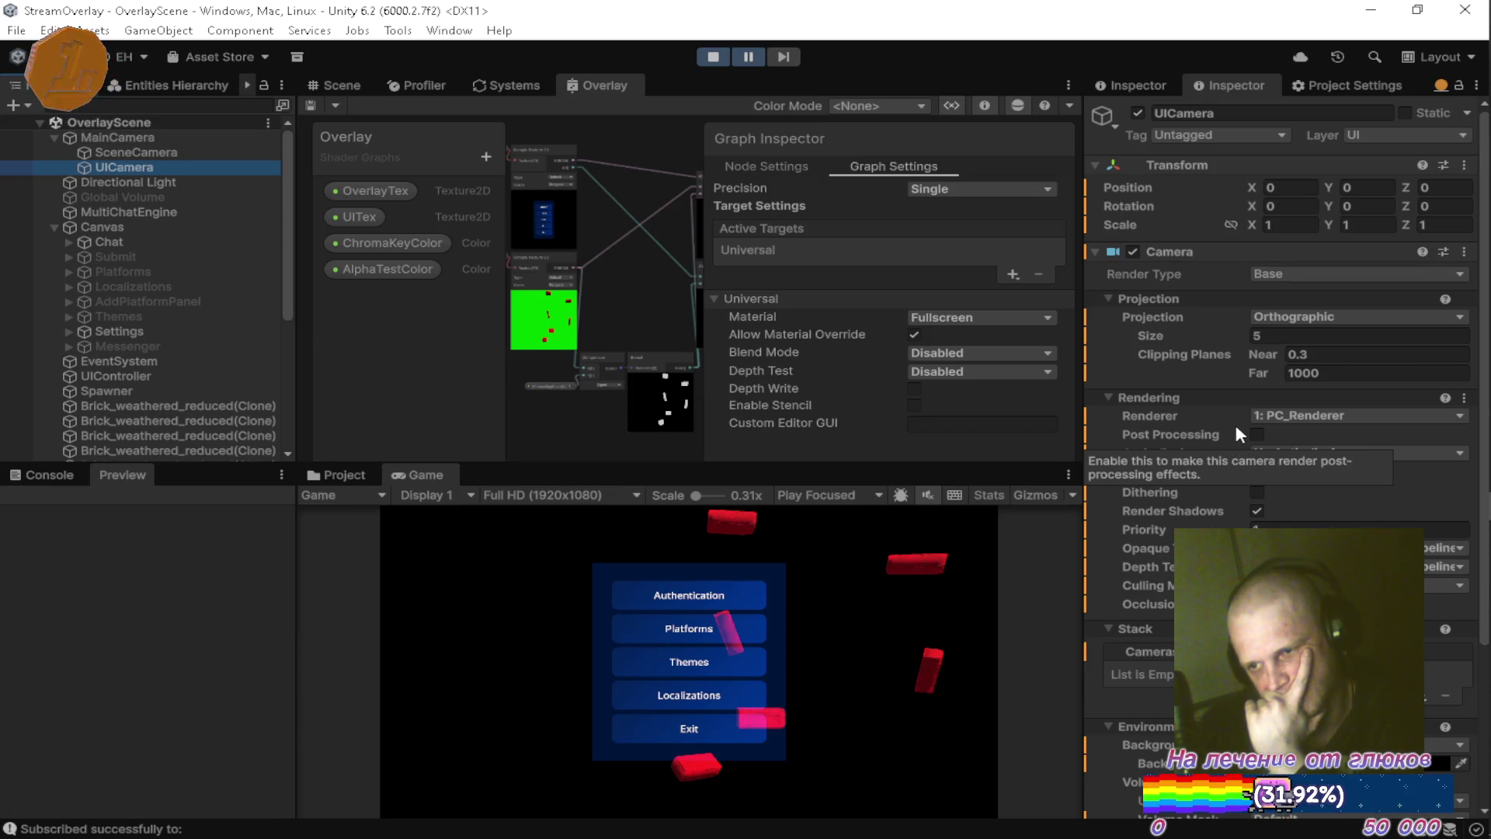
click(1299, 314)
click(1305, 335)
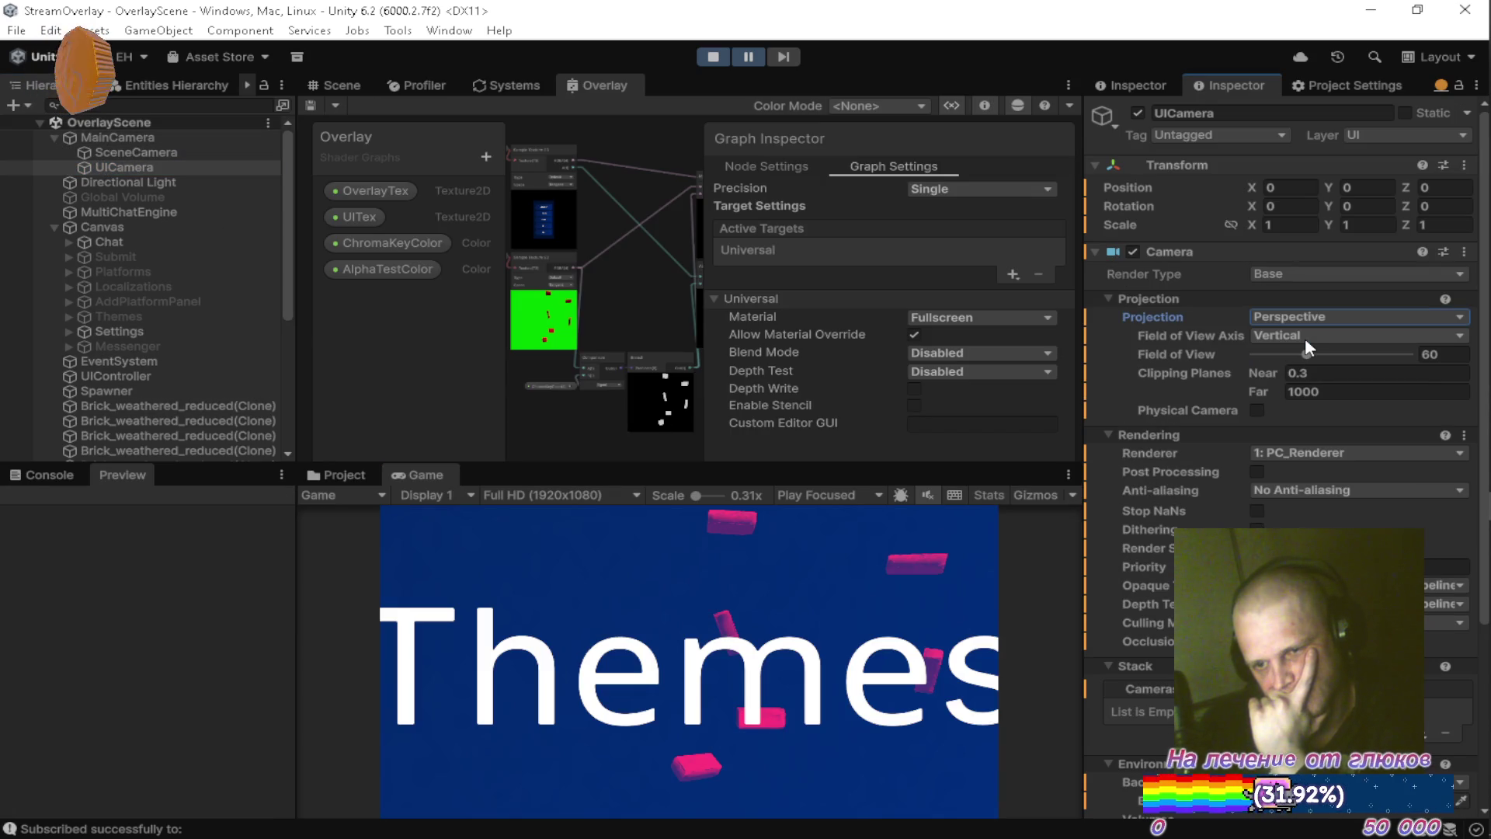
click(1293, 316)
click(1305, 354)
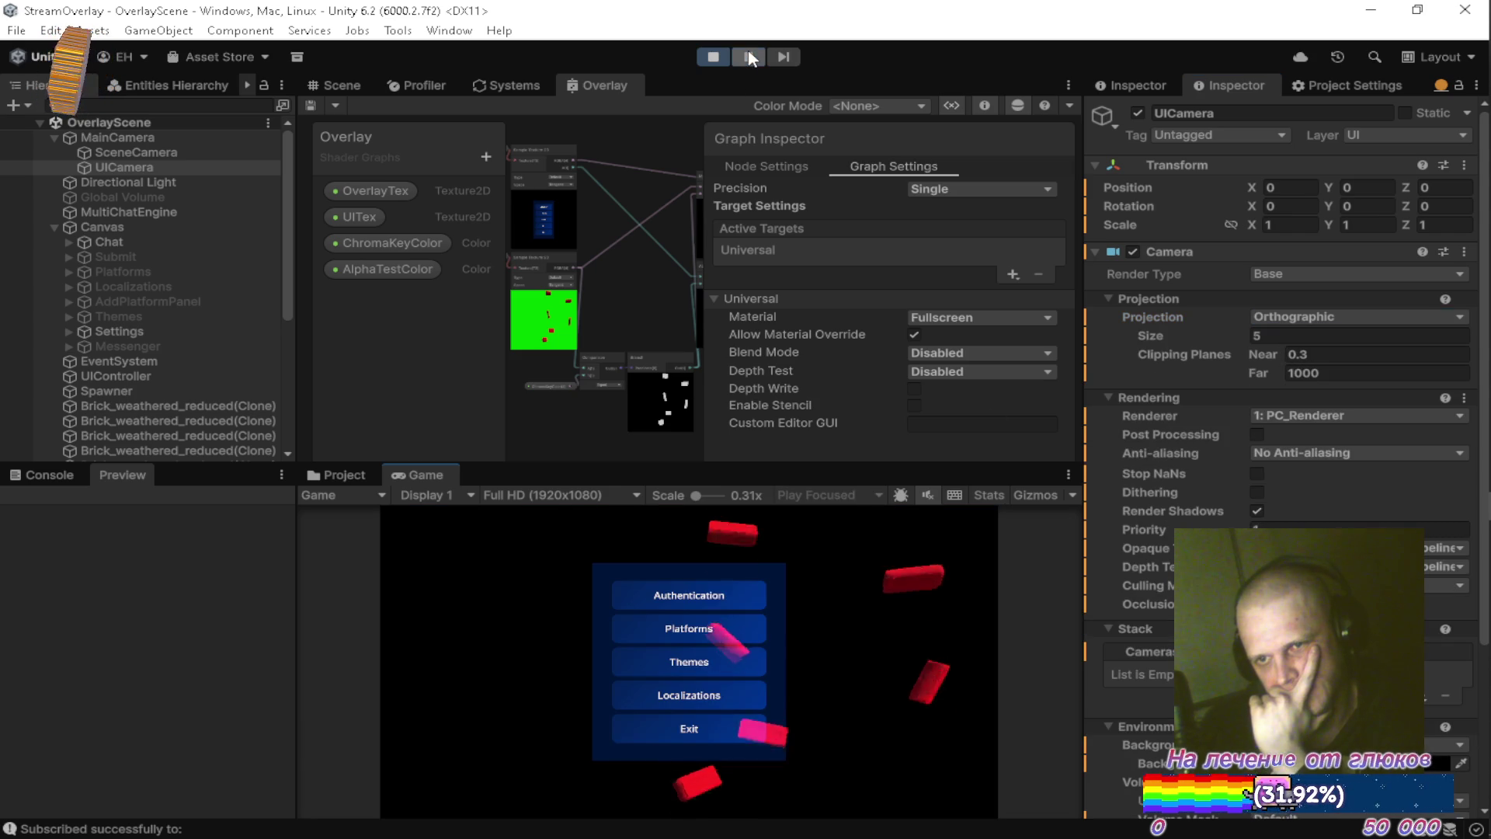
click(1293, 335)
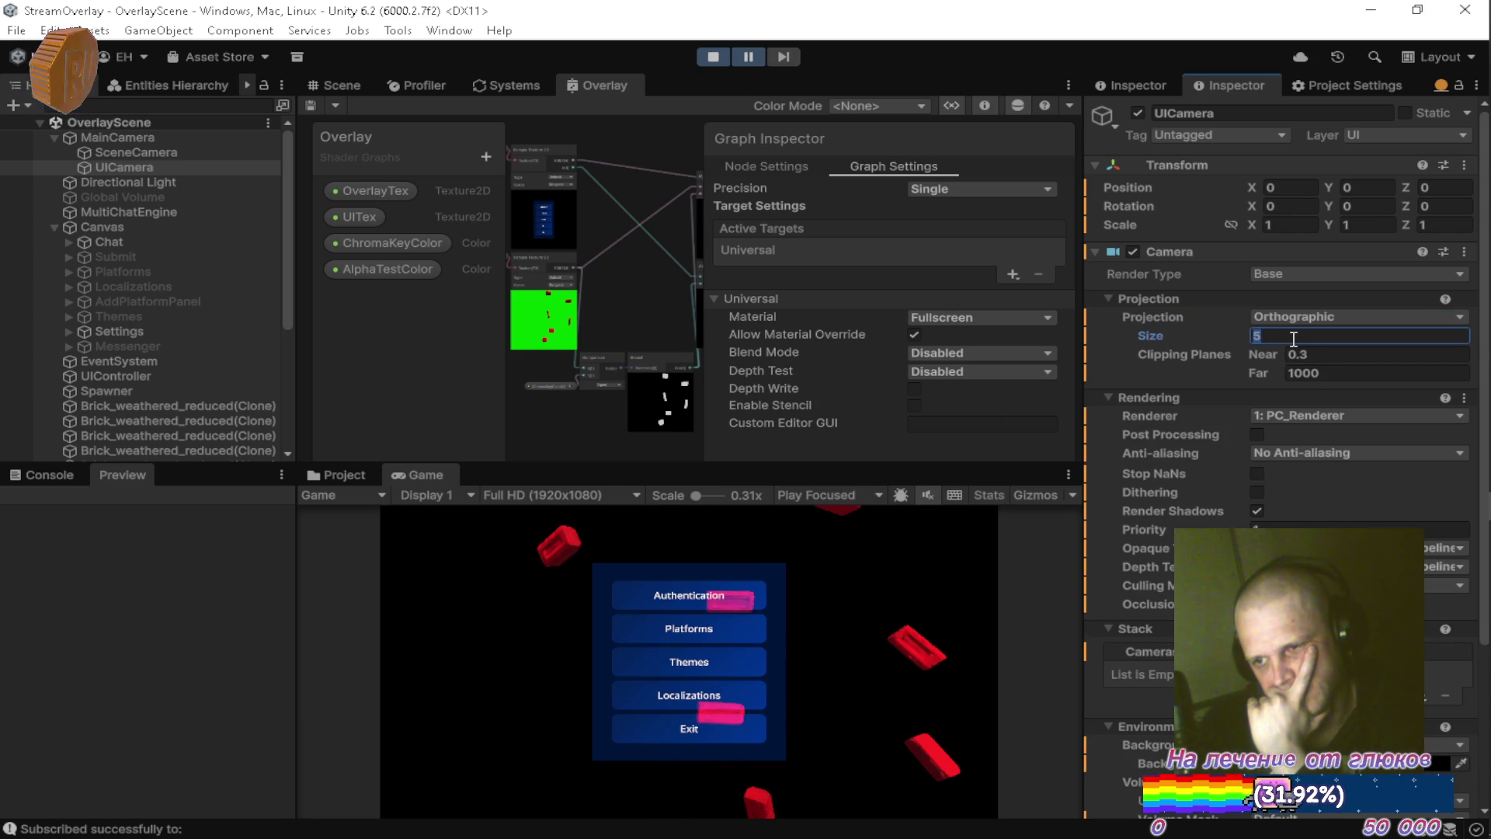
text(1)
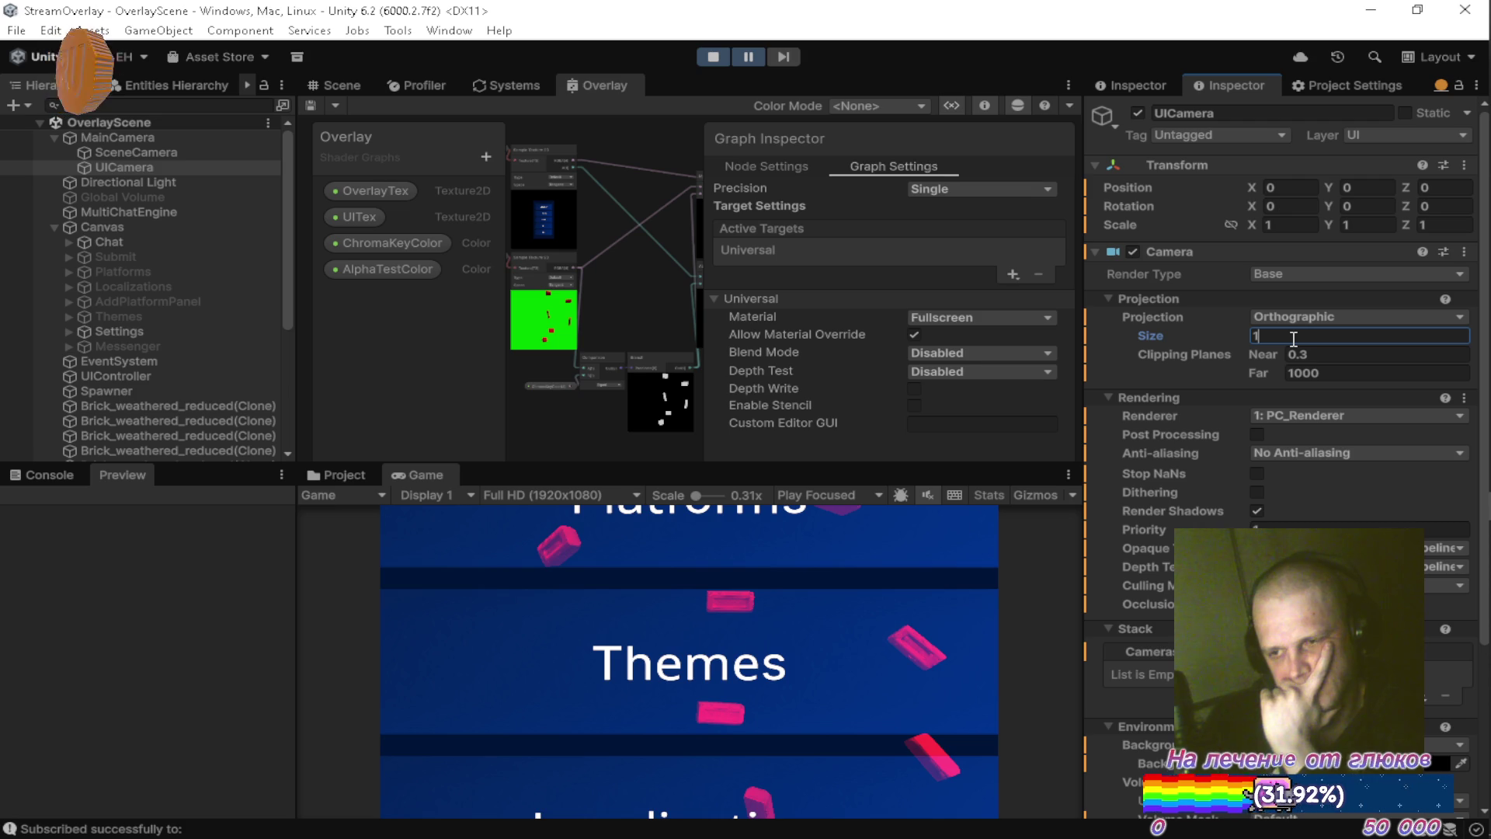
text(0)
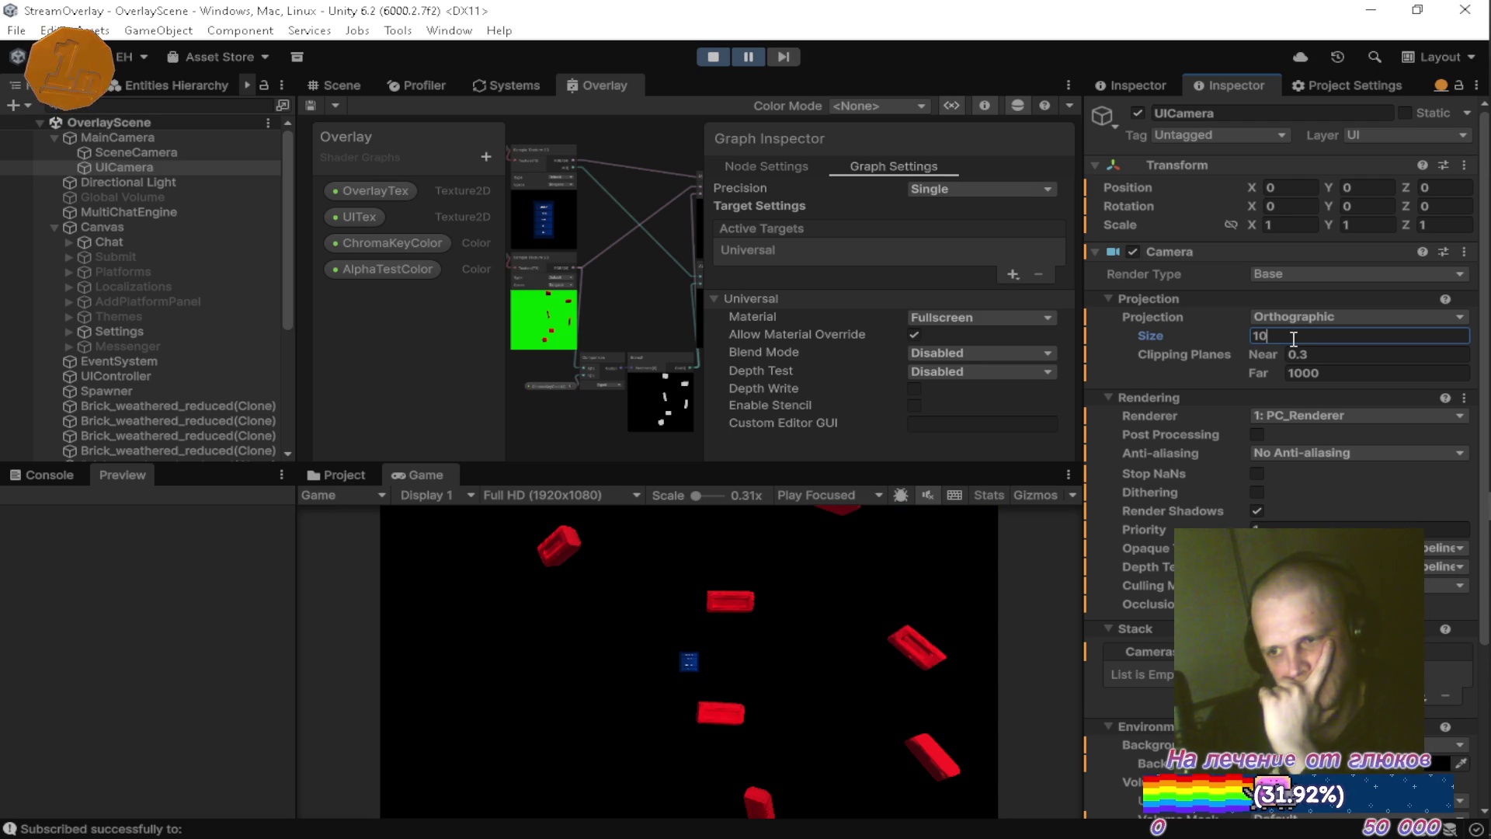
key(BackSpace)
key(BackSpace)
text(5)
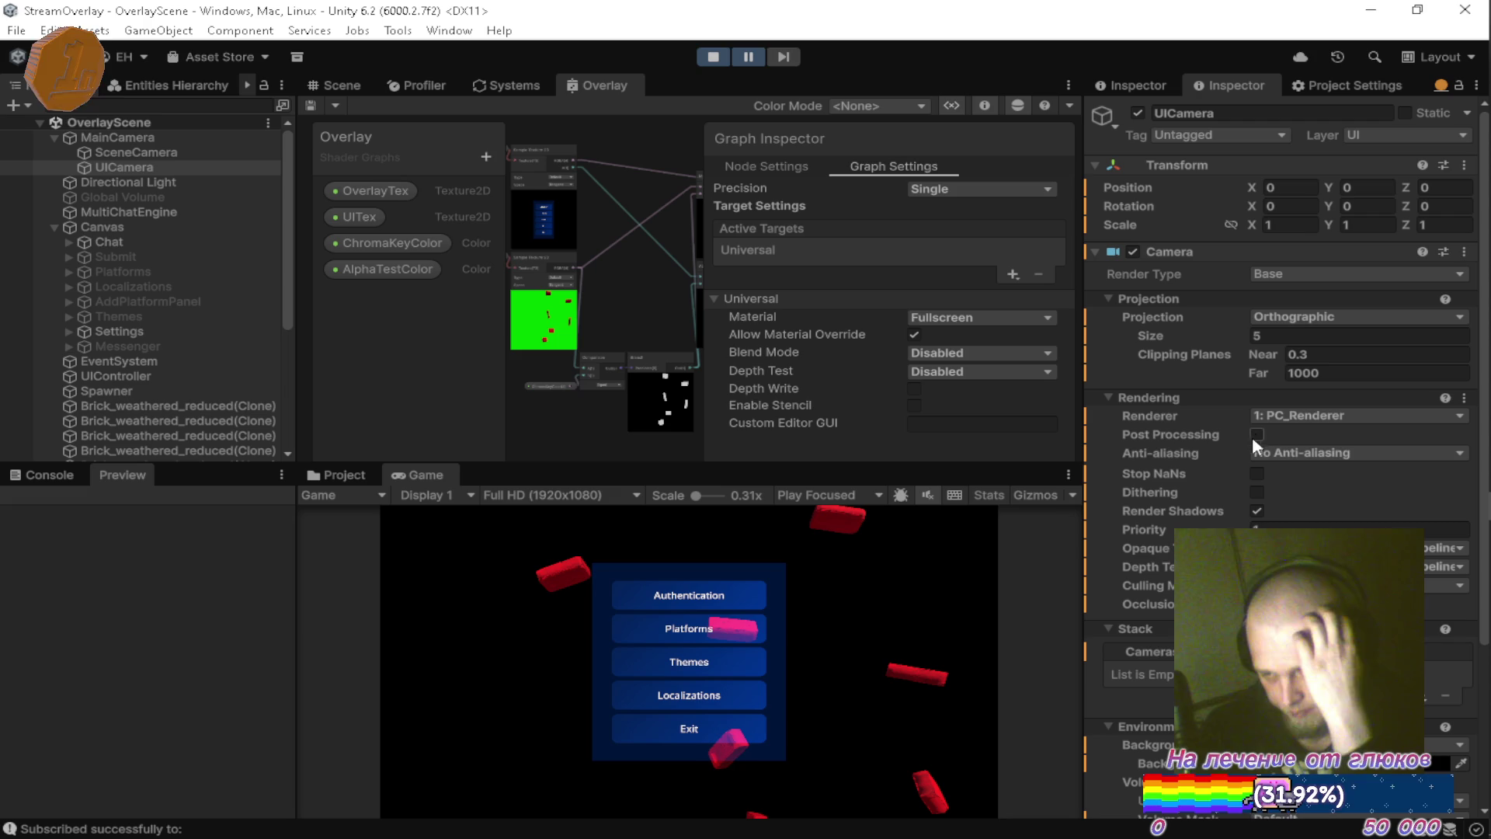
Turn off Render Shadows on the UICamera and try a Priority value of 0.
click(1257, 511)
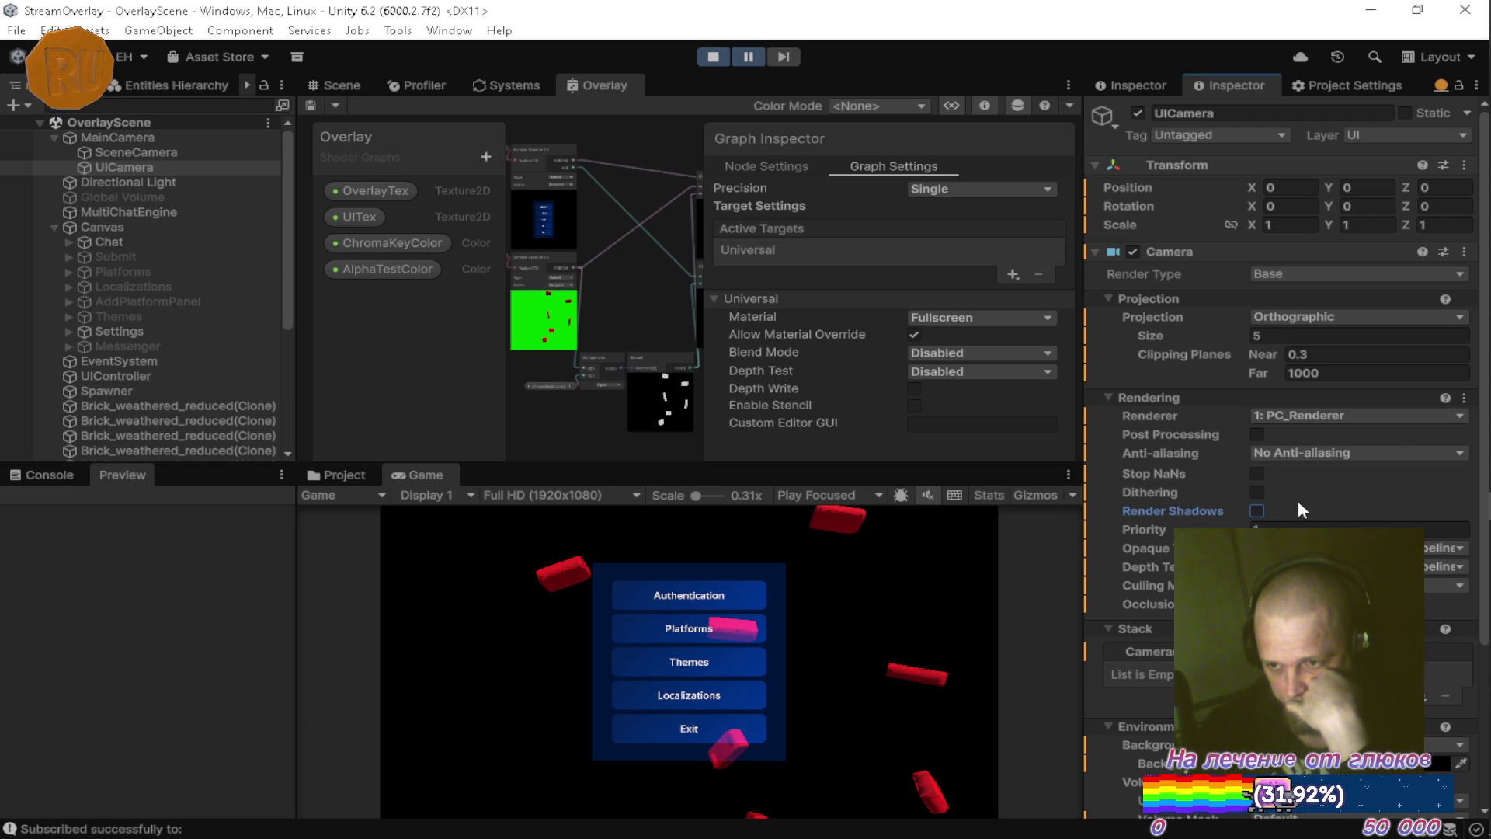
scroll(1297, 500, down, 2)
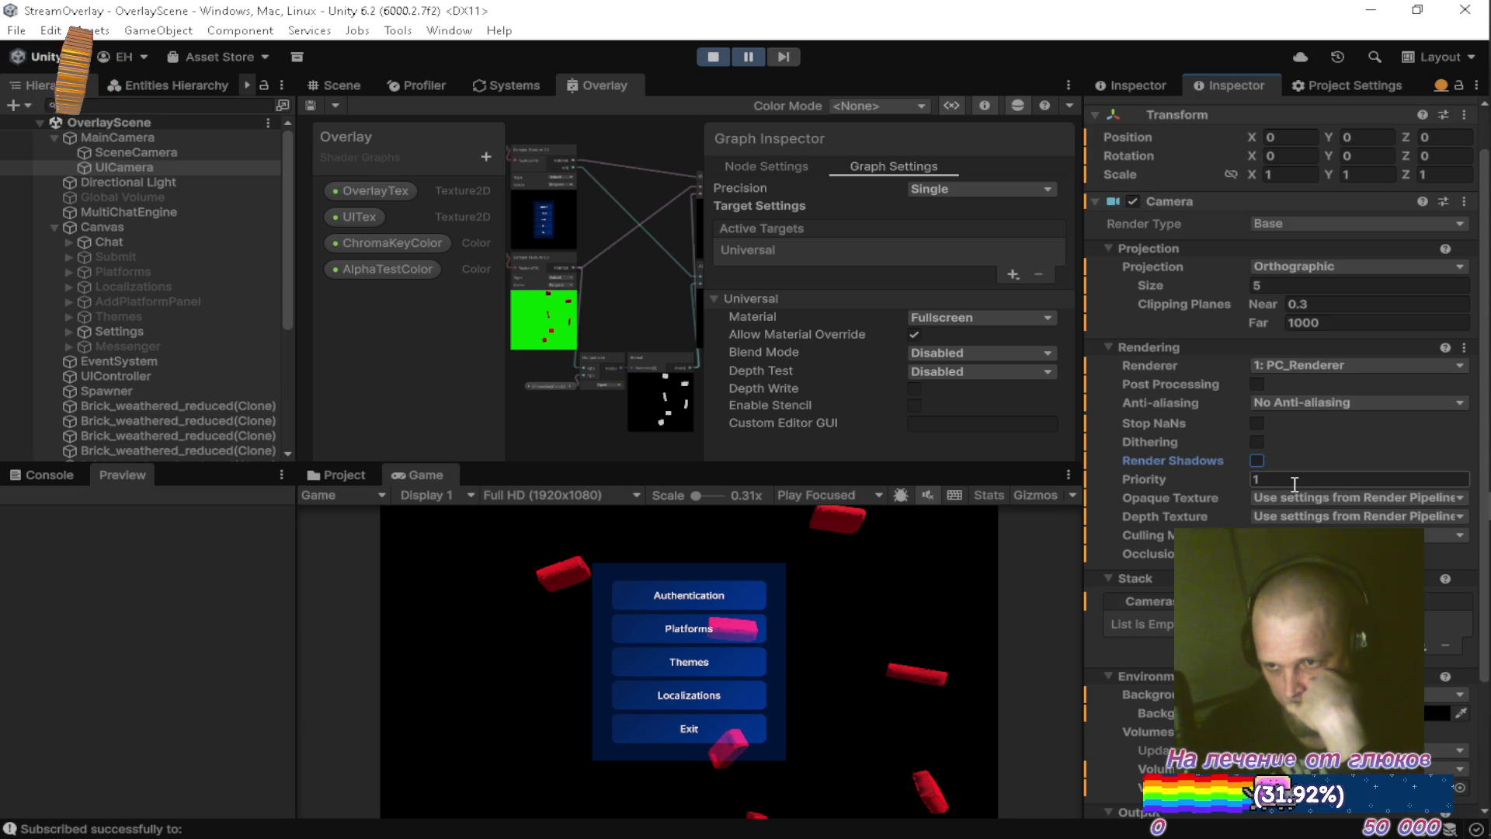
click(1281, 477)
text(0)
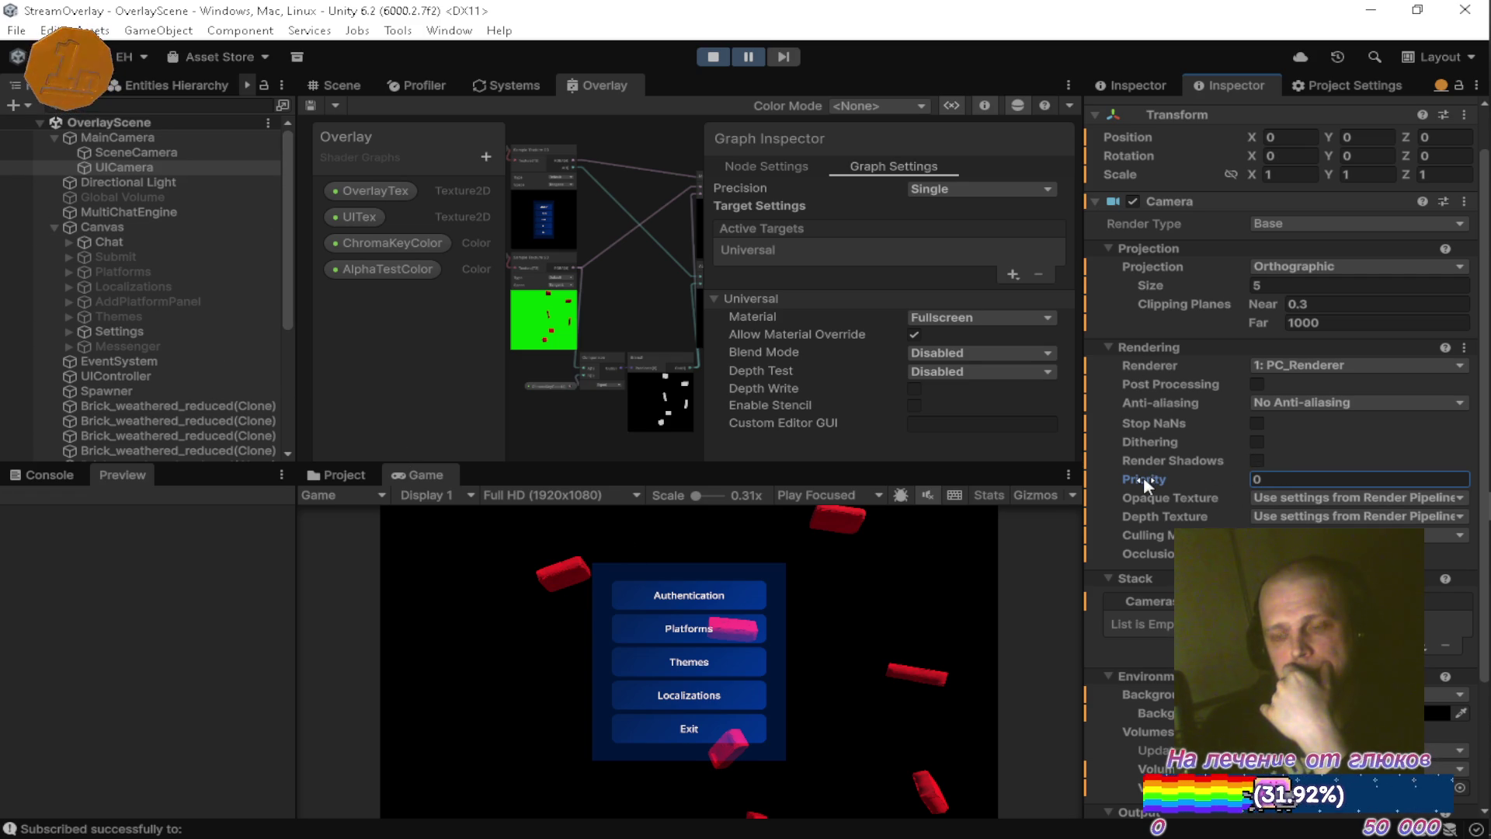
mouse_move(1143, 478)
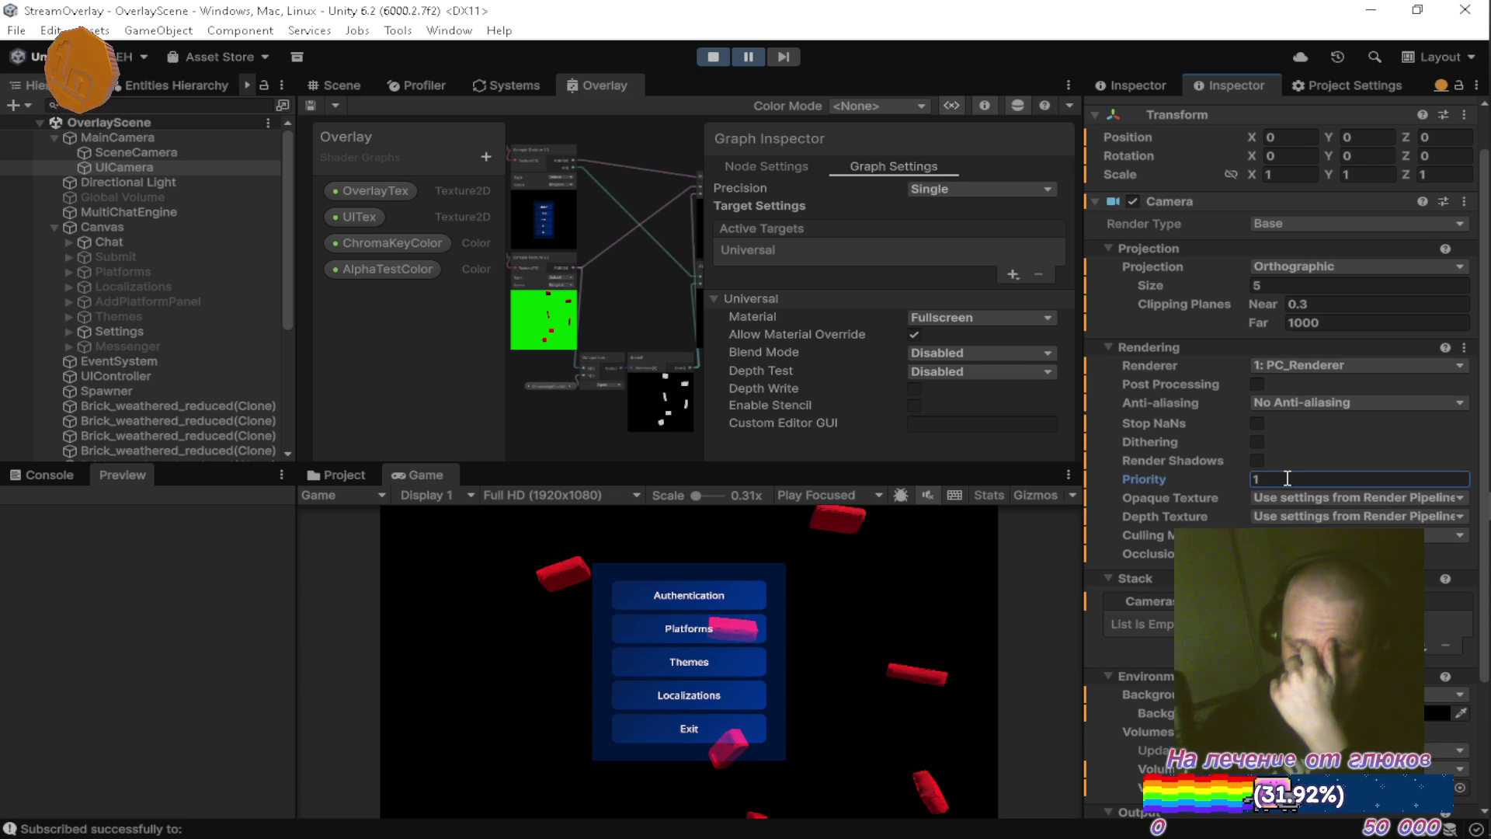
Compare against the SceneCamera's settings, then return to the UICamera's camera settings.
click(156, 152)
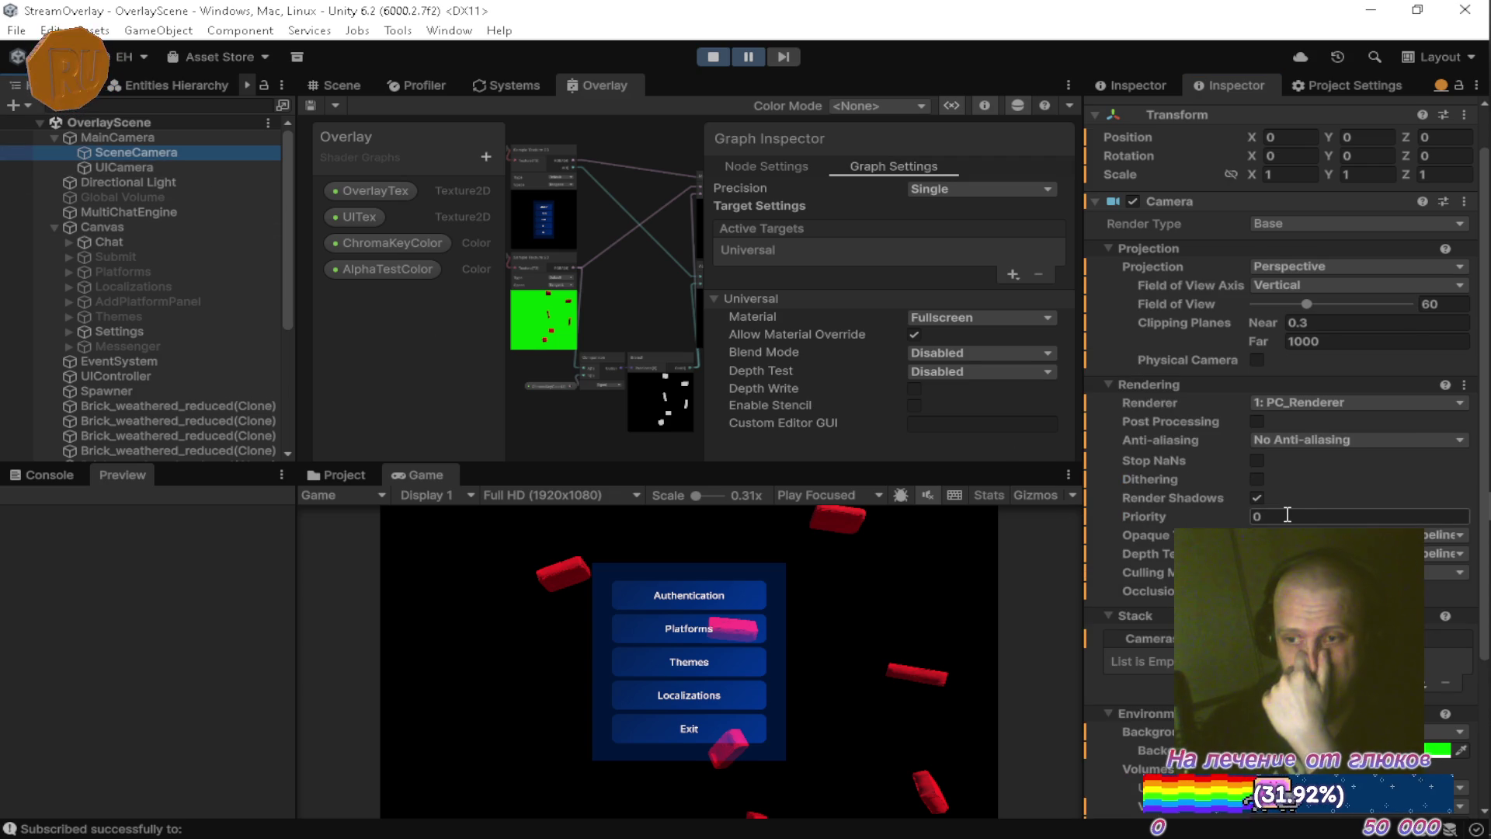
click(194, 168)
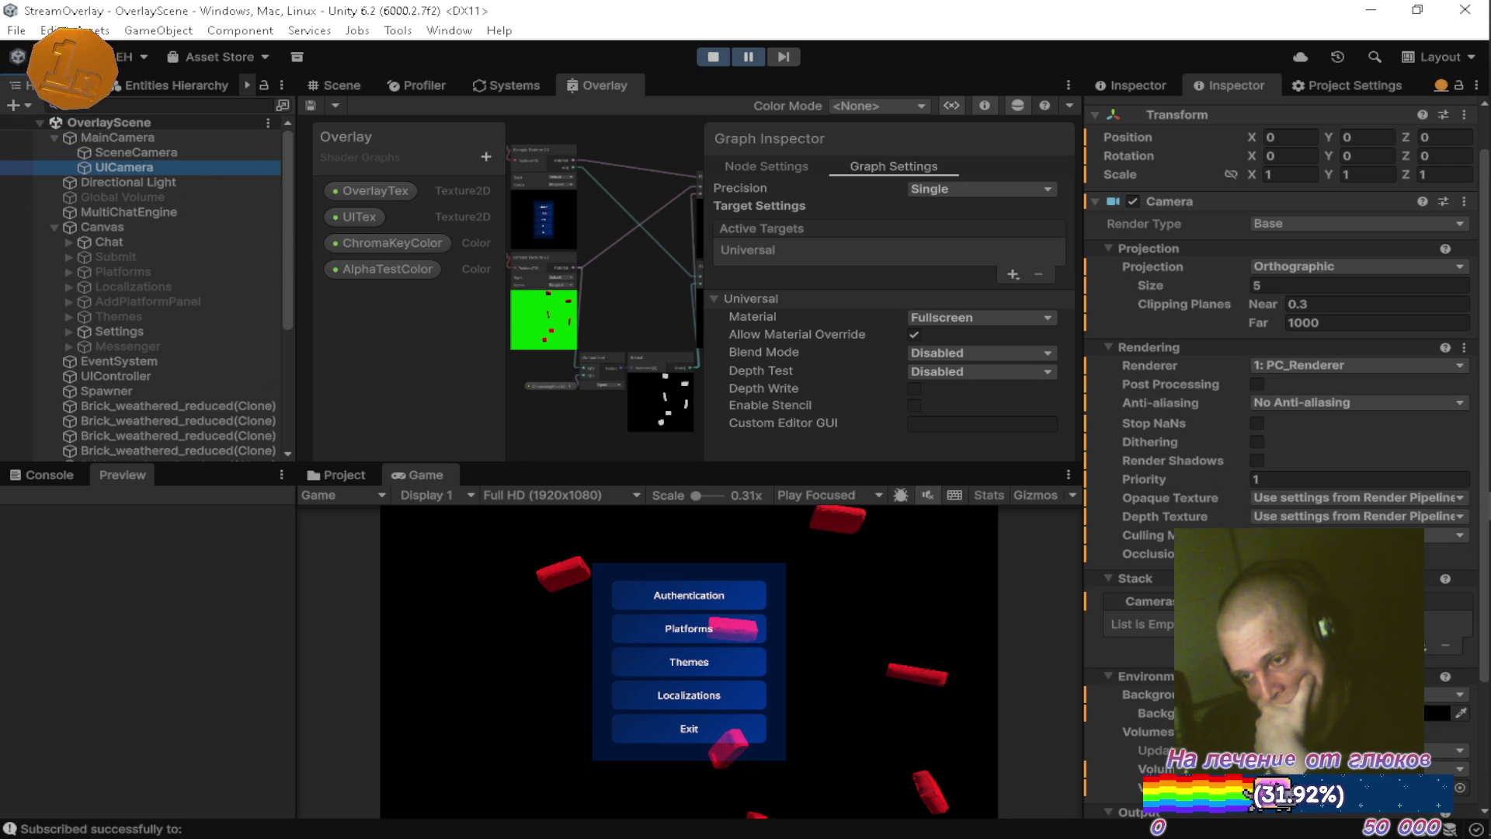
click(1147, 553)
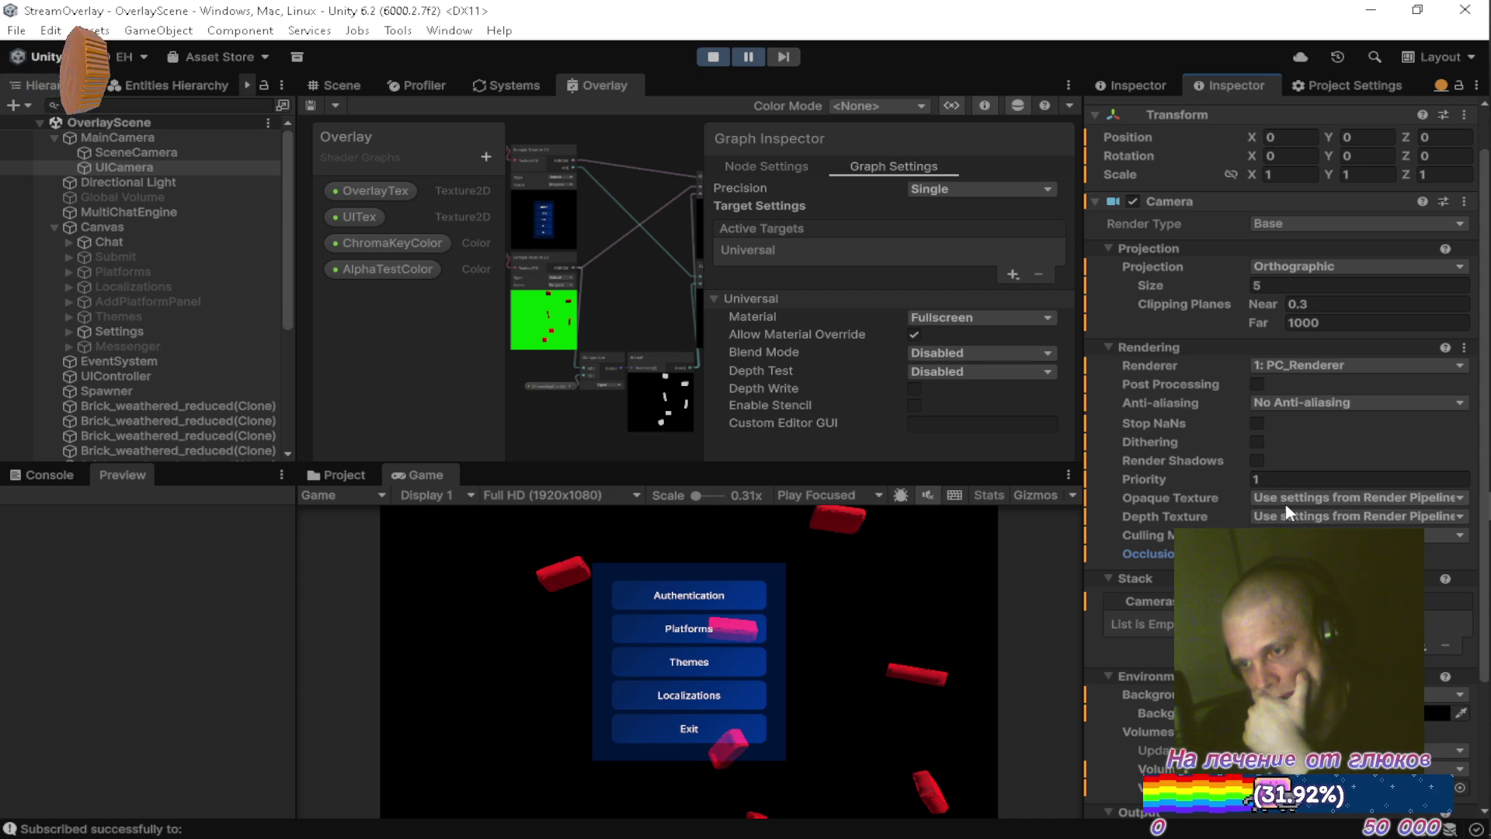
scroll(1255, 507, down, 3)
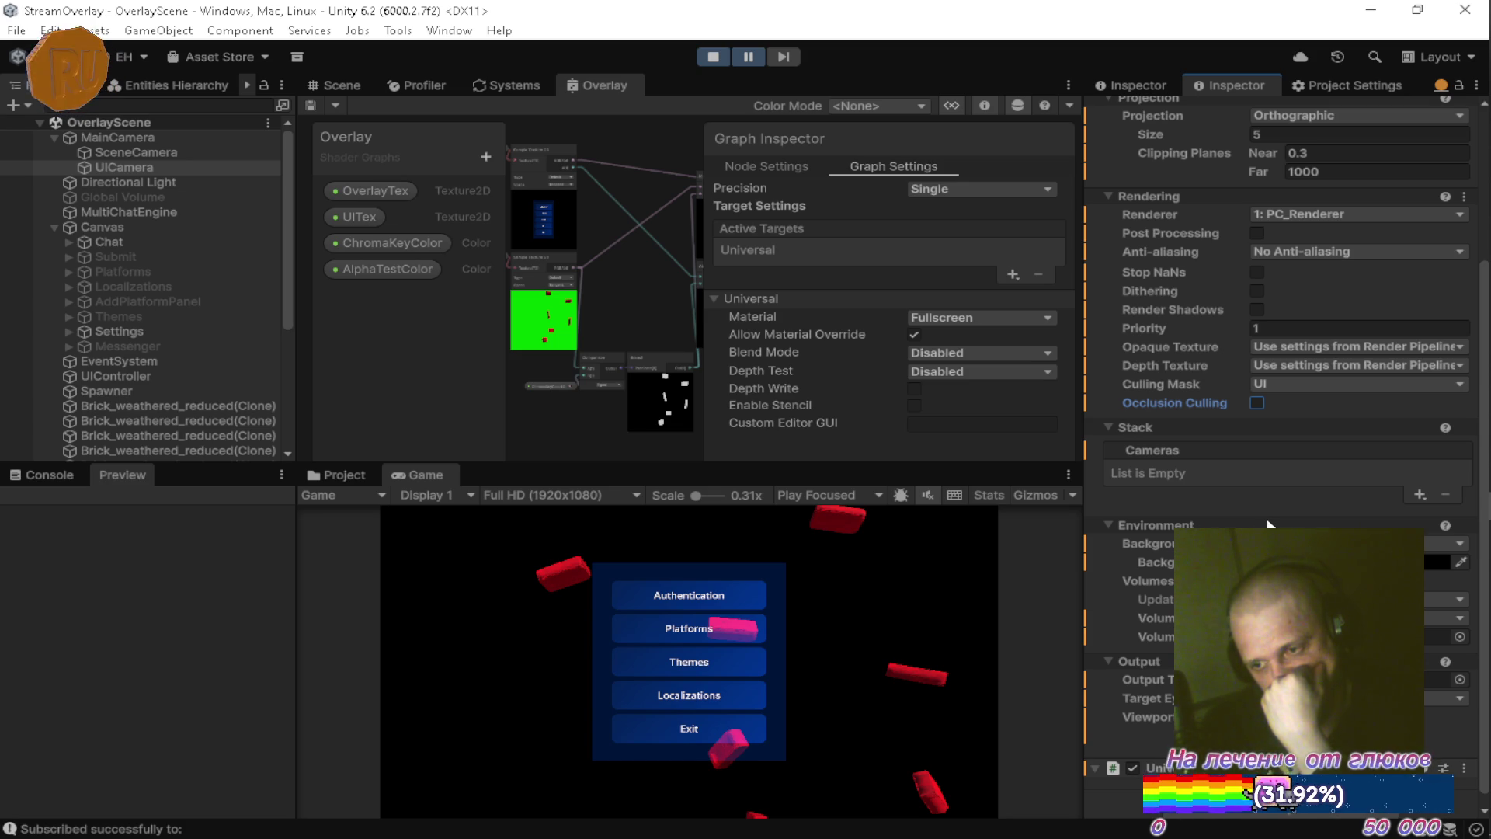
Set the UICamera background colour's alpha to 255 for opaque black.
click(1436, 561)
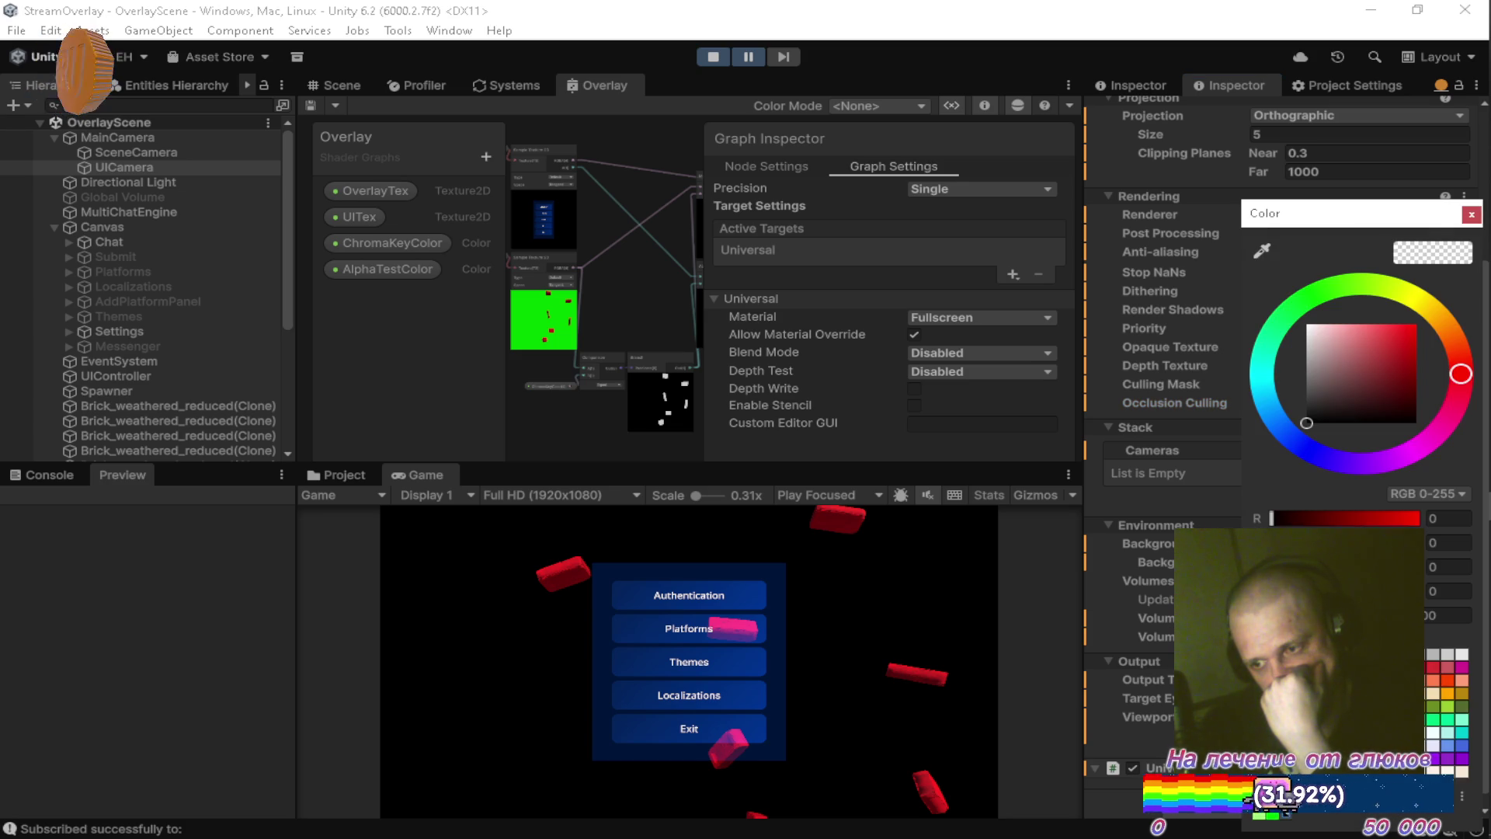
click(1442, 593)
text(255)
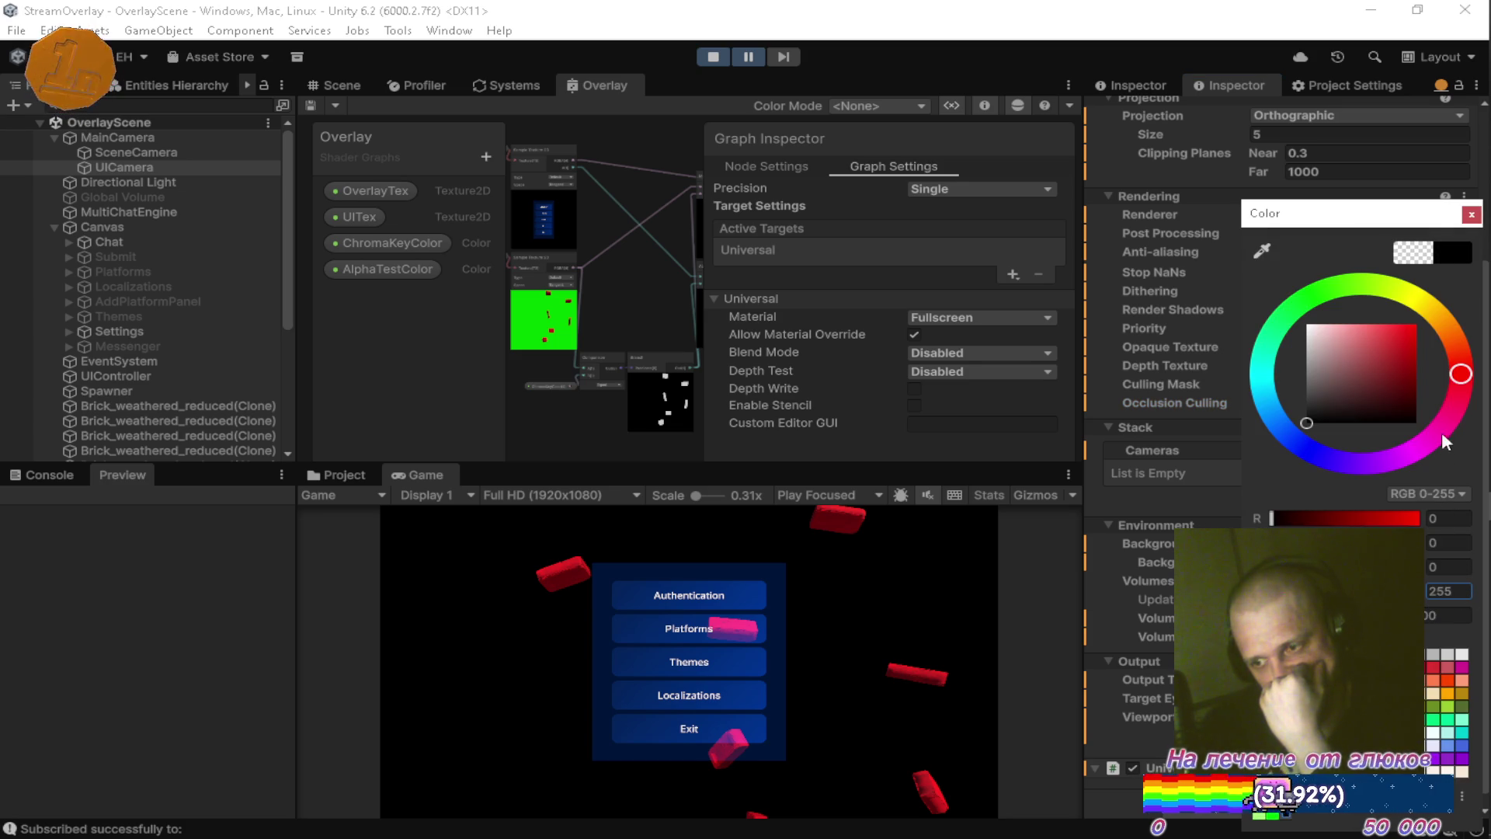
click(1471, 216)
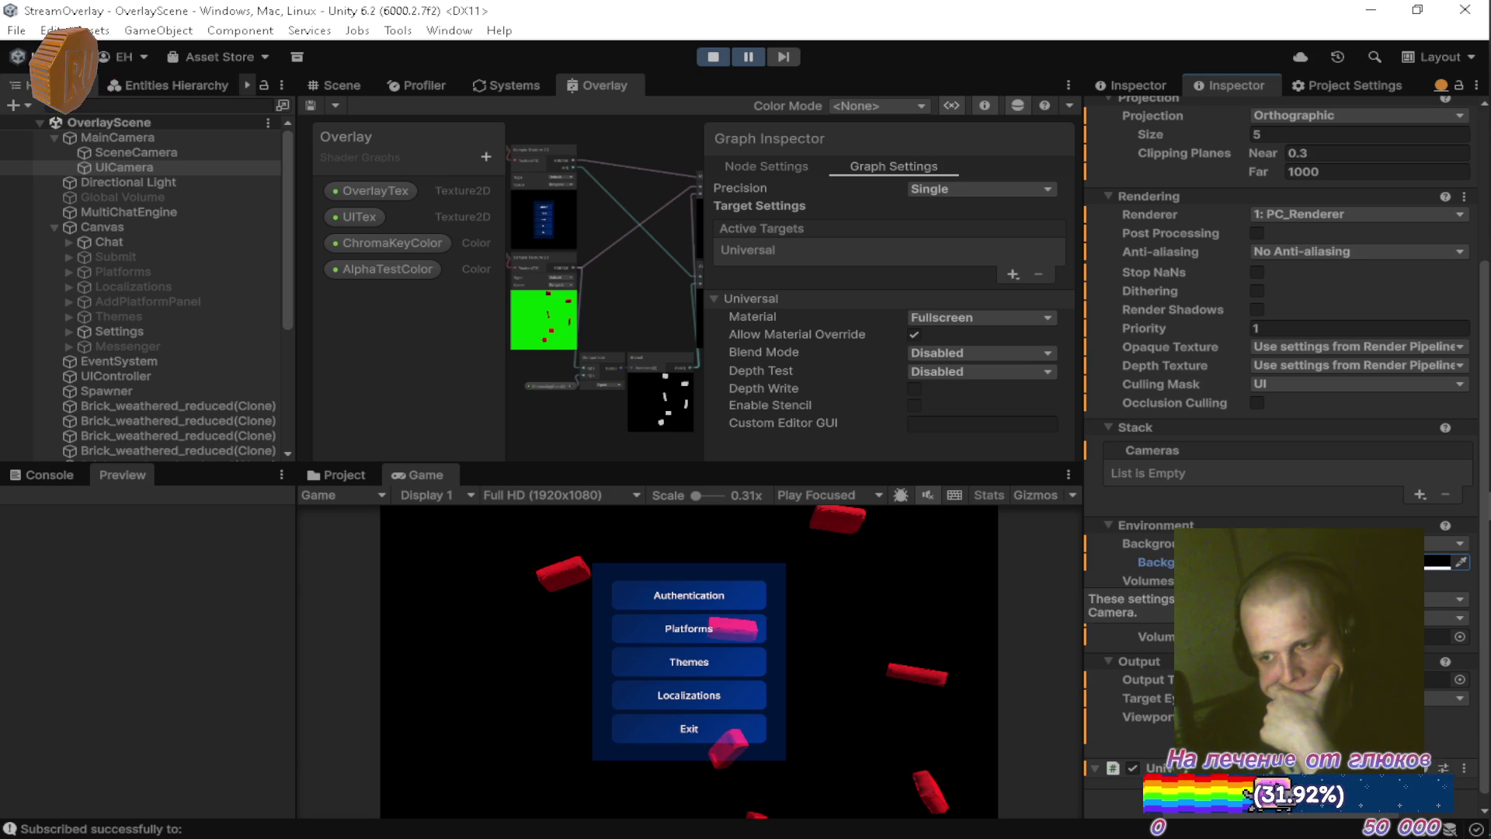
Review the Camera component, then open and dismiss its ⋮ actions menu.
scroll(1281, 435, down, 1)
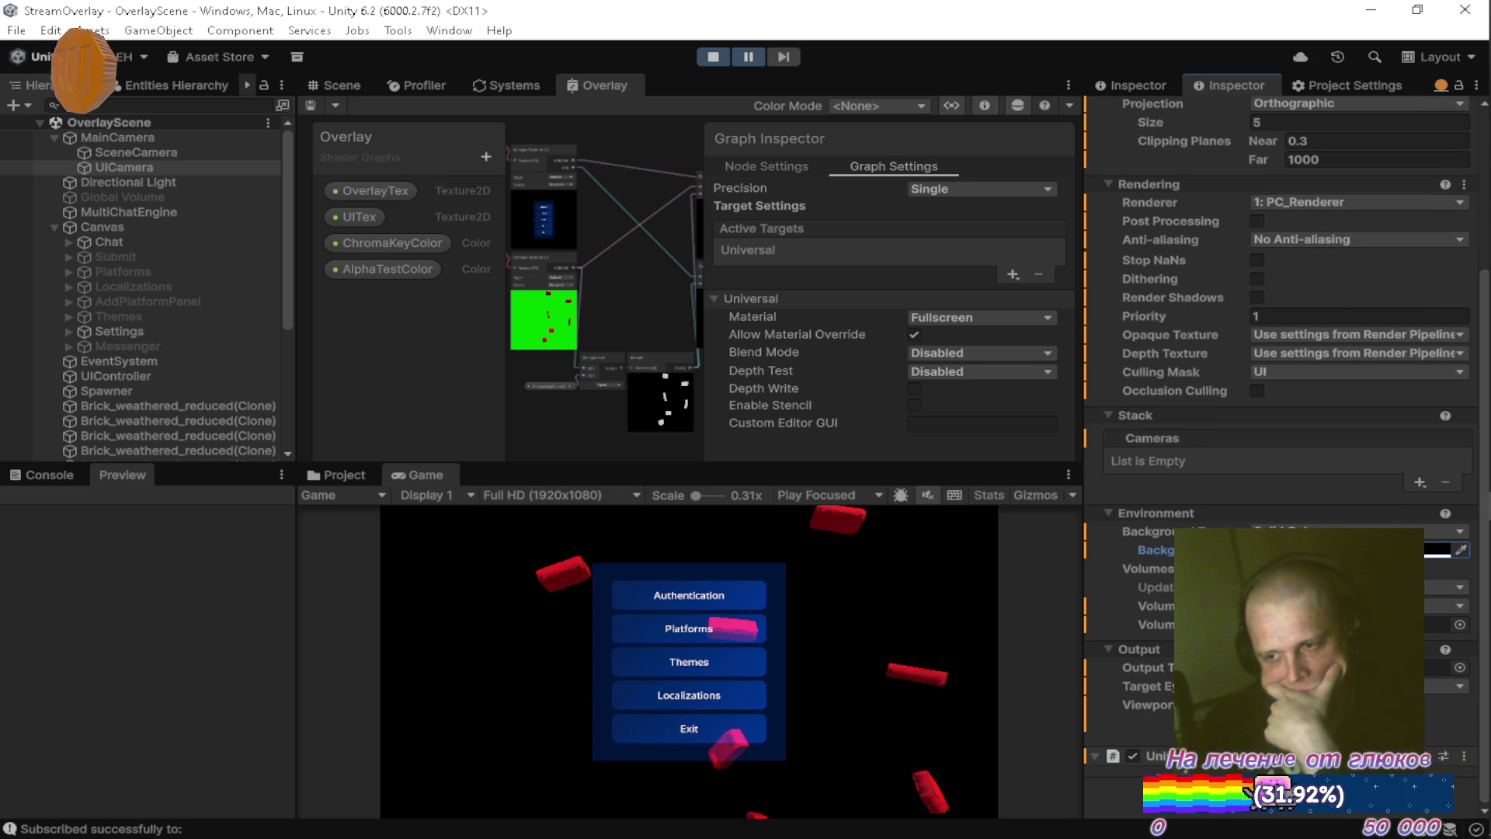
scroll(1326, 505, up, 5)
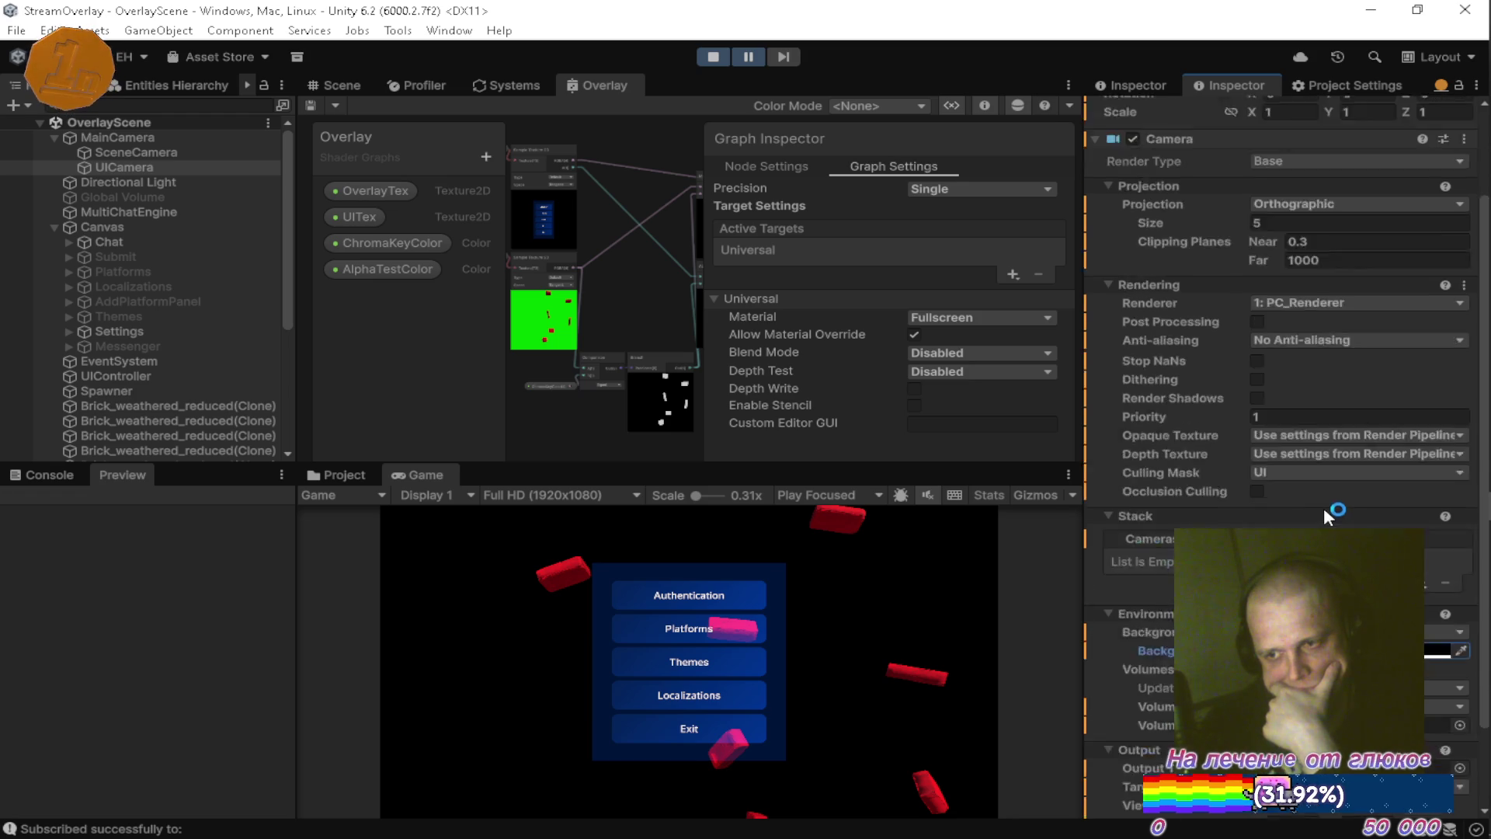
click(1464, 252)
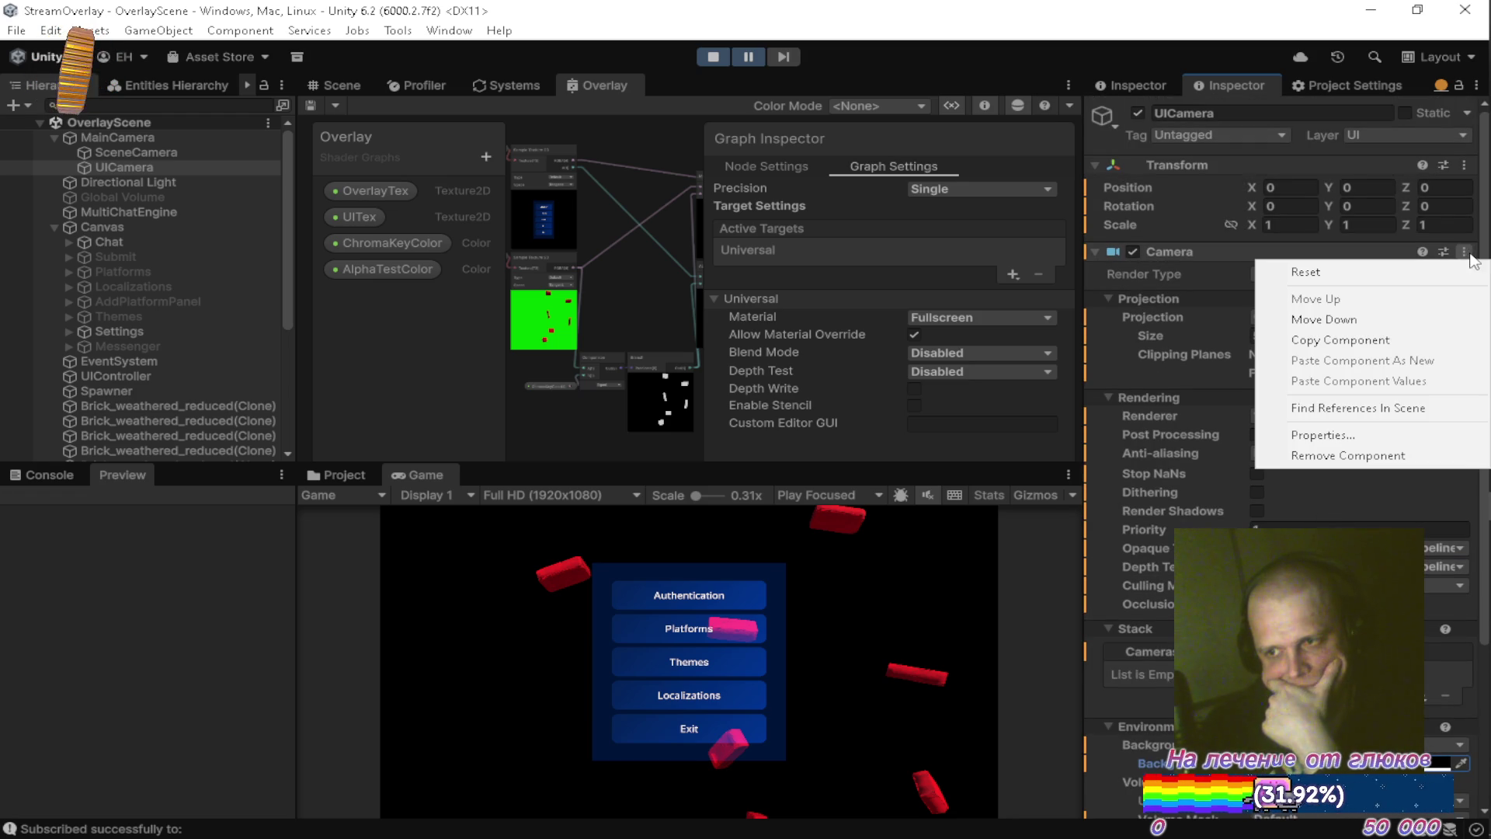
key(Escape)
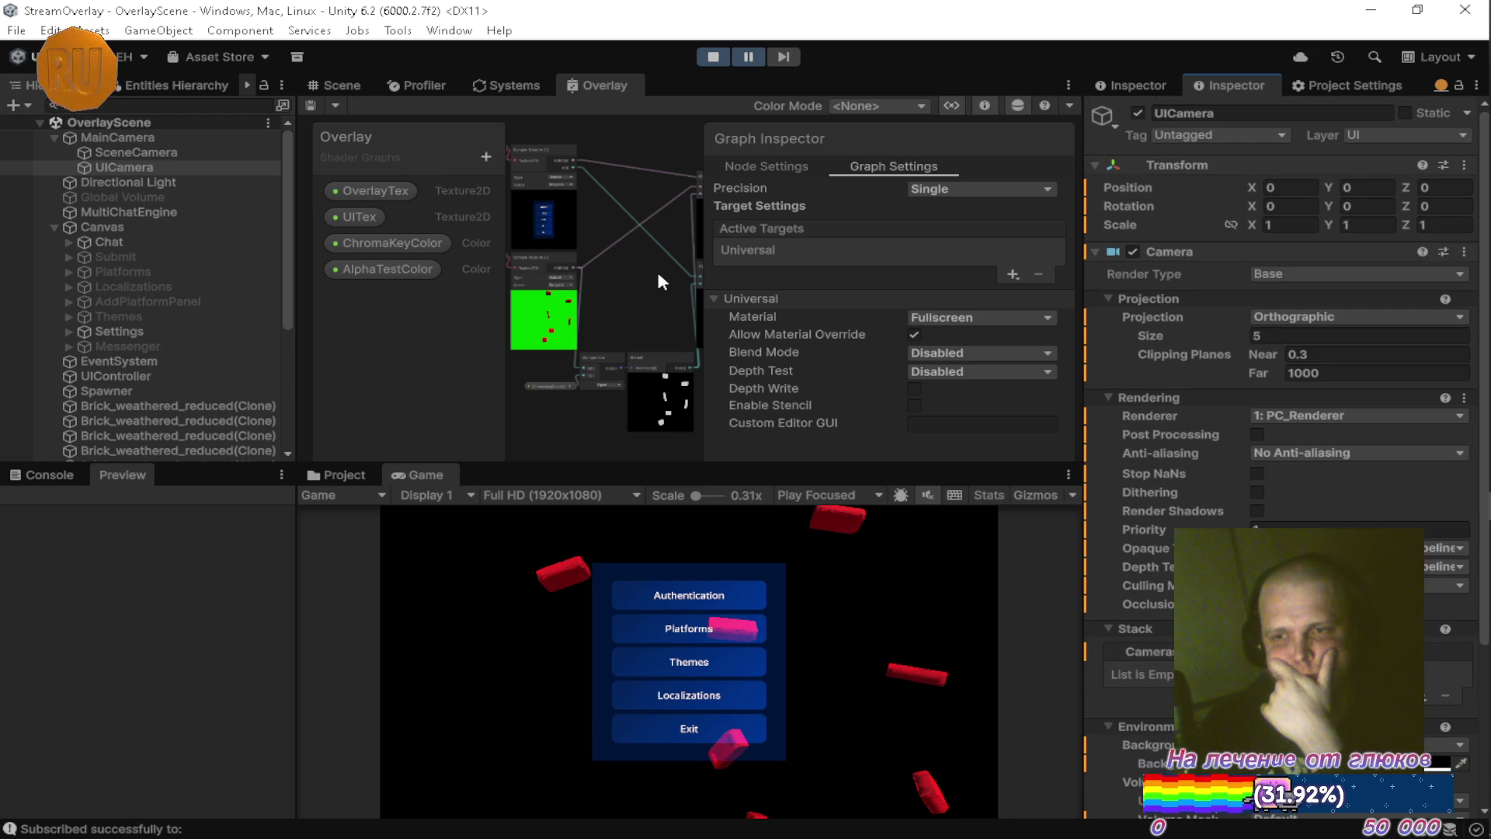
Stop Play mode, paste the copied Camera values onto UICamera, save the scene, and show the Game view.
click(724, 49)
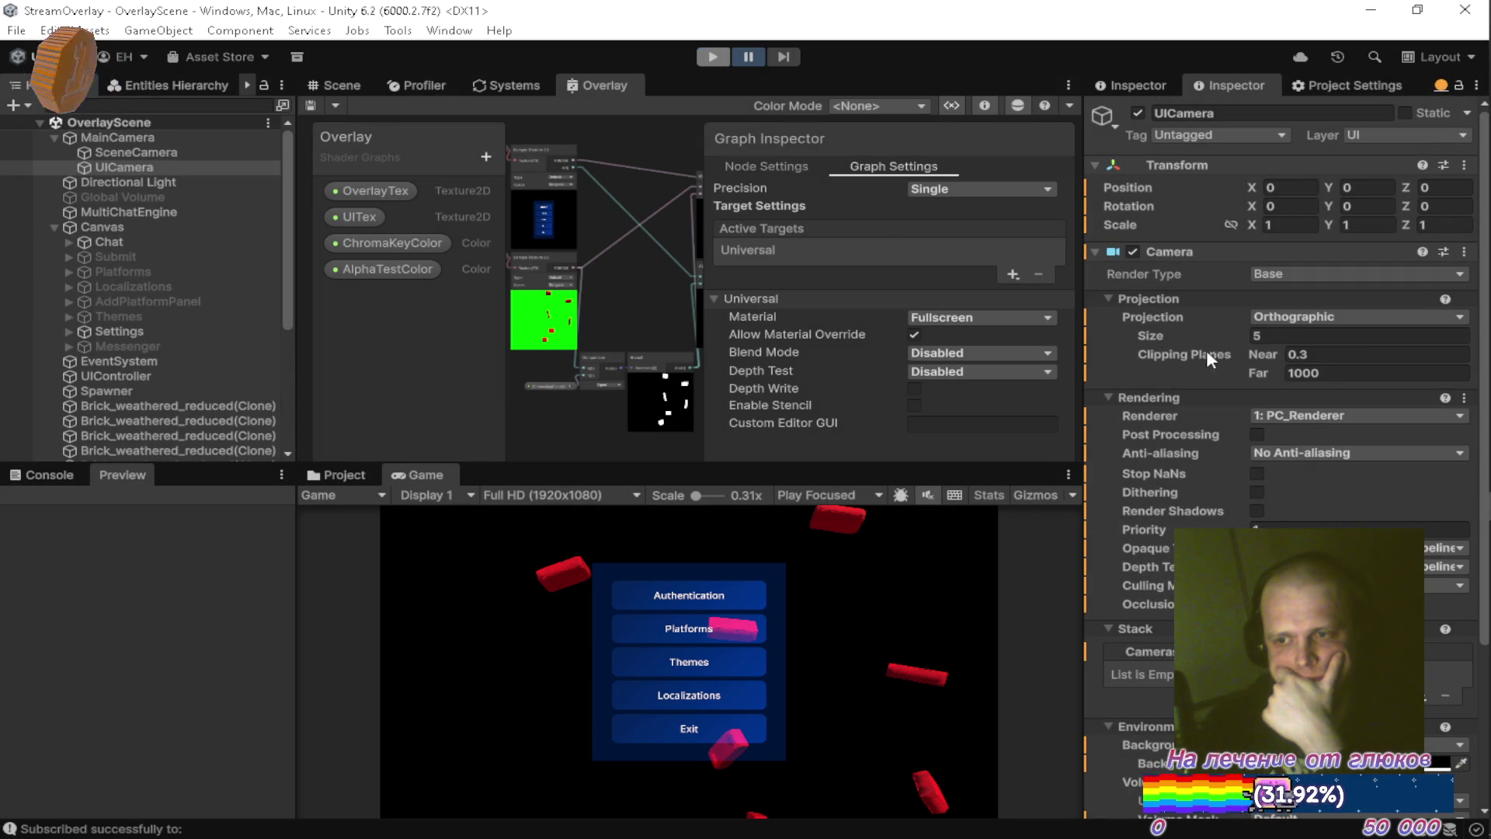
click(1464, 252)
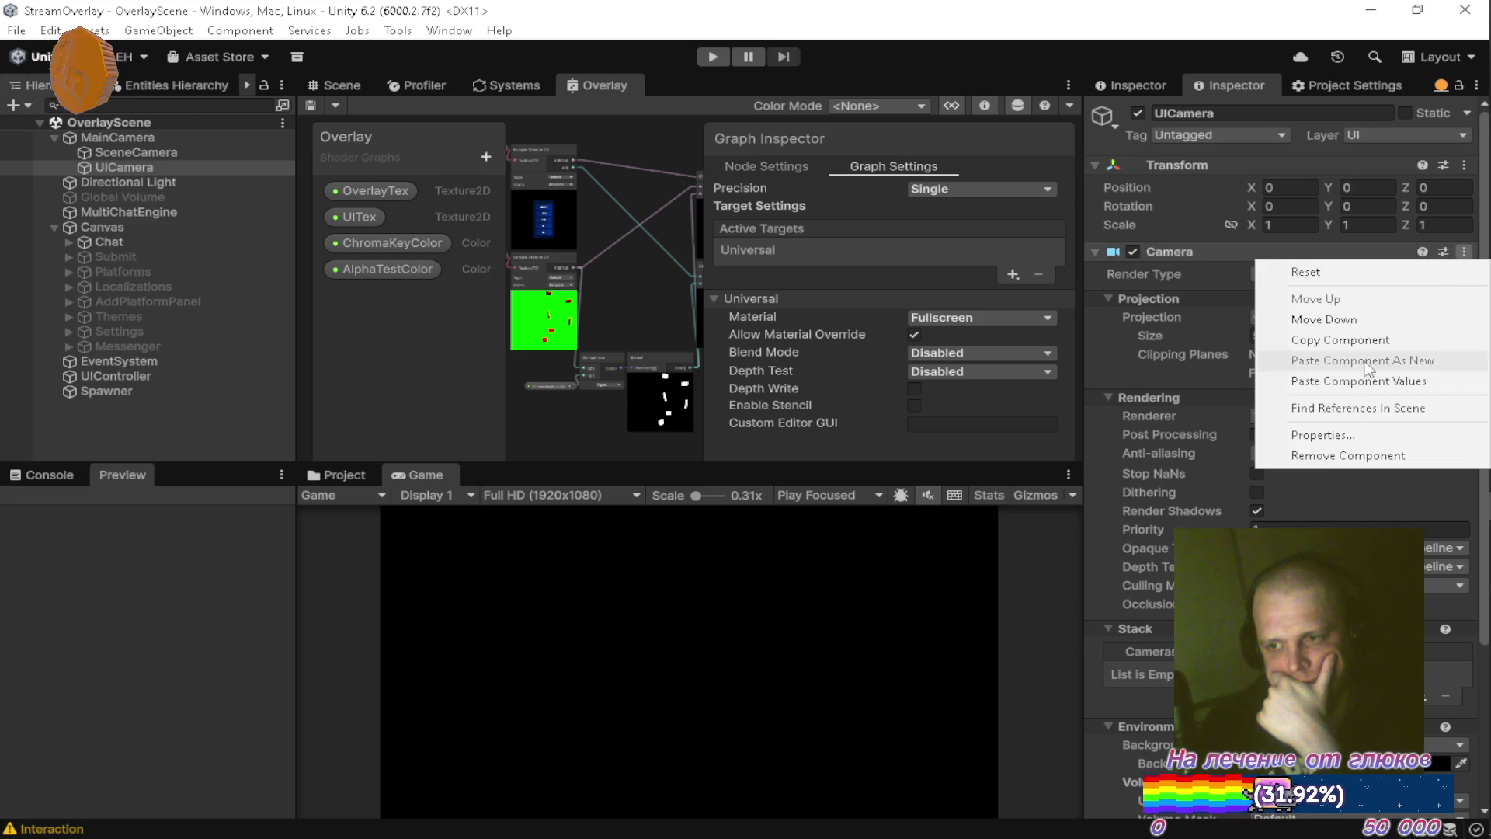
click(1329, 378)
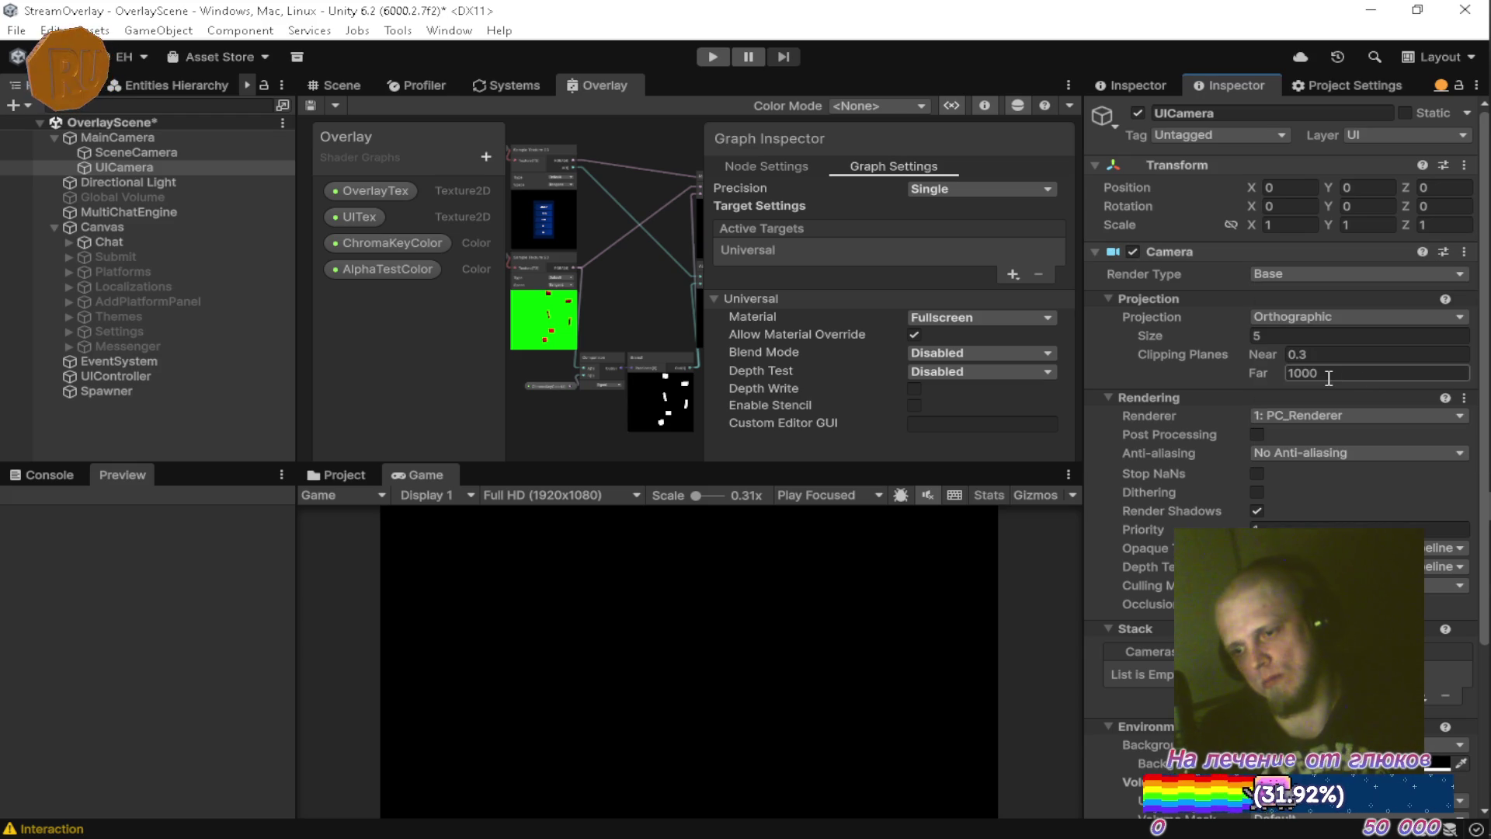
key(ctrl+s)
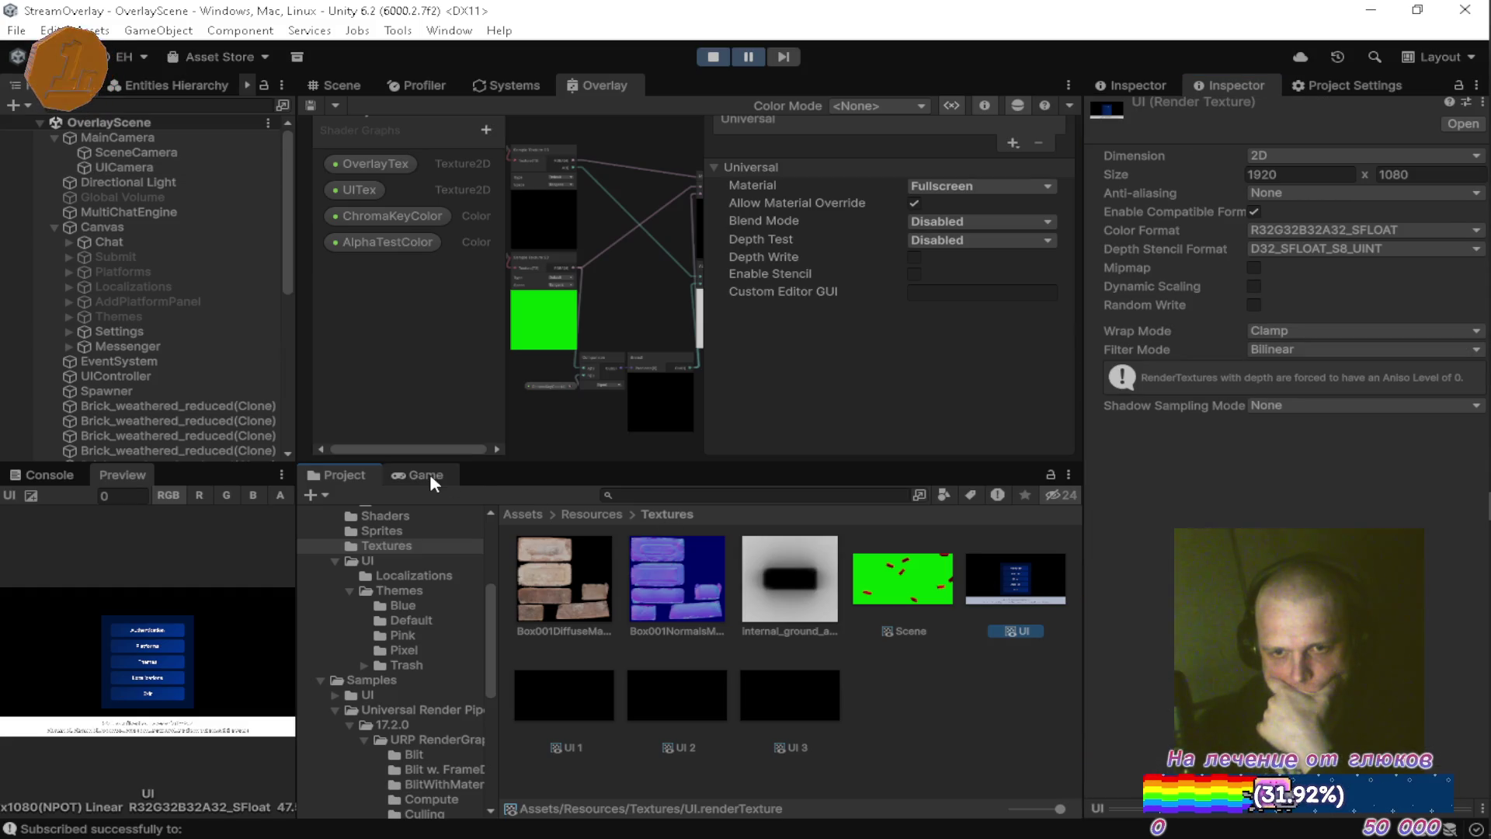
click(427, 475)
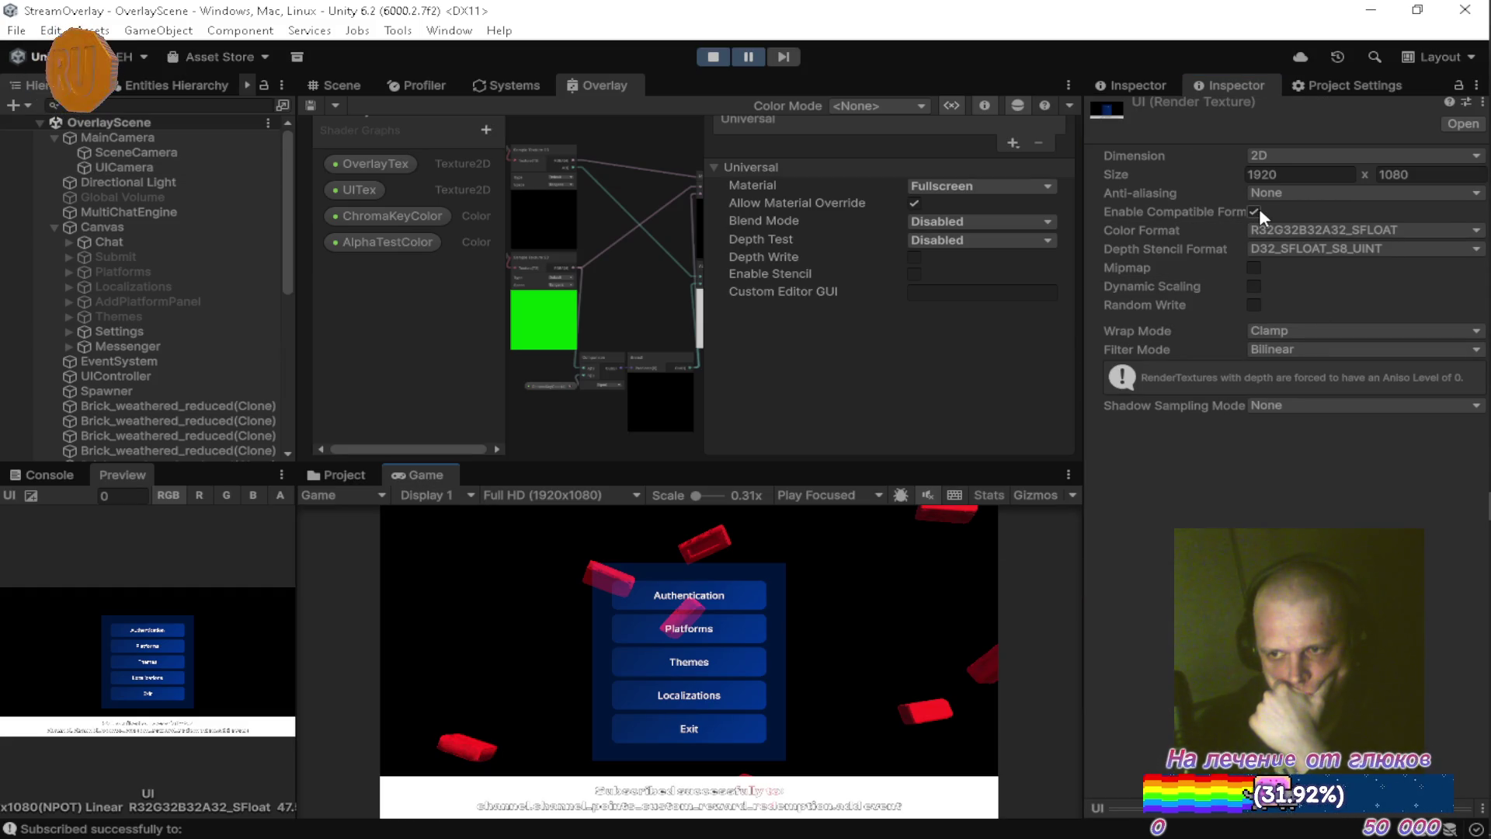
Resume the game and switch the UI texture's depth stencil to none, then back to D32.
click(749, 55)
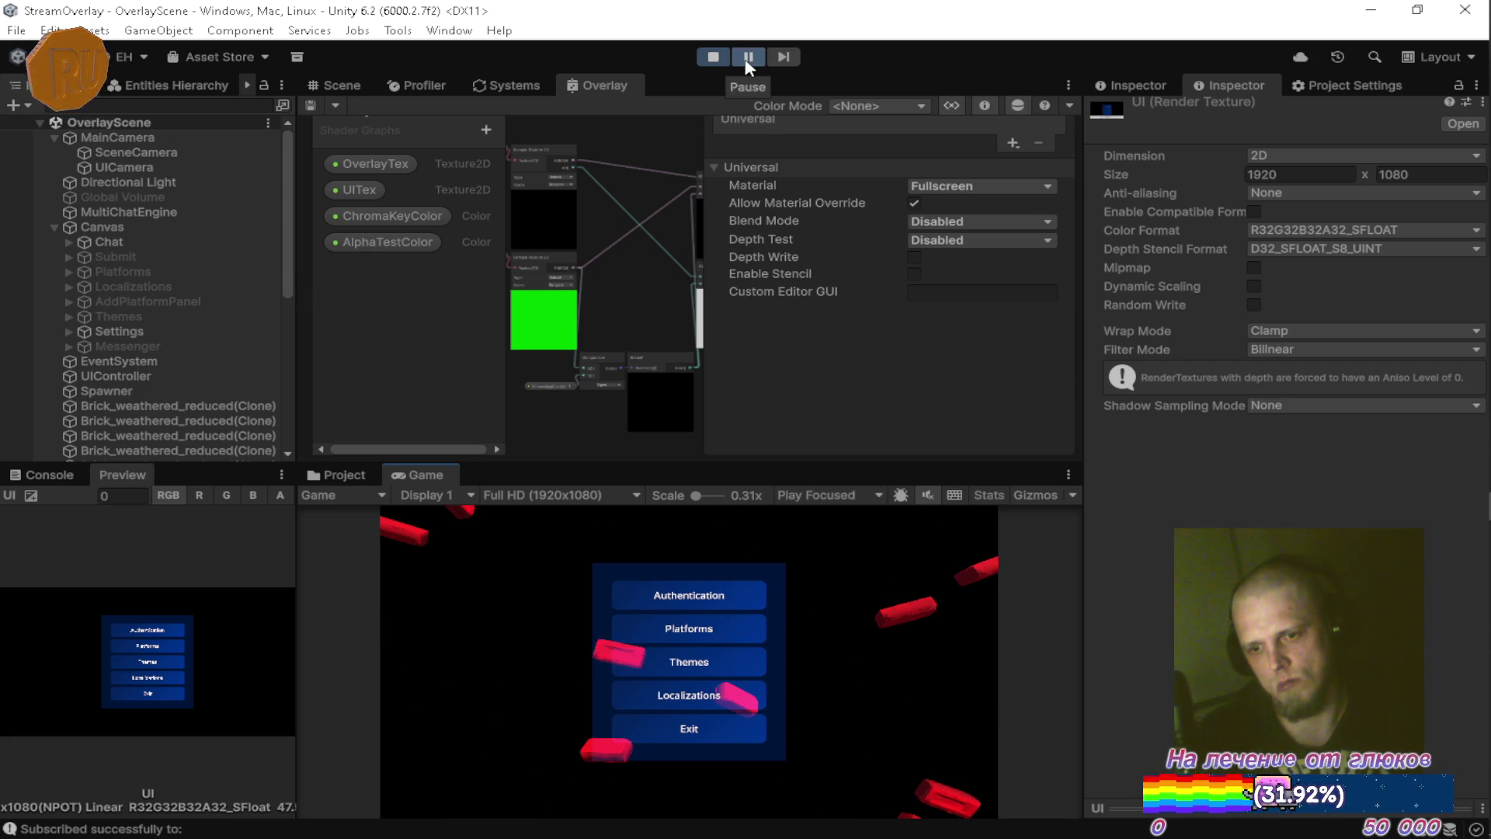
click(1298, 247)
click(1291, 267)
click(1289, 247)
click(1312, 377)
Try R8G8B8A8_SINT, then settle on R16G16B16A16_UNORM as the UI texture's colour format.
click(1300, 230)
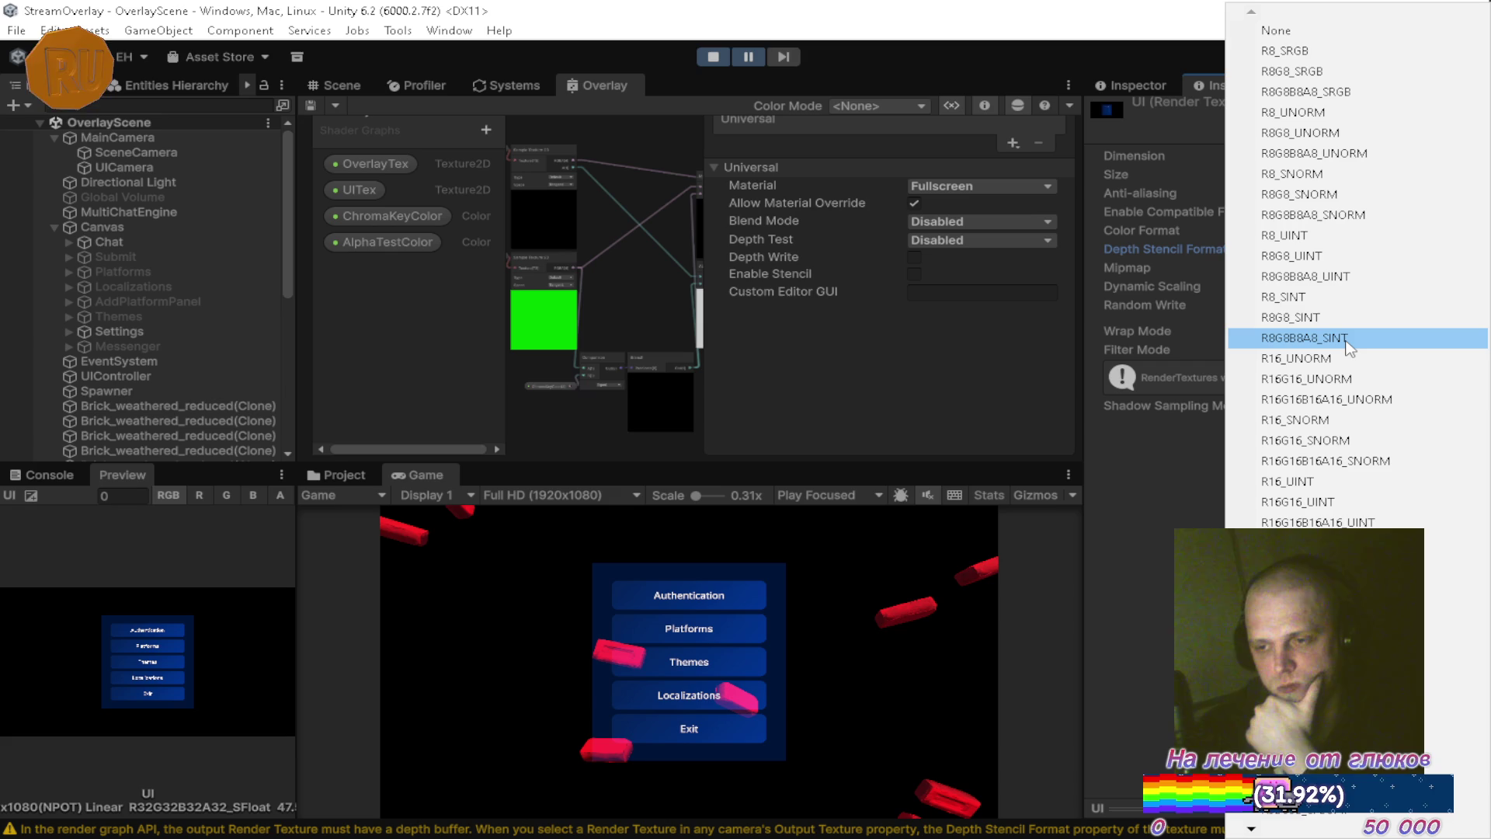
click(1352, 338)
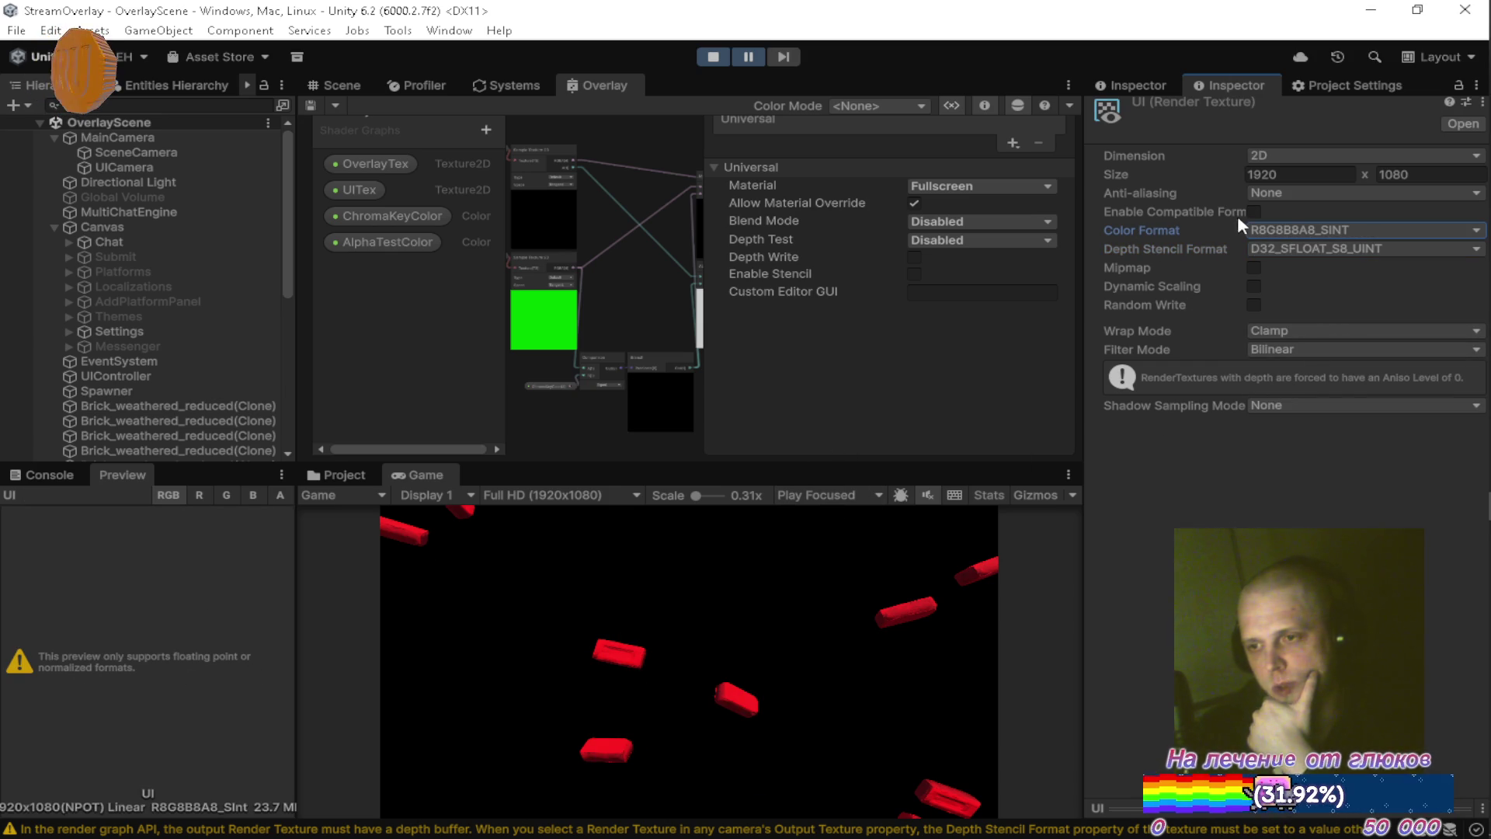
click(1295, 228)
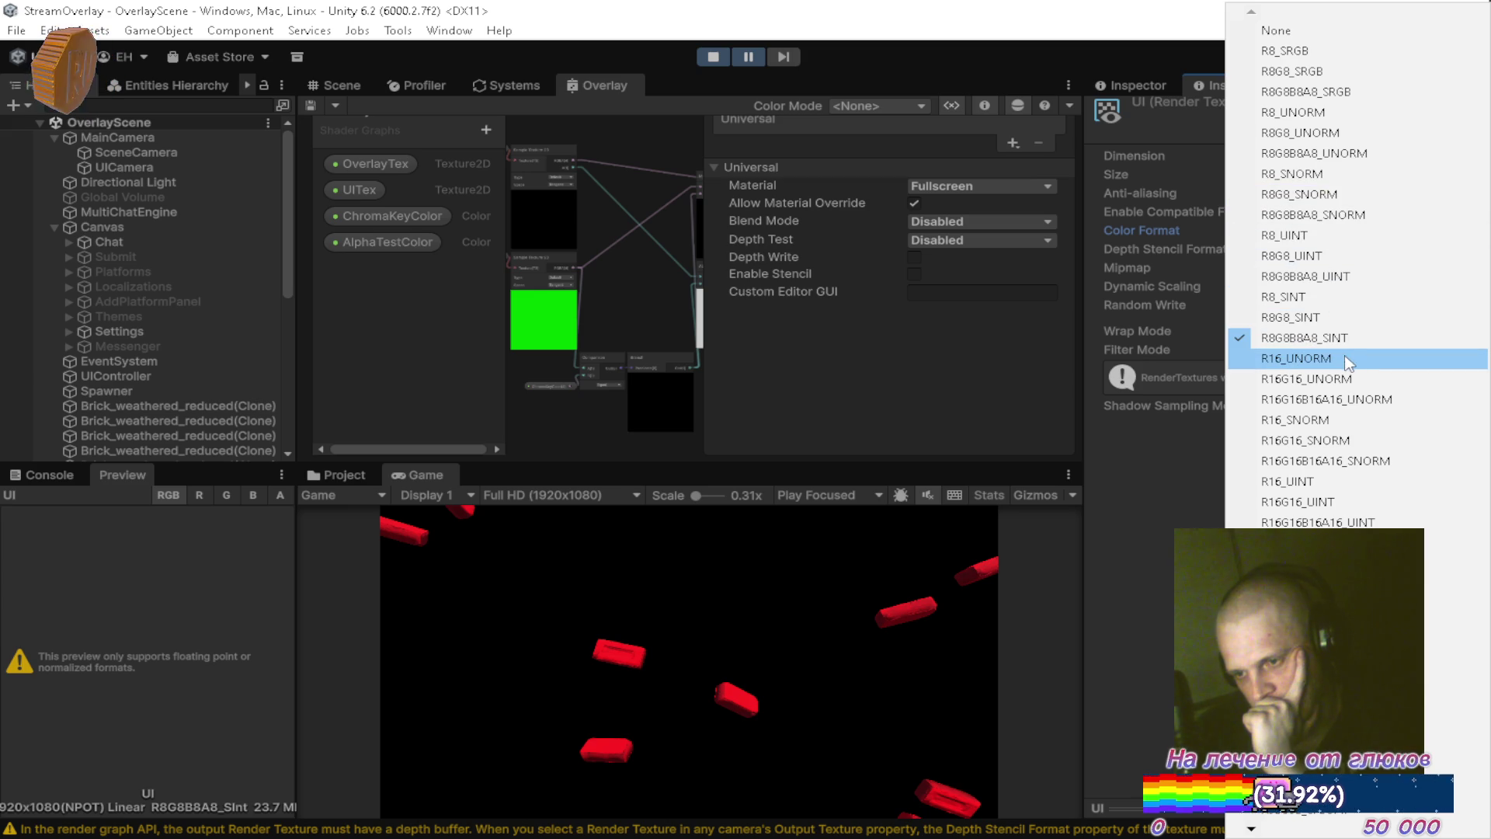
click(1307, 398)
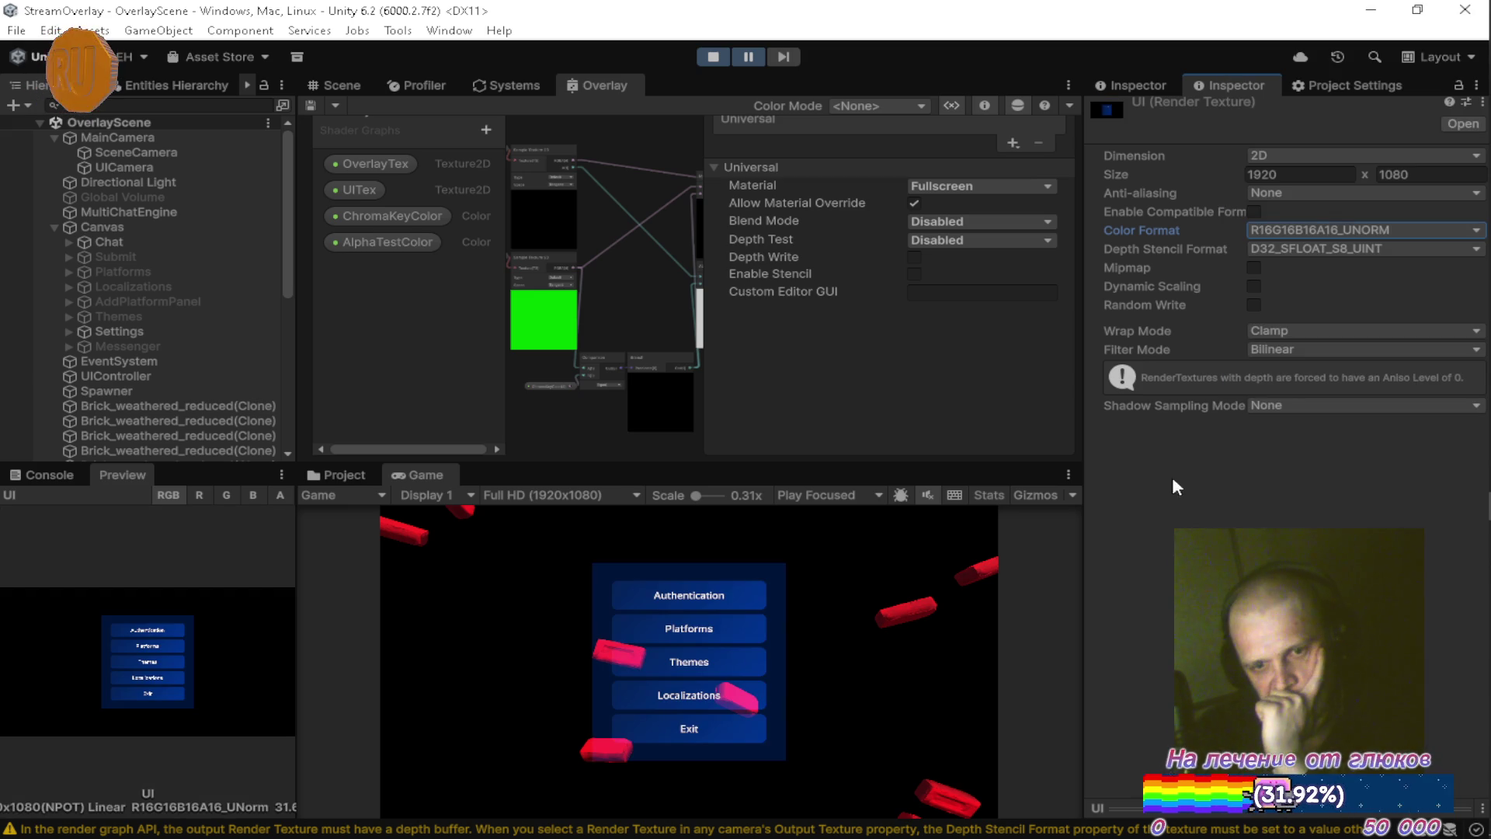
click(1310, 237)
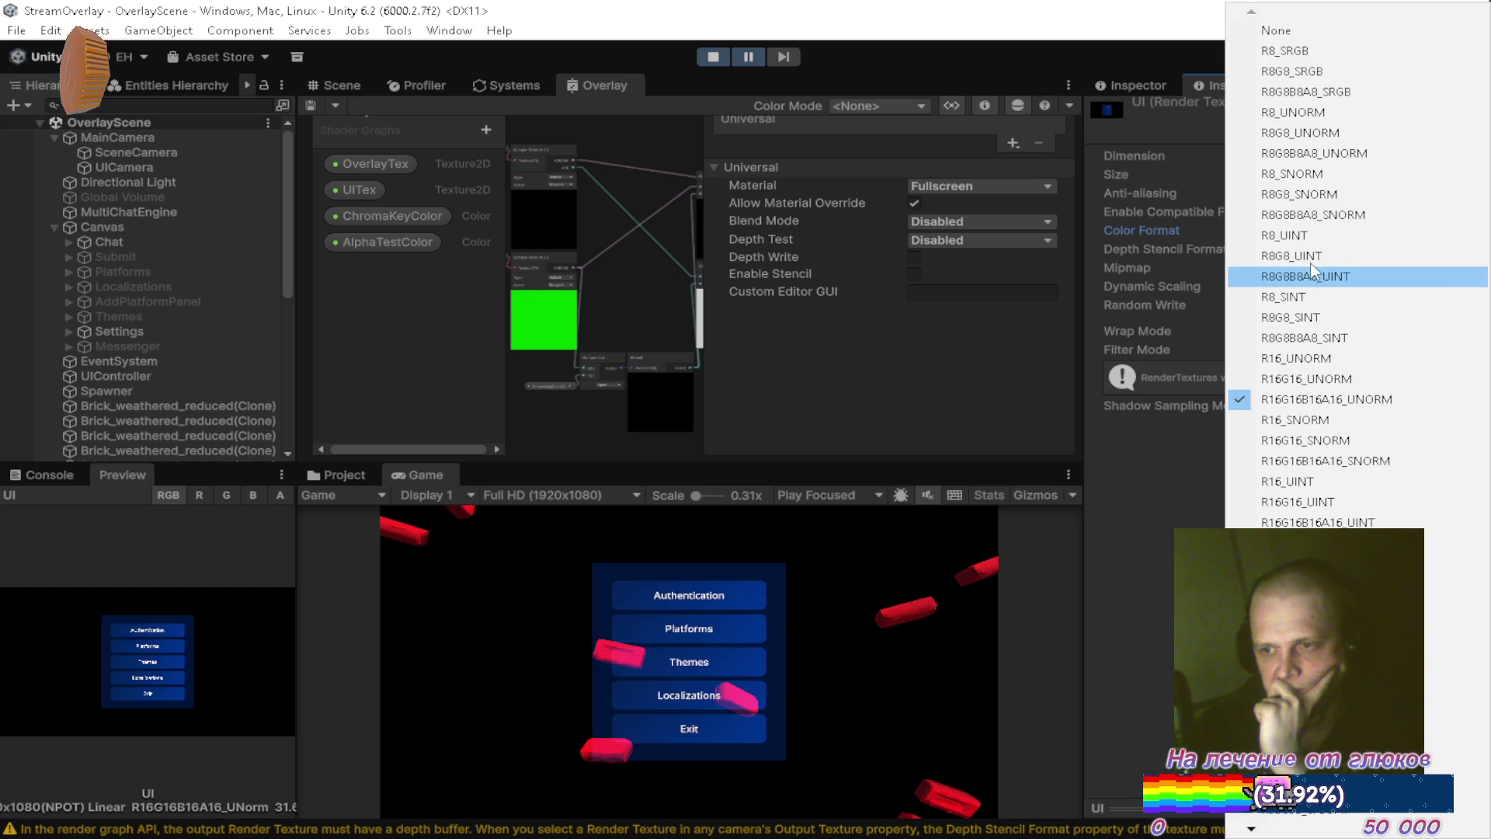
click(1295, 401)
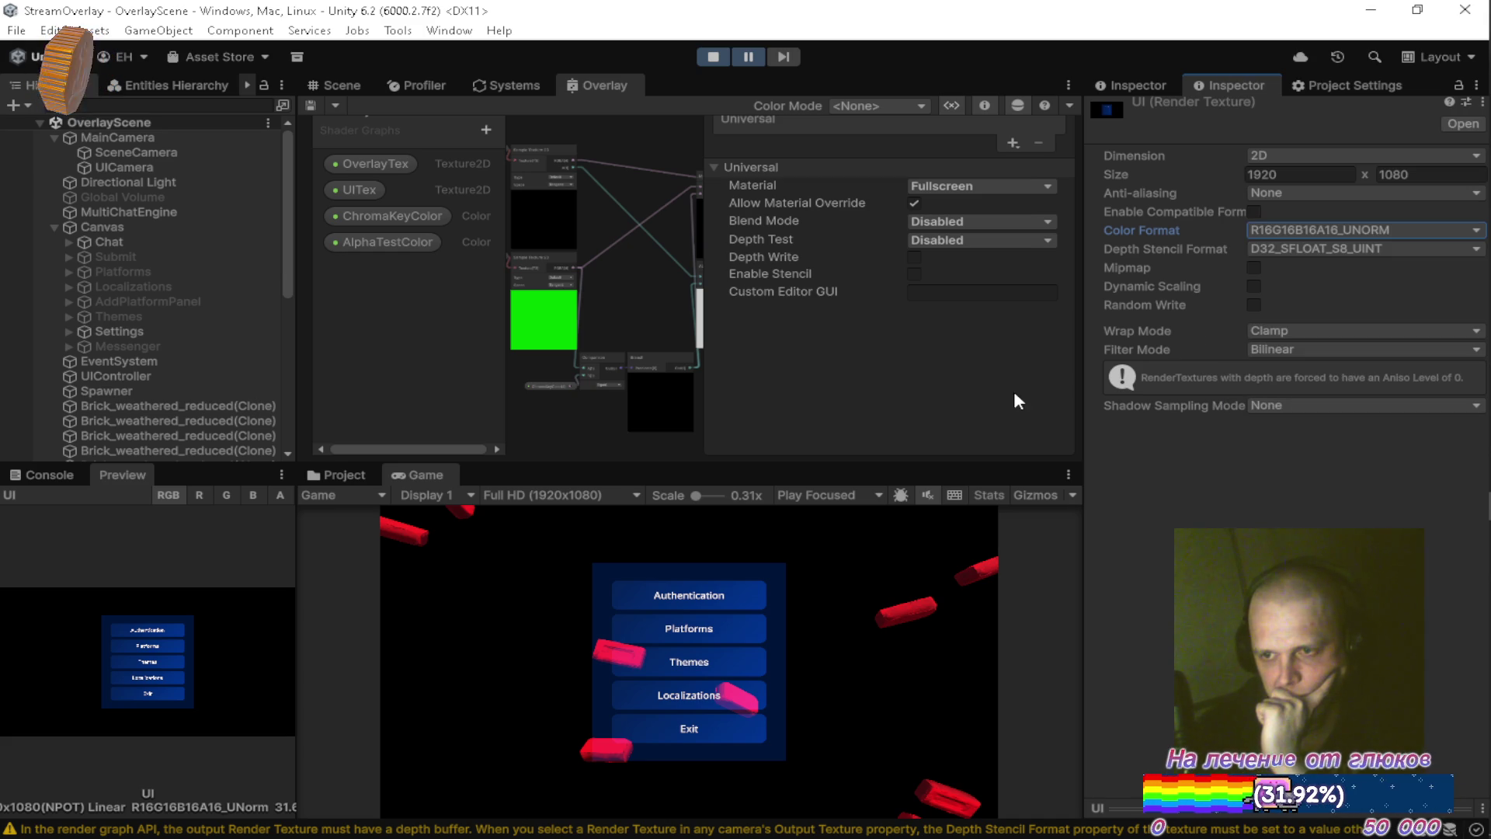
Give the Scene render texture the R16G16B16A16_UNORM colour format too, then view the running game.
click(347, 478)
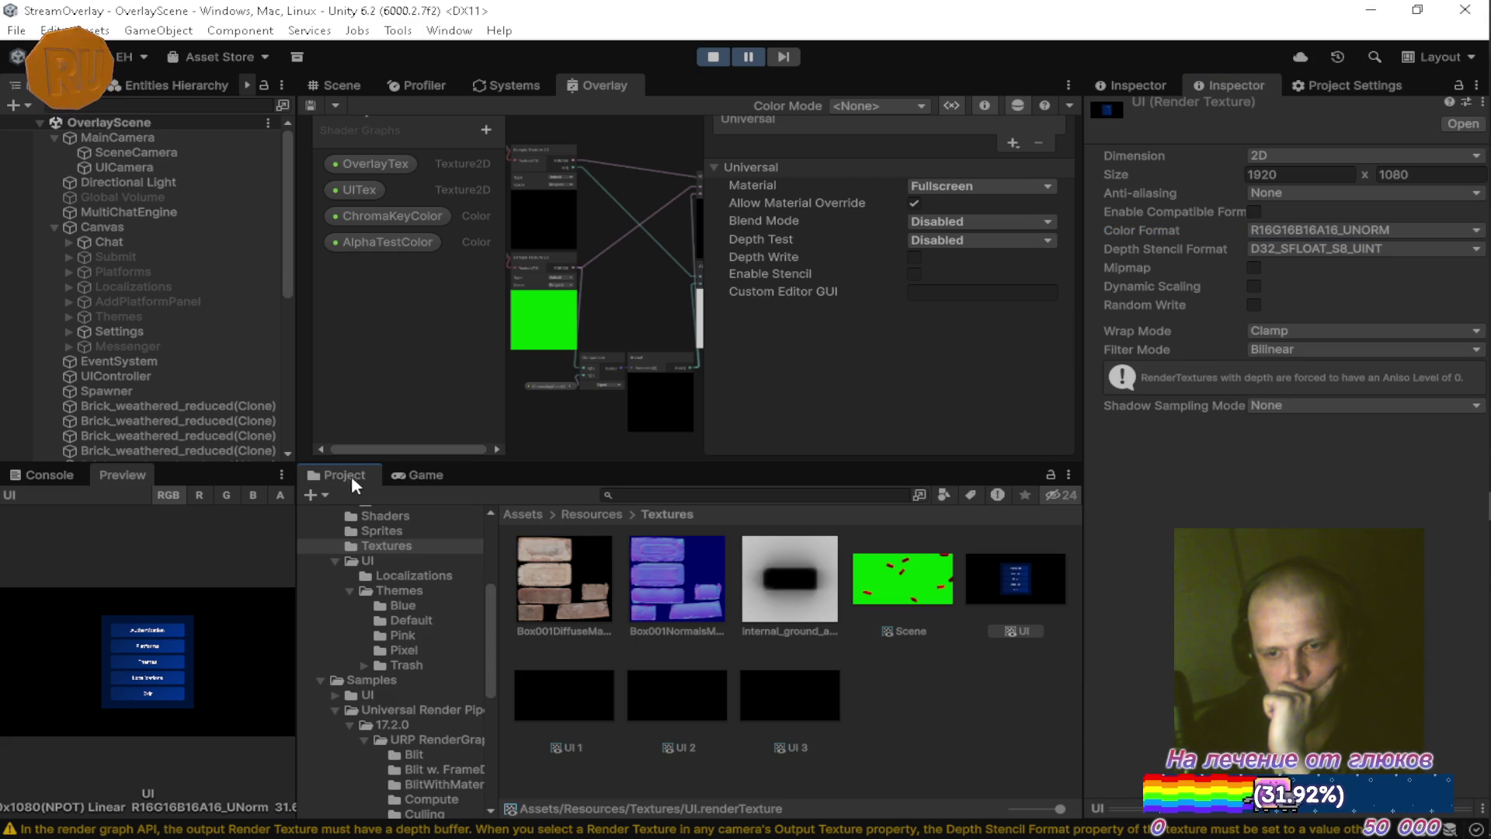
click(928, 584)
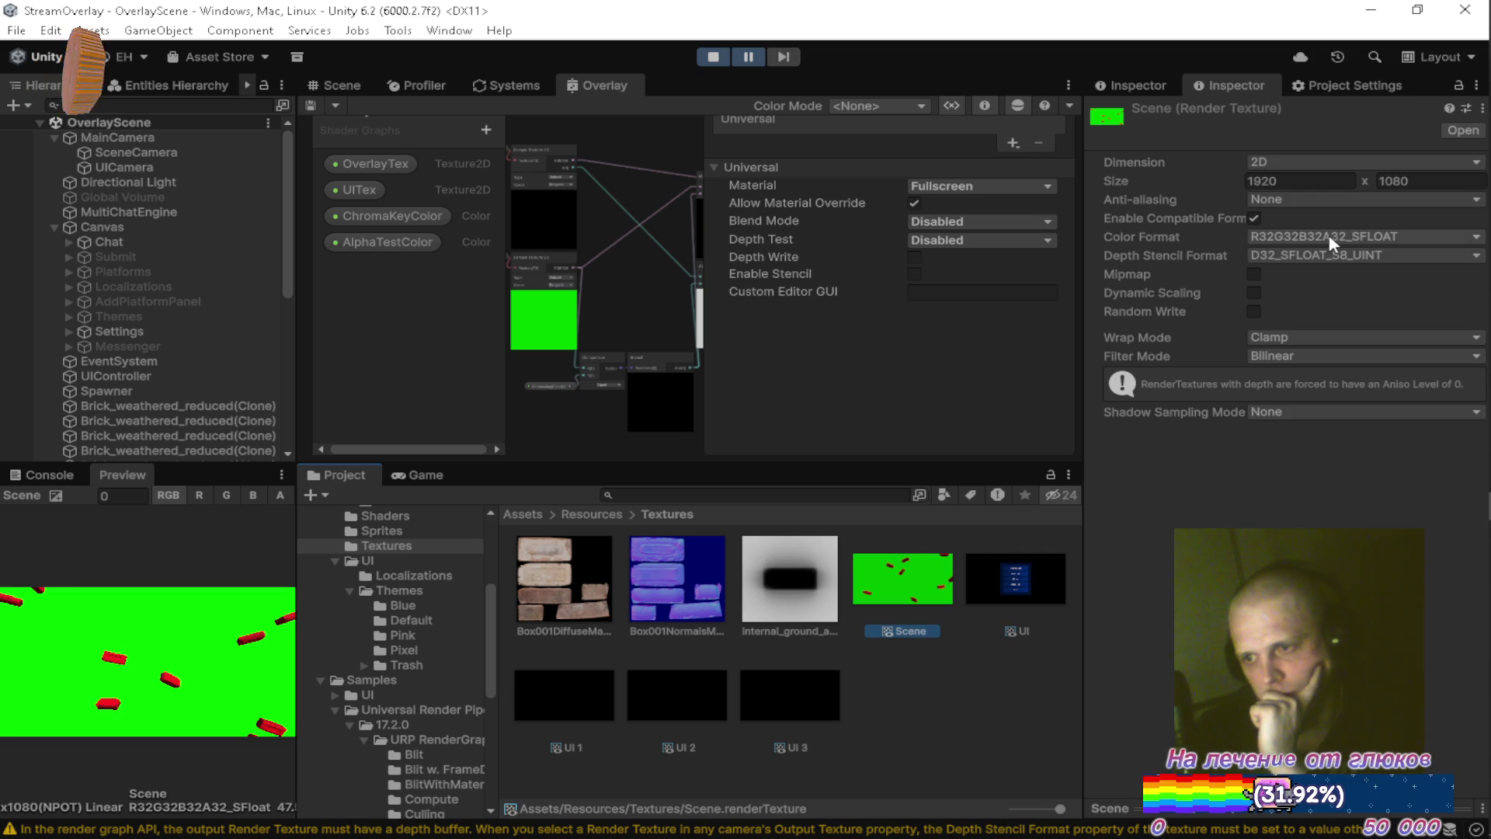
click(1333, 244)
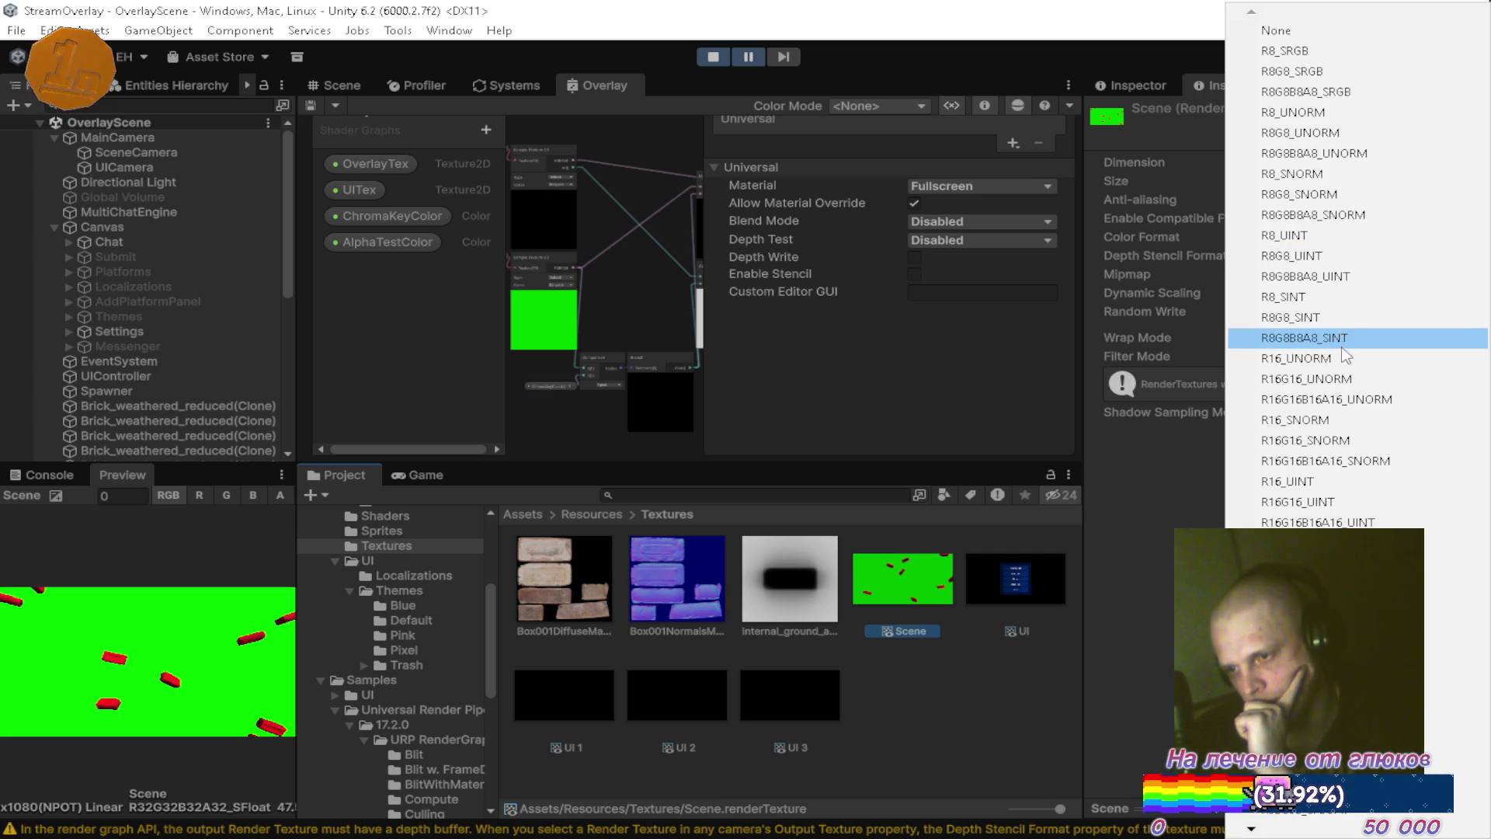
click(1334, 399)
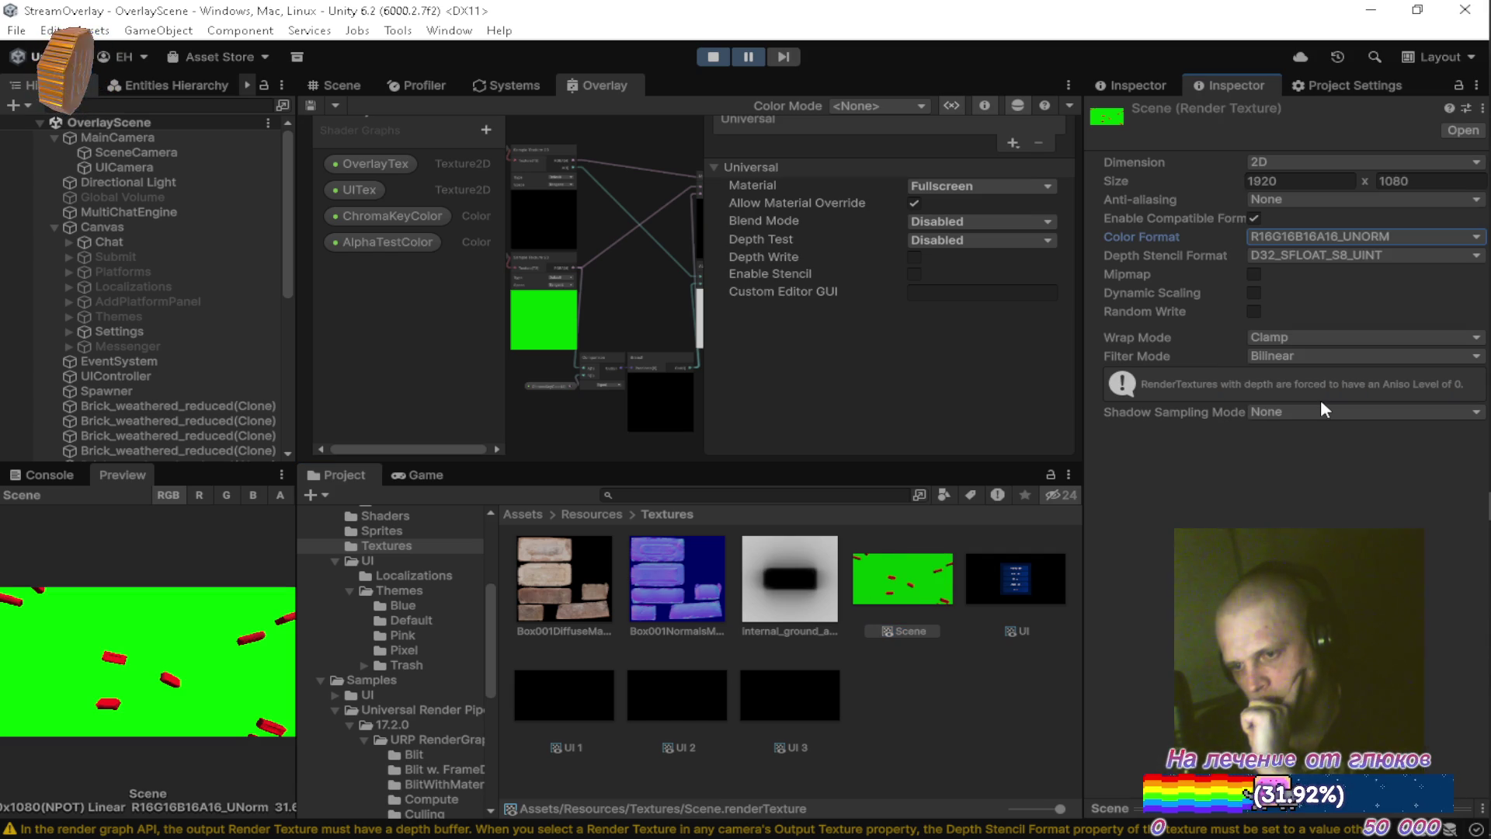
click(420, 474)
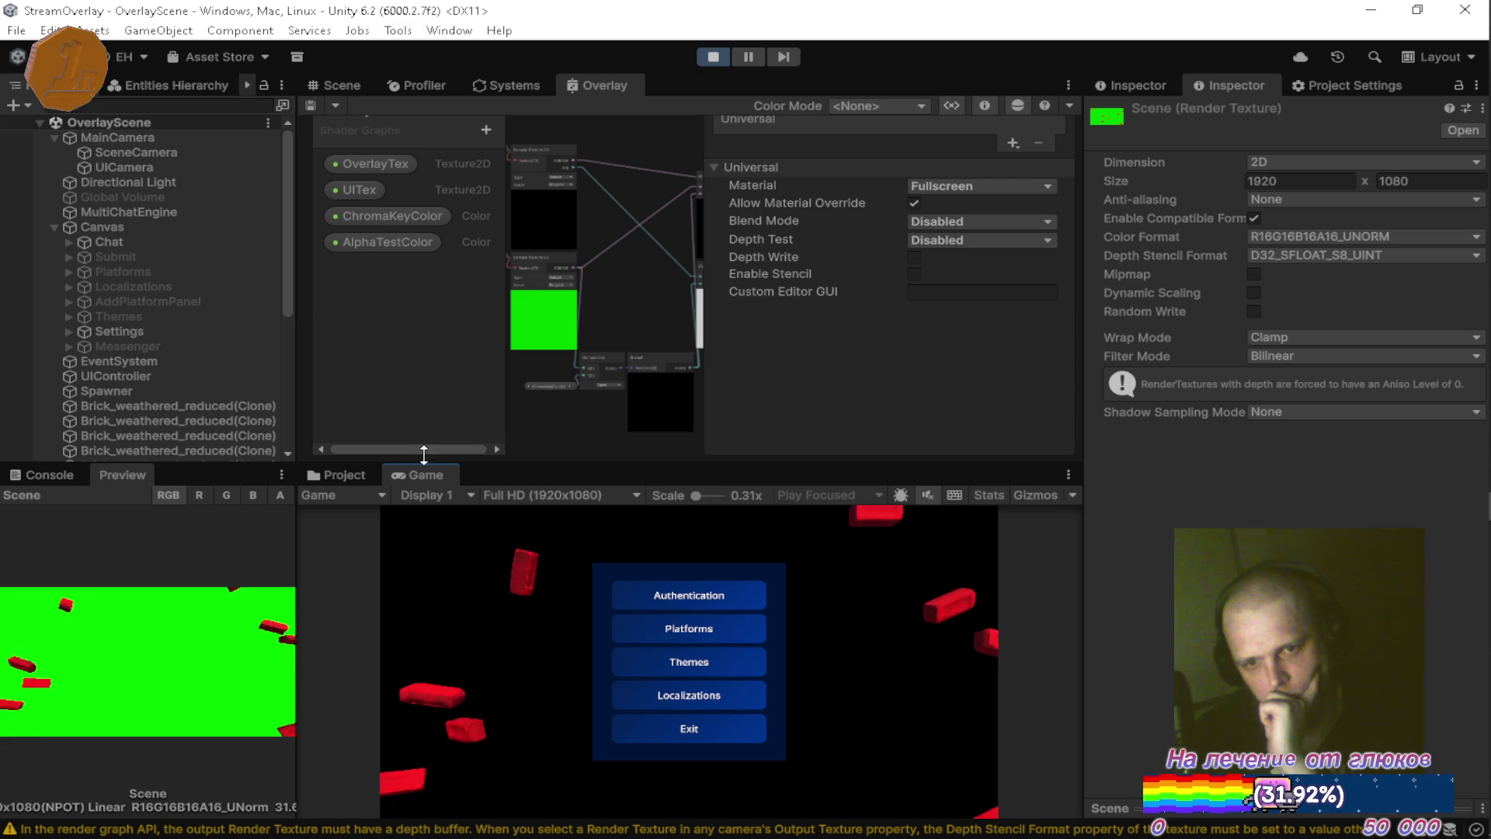
Show the Console, enable Game view Stats, and maximize then restore the Game view.
click(44, 475)
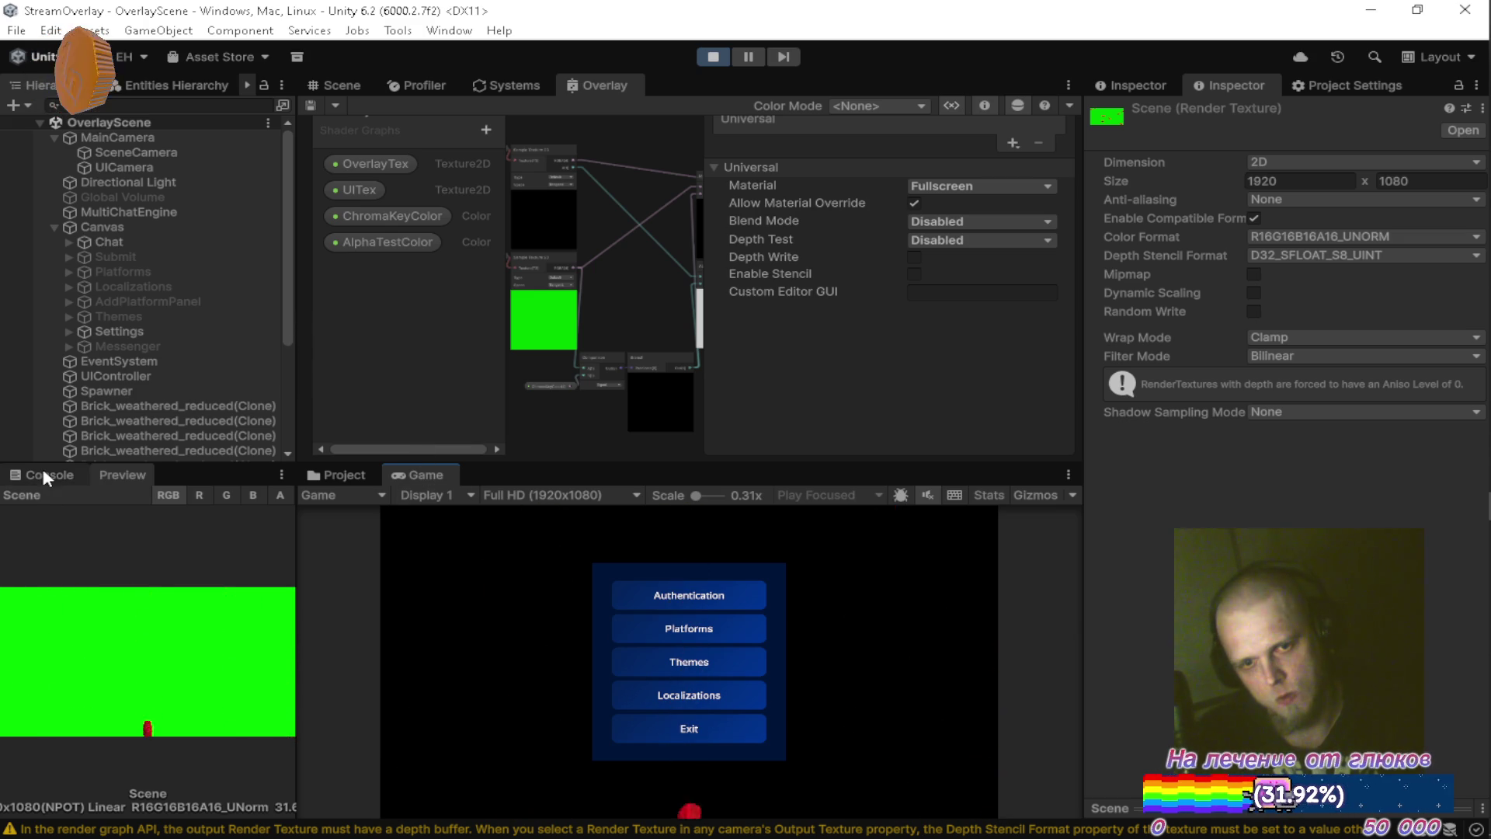
click(987, 495)
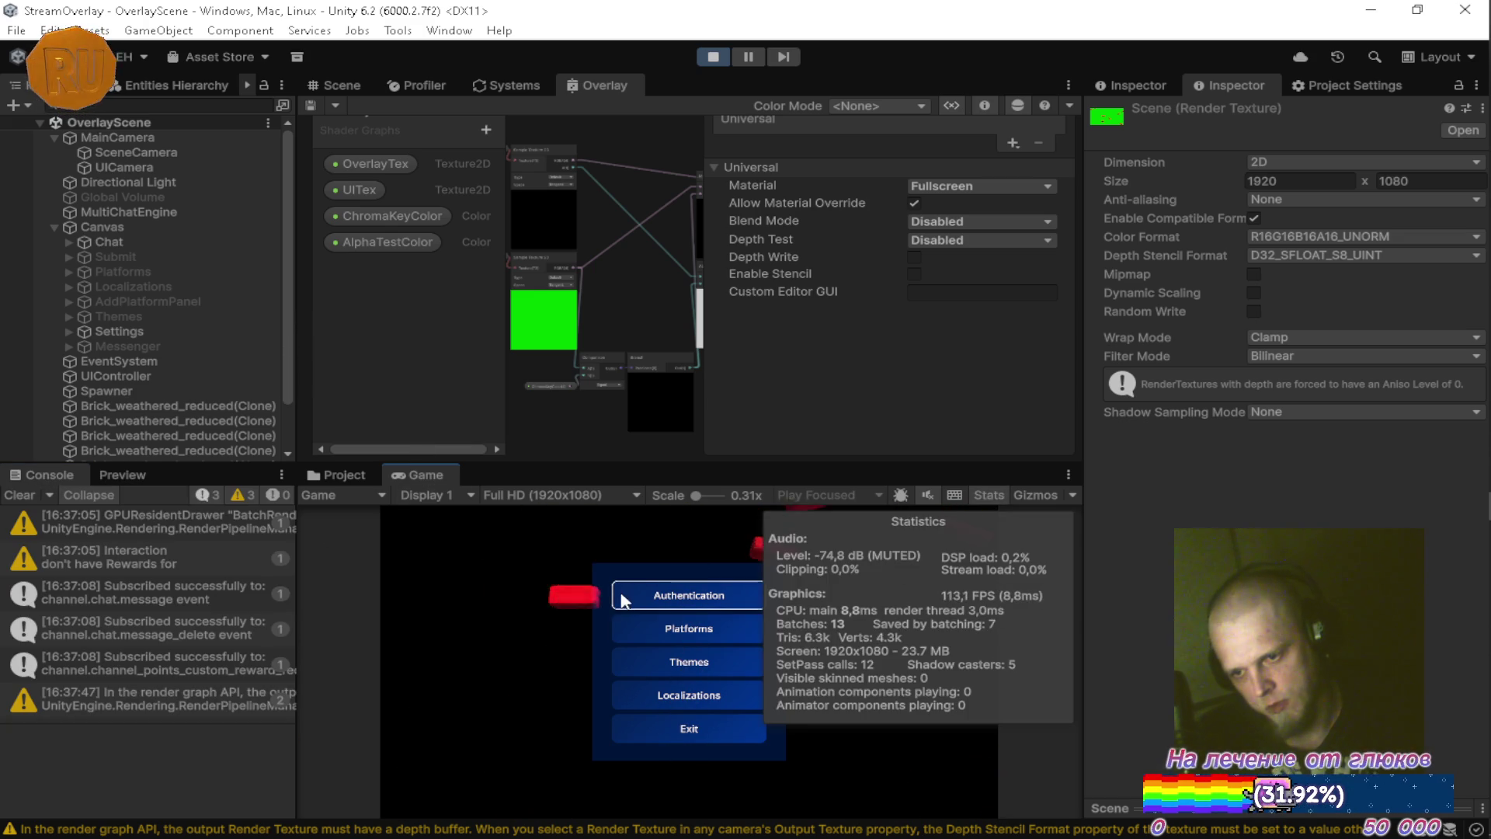
double_click(423, 475)
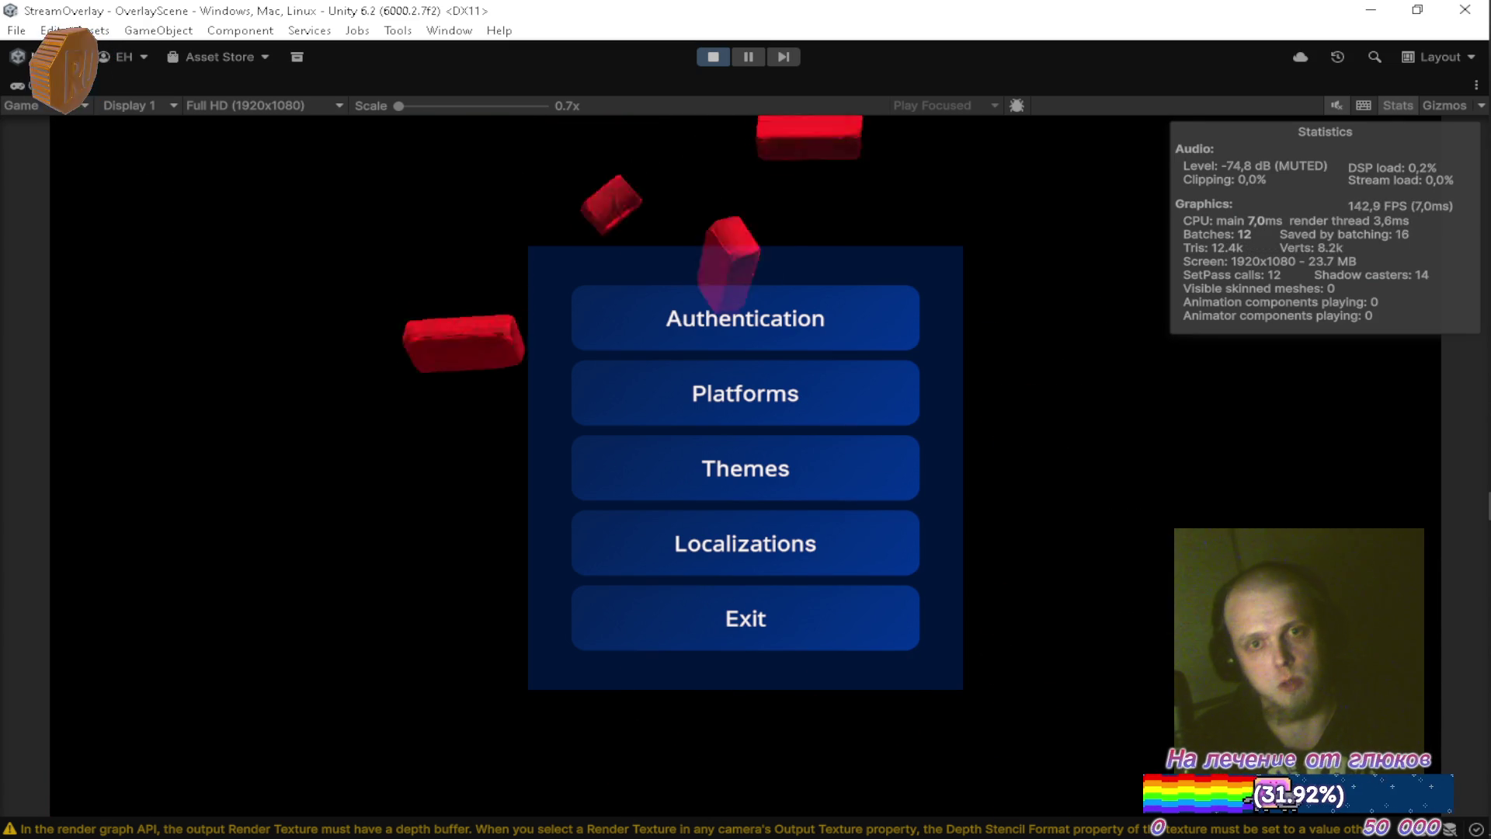
double_click(35, 87)
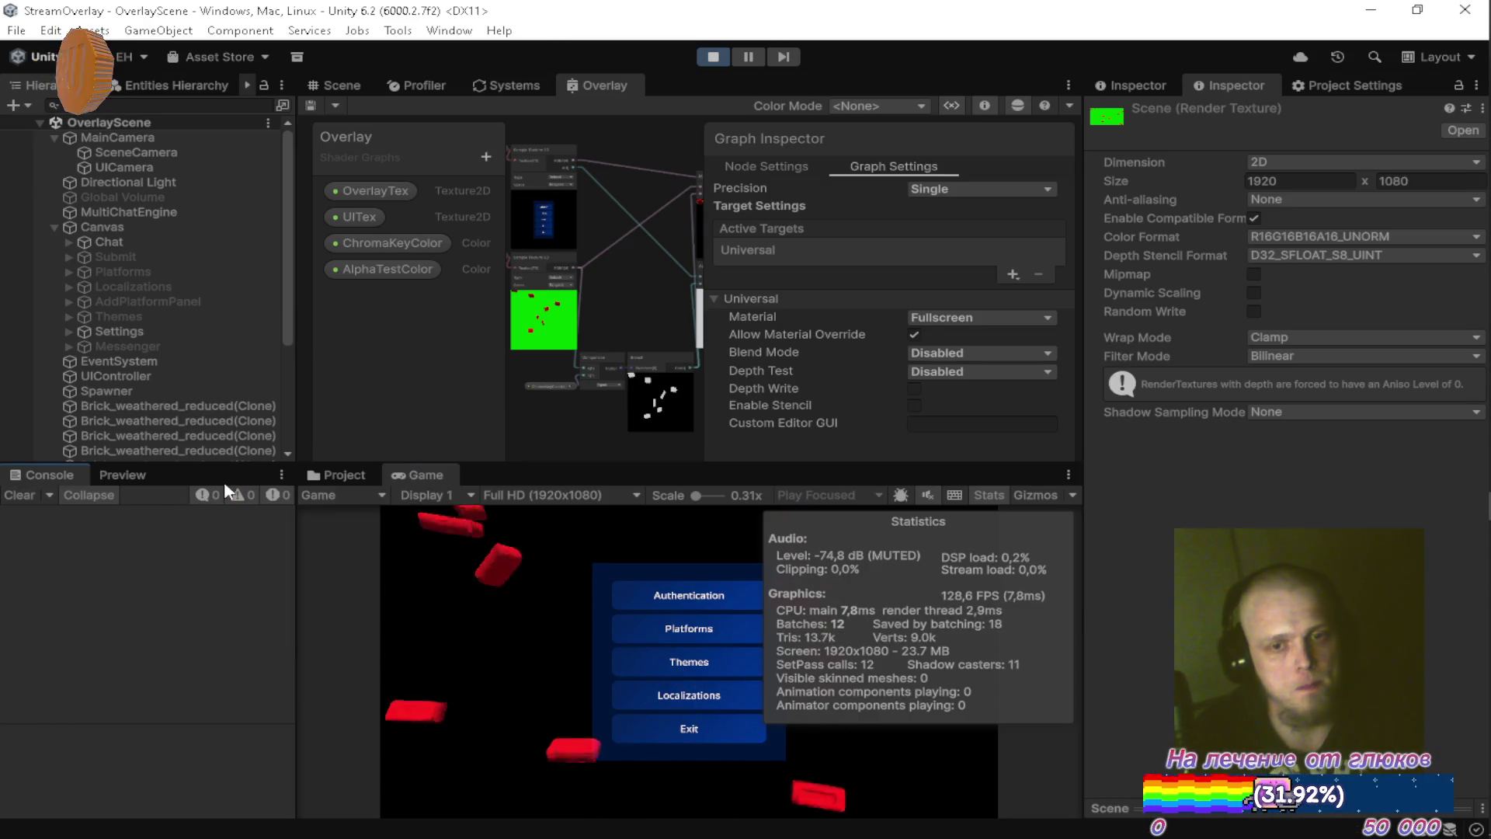
Check the game full-size again, restore the layout, and maximize the Overlay shader graph.
double_click(411, 475)
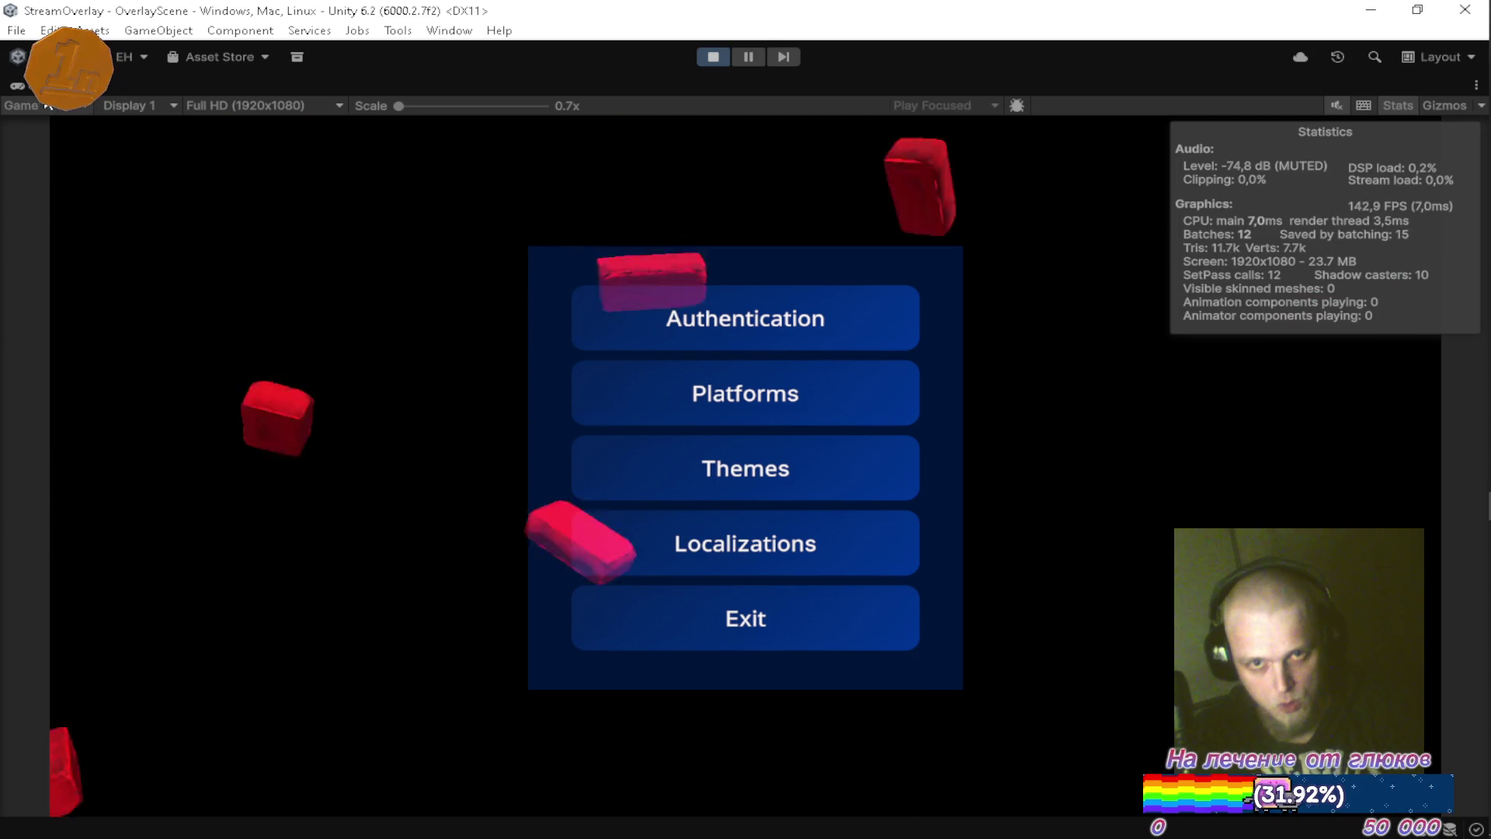
key(shift+space)
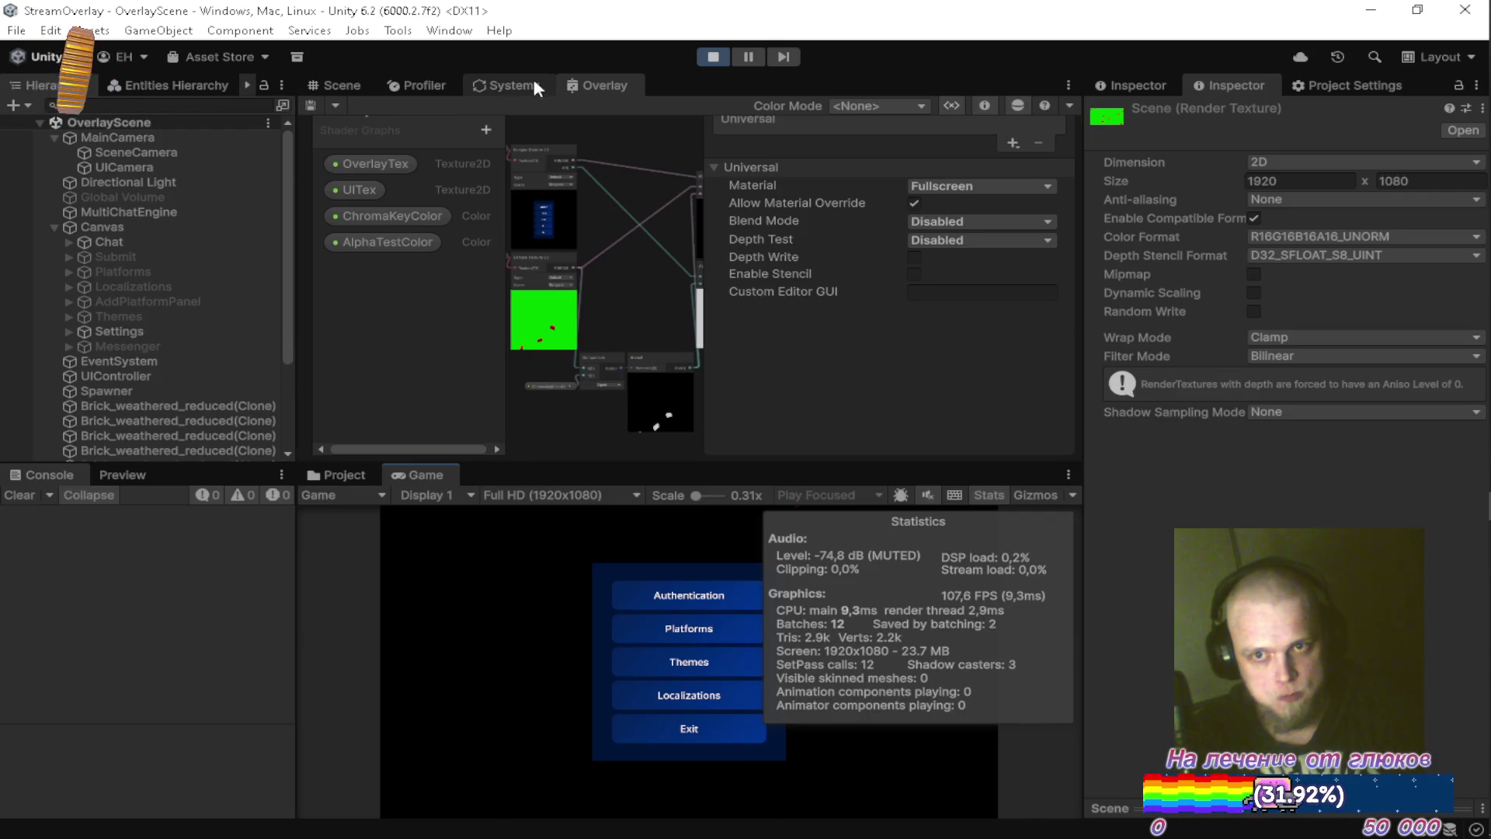
double_click(593, 77)
Zoom and pan the Overlay graph to the Fragment output and open the Create Node search.
scroll(730, 278, up, 5)
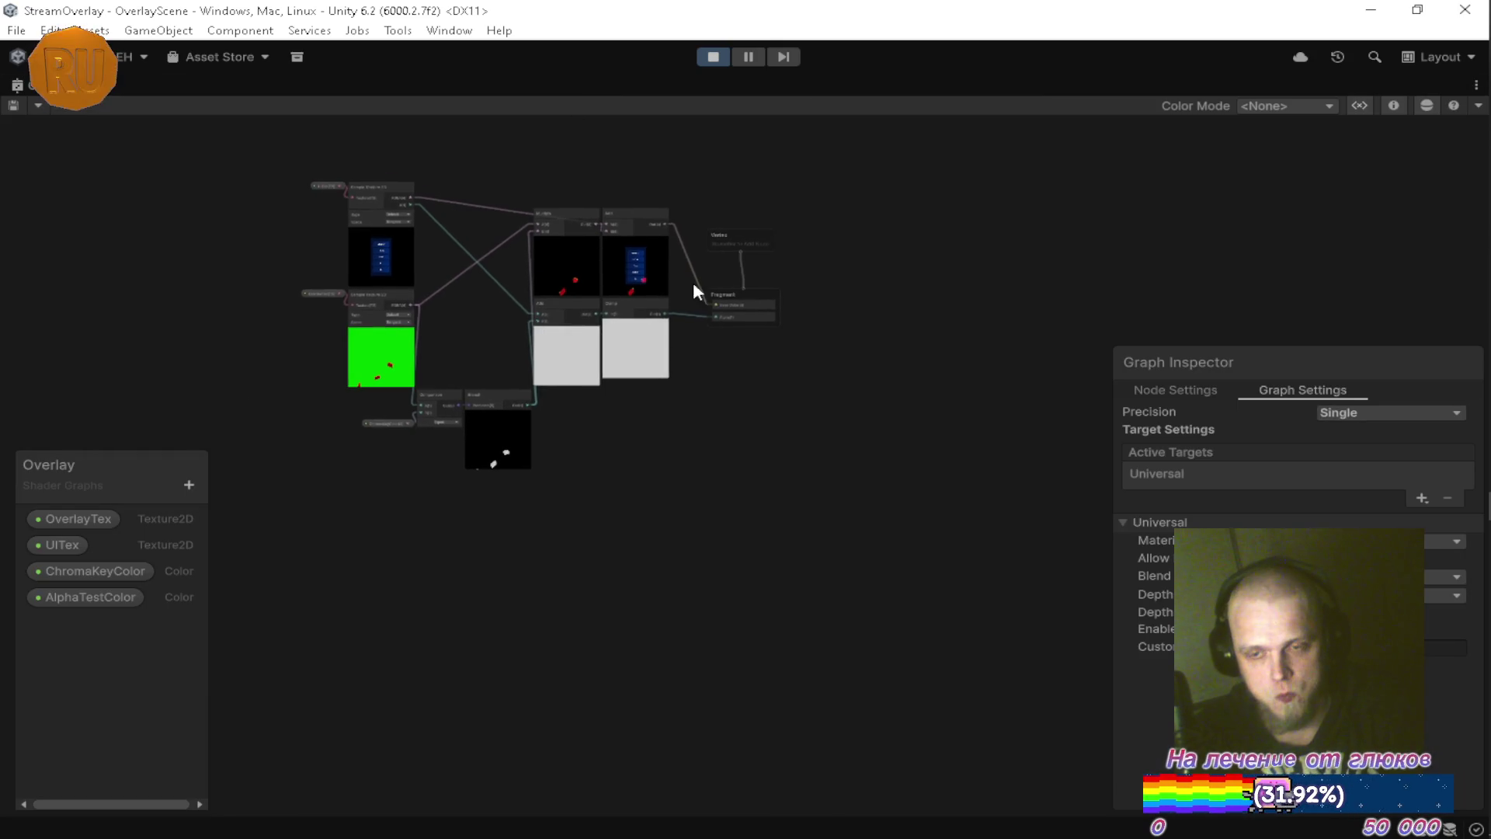
mouse_move(663, 358)
mouse_down()
mouse_move(756, 356)
mouse_move(895, 457)
mouse_up()
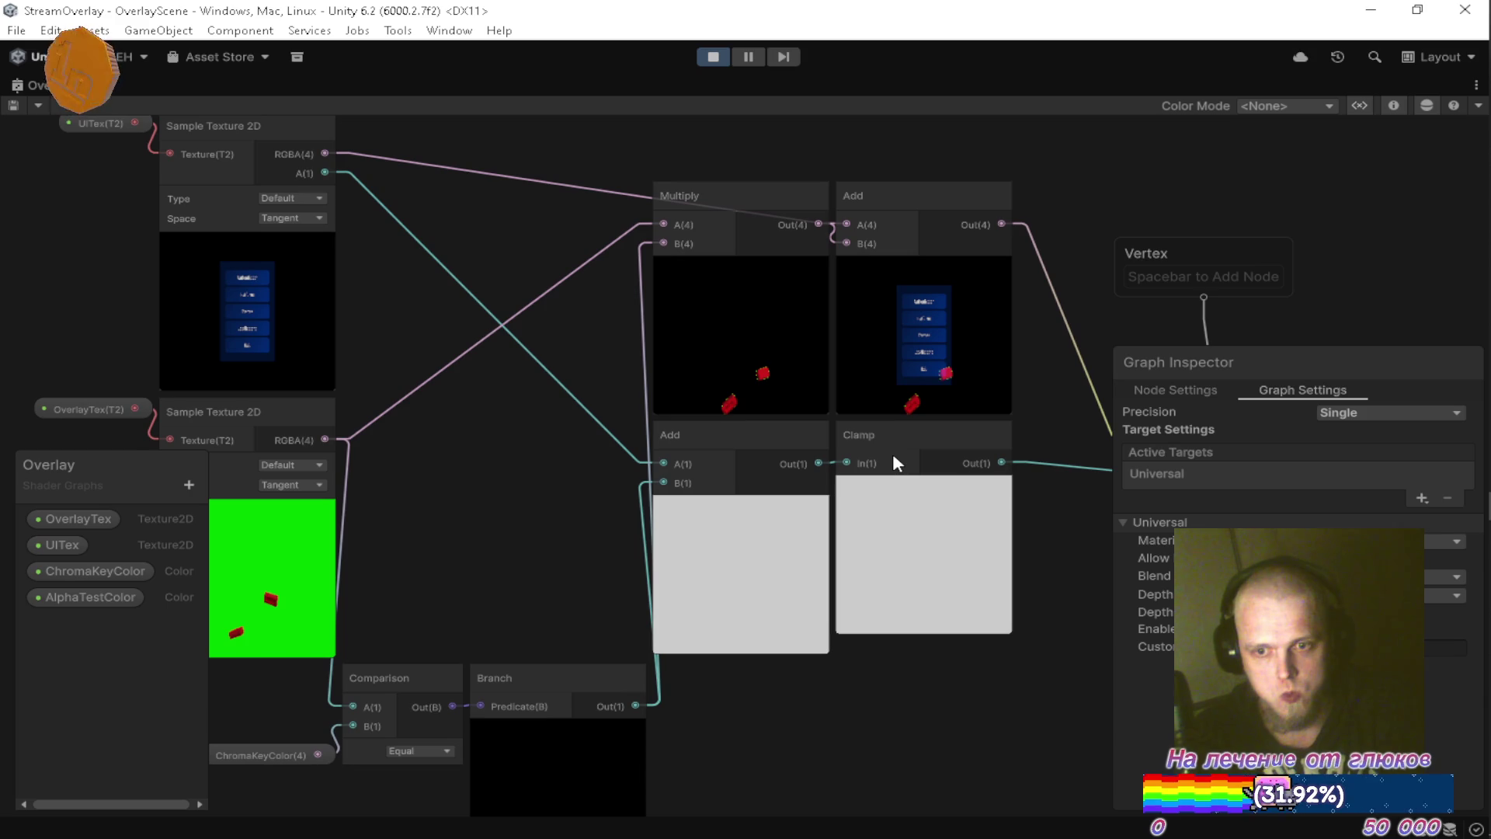
drag(892, 453, 696, 469)
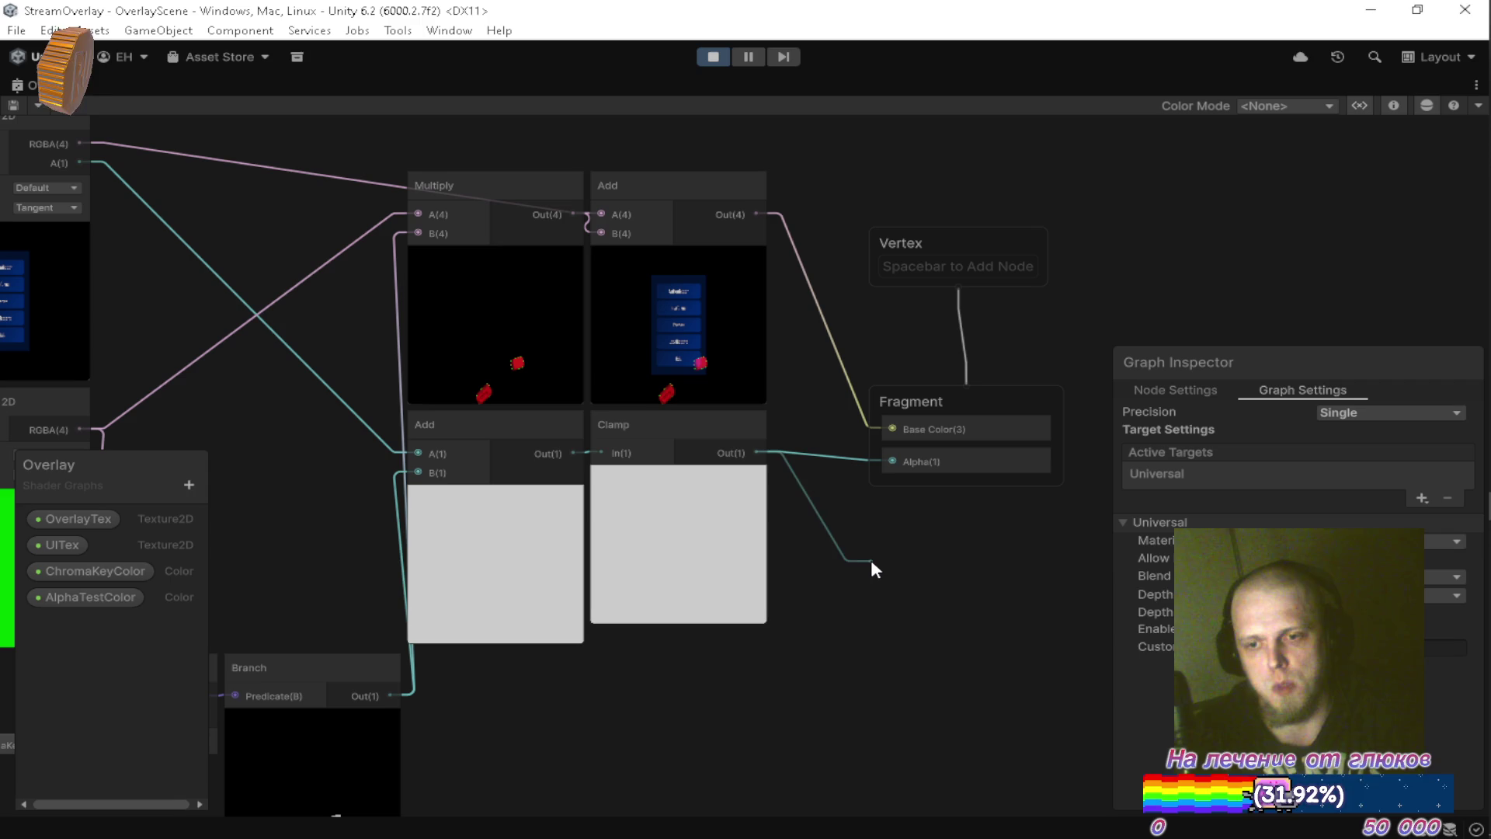
key(space)
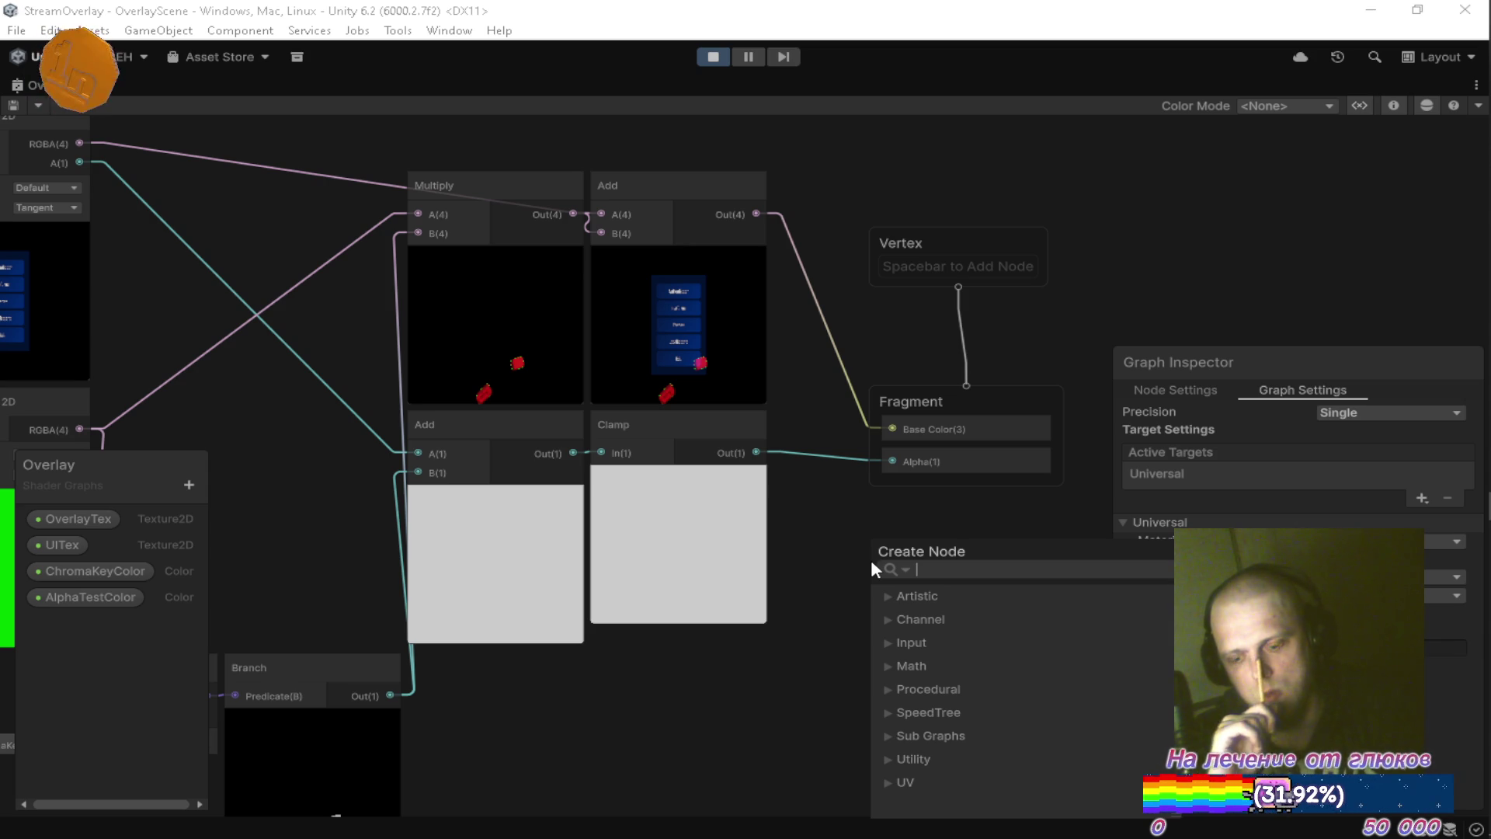
Create an Add node from the Clamp output and position it near the Fragment node.
text(add)
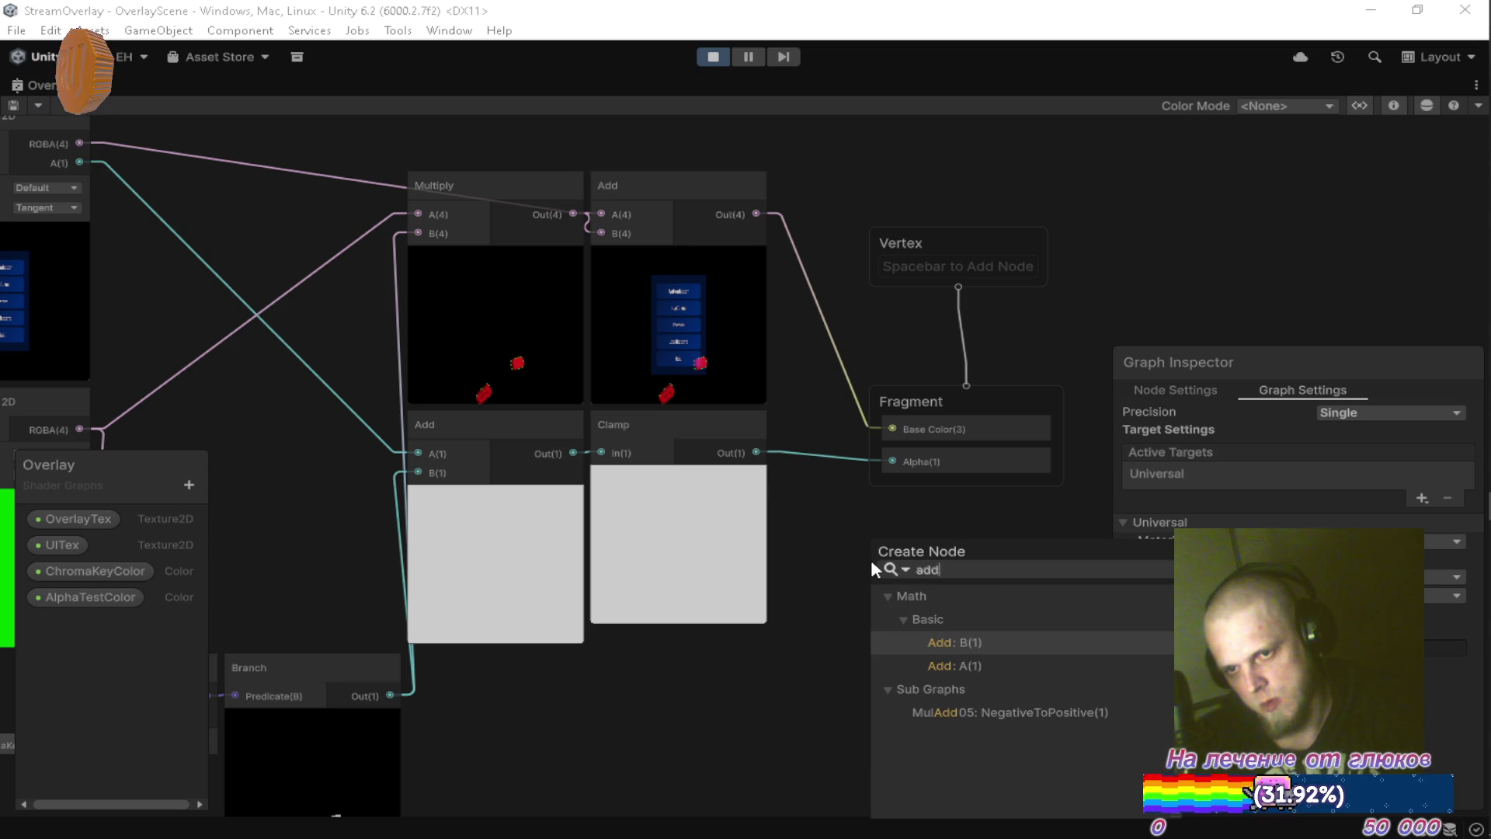
key(Return)
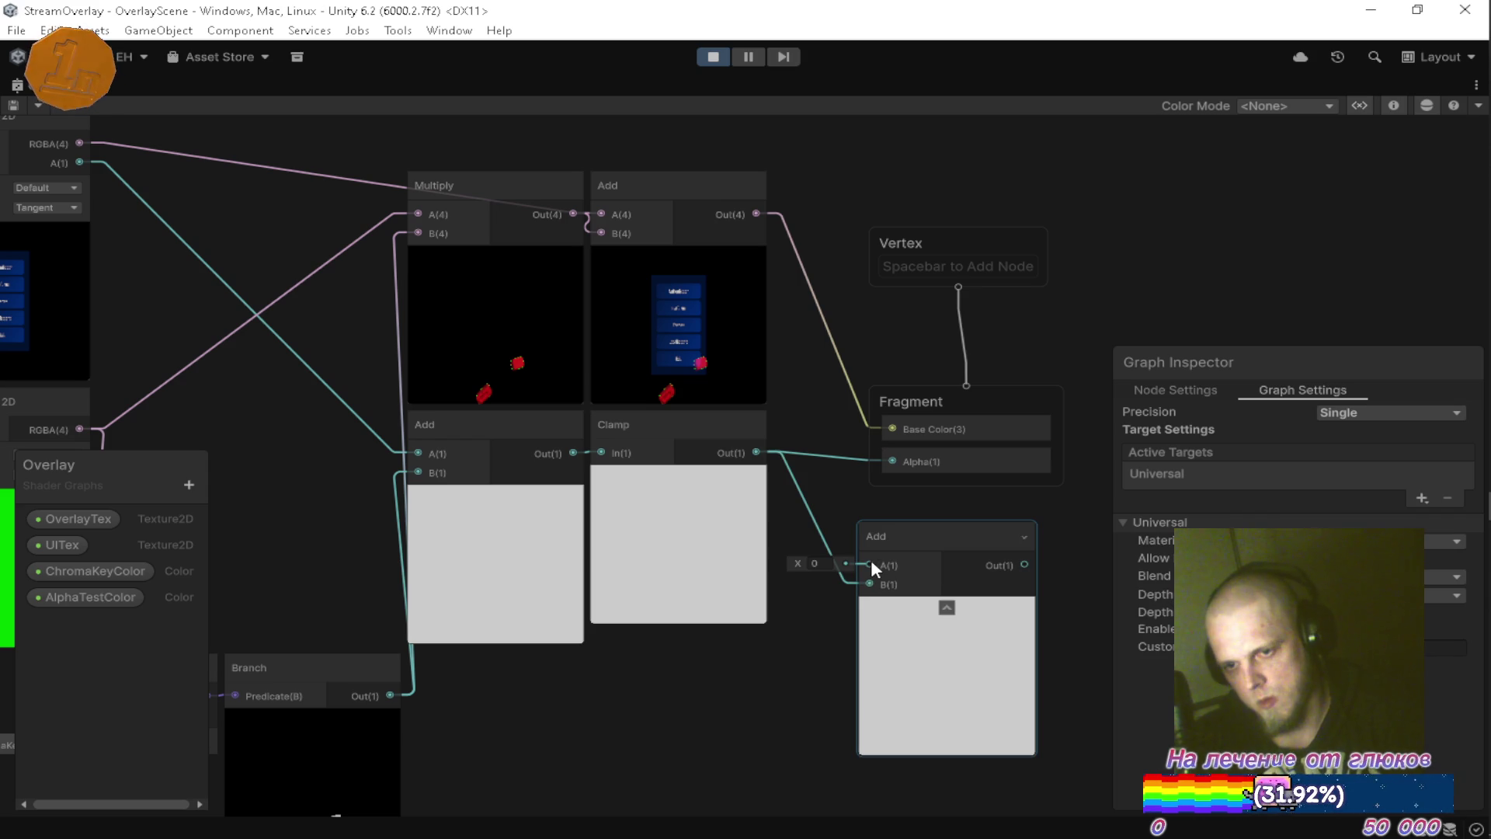
drag(923, 545, 957, 553)
drag(877, 503, 761, 435)
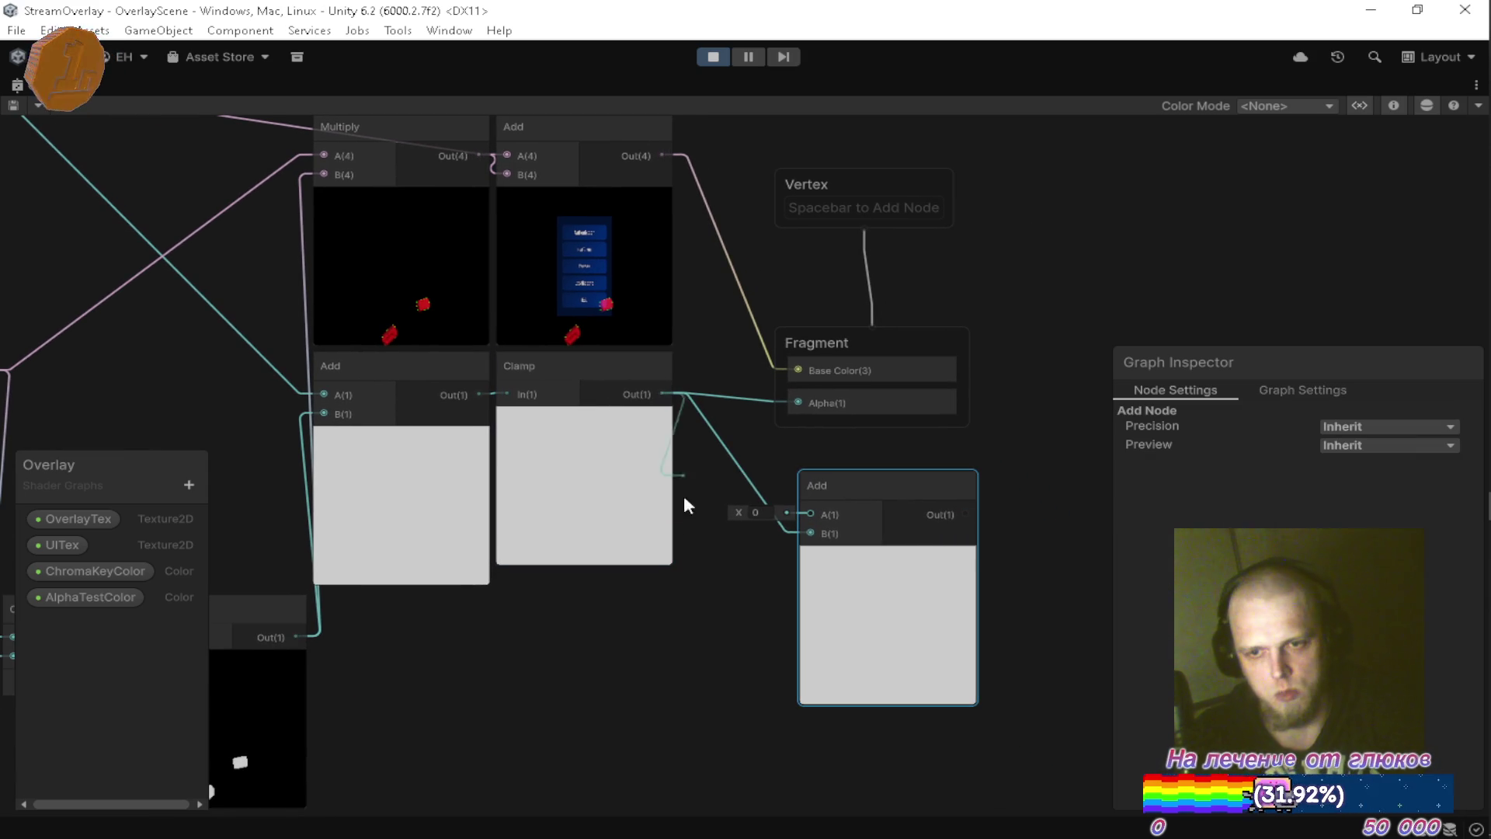
Add a Multiply node from the Clamp output and wire AlphaTestColor into its B input.
key(space)
text(mull)
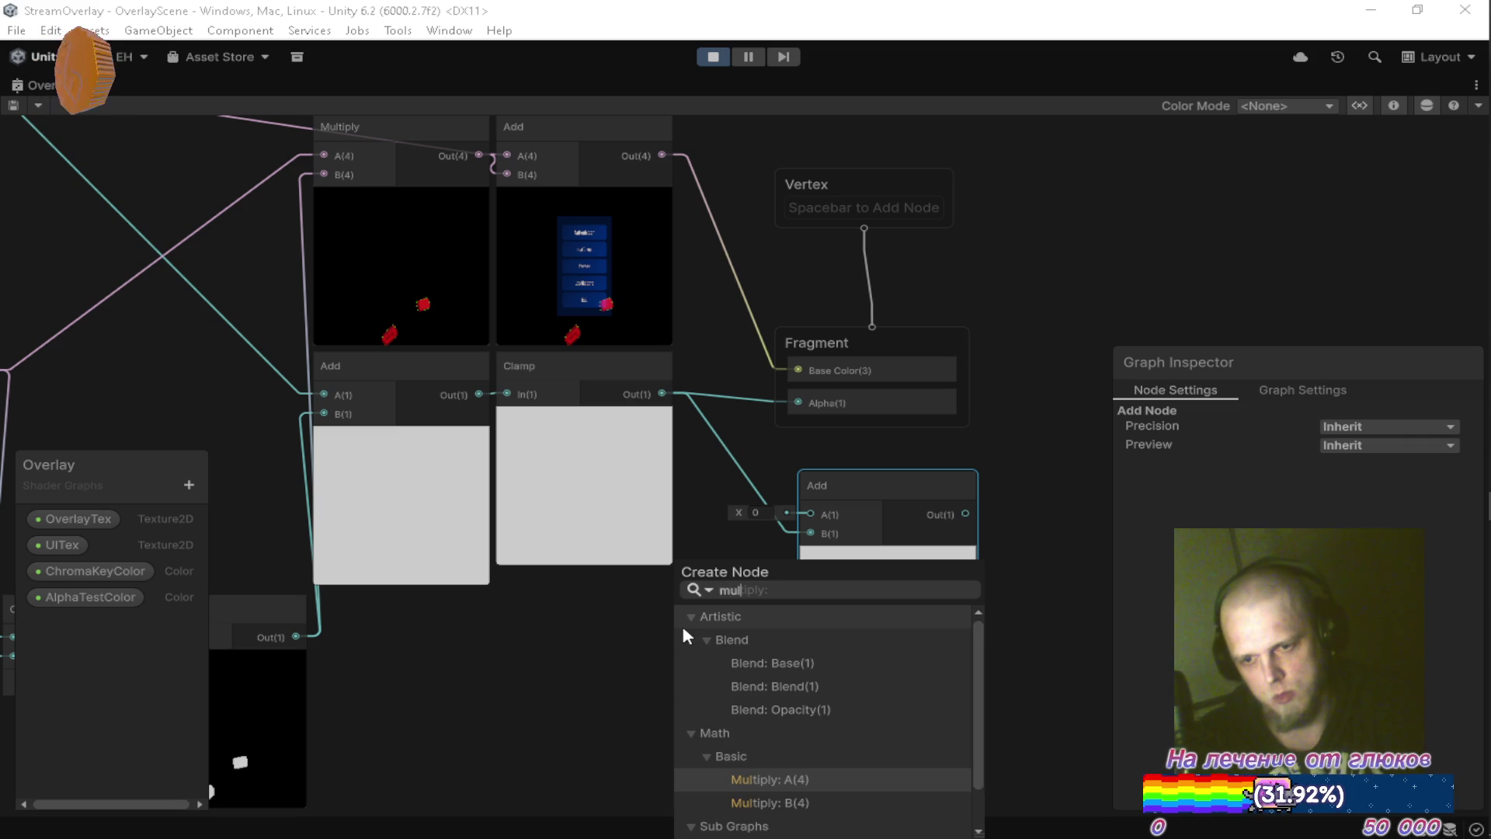
key(Down)
key(Up)
key(Return)
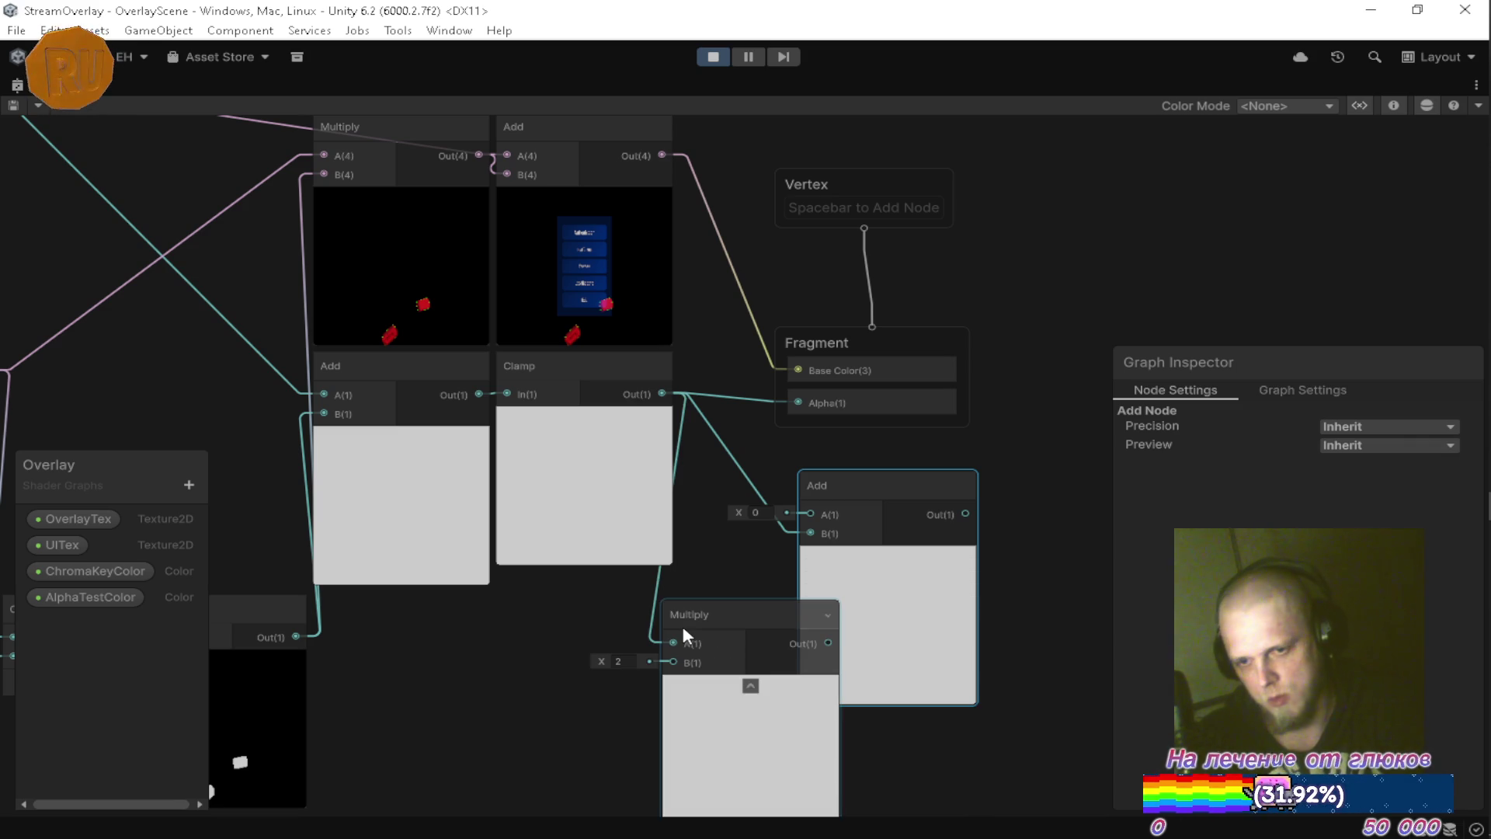
drag(39, 595, 458, 682)
drag(562, 682, 673, 661)
Feed Multiply into the new Add's B, the upper Add into A, and its output into Base Color.
mouse_move(763, 645)
mouse_down()
mouse_move(678, 622)
mouse_move(673, 651)
mouse_move(811, 533)
mouse_up()
mouse_move(662, 155)
mouse_down()
mouse_move(727, 365)
mouse_move(811, 526)
mouse_up()
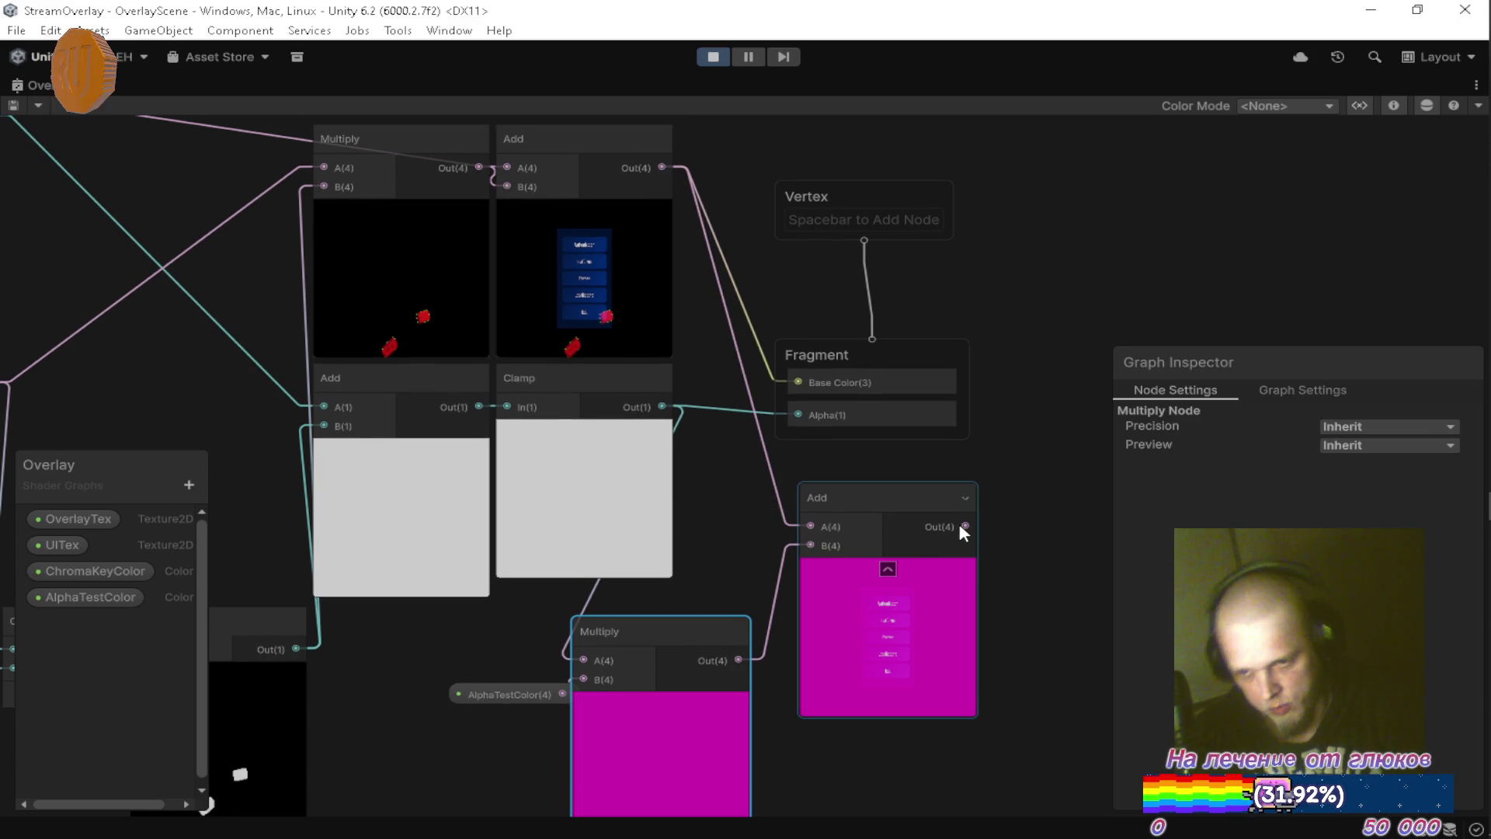
mouse_move(965, 527)
mouse_down()
mouse_move(798, 376)
mouse_move(808, 384)
mouse_up()
Pan the graph to the Sample Texture nodes and select the UITex property node.
key(a)
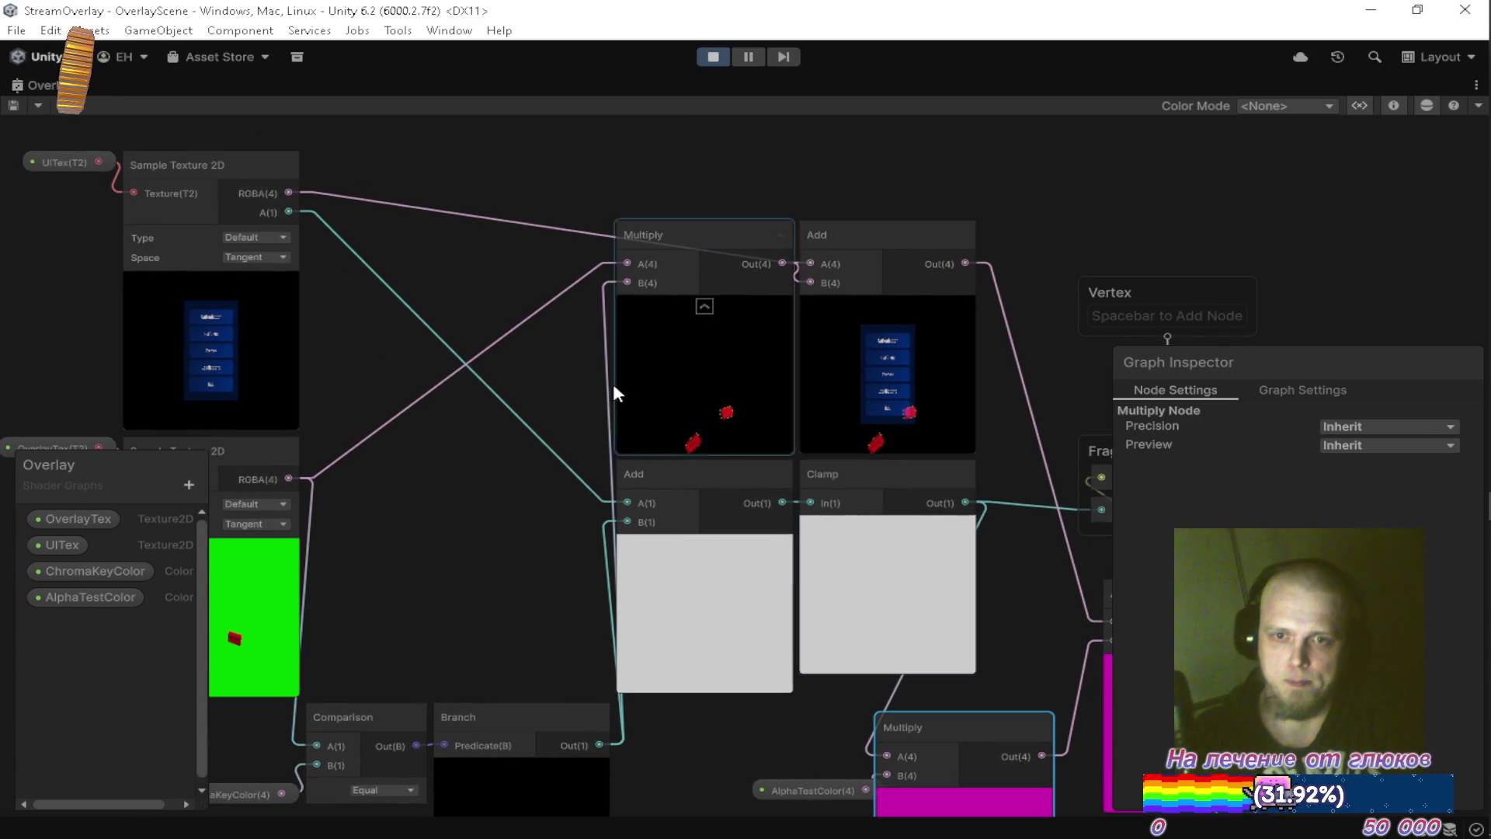
drag(523, 394, 637, 416)
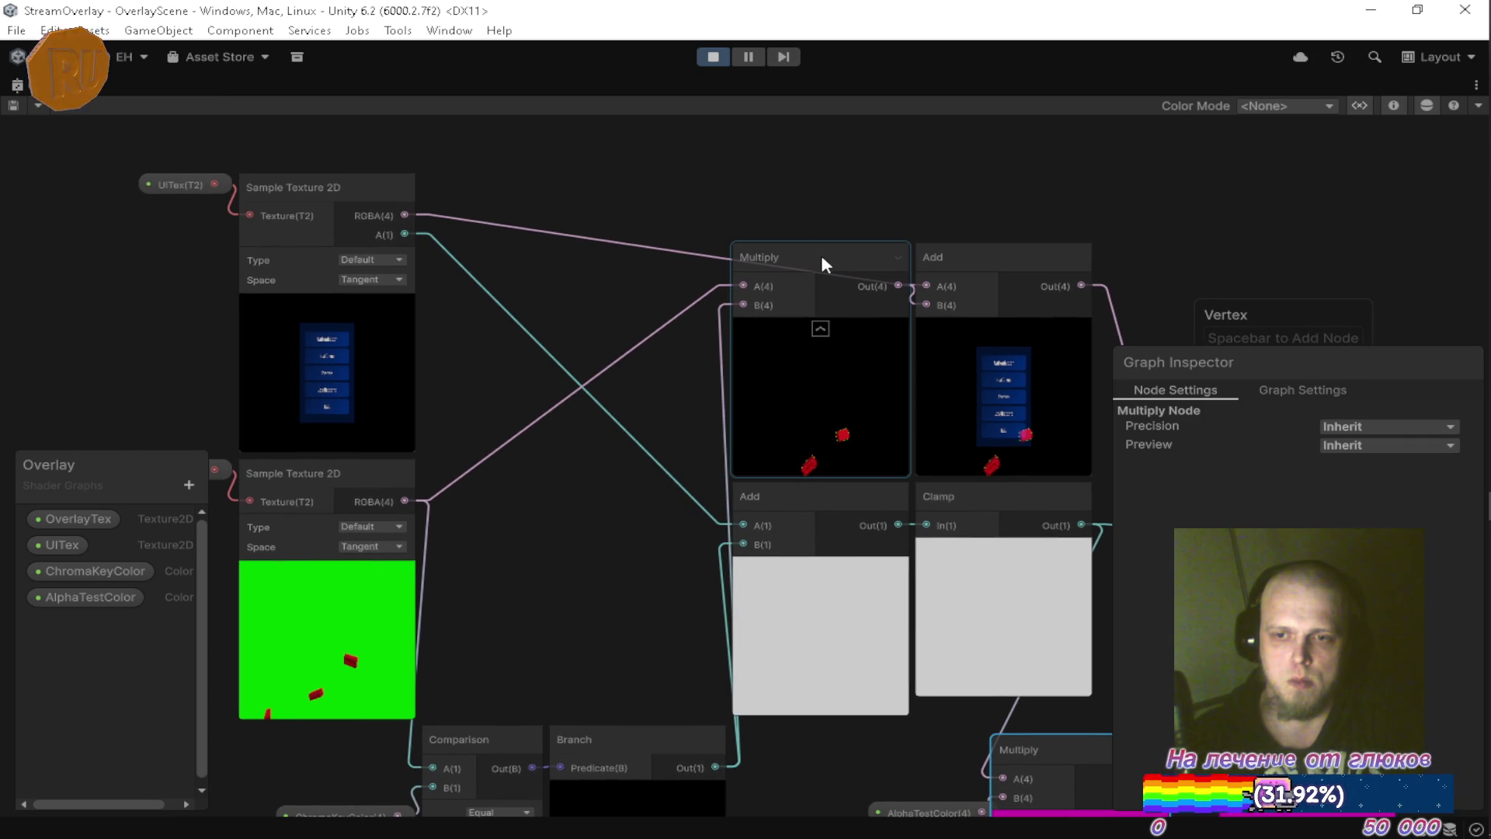
mouse_move(610, 301)
mouse_down()
mouse_move(256, 222)
mouse_move(746, 243)
mouse_move(848, 343)
mouse_up()
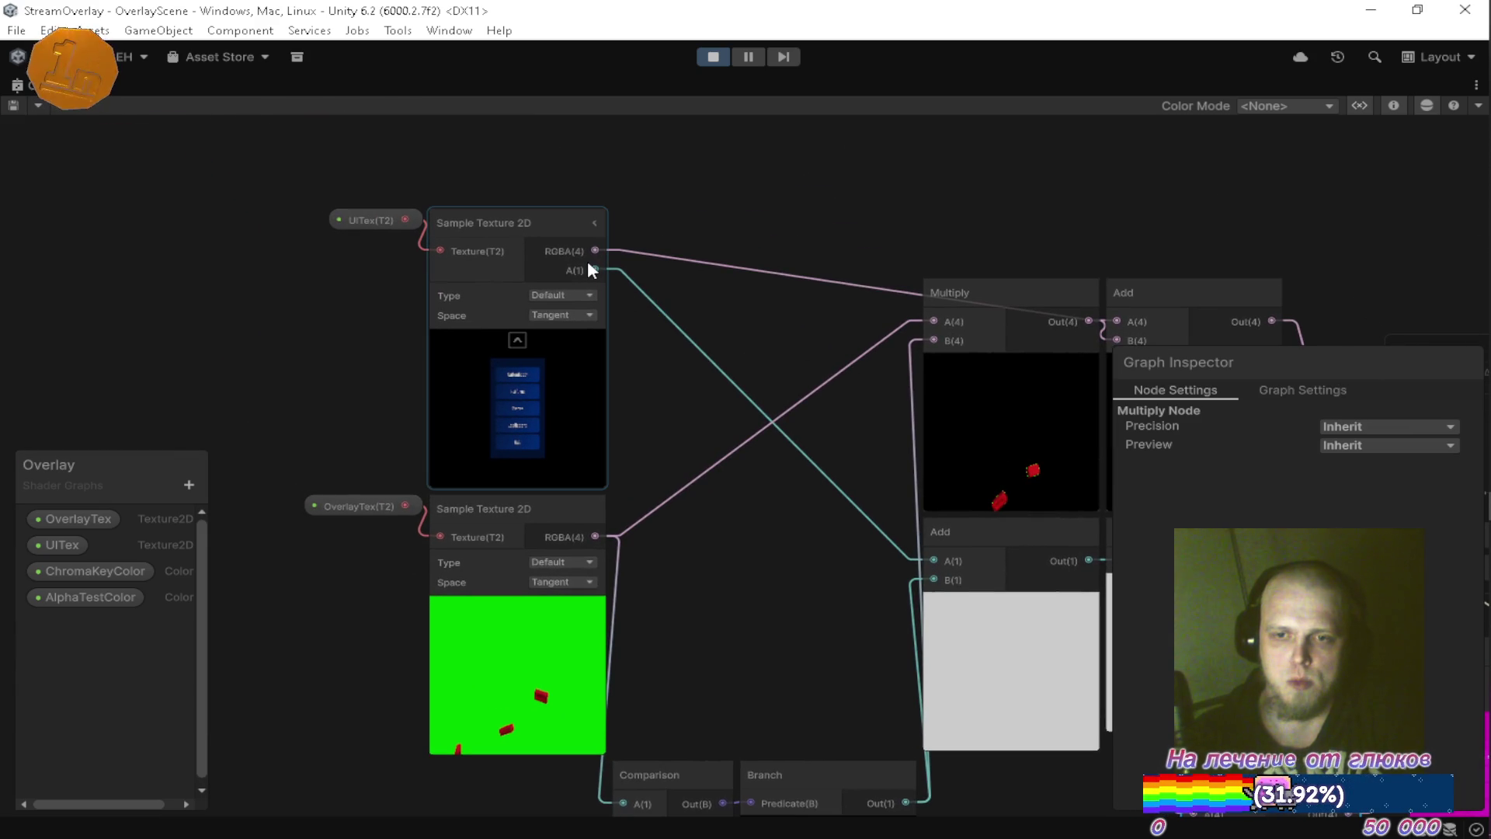
click(353, 224)
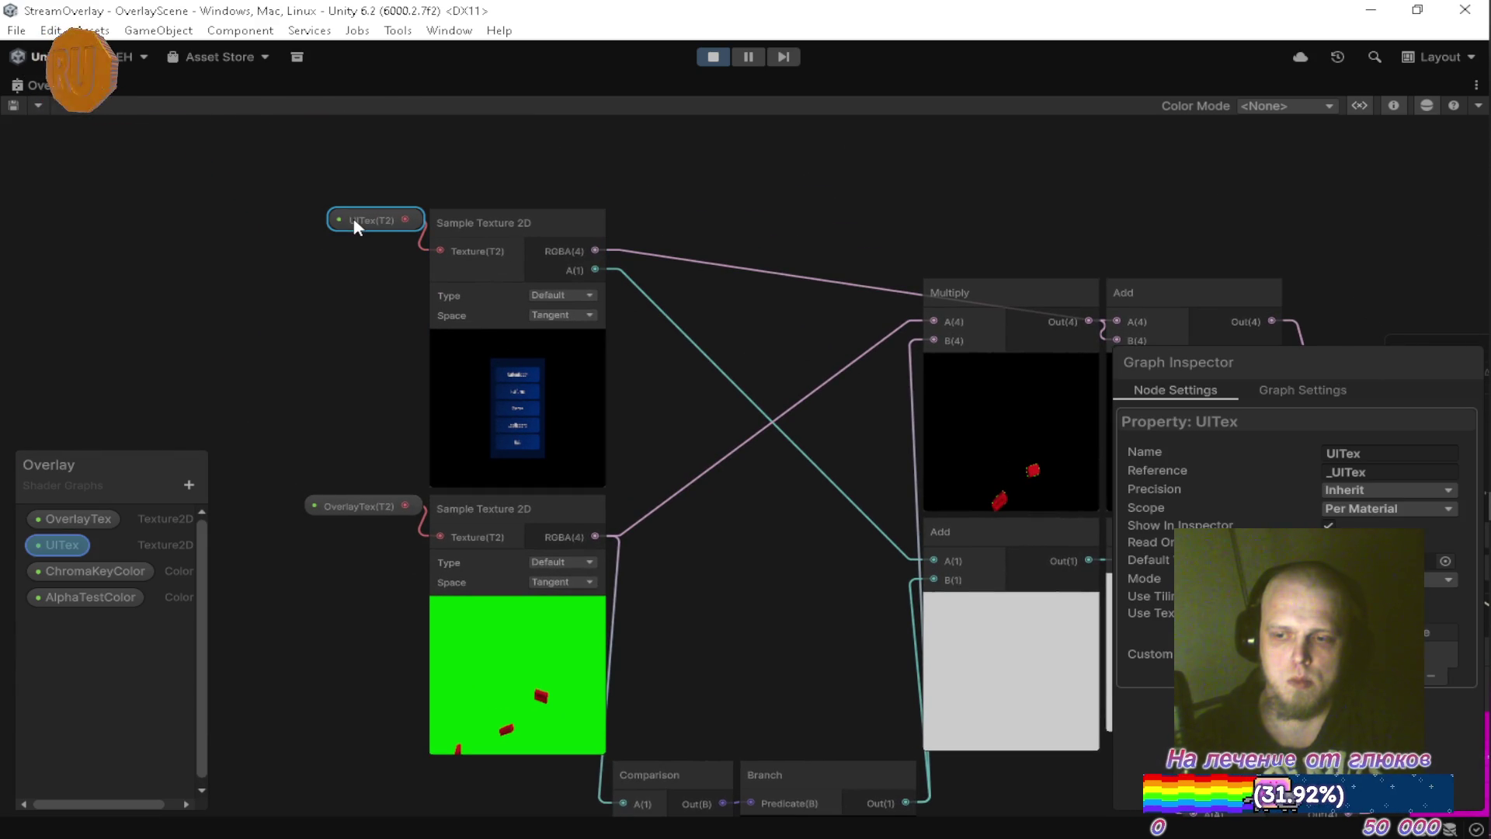
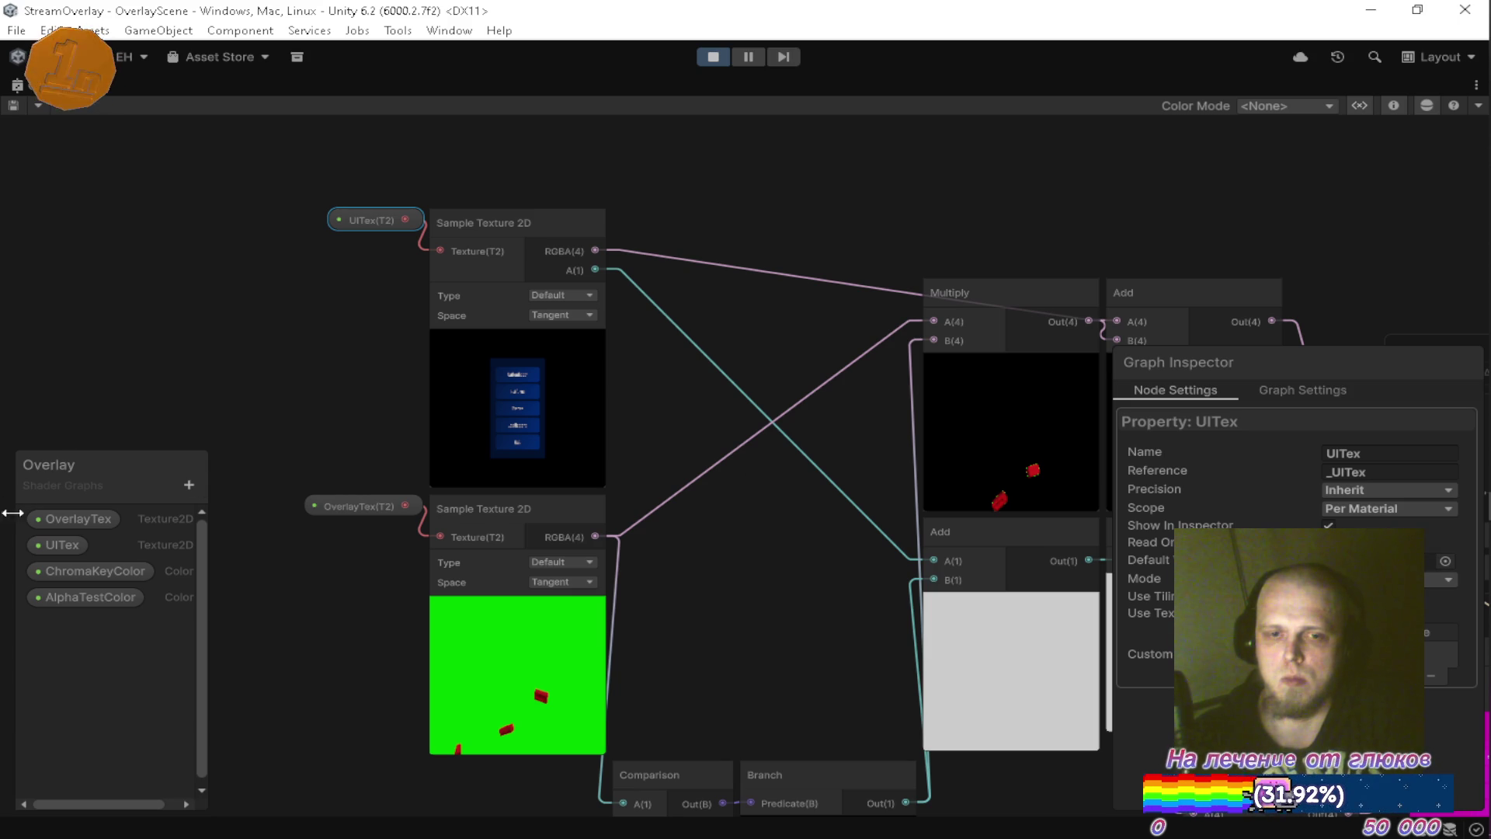
Inspect the OverlayTex property, restore the docked editor layout, and turn off the Game view Stats.
click(68, 517)
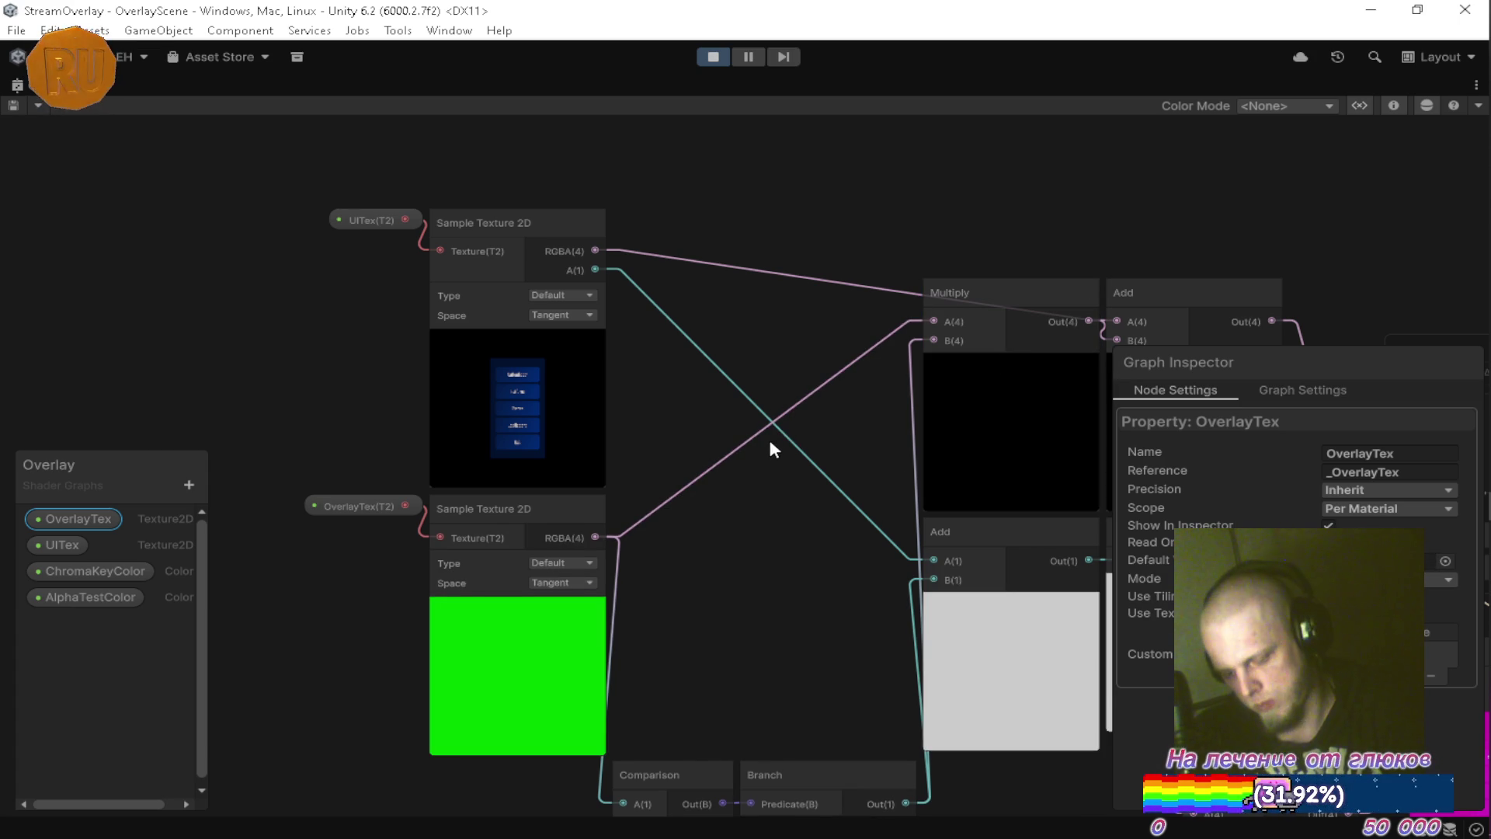
key(shift+space)
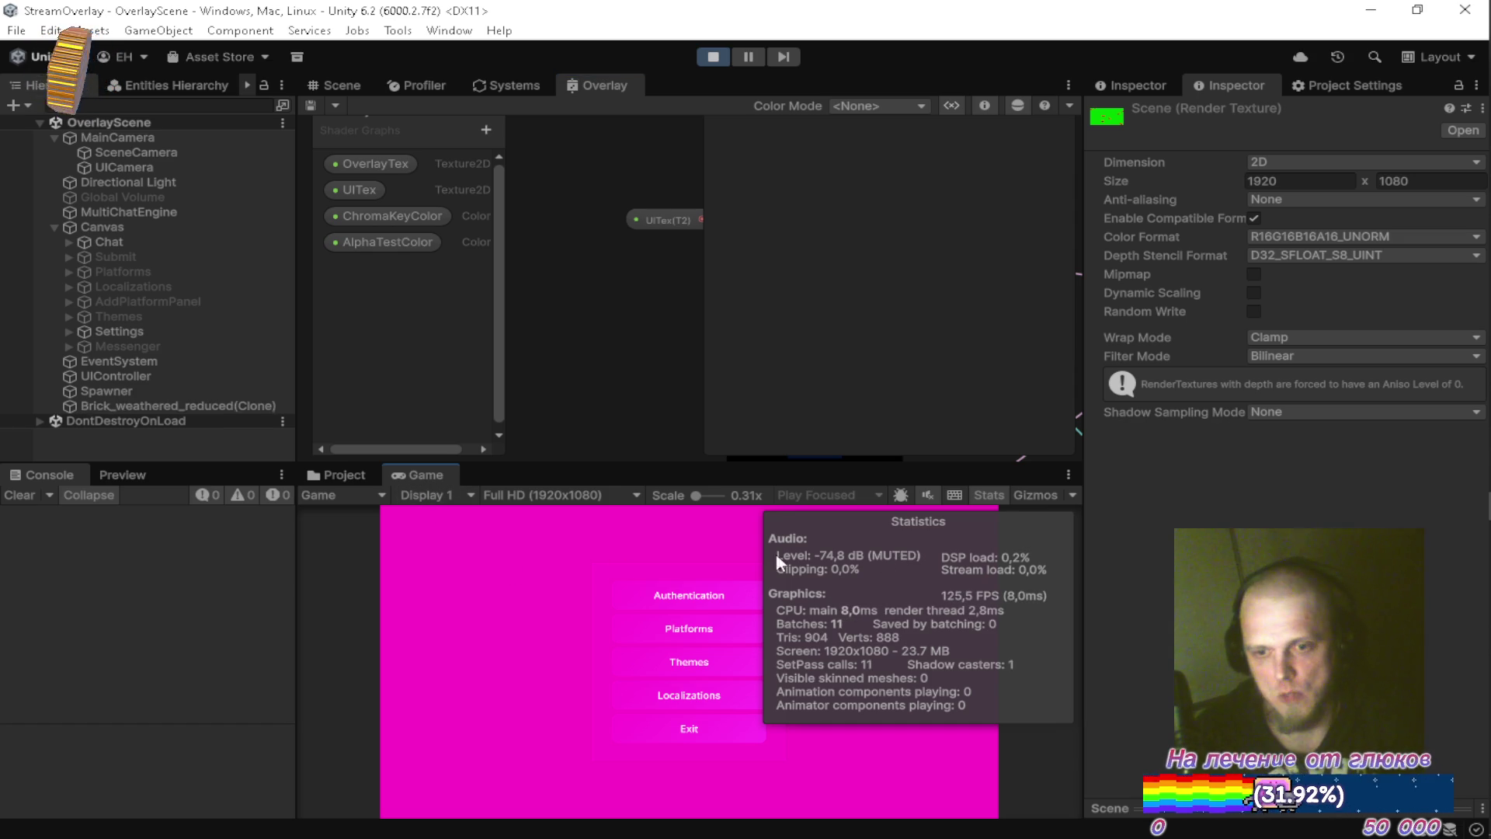
click(999, 499)
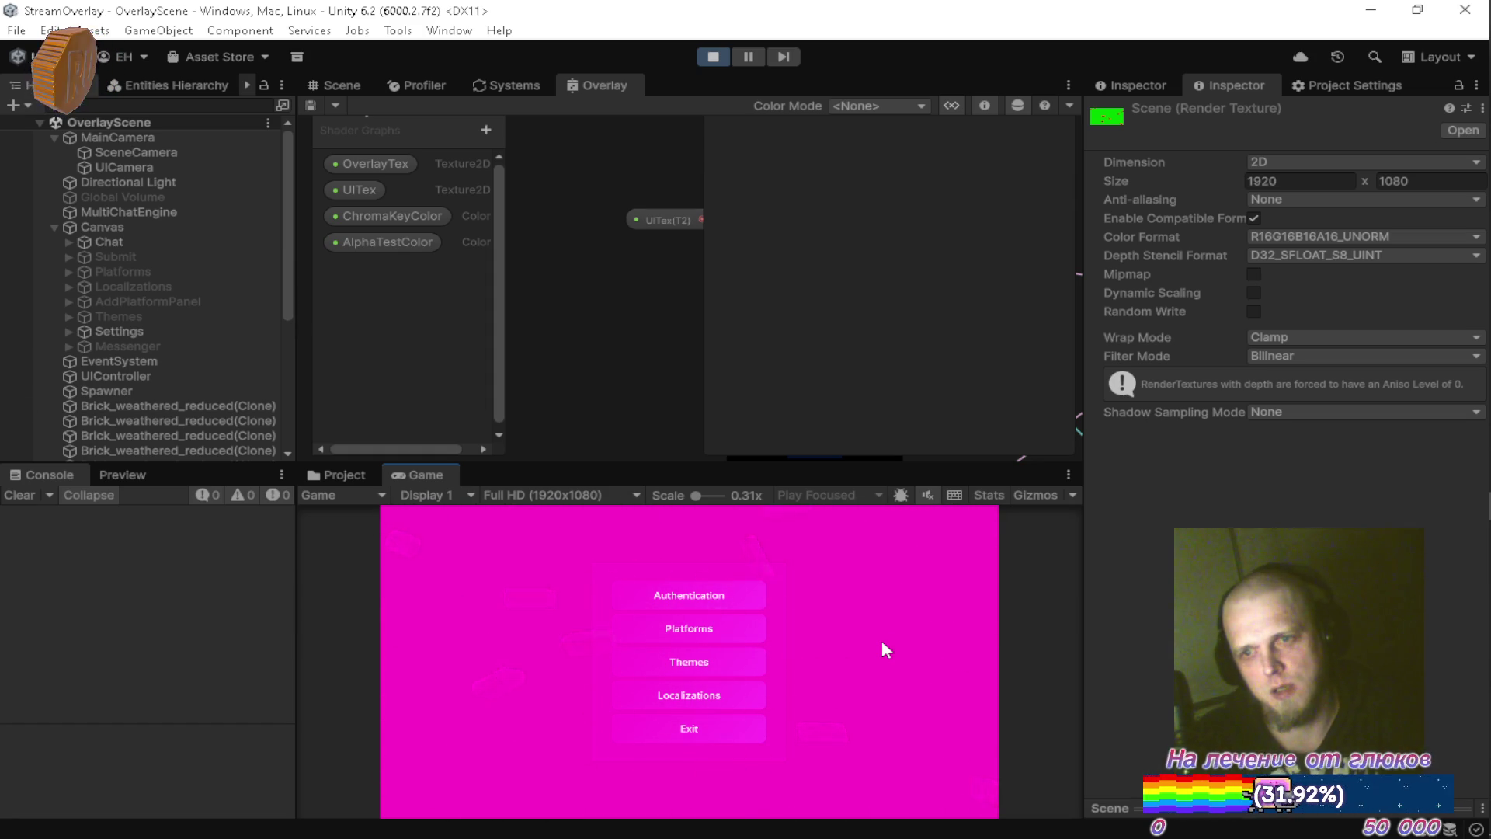
Check the Overlay graph's Graph Settings blend mode without changing it, then return to the Project browser.
double_click(627, 87)
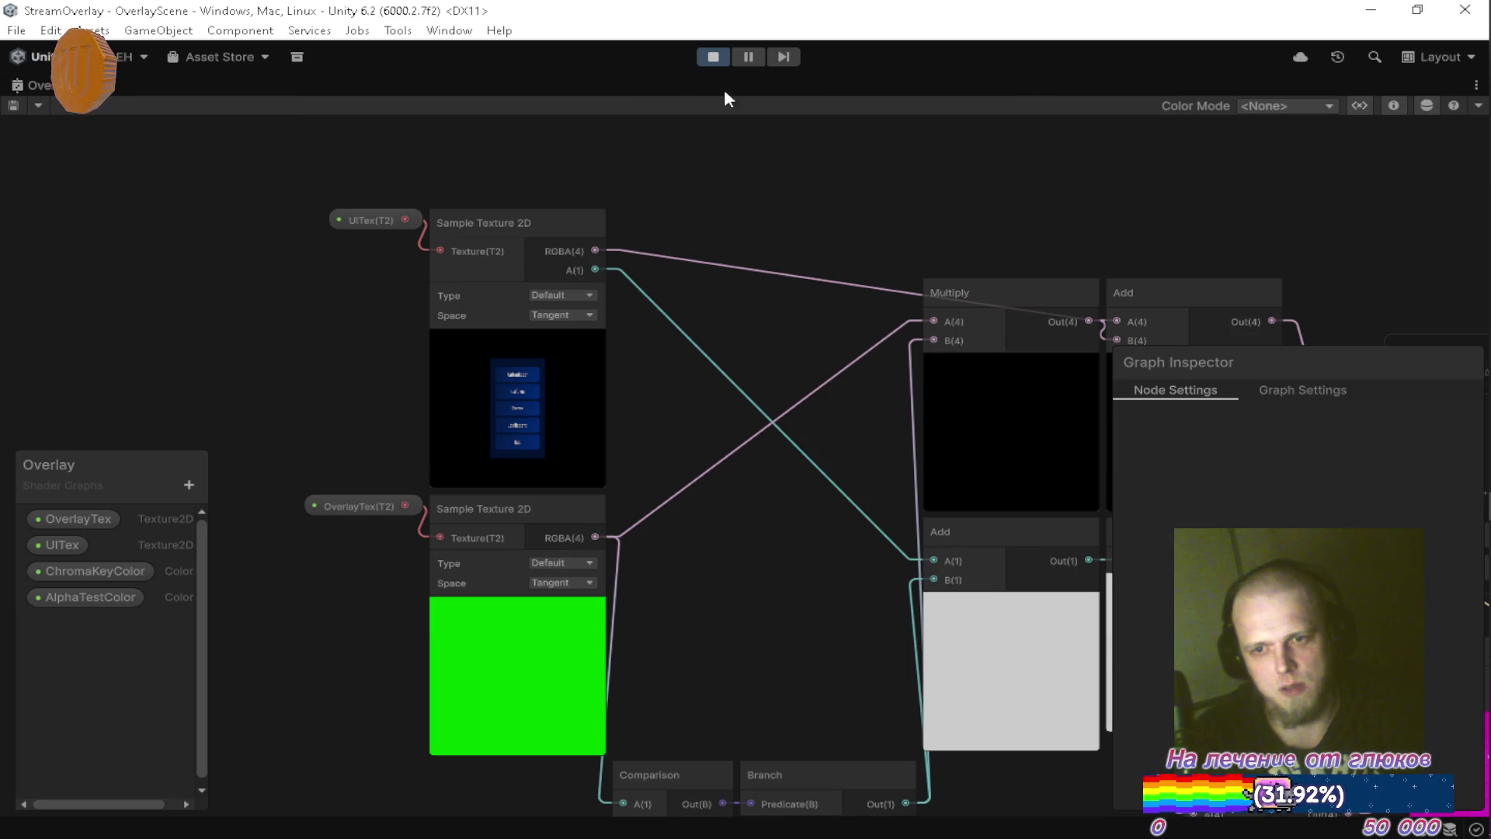
drag(780, 474, 394, 273)
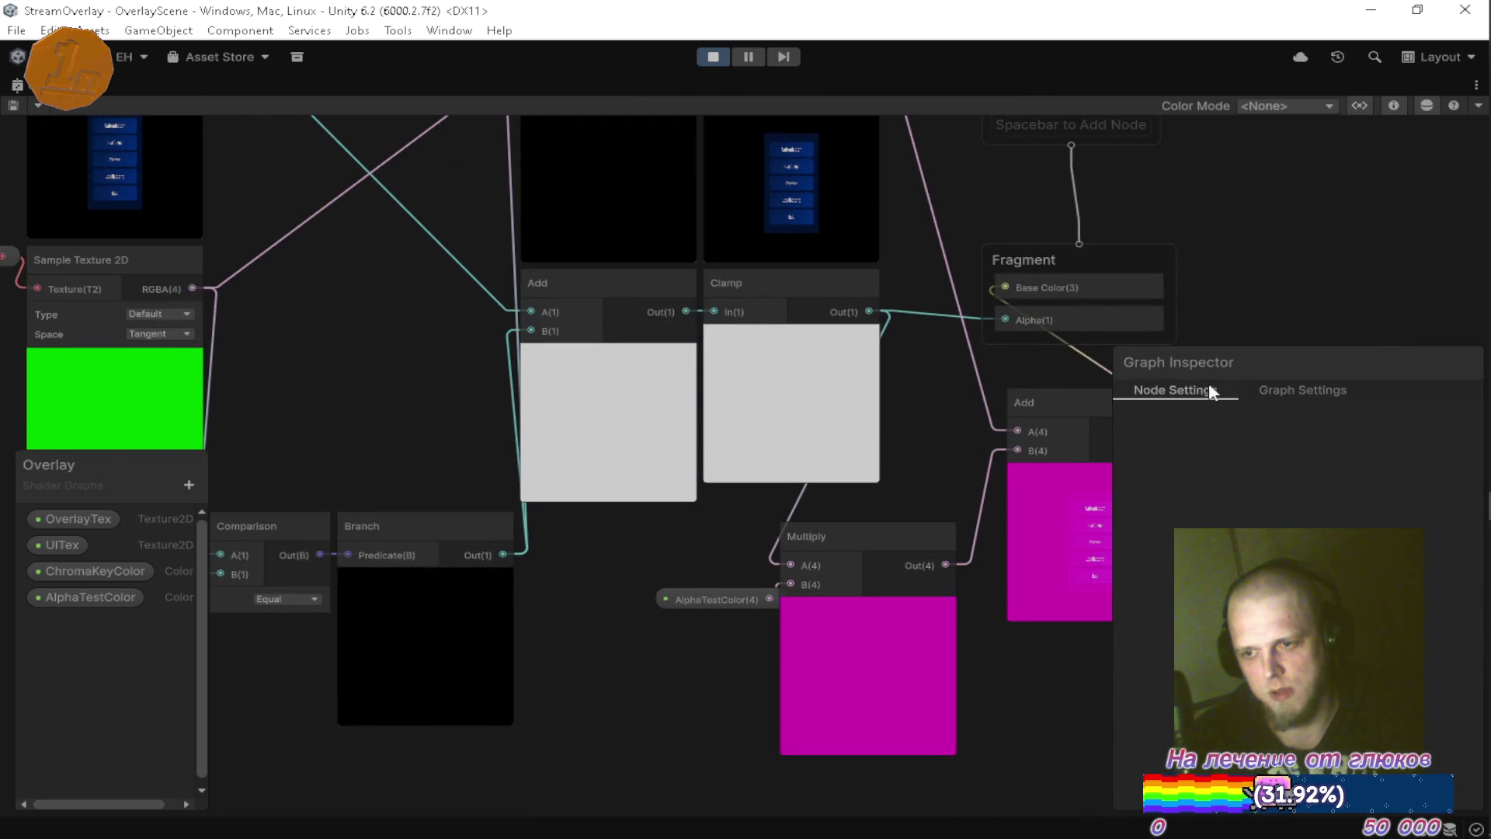
click(1303, 390)
drag(942, 529, 824, 481)
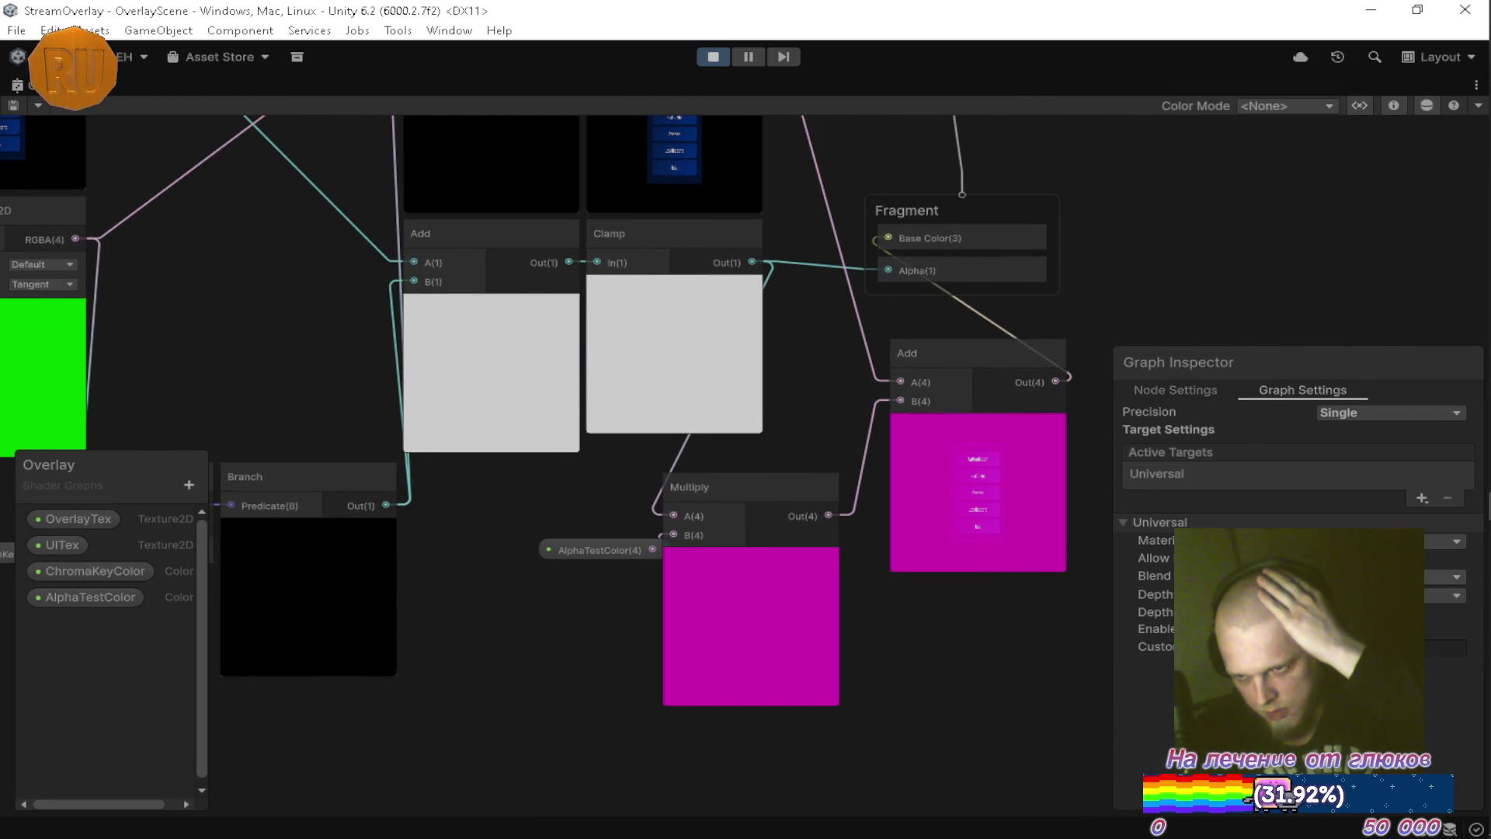
click(1382, 576)
click(1320, 606)
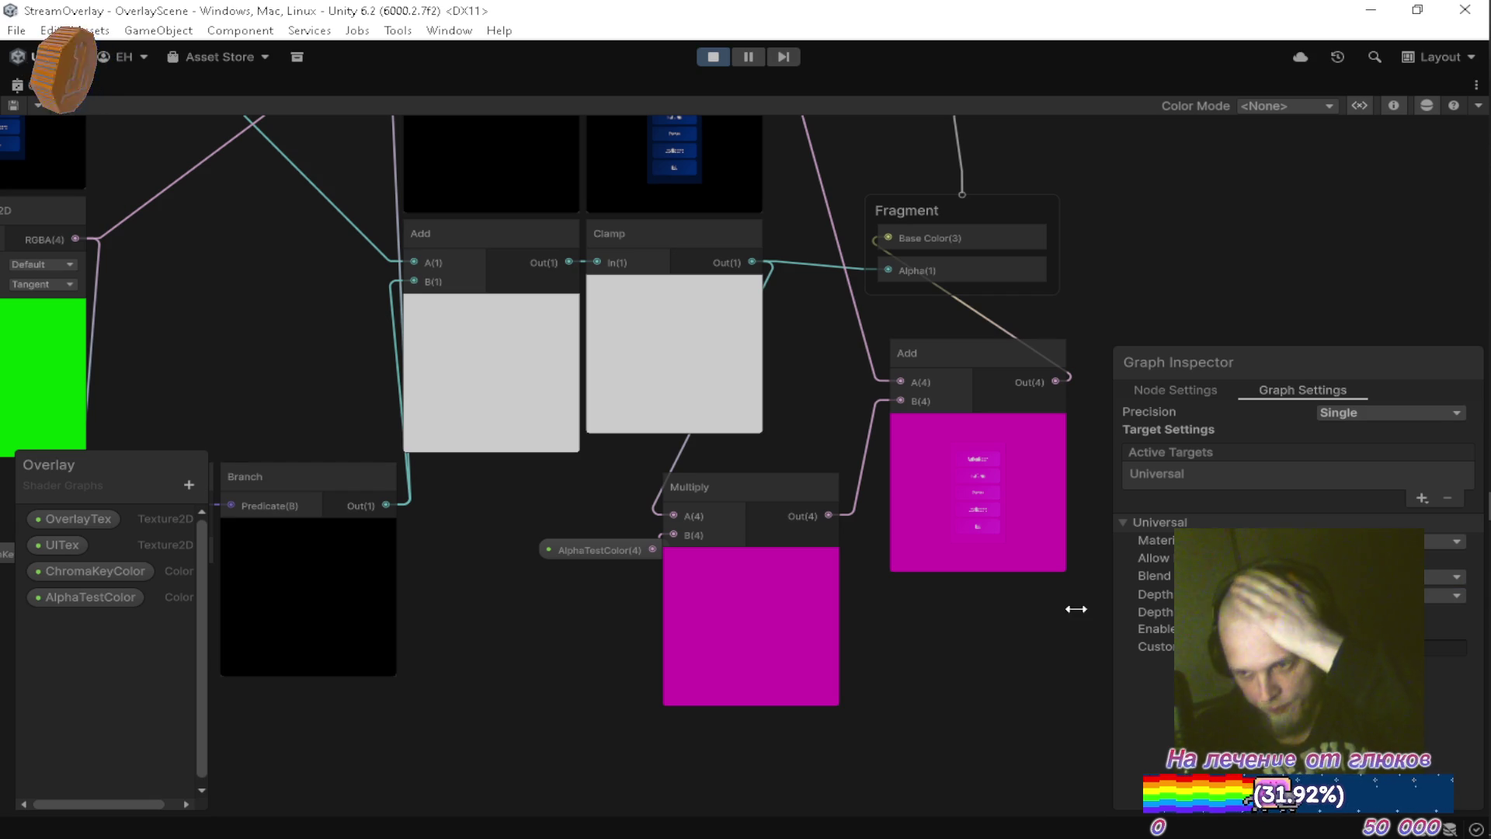
double_click(78, 86)
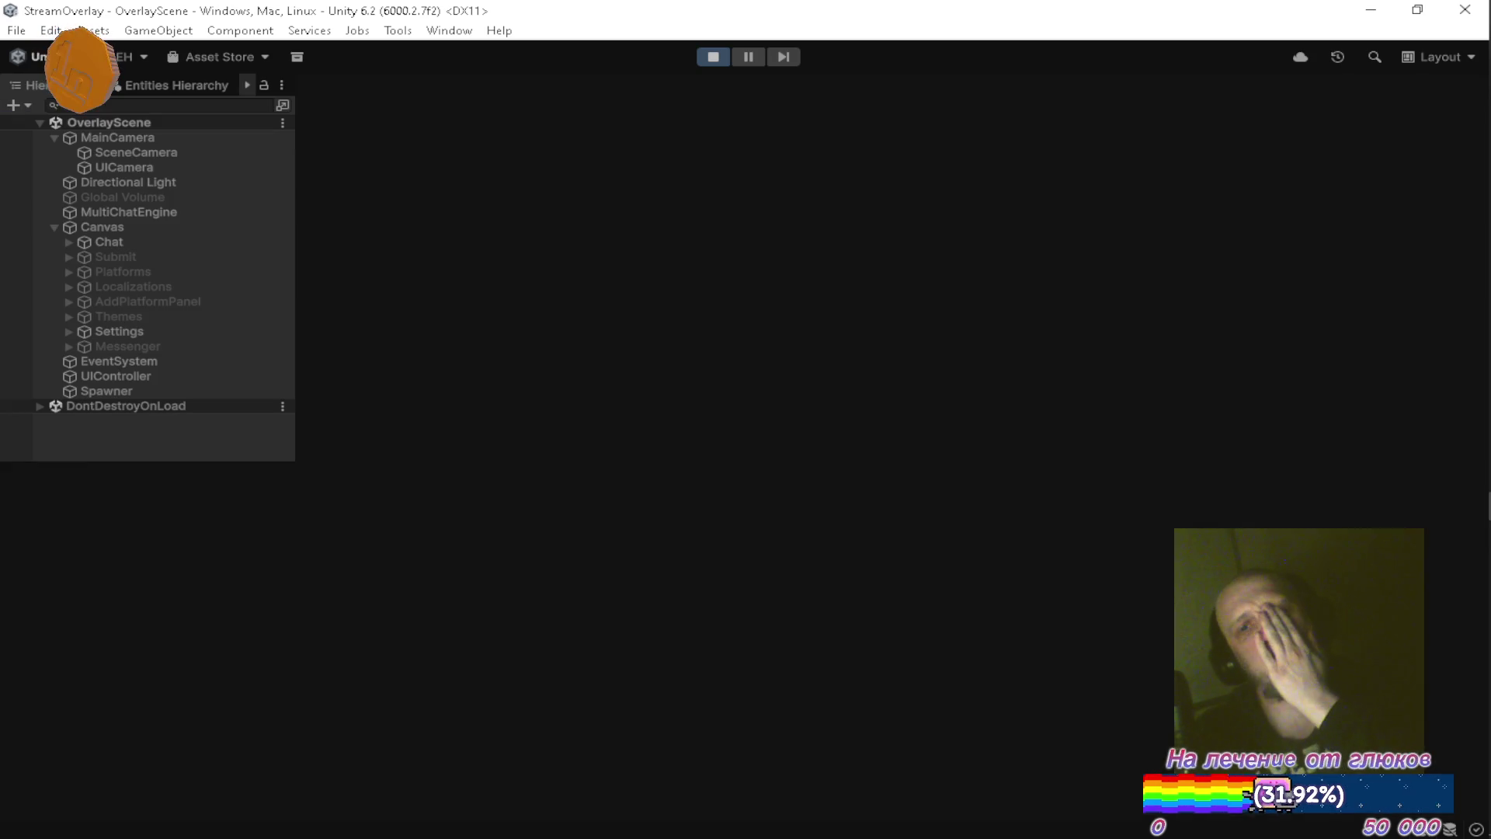
click(354, 475)
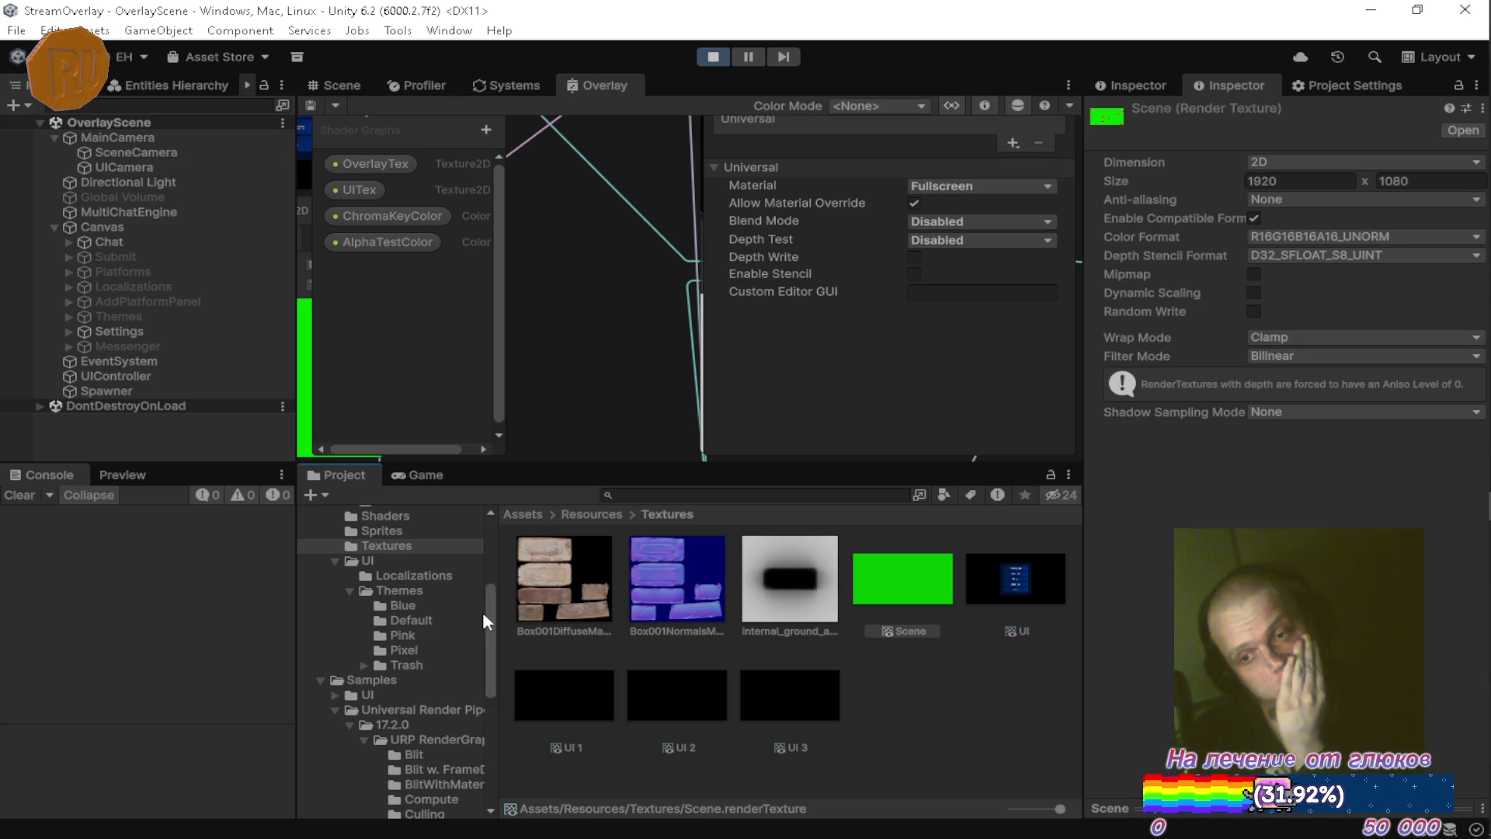
Select the AlphaBlend material, set the Overlay graph's Blend Mode to Alpha, and save.
scroll(422, 594, up, 5)
click(427, 675)
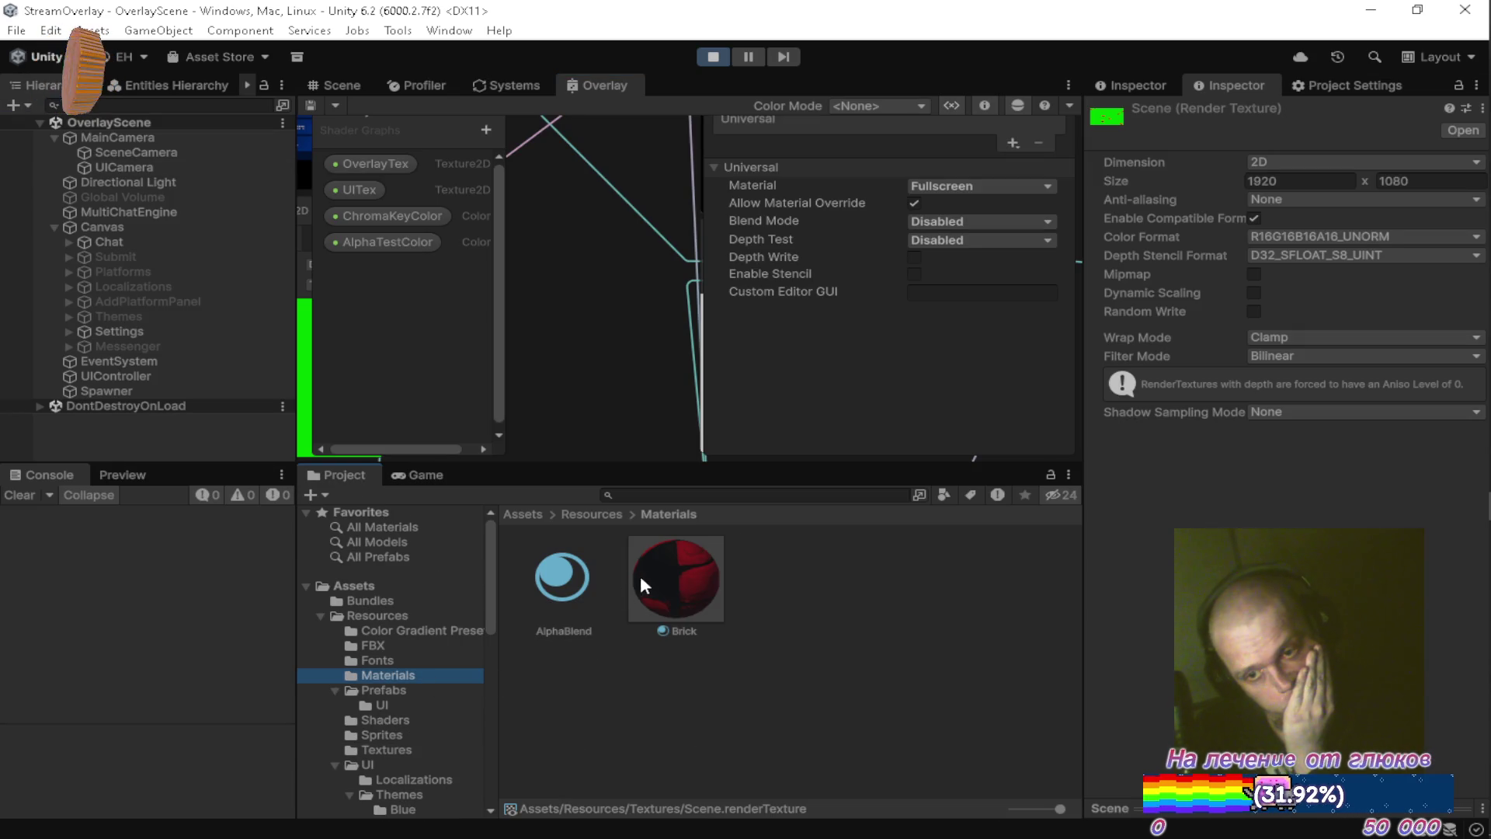
click(536, 573)
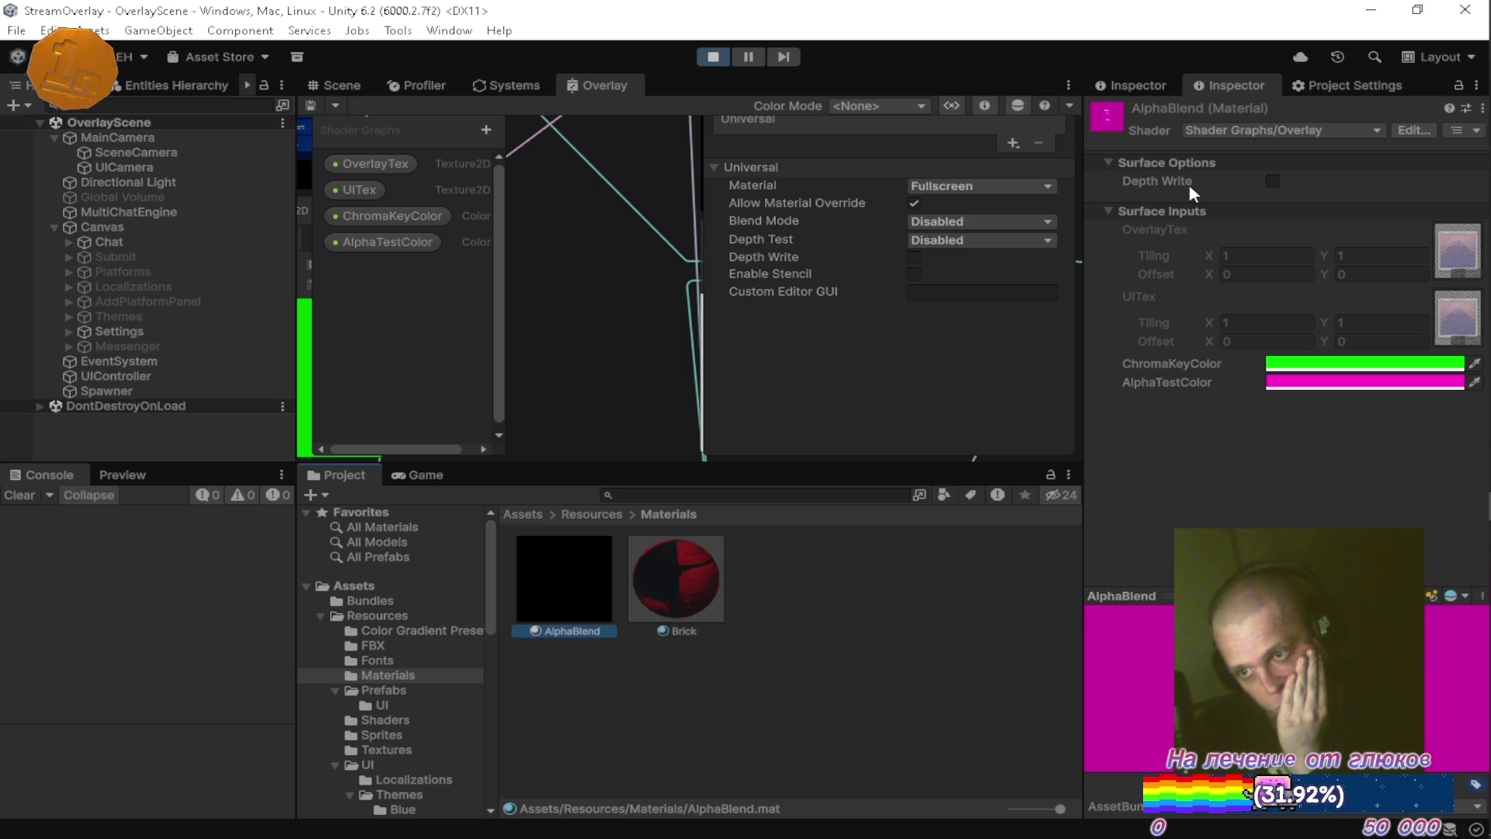
click(942, 223)
click(960, 263)
key(ctrl+s)
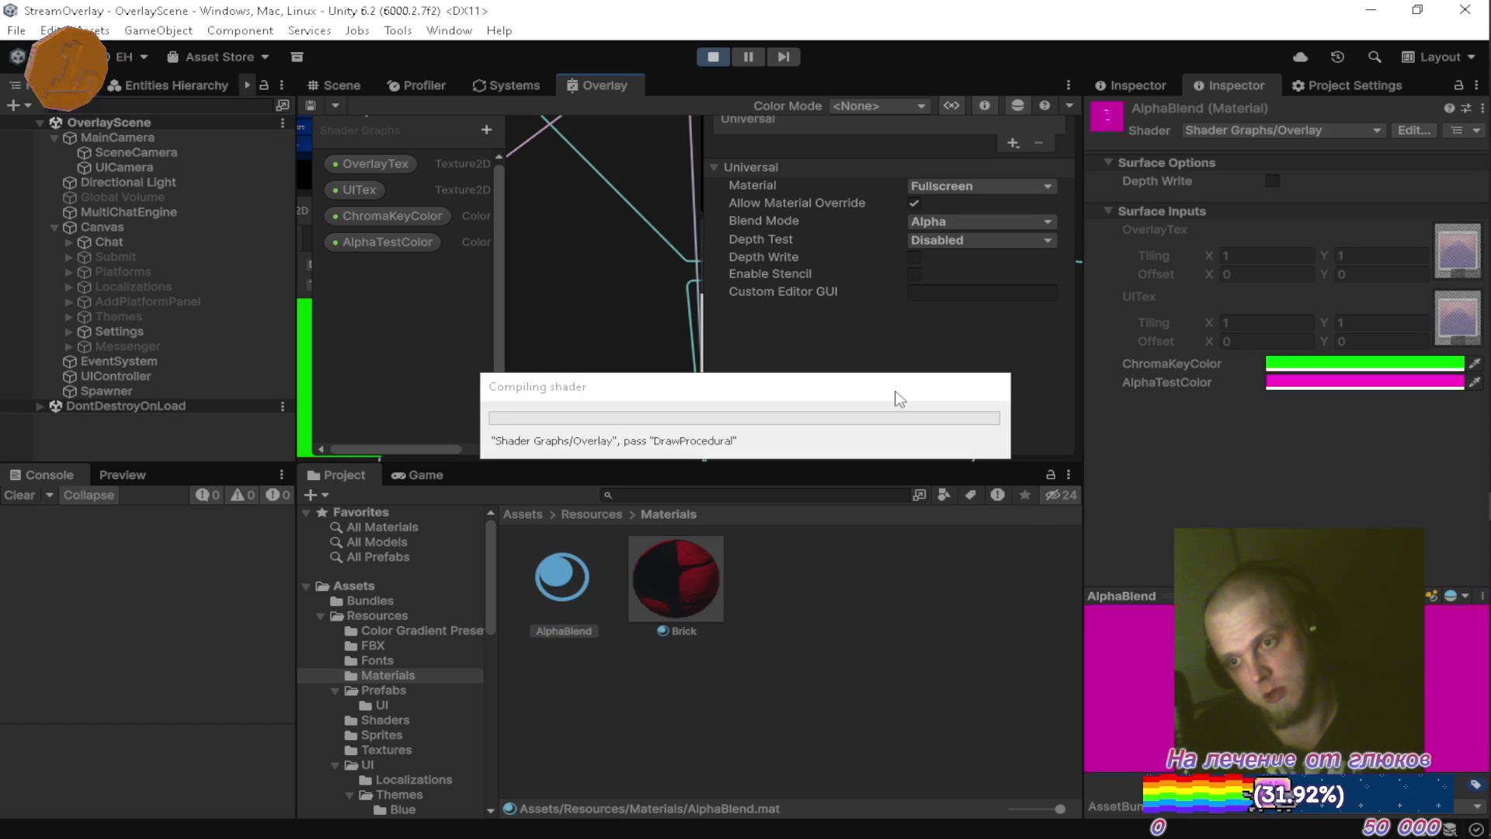
click(434, 480)
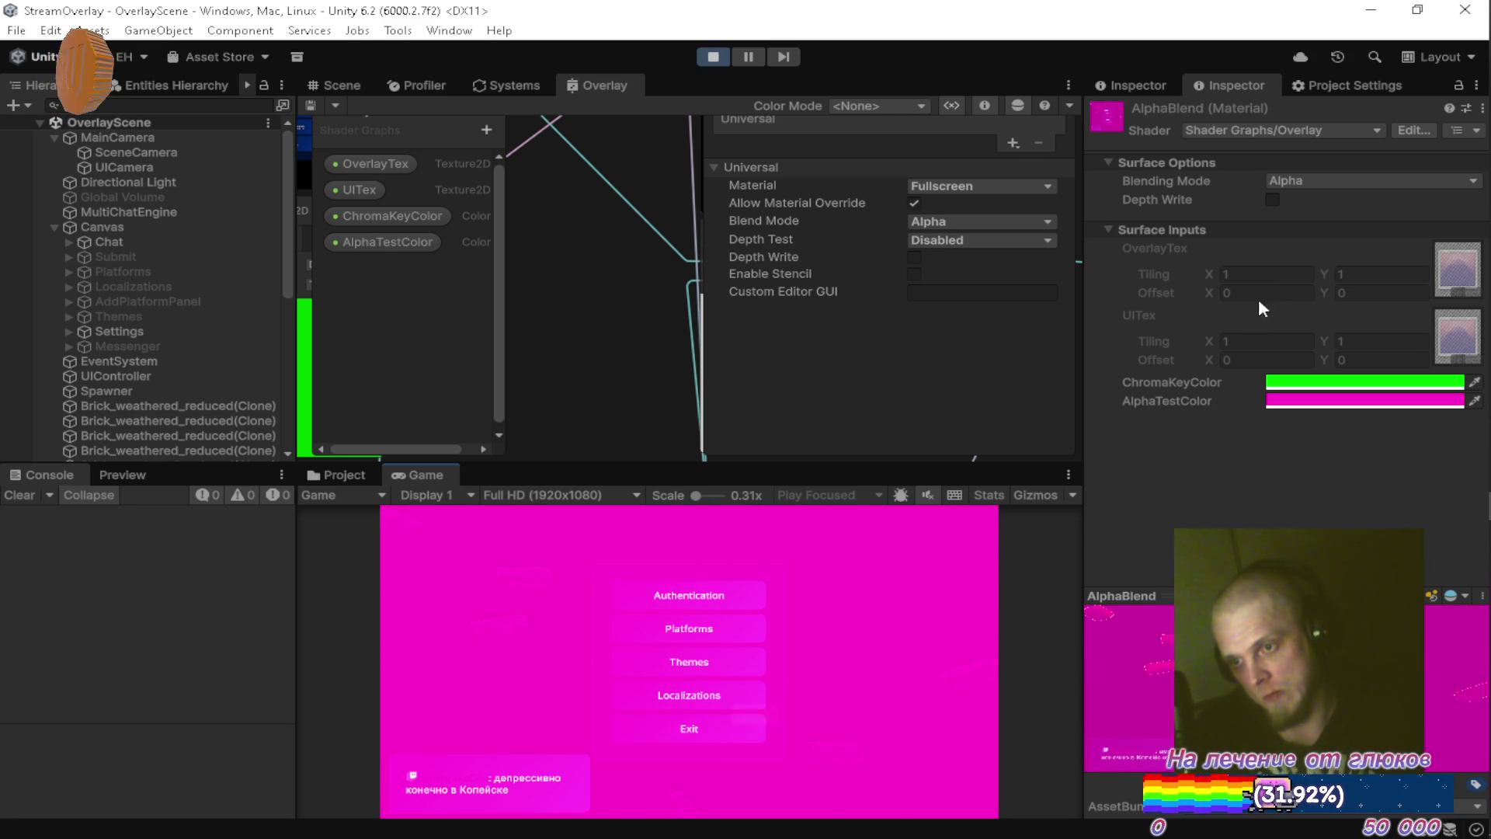
Turn off Use Tiling and Offset on the OverlayTex and UITex properties and save the graph.
click(342, 475)
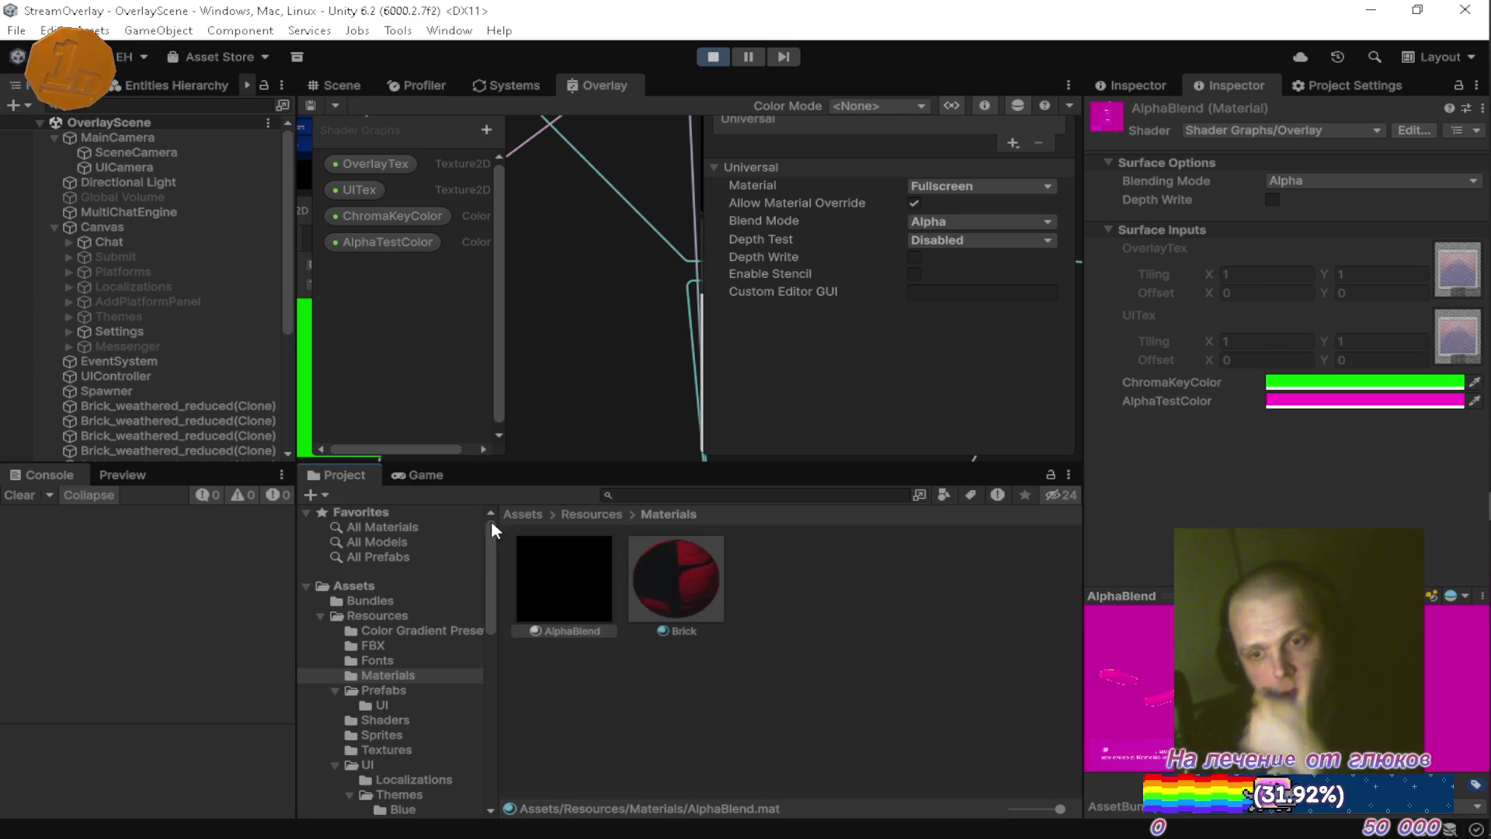
click(376, 164)
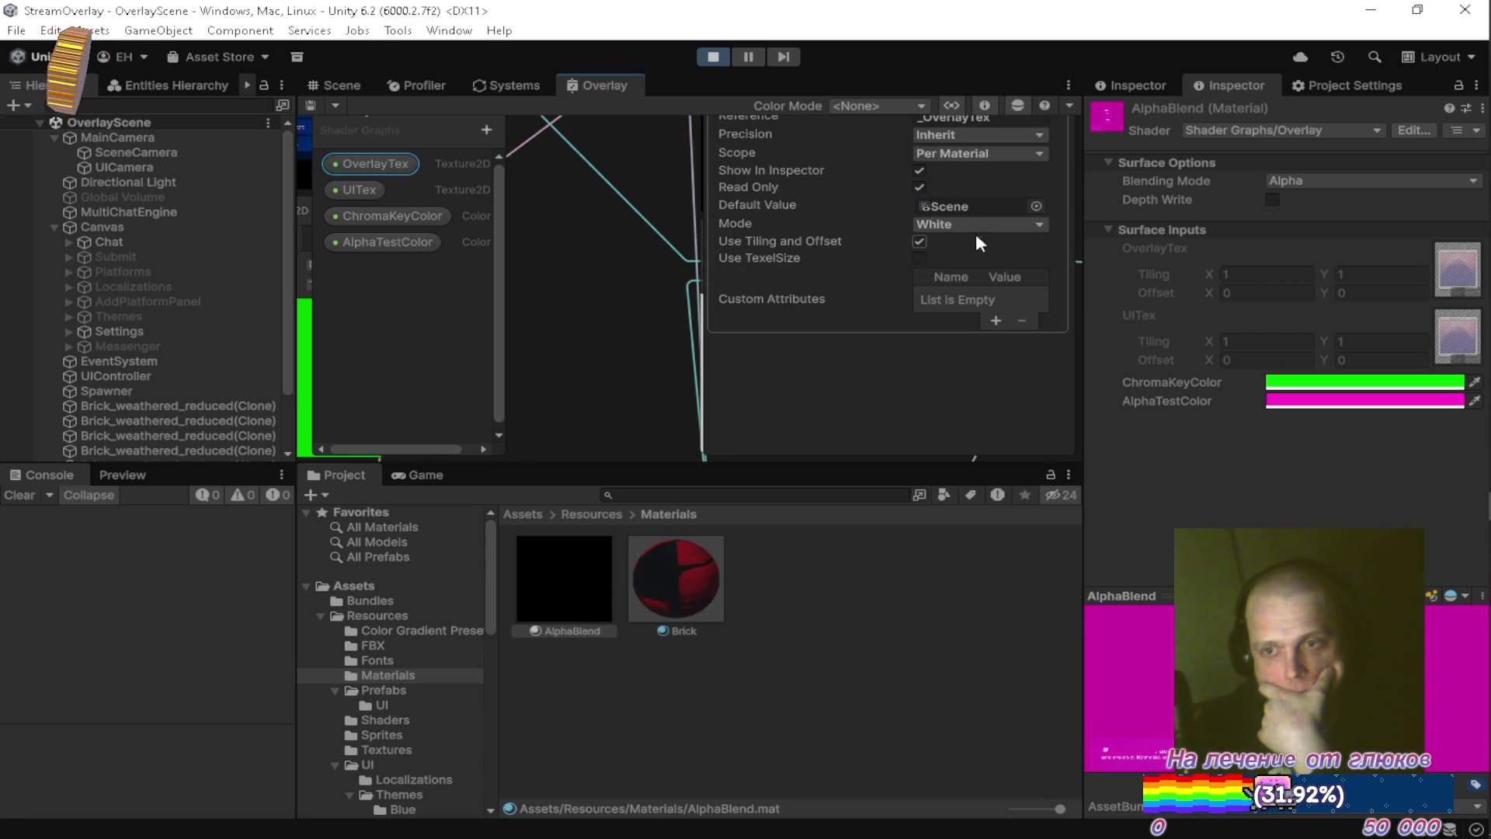
click(371, 190)
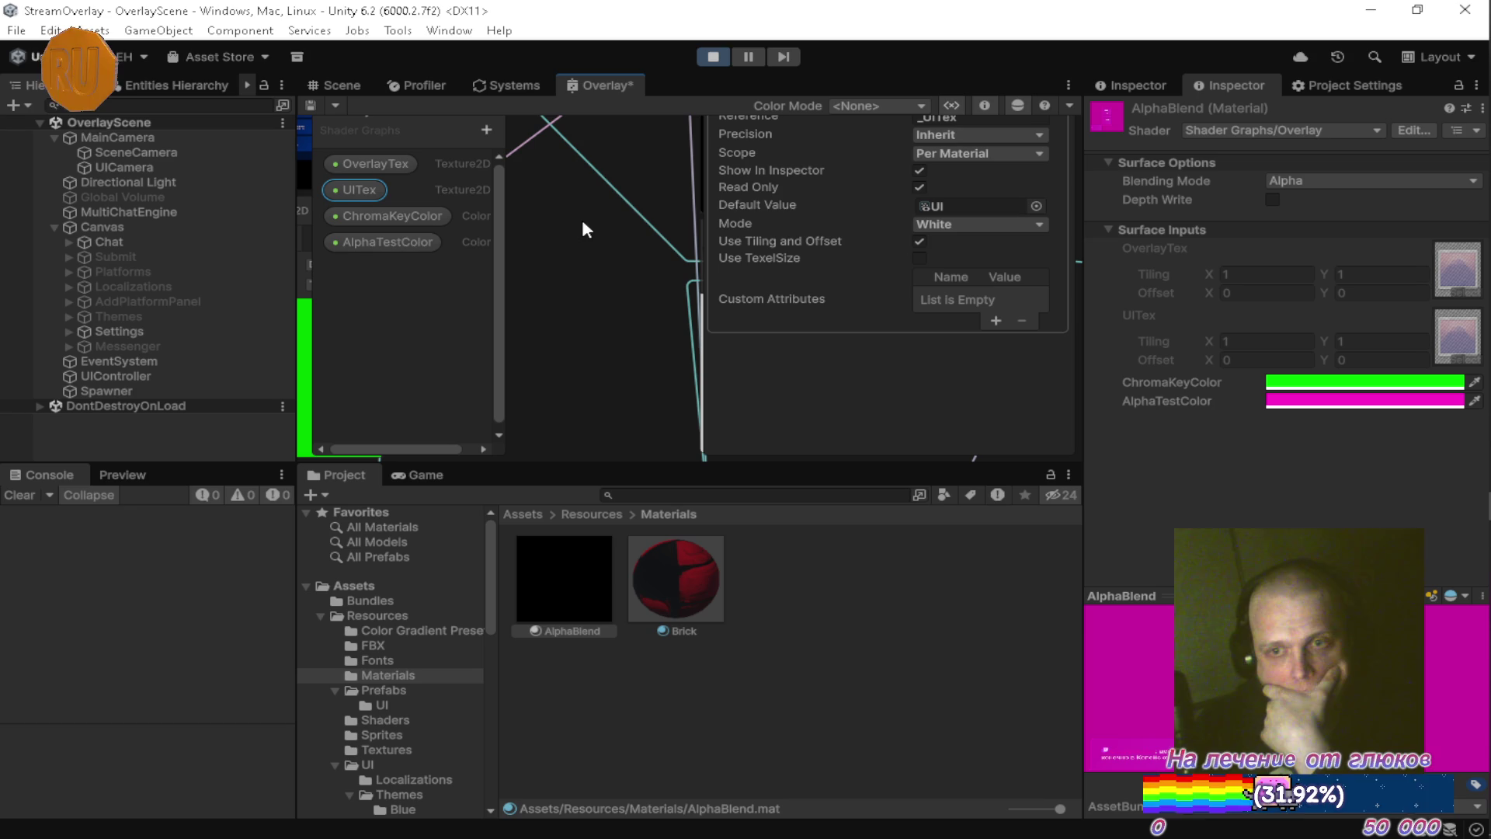
key(ctrl+s)
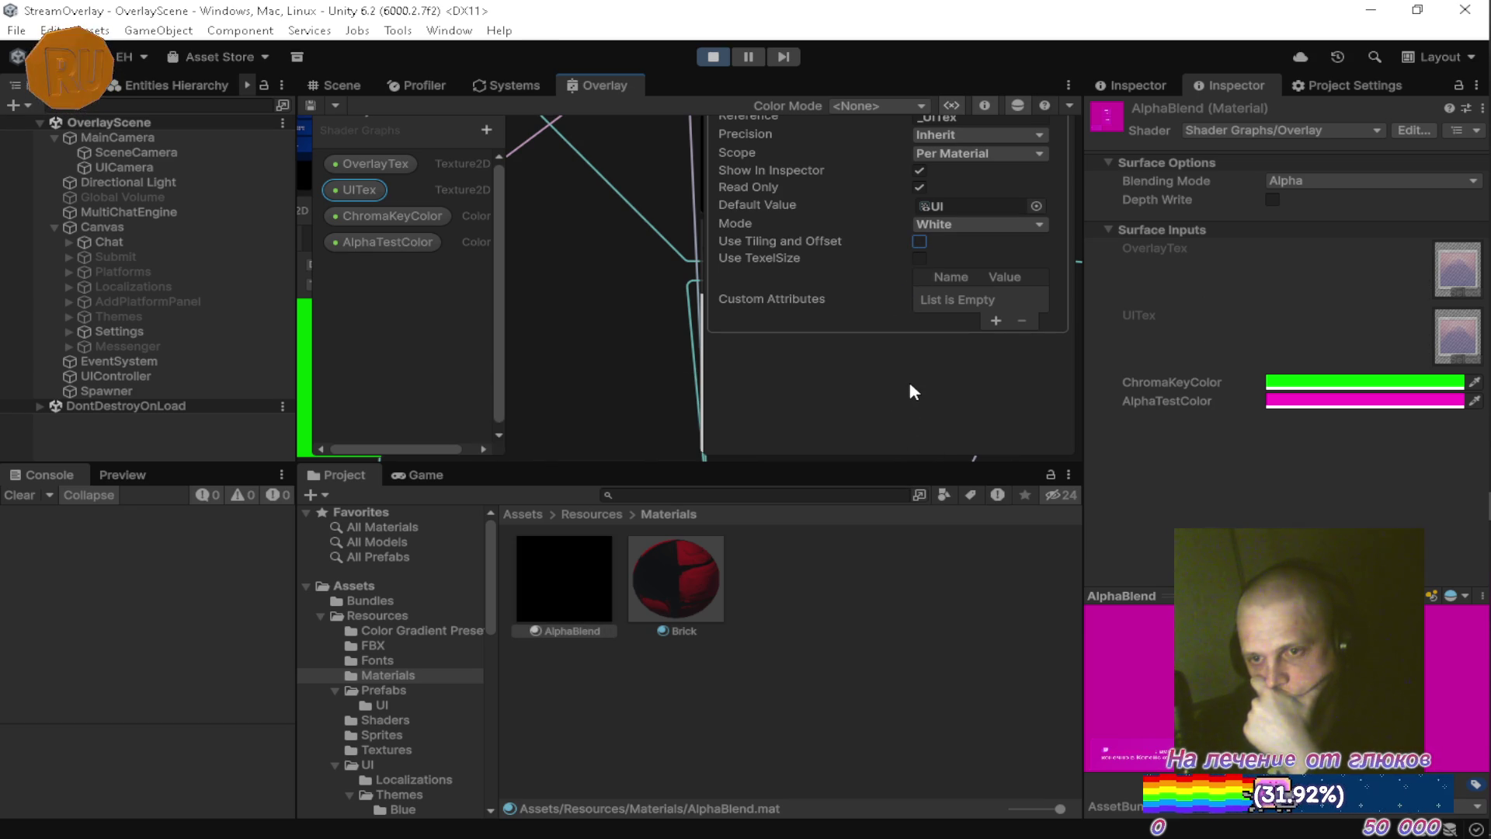
click(625, 320)
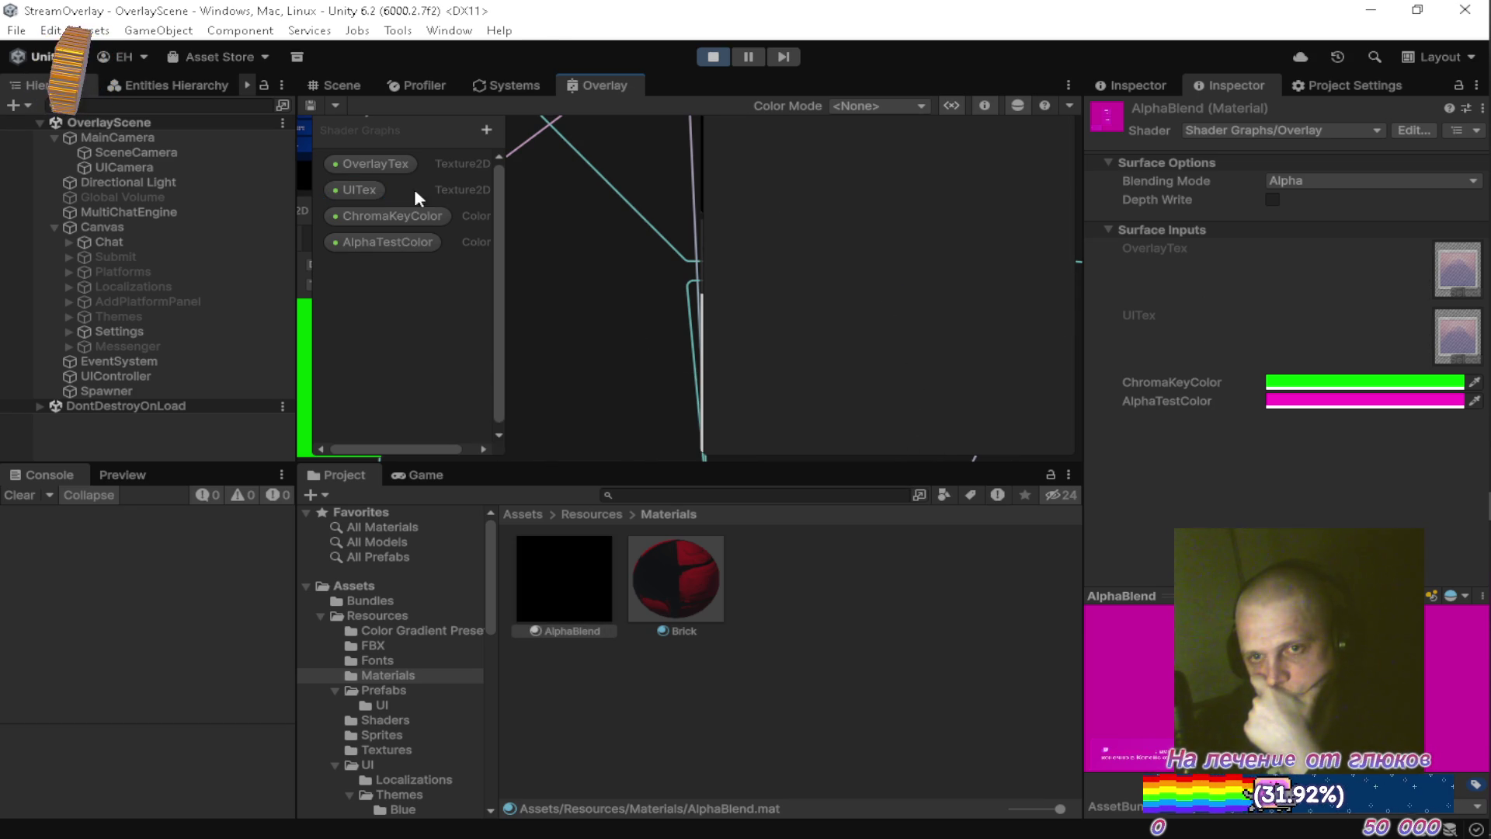
click(349, 85)
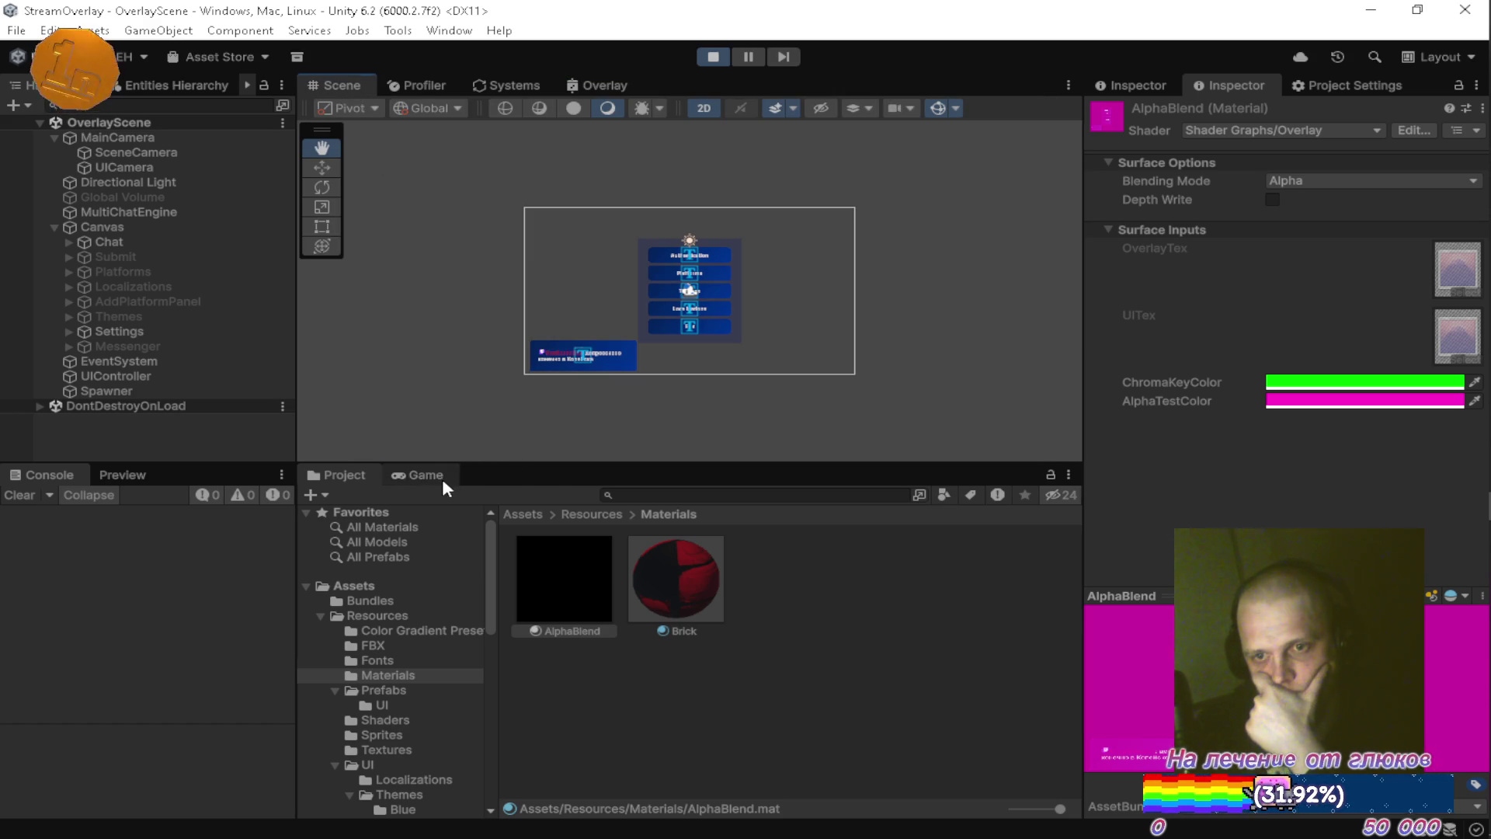
Switch the AlphaBlend material's Blending Mode to Disabled, then back to Alpha, watching the Game view.
click(425, 475)
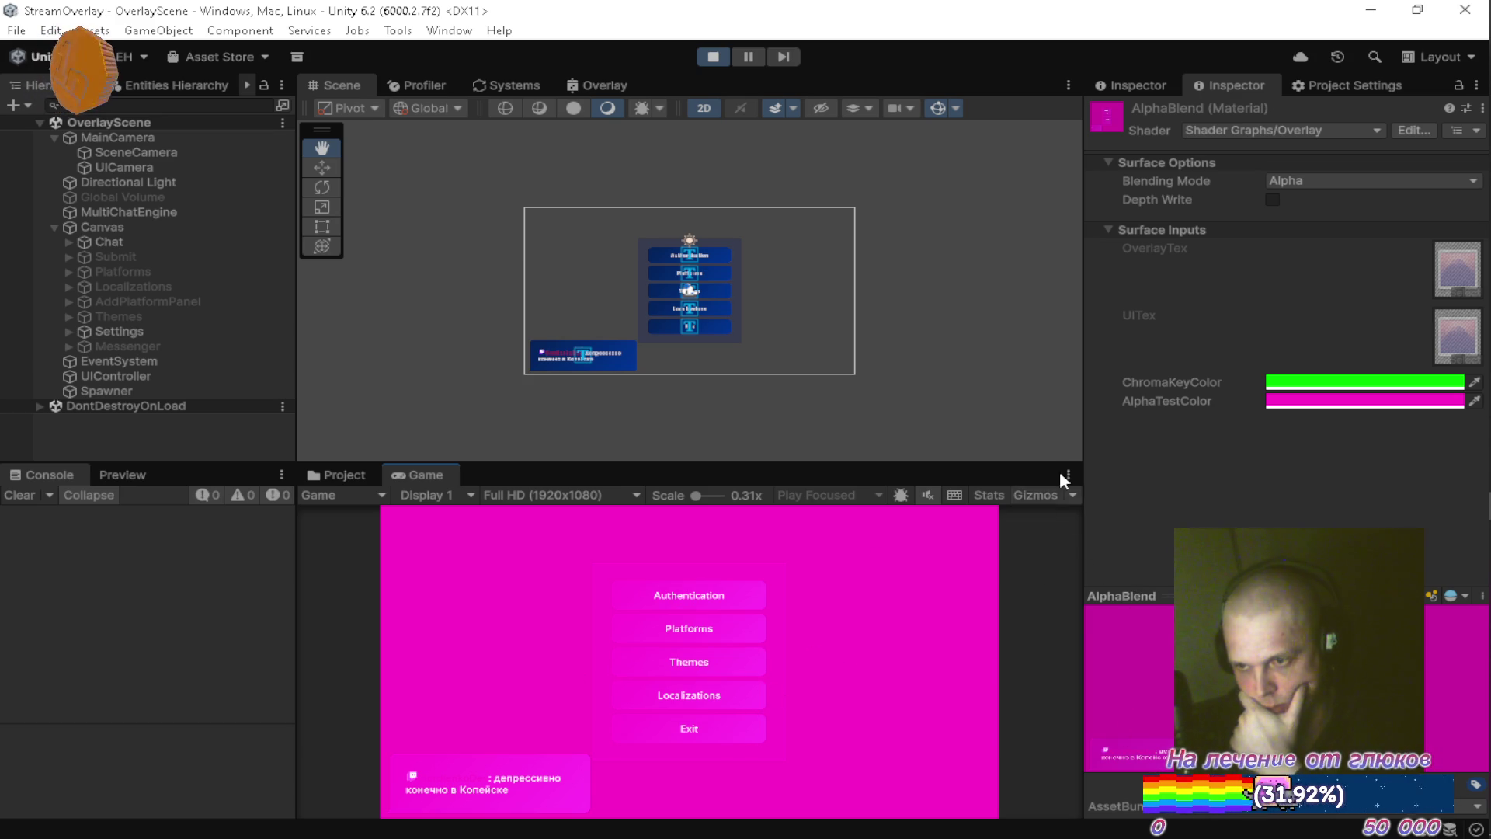
click(1315, 181)
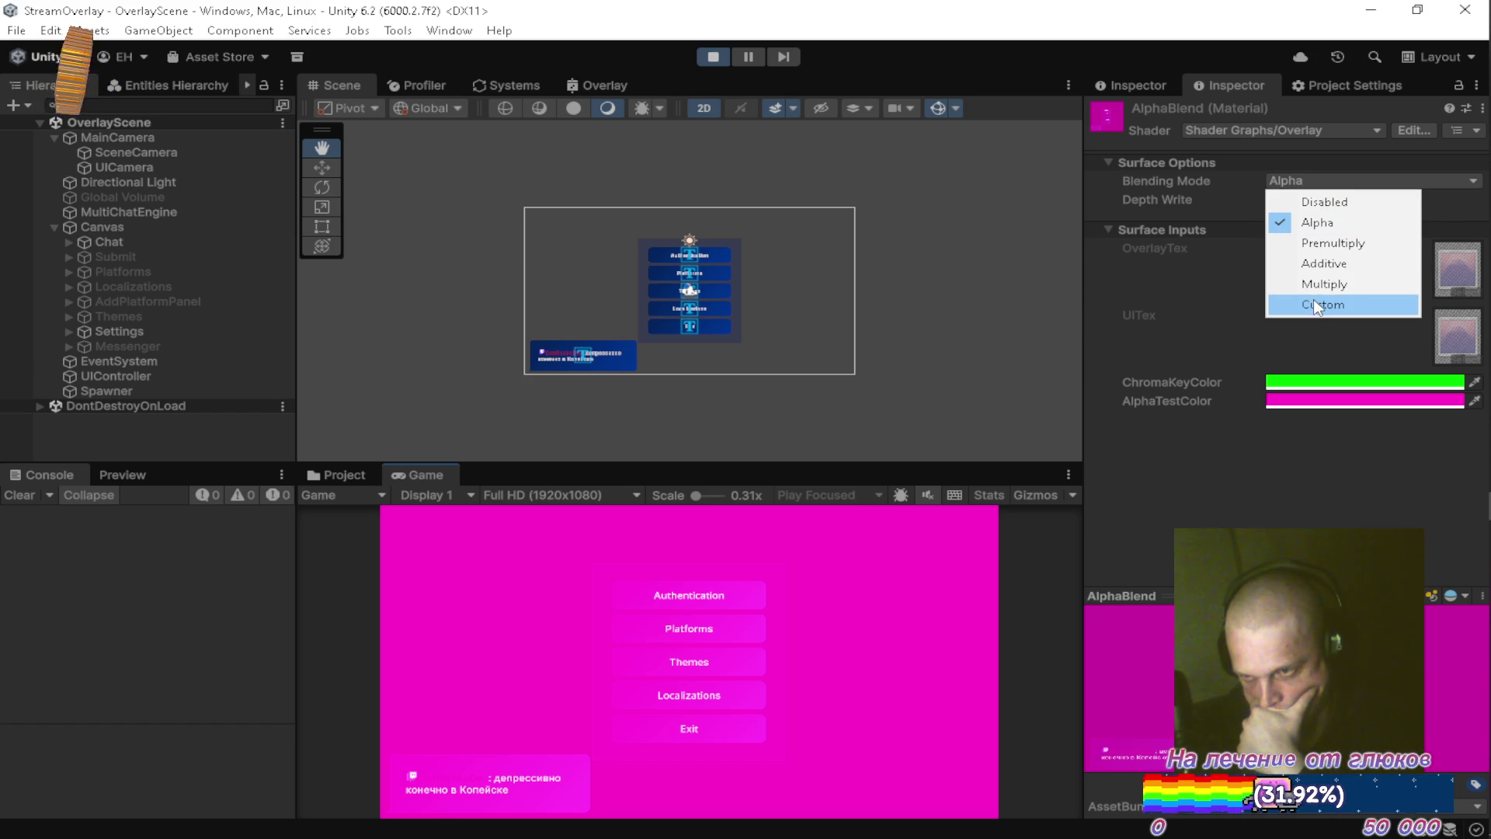
click(1324, 202)
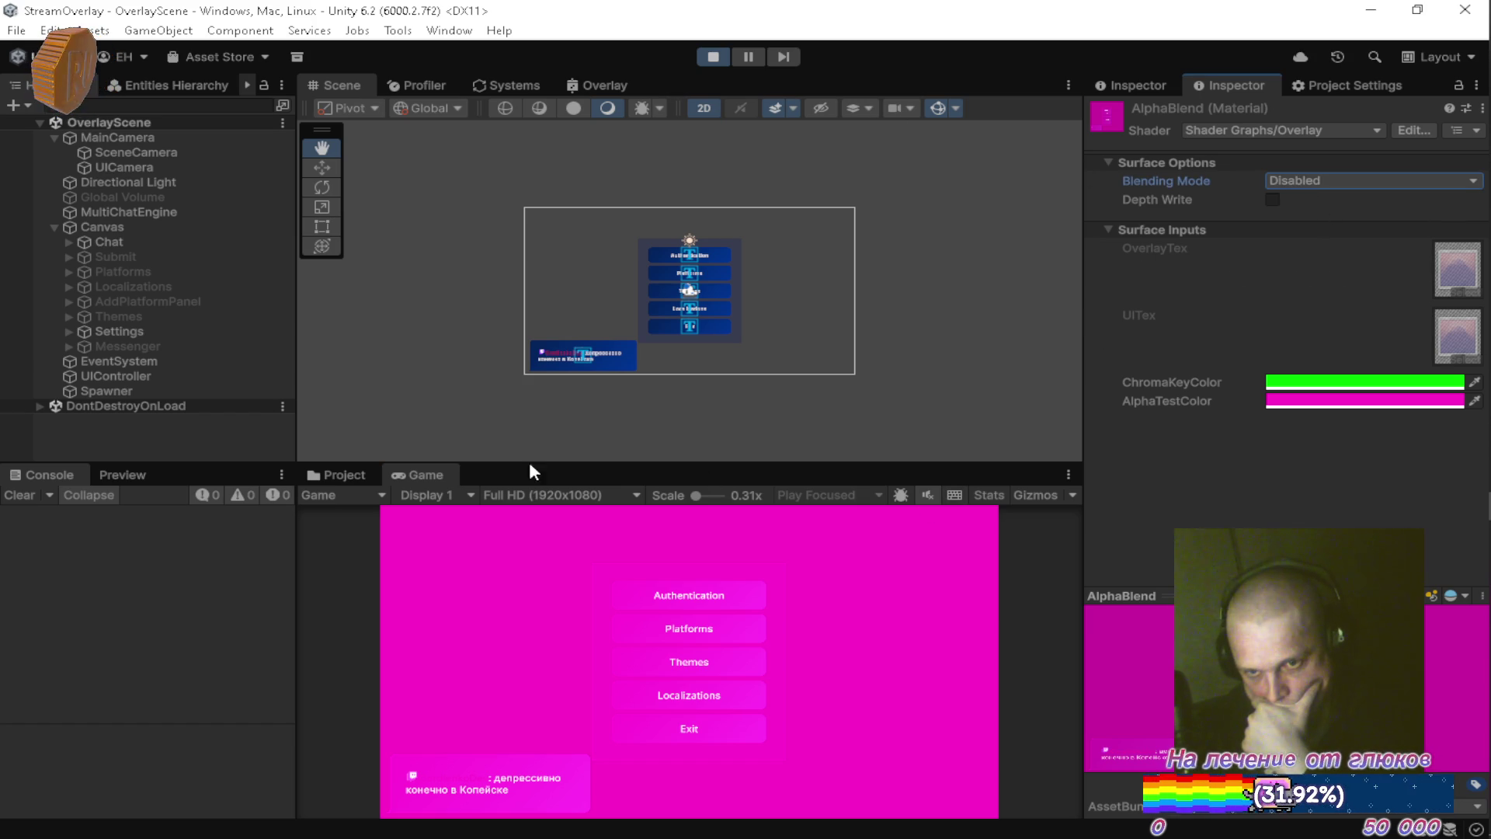
click(1320, 181)
click(1320, 220)
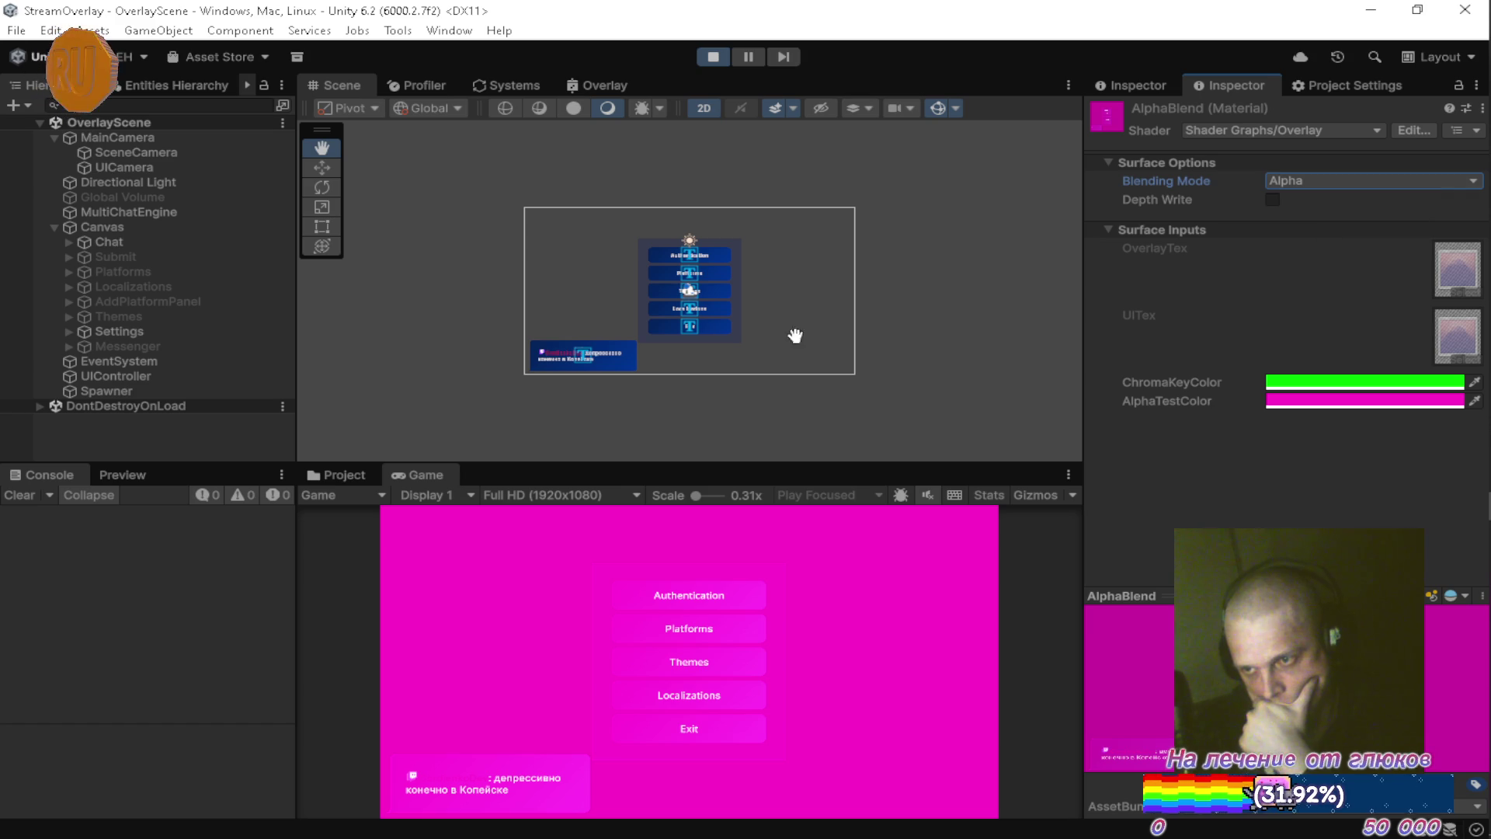
click(458, 469)
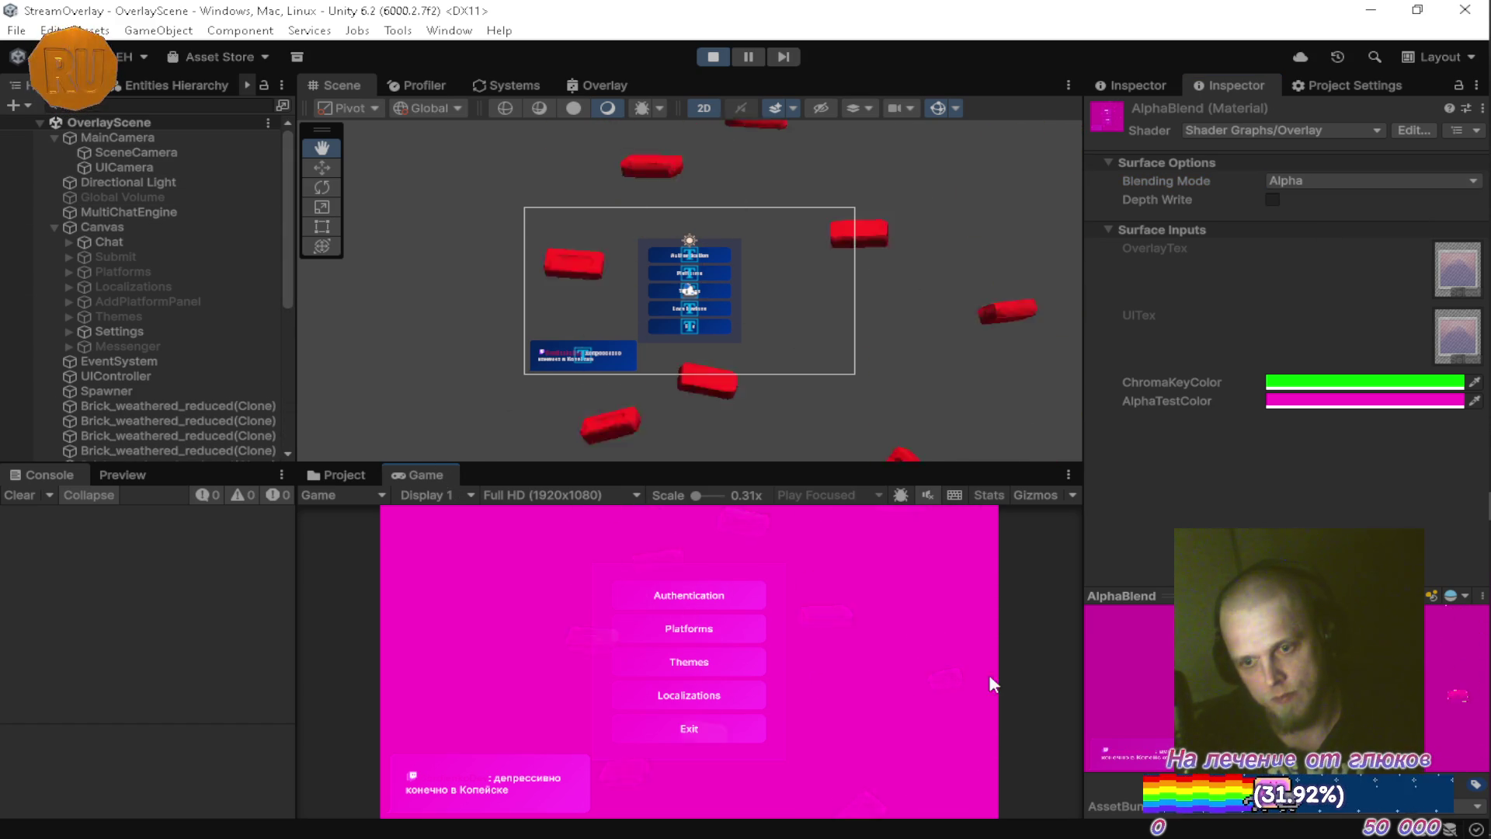
Cycle the blending through Premultiply, Additive, Multiply and Custom, then leave it Disabled.
click(1283, 179)
click(1312, 241)
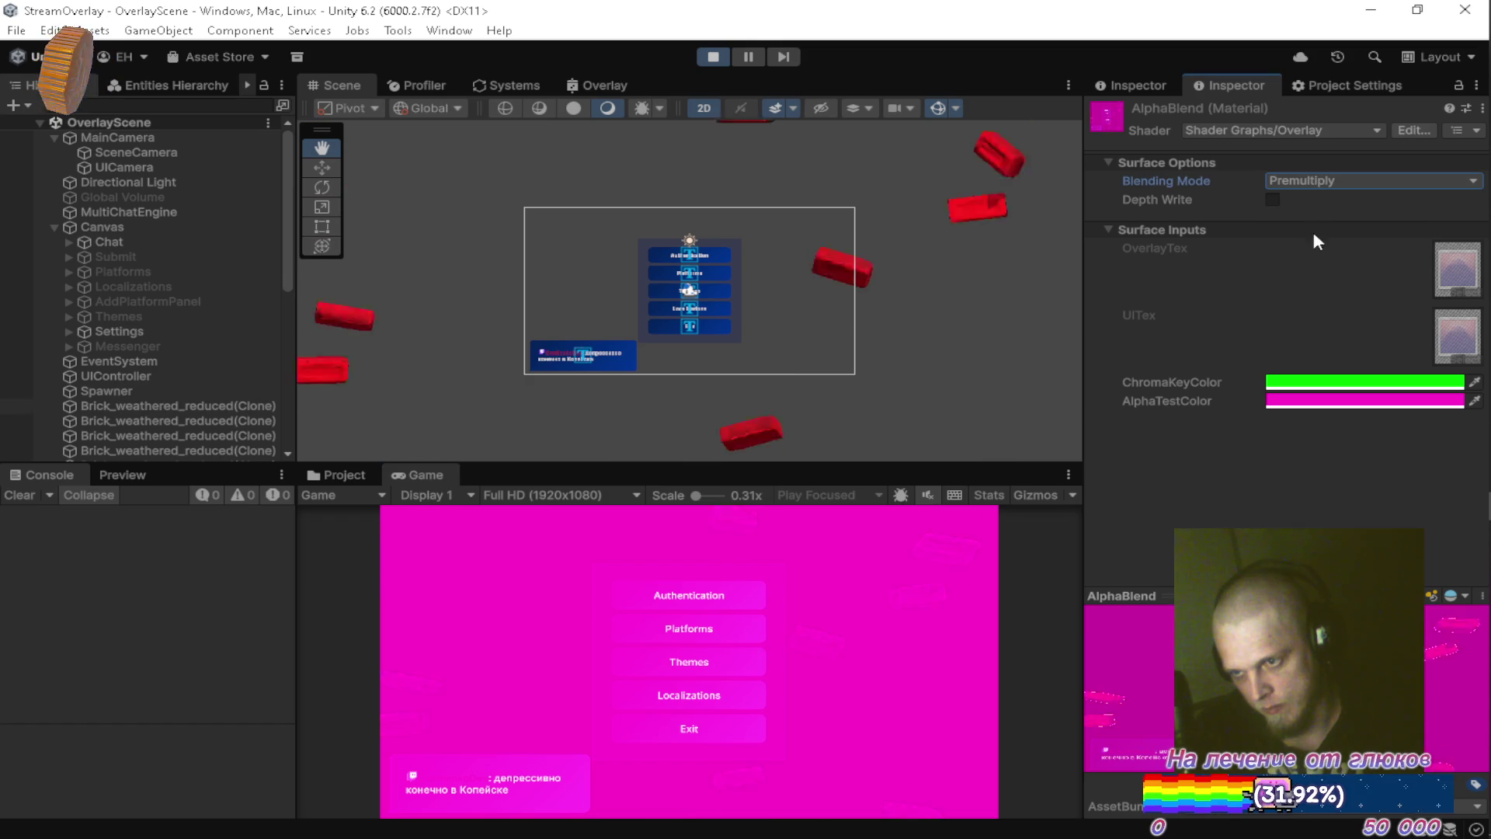
click(1316, 179)
click(1320, 263)
click(1321, 180)
click(1324, 283)
click(1327, 180)
click(1325, 304)
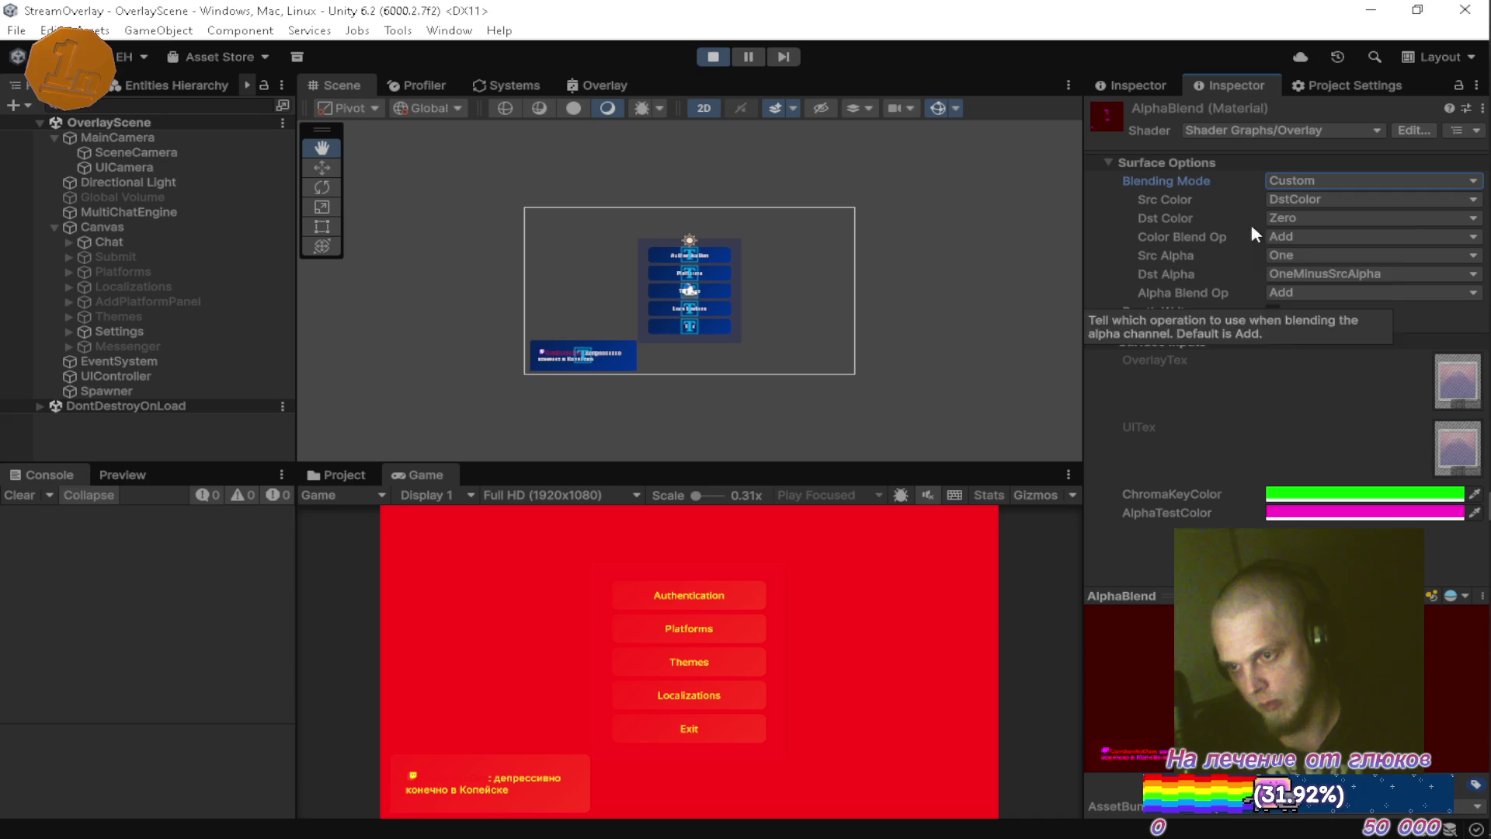
click(1287, 181)
click(1292, 200)
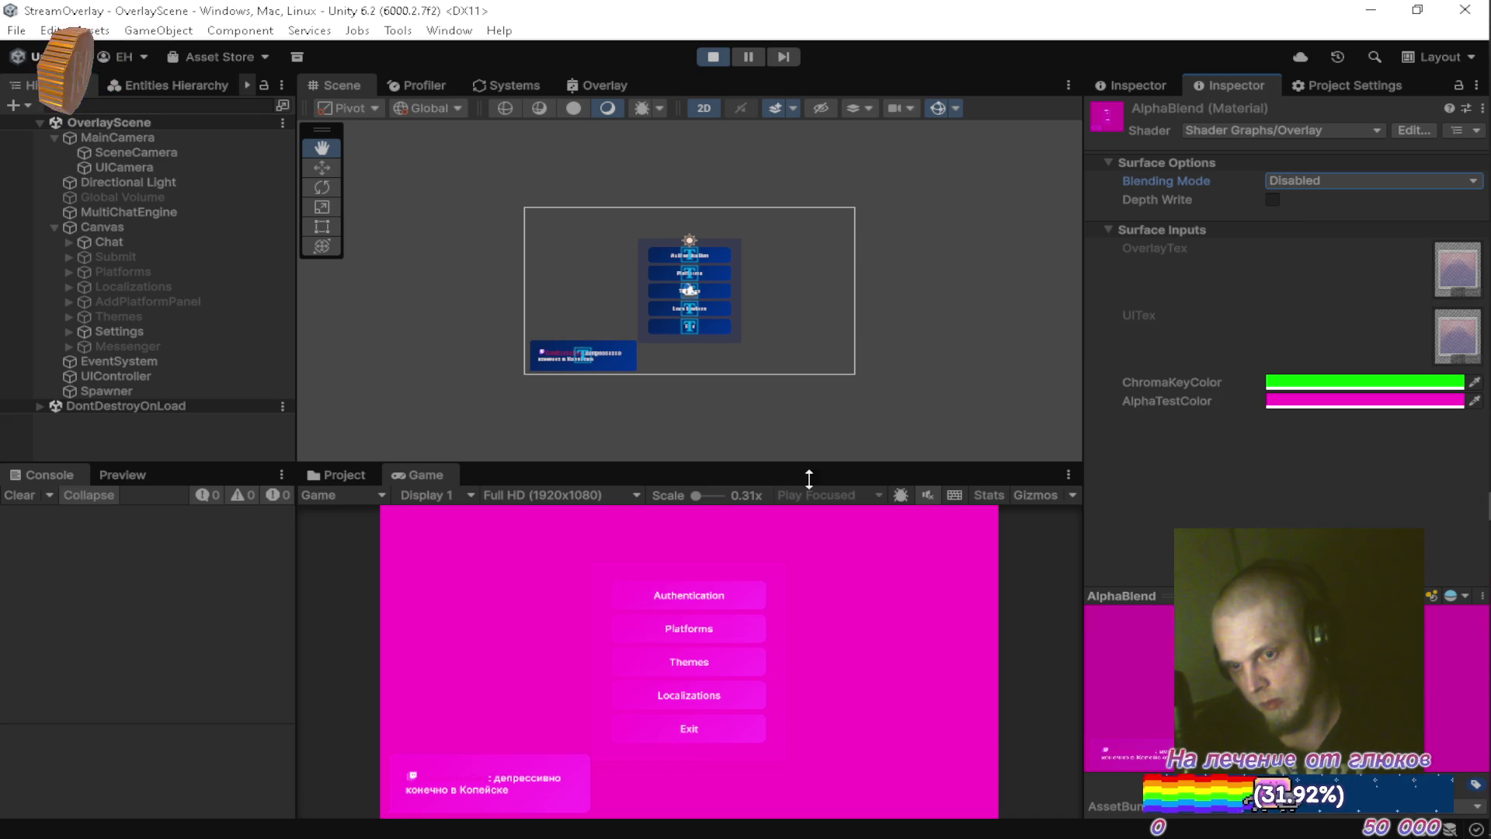
click(431, 473)
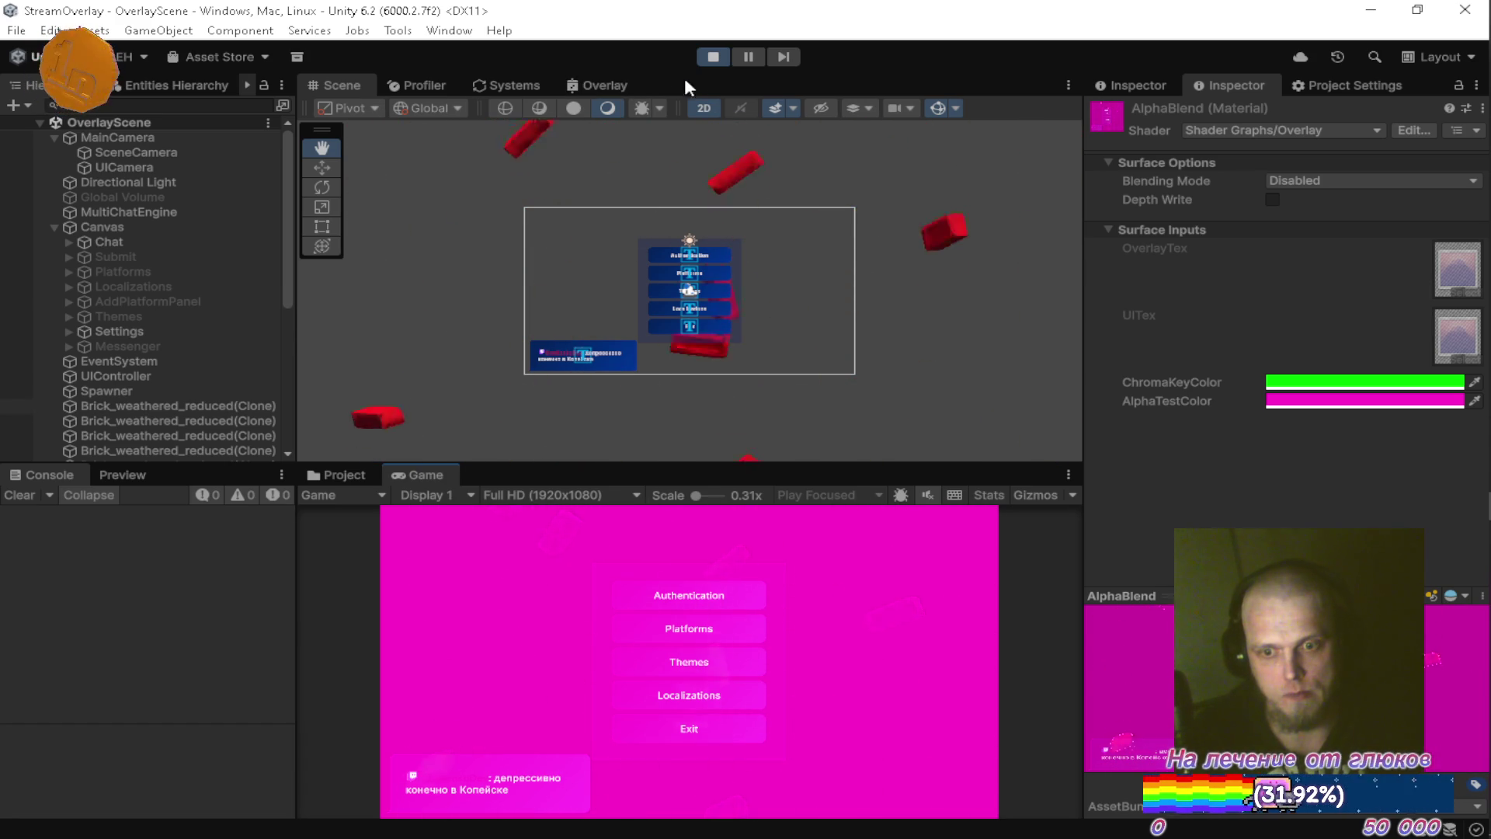
double_click(598, 85)
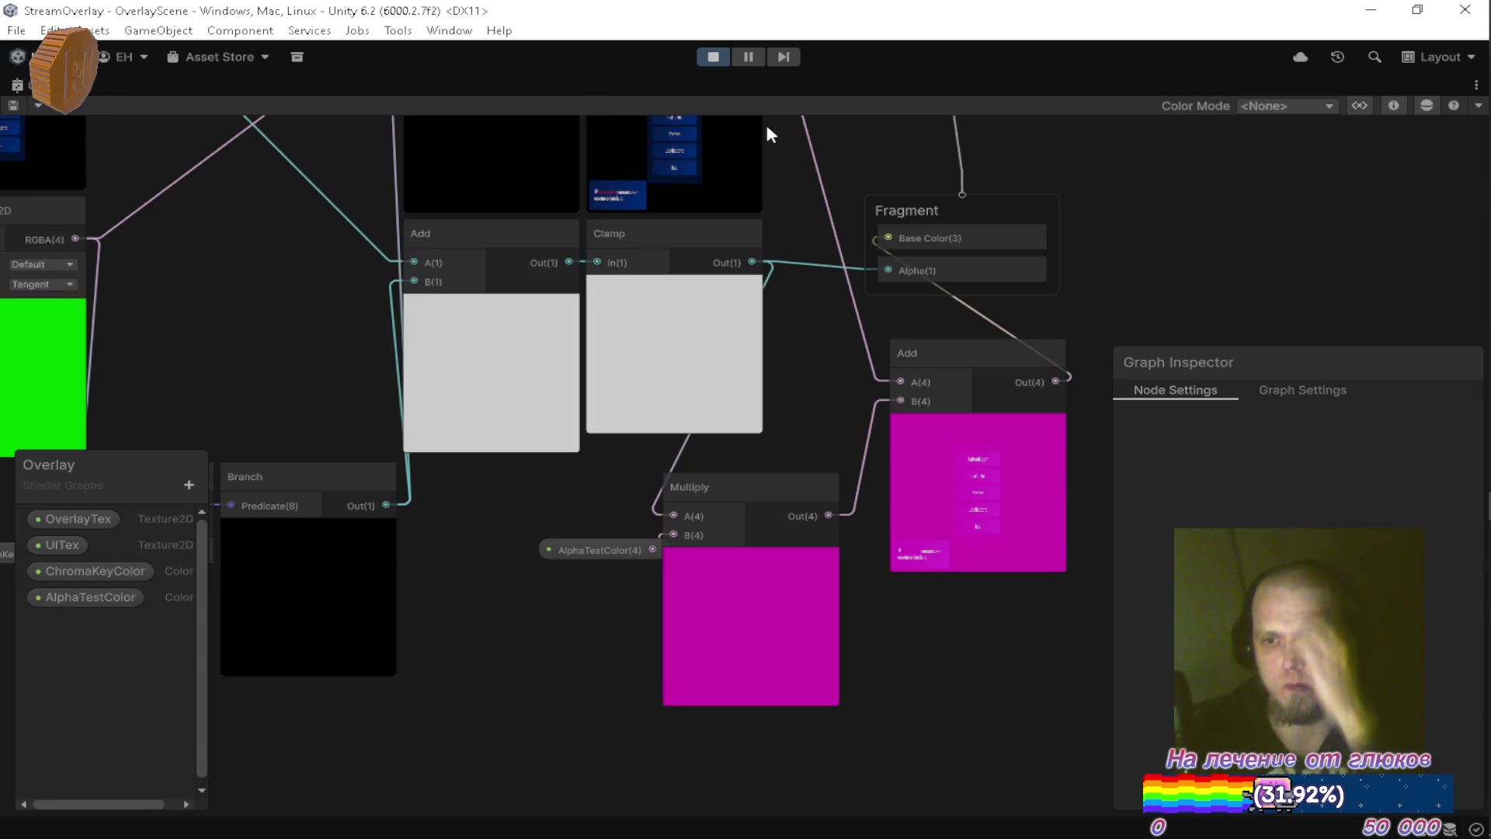
Move the AlphaTestColor property node lower in the Overlay graph.
scroll(888, 309, down, 5)
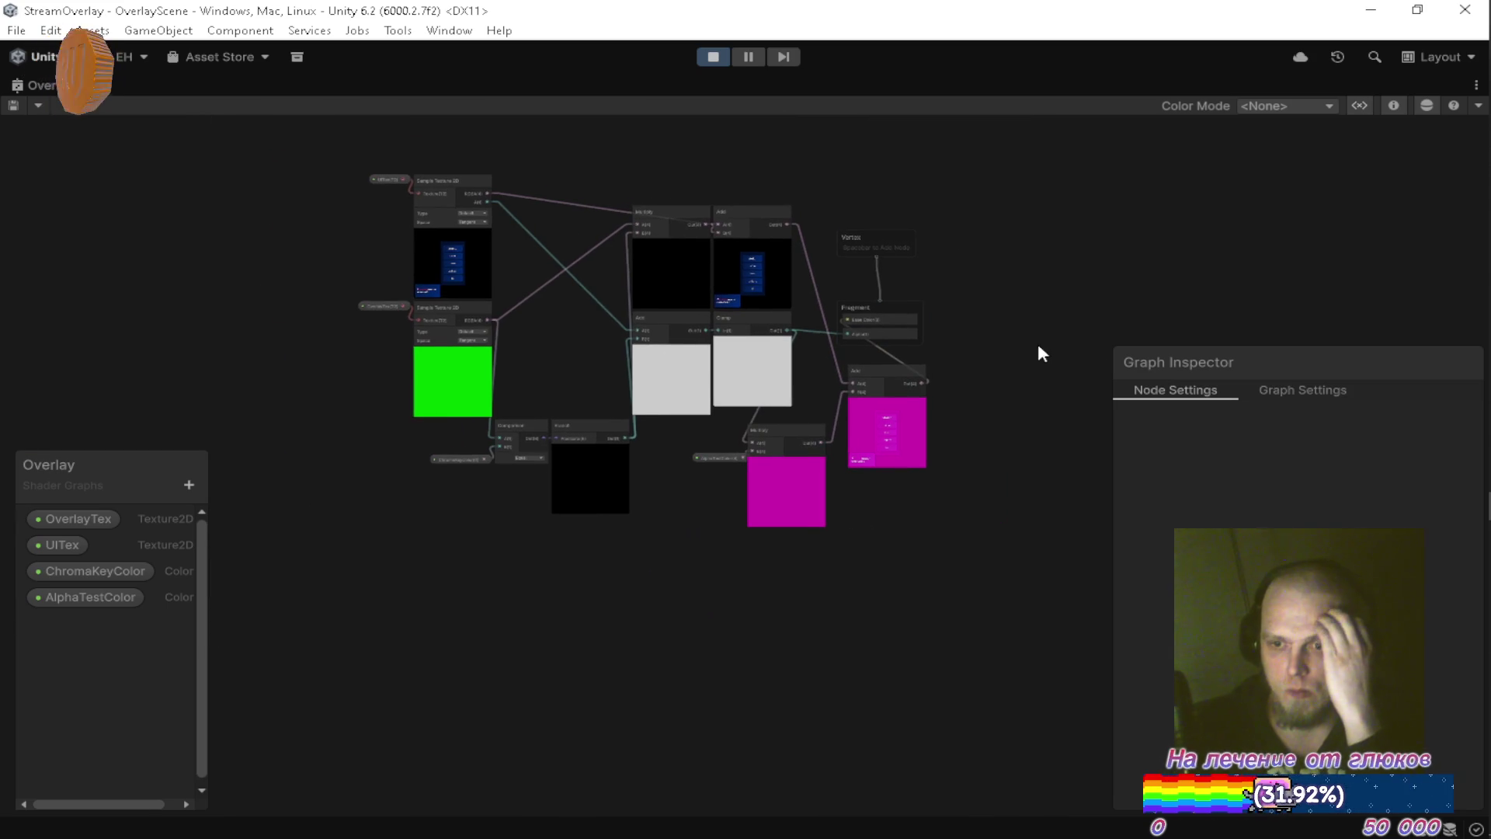
scroll(975, 347, up, 4)
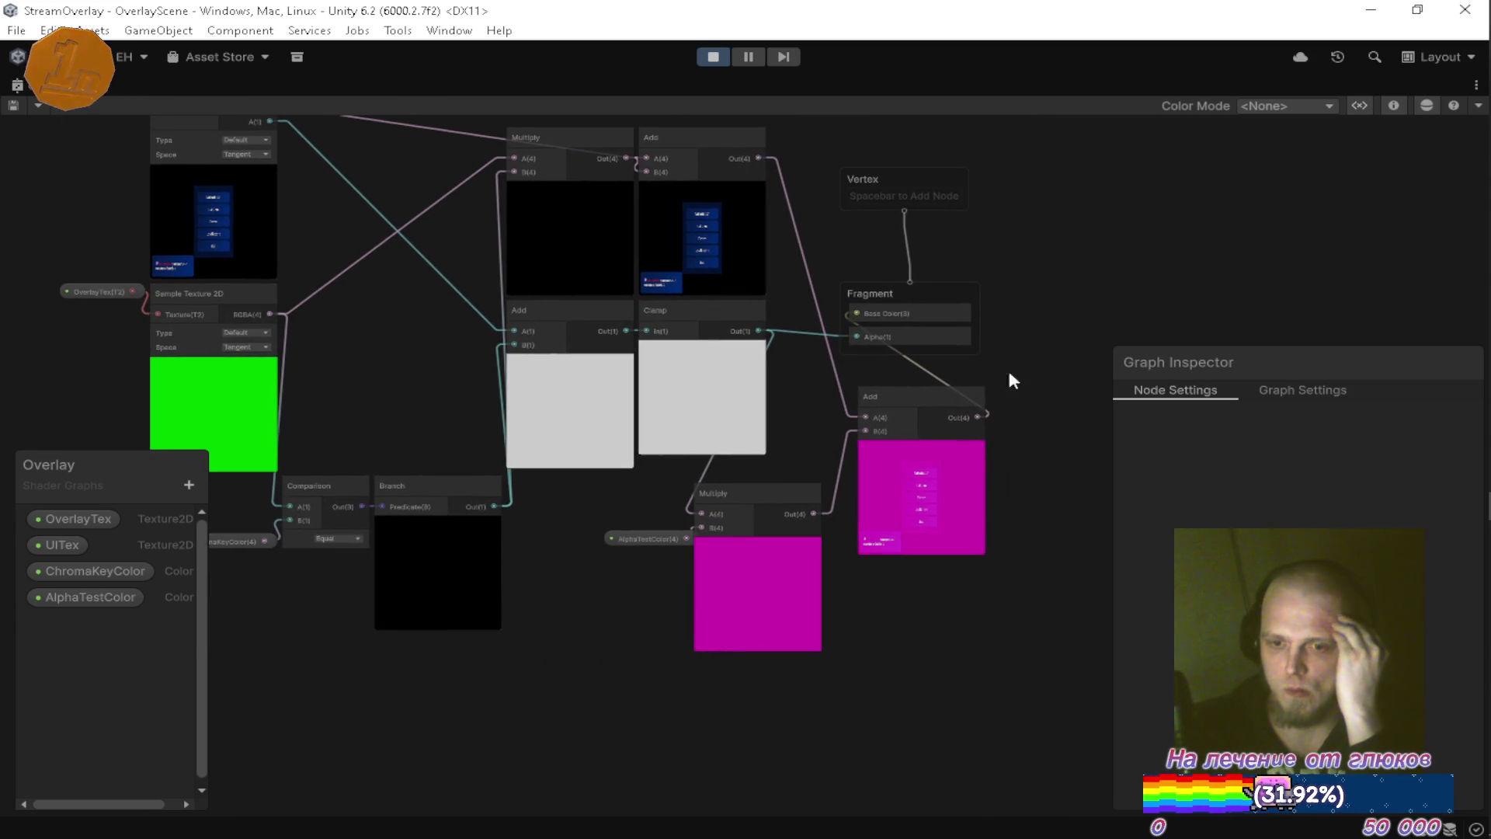
scroll(686, 550, up, 4)
click(593, 535)
mouse_move(593, 535)
mouse_down()
mouse_move(585, 590)
mouse_move(612, 722)
mouse_move(622, 699)
mouse_up()
Connect the UI texture sample's alpha output to the lower Multiply node's A input.
scroll(646, 586, down, 6)
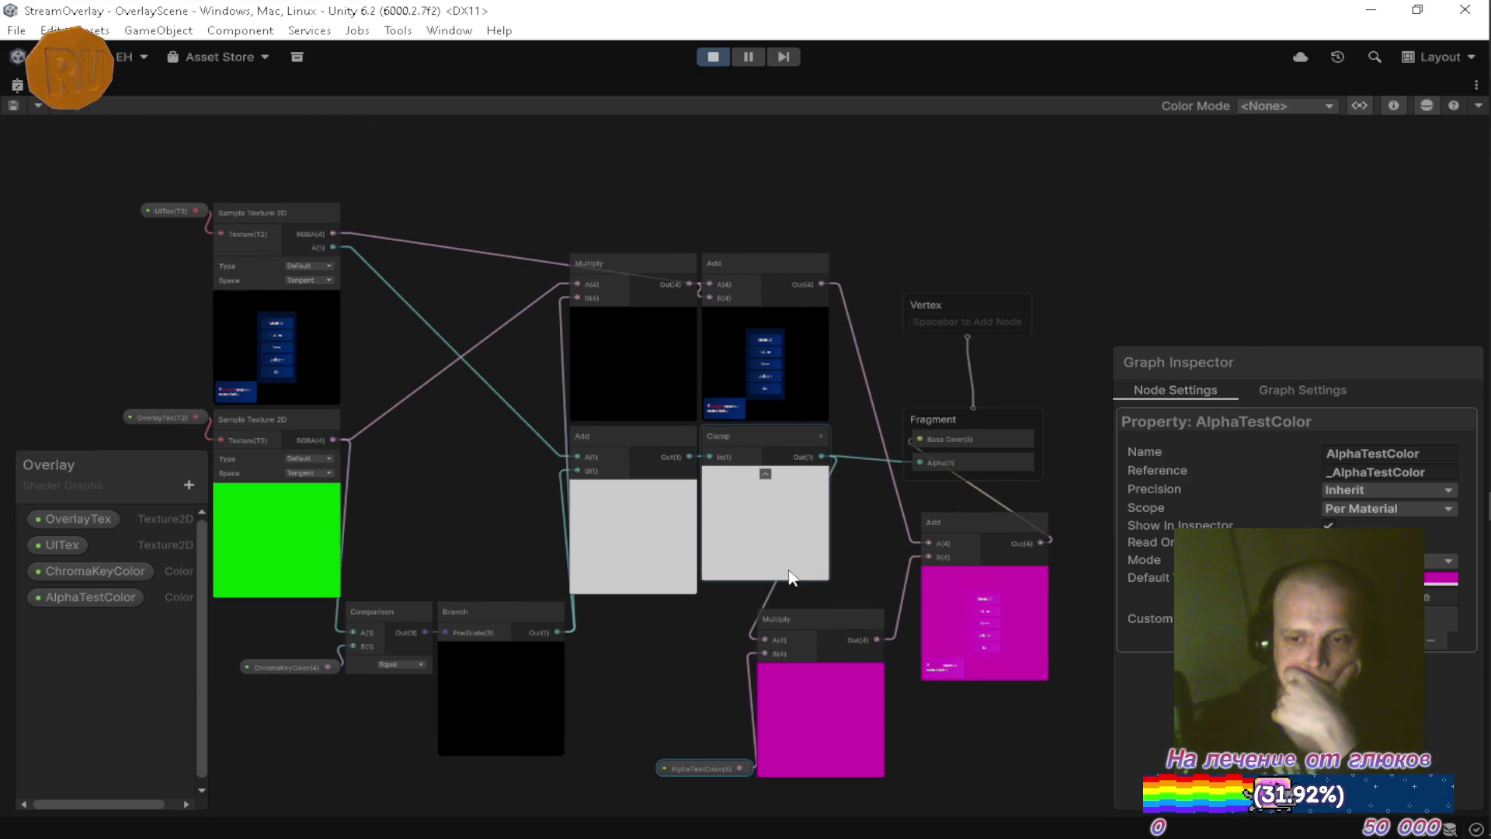
drag(772, 566, 757, 532)
mouse_move(309, 208)
mouse_down()
mouse_move(468, 320)
mouse_move(739, 604)
mouse_up()
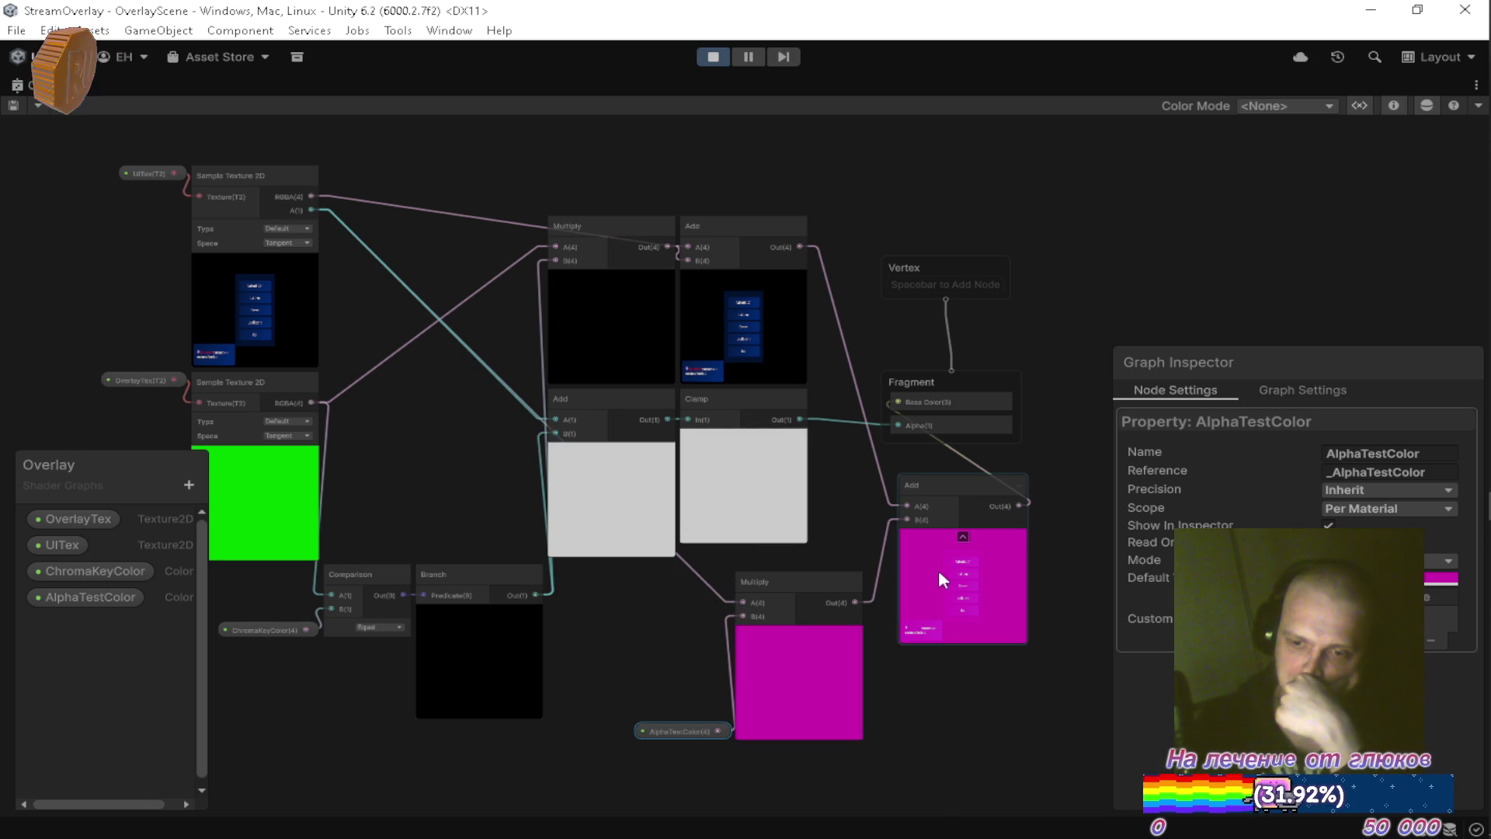
scroll(971, 586, up, 5)
scroll(976, 574, down, 5)
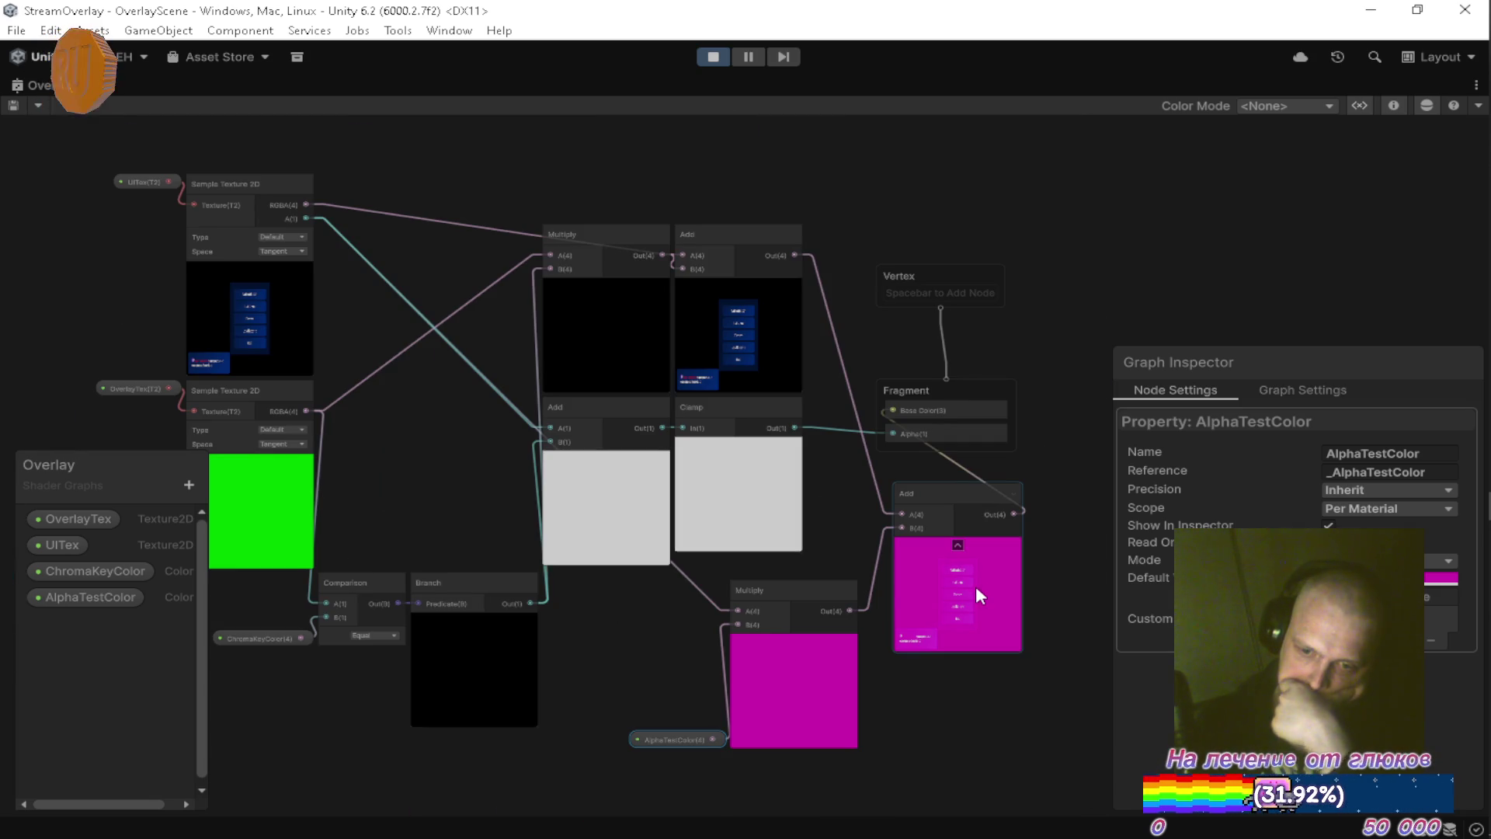
Move the UITex property node further to the left.
drag(488, 508, 574, 612)
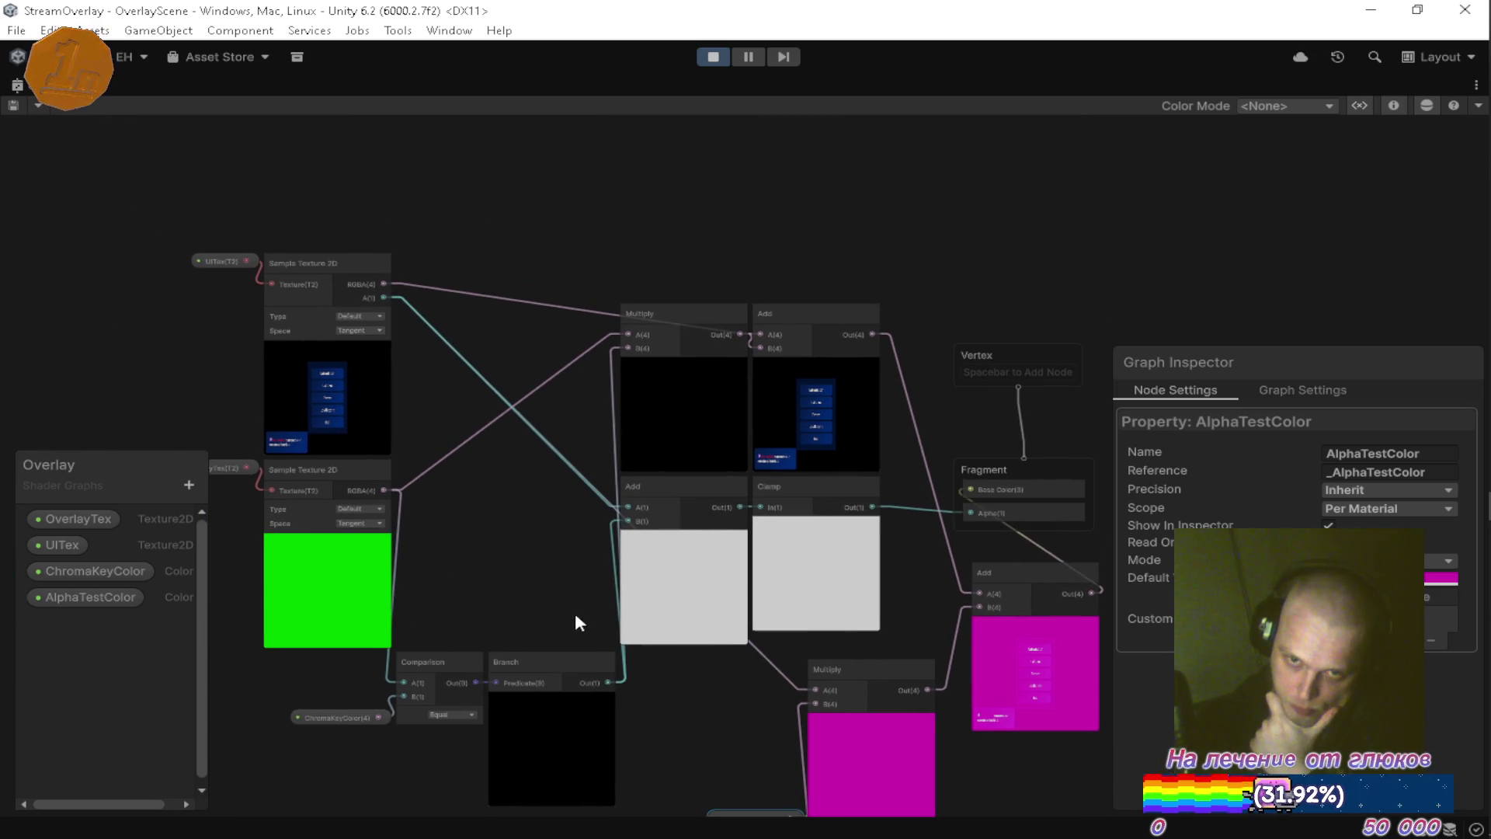
scroll(461, 340, up, 5)
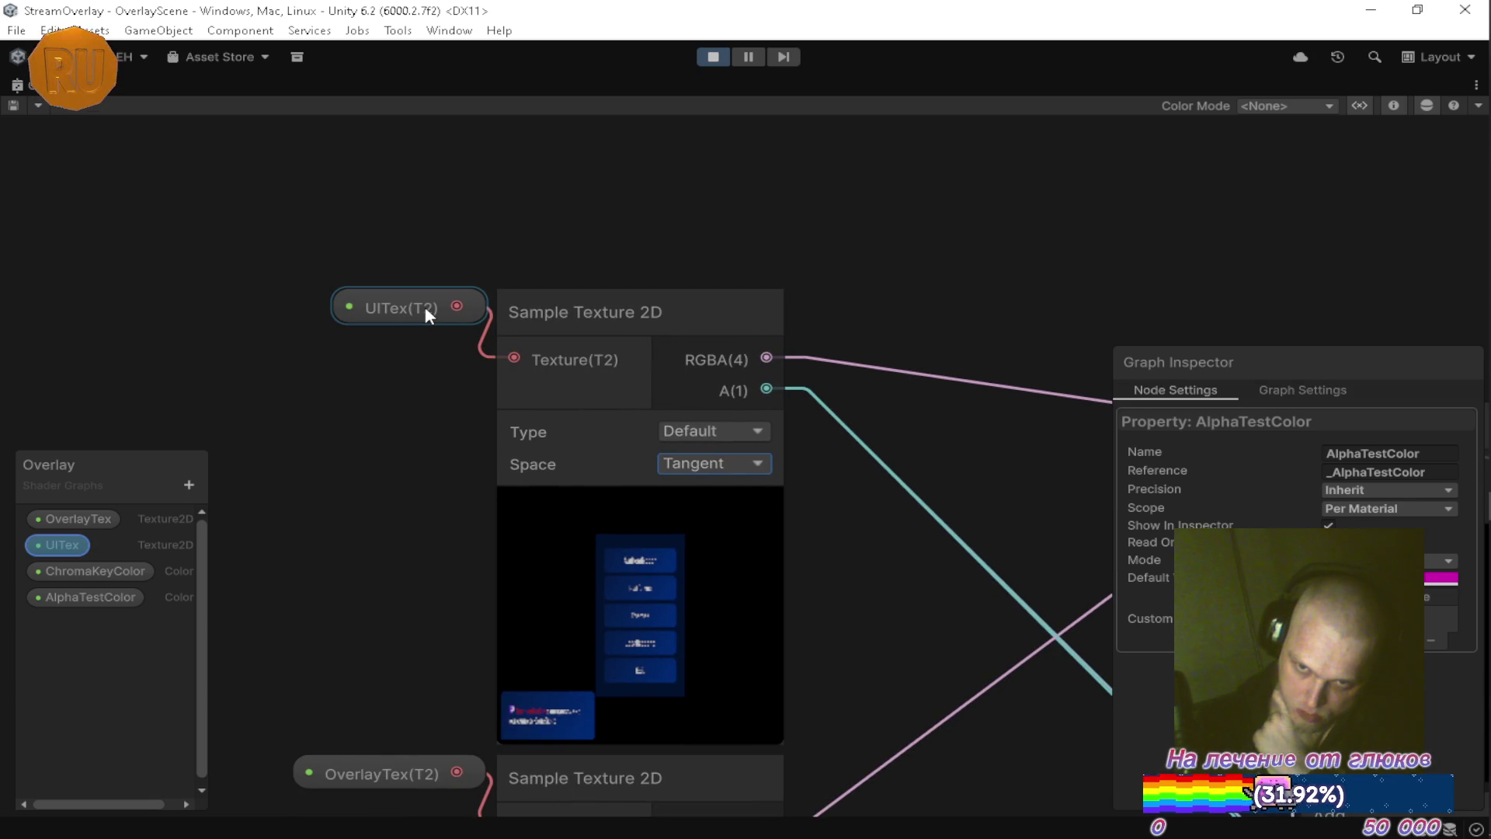
drag(459, 332, 676, 406)
drag(586, 332, 326, 299)
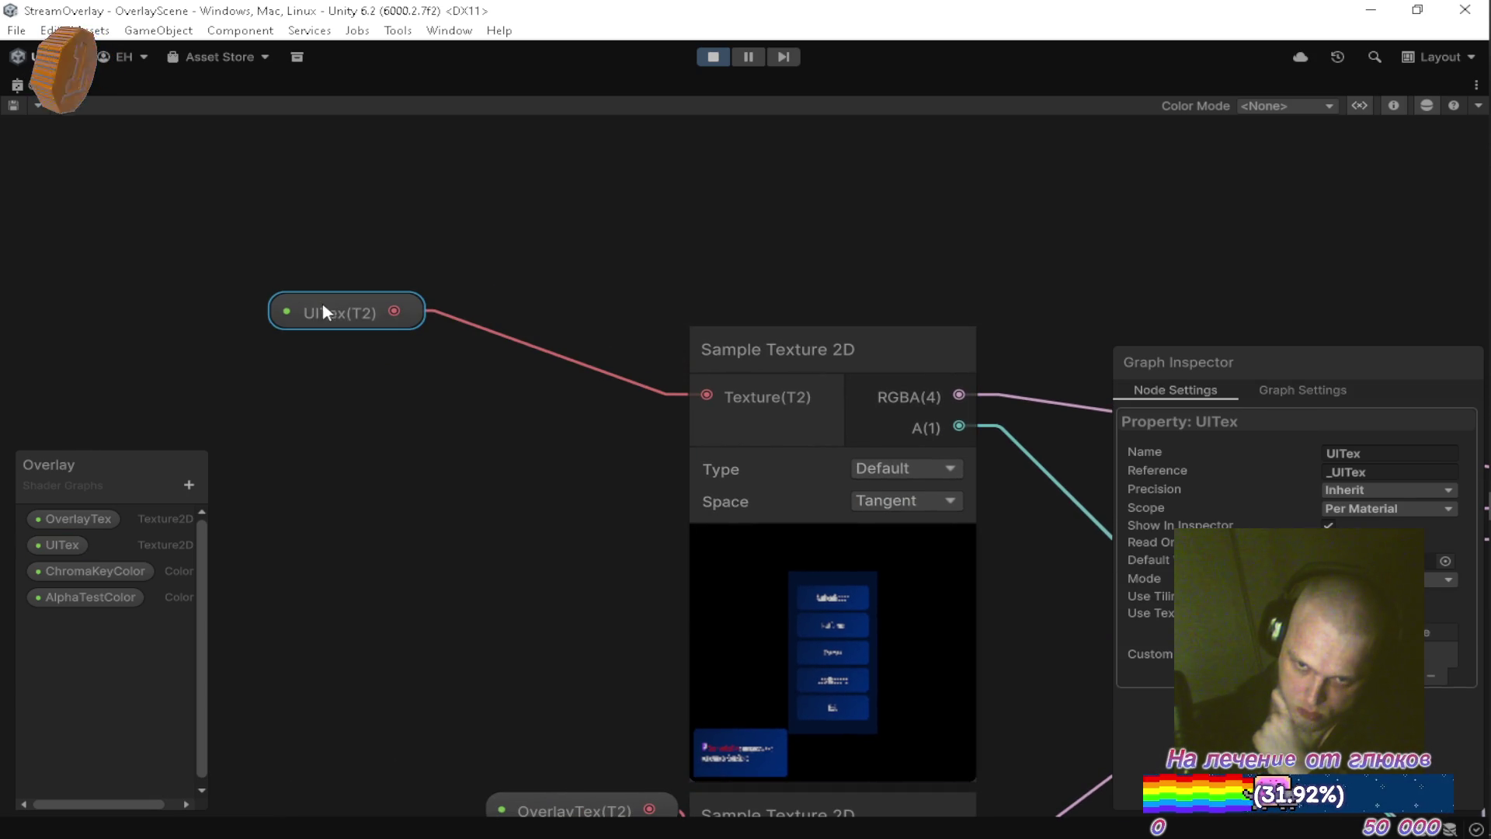
Cancel a node search from UITex and place UITex back beside its Sample Texture 2D.
drag(393, 344, 363, 414)
text(sa)
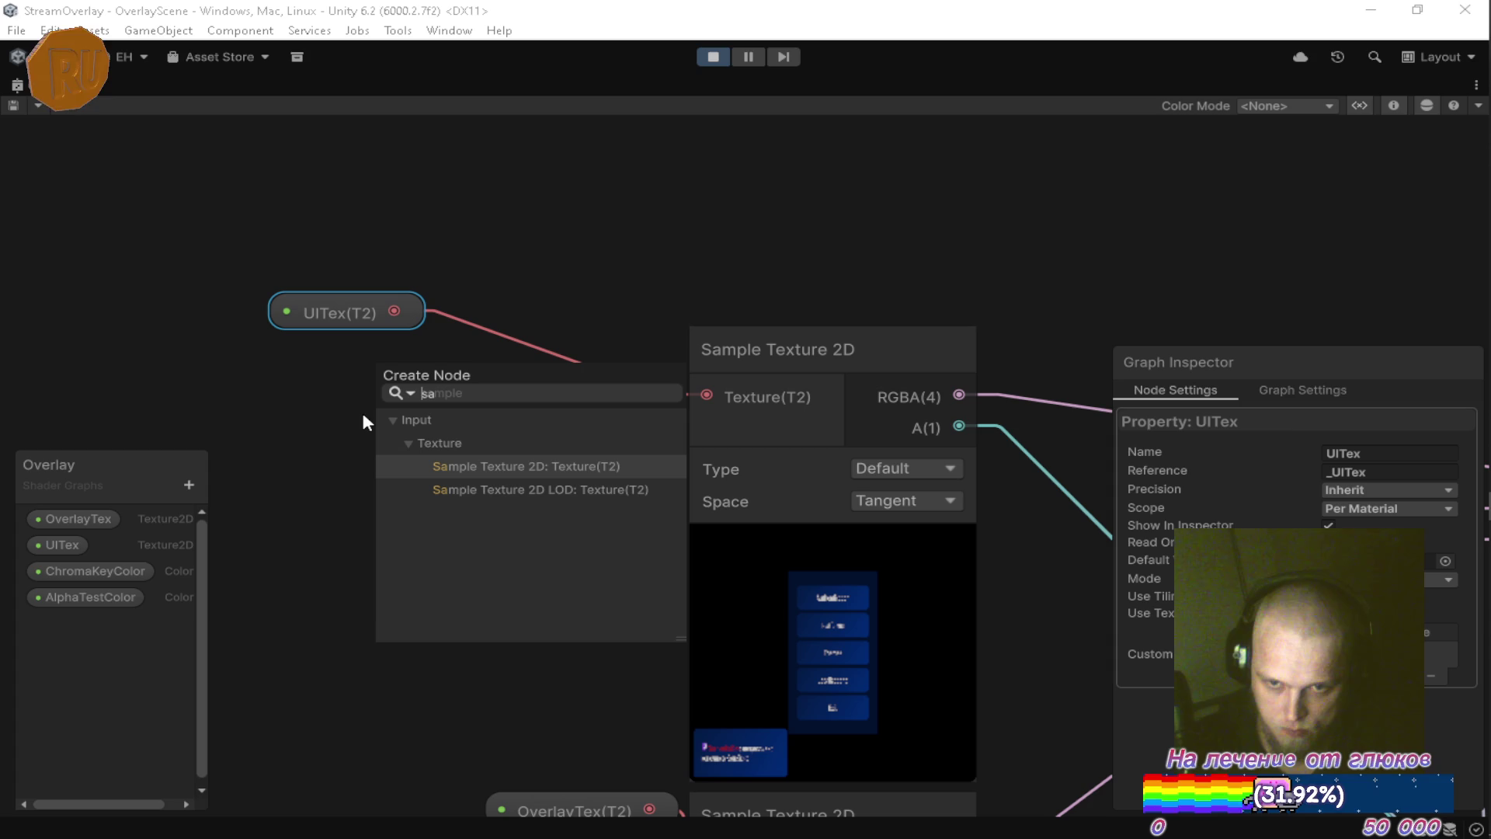
key(BackSpace)
key(BackSpace)
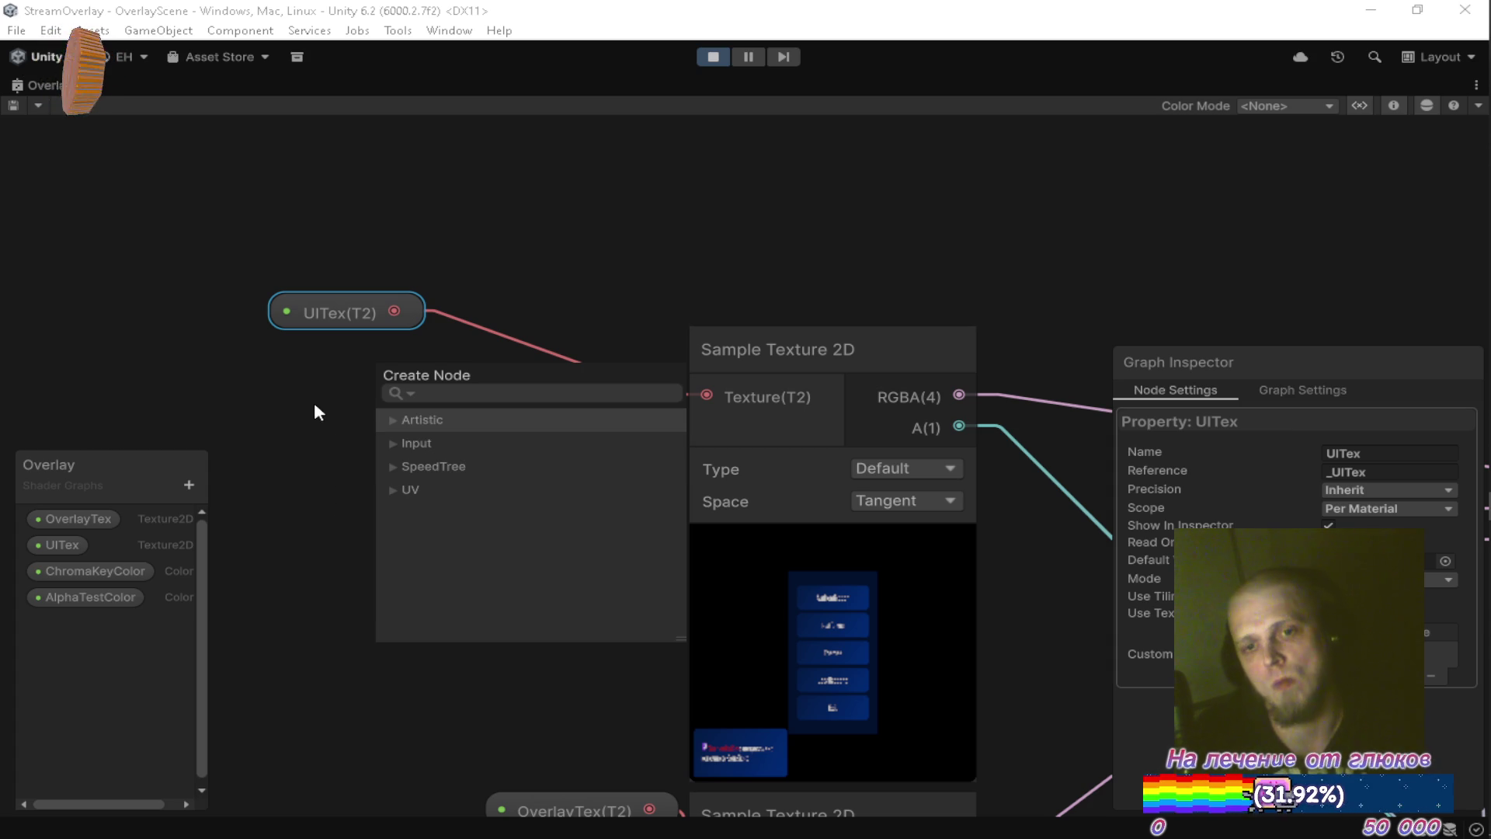
click(225, 406)
mouse_move(316, 314)
mouse_down()
mouse_move(590, 349)
mouse_move(534, 400)
mouse_move(386, 293)
mouse_move(399, 302)
mouse_up()
click(579, 208)
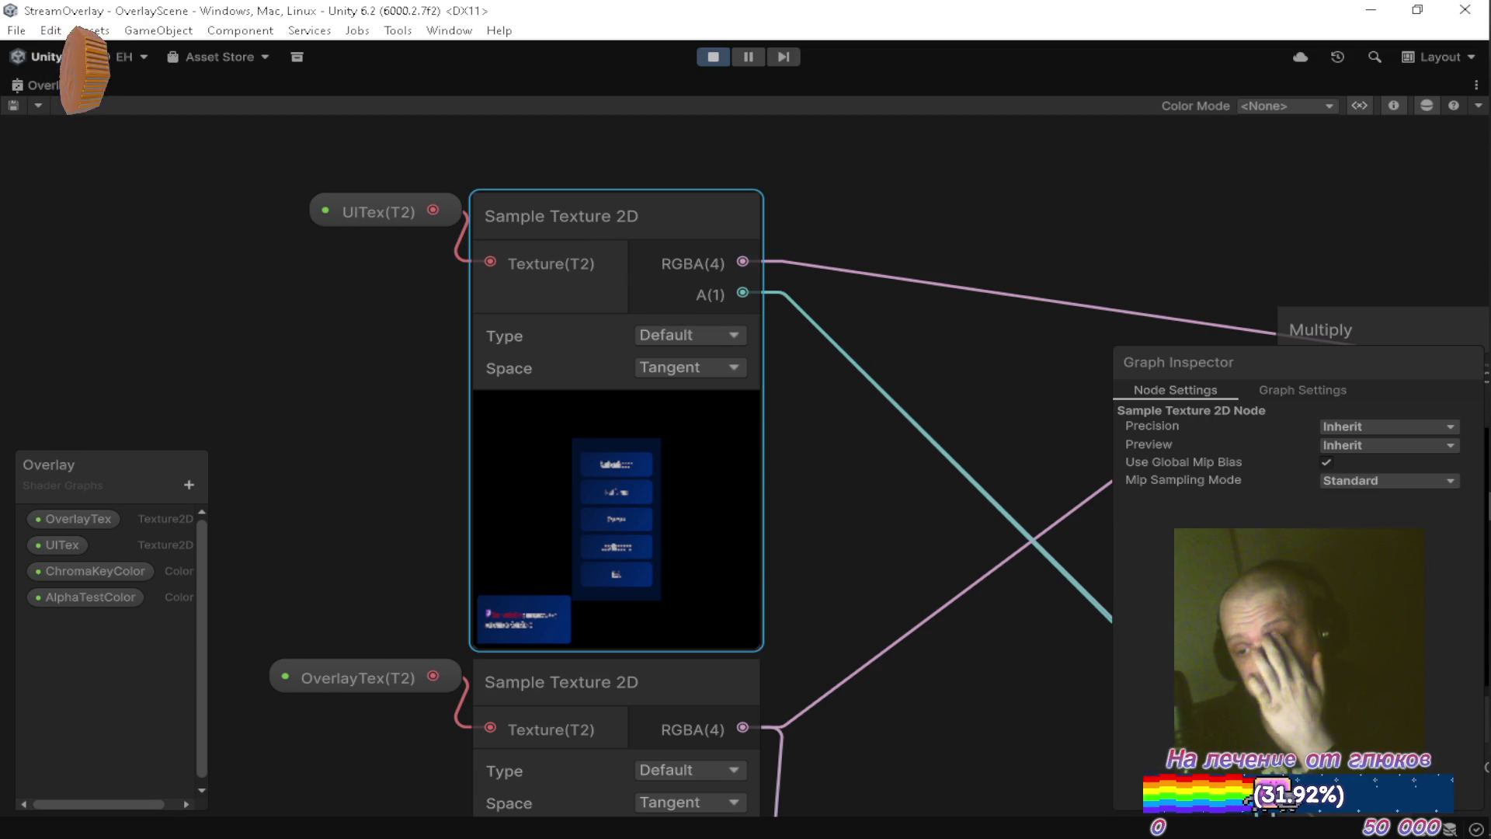
Save the graph, place the magenta Add beside the lower Multiply, and nudge AlphaTestColor lower.
drag(1116, 432, 892, 316)
scroll(897, 330, down, 5)
drag(958, 426, 585, 256)
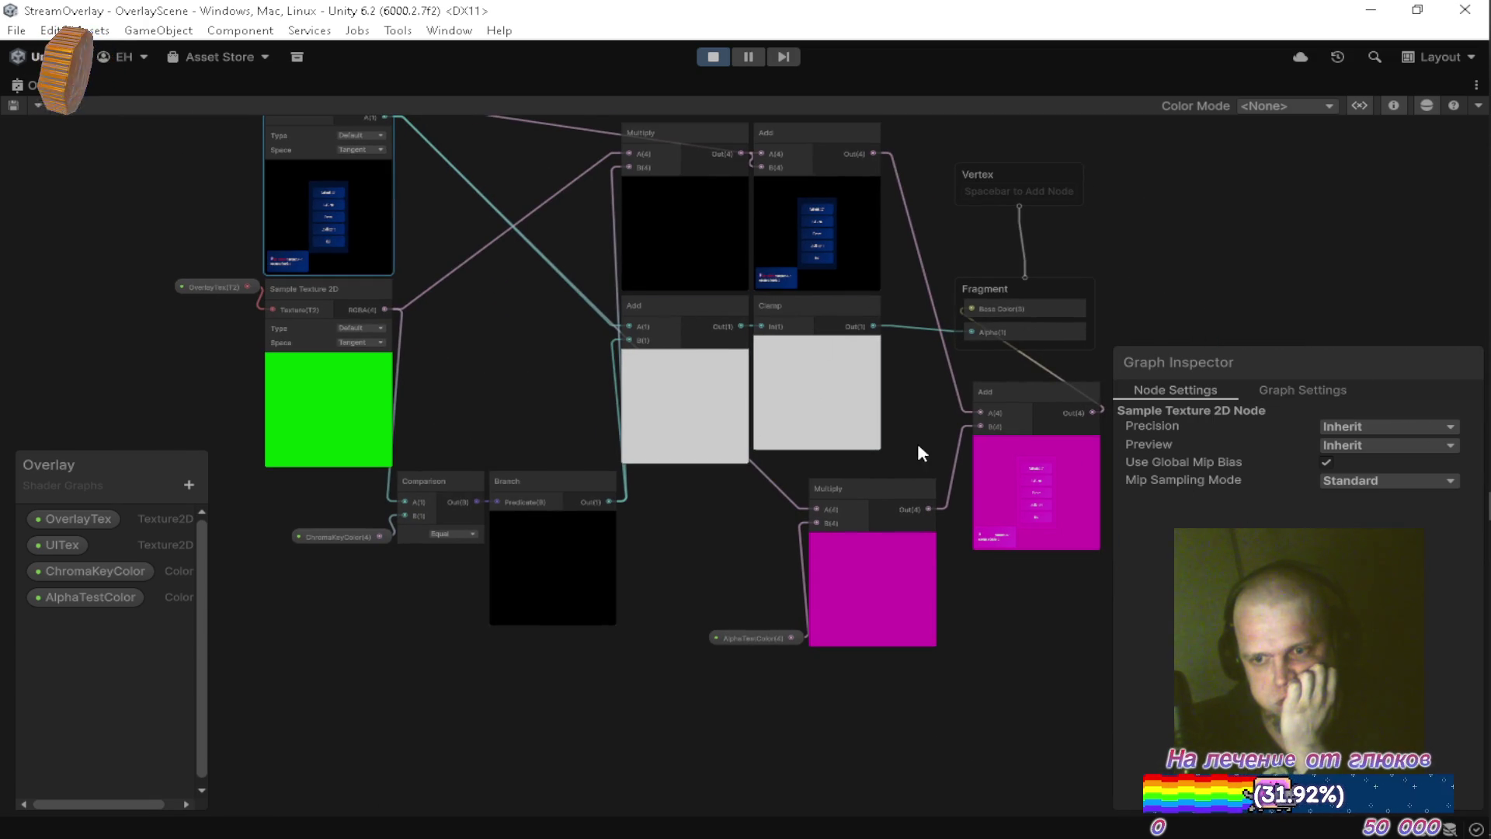
key(ctrl+s)
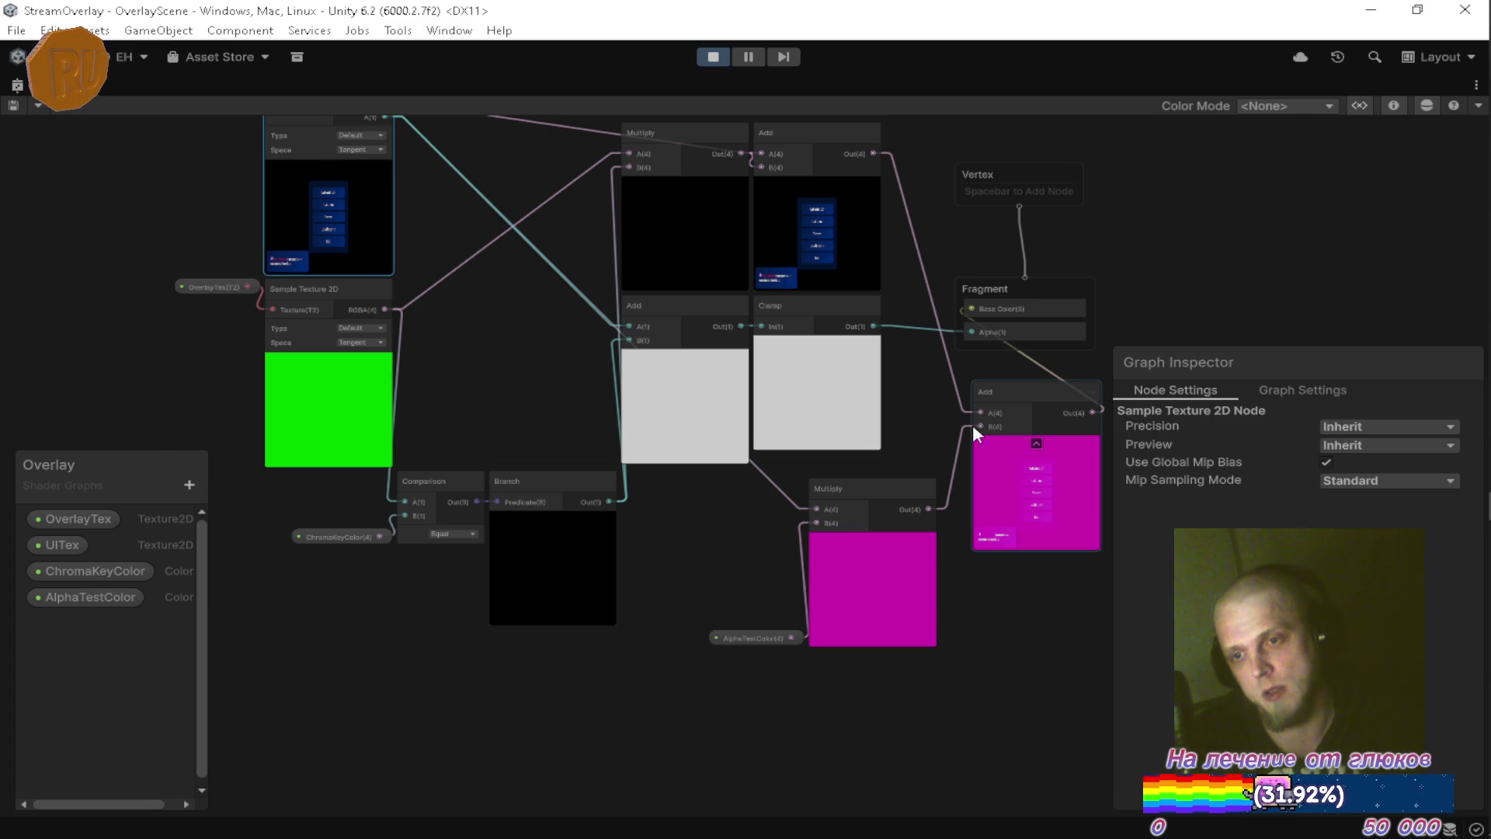
drag(994, 392, 969, 499)
mouse_move(710, 747)
mouse_down()
mouse_move(934, 598)
mouse_move(972, 491)
mouse_move(727, 556)
mouse_move(690, 551)
mouse_move(687, 493)
mouse_up()
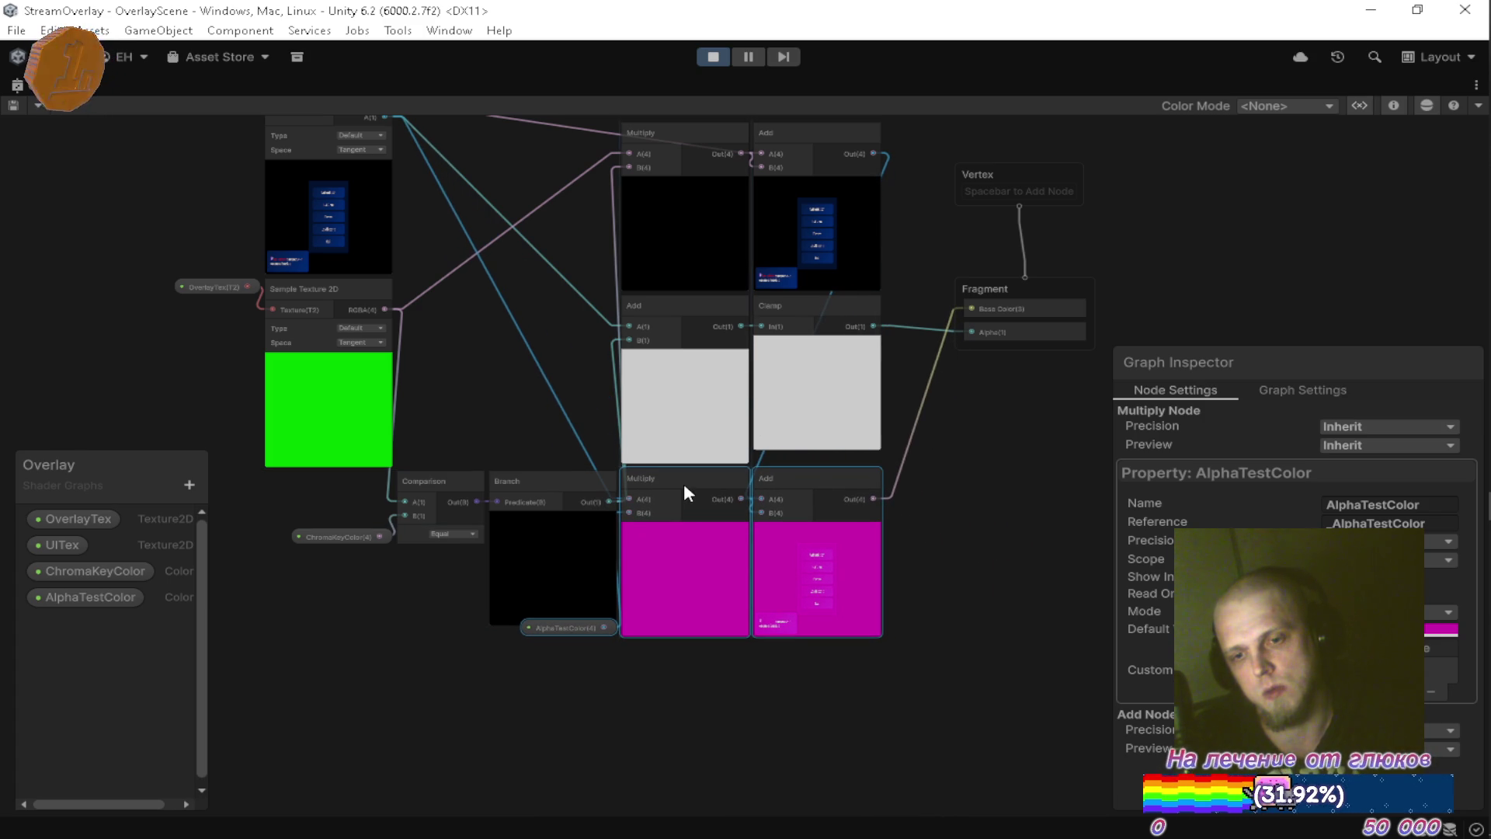
click(553, 646)
drag(554, 632, 556, 639)
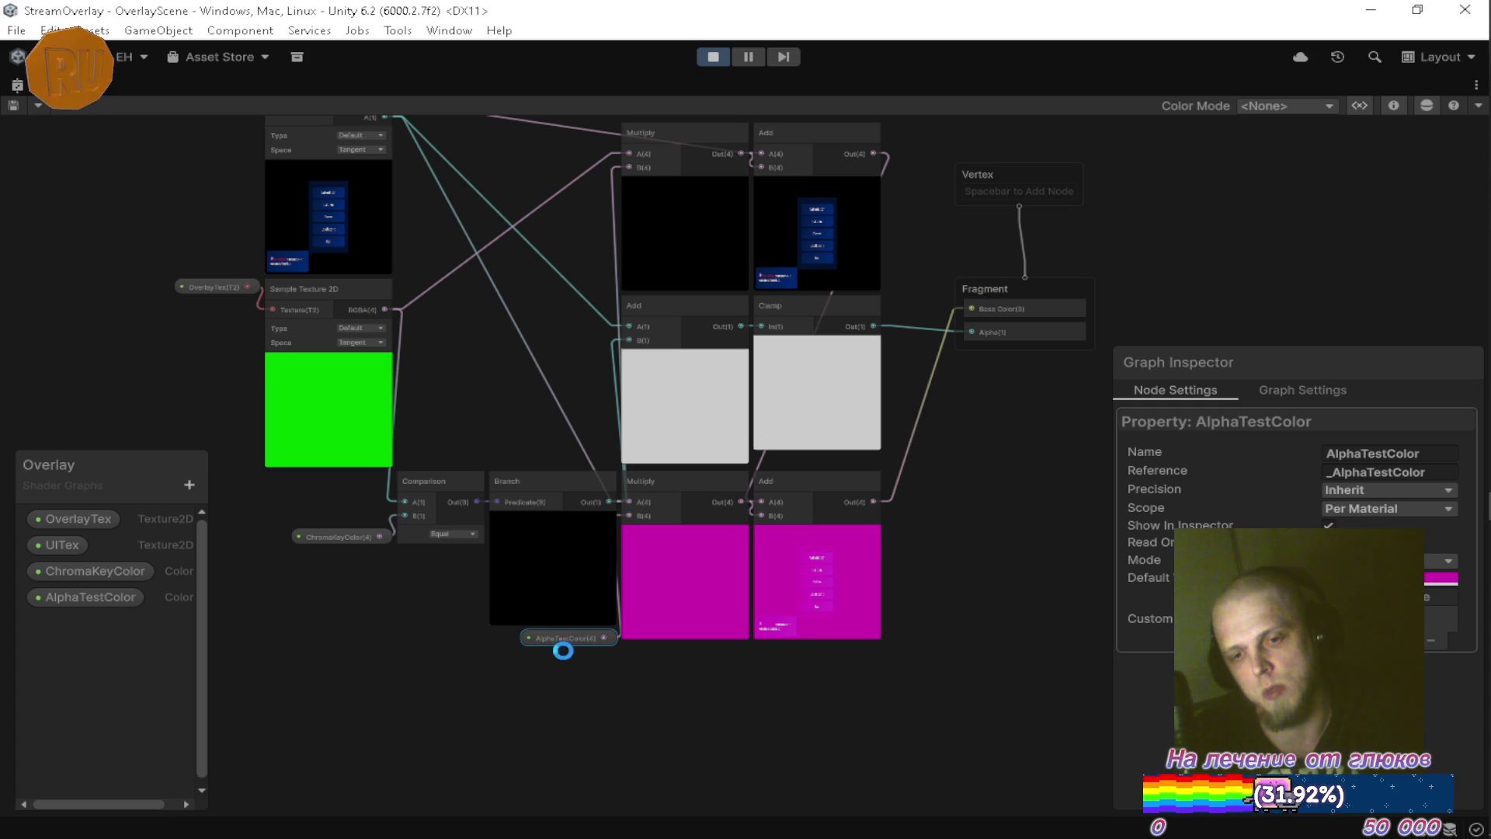
Restore the docked layout, pause the running game, and collapse the AlphaBlend material preview.
key(shift+space)
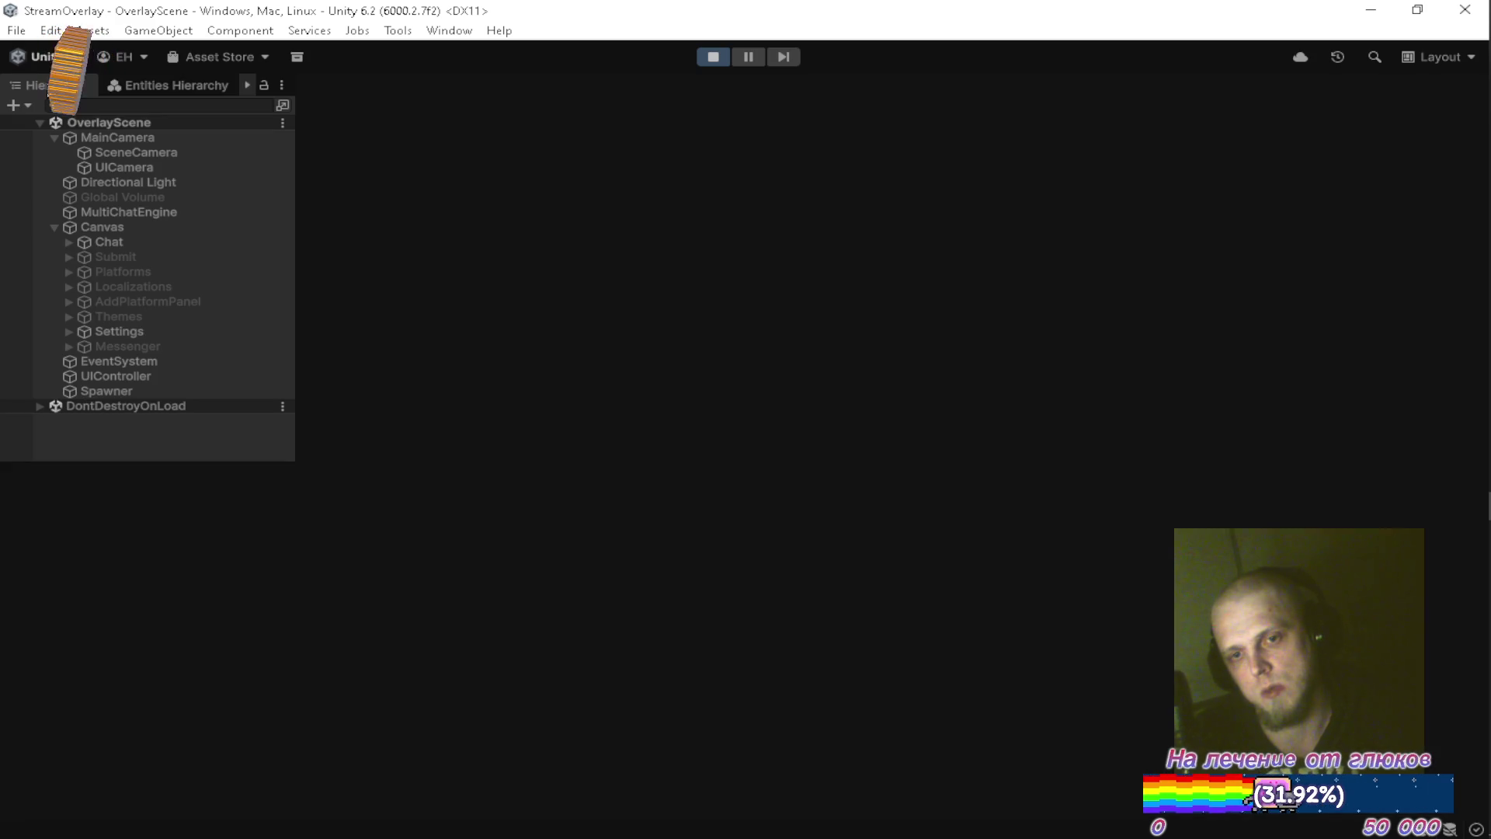
key(space)
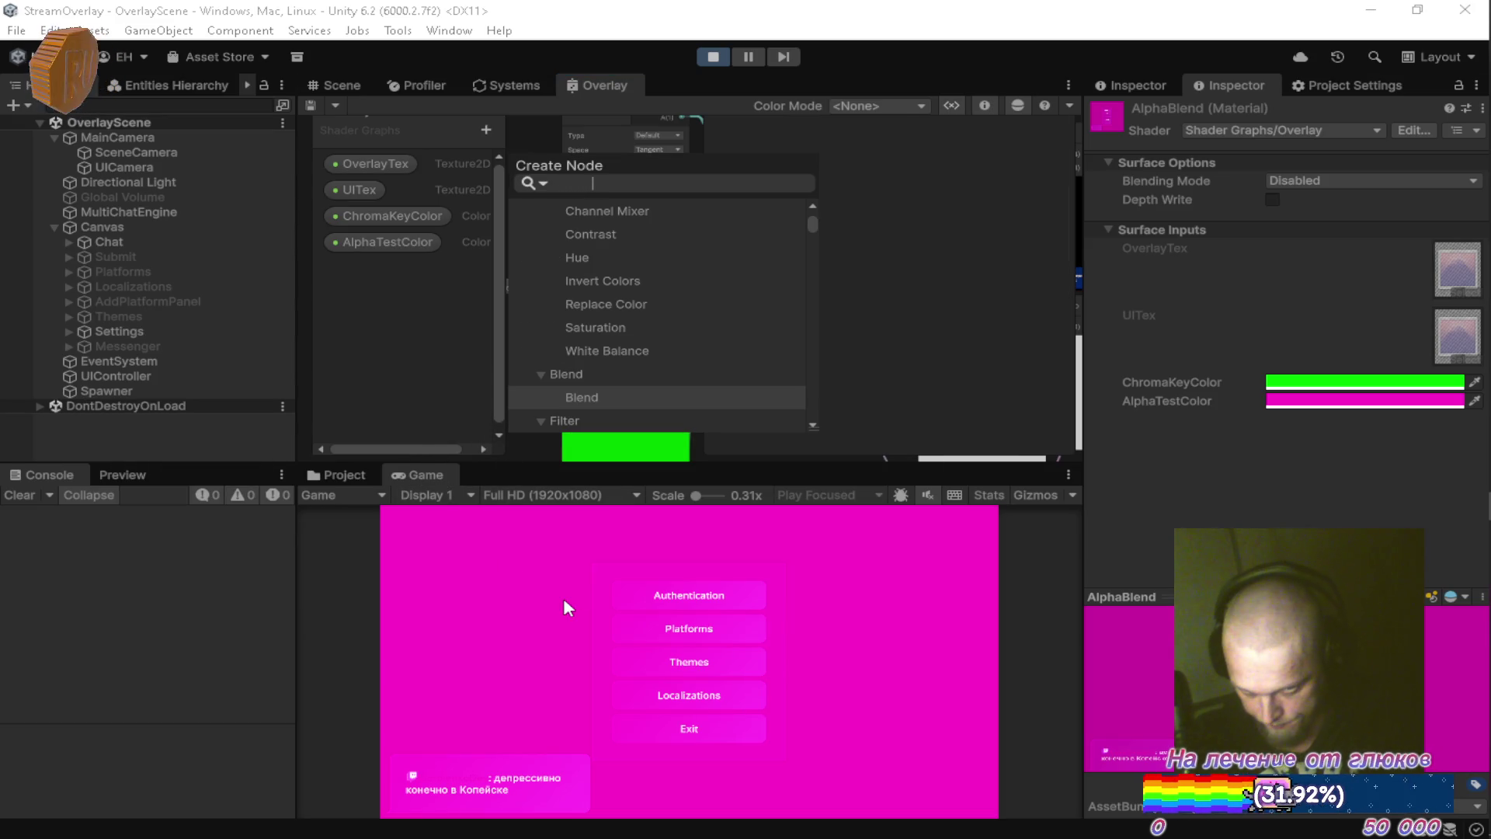
click(417, 466)
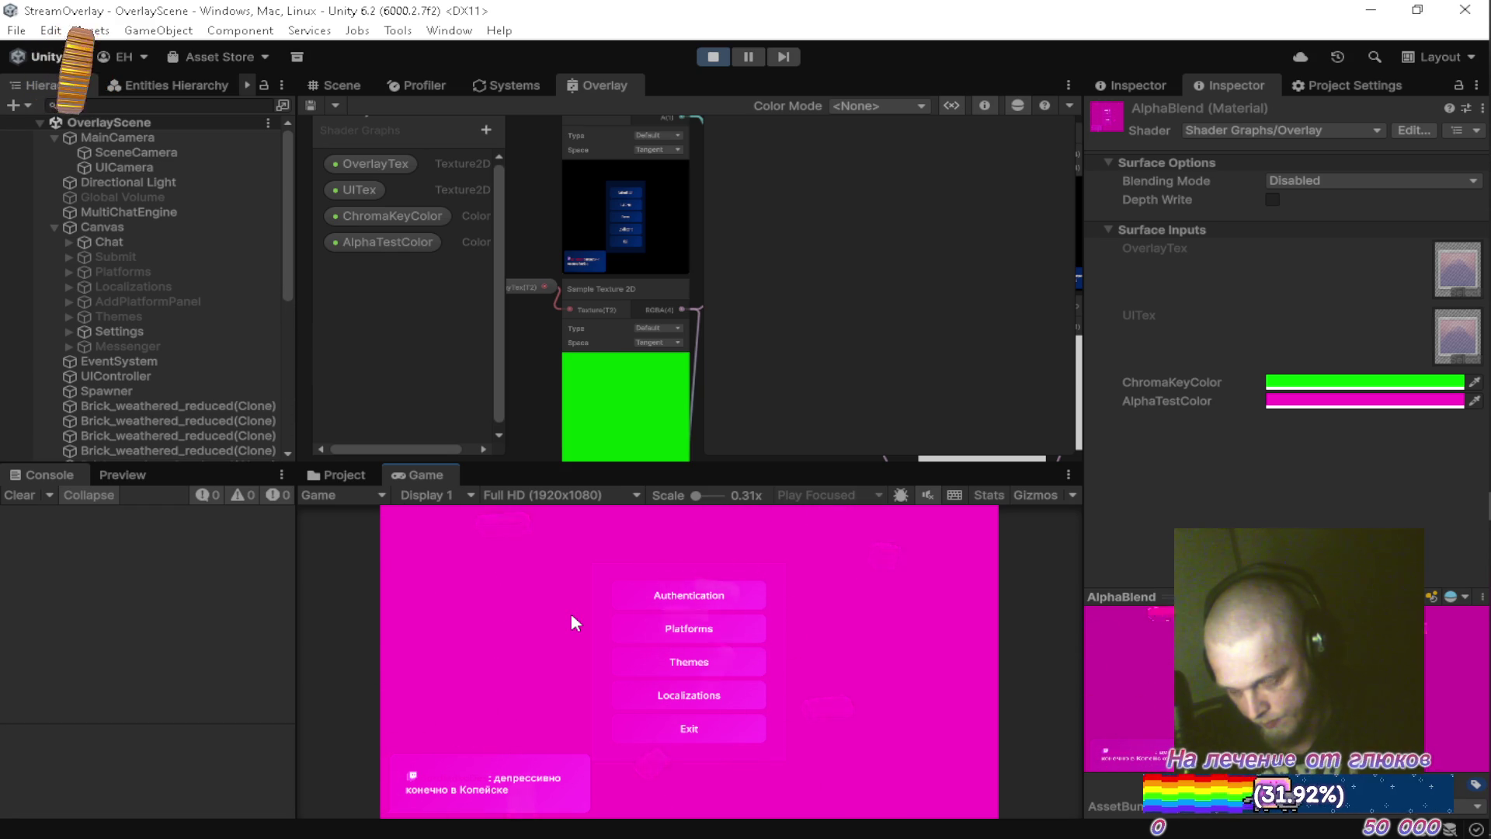
click(748, 56)
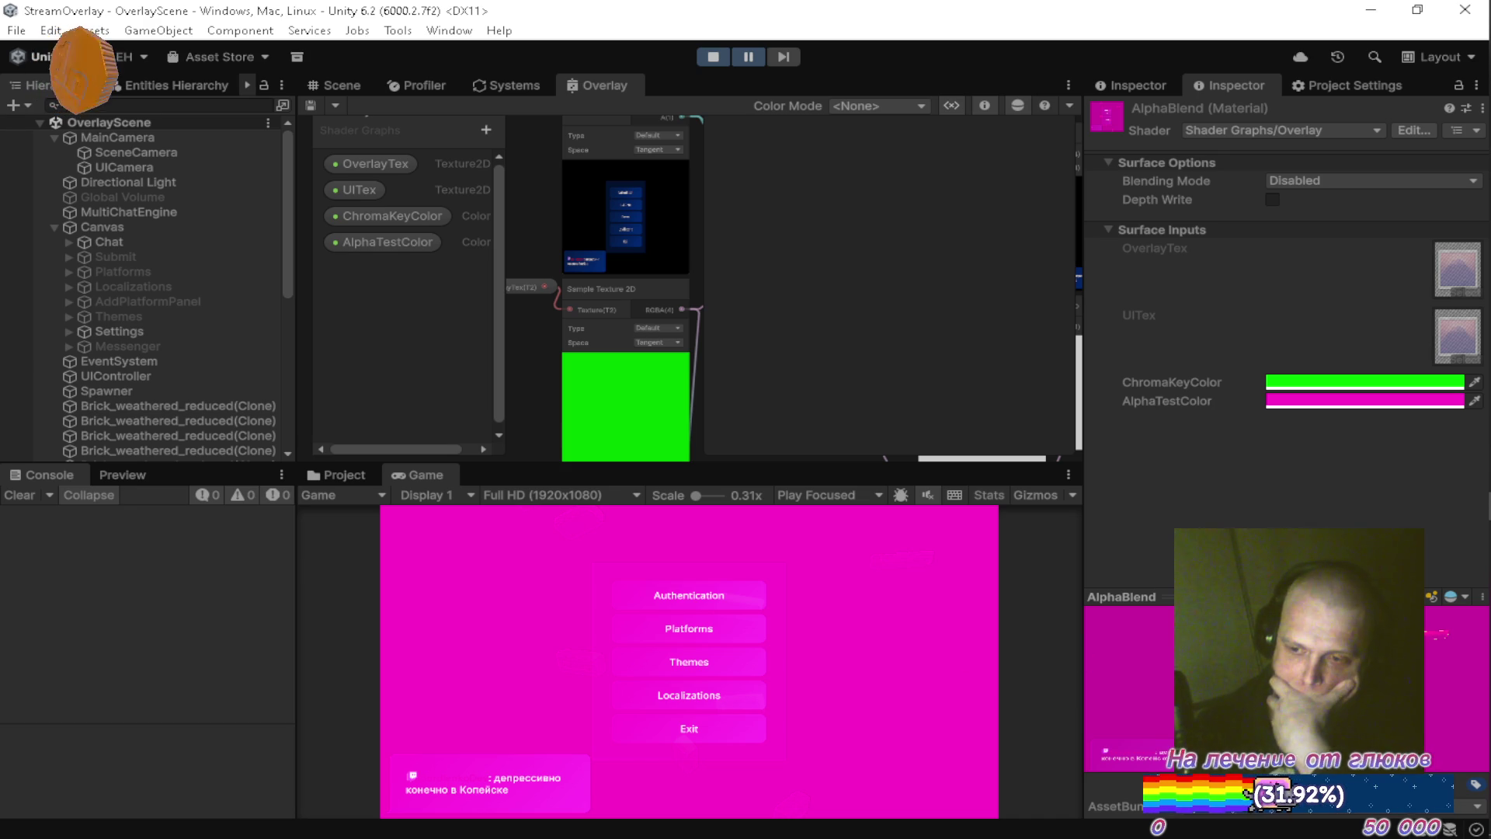
drag(1484, 605, 1484, 764)
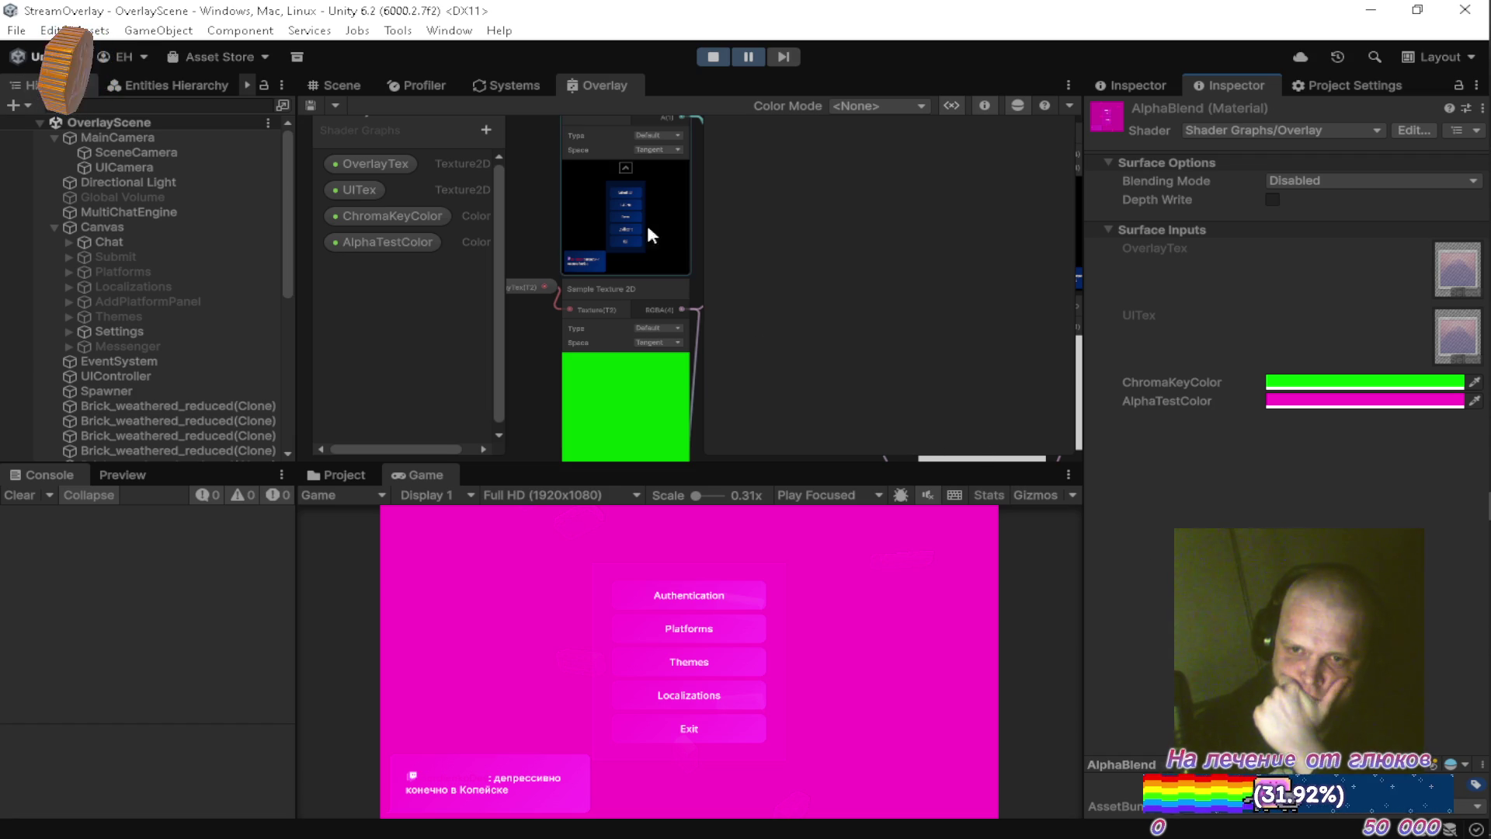
double_click(598, 88)
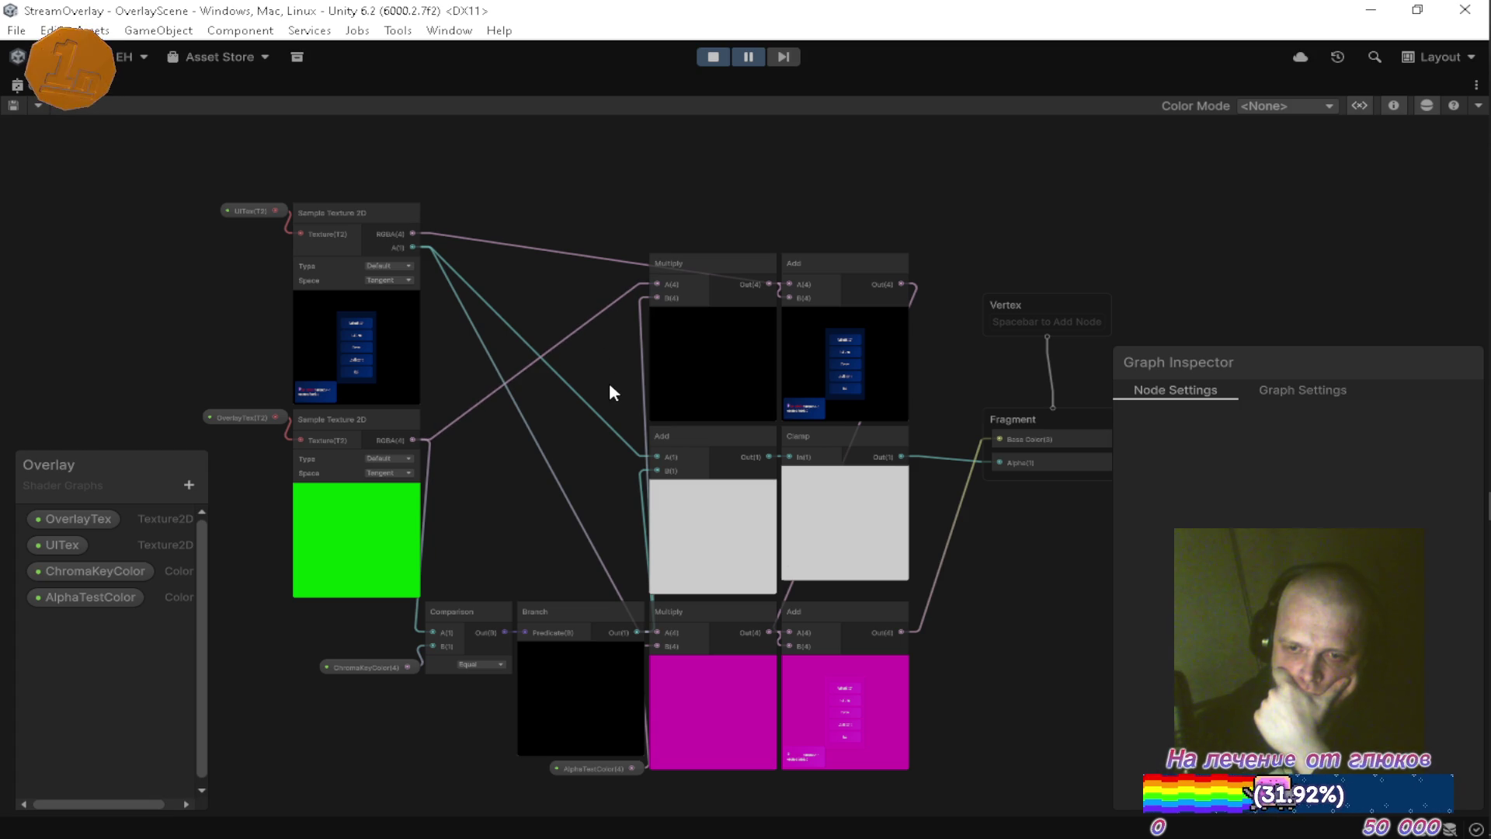
Wire the Branch node's output into the lower Multiply node's A input.
mouse_move(602, 380)
mouse_down()
mouse_move(584, 374)
mouse_move(602, 371)
mouse_move(614, 294)
mouse_up()
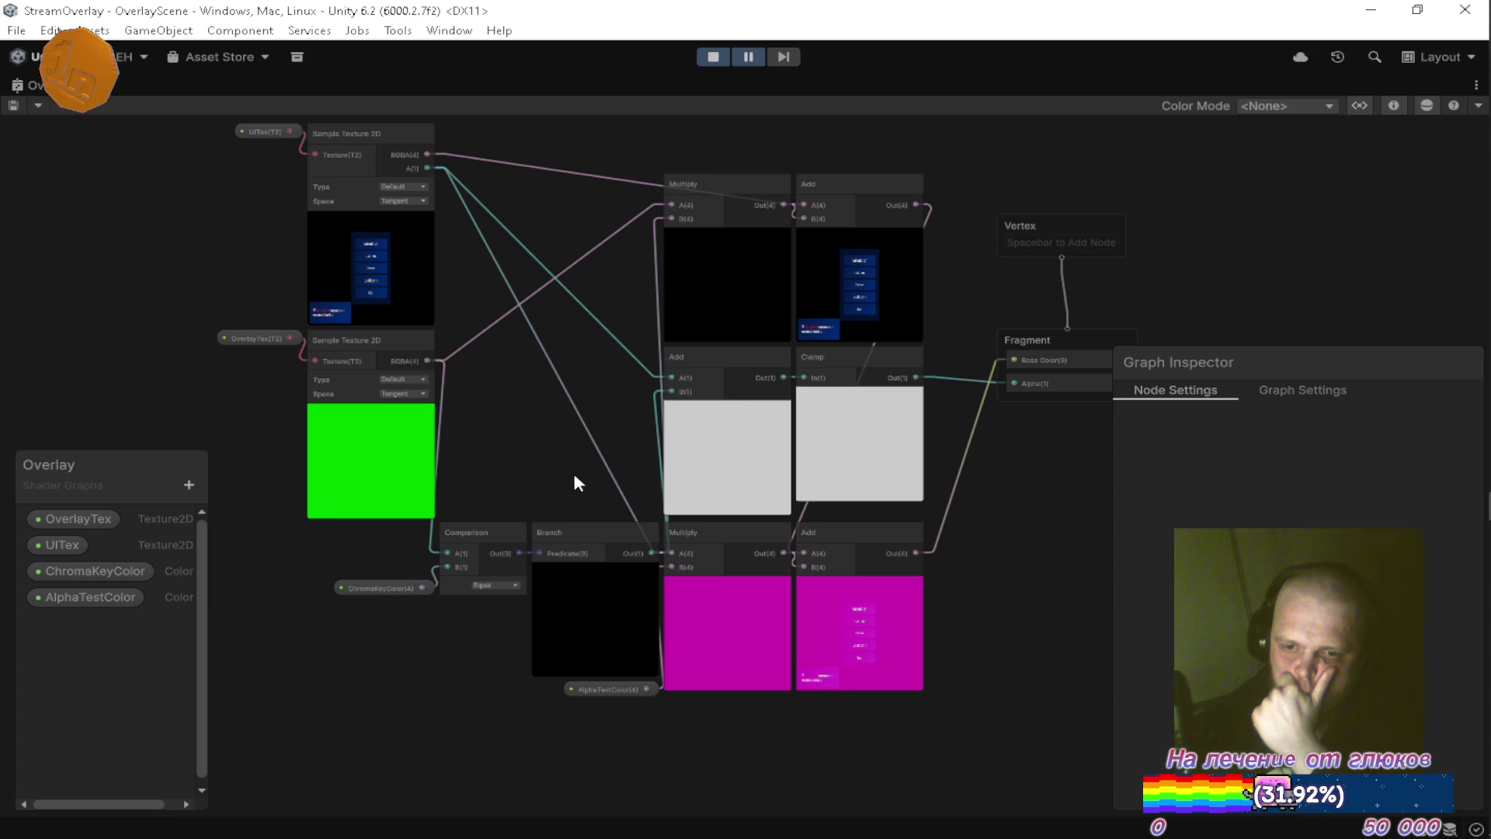
scroll(660, 734, up, 5)
scroll(661, 732, down, 5)
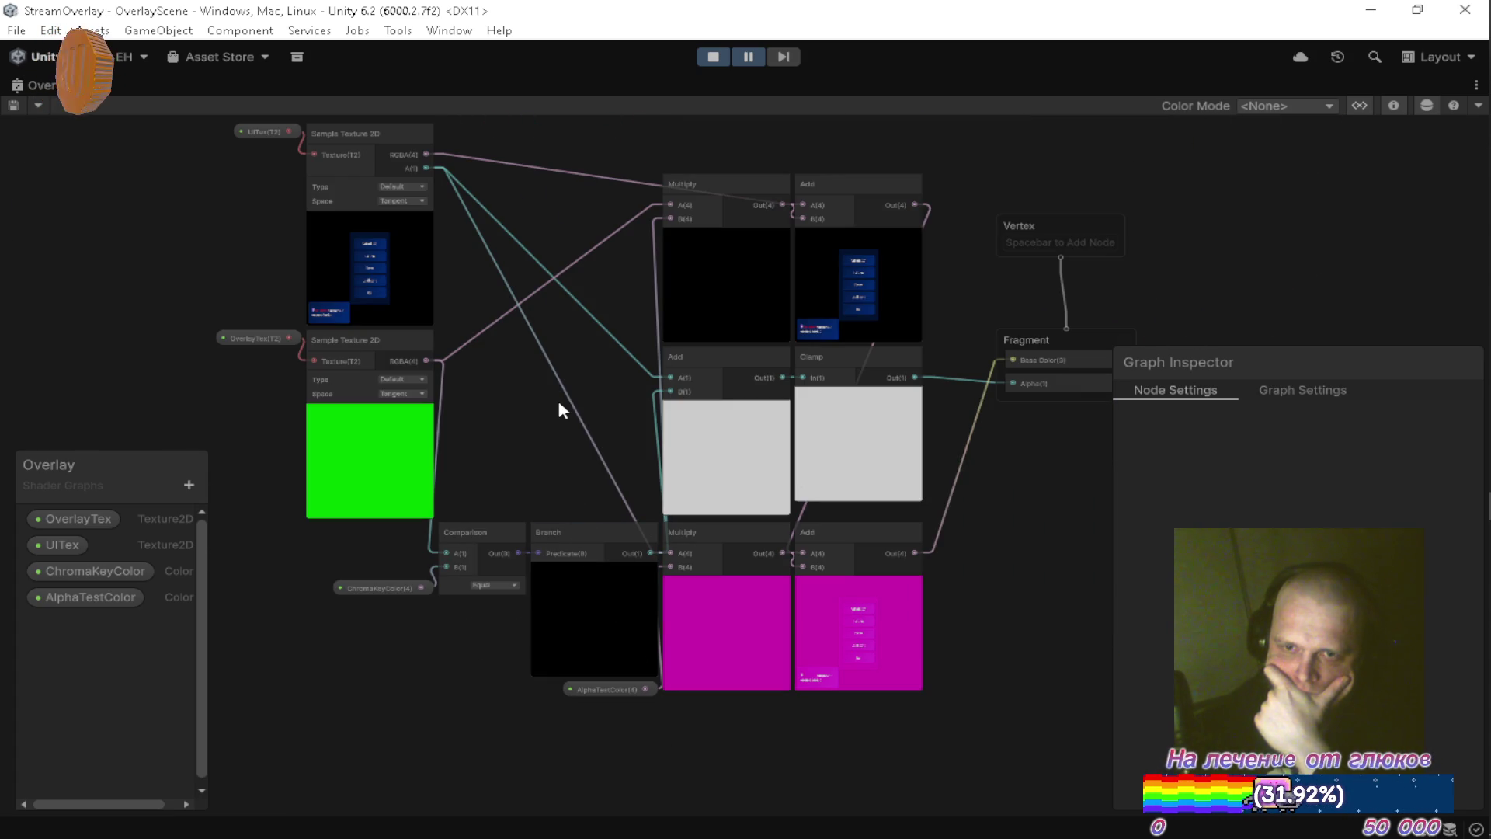
scroll(563, 410, up, 4)
scroll(511, 448, down, 1)
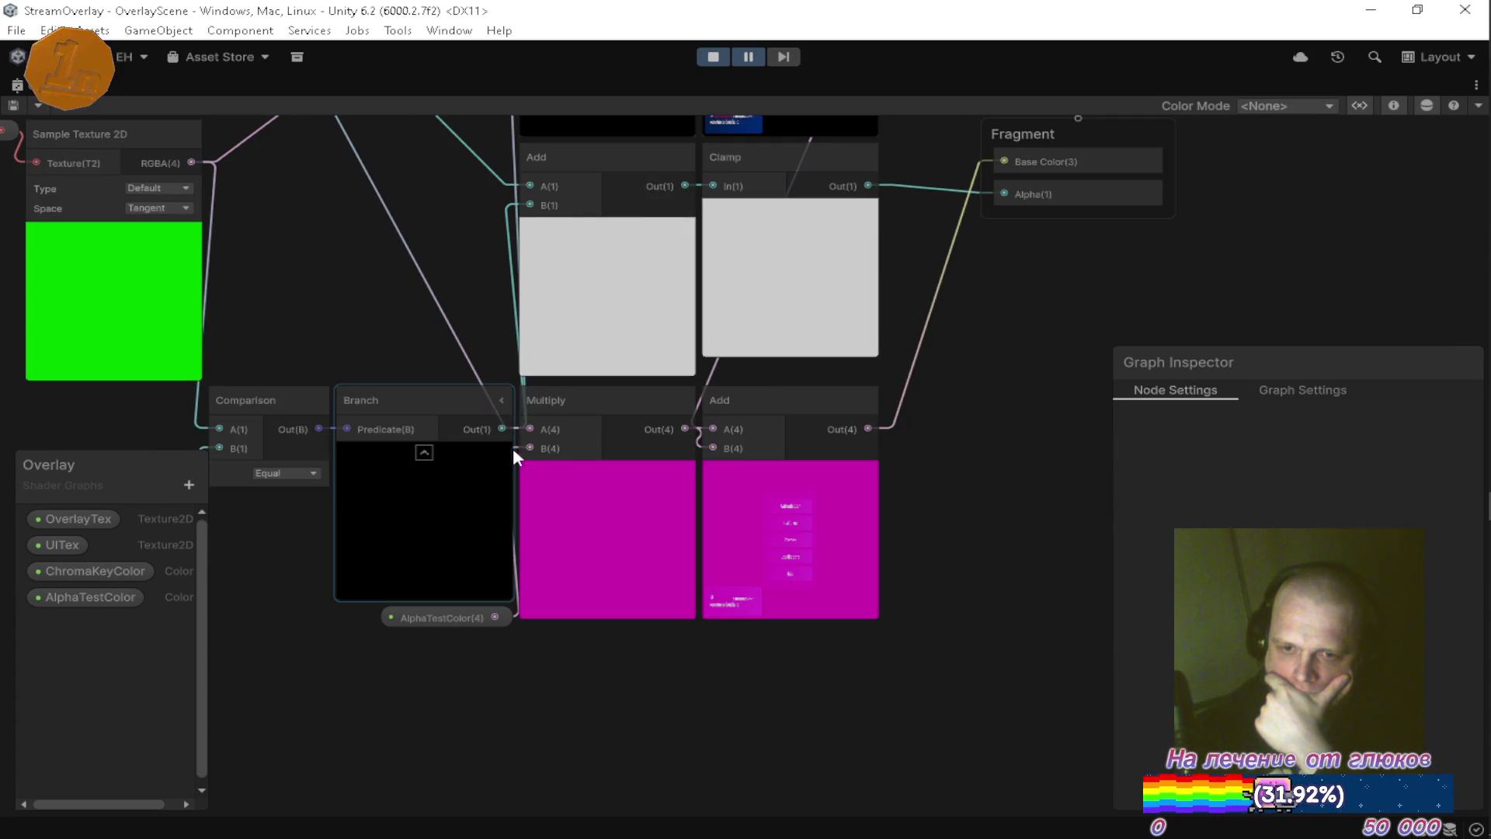
scroll(512, 447, up, 3)
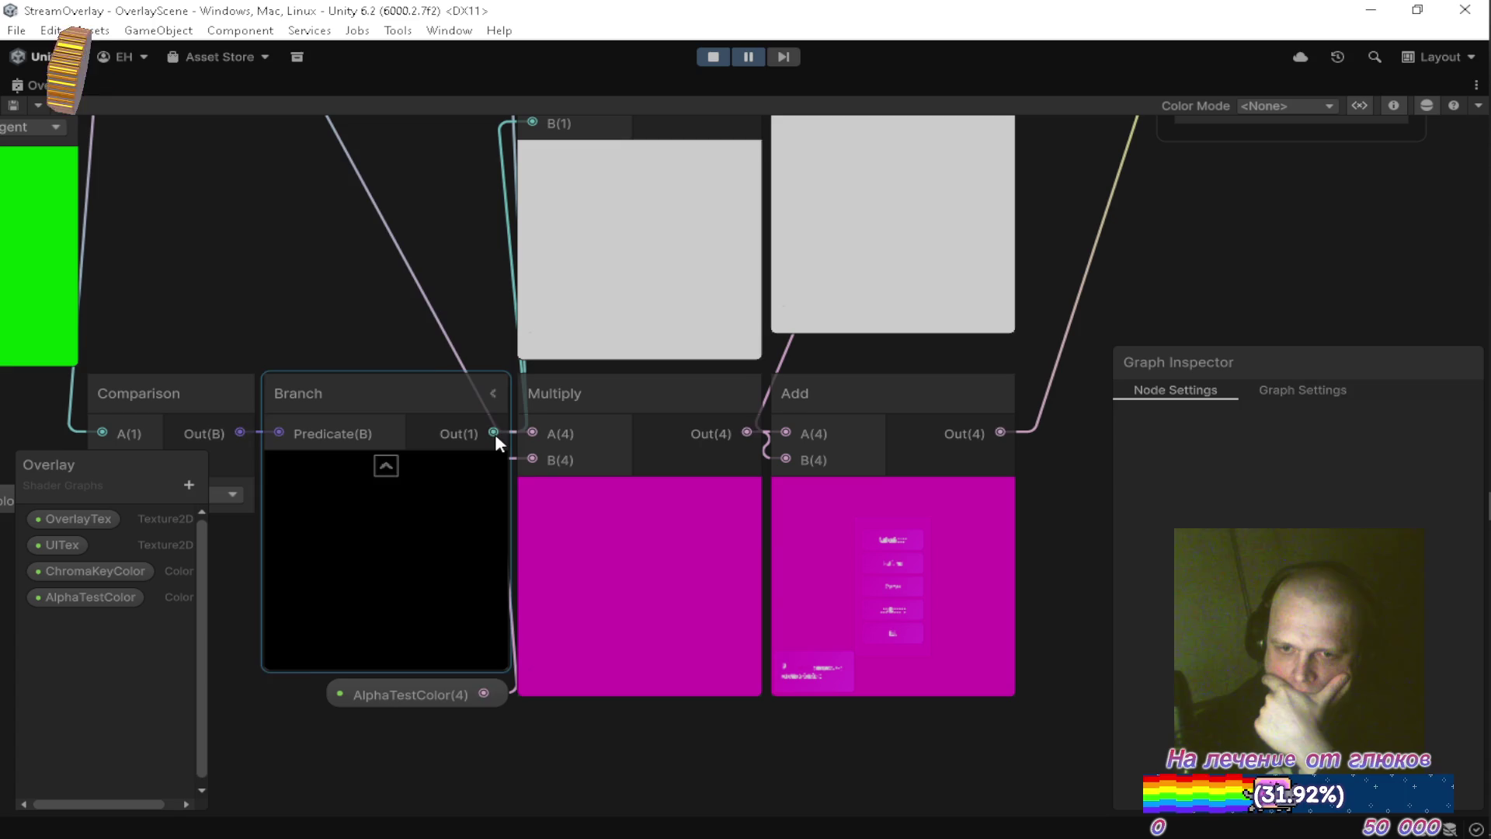
drag(533, 440, 535, 440)
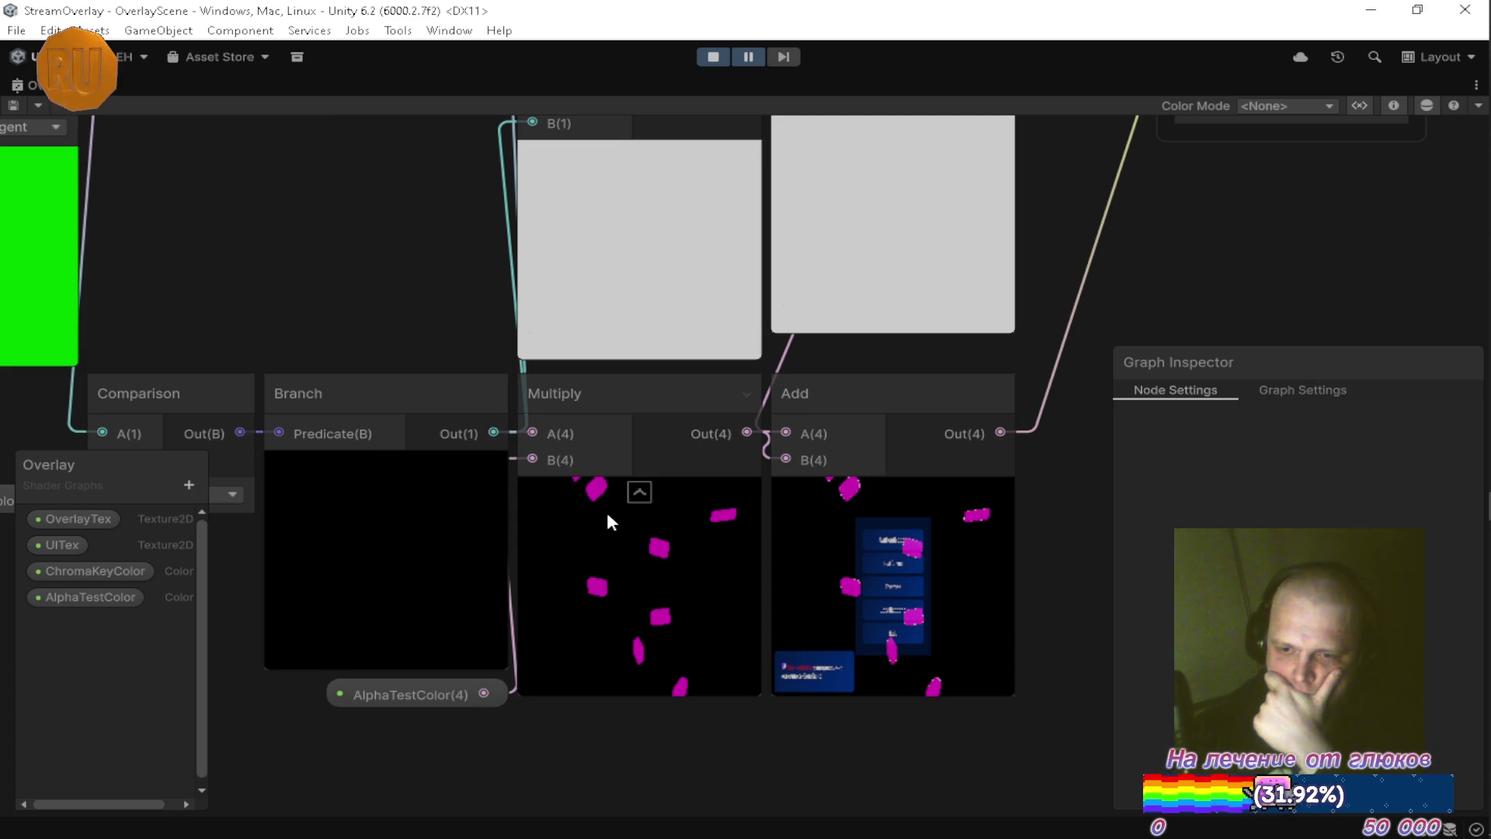
Connect the upper Add node's output into Multiply's A input.
scroll(619, 527, down, 2)
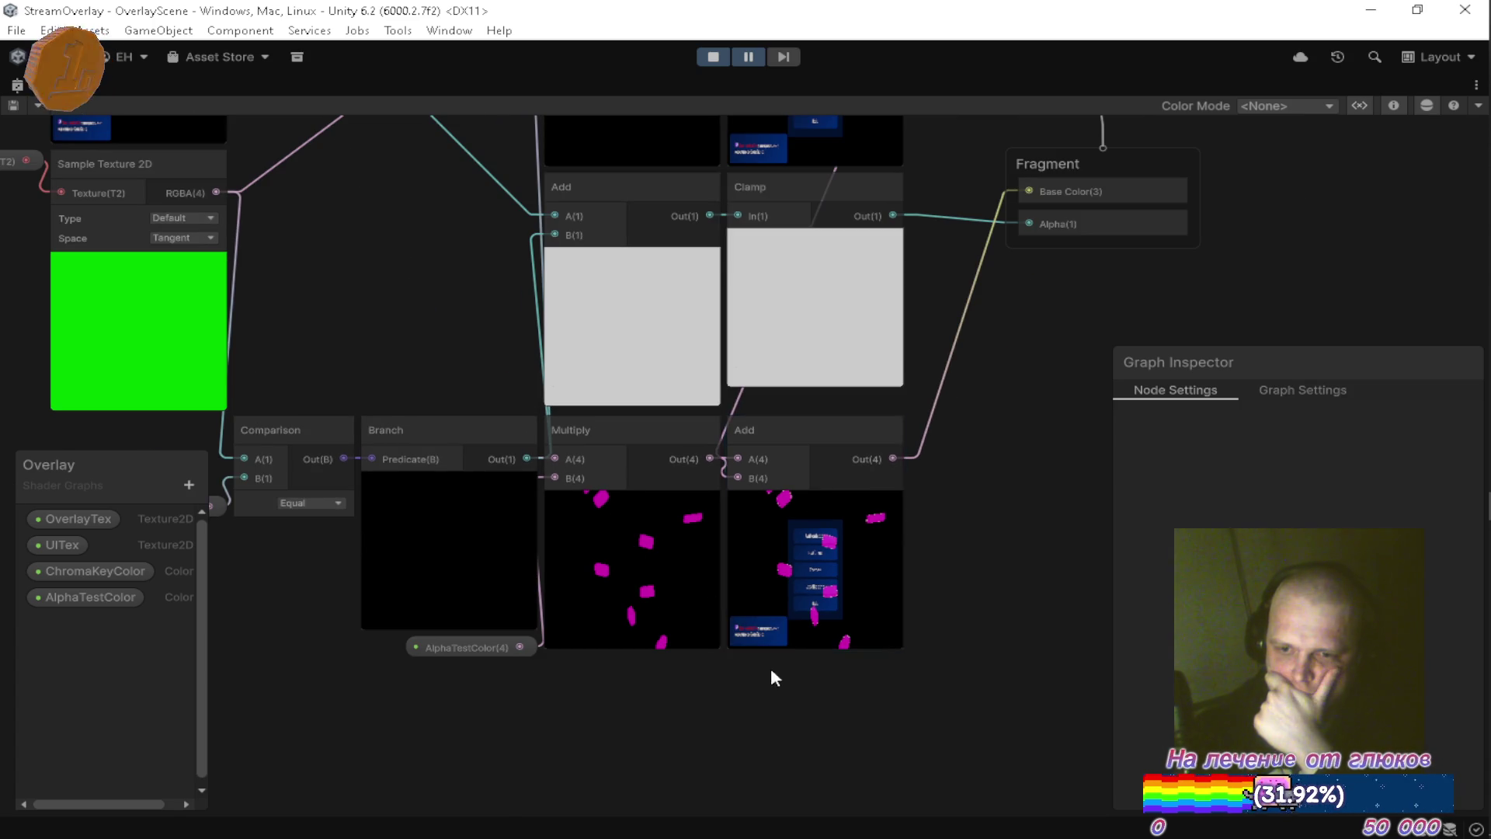
scroll(830, 558, up, 5)
scroll(837, 542, down, 5)
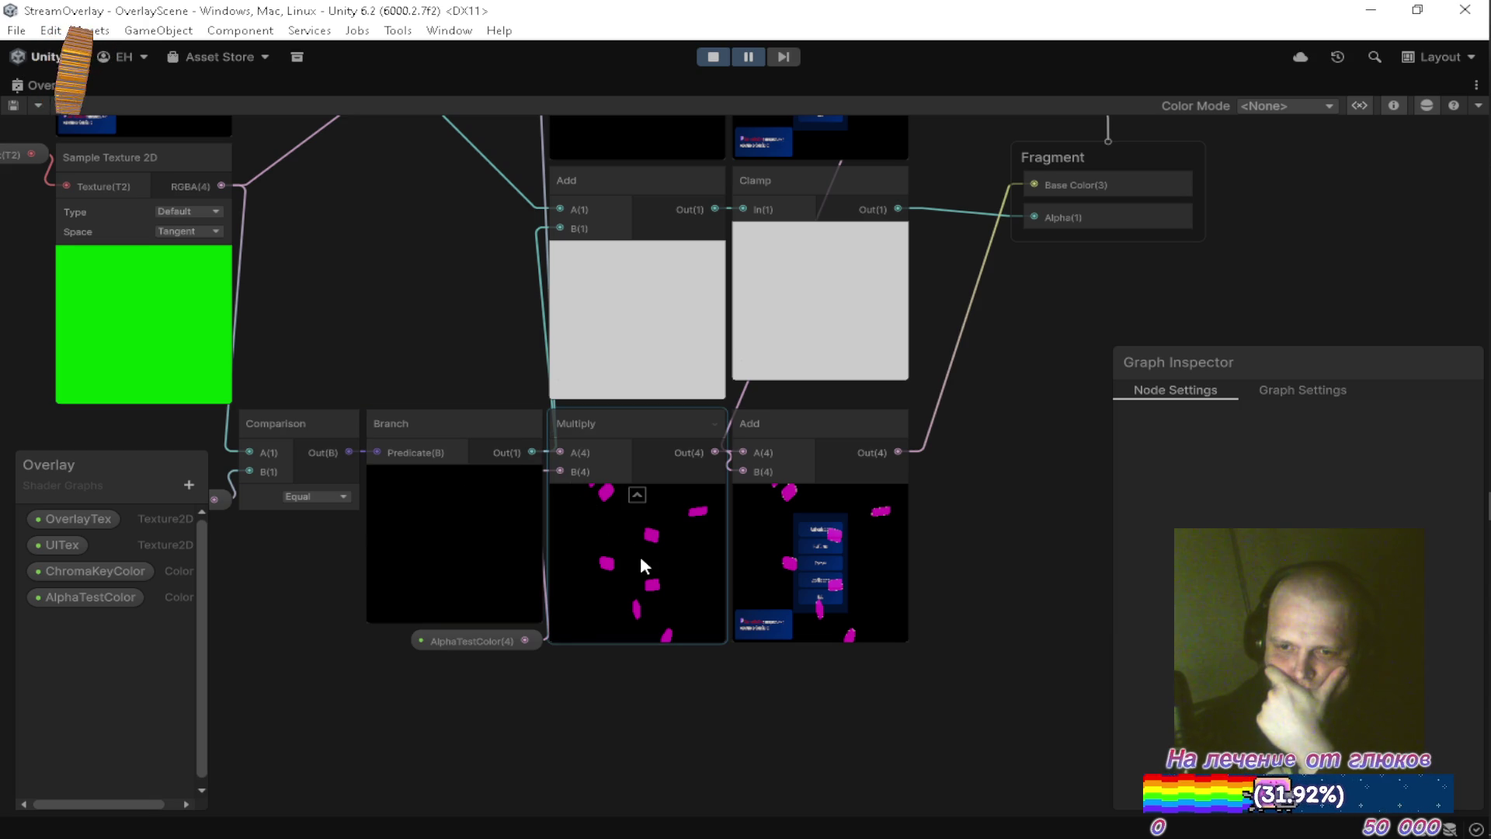
mouse_move(644, 565)
mouse_down()
mouse_move(692, 706)
mouse_move(647, 610)
mouse_up()
mouse_move(705, 219)
mouse_down()
mouse_move(580, 382)
mouse_move(551, 462)
mouse_up()
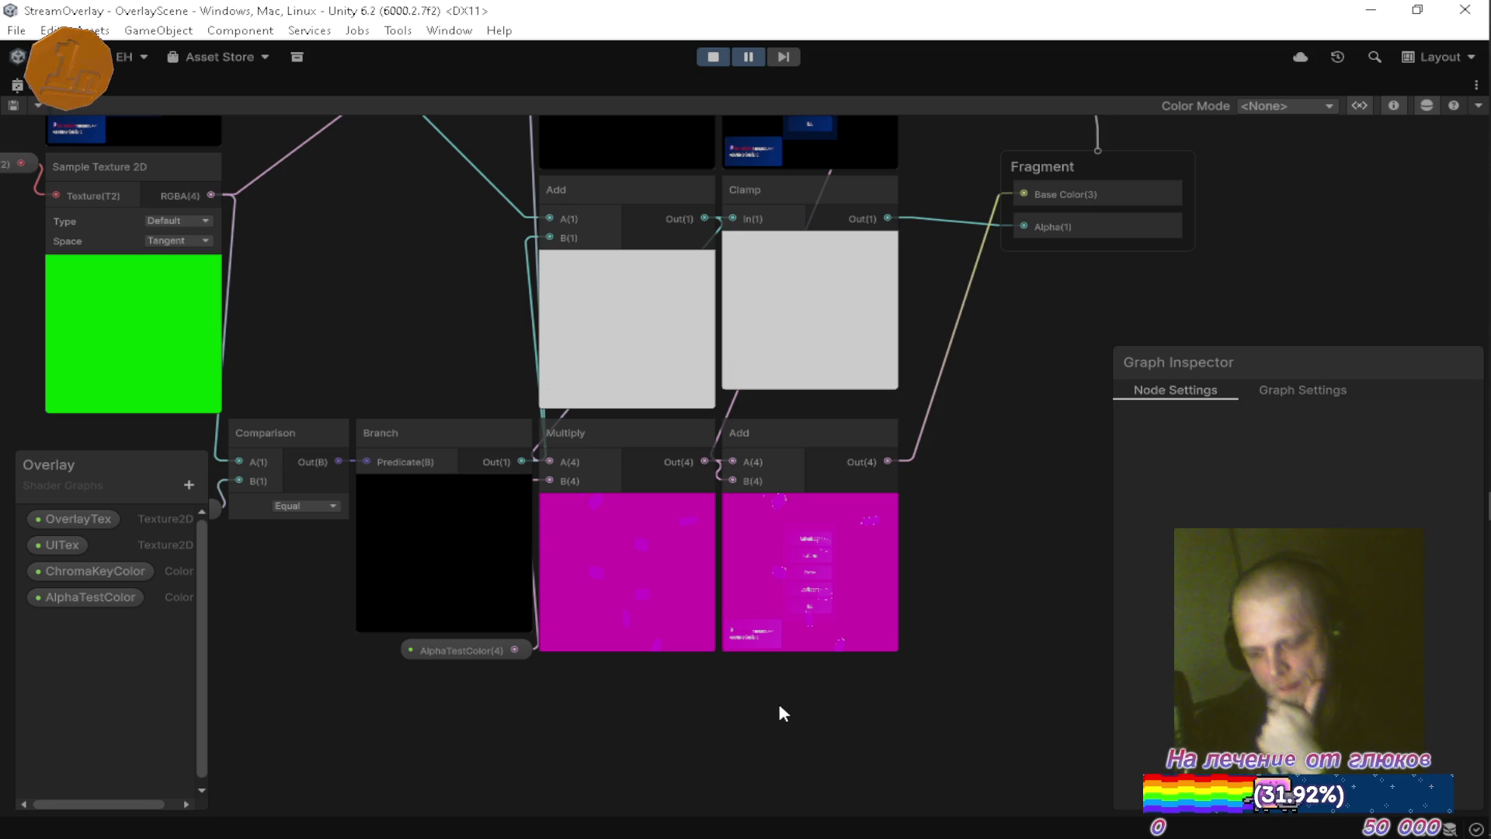
mouse_move(775, 390)
mouse_down()
mouse_move(719, 599)
mouse_move(715, 506)
mouse_move(616, 582)
mouse_up()
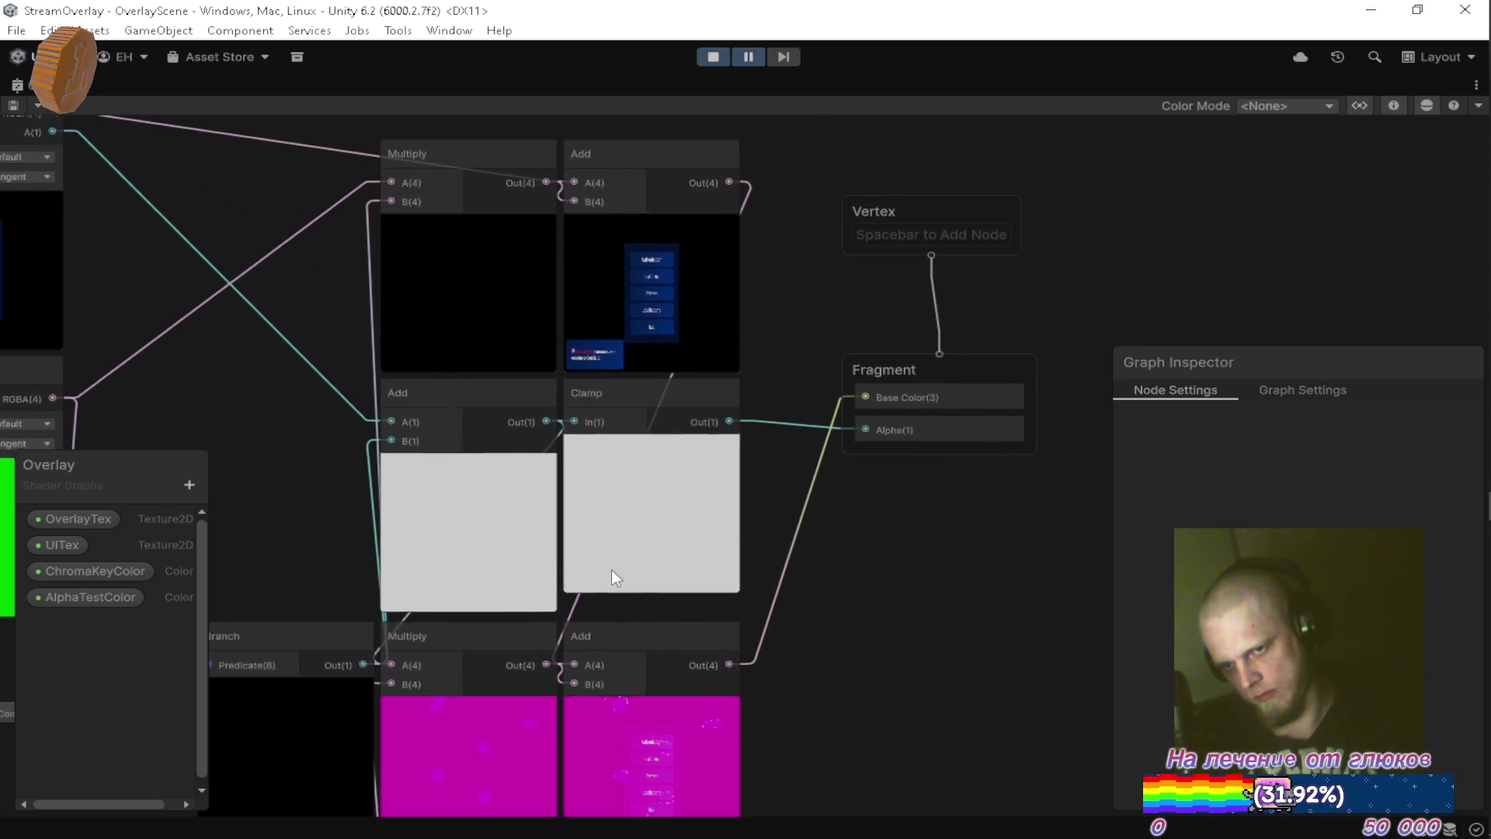
scroll(656, 523, down, 3)
Shift the Vertex and Fragment blocks right and move the last Add node up to the top row.
scroll(666, 531, down, 1)
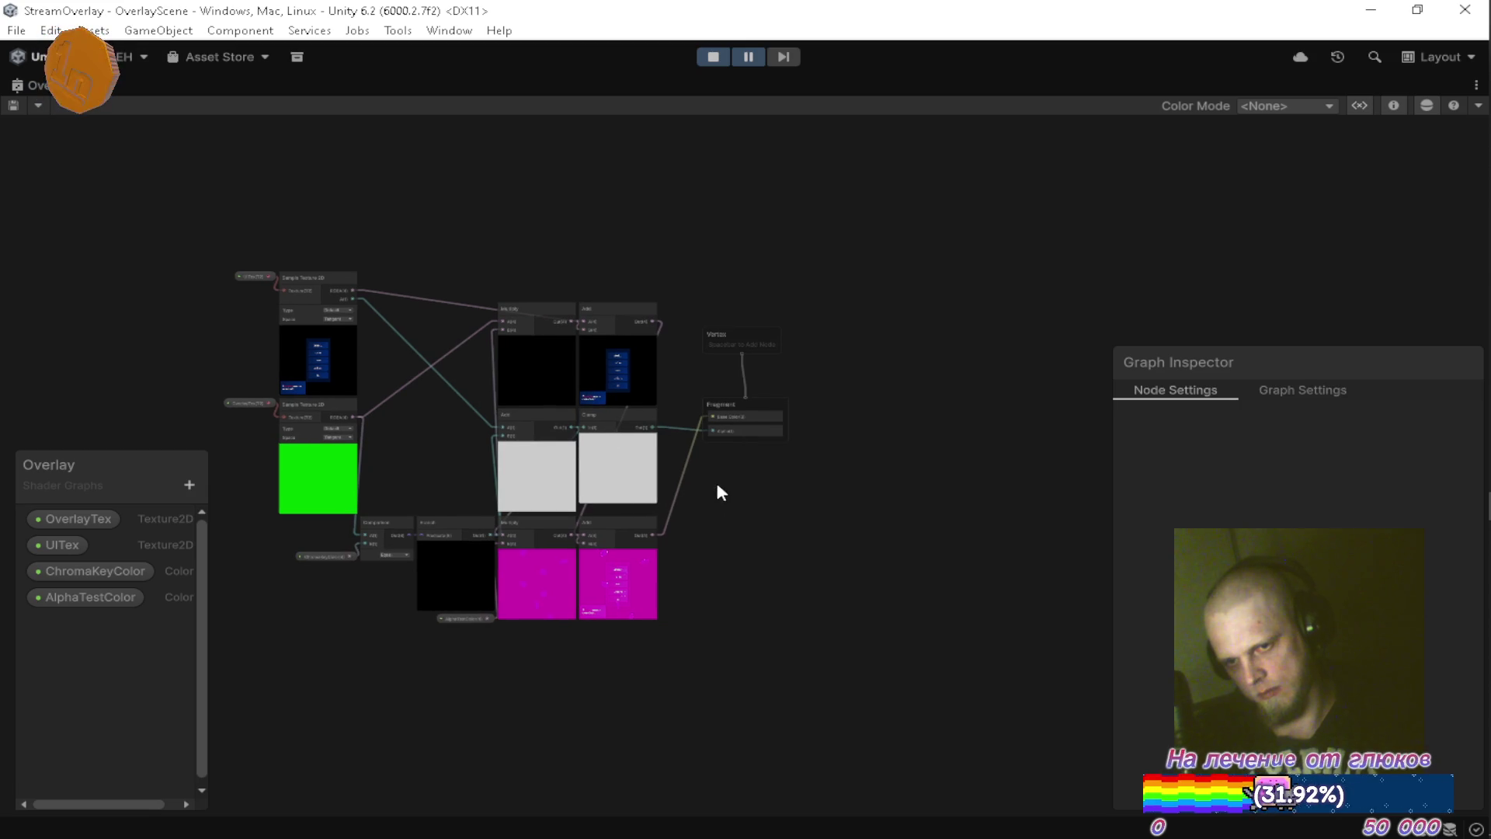
drag(875, 270, 870, 272)
scroll(826, 390, up, 2)
drag(646, 407, 886, 388)
mouse_move(528, 610)
mouse_down()
mouse_move(629, 598)
mouse_move(626, 255)
mouse_move(596, 252)
mouse_up()
Move the Fragment block up near Vertex and place the lower Multiply under Clamp.
mouse_move(885, 301)
mouse_down()
mouse_move(1008, 300)
mouse_move(865, 299)
mouse_up()
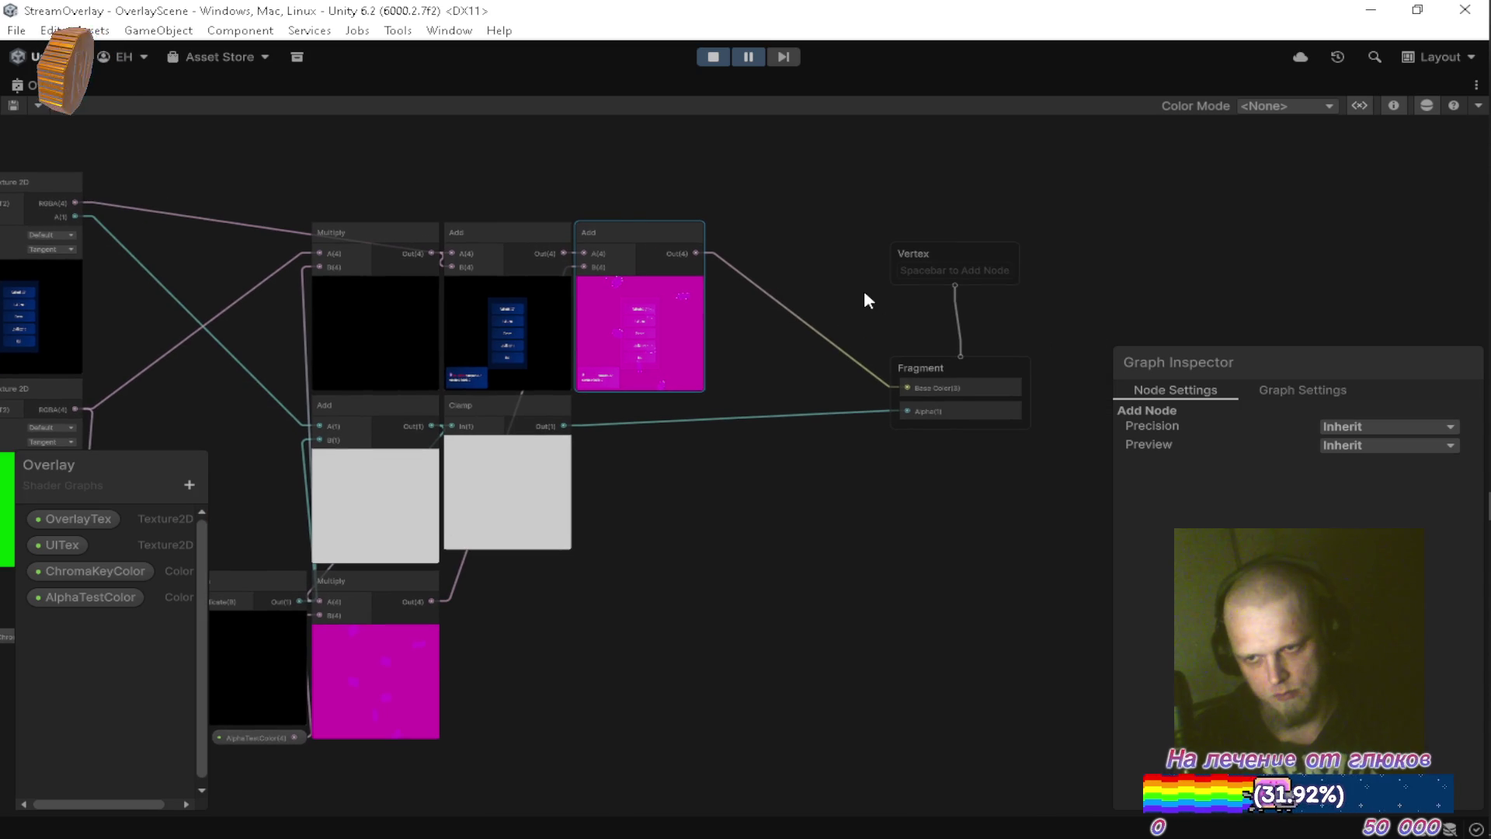
click(939, 248)
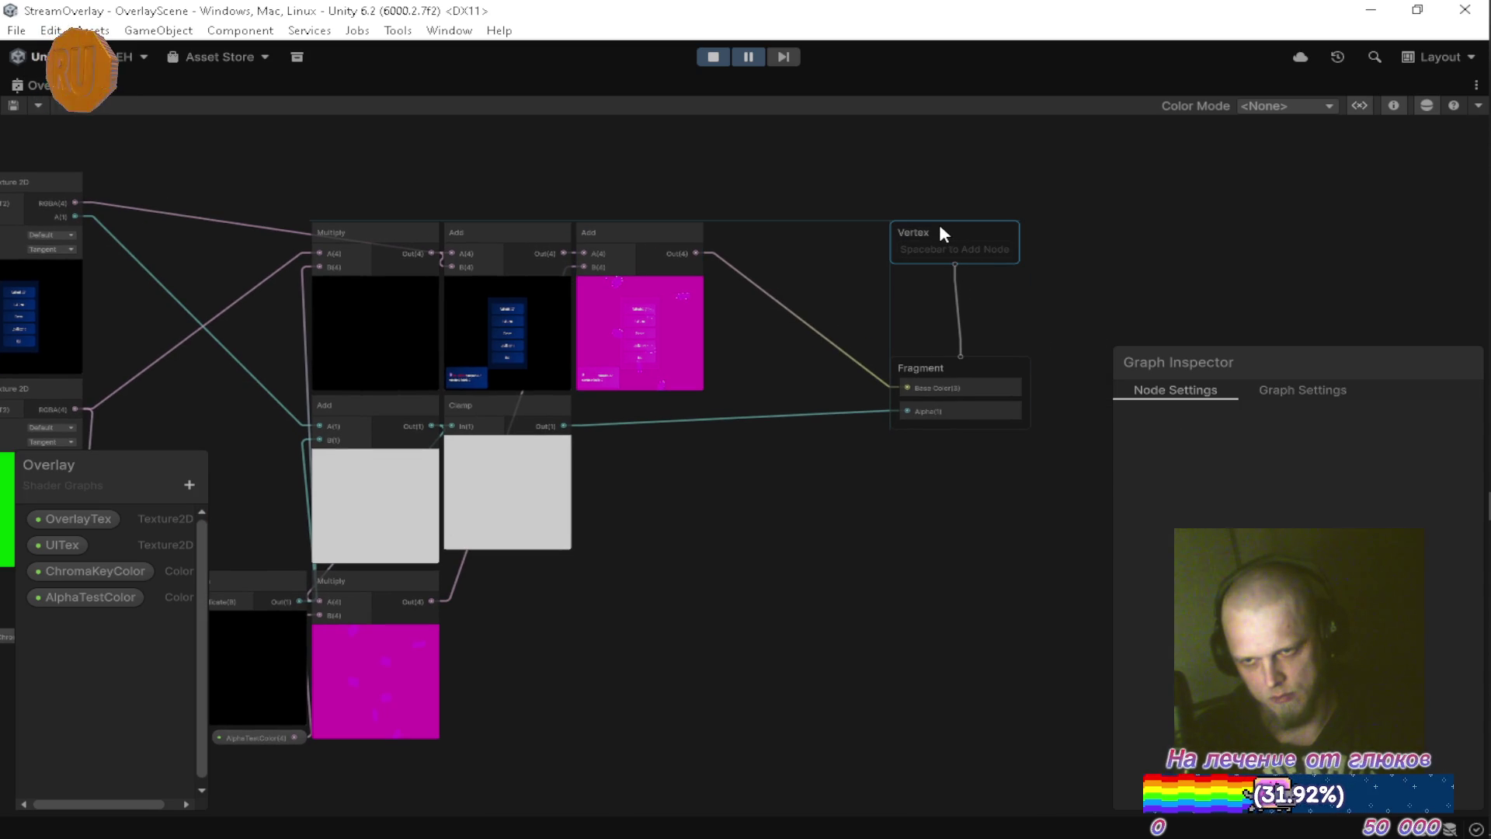
mouse_move(936, 370)
mouse_down()
mouse_move(926, 315)
mouse_move(922, 381)
mouse_up()
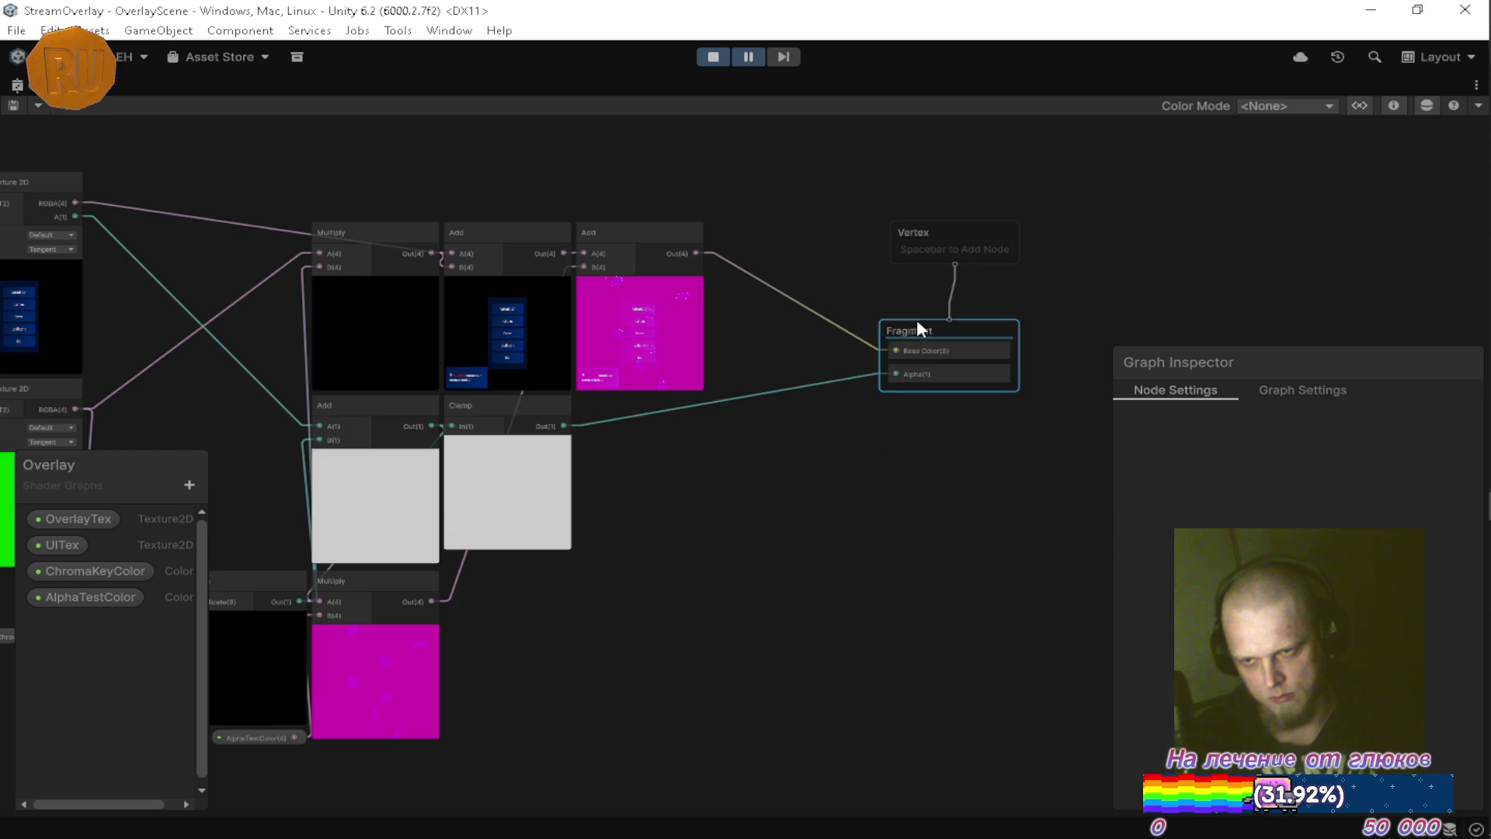
scroll(929, 238, up, 5)
click(905, 221)
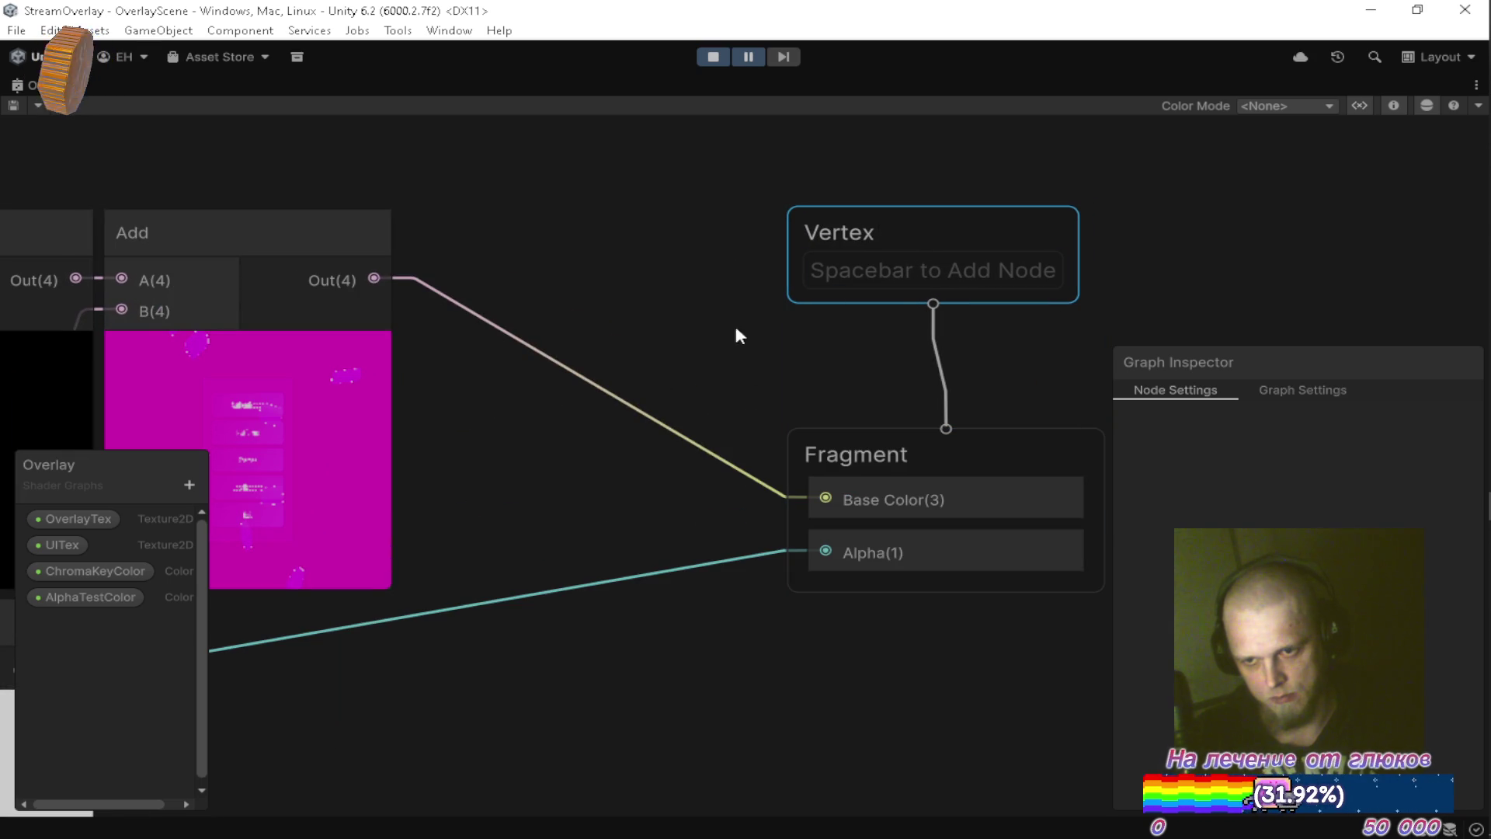
click(785, 315)
scroll(738, 318, down, 5)
drag(606, 586, 910, 575)
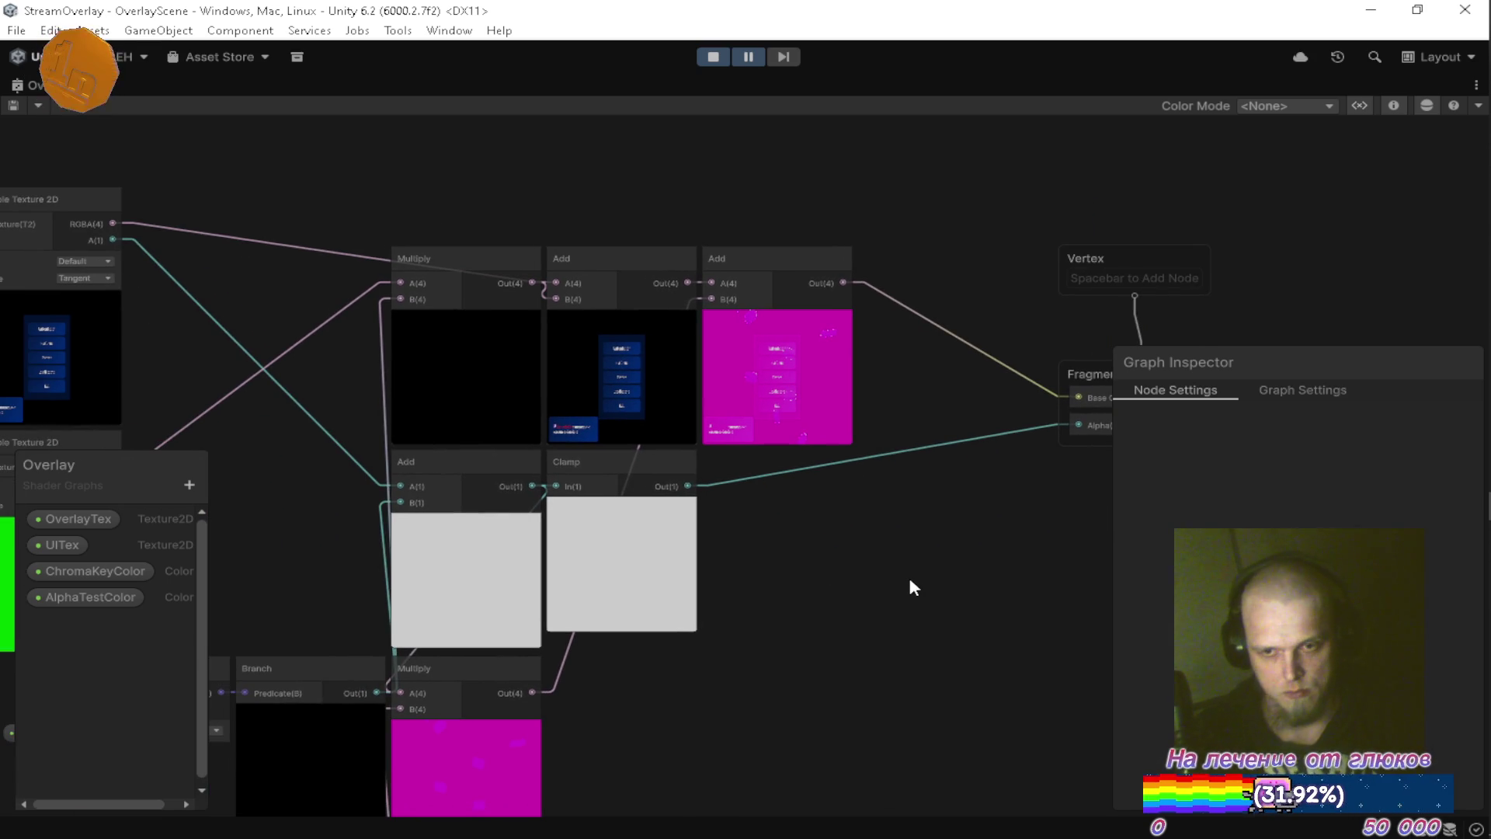
mouse_move(481, 699)
mouse_down()
mouse_move(627, 573)
mouse_move(733, 512)
mouse_move(721, 519)
mouse_up()
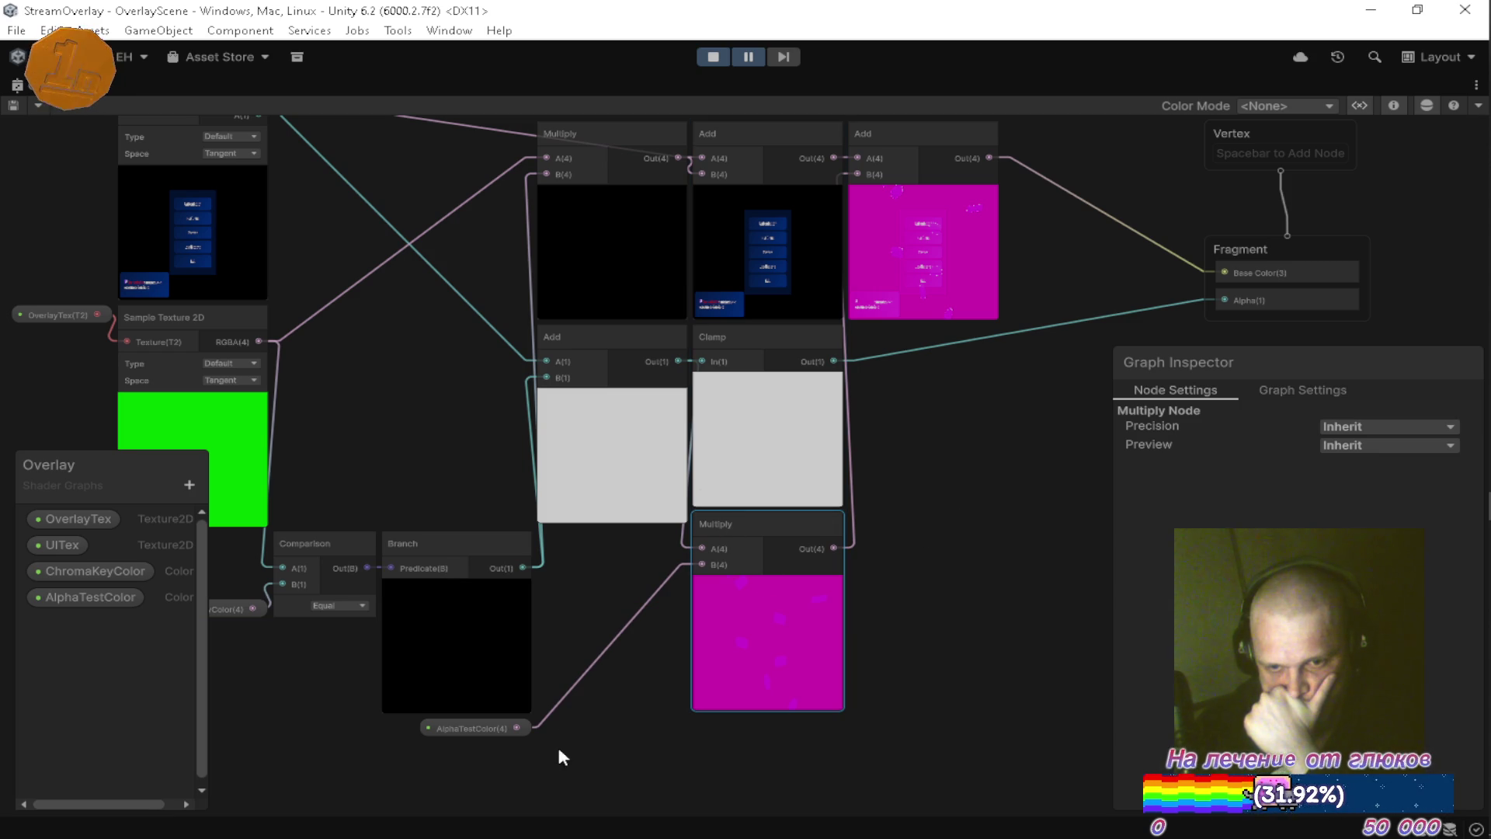
Place AlphaTestColor beside the lower Multiply, save, restore the docked layout, and resume the game.
mouse_move(456, 732)
mouse_down()
mouse_move(598, 698)
mouse_move(638, 535)
mouse_up()
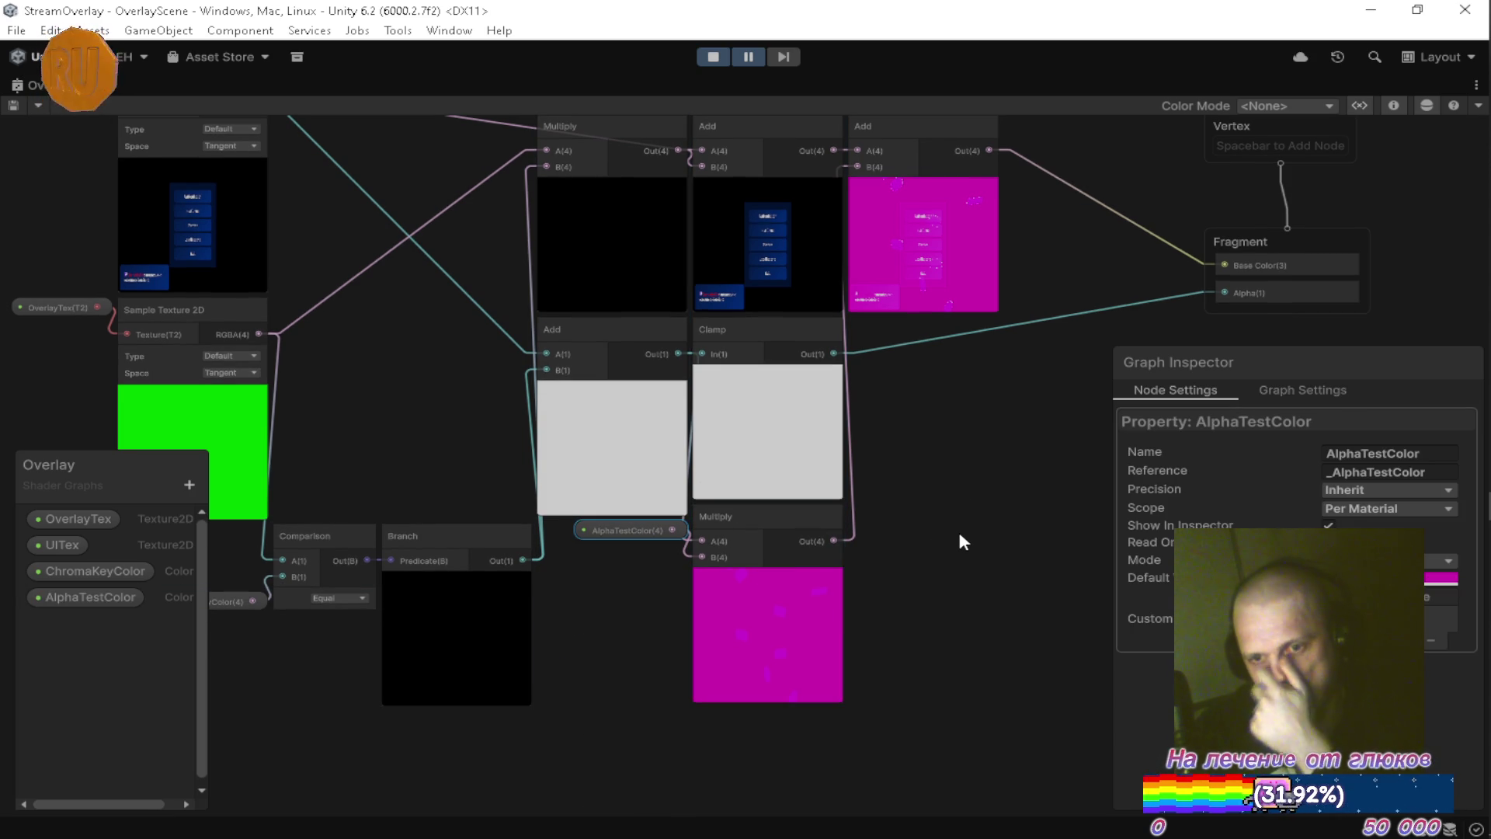
key(ctrl+s)
drag(959, 489, 767, 581)
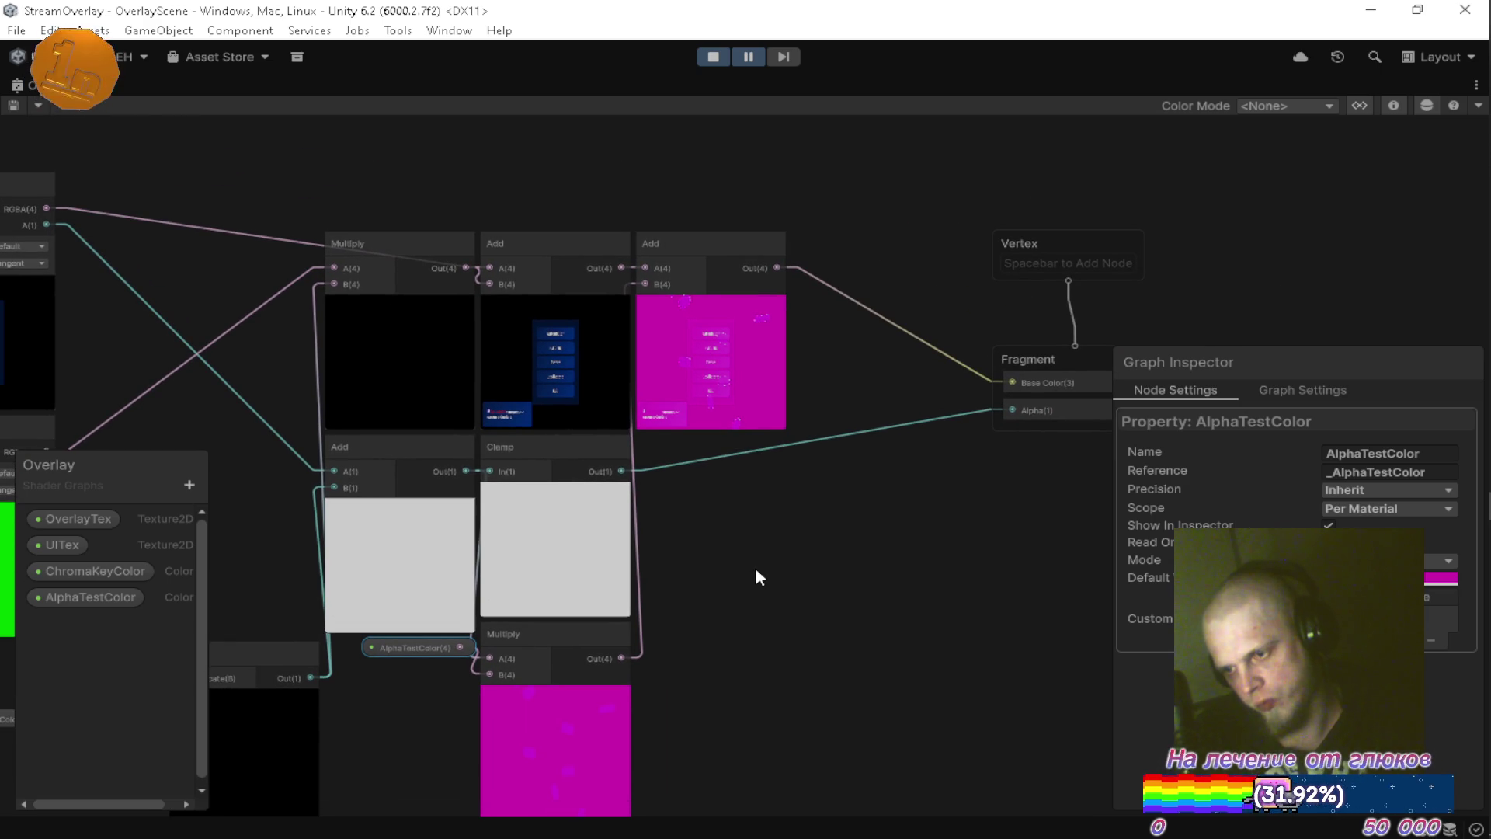
drag(730, 545, 1041, 482)
drag(602, 497, 705, 490)
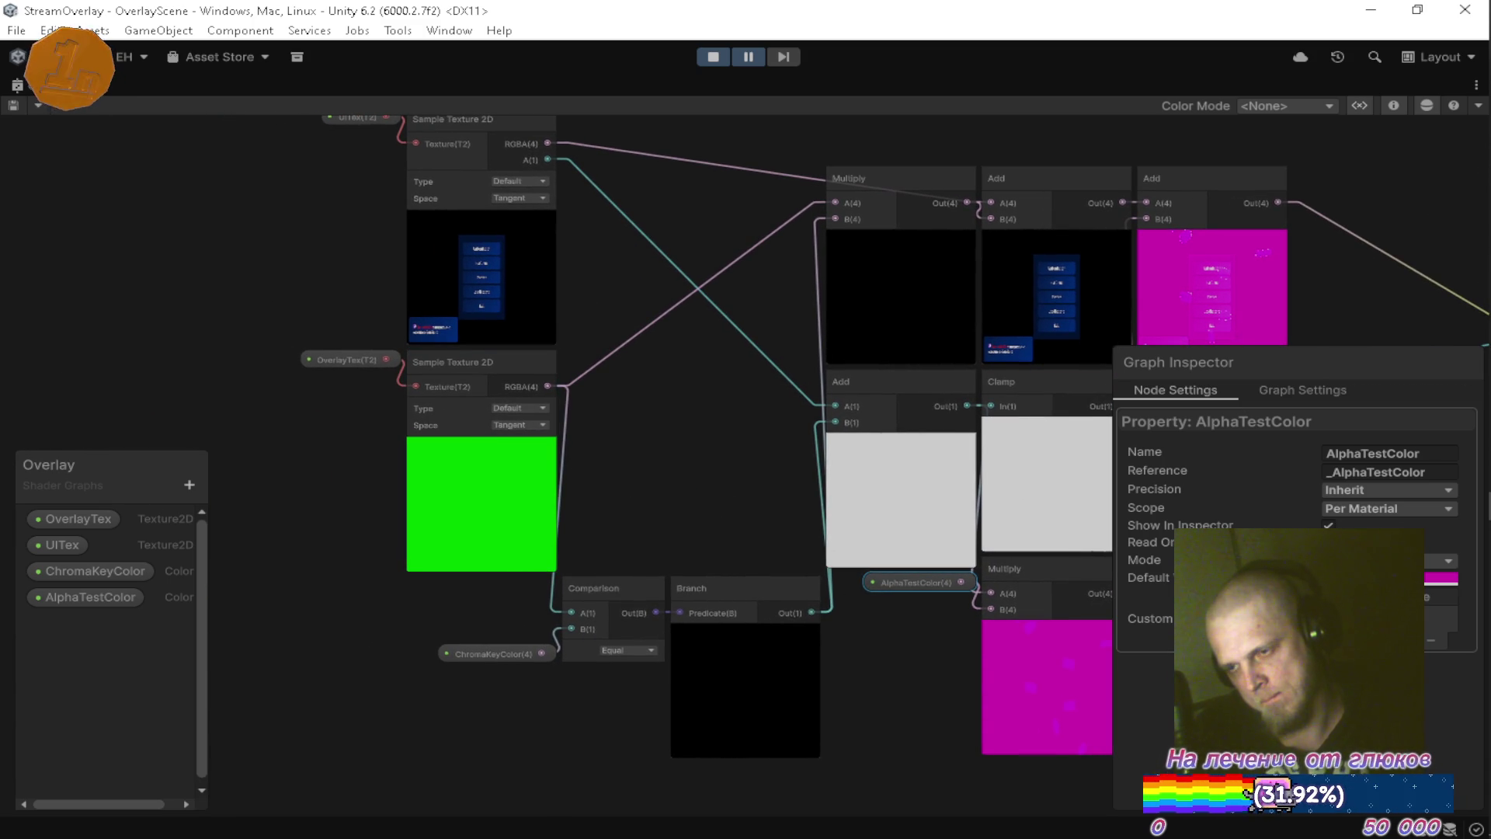
double_click(41, 85)
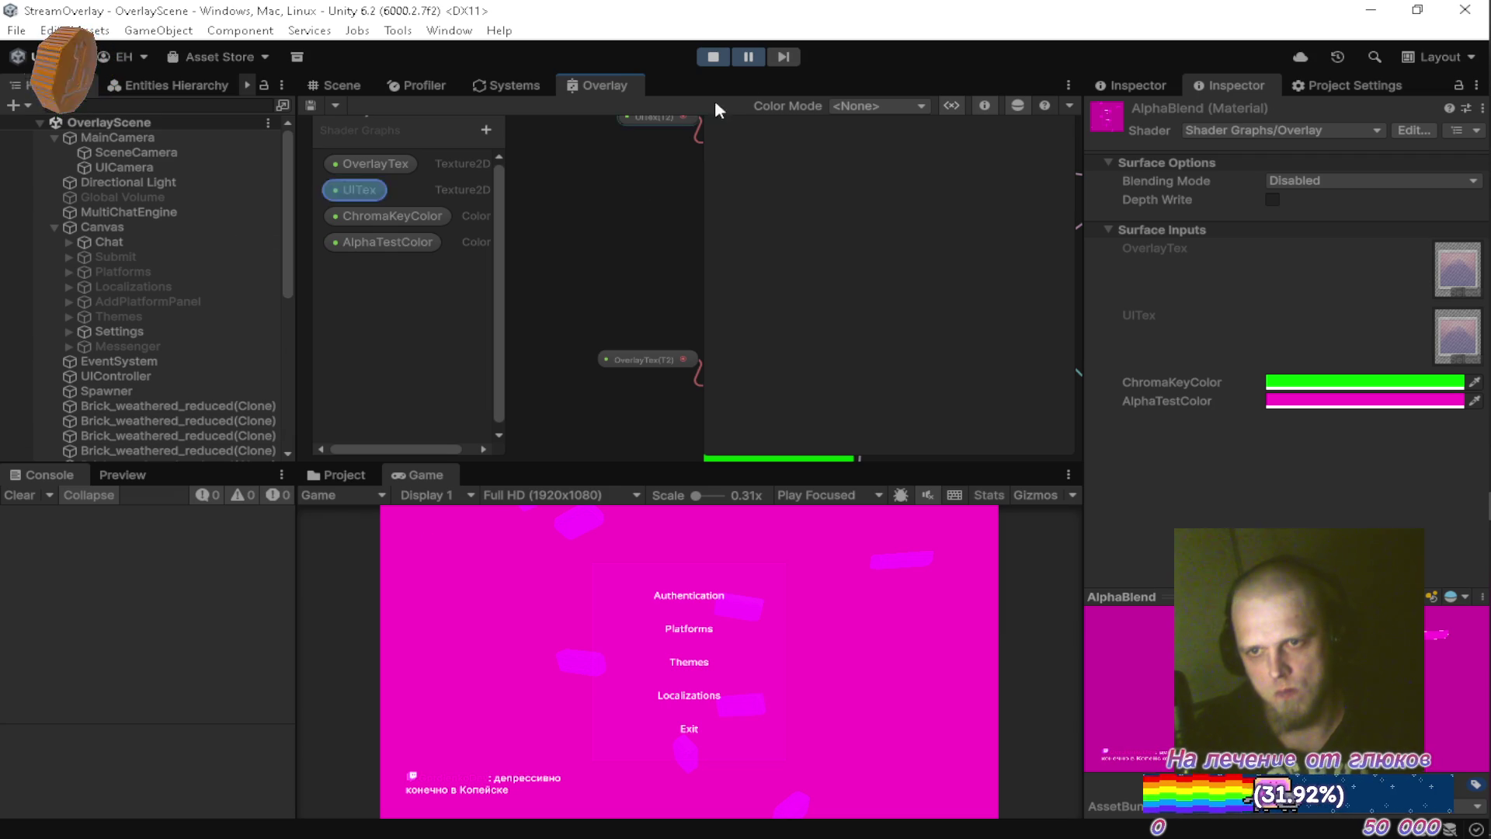
click(749, 56)
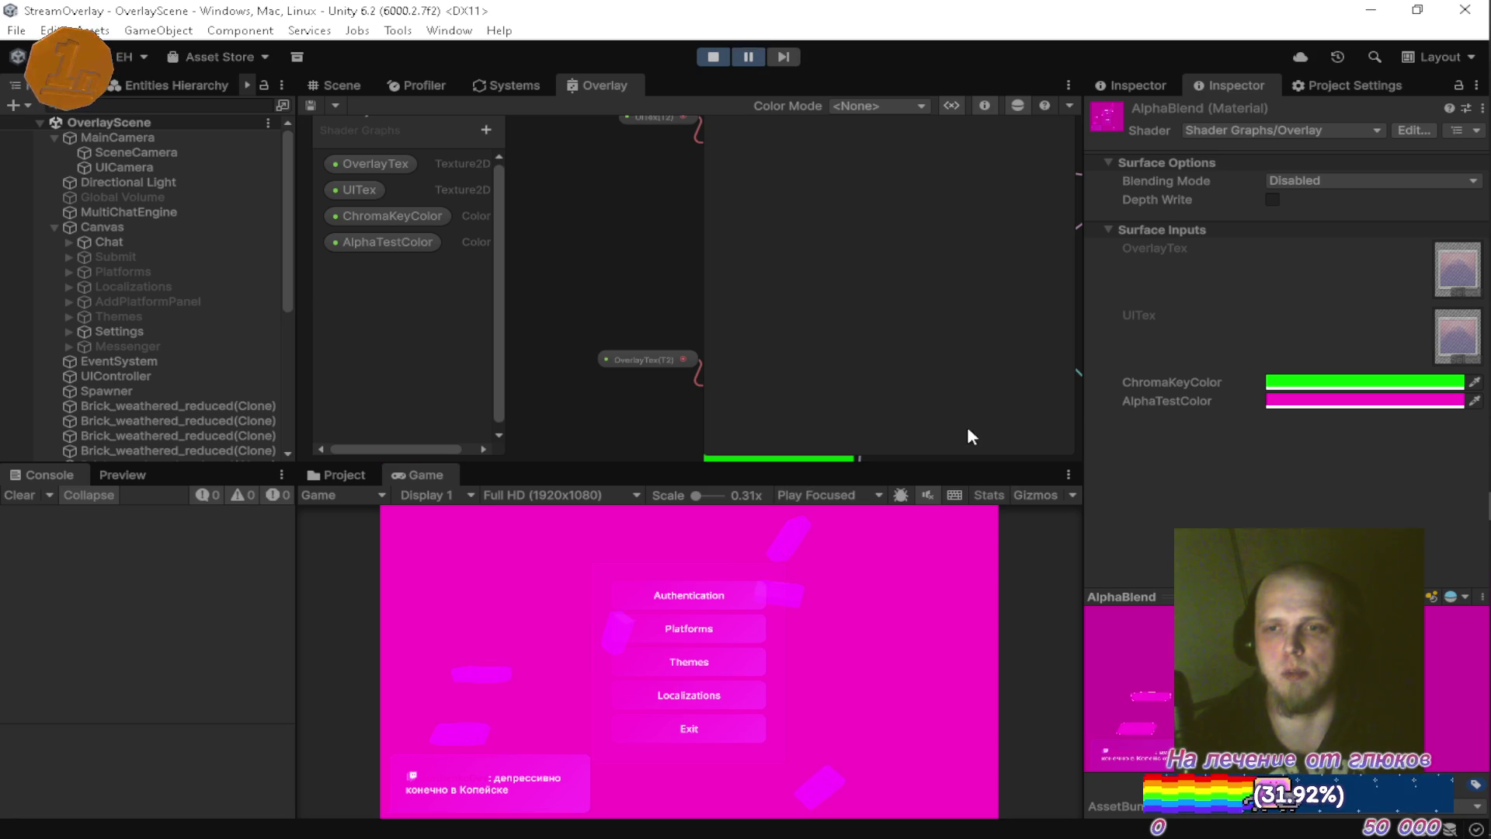
Collapse the AlphaBlend material preview and show the Materials folder in the Project window.
click(1484, 598)
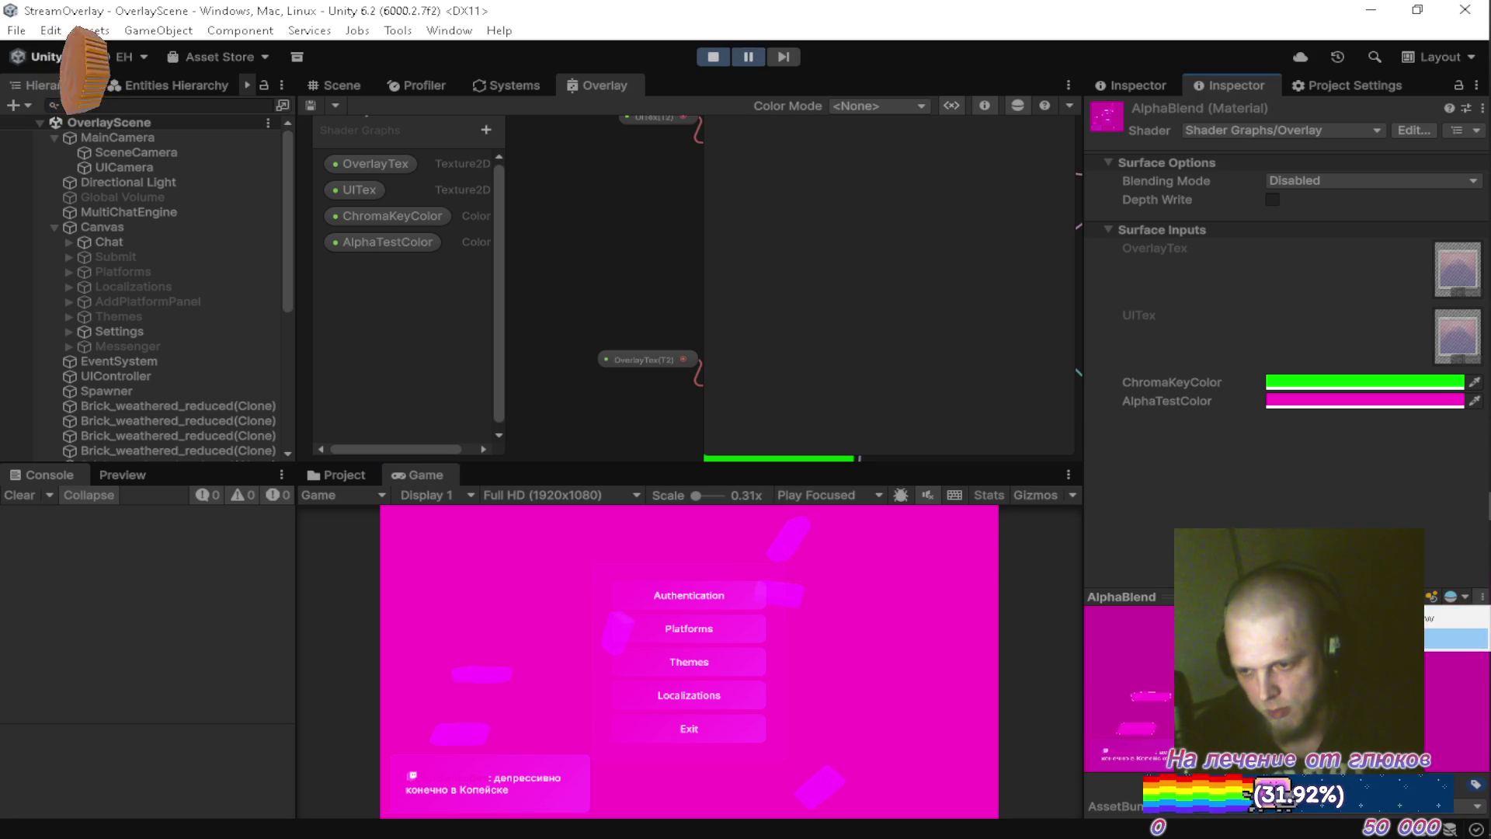
click(1456, 638)
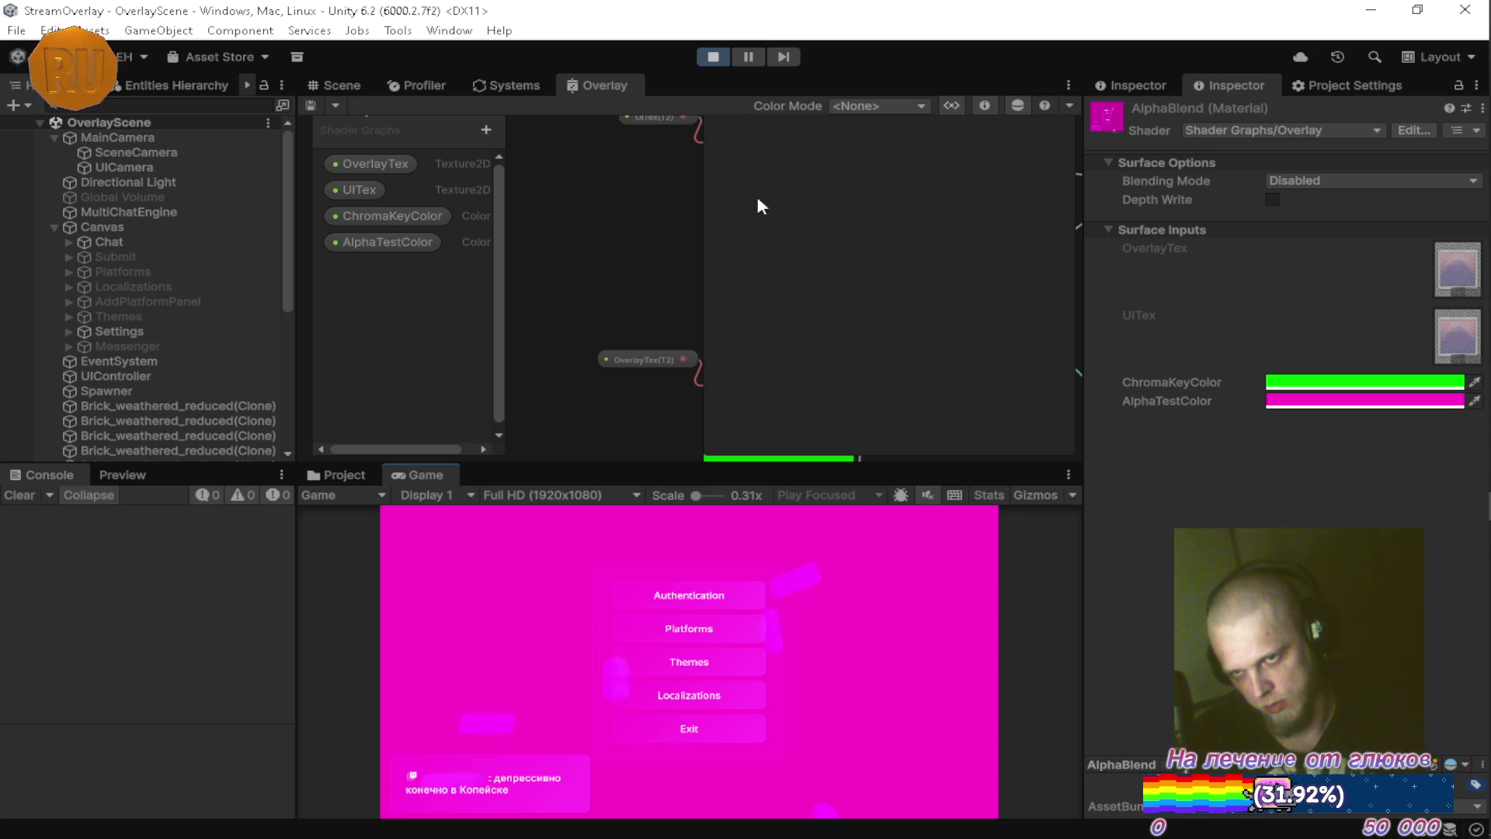
click(343, 476)
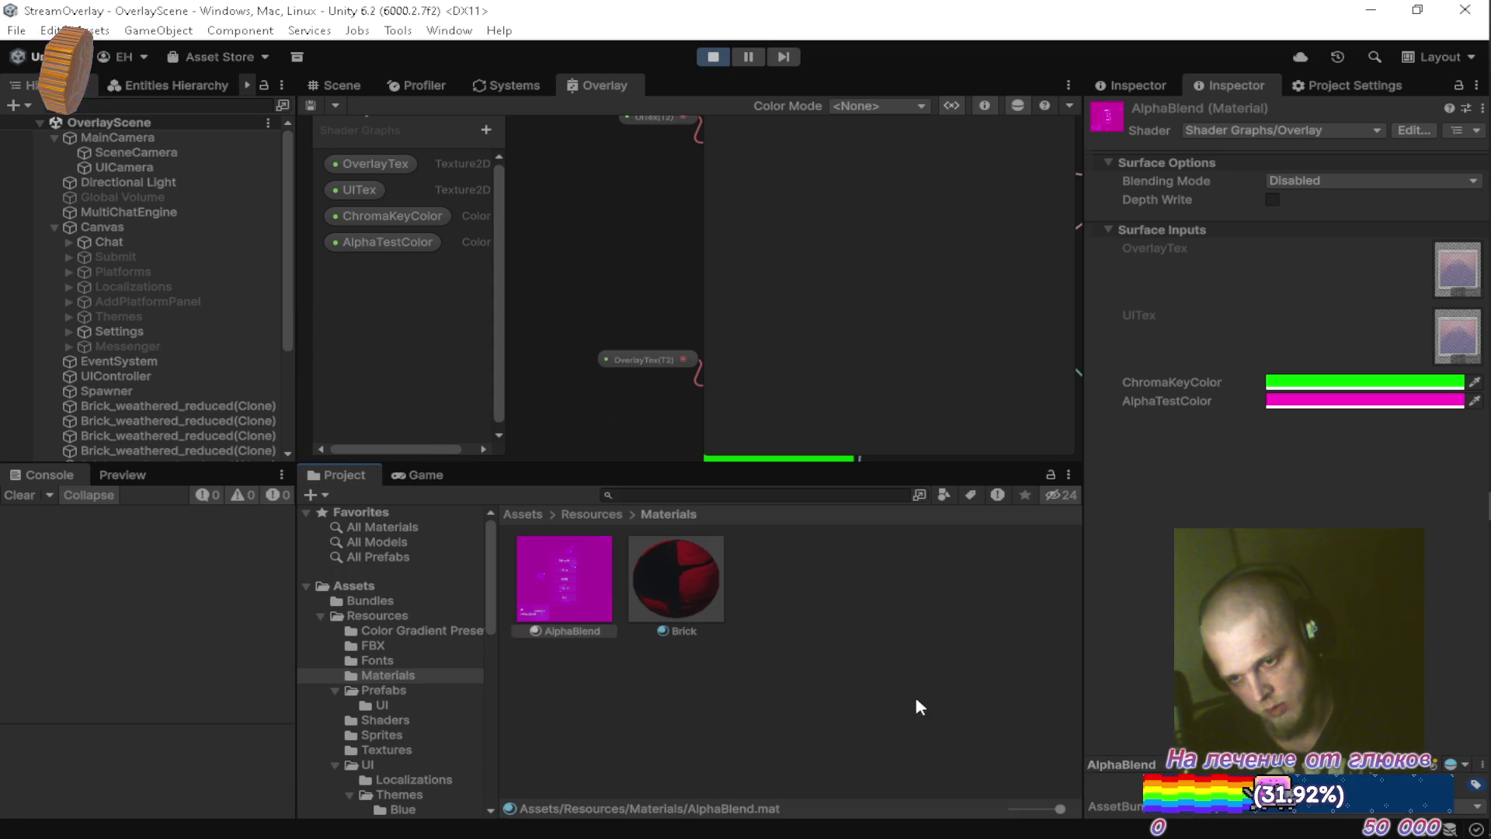
Inspect the Brick material's settings, collapse its preview, then deselect it.
click(680, 587)
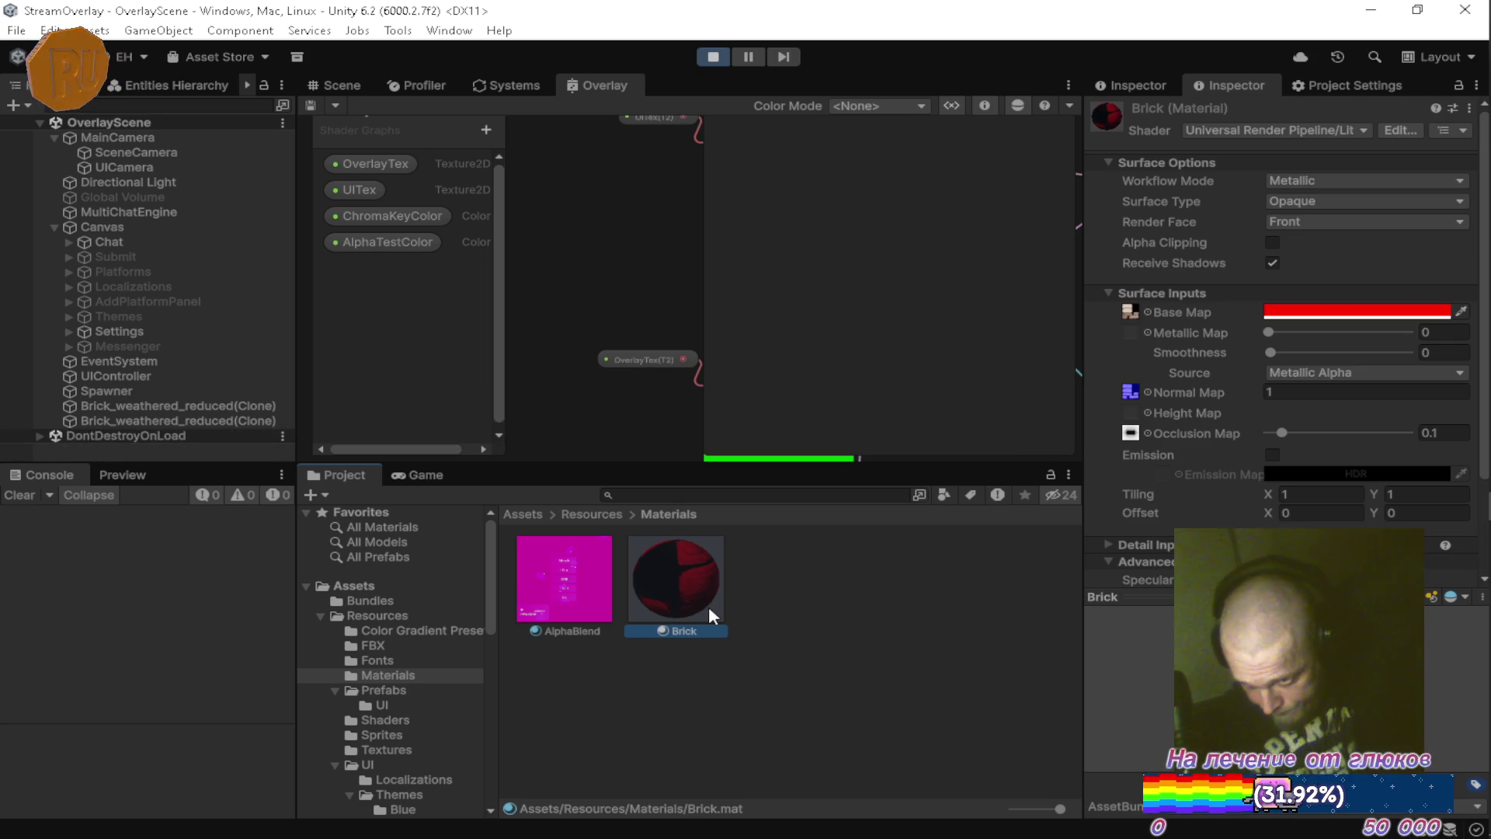
click(1488, 599)
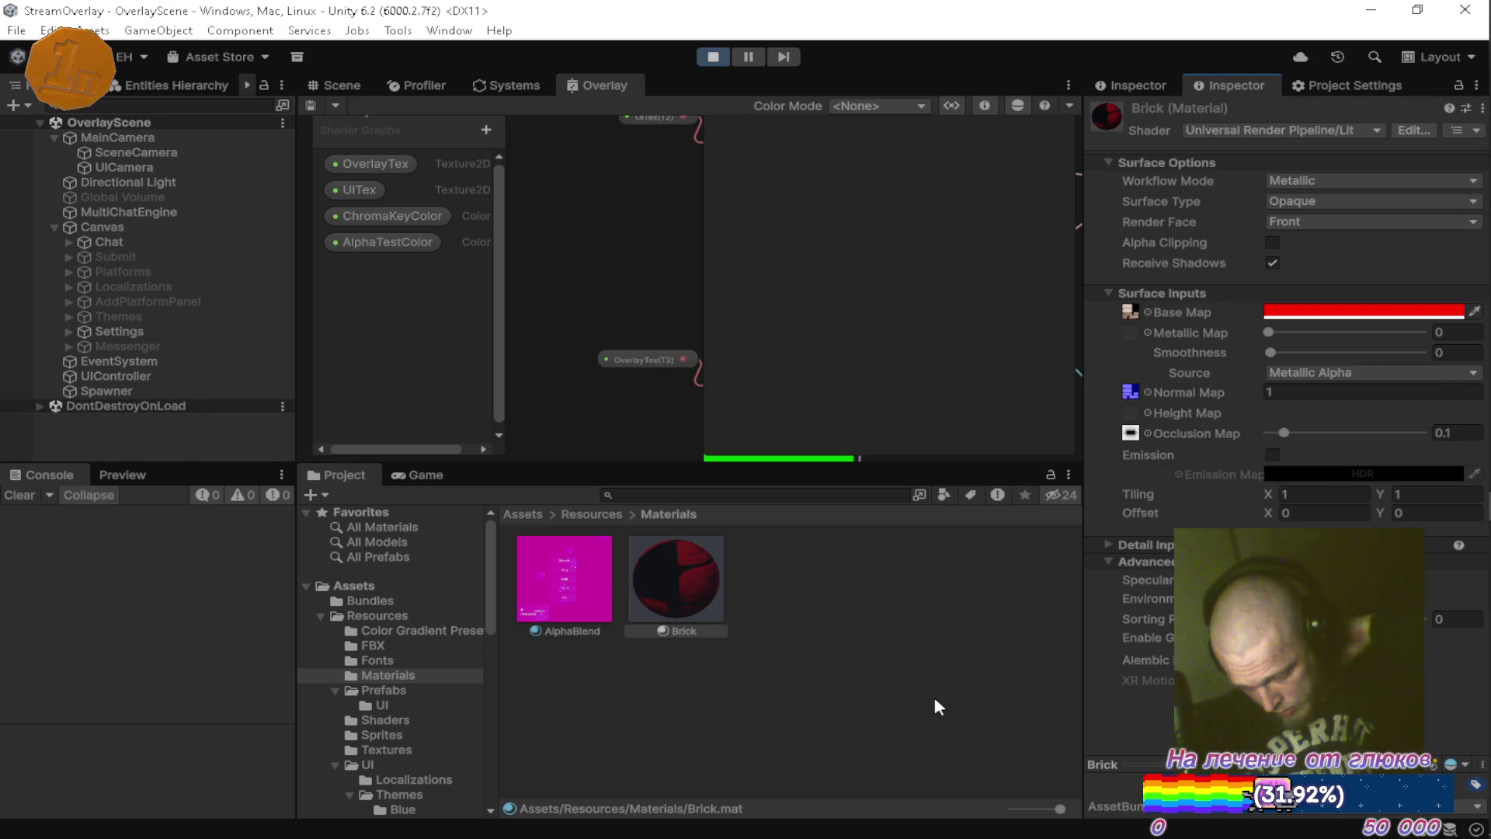
click(926, 646)
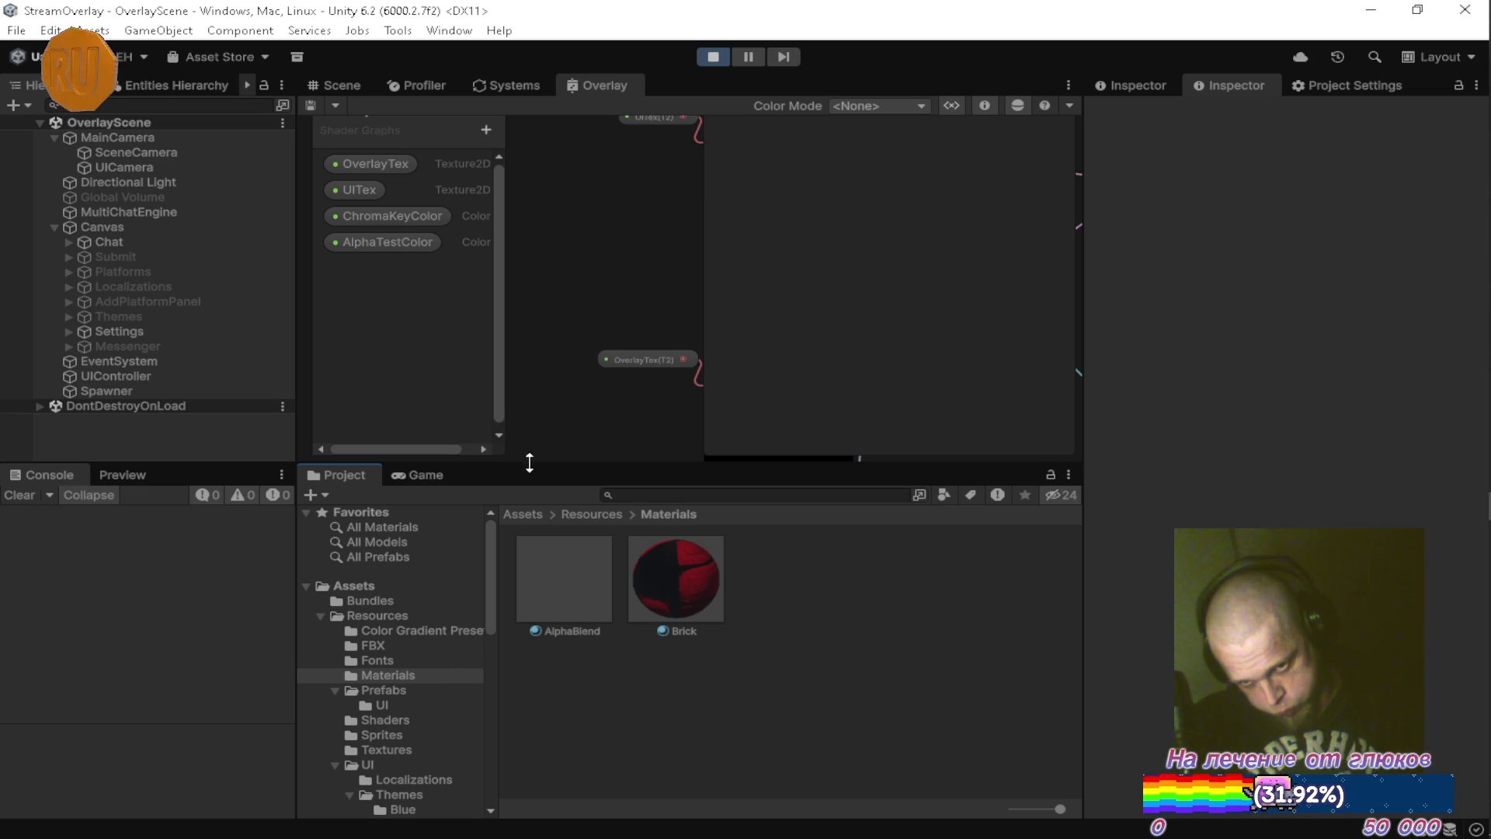
Bring back the Game view and pause the running game.
click(424, 475)
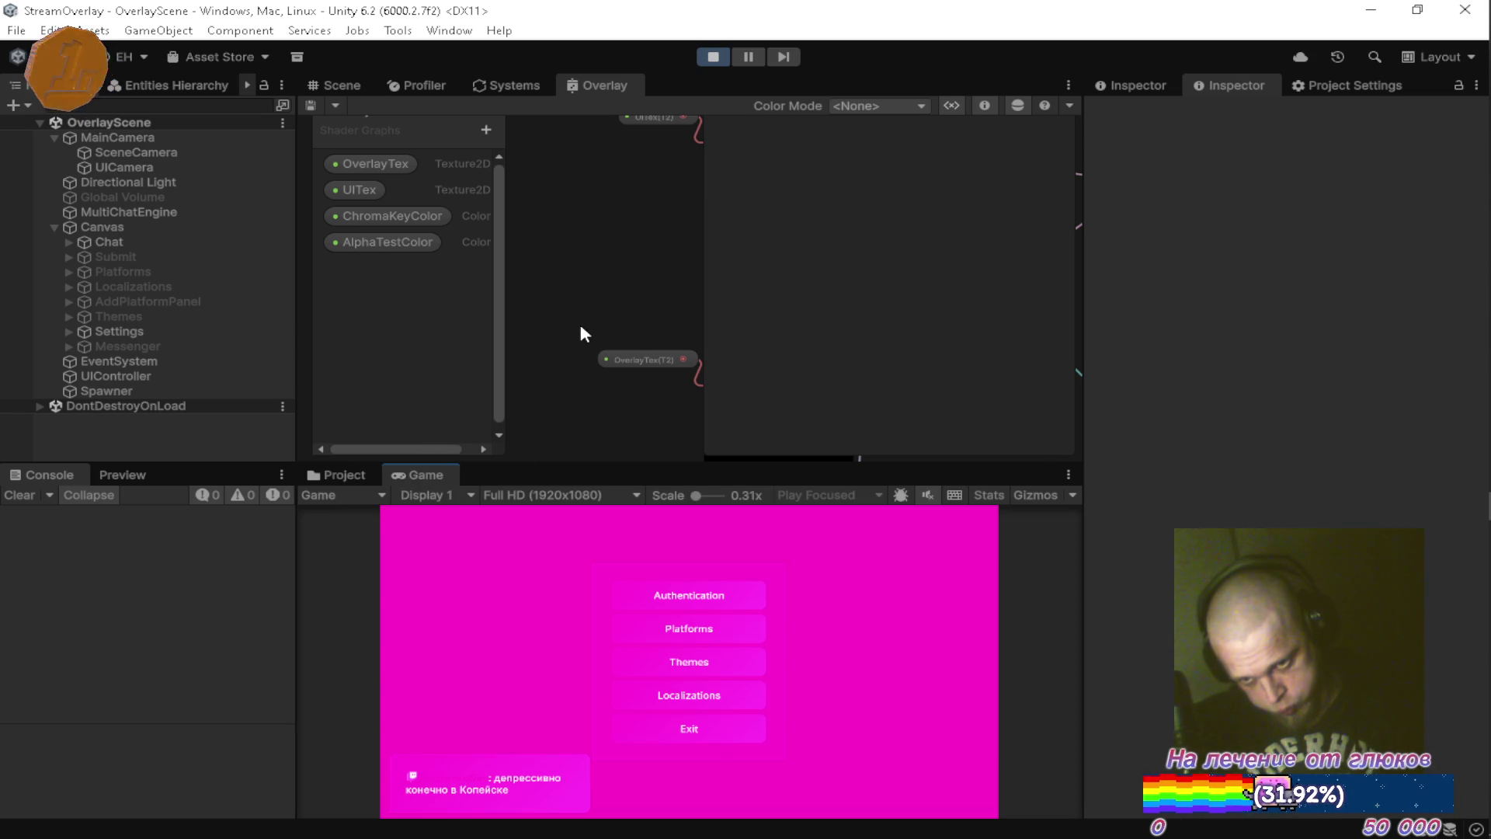
click(429, 509)
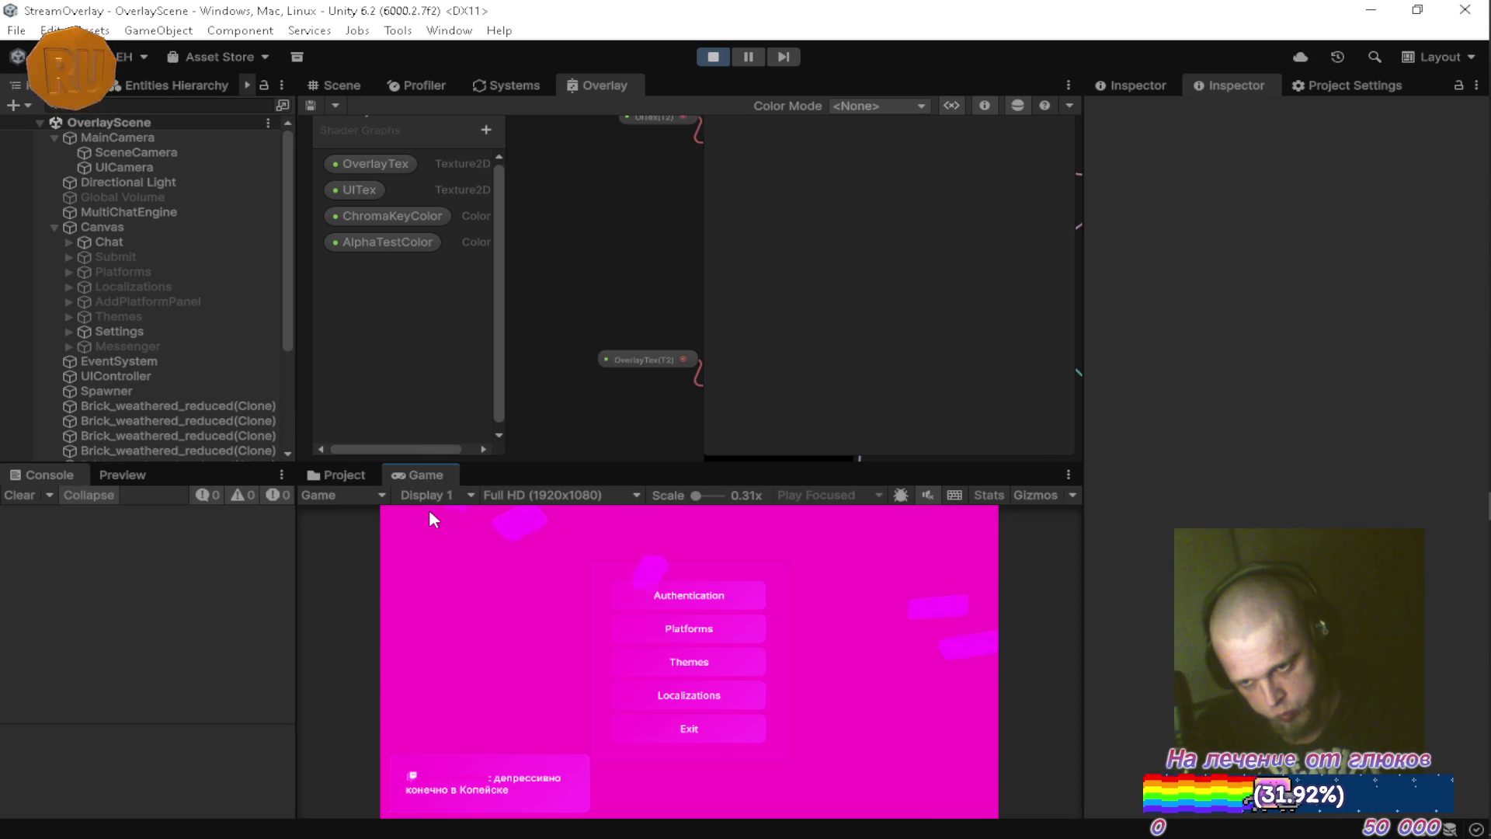
click(744, 59)
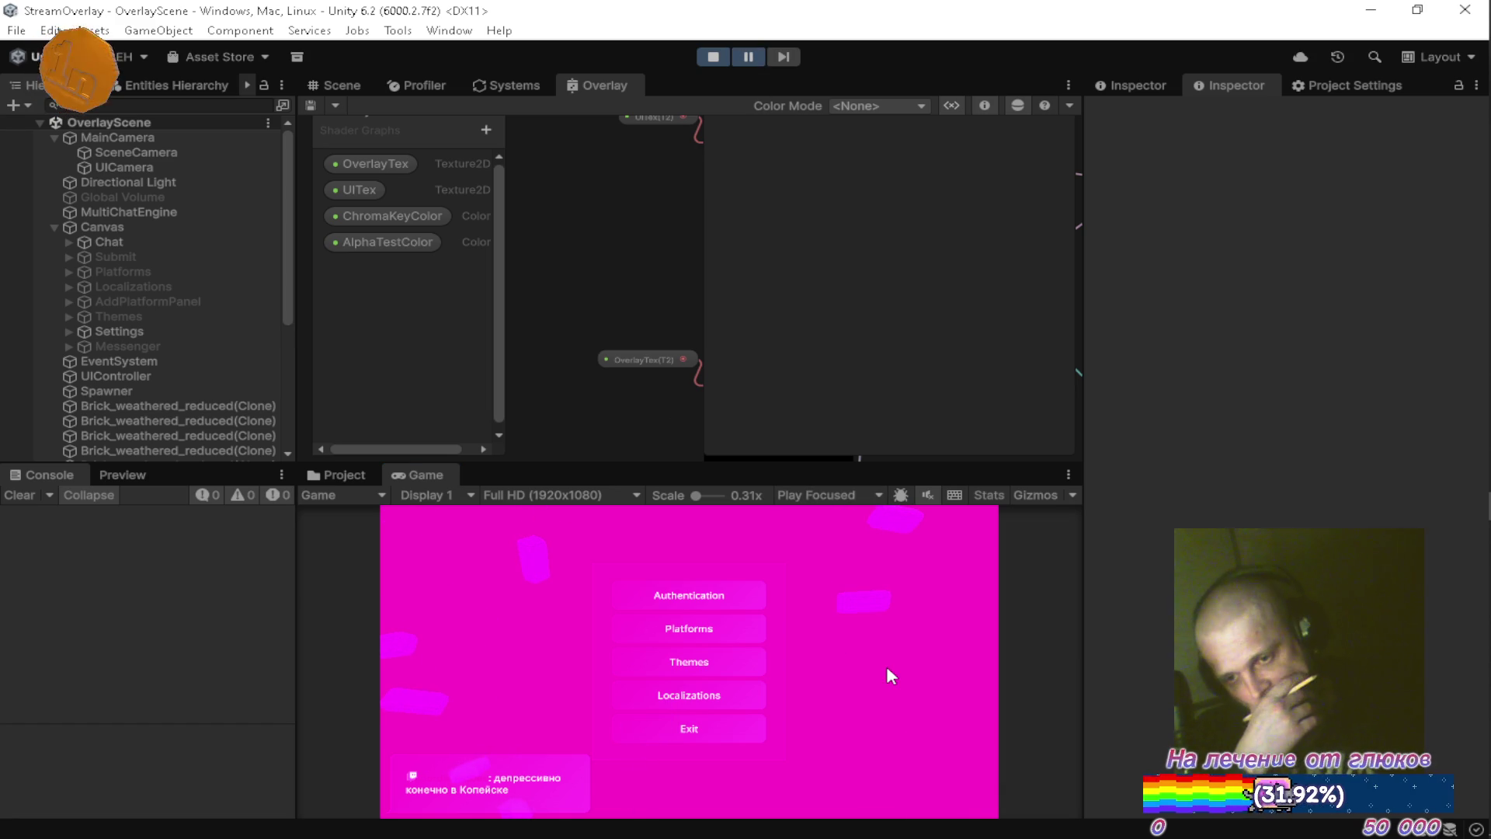
key(alt+Tab)
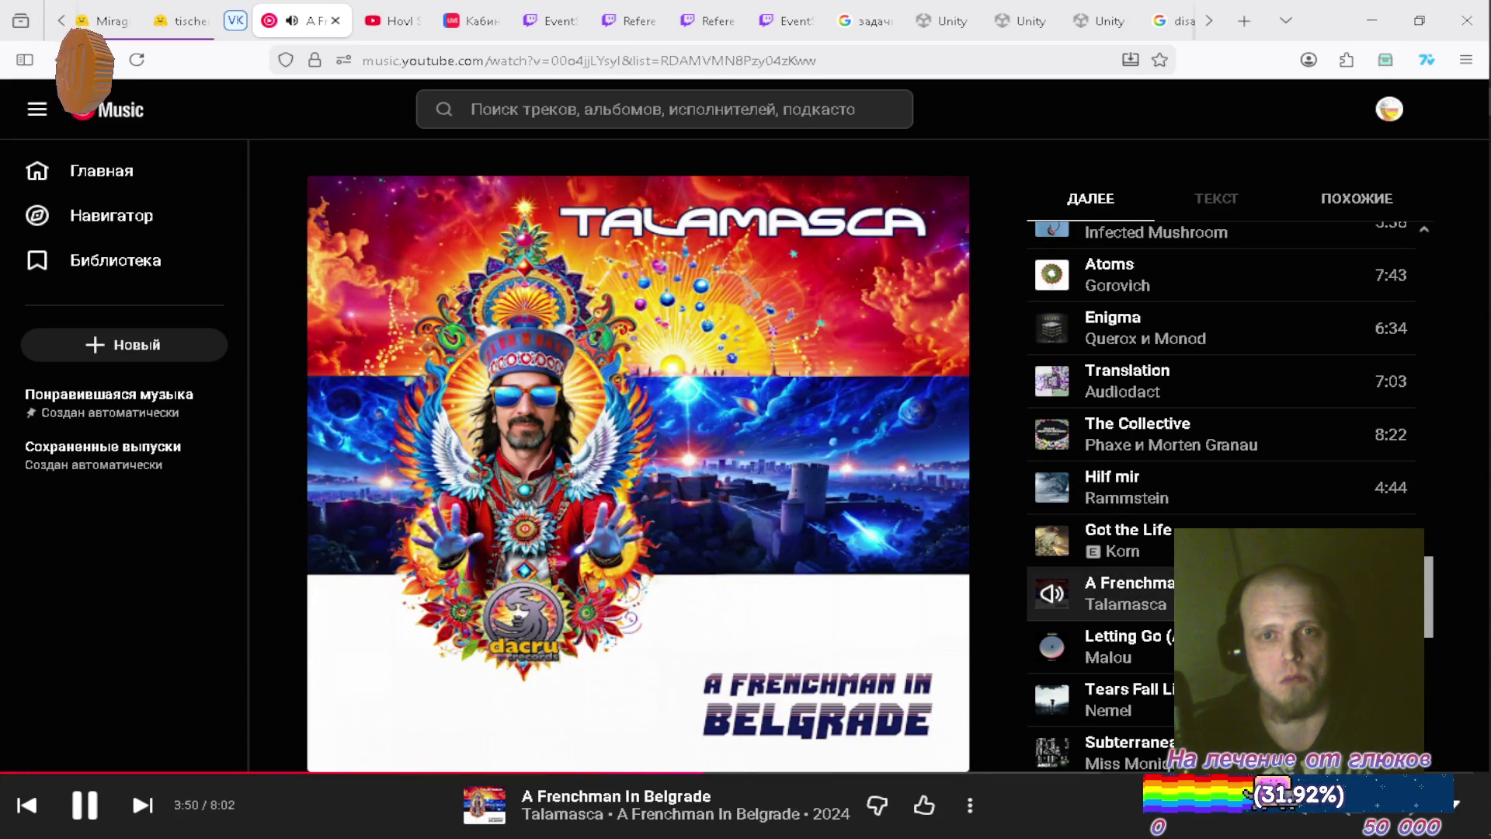
In a new web-search DeepSeek chat, ask about the alpha of a UI render texture from an overlay camera.
scroll(429, 21, up, 5)
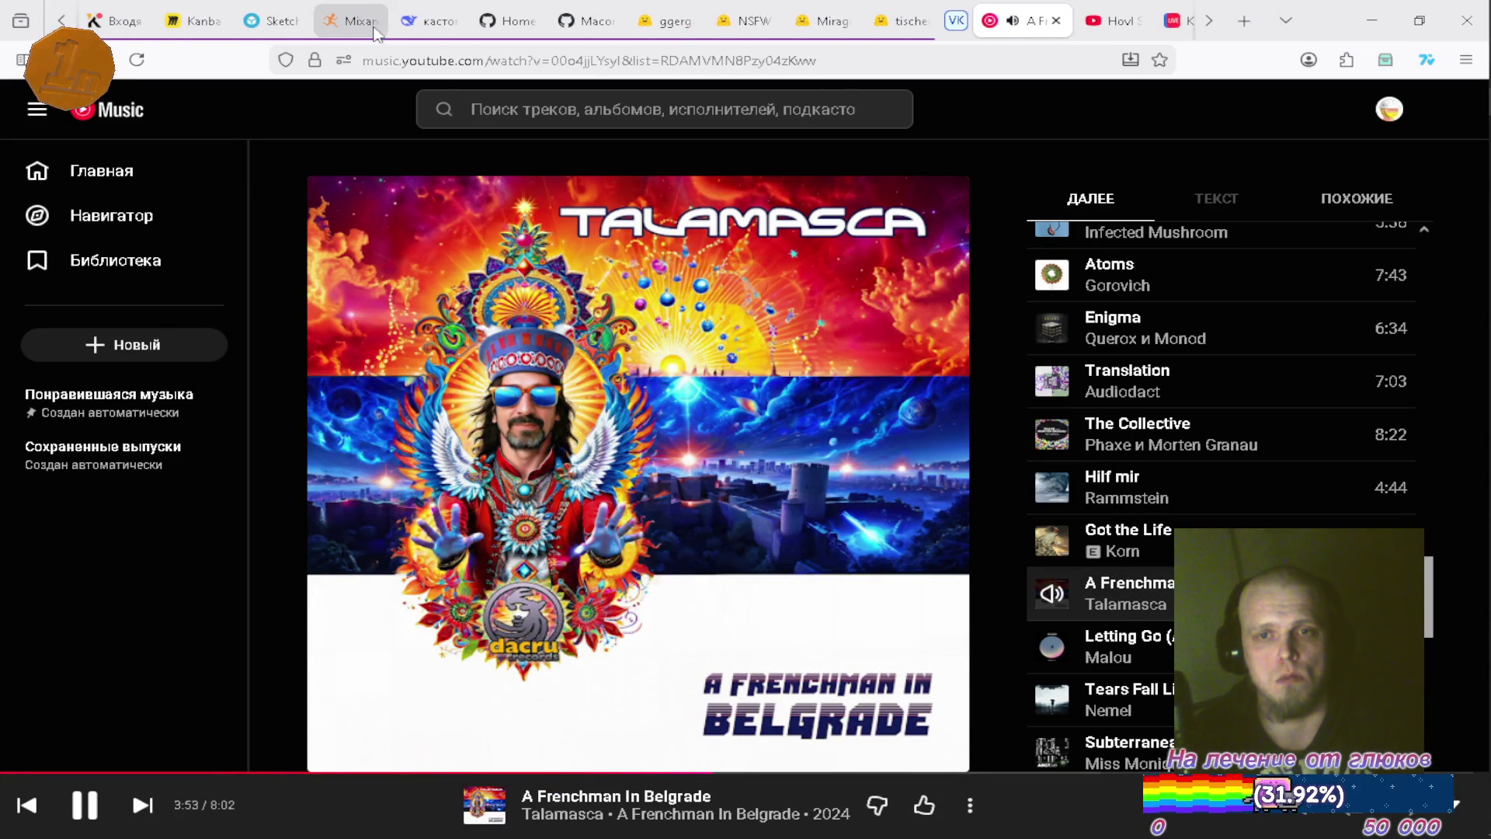
click(429, 21)
click(118, 108)
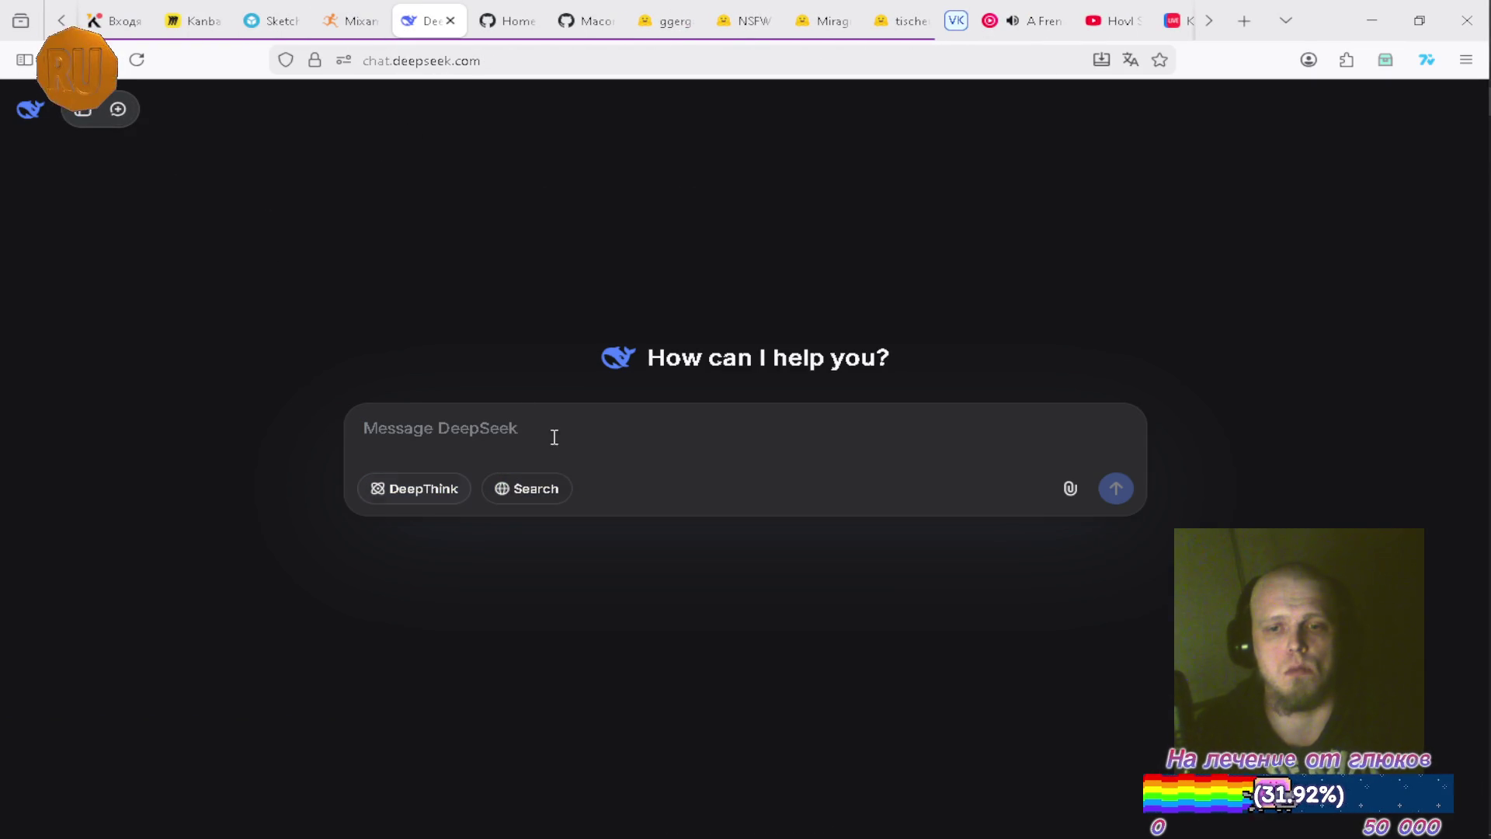
click(560, 499)
text(а)
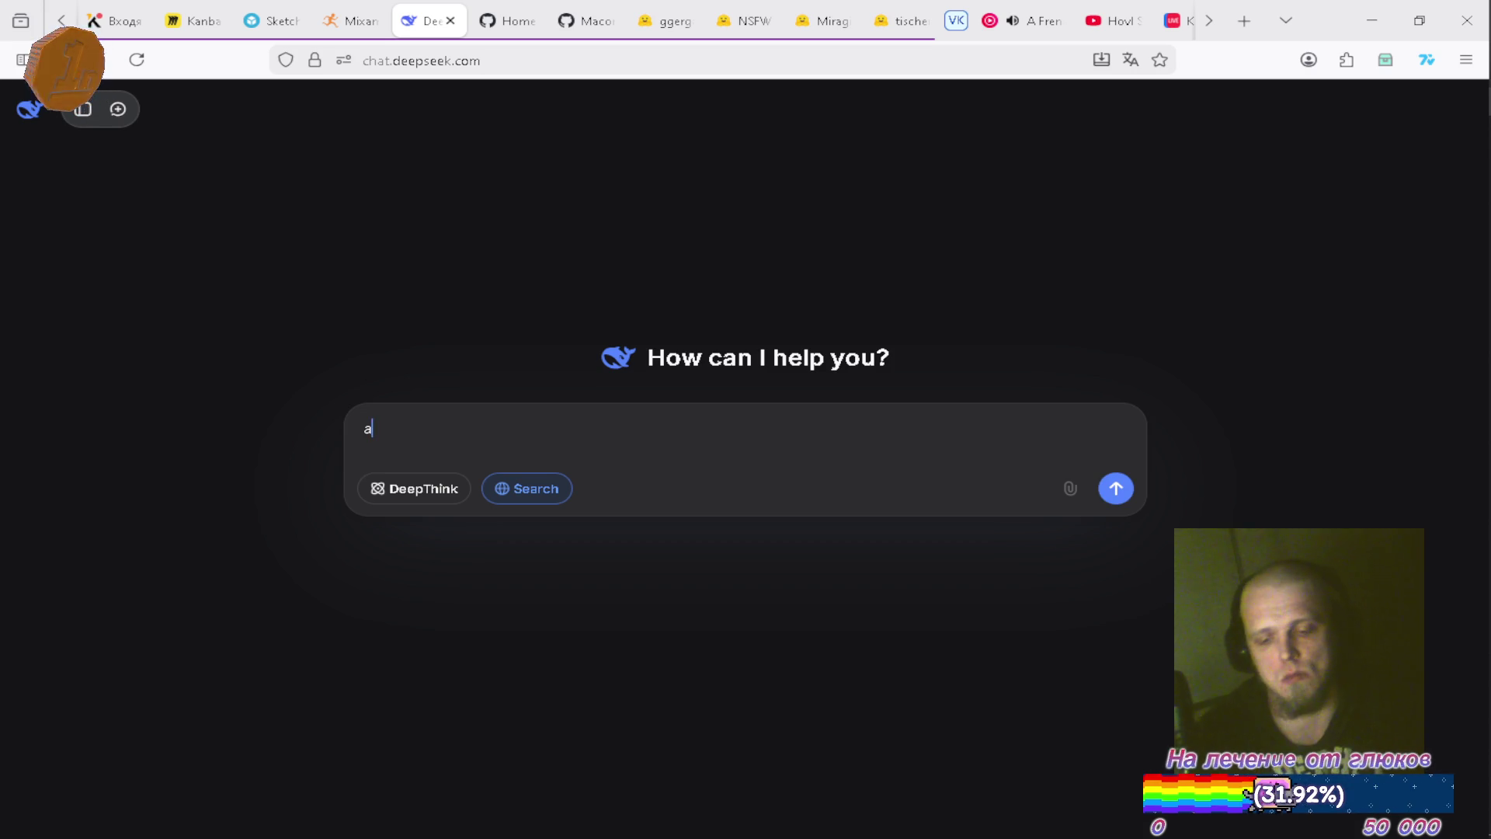
text(льфа ренде)
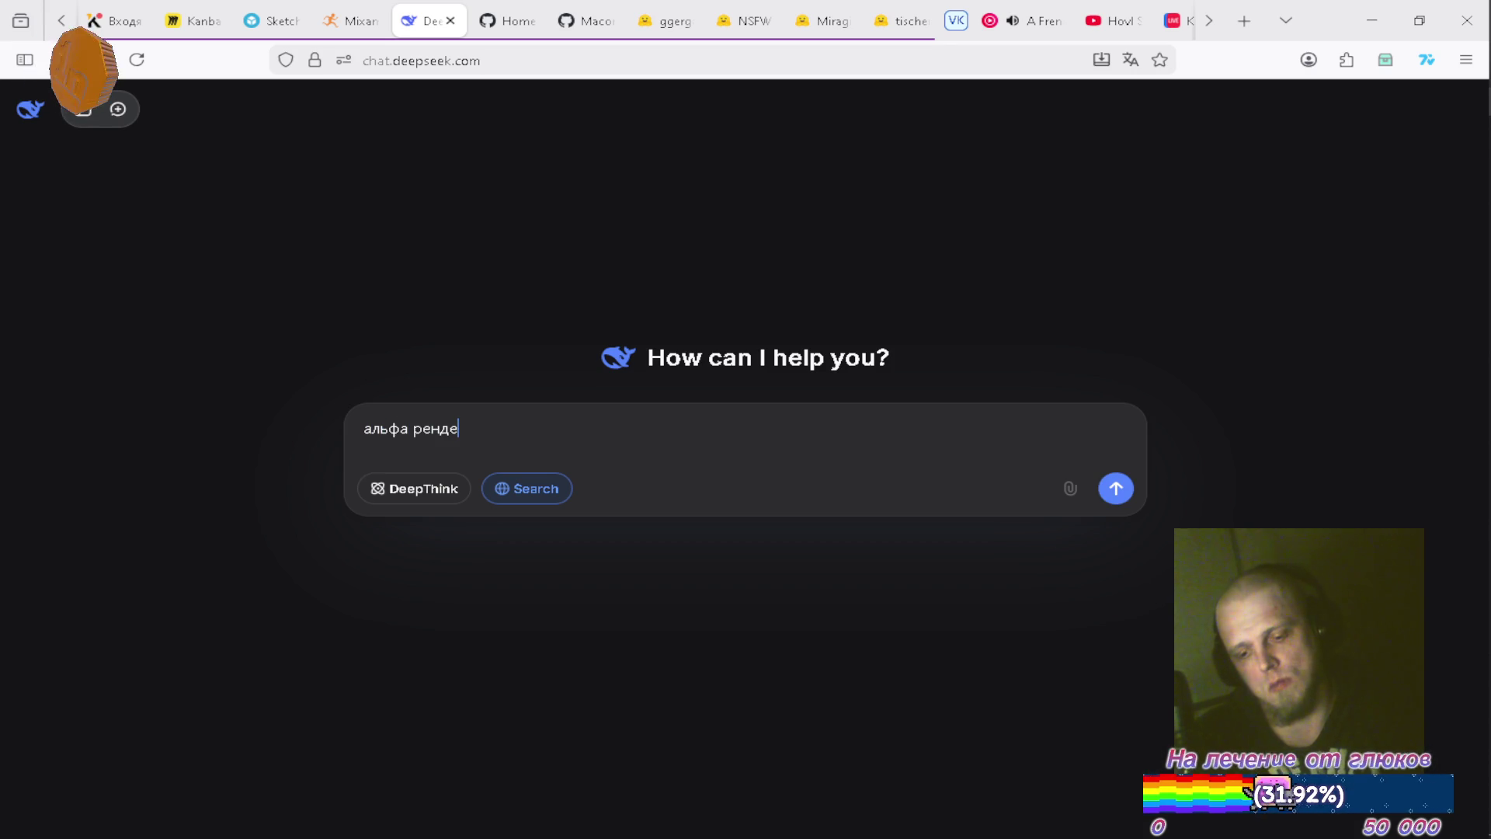
text(р текстуры)
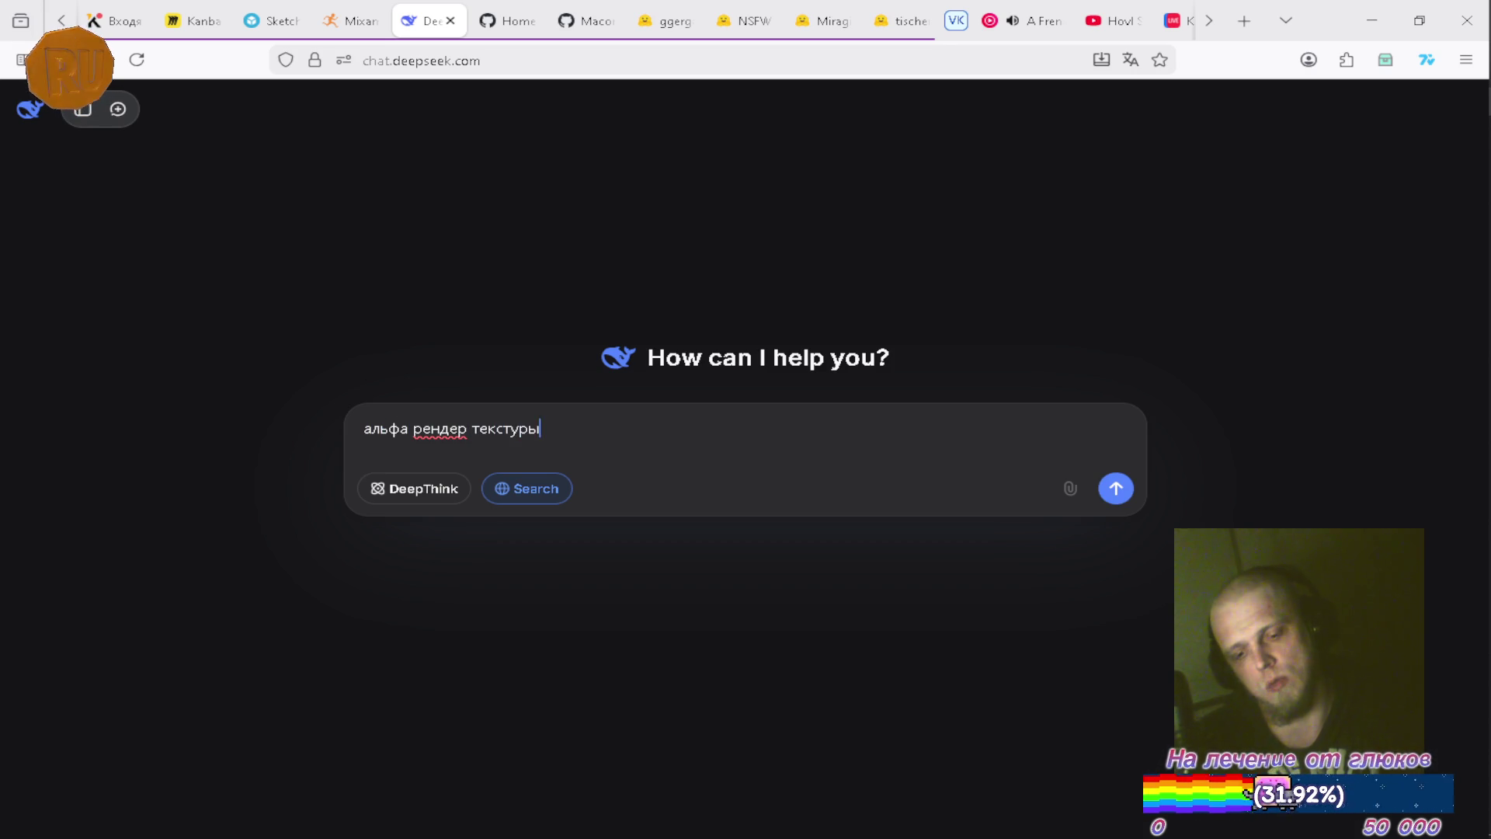
text( в котору)
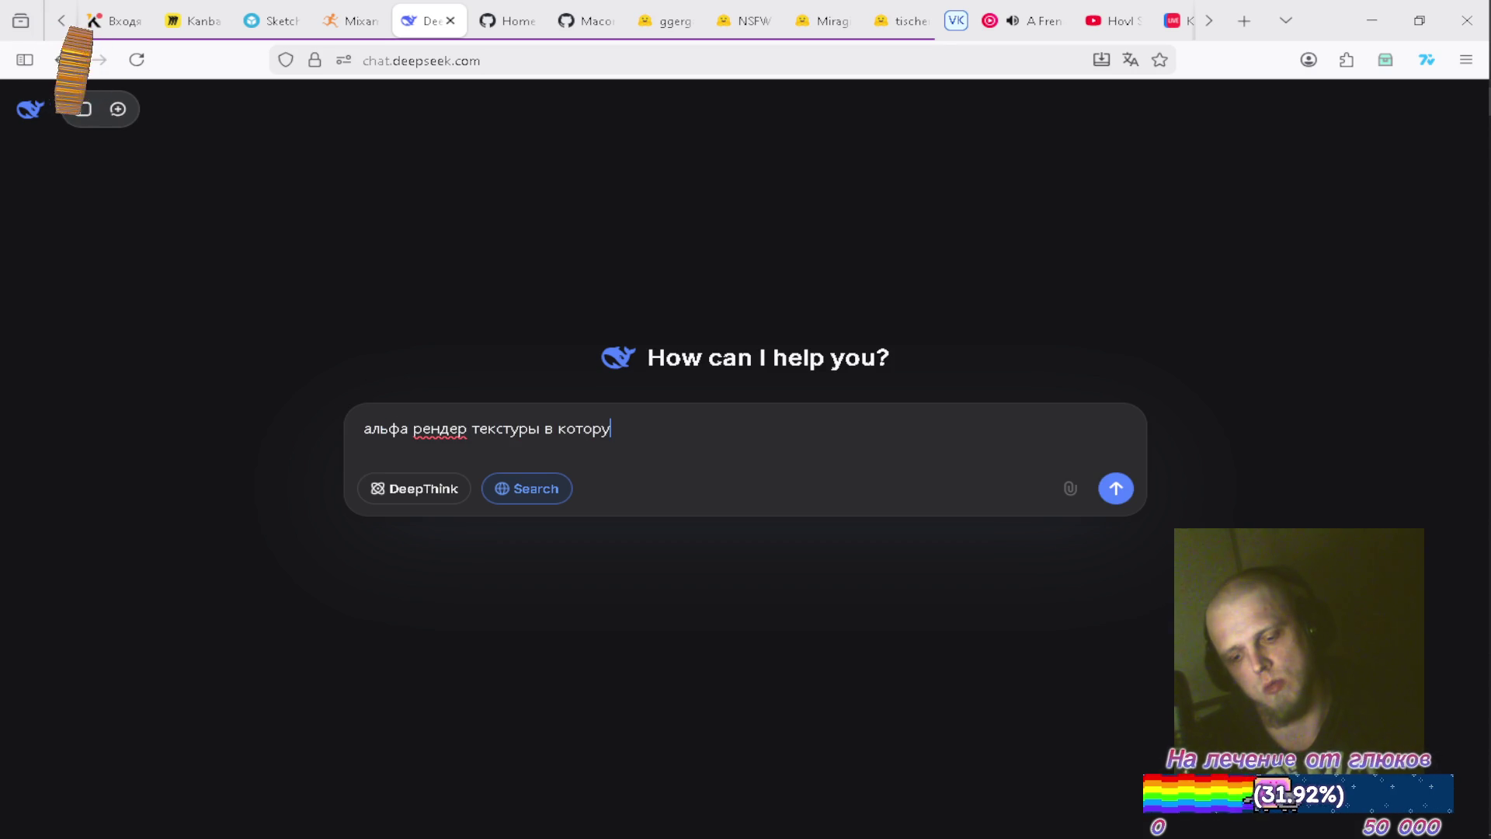
text(ю рендери)
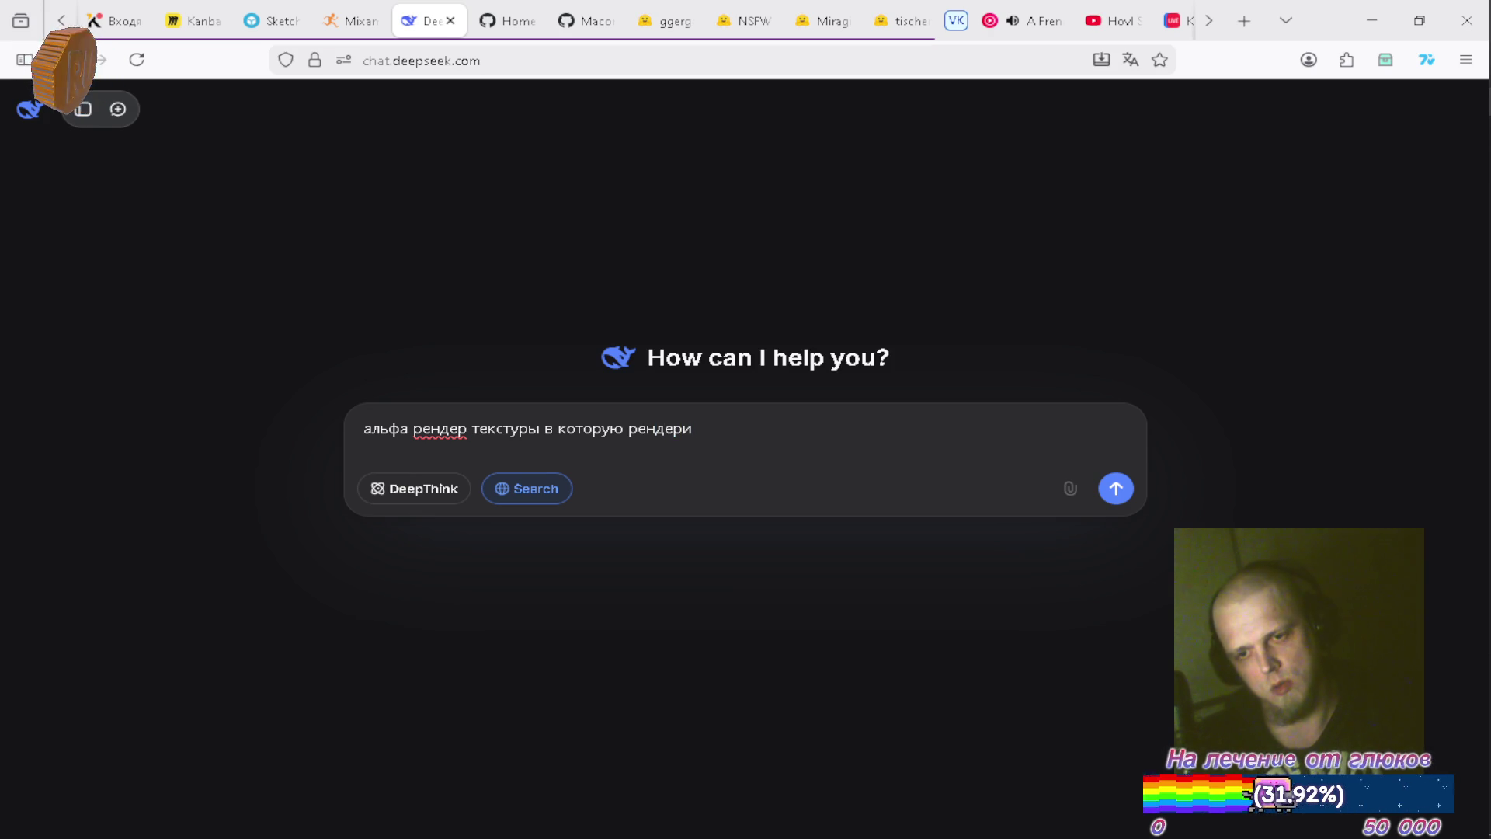
text(тся юай ч)
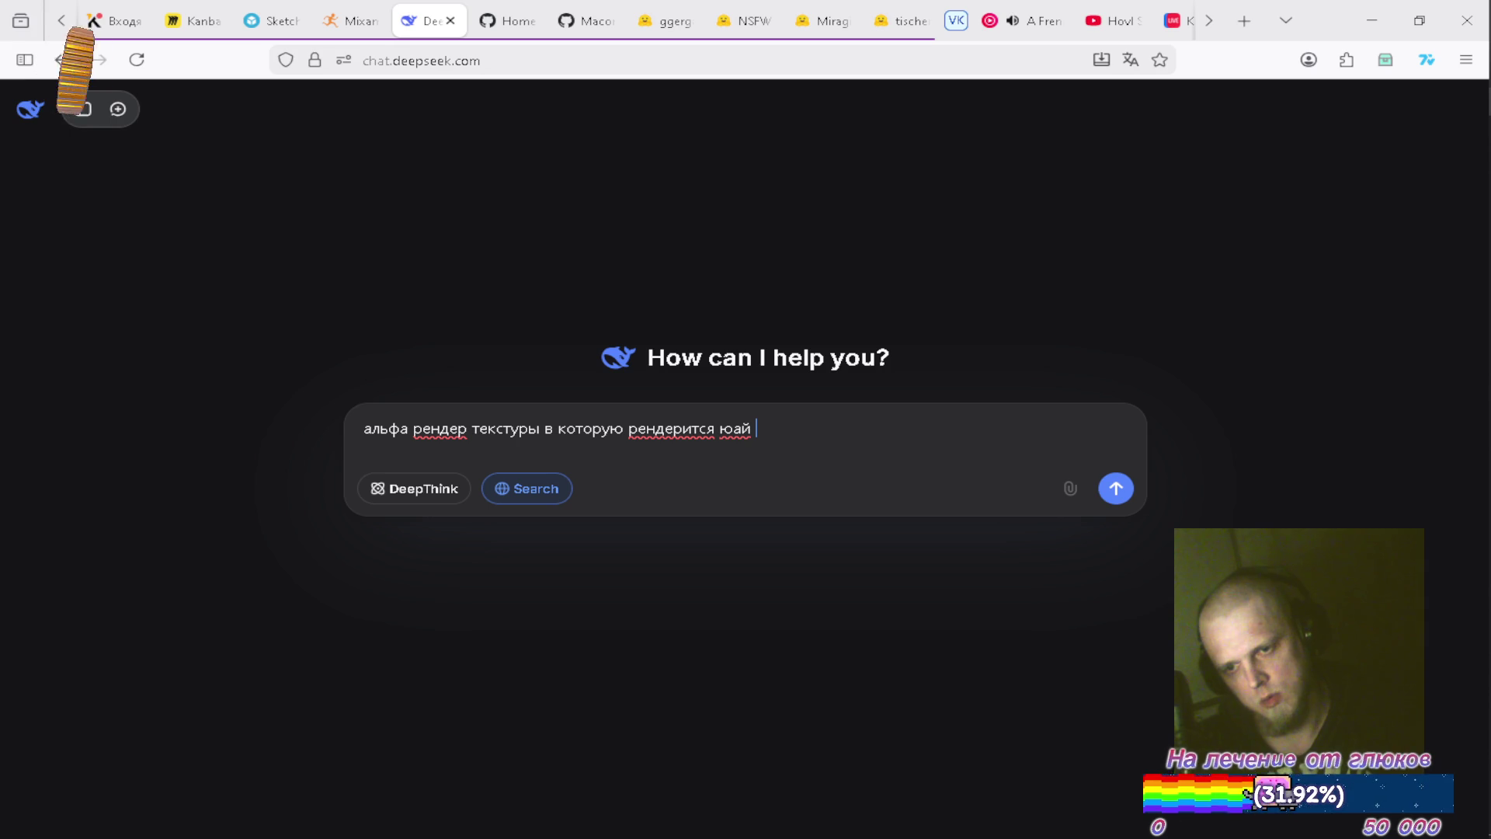
text(ерез )
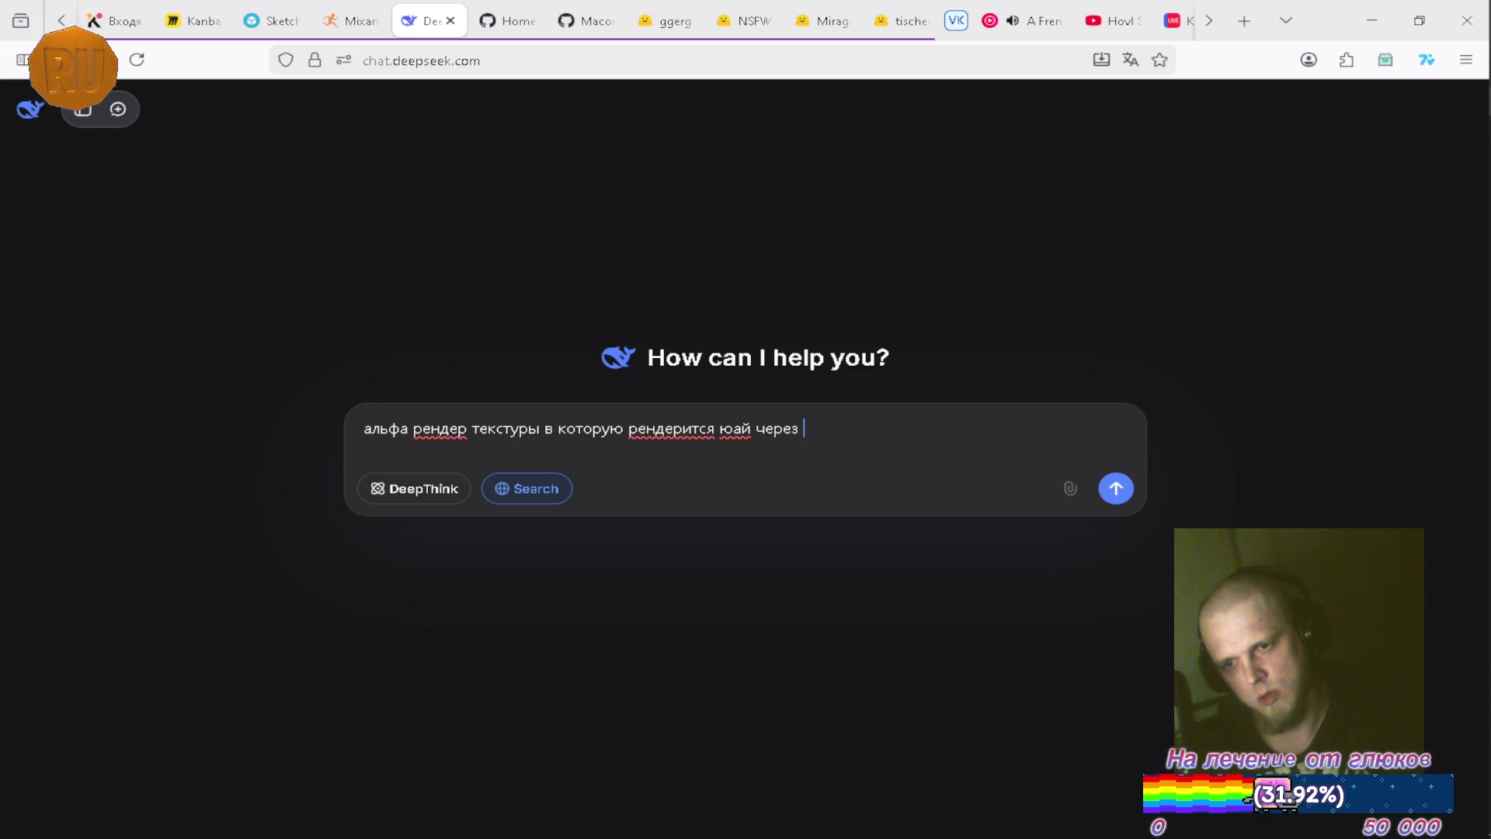
text(оверлей ка)
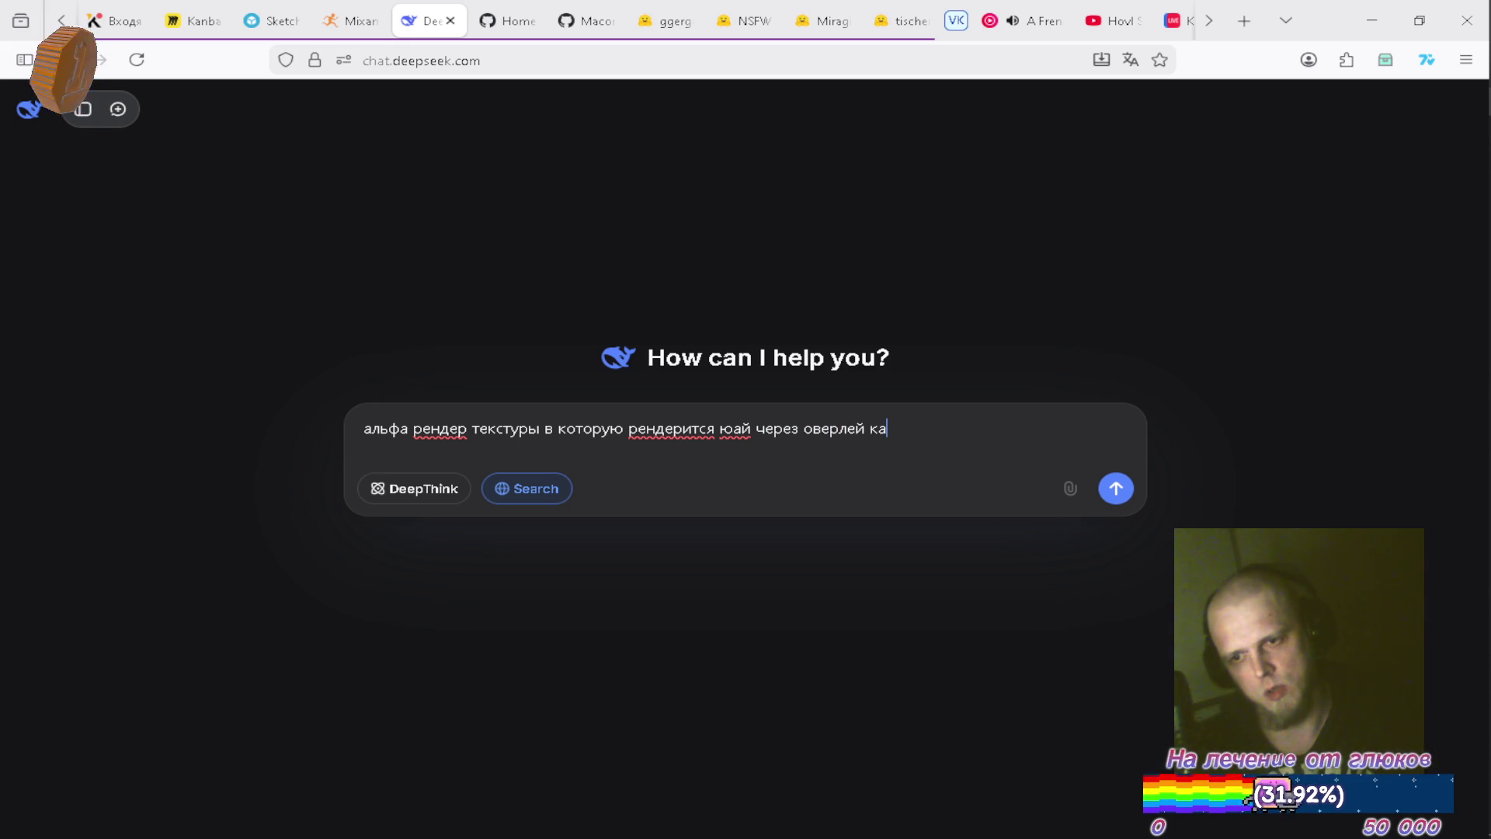
text(меры полупрозрачная)
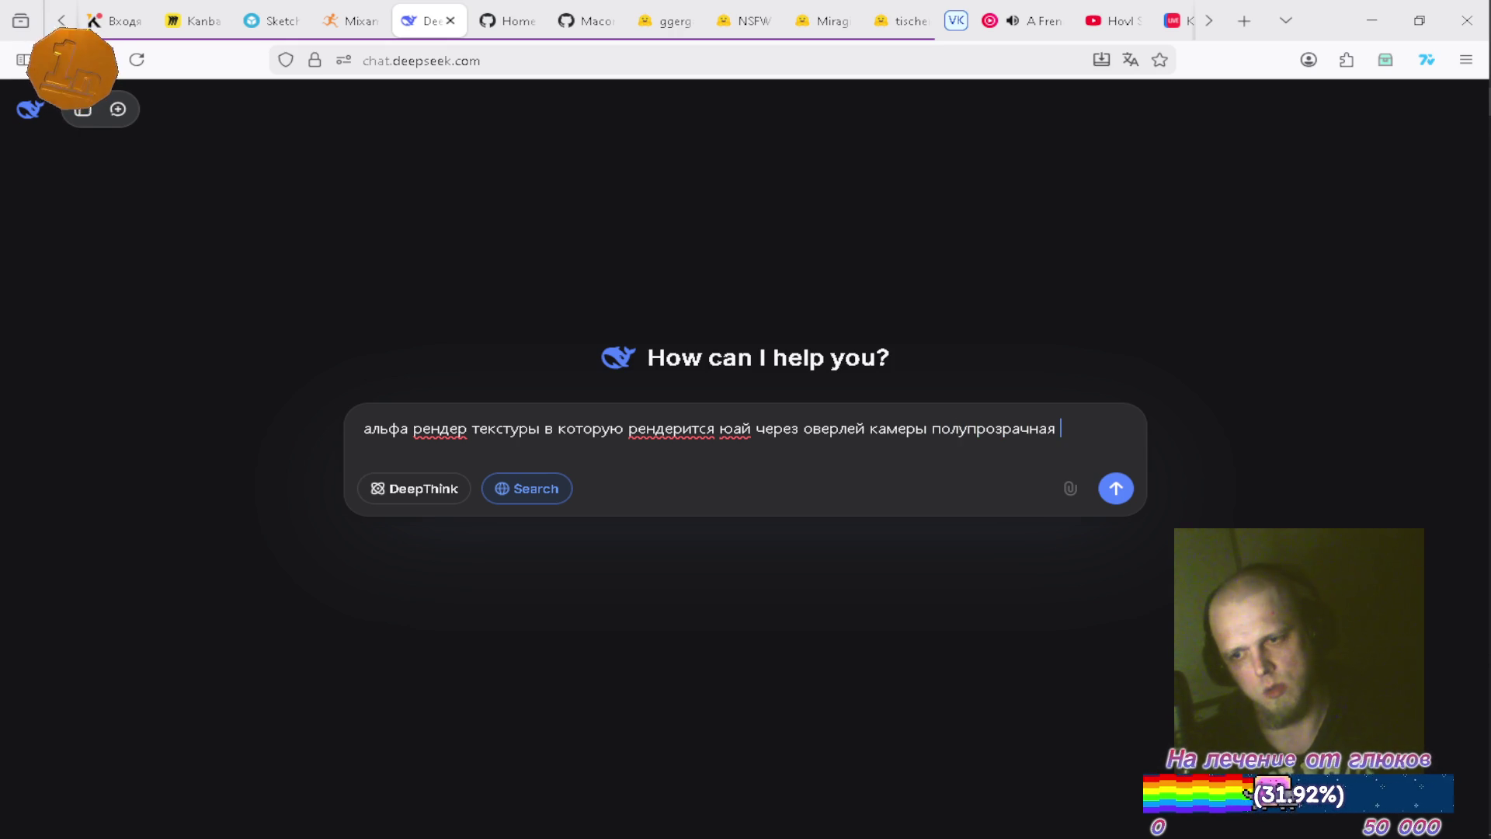
text(ти)
key(Return)
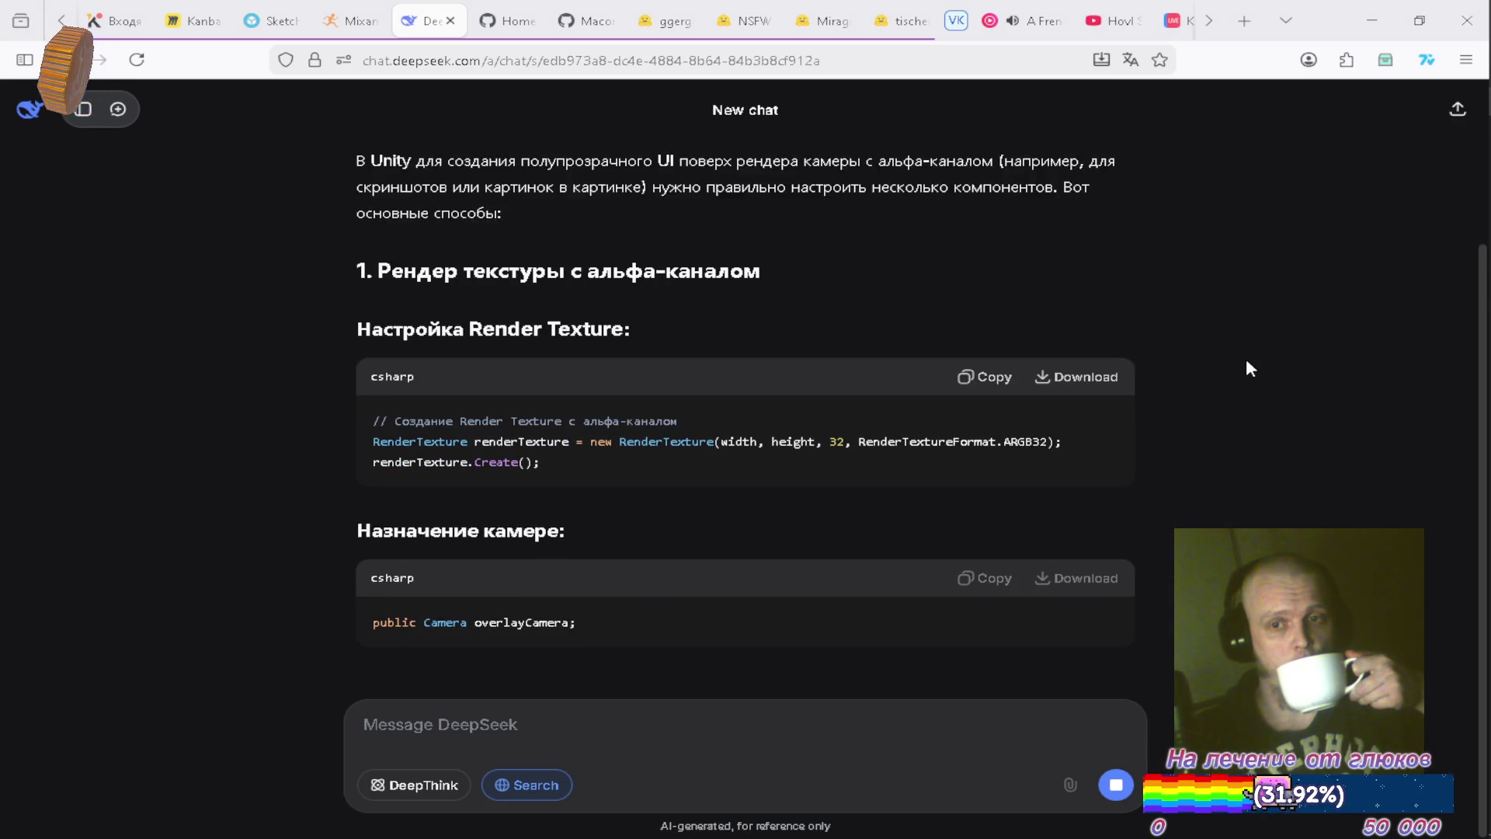
Read DeepSeek's reply on alpha render textures, RawImage display, camera clear settings and the TransparentOverlay shader.
scroll(1234, 334, up, 3)
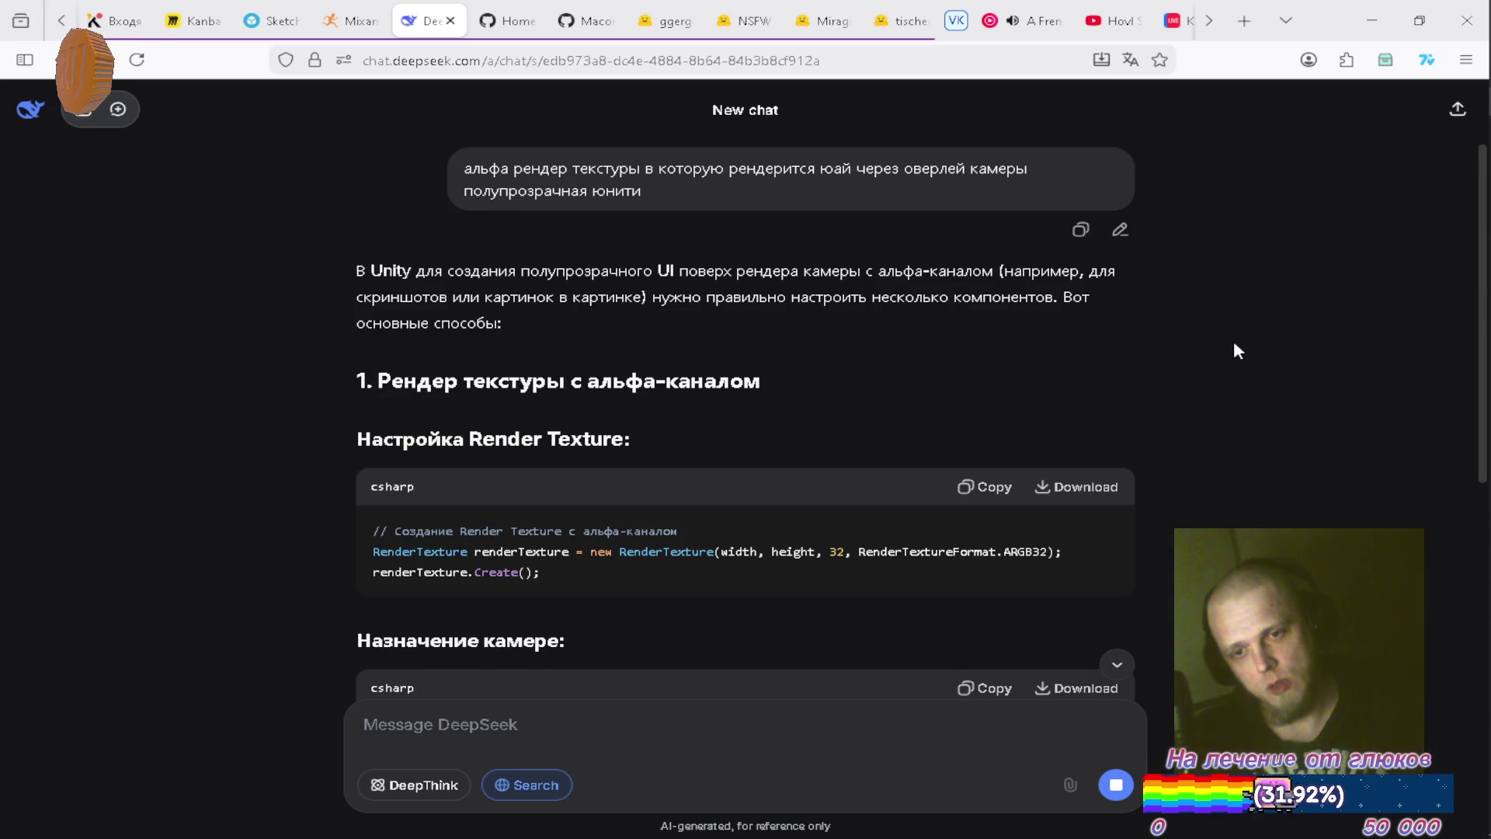
scroll(1235, 344, down, 5)
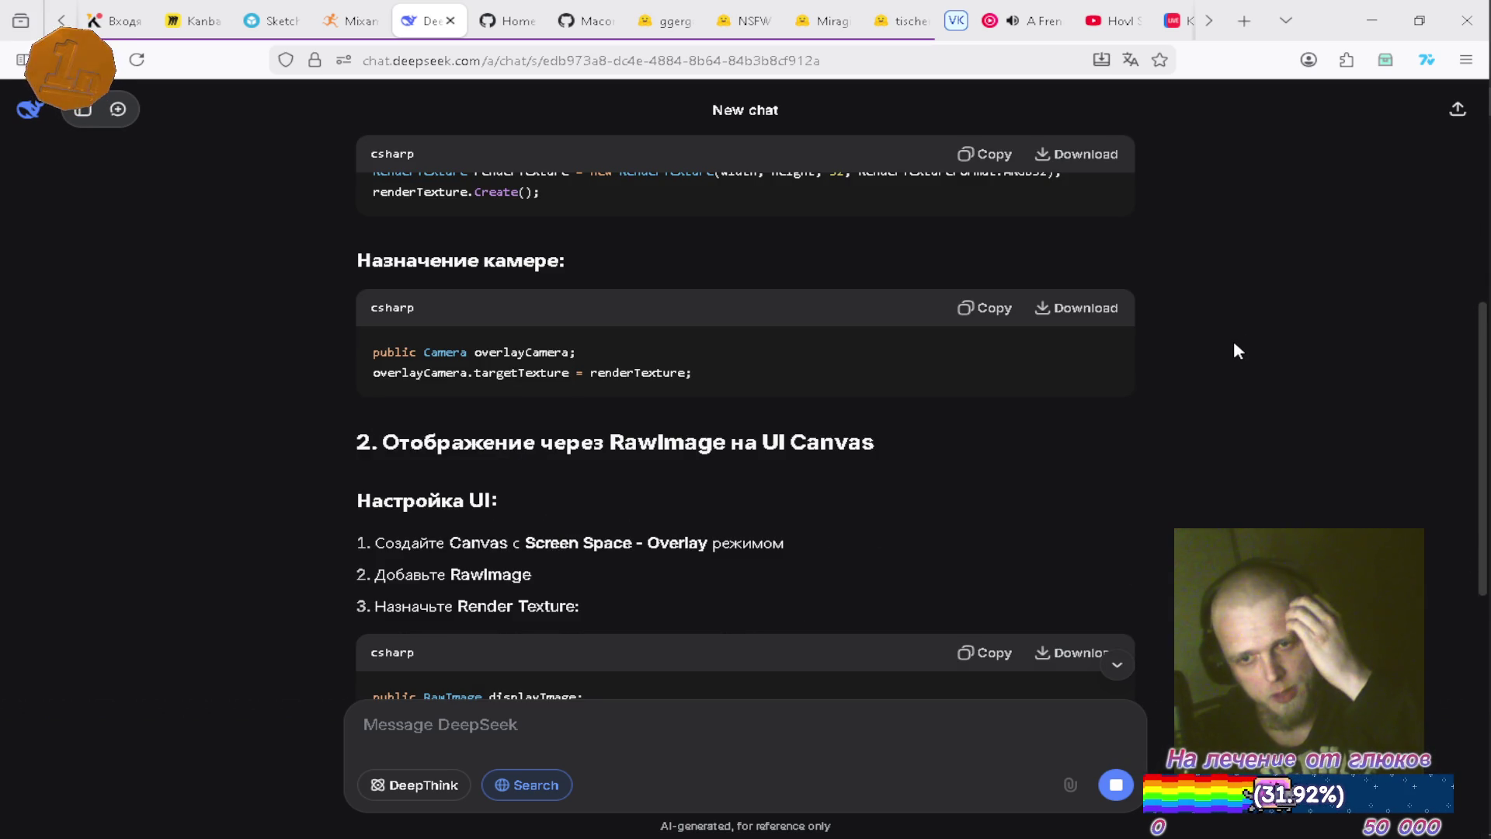
scroll(1235, 347, up, 4)
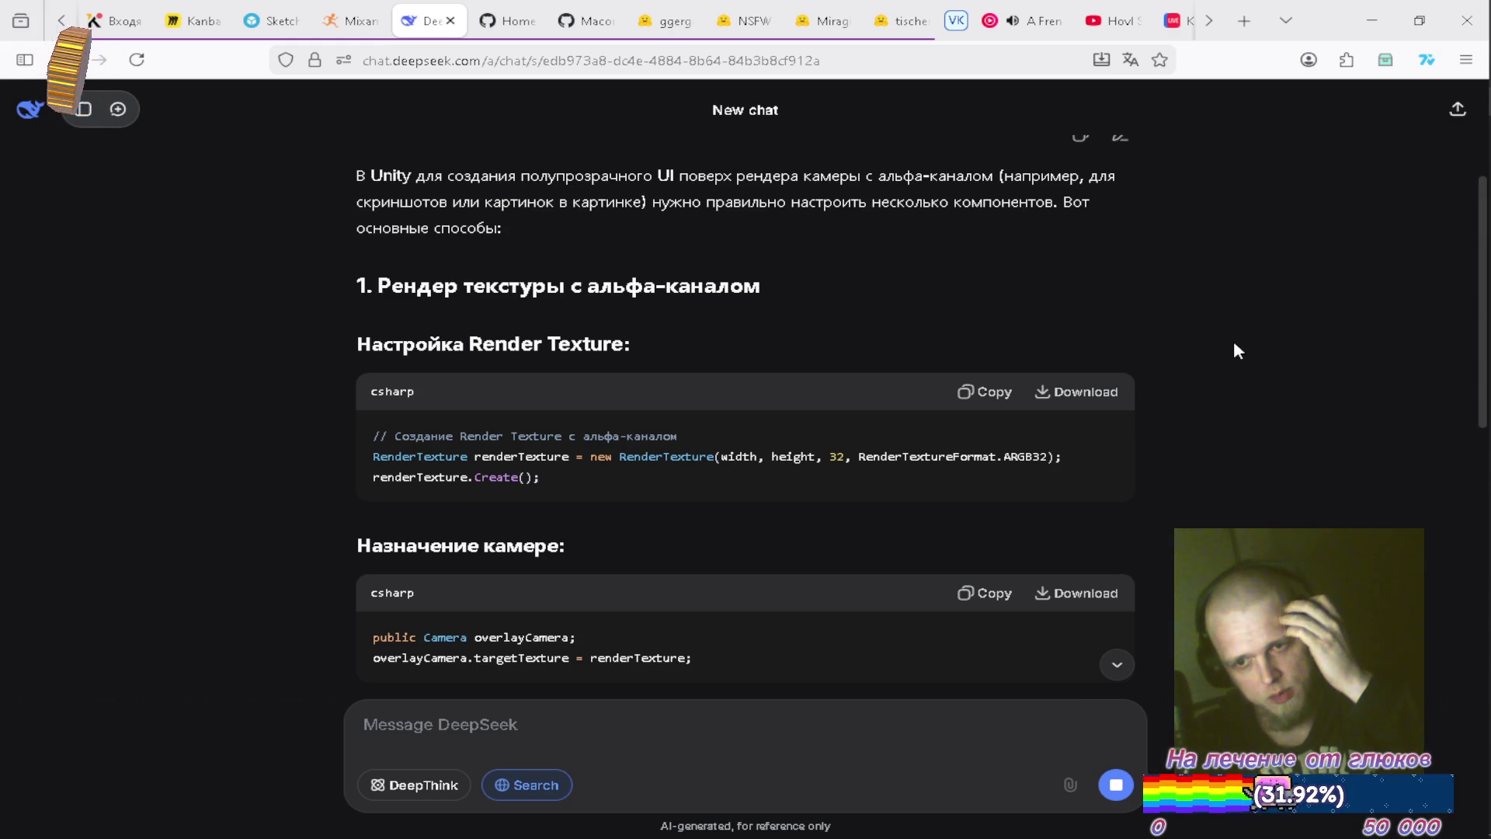
scroll(1234, 344, down, 6)
scroll(1235, 344, up, 4)
scroll(1237, 350, down, 8)
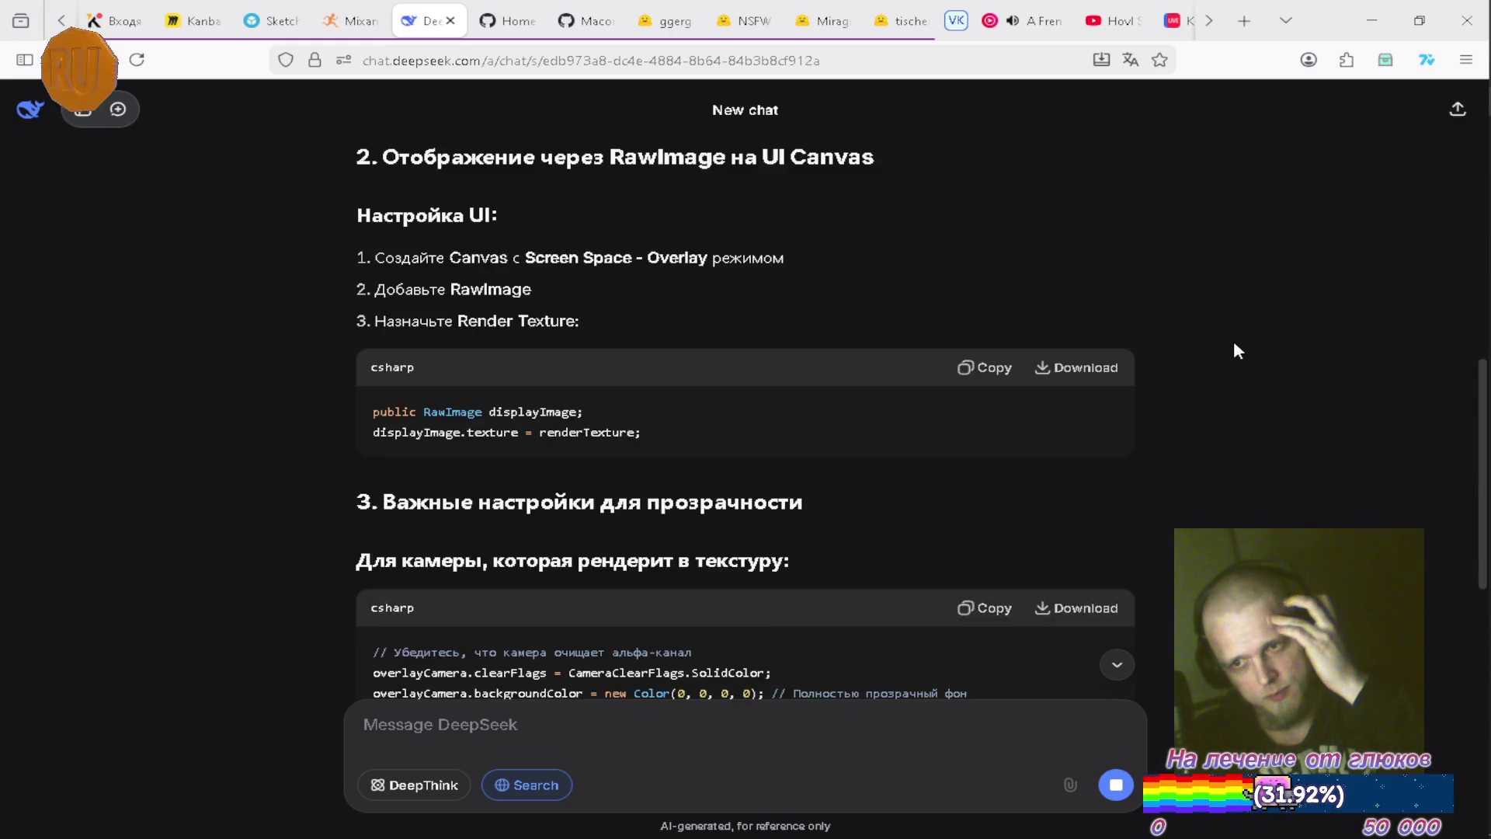
scroll(1241, 355, down, 6)
scroll(1235, 354, up, 6)
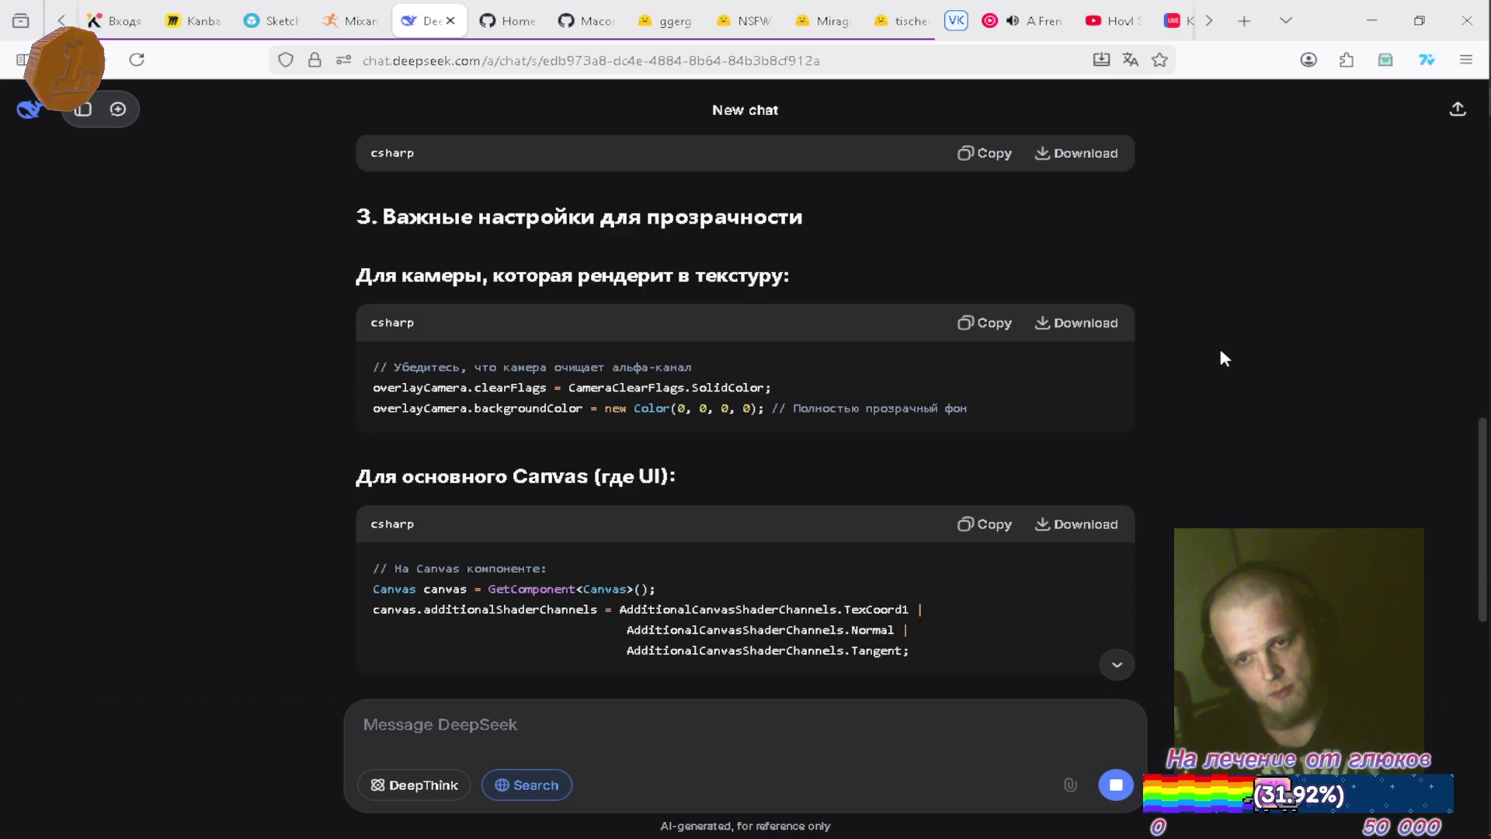
scroll(1225, 350, up, 6)
scroll(1225, 349, down, 18)
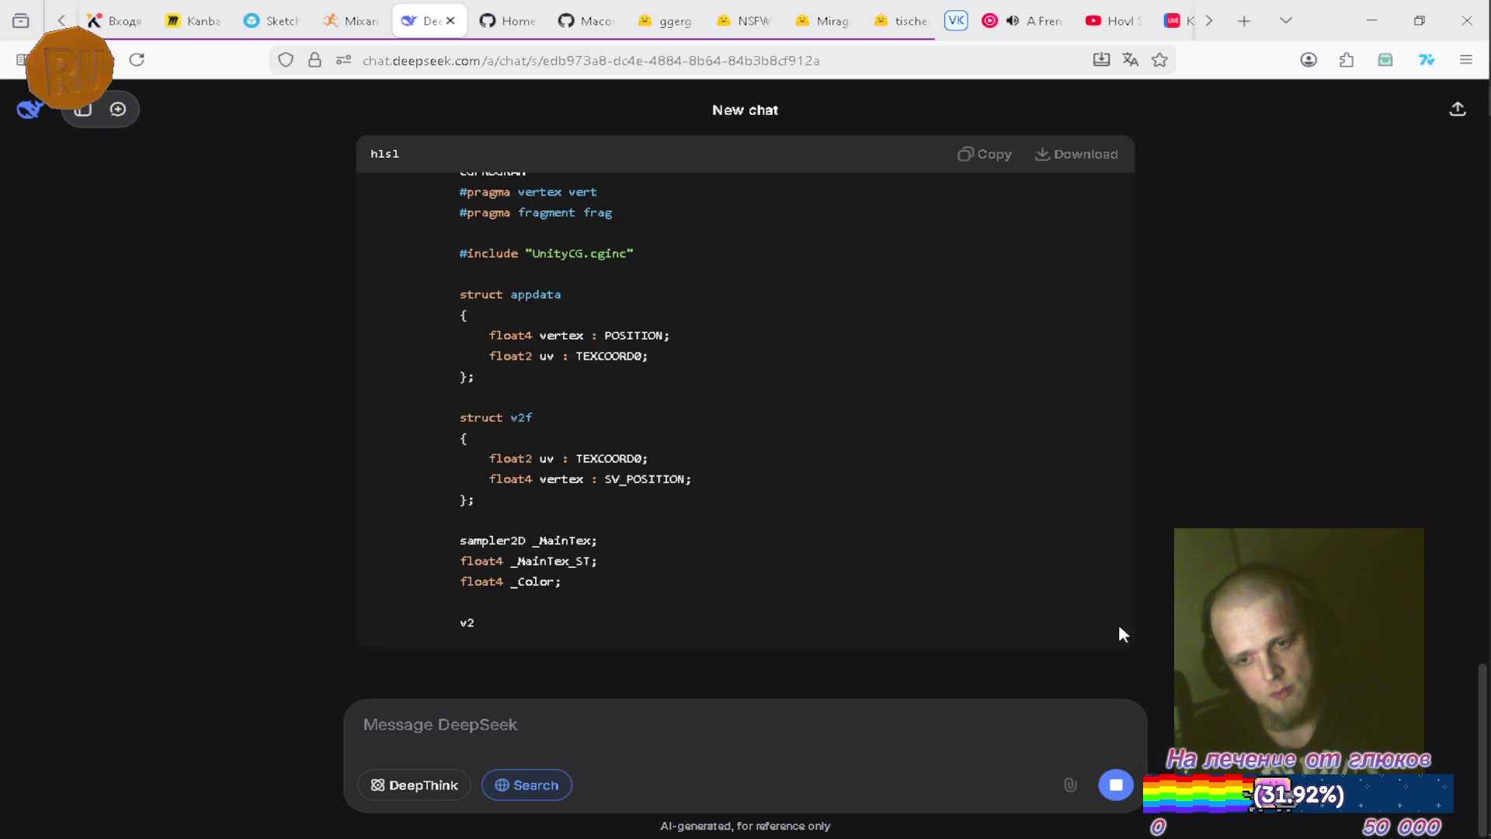
click(1116, 784)
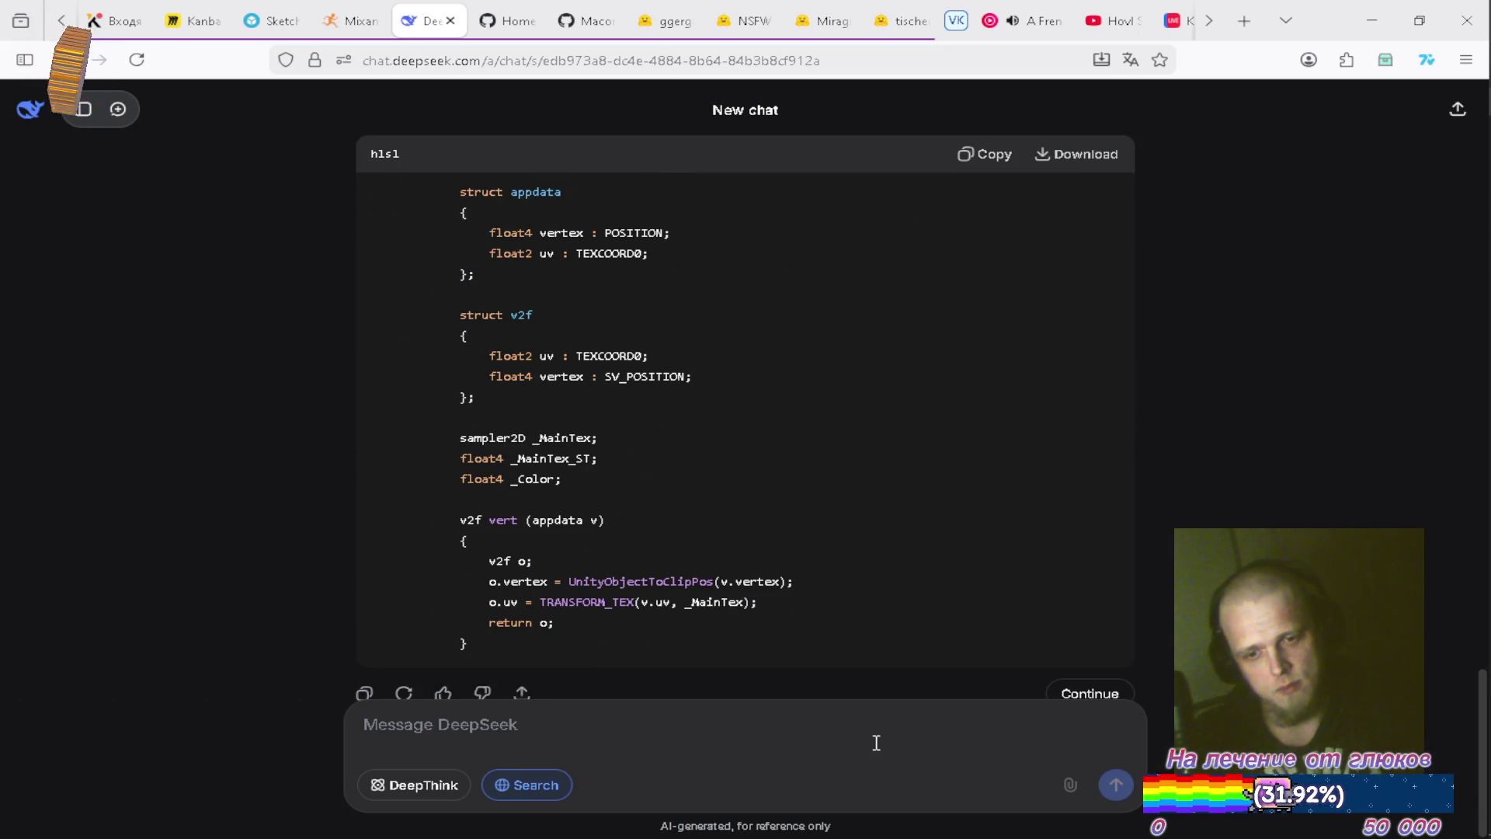
Send the follow-up 'мне нужно избавиться от этого' and read the suggested opaque-background fixes.
text(Мн)
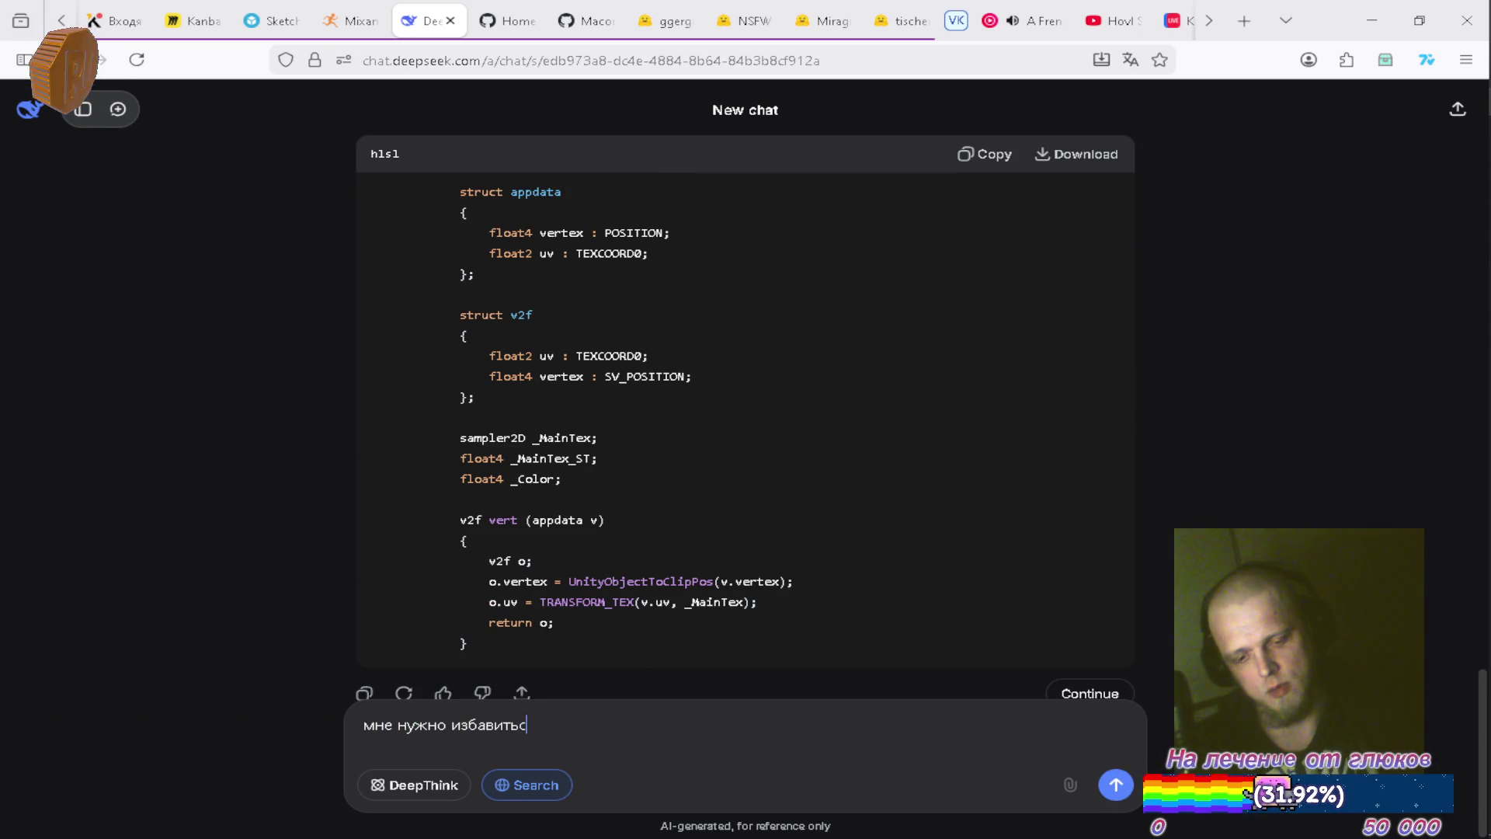
key(Return)
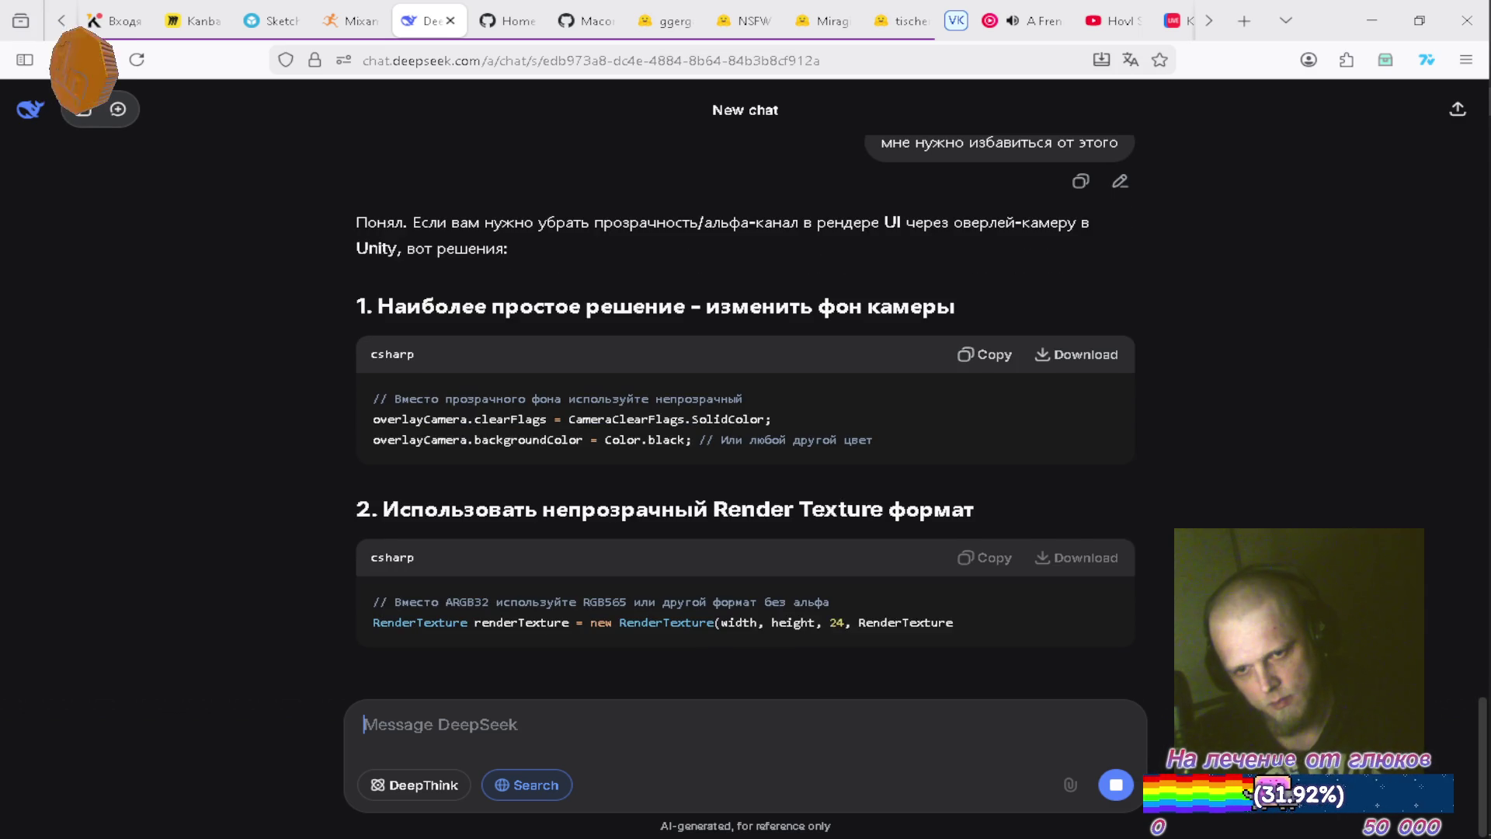
scroll(674, 470, up, 3)
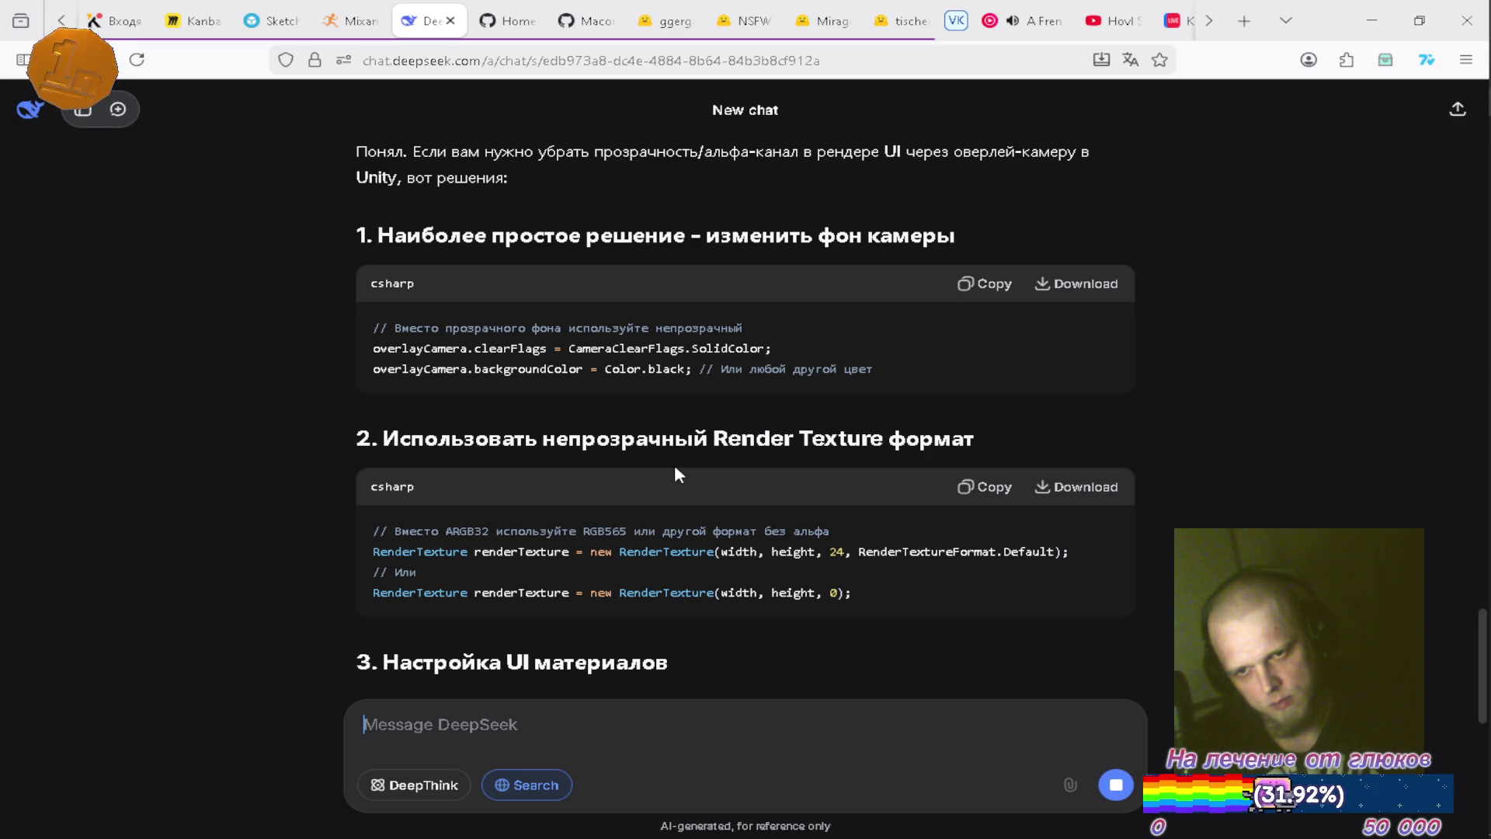
key(alt+Tab)
key(alt+Tab)
Check the UICamera's rendering and background settings in the Inspector, comparing against DeepSeek's answer.
click(161, 166)
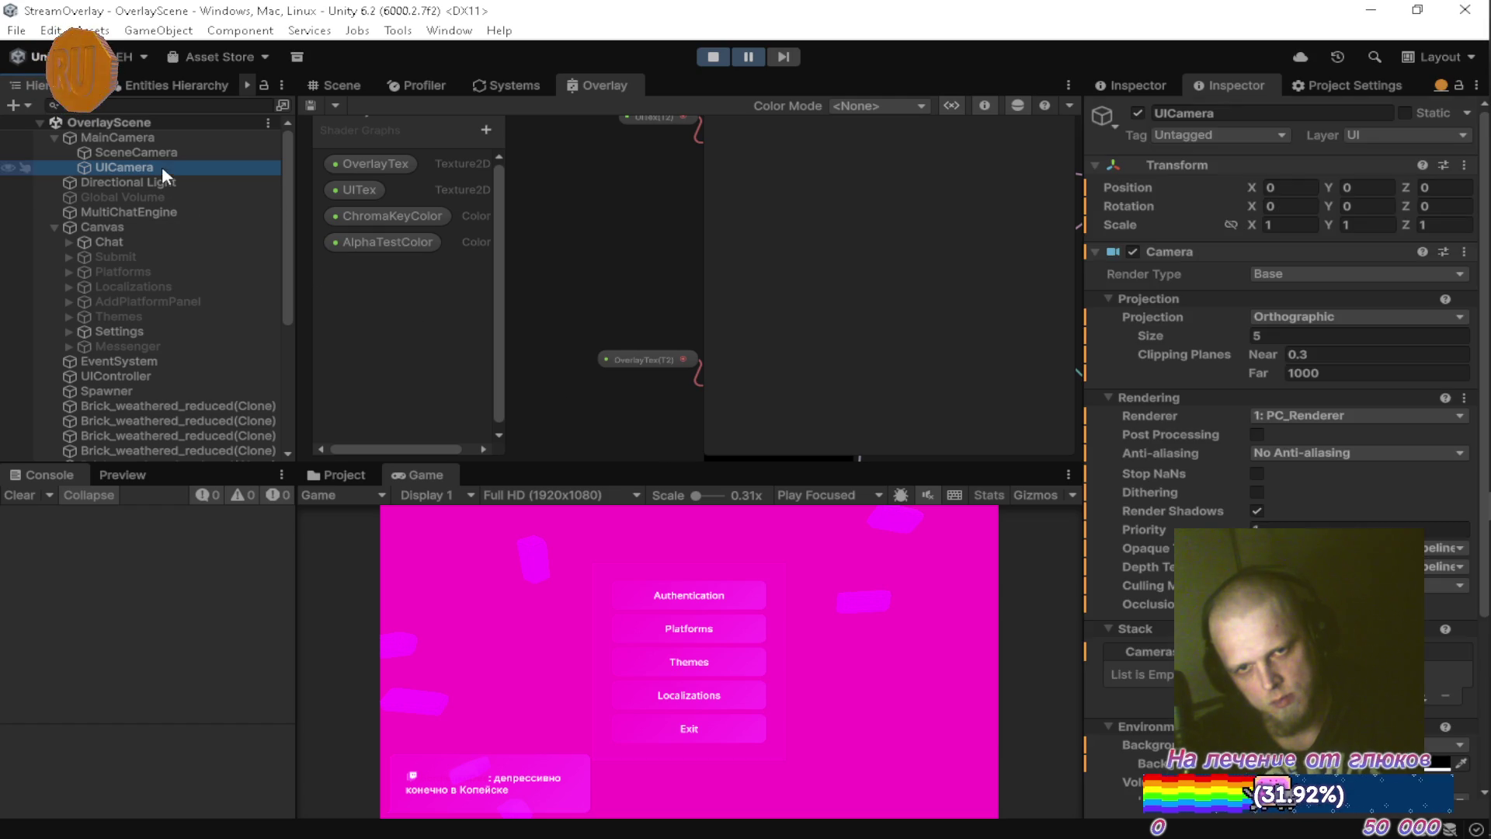
scroll(1282, 350, down, 5)
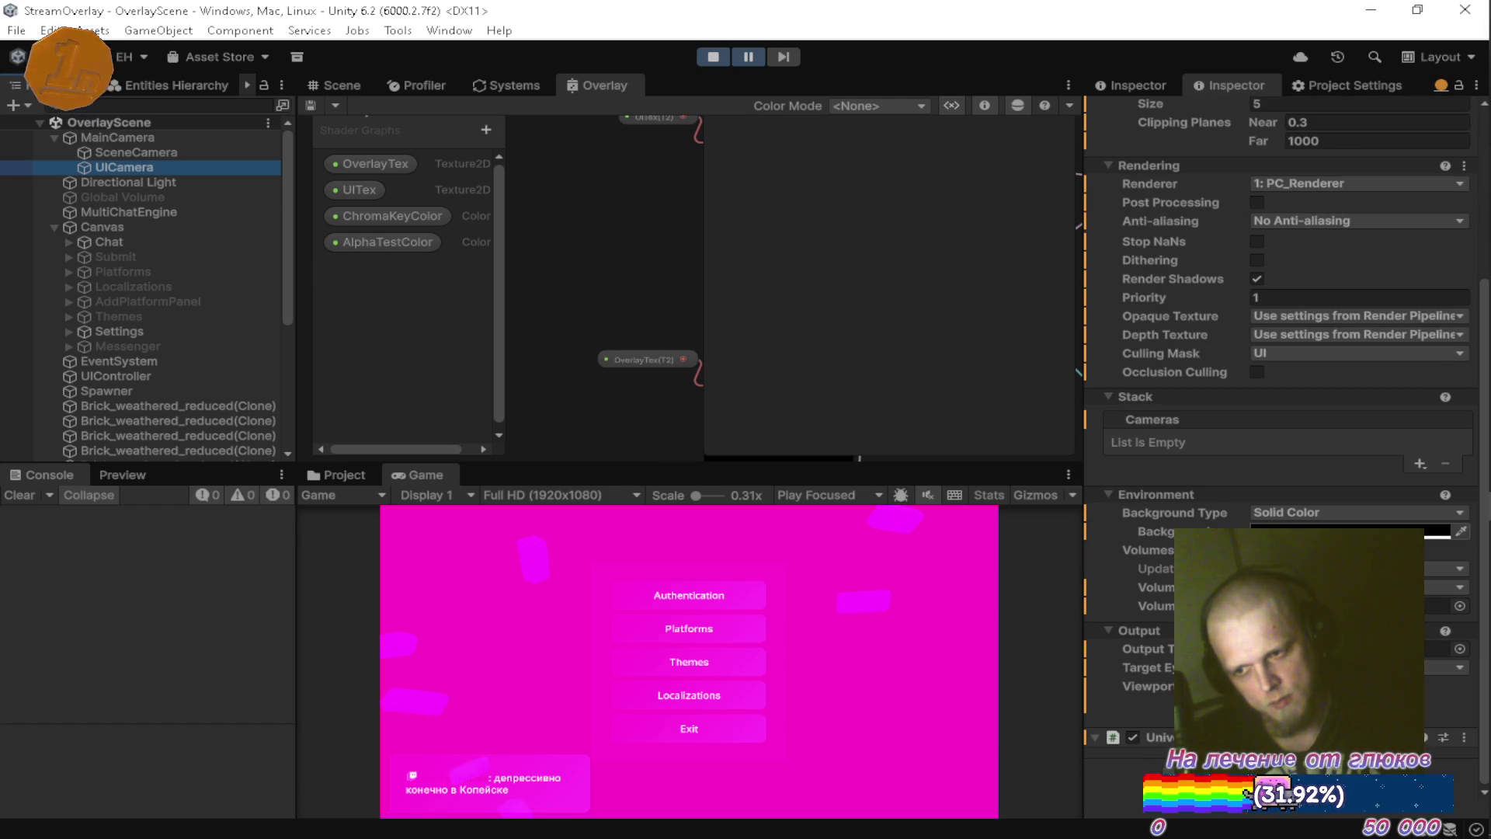
key(alt+Tab)
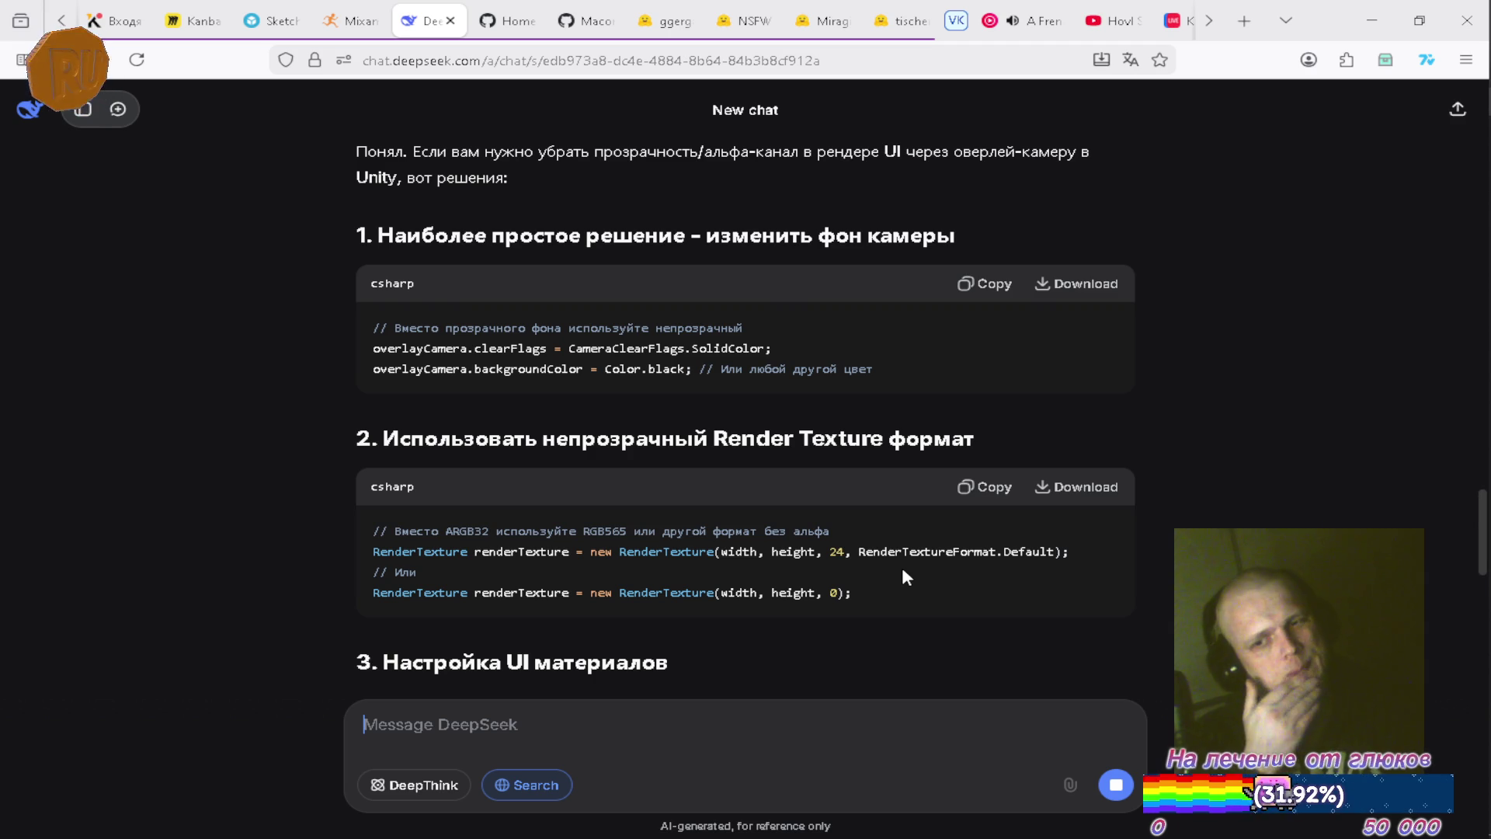
key(alt+Tab)
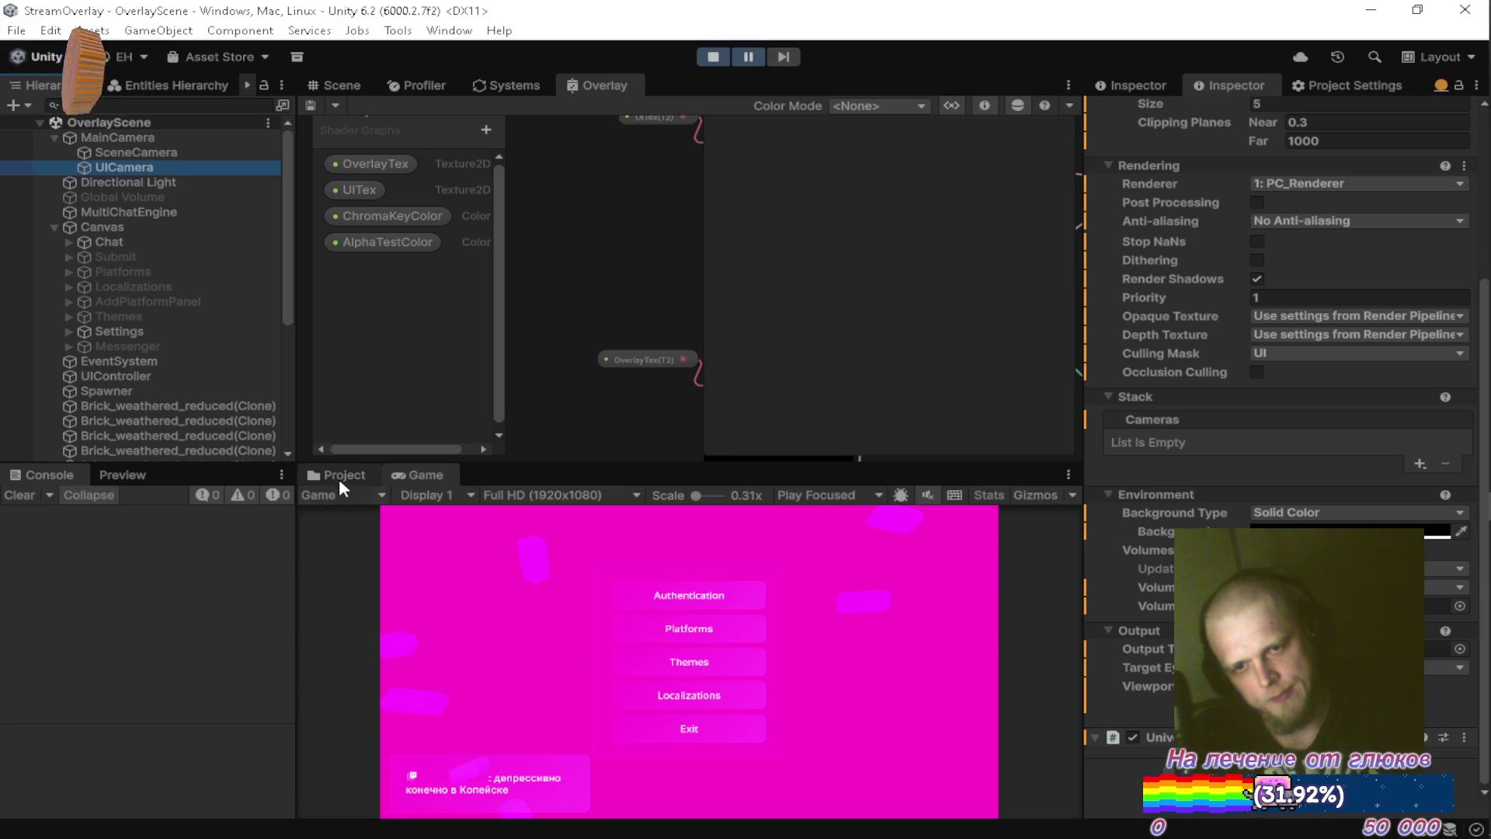
Show the Scene view and the project's Textures folder.
click(341, 474)
click(346, 85)
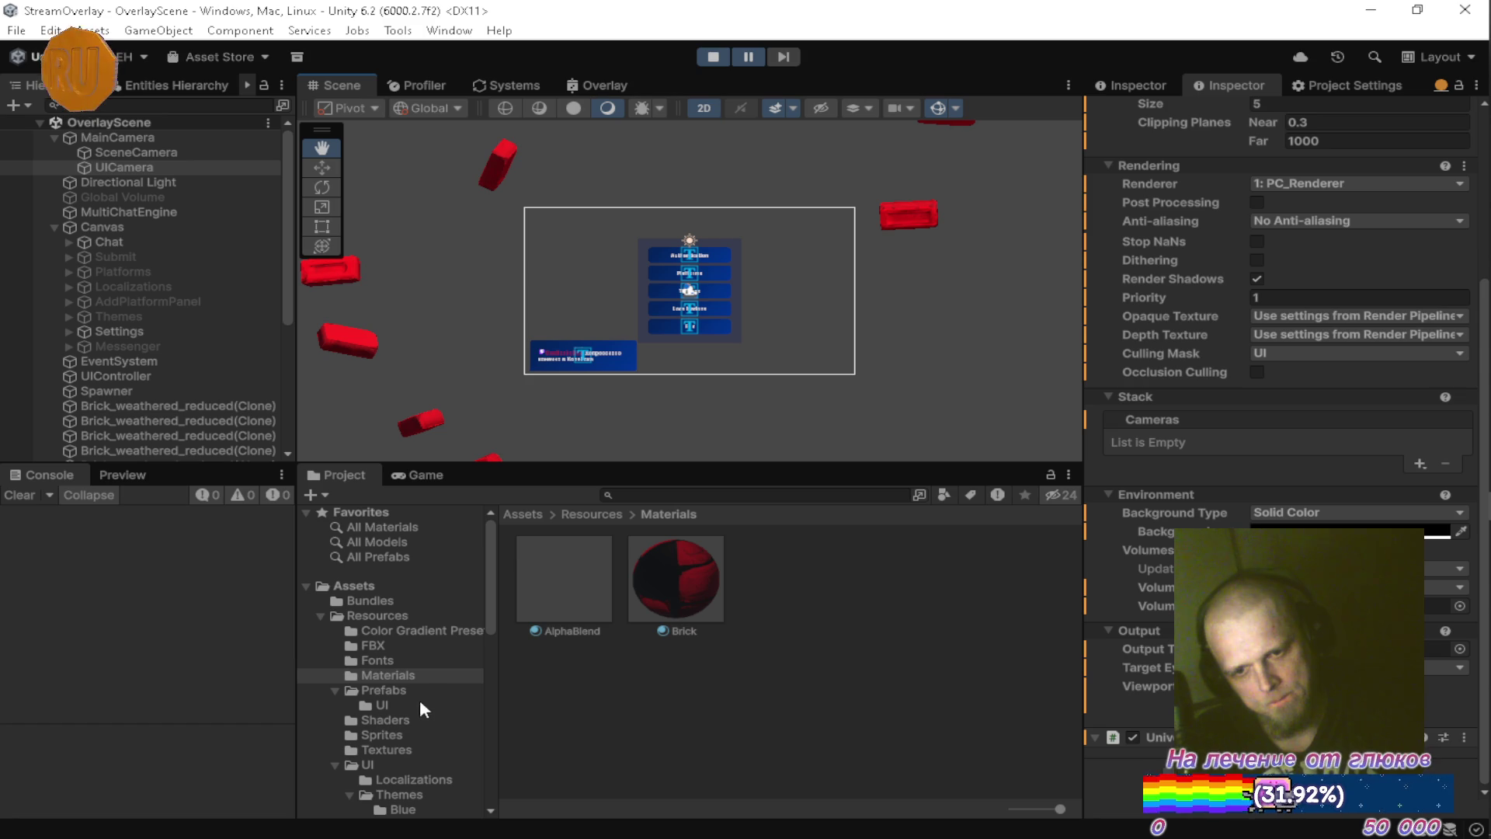
click(385, 749)
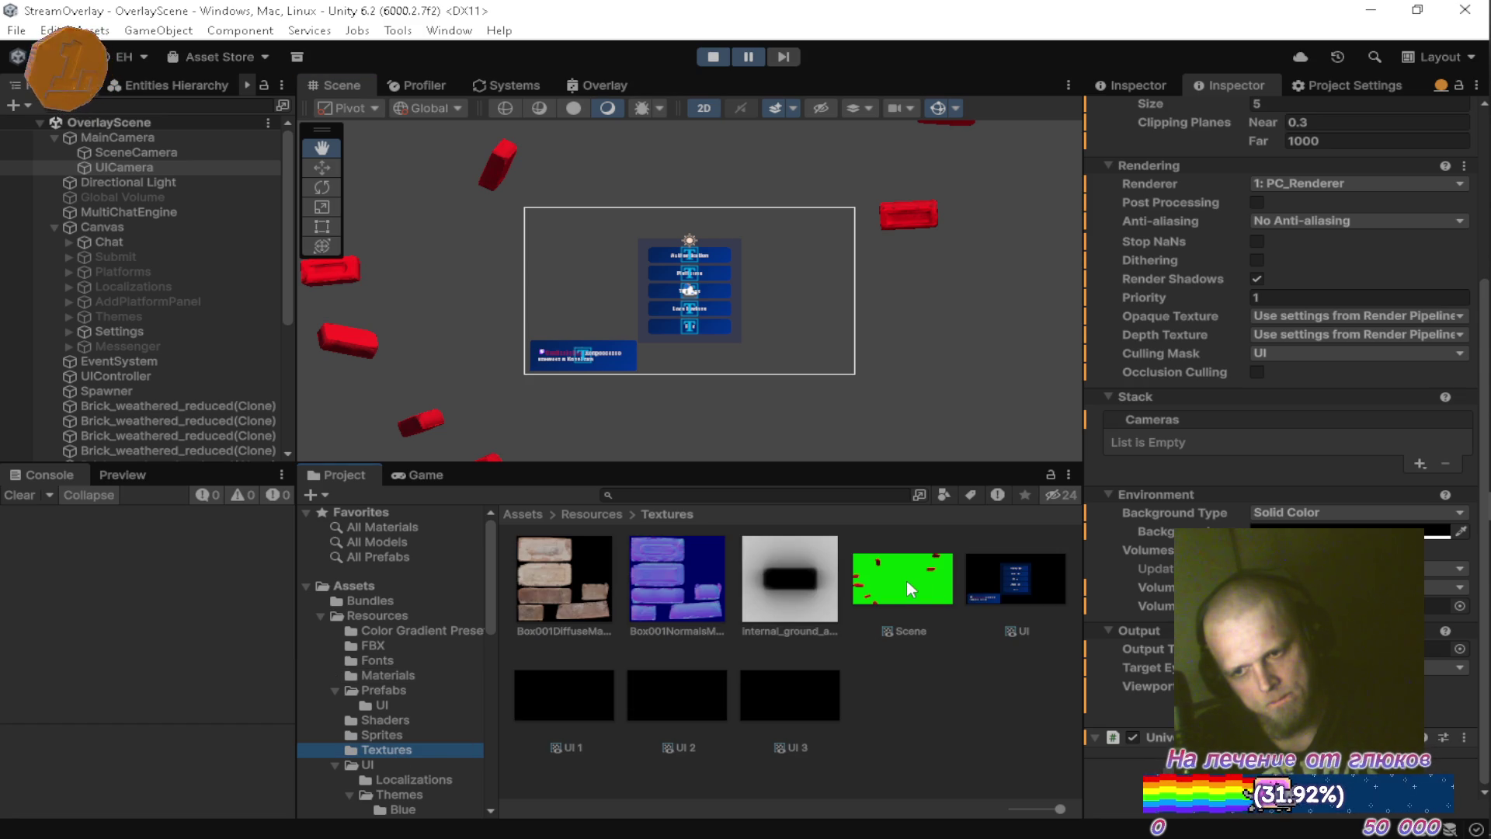
With the Game view visible, try the UI texture in R8/R8G8/R8G8B8A8 SRGB and UNORM formats.
click(1010, 571)
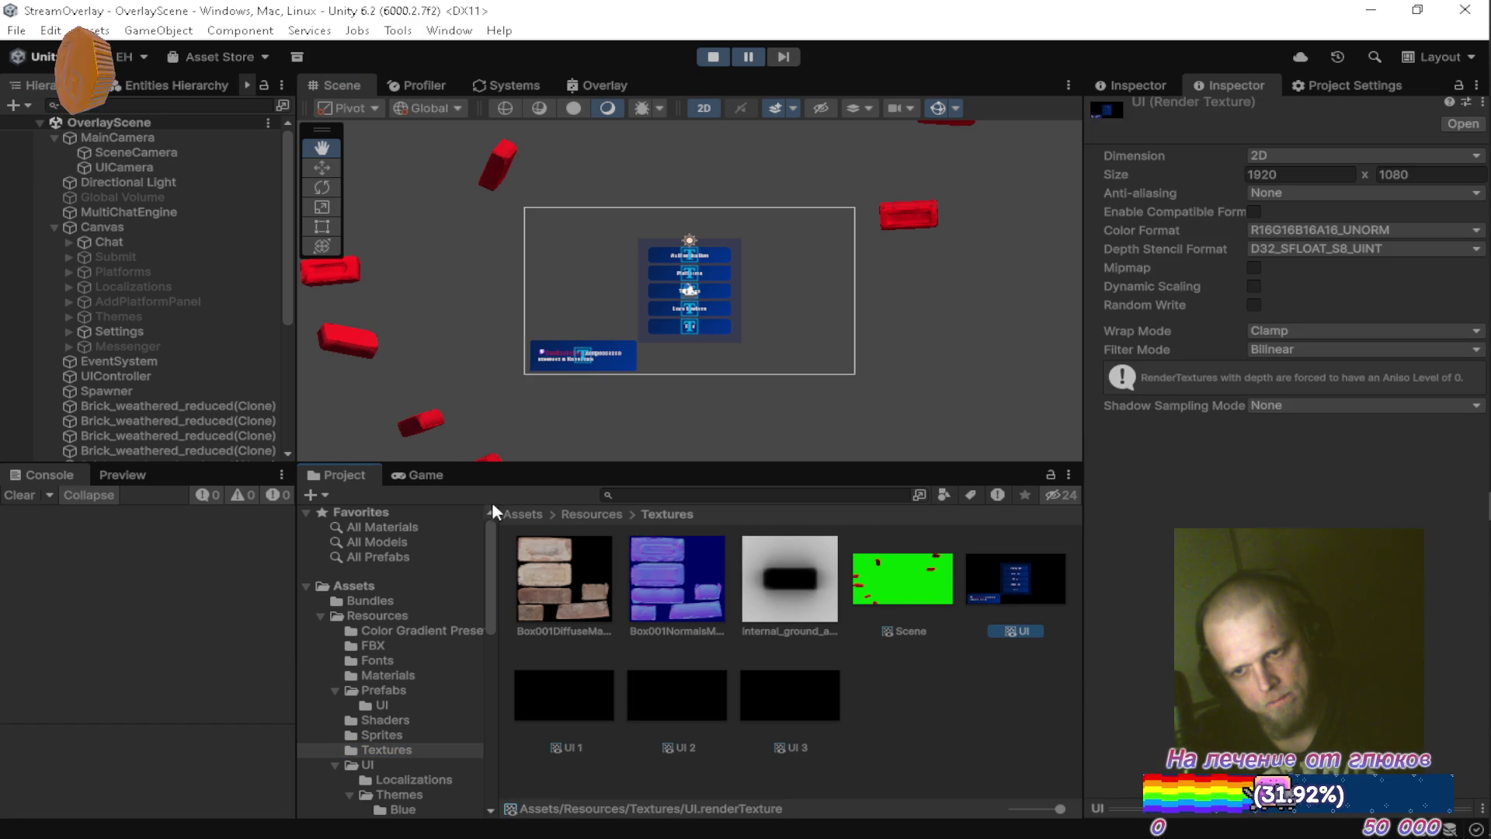
click(426, 475)
click(1333, 230)
click(1336, 52)
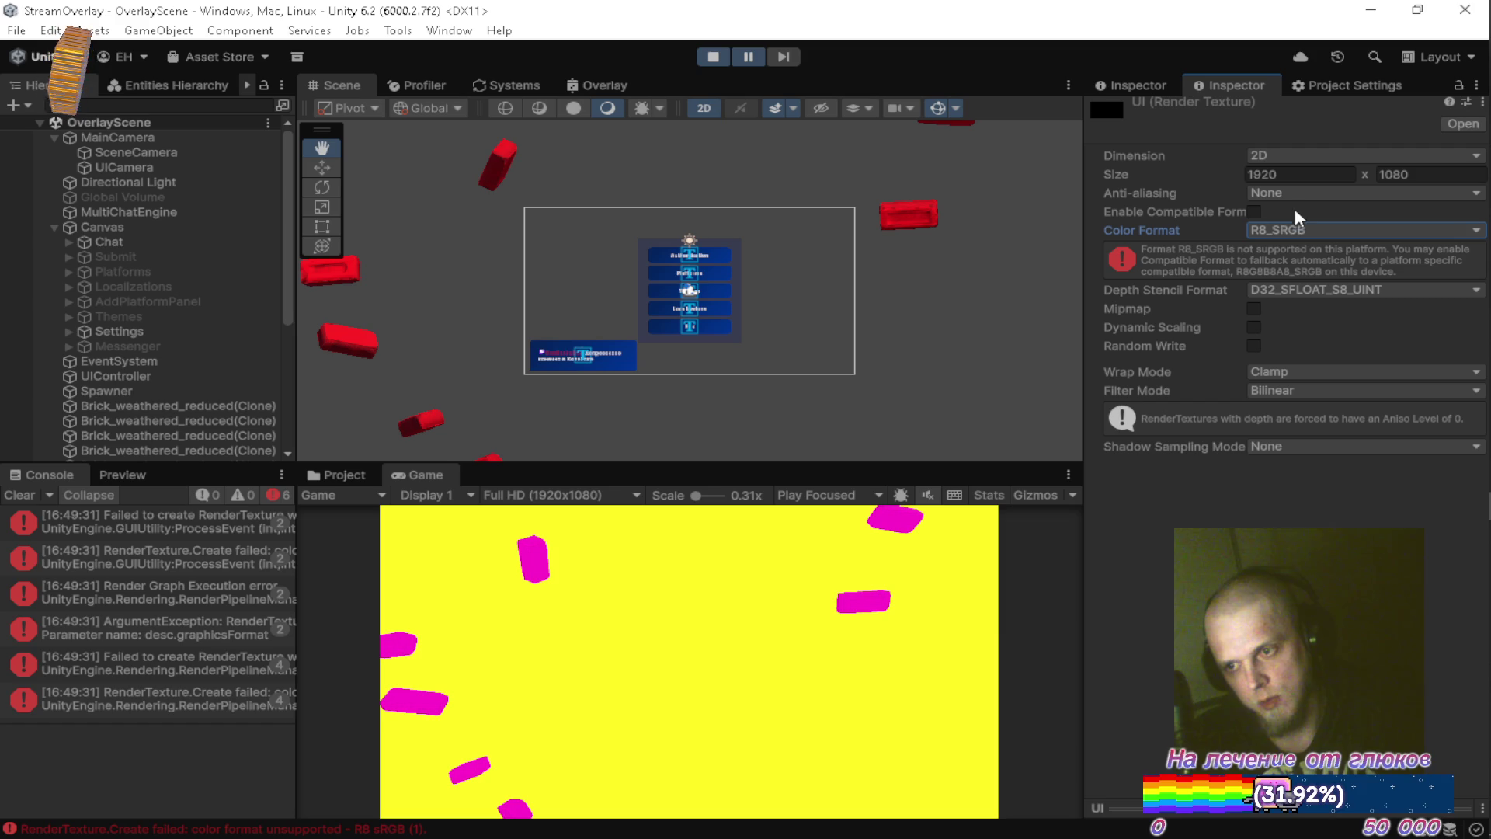
click(1292, 232)
click(1311, 87)
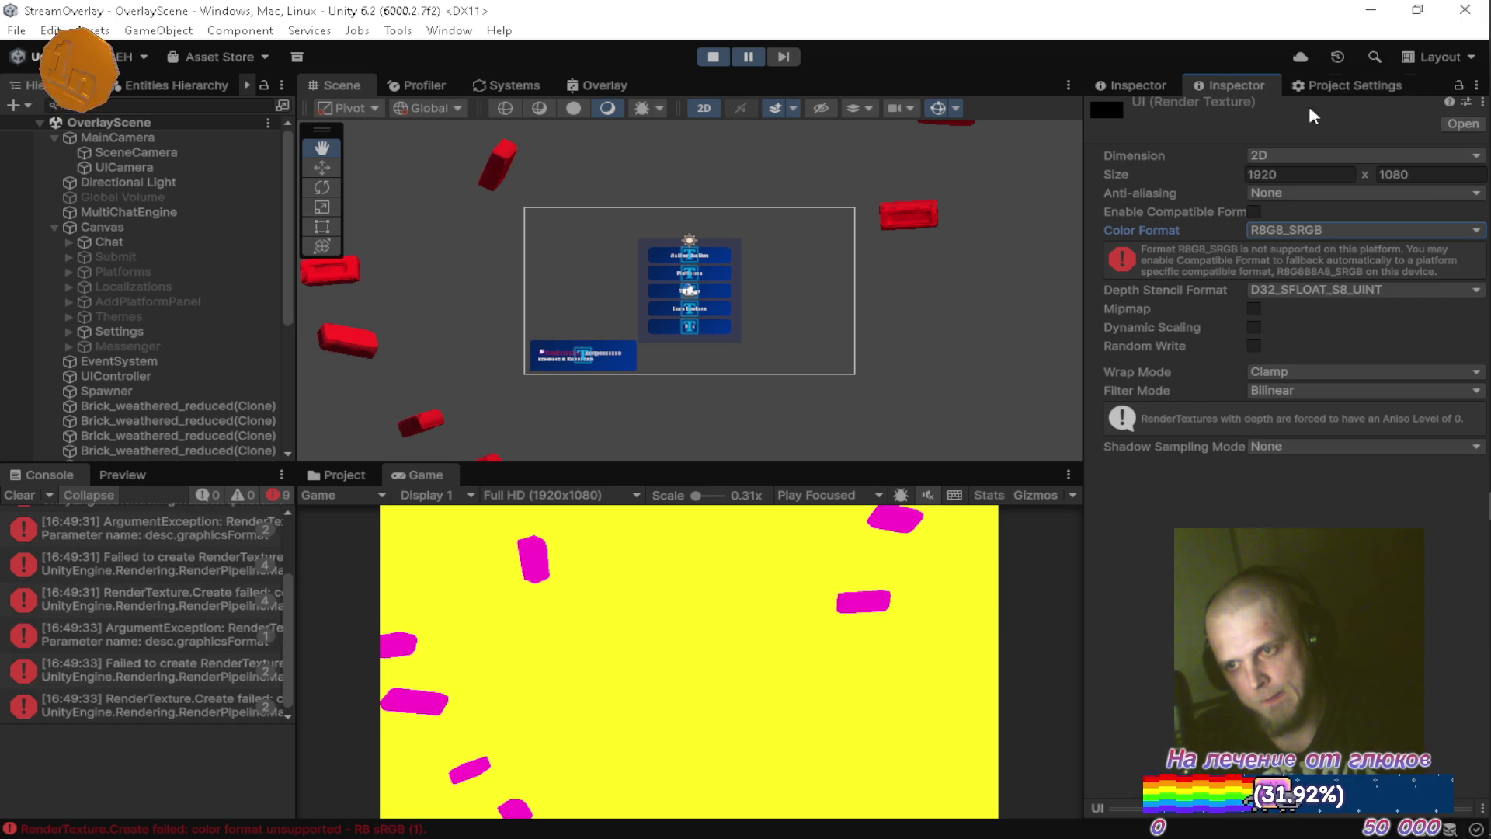
click(1286, 230)
click(1289, 108)
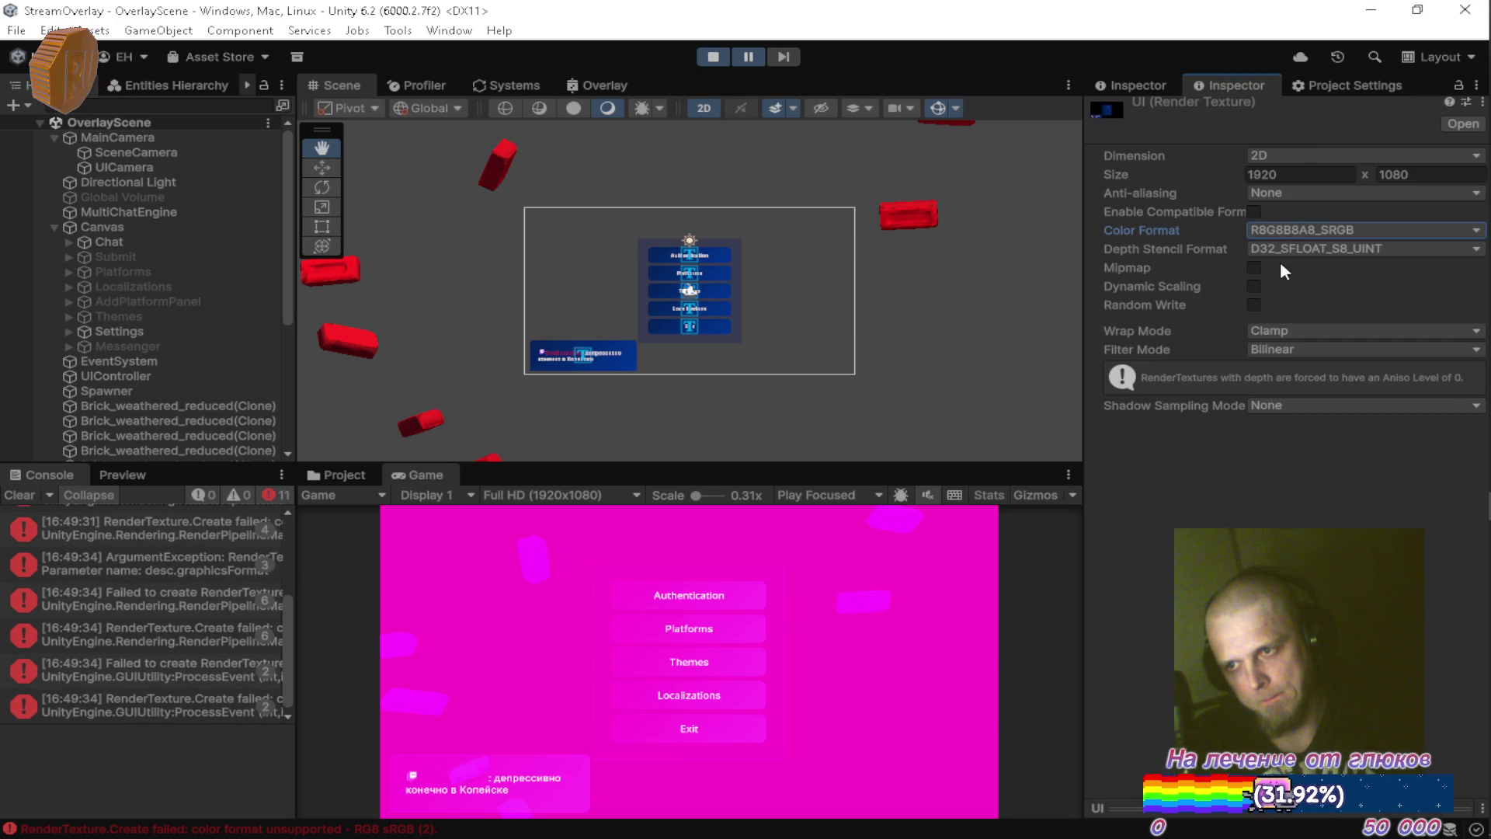
click(1289, 231)
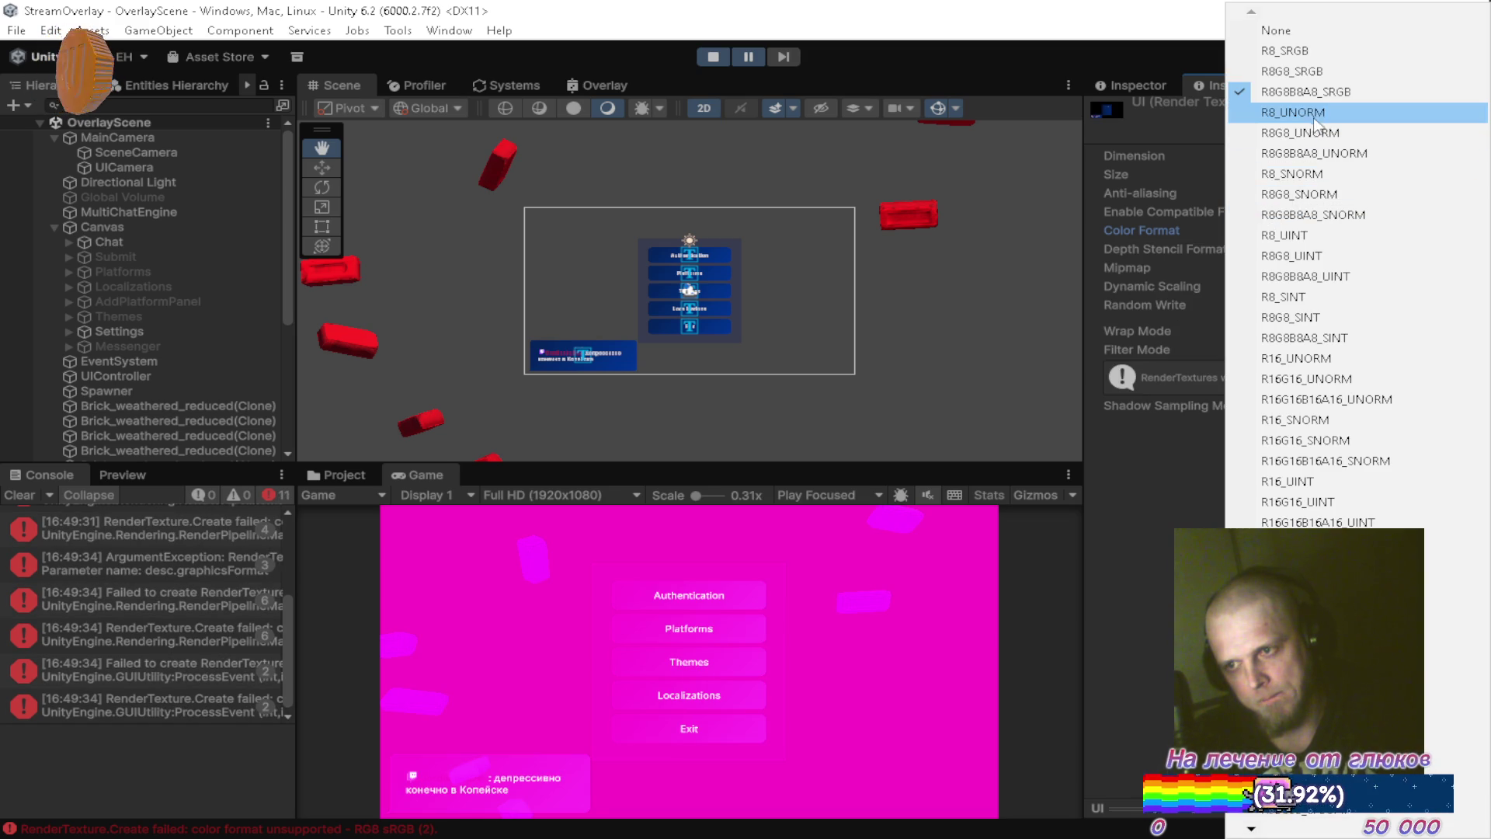
click(1314, 109)
click(1289, 230)
click(1275, 258)
click(1301, 230)
click(1293, 133)
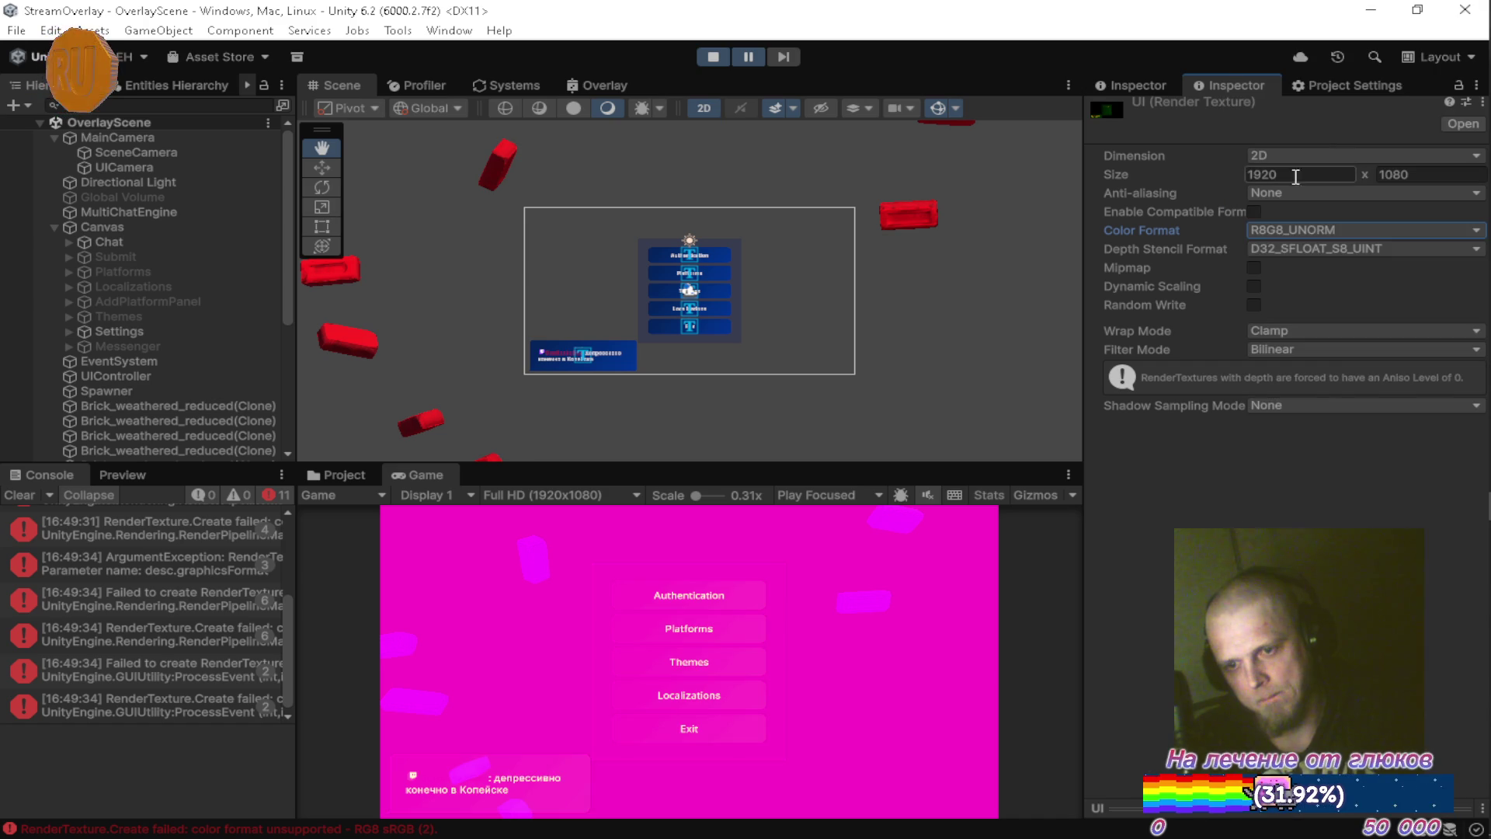
click(1305, 225)
click(1314, 163)
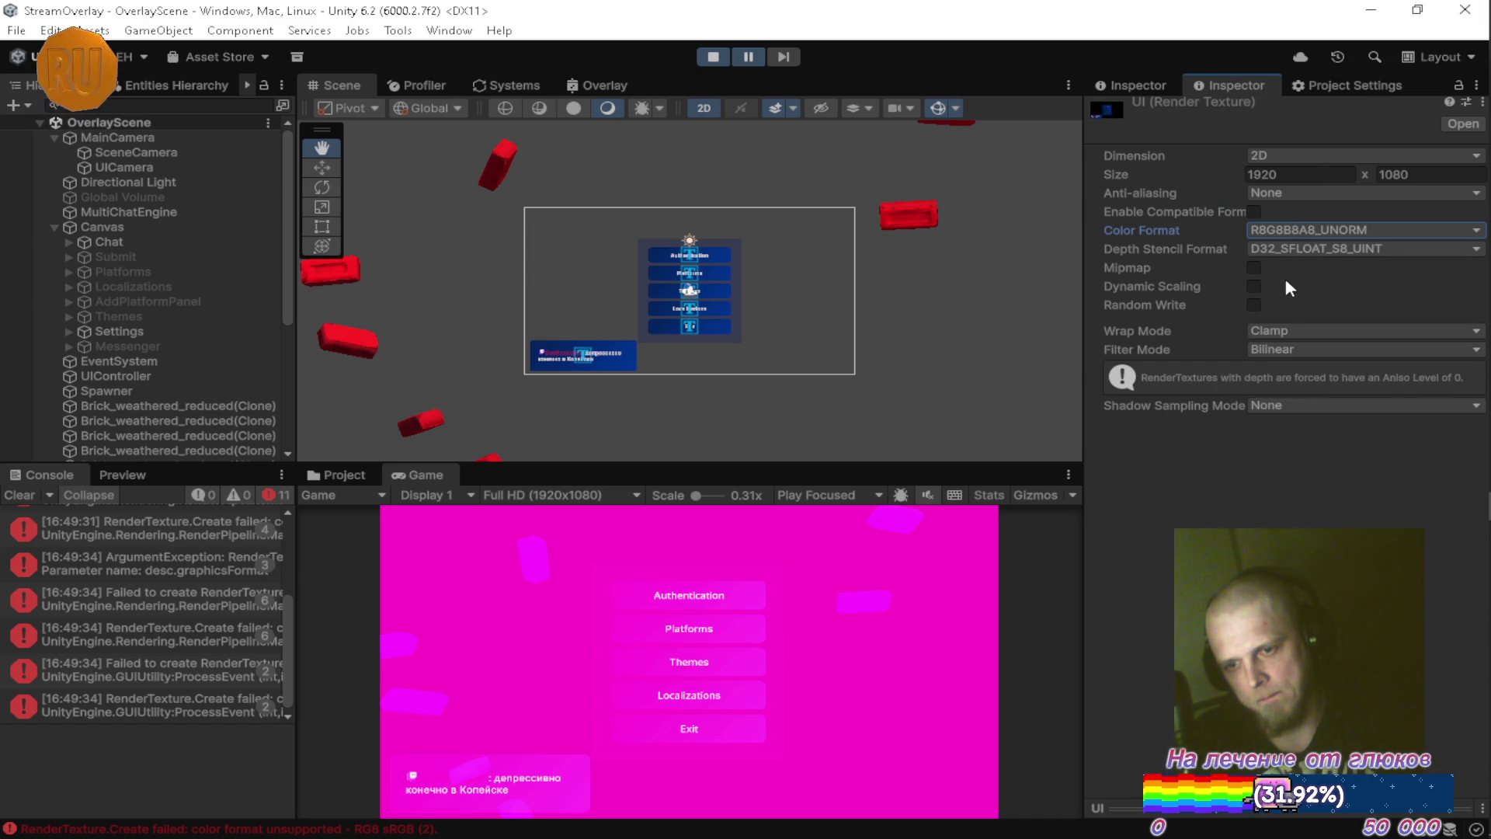
Try the 8-bit SNORM, UINT and SINT colour formats, leaving depth stencil format unchanged.
click(1298, 225)
click(1318, 186)
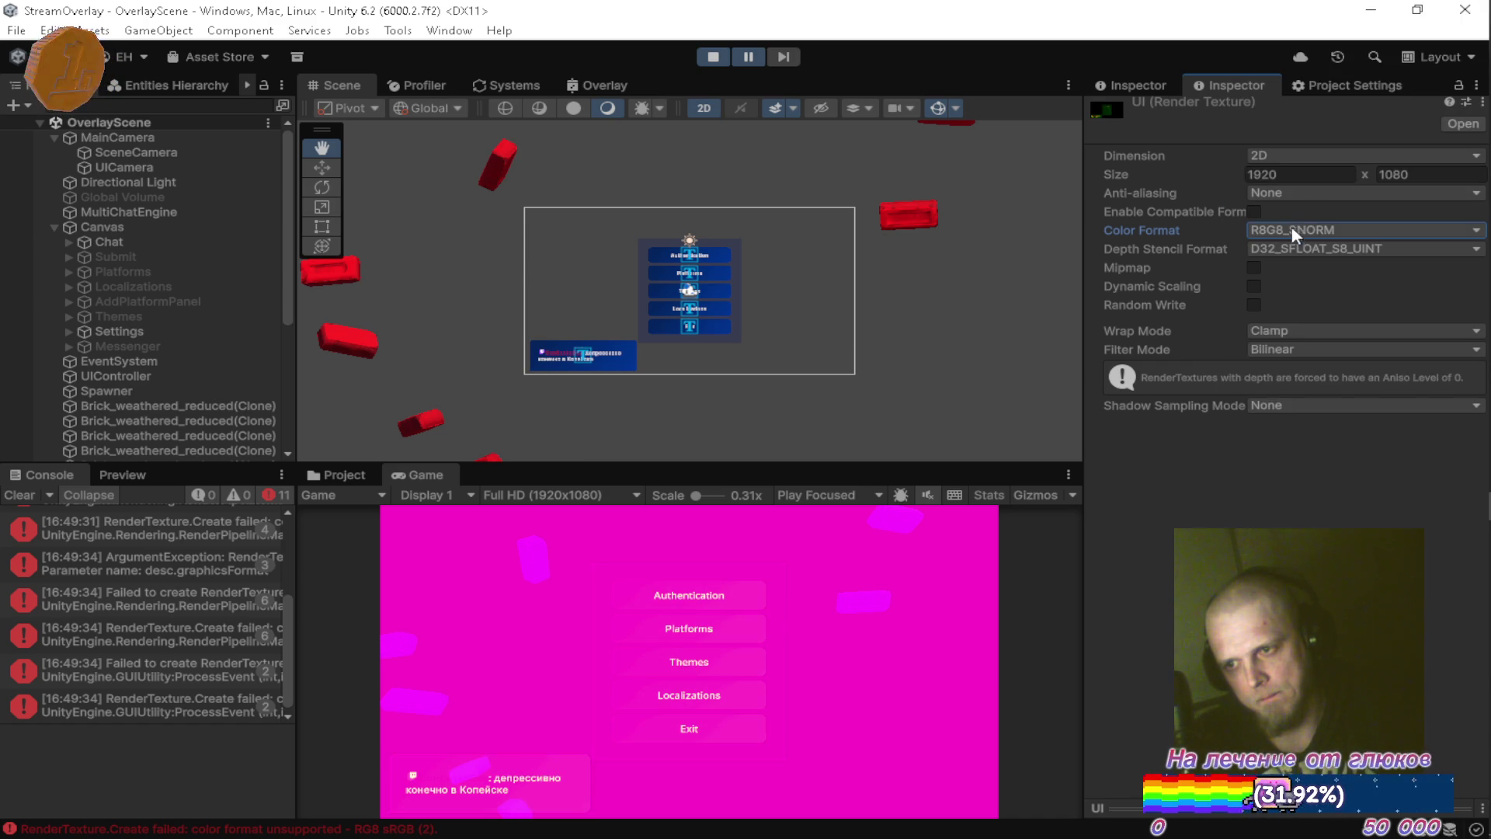
click(1292, 230)
click(1297, 174)
click(1297, 230)
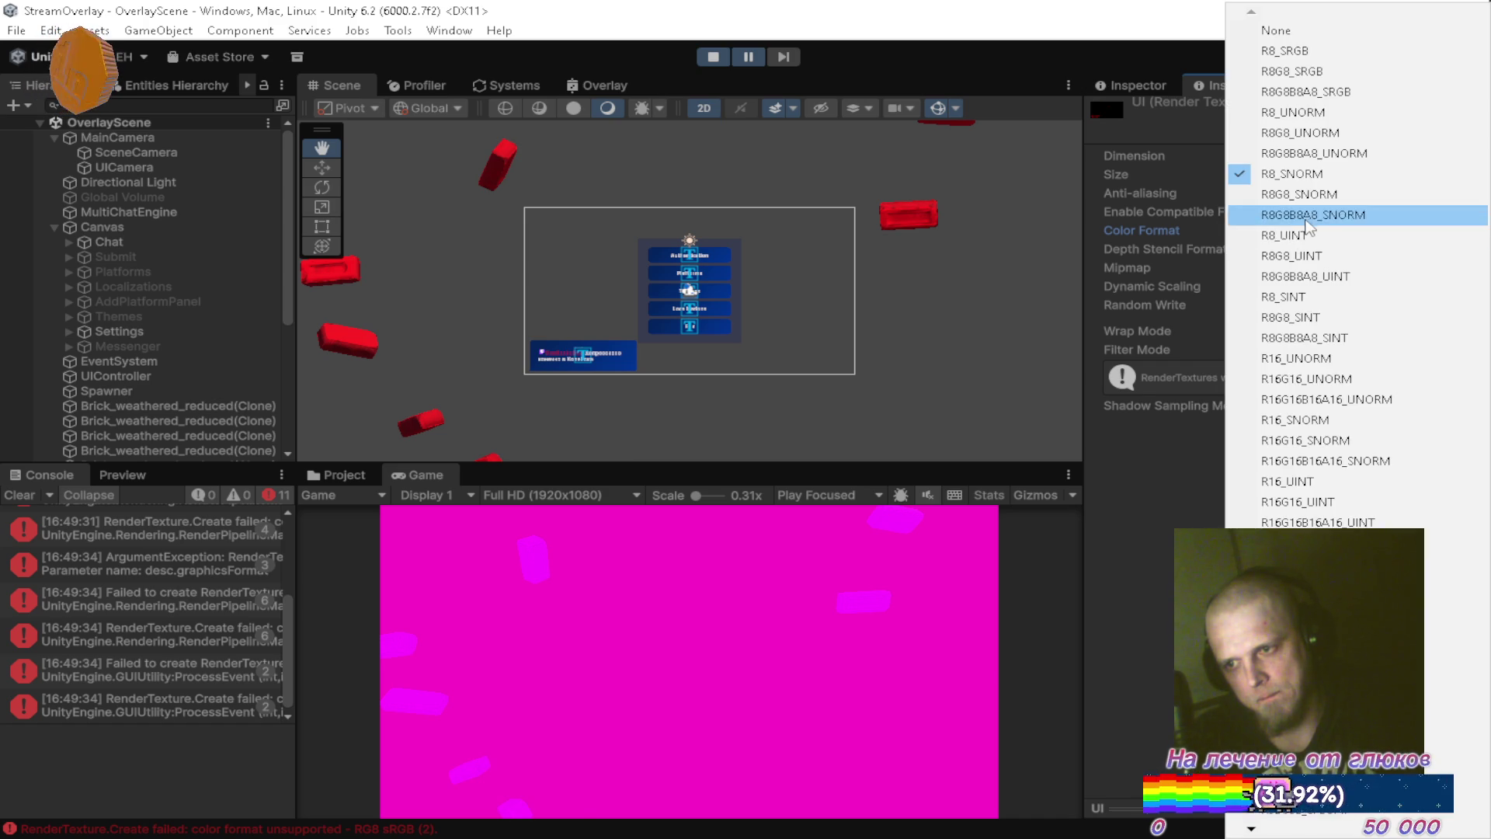
click(1305, 225)
click(1293, 230)
click(1295, 239)
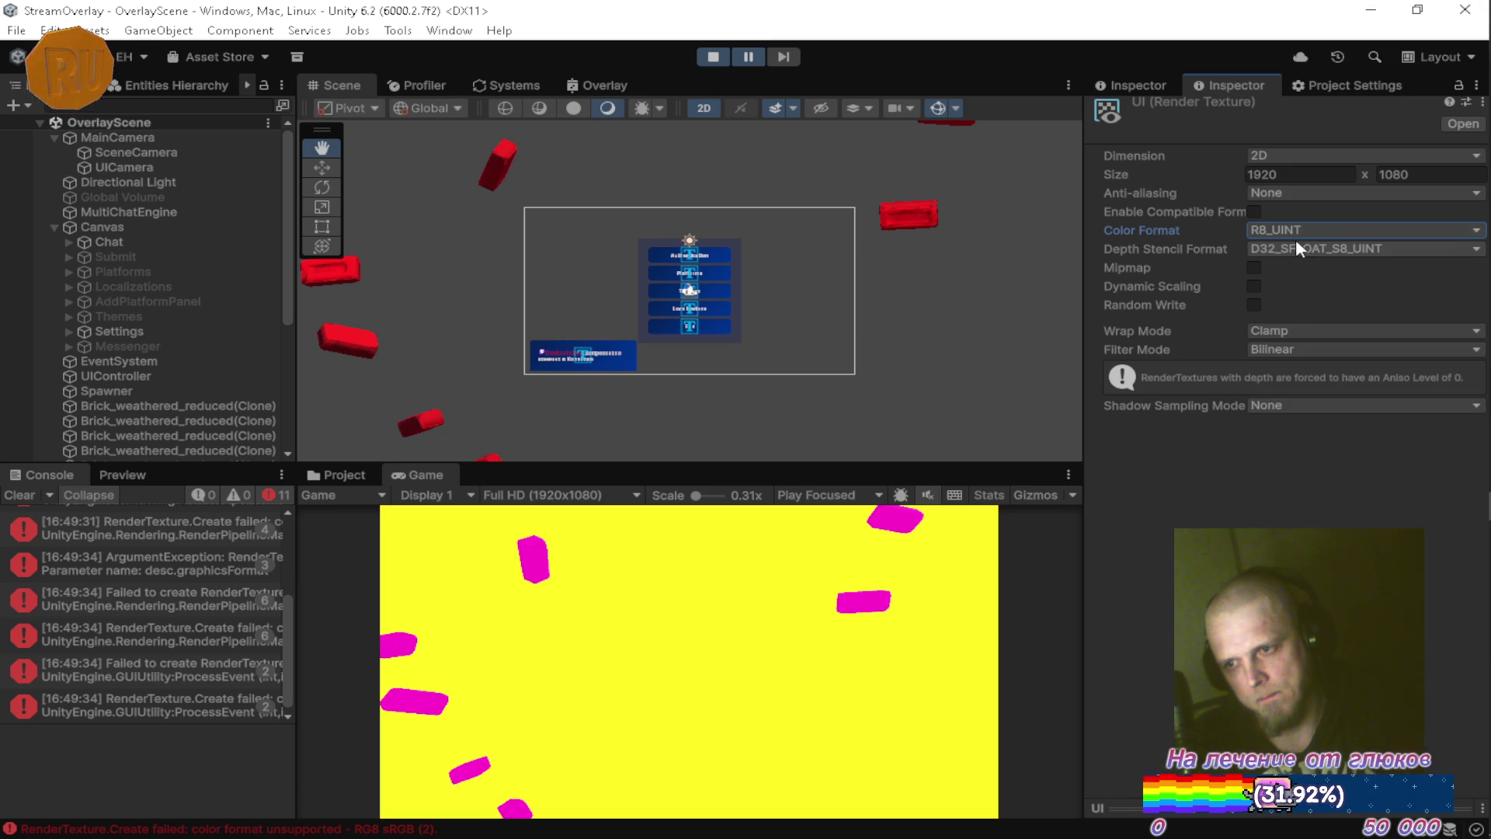
click(1305, 227)
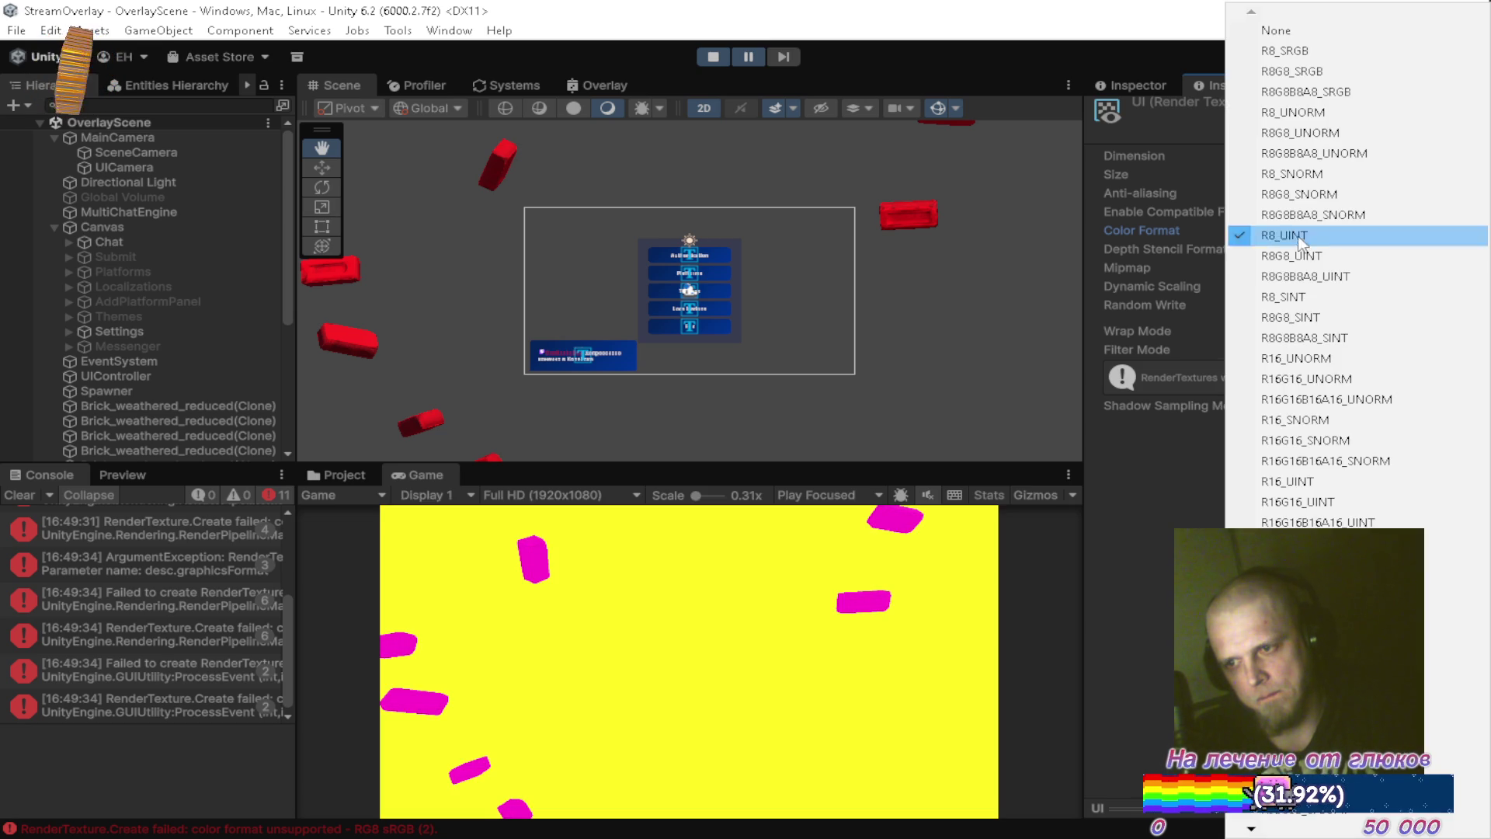
click(1300, 256)
click(1304, 227)
click(1304, 275)
click(1305, 230)
click(1305, 296)
click(1304, 230)
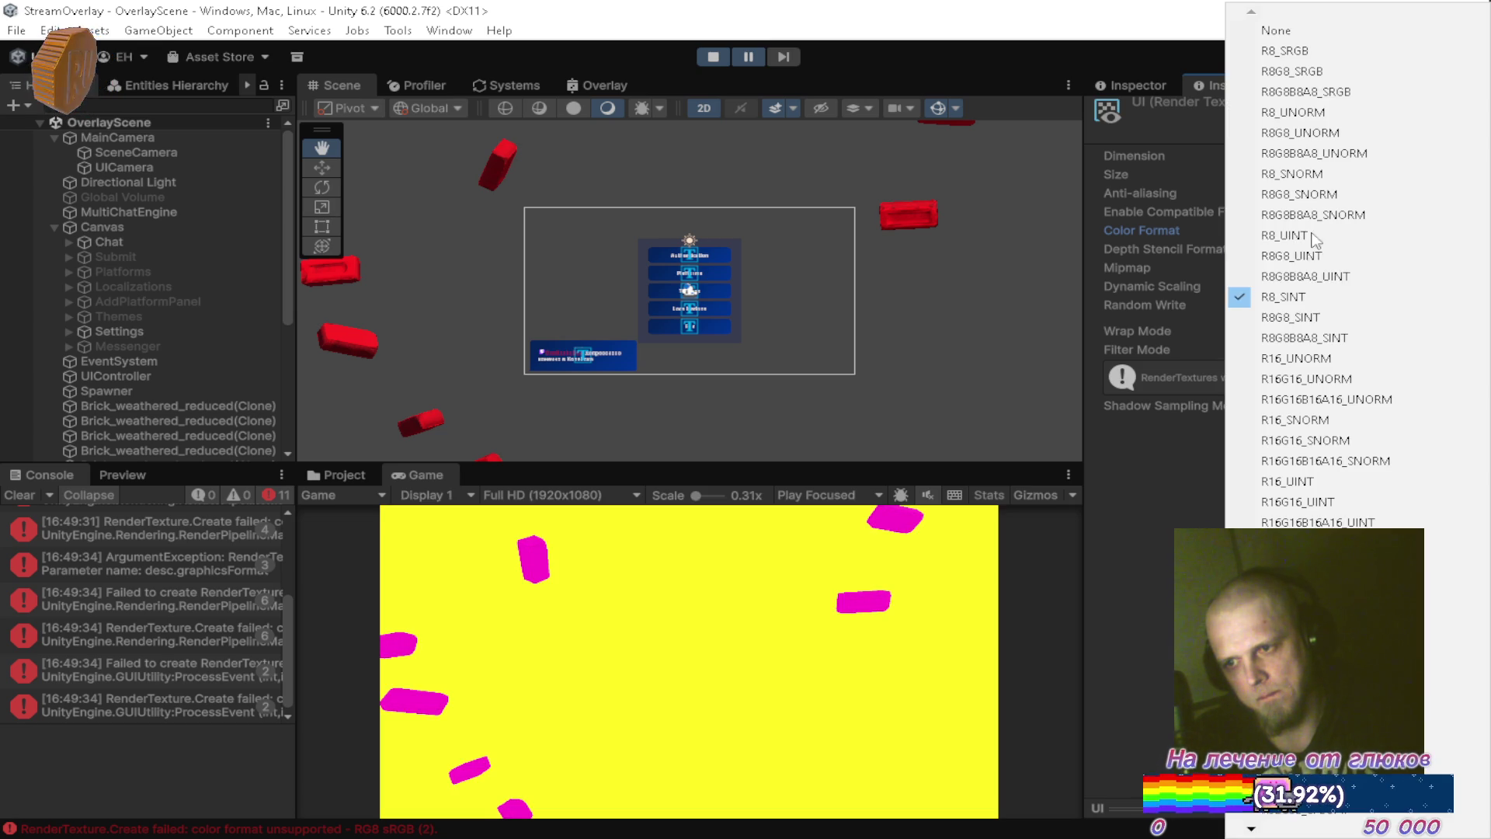
click(1305, 315)
click(1302, 230)
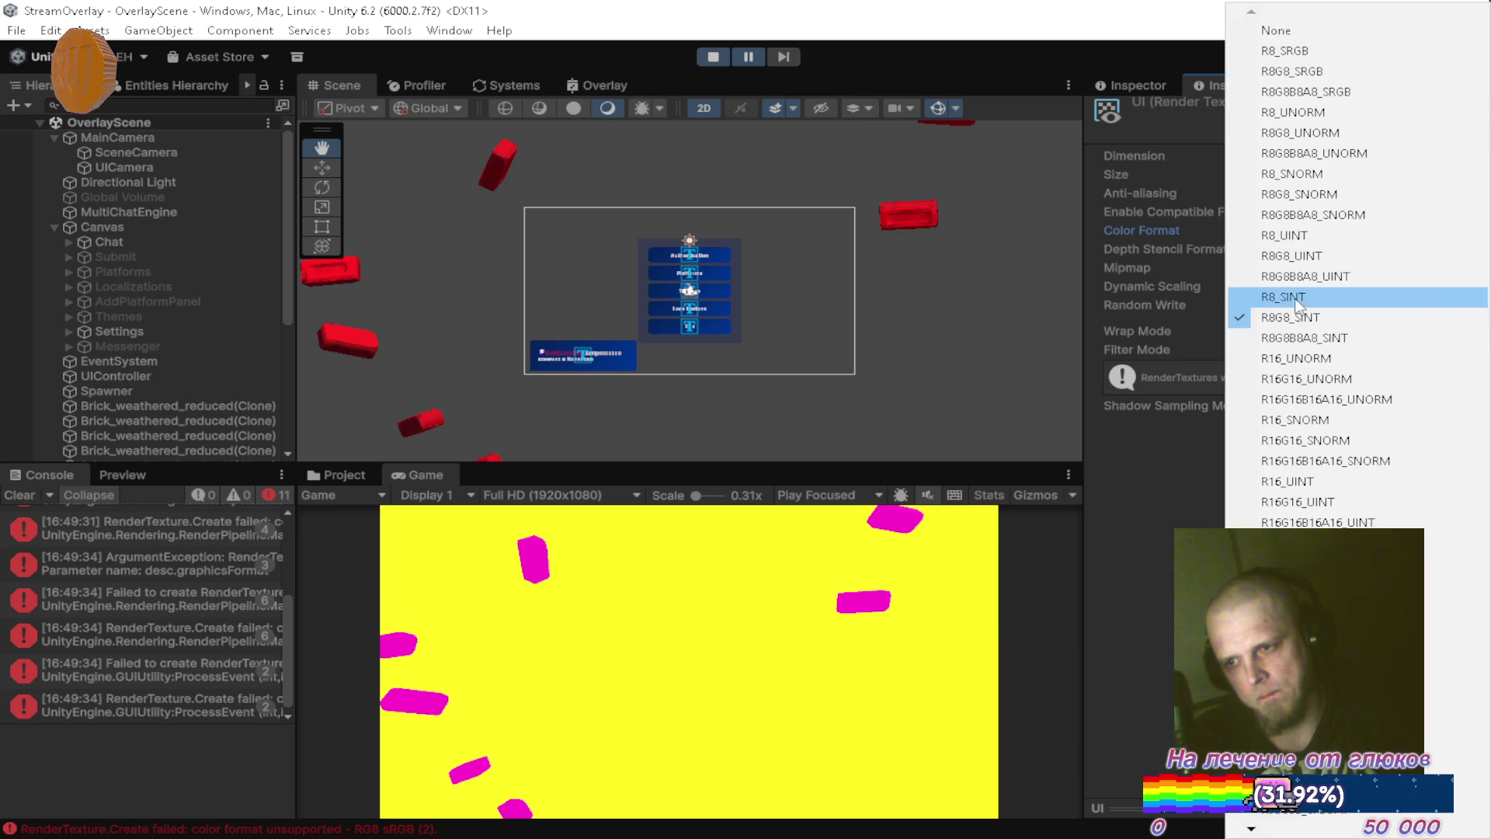
click(1305, 333)
click(1305, 230)
click(1301, 234)
click(1304, 248)
Try R16_UNORM, R16G16_UNORM, R16G16B16A16_UNORM, R16_SNORM and A2R10G10B10_UNORM_PACK32, then clear the console.
click(1318, 232)
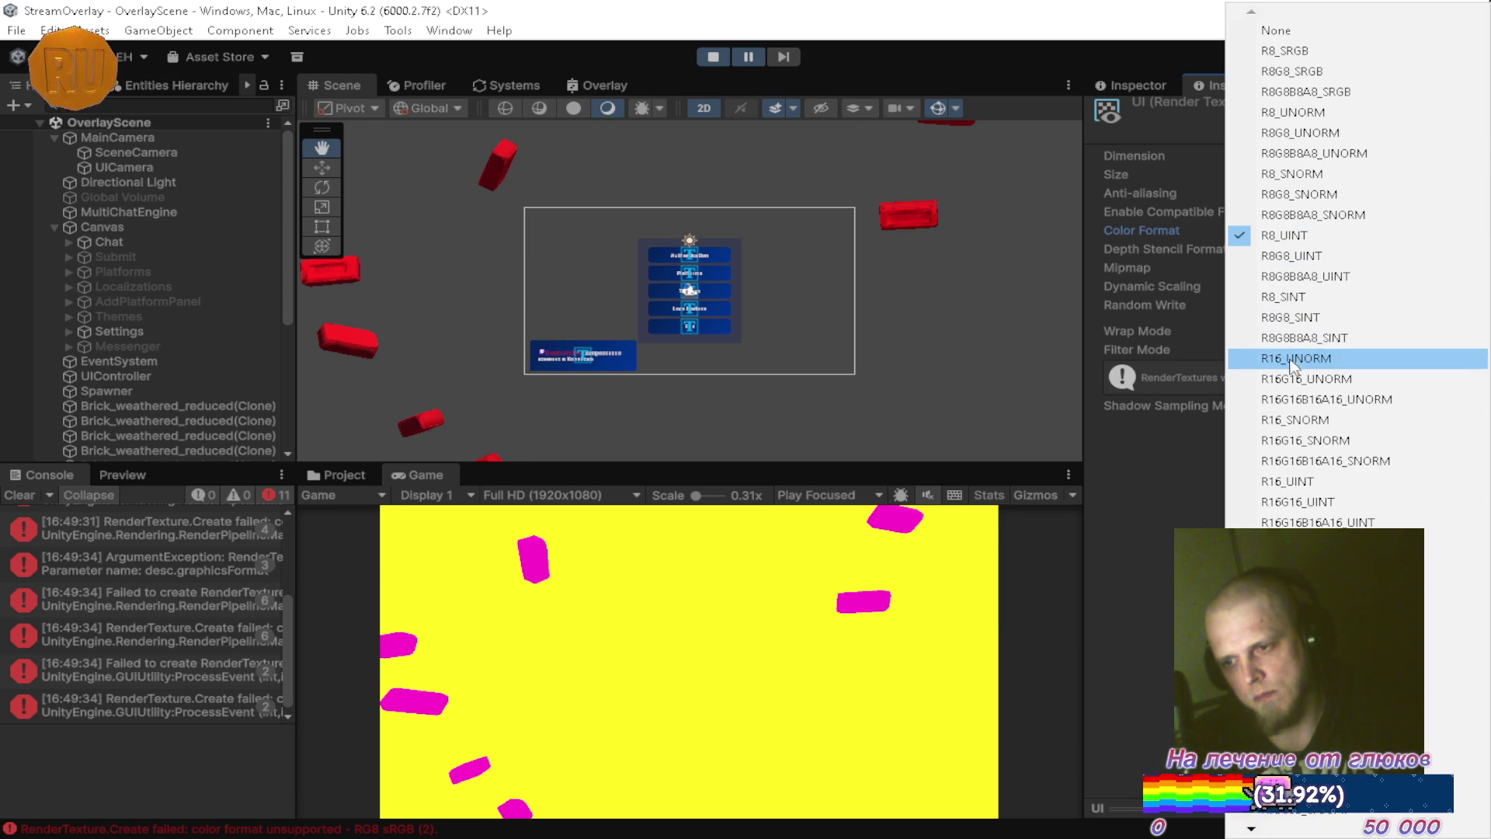
click(1296, 363)
click(1304, 231)
click(1302, 376)
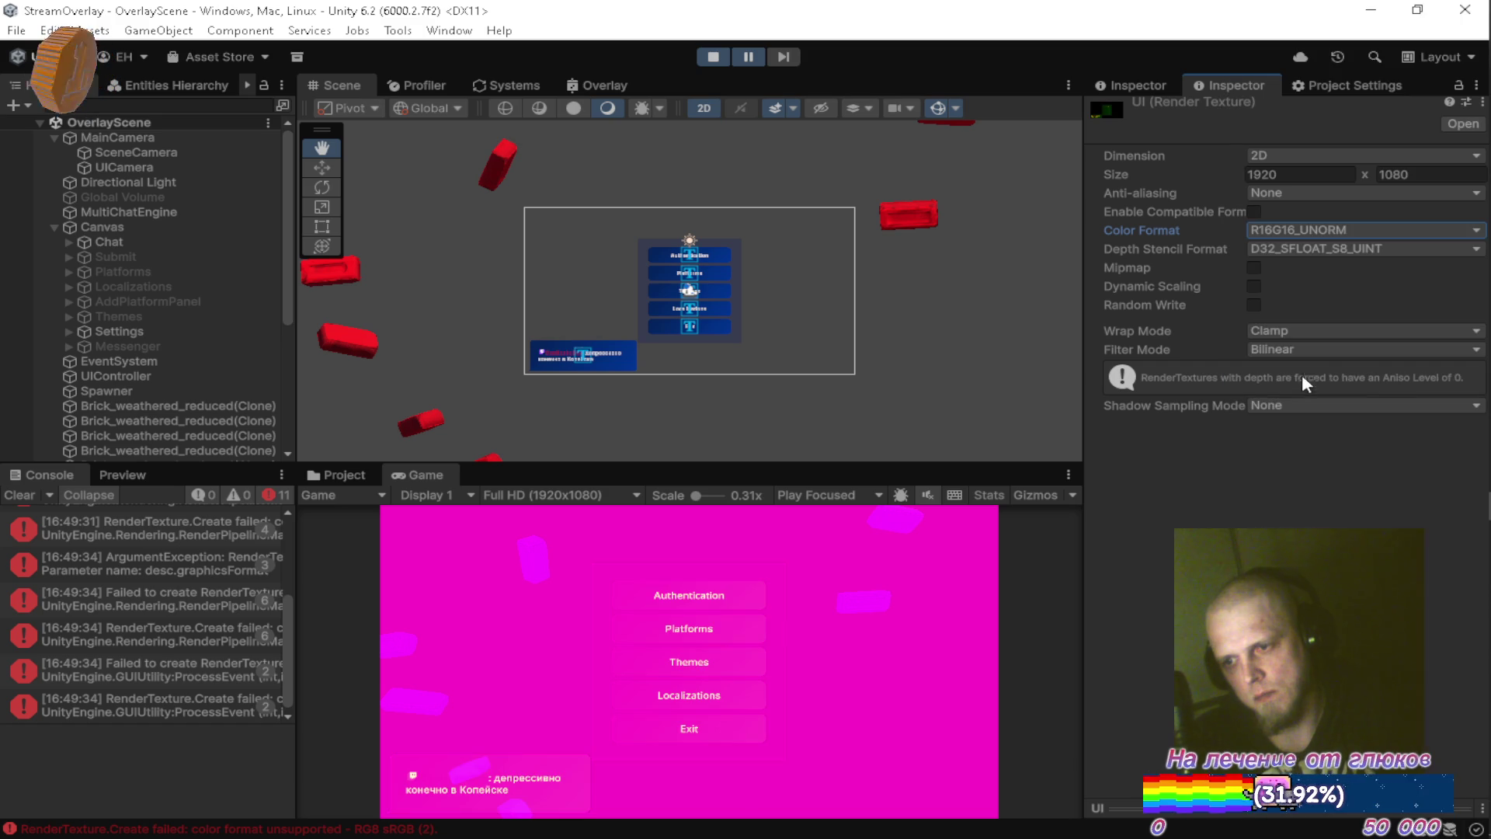
click(1311, 233)
click(1295, 382)
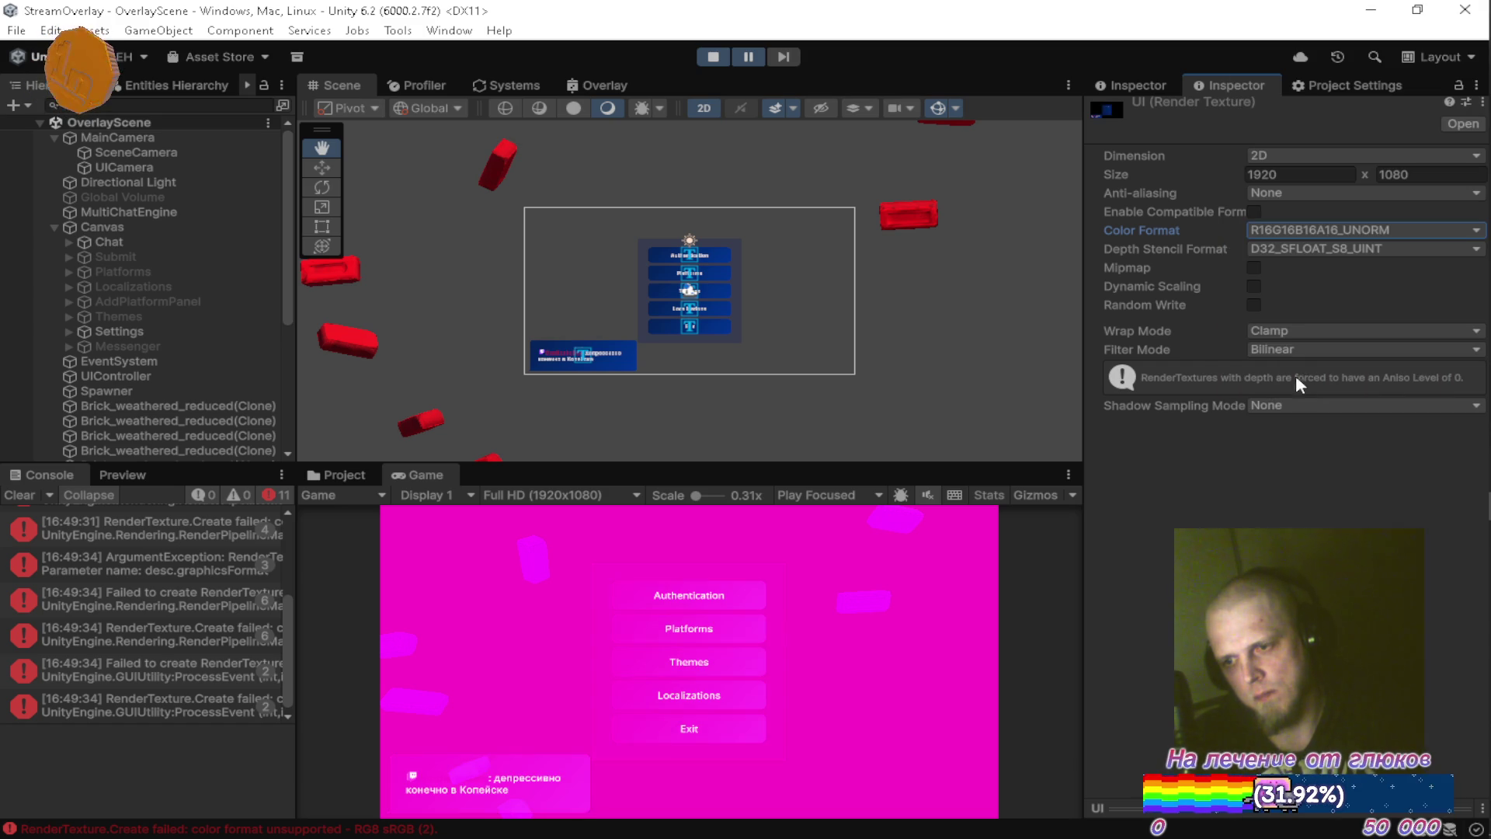
click(1301, 235)
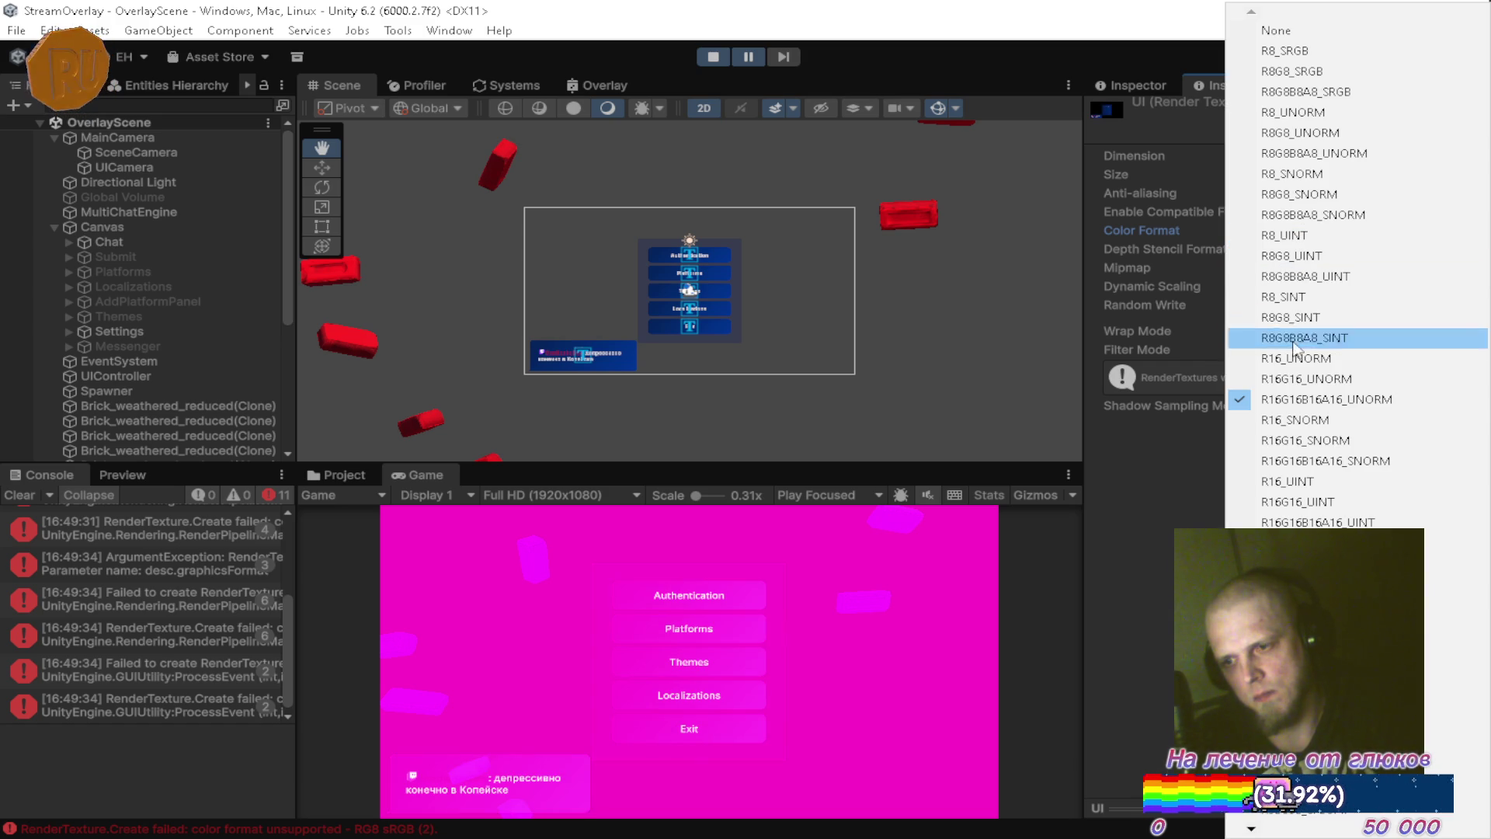
click(1295, 420)
click(1305, 231)
scroll(1254, 828, down, 3)
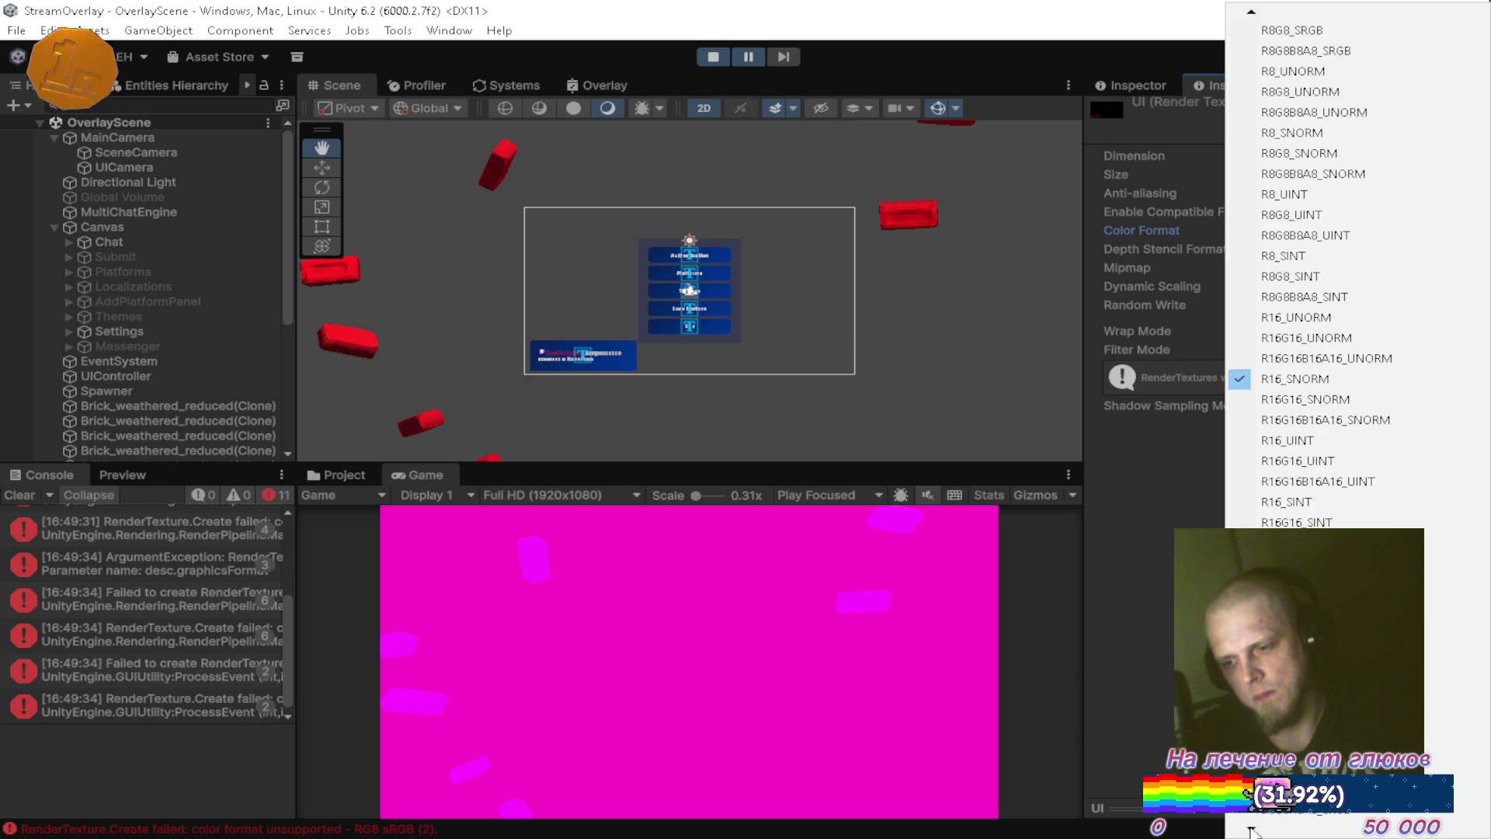
scroll(1252, 829, down, 5)
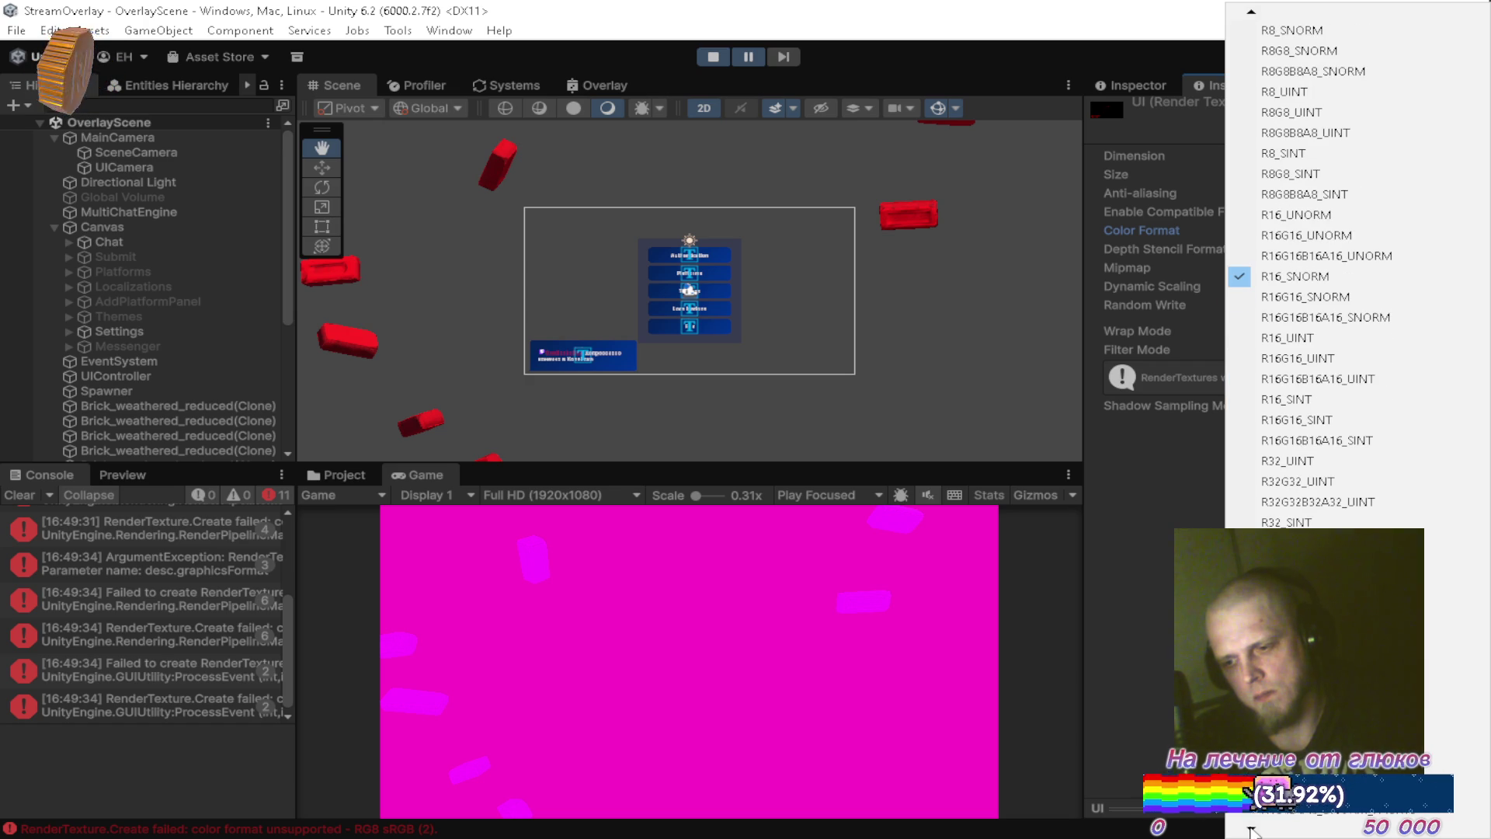
scroll(1252, 831, down, 11)
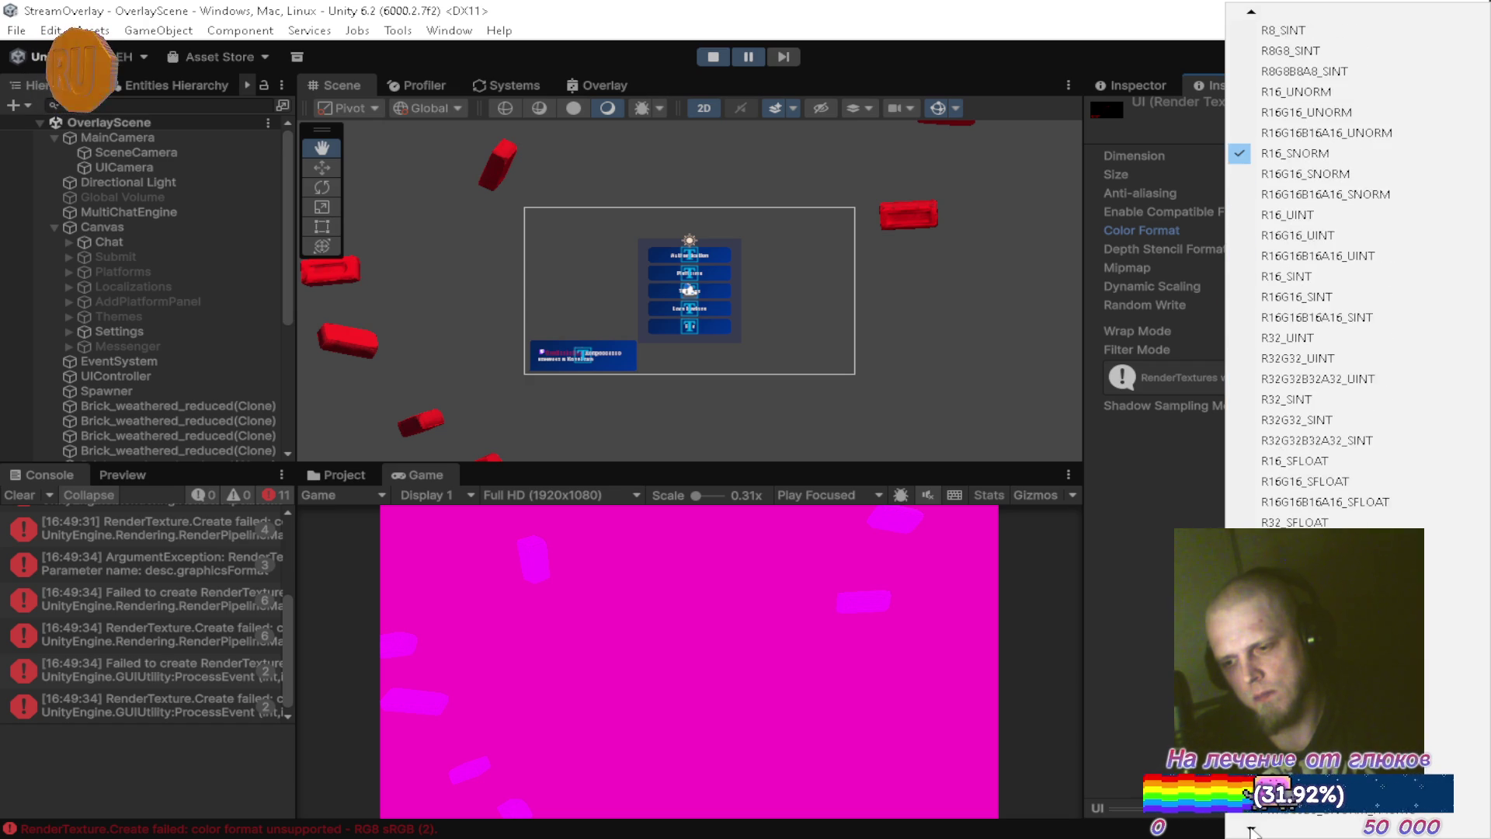
scroll(1252, 831, down, 2)
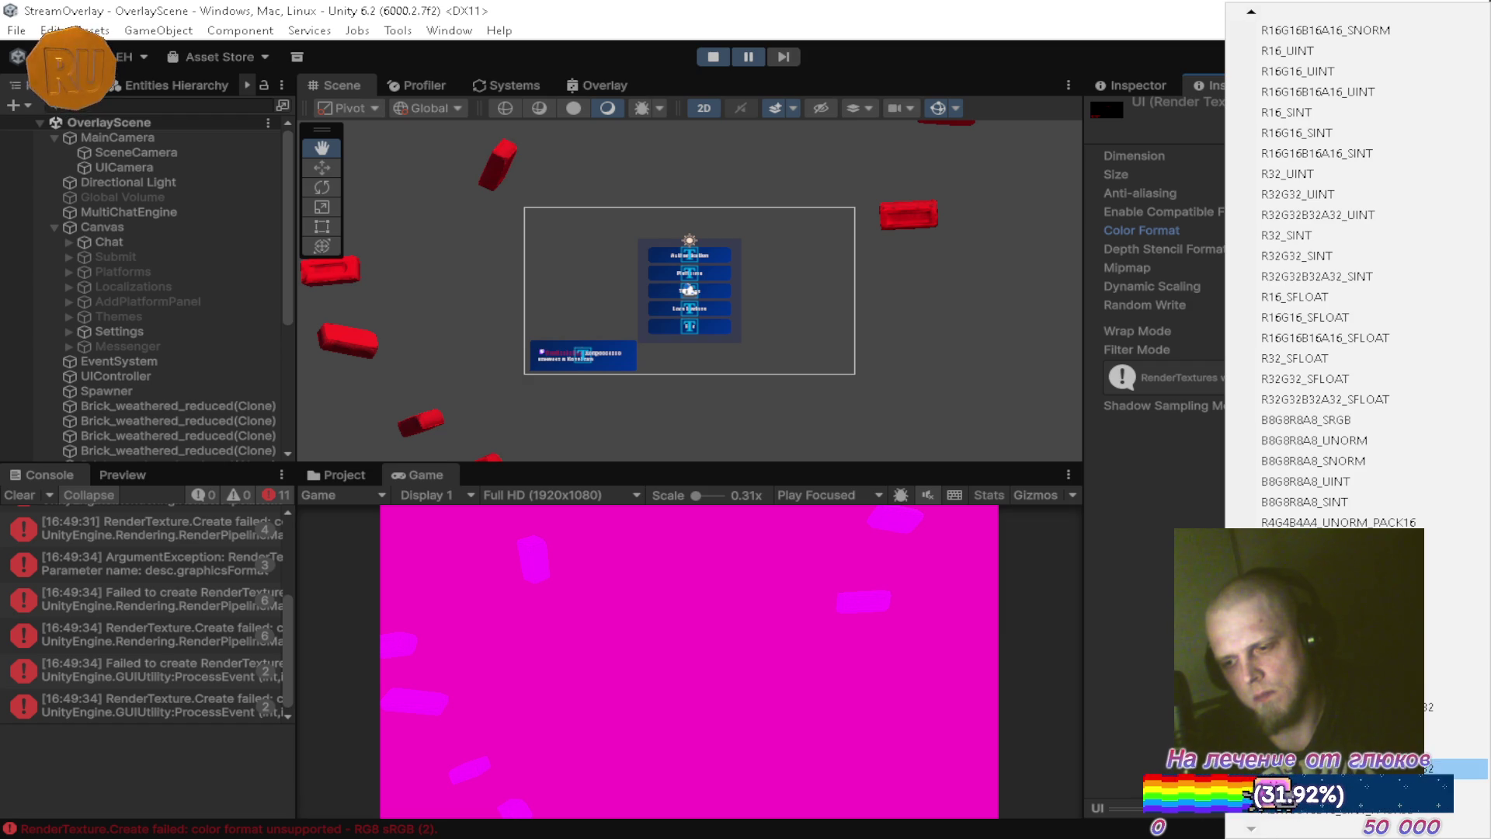
click(1390, 767)
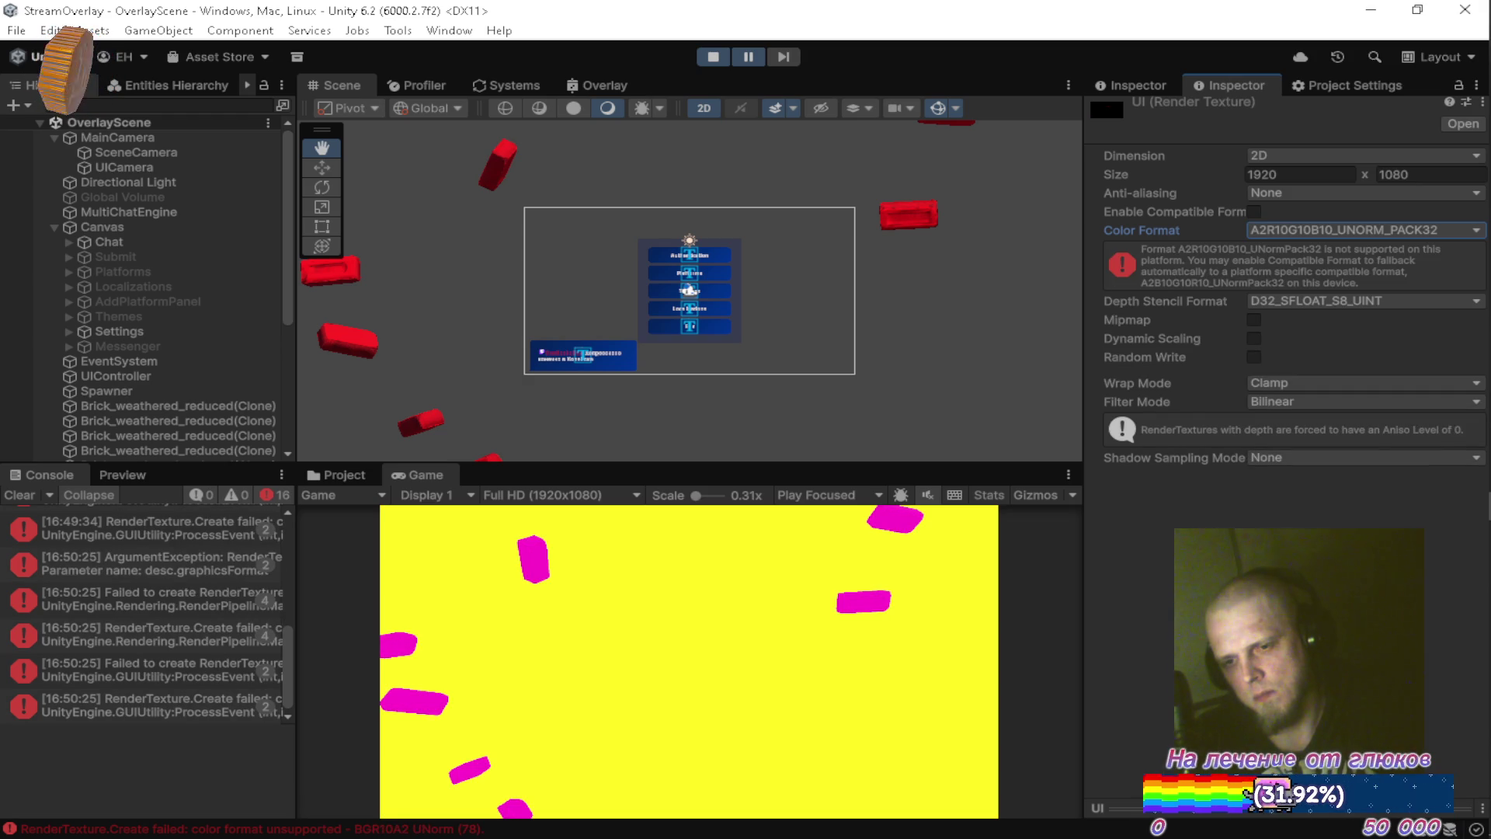
click(19, 494)
After testing B9G9R9E5_UFLOAT_PACK32 and R16G16B16A16_UINT, settle on R16G16B16A16_UNORM and clear the console.
click(1307, 230)
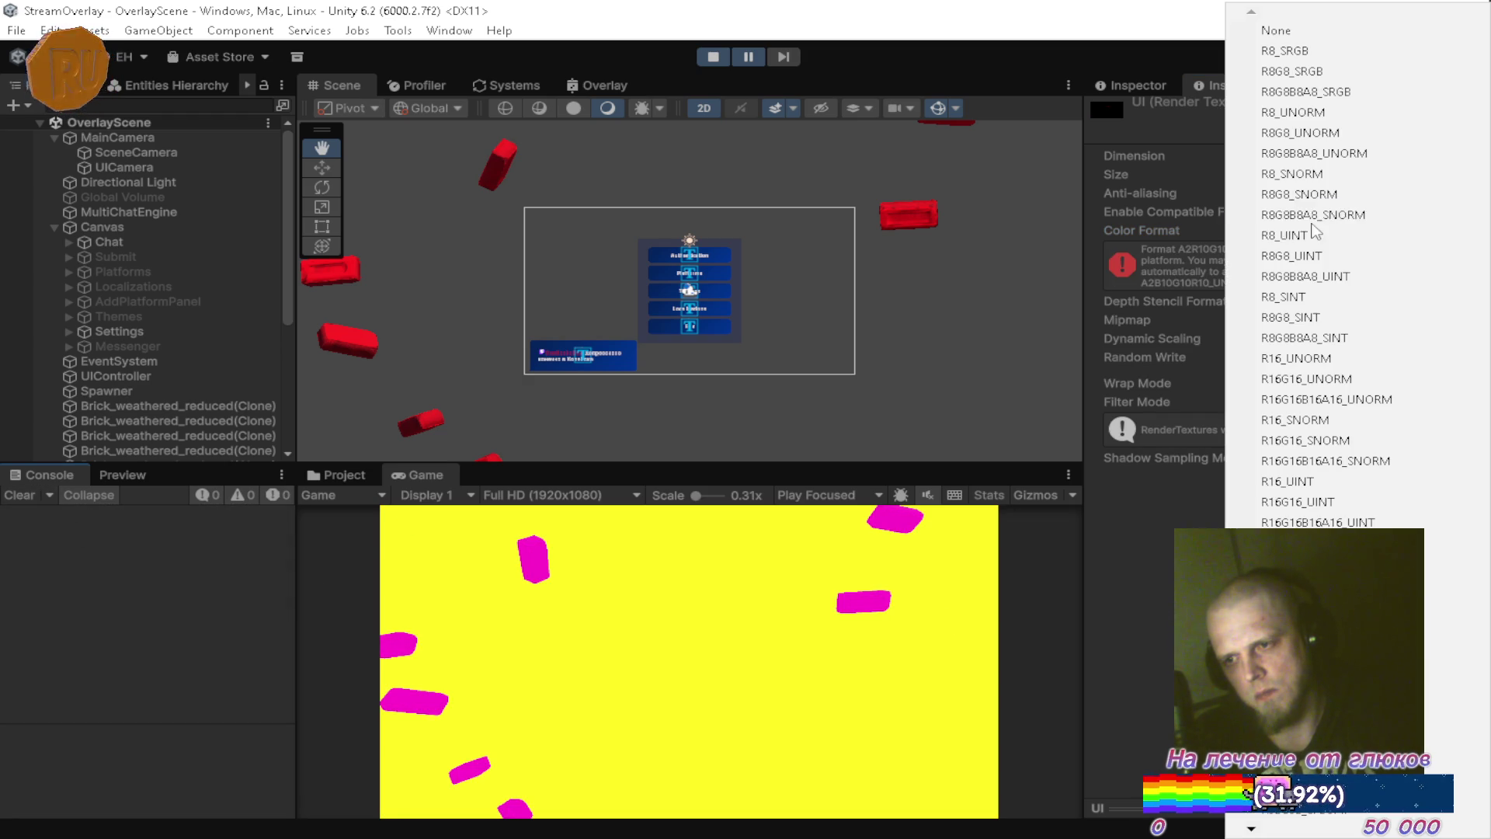
mouse_move(1253, 828)
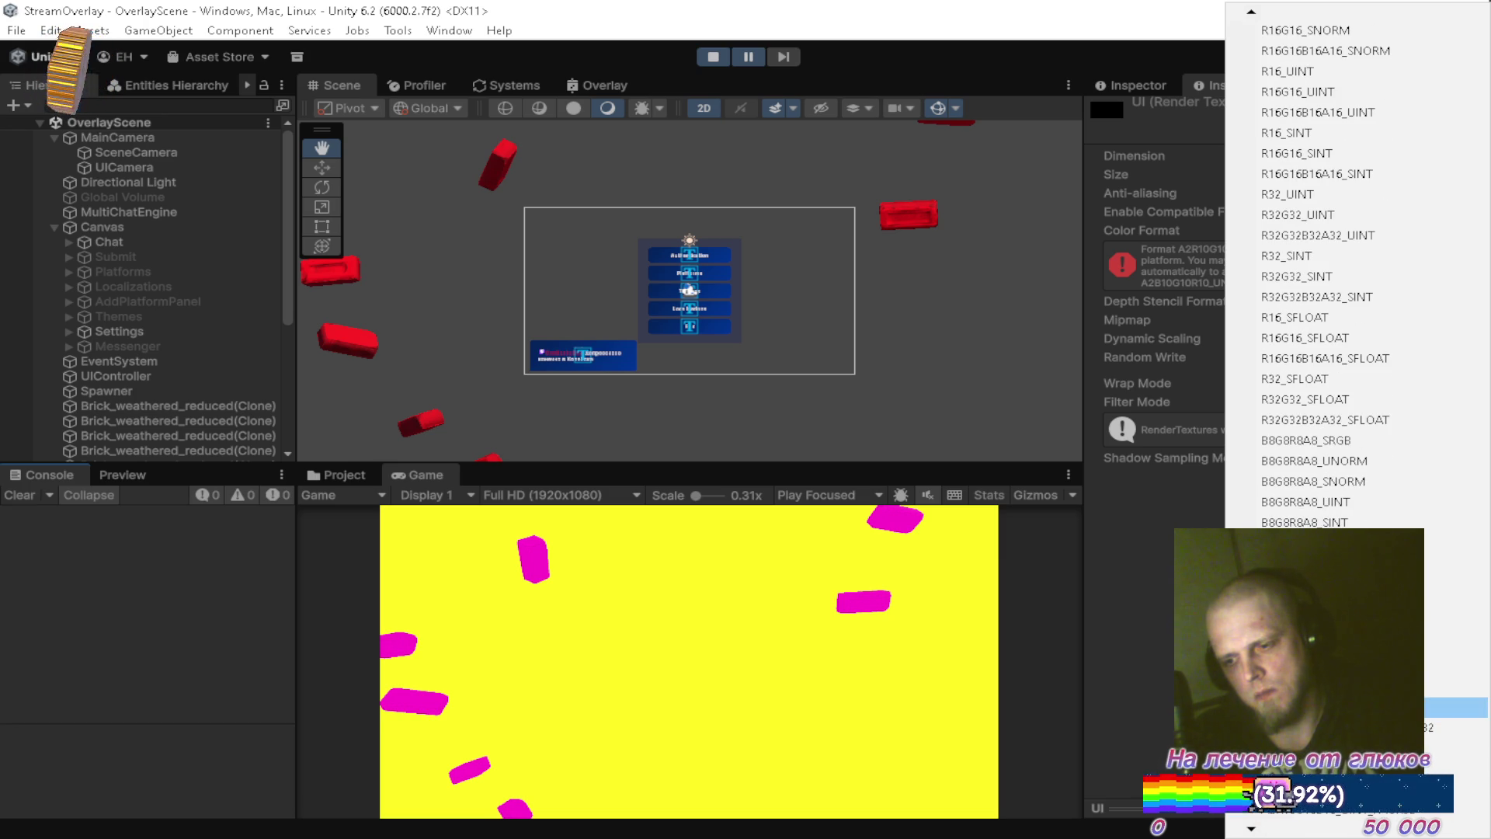
click(1321, 686)
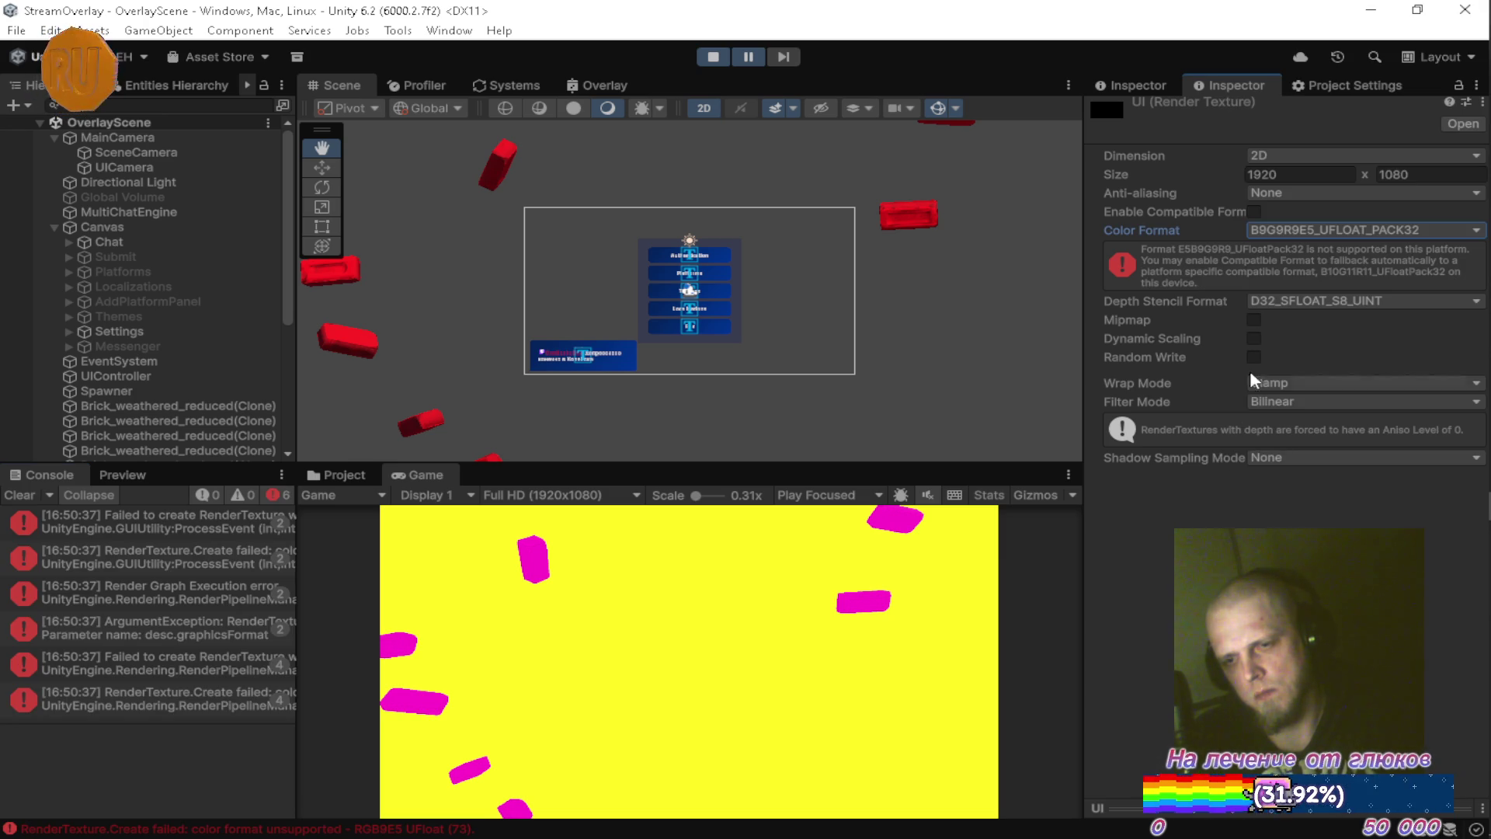
click(1313, 231)
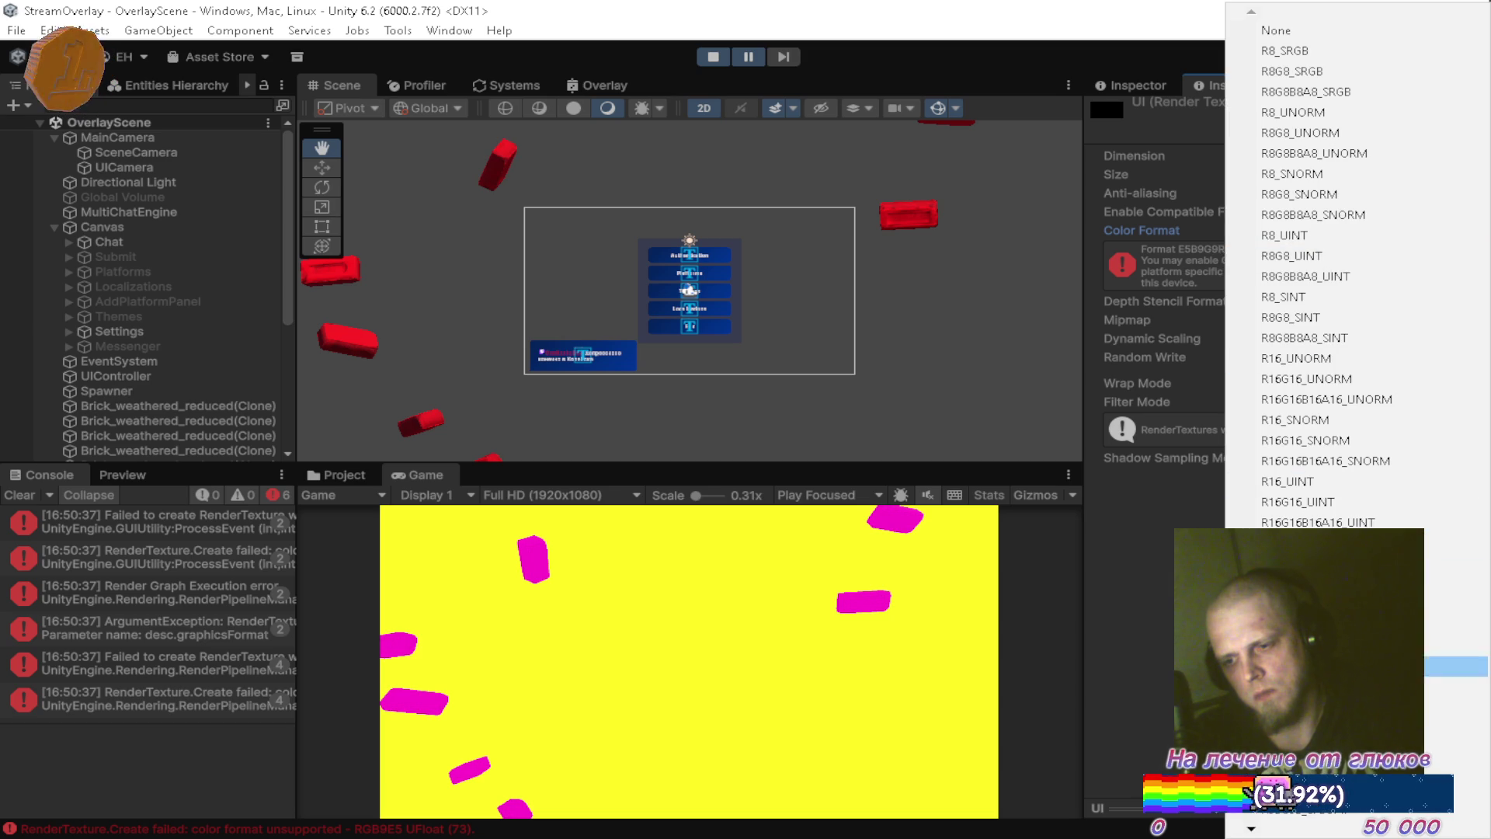
click(1305, 523)
click(1312, 232)
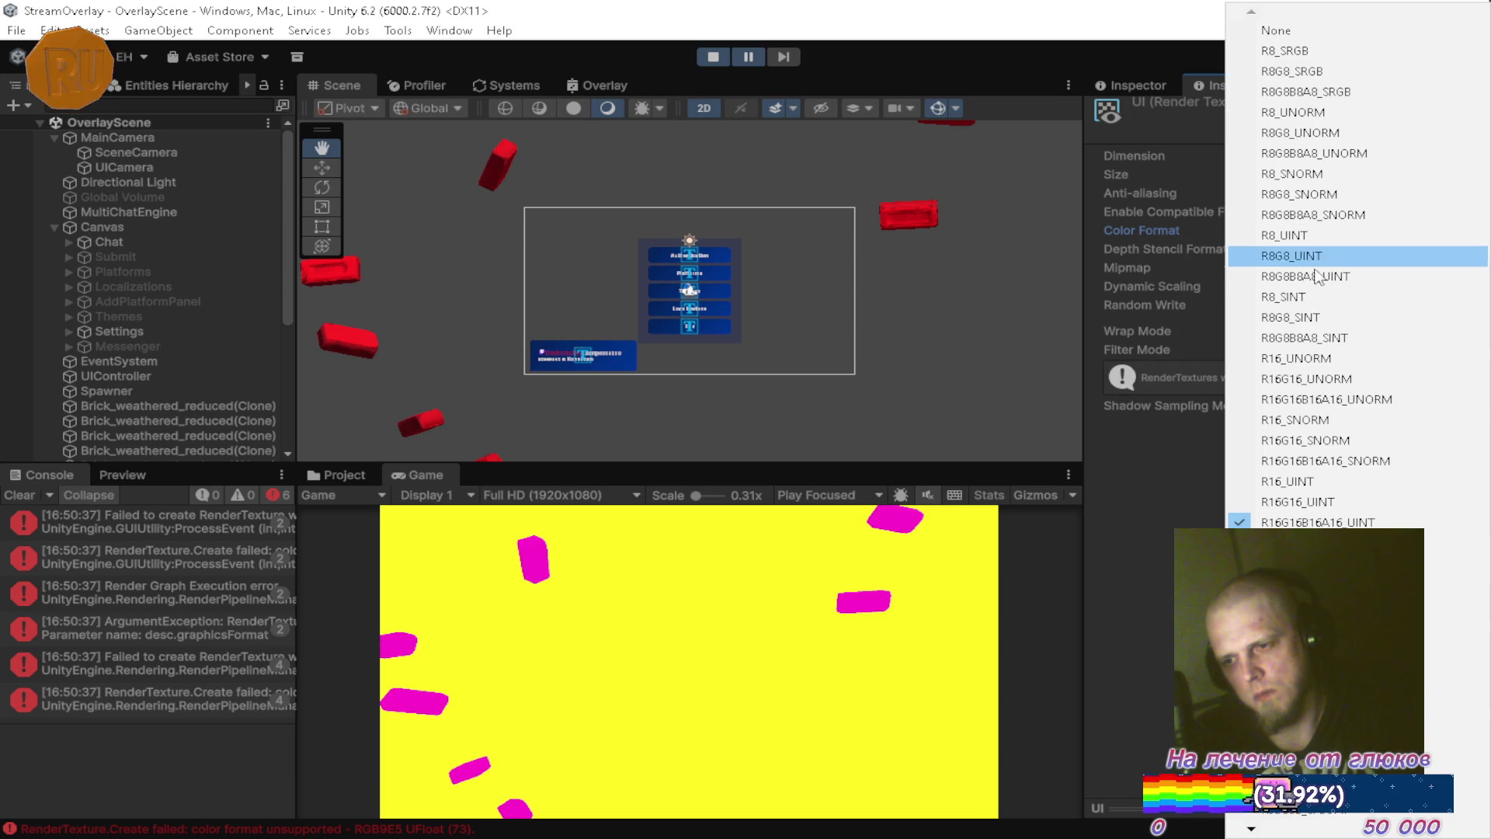
click(1307, 405)
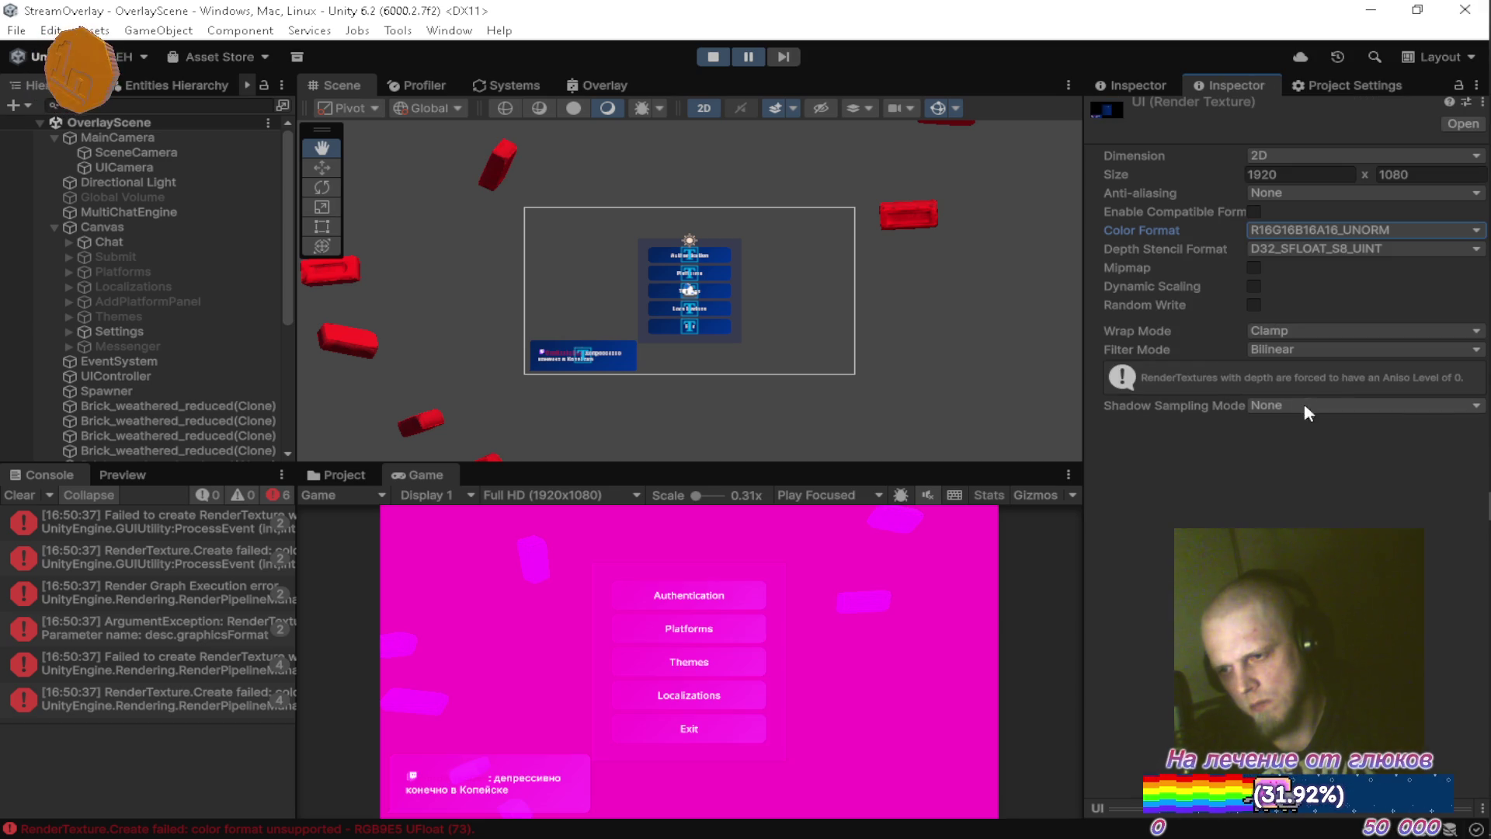
click(19, 496)
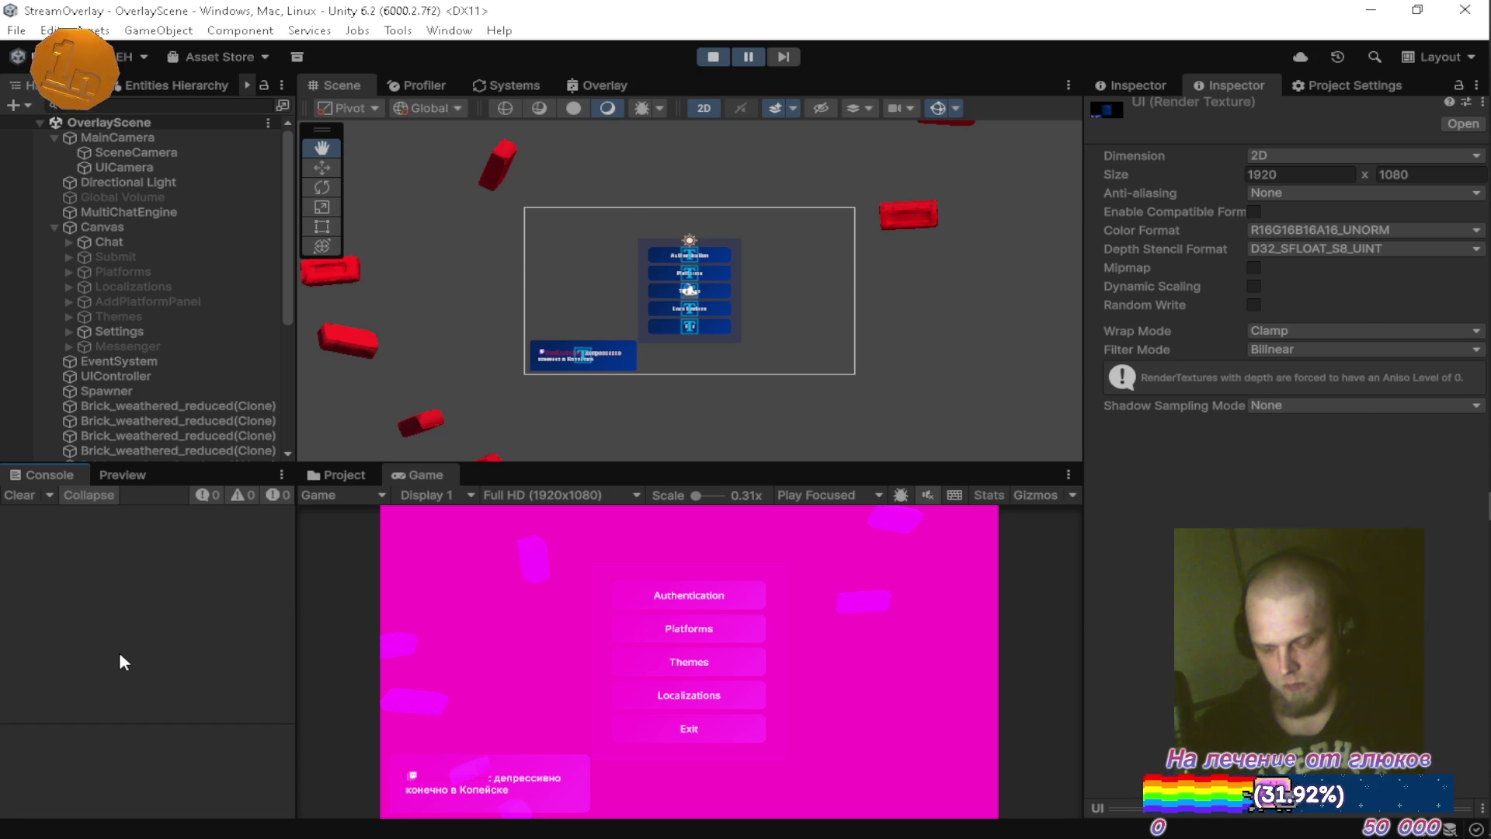
key(alt+Tab)
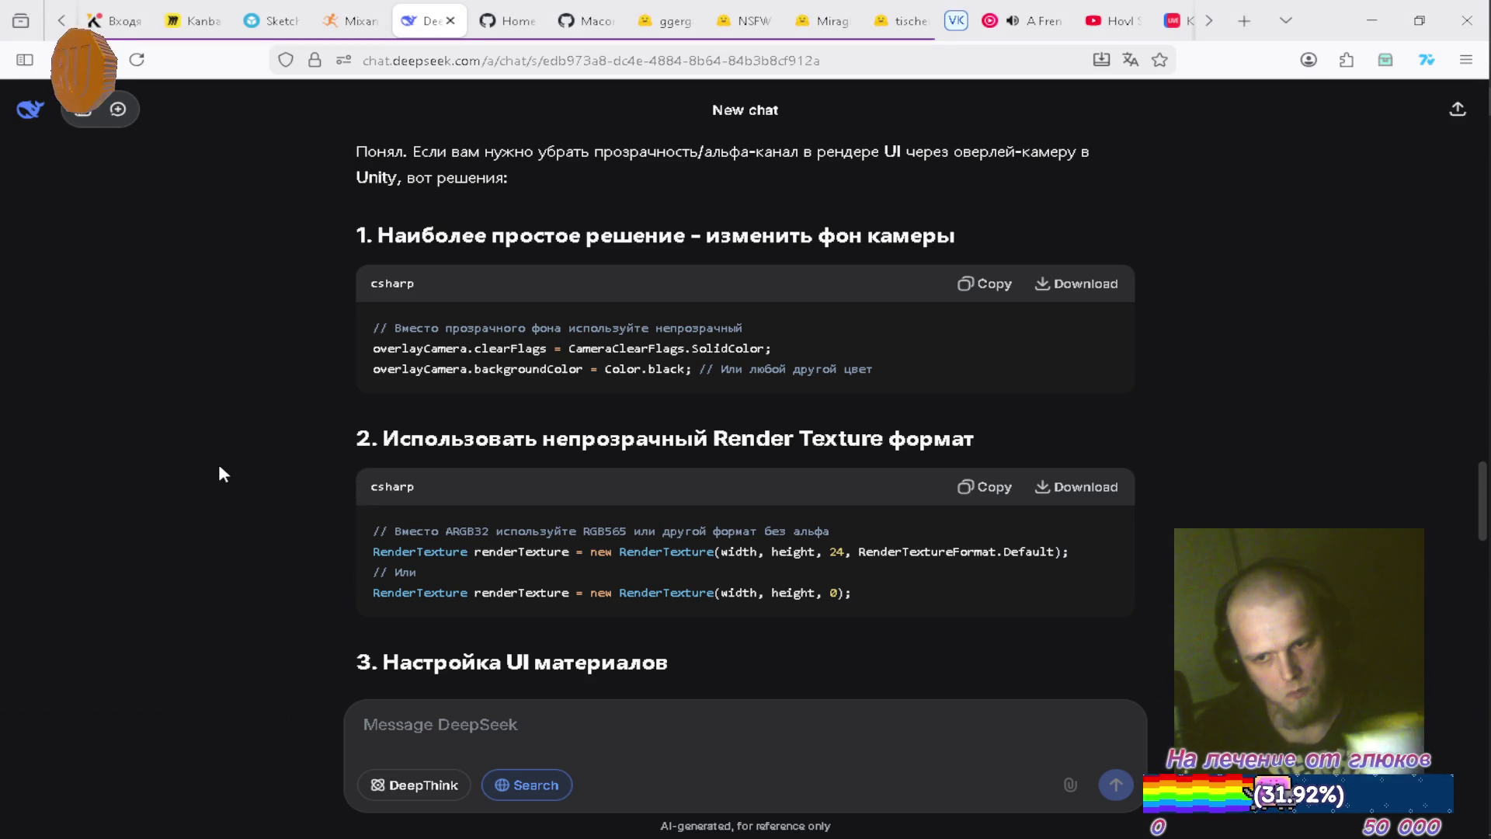
Read DeepSeek's advice on UI/Default shader checks, Color alpha 255 and a quick-fix camera component.
scroll(219, 468, down, 3)
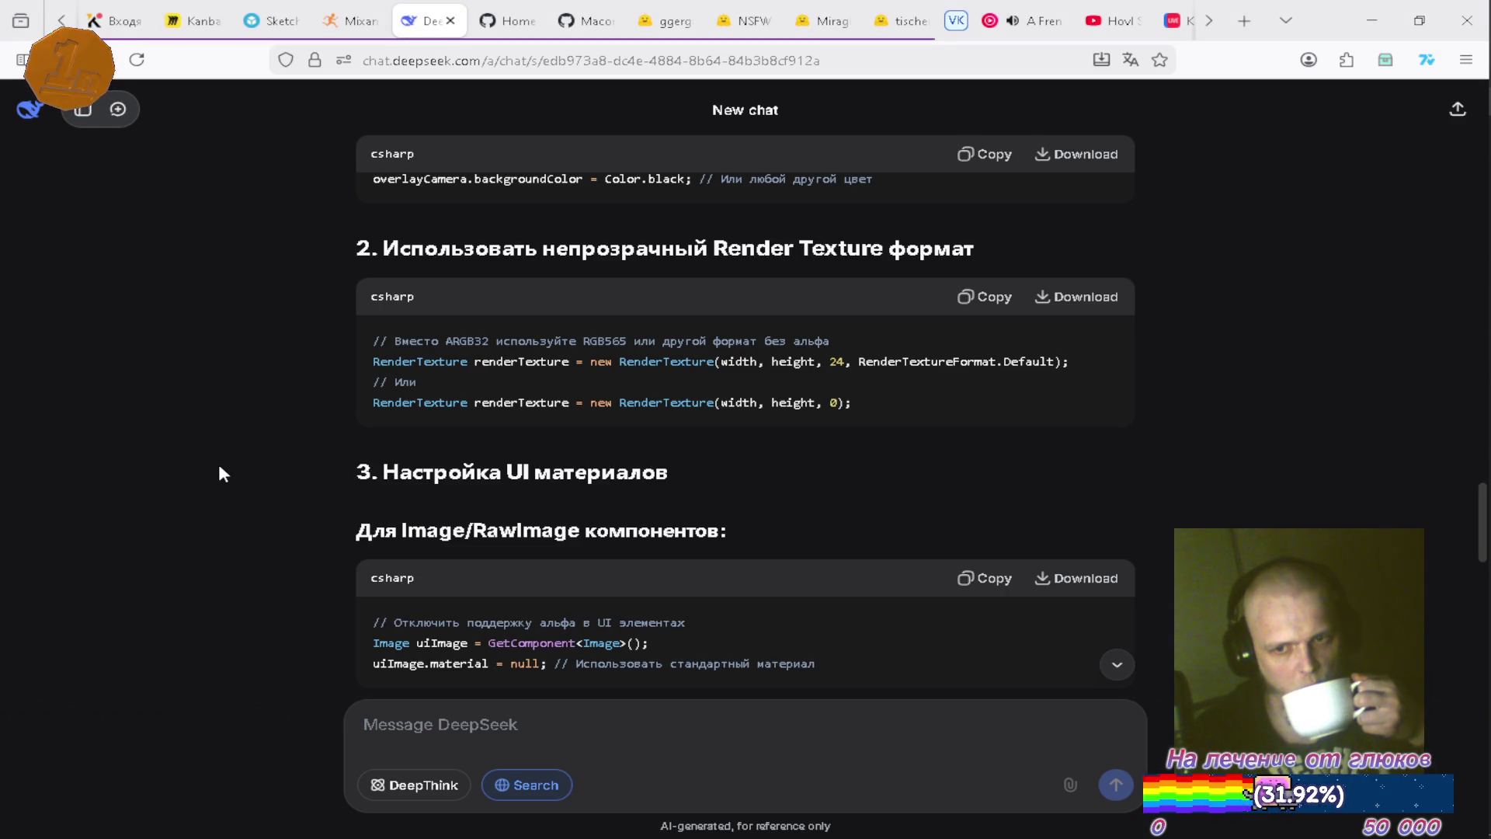
scroll(221, 473, down, 1)
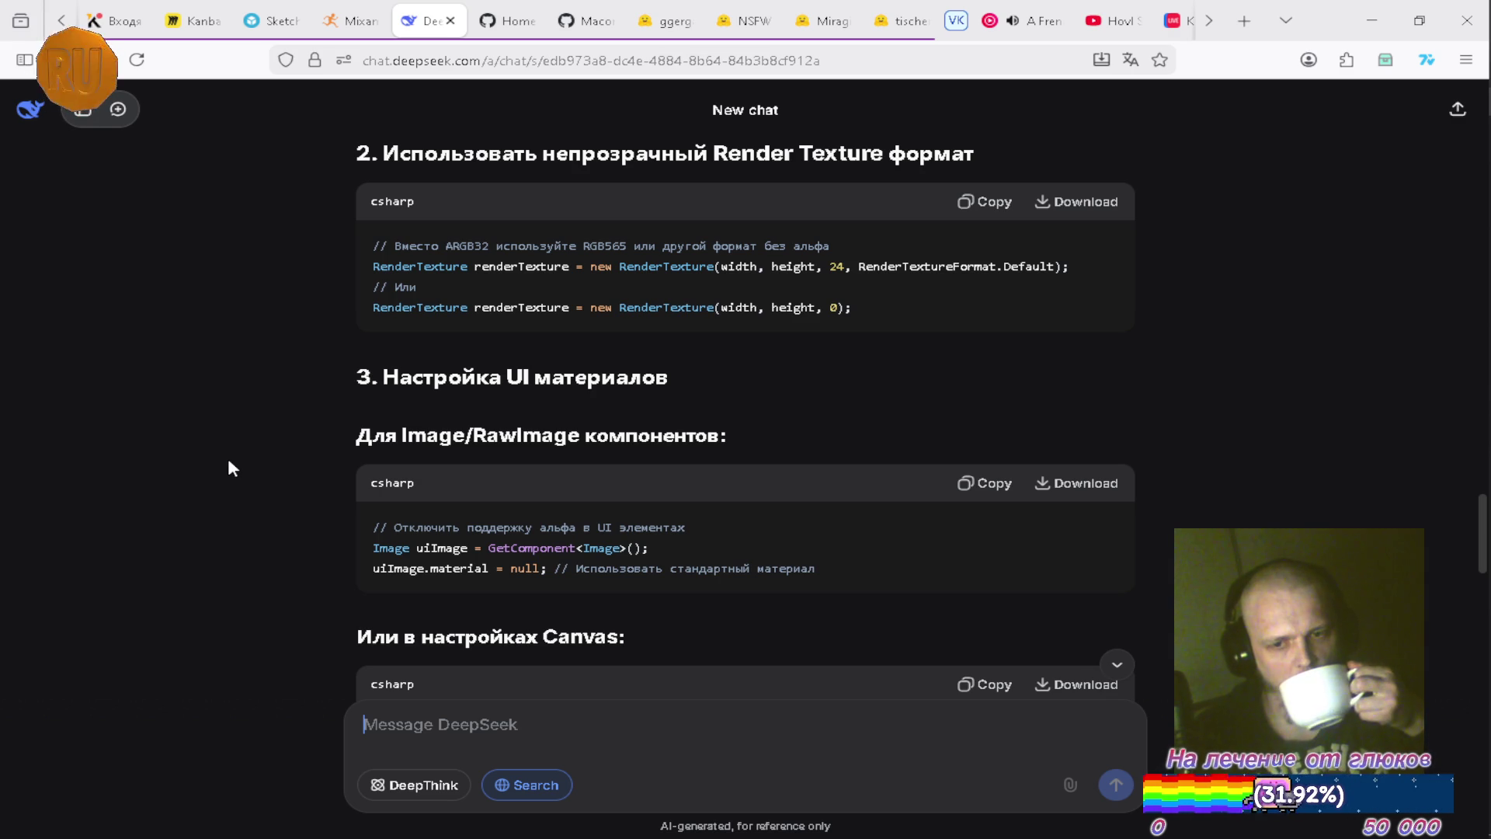
scroll(228, 464, down, 1)
scroll(228, 465, down, 1)
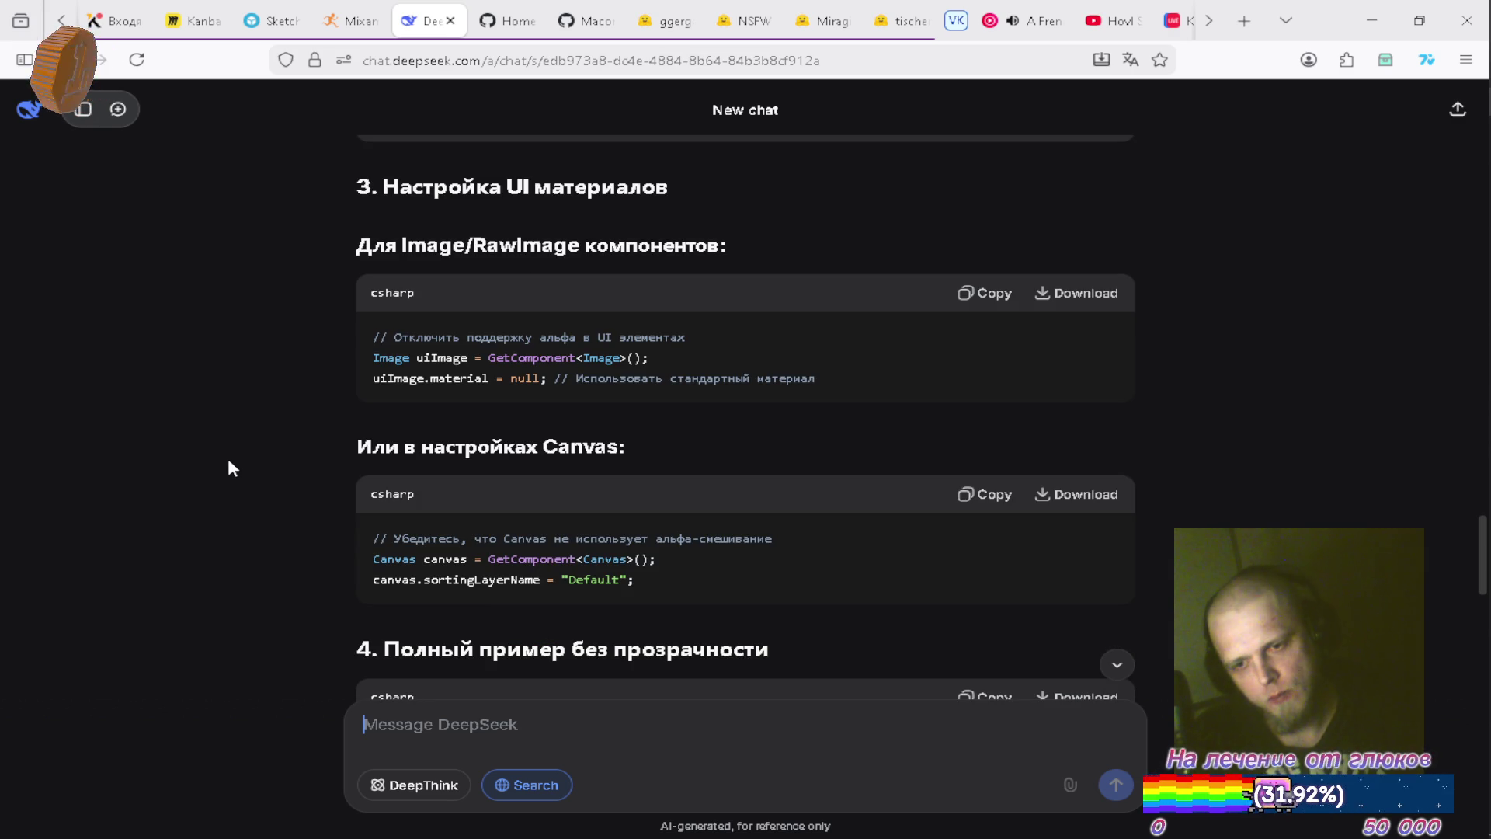
scroll(230, 467, down, 1)
scroll(230, 467, down, 1)
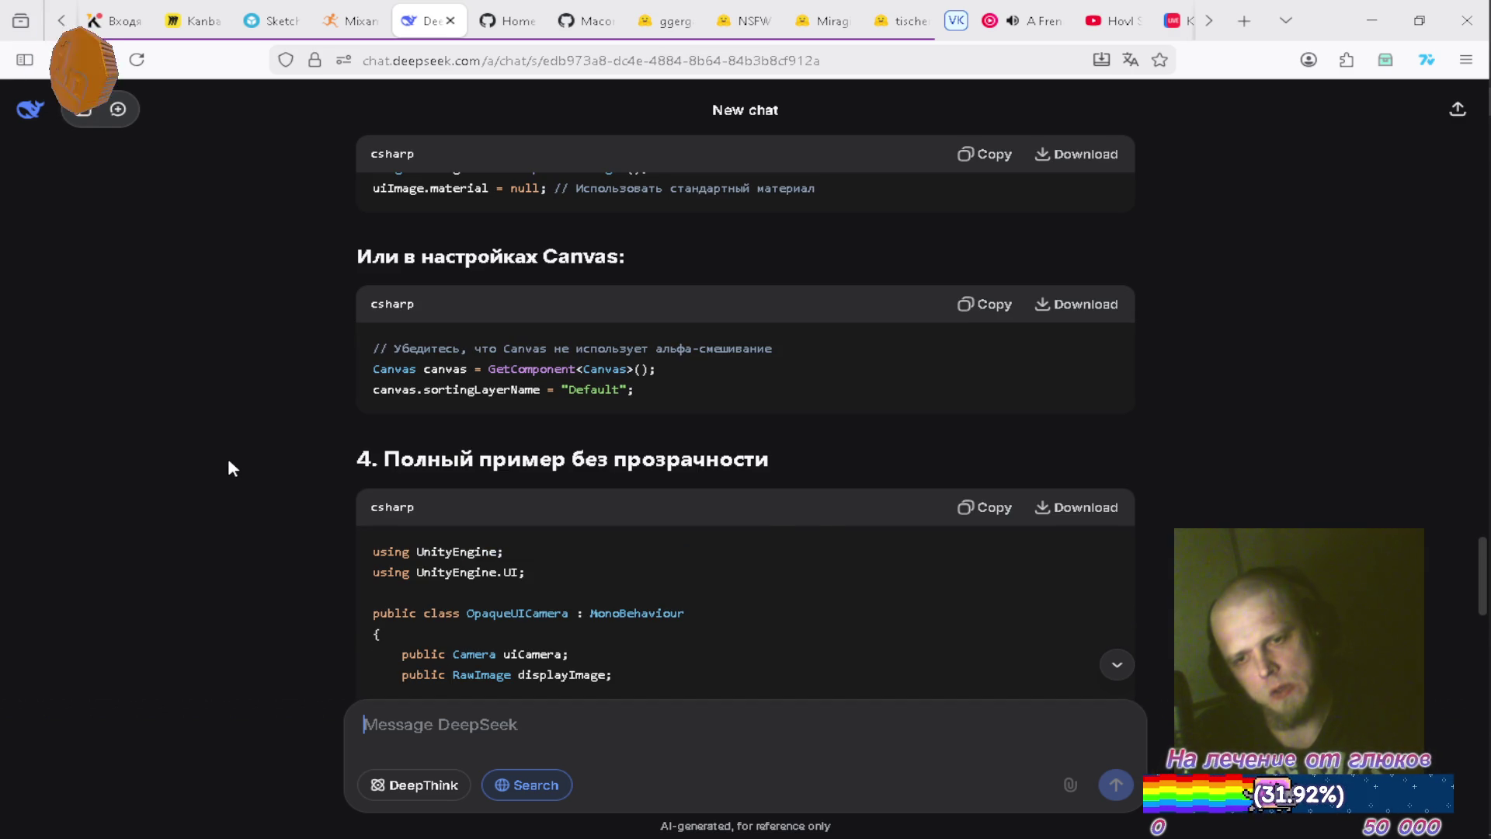
scroll(229, 464, down, 1)
scroll(228, 464, down, 1)
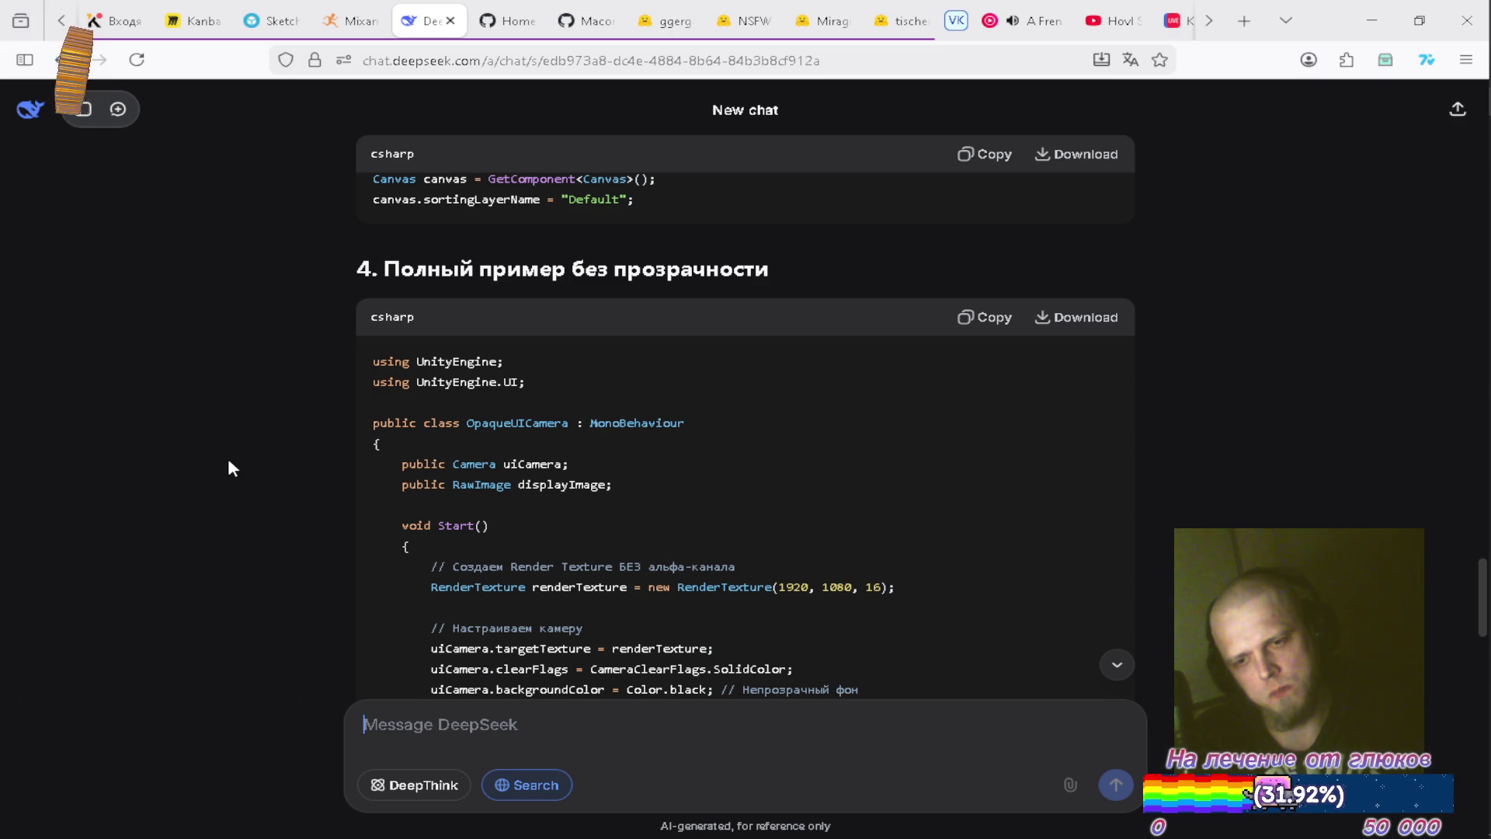
scroll(229, 465, down, 3)
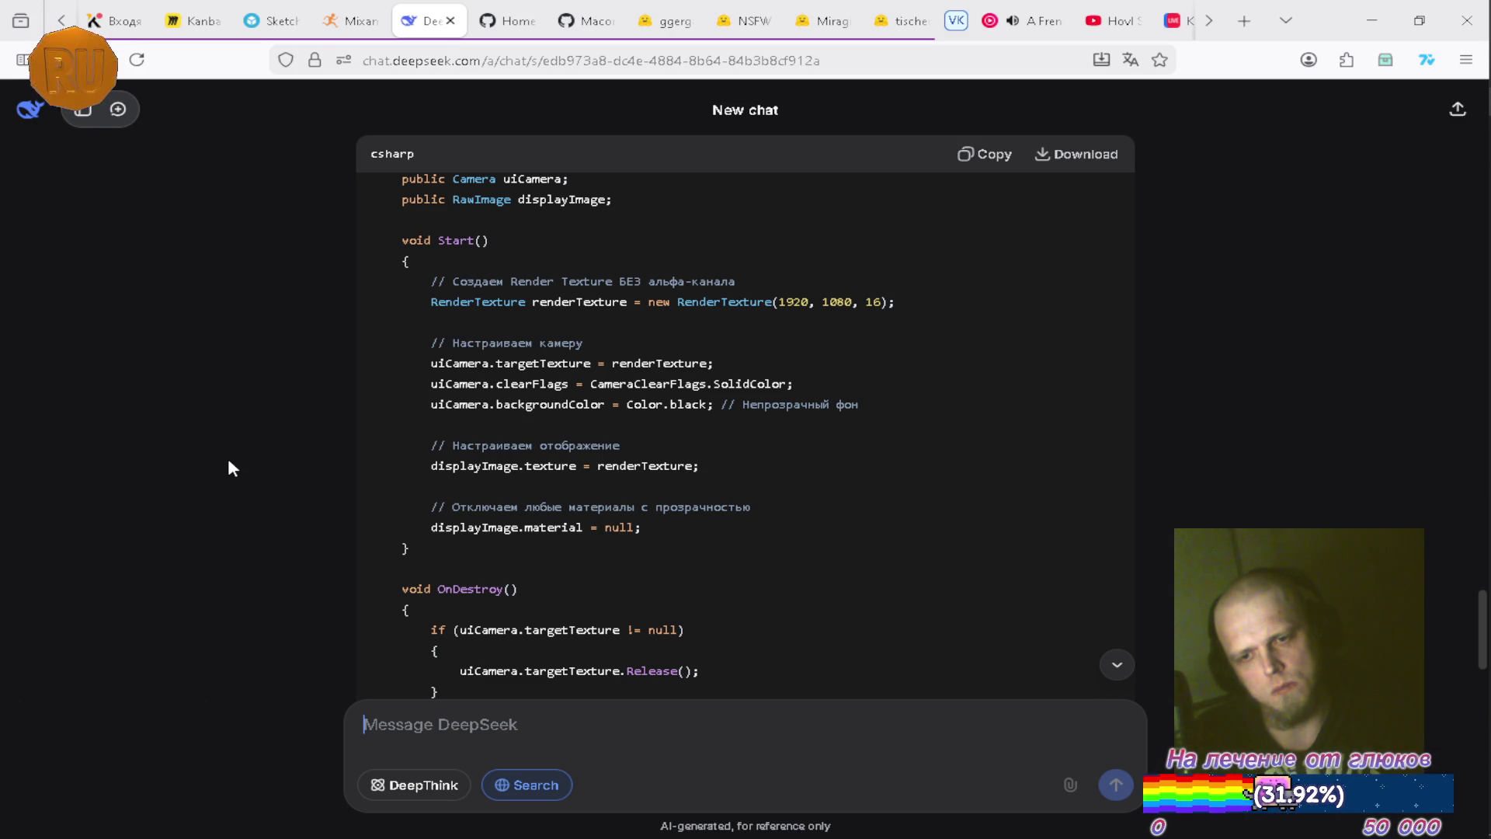
scroll(226, 458, down, 5)
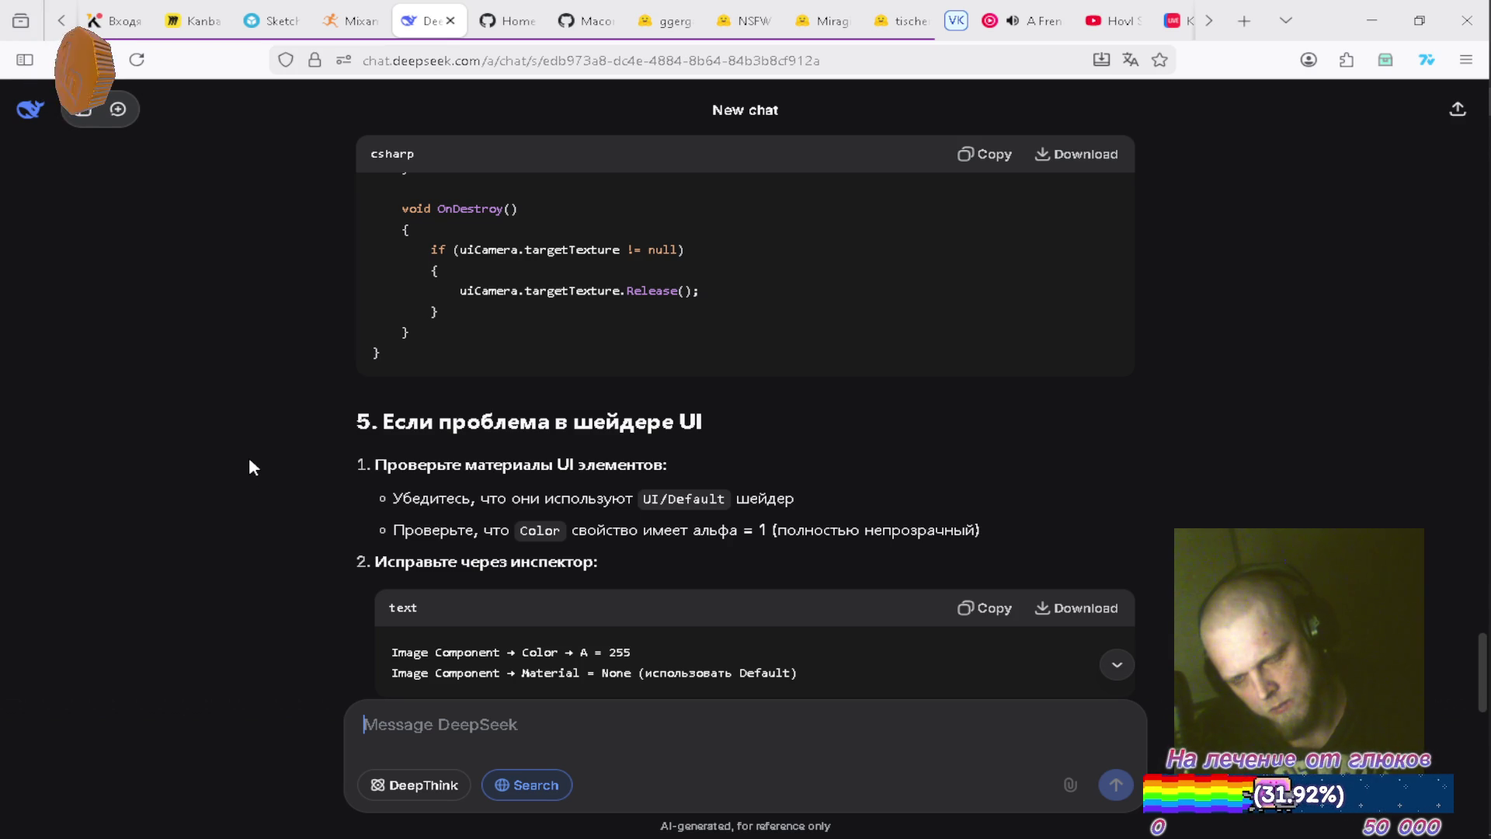
scroll(249, 460, down, 2)
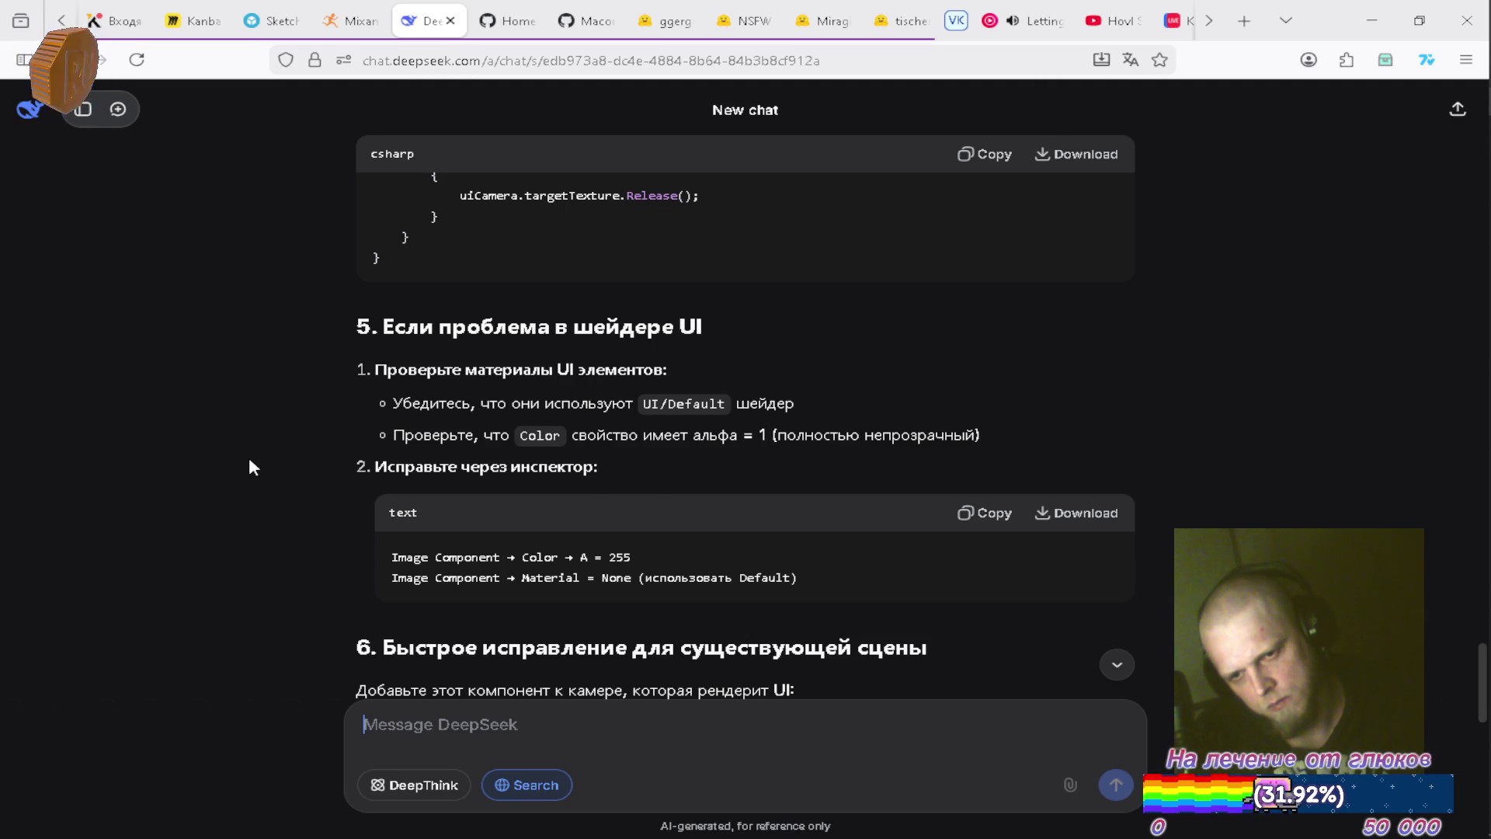
key(alt+Tab)
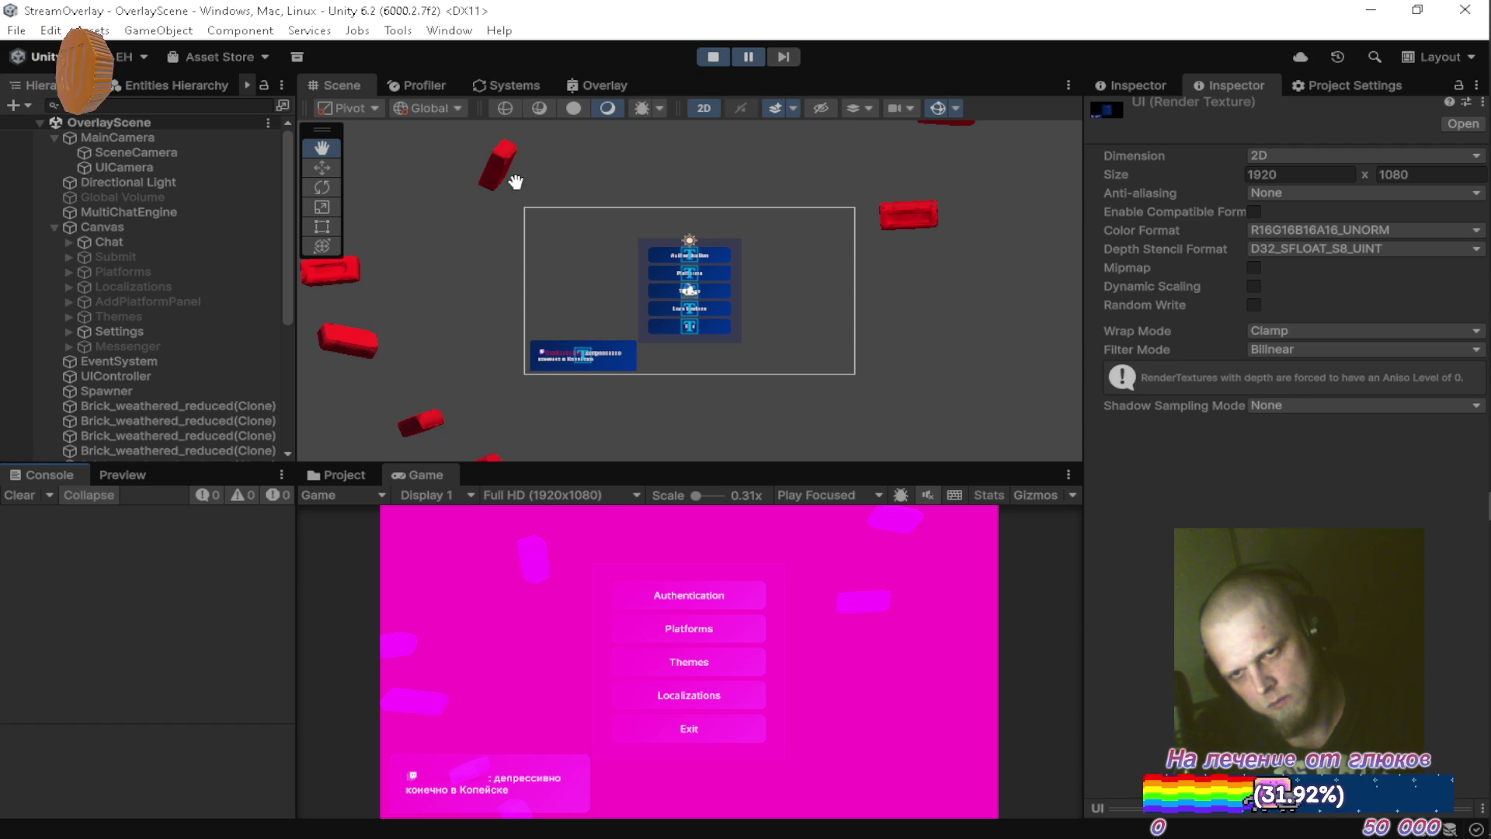
In the maximized Overlay graph, reconnect the Multiply output from Add to Fragment Base Color.
click(599, 81)
double_click(600, 78)
mouse_move(629, 124)
mouse_down()
mouse_move(525, 287)
mouse_move(792, 315)
mouse_move(641, 437)
mouse_move(668, 452)
mouse_move(702, 354)
mouse_up()
mouse_move(585, 550)
mouse_down()
mouse_move(822, 365)
mouse_move(825, 448)
mouse_up()
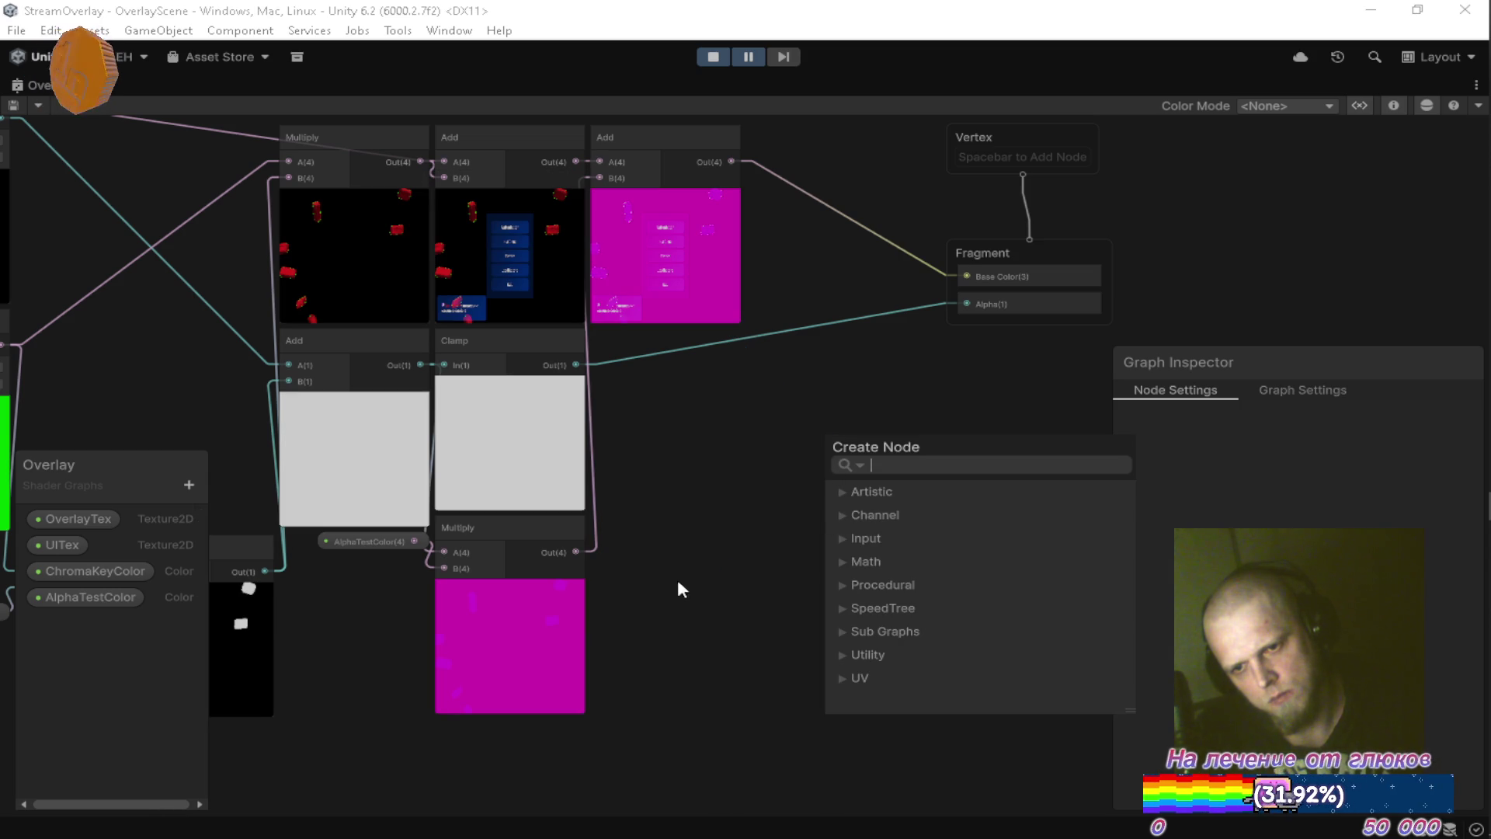
key(Escape)
mouse_move(575, 552)
mouse_down()
mouse_move(856, 321)
mouse_move(963, 286)
mouse_up()
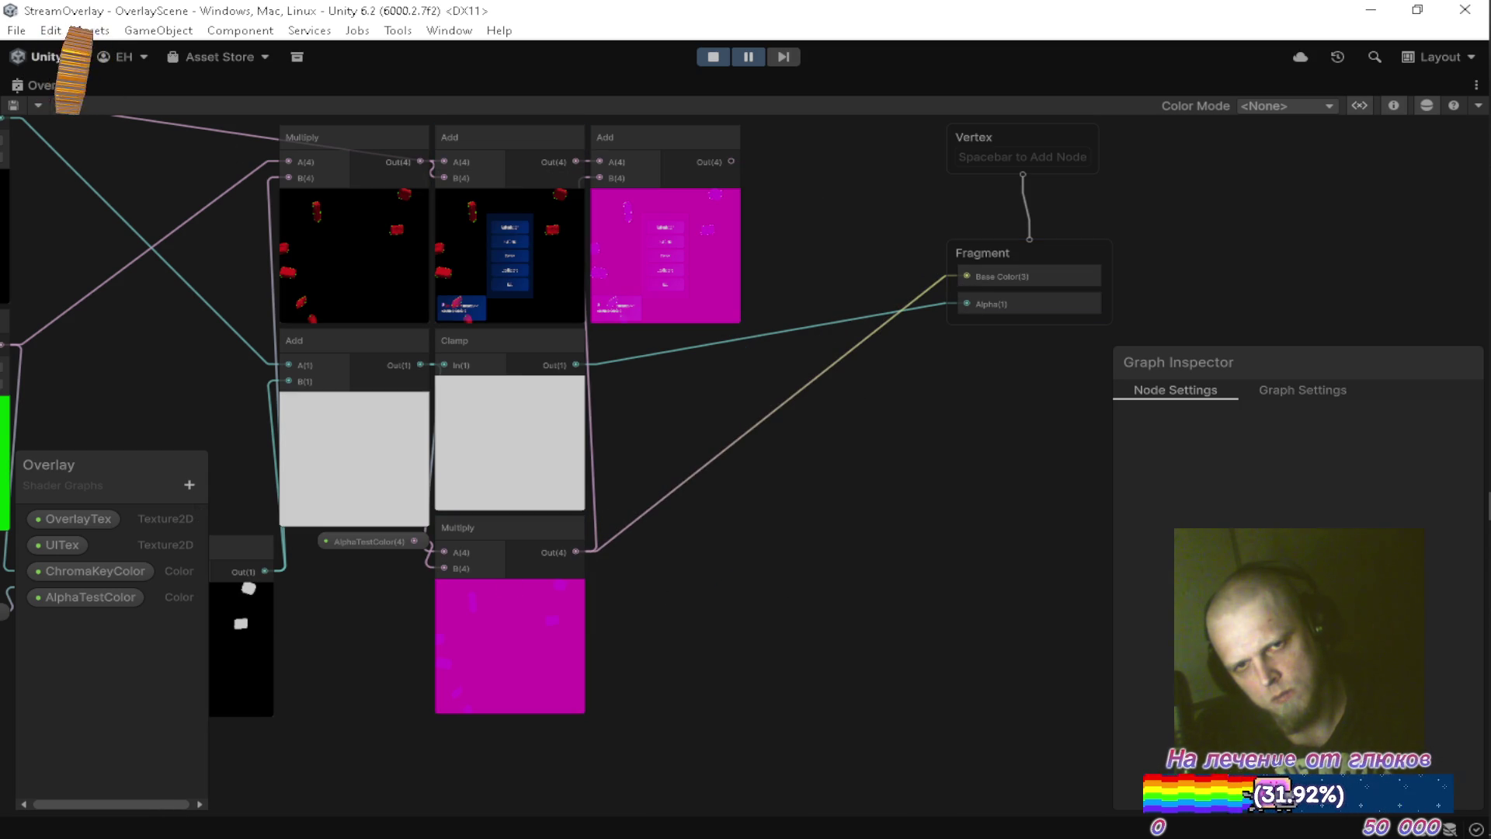
double_click(45, 90)
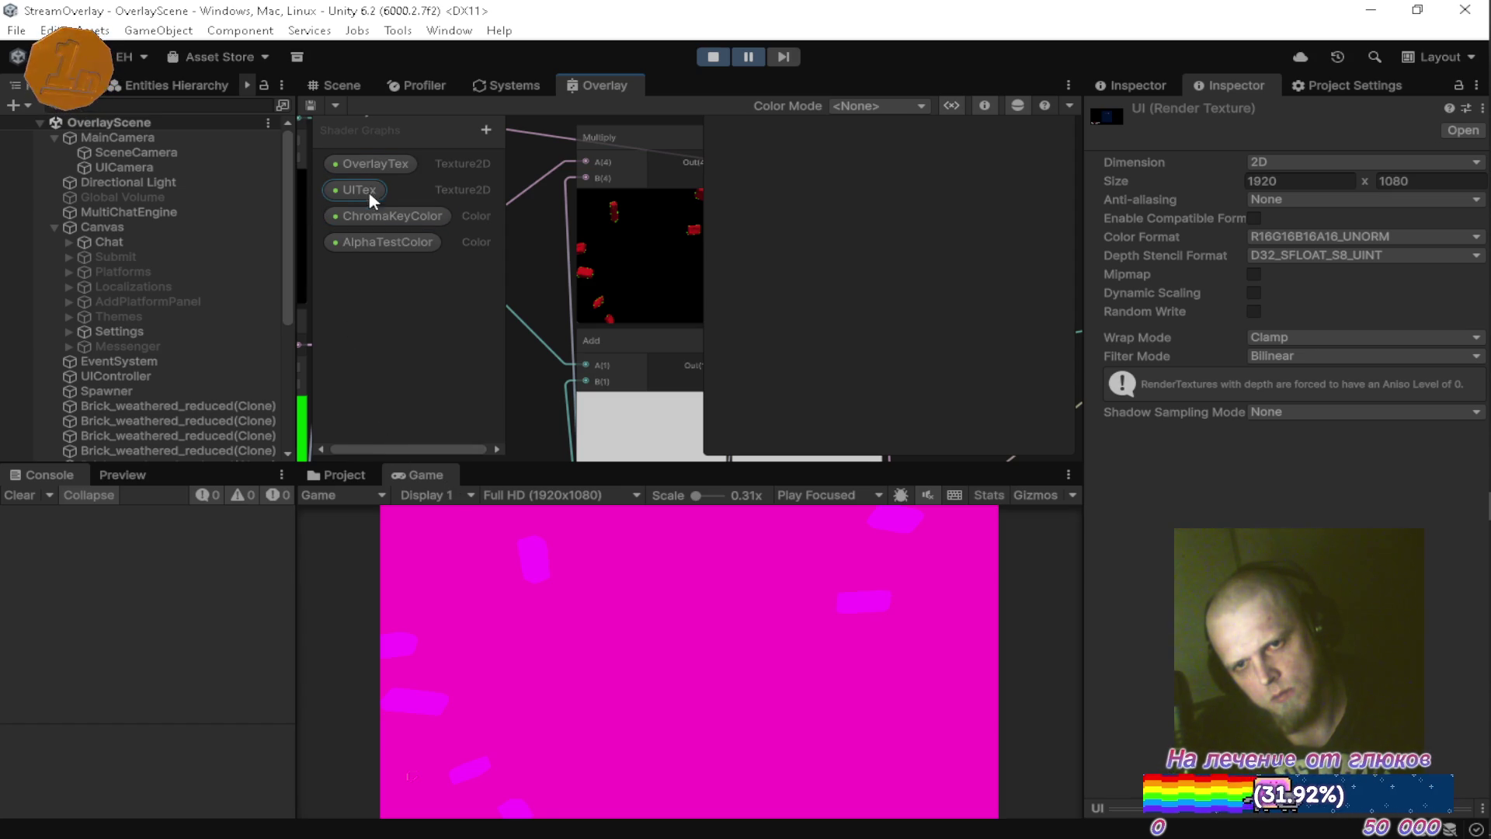
Select the AlphaBlend material in the Materials folder to inspect its settings.
click(346, 475)
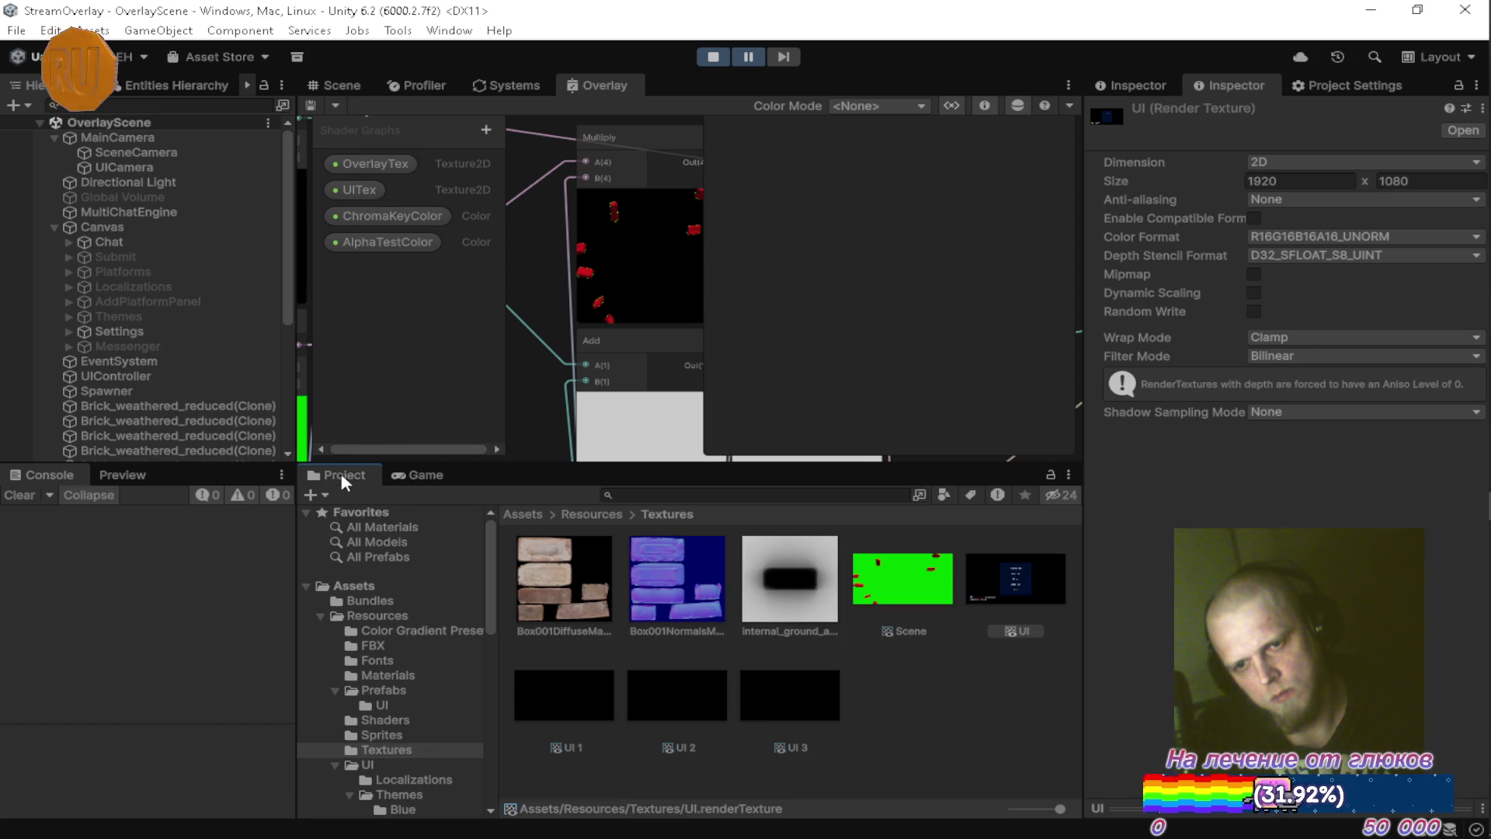
click(442, 679)
click(571, 567)
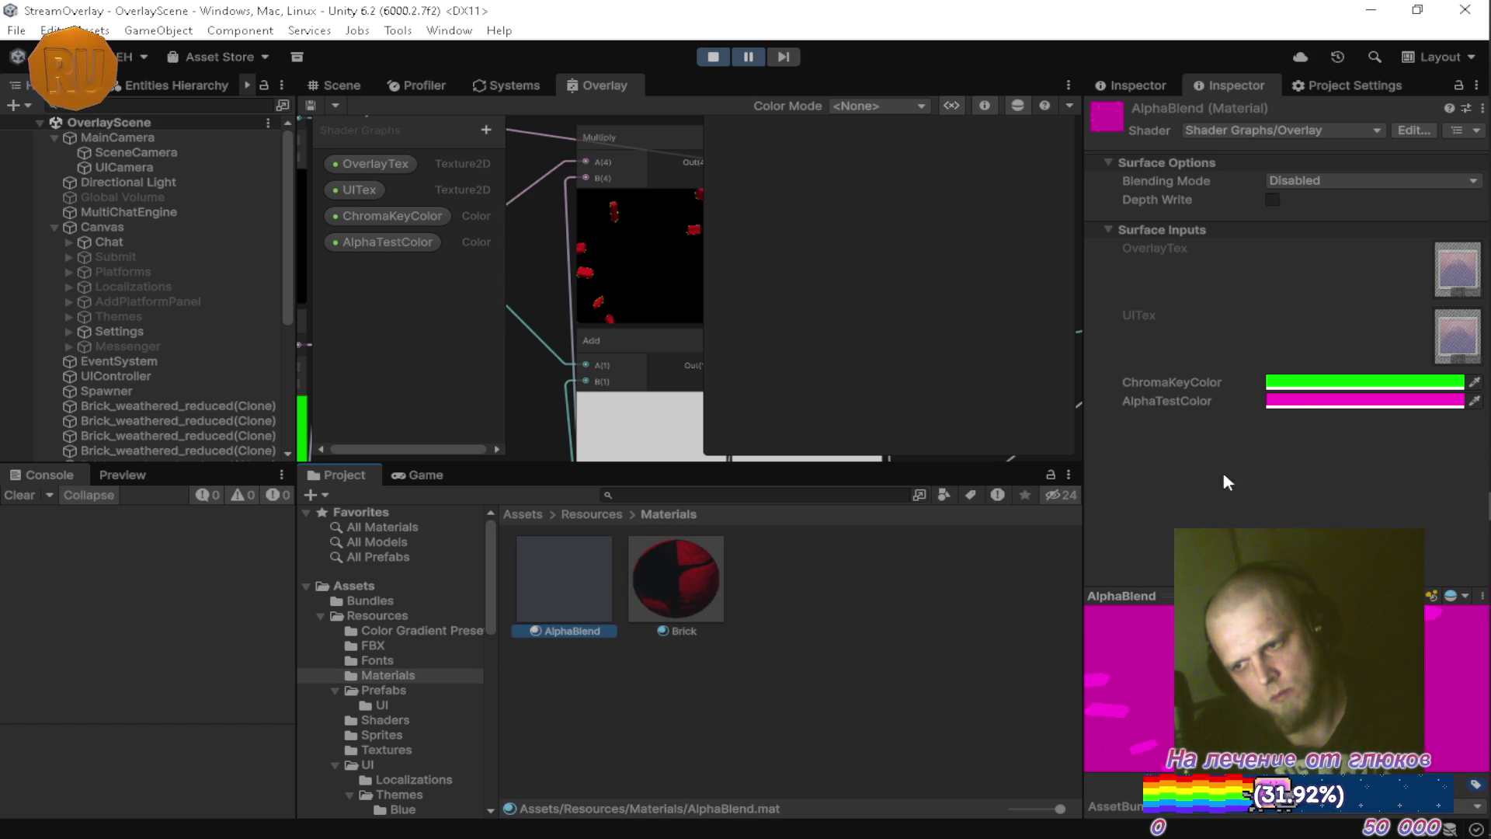
key(alt+Tab)
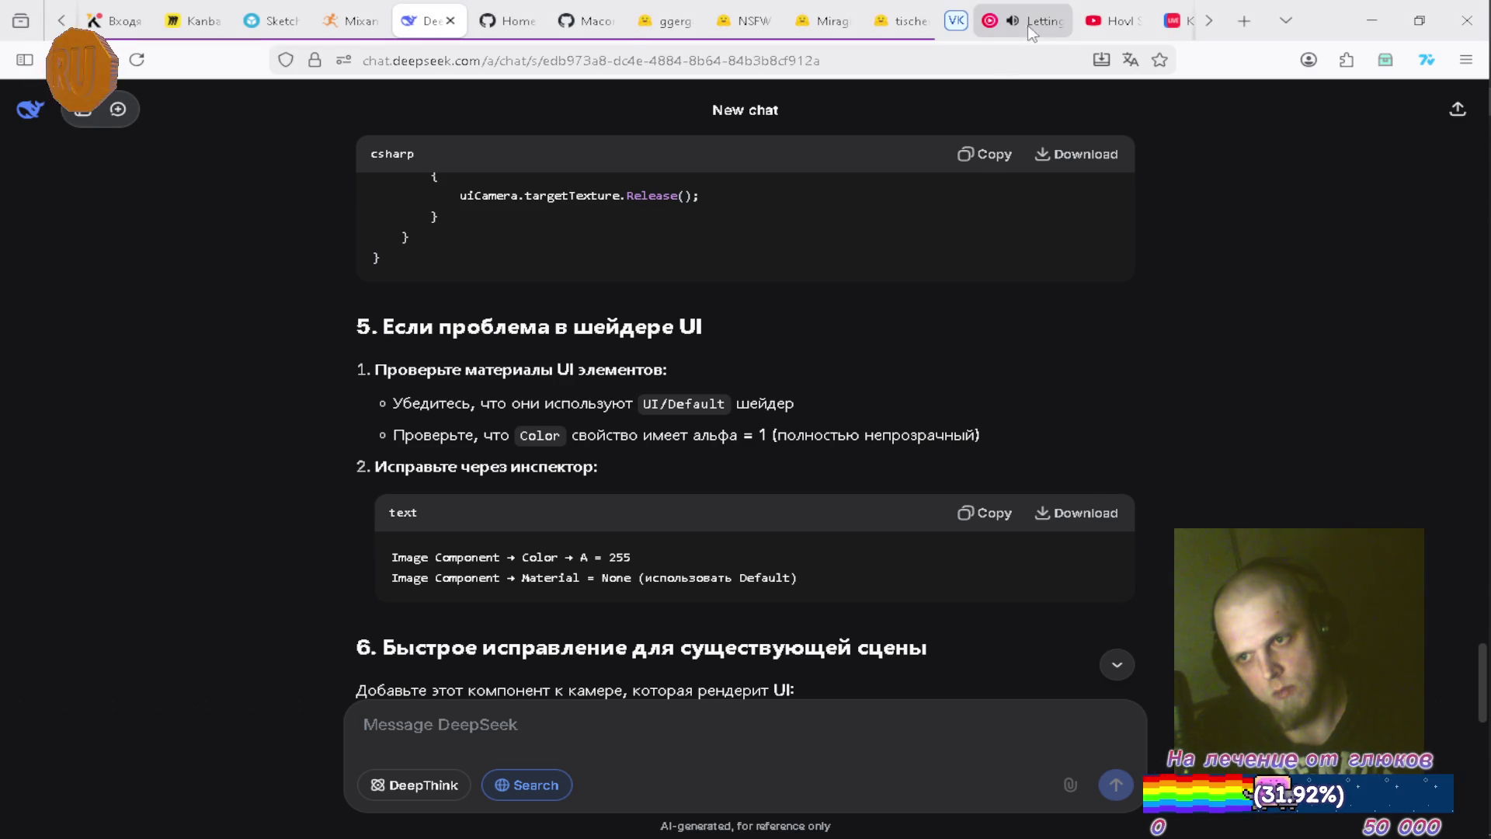
Search YouTube Music for Primer 55's 'Supa Freak Love'.
click(1031, 23)
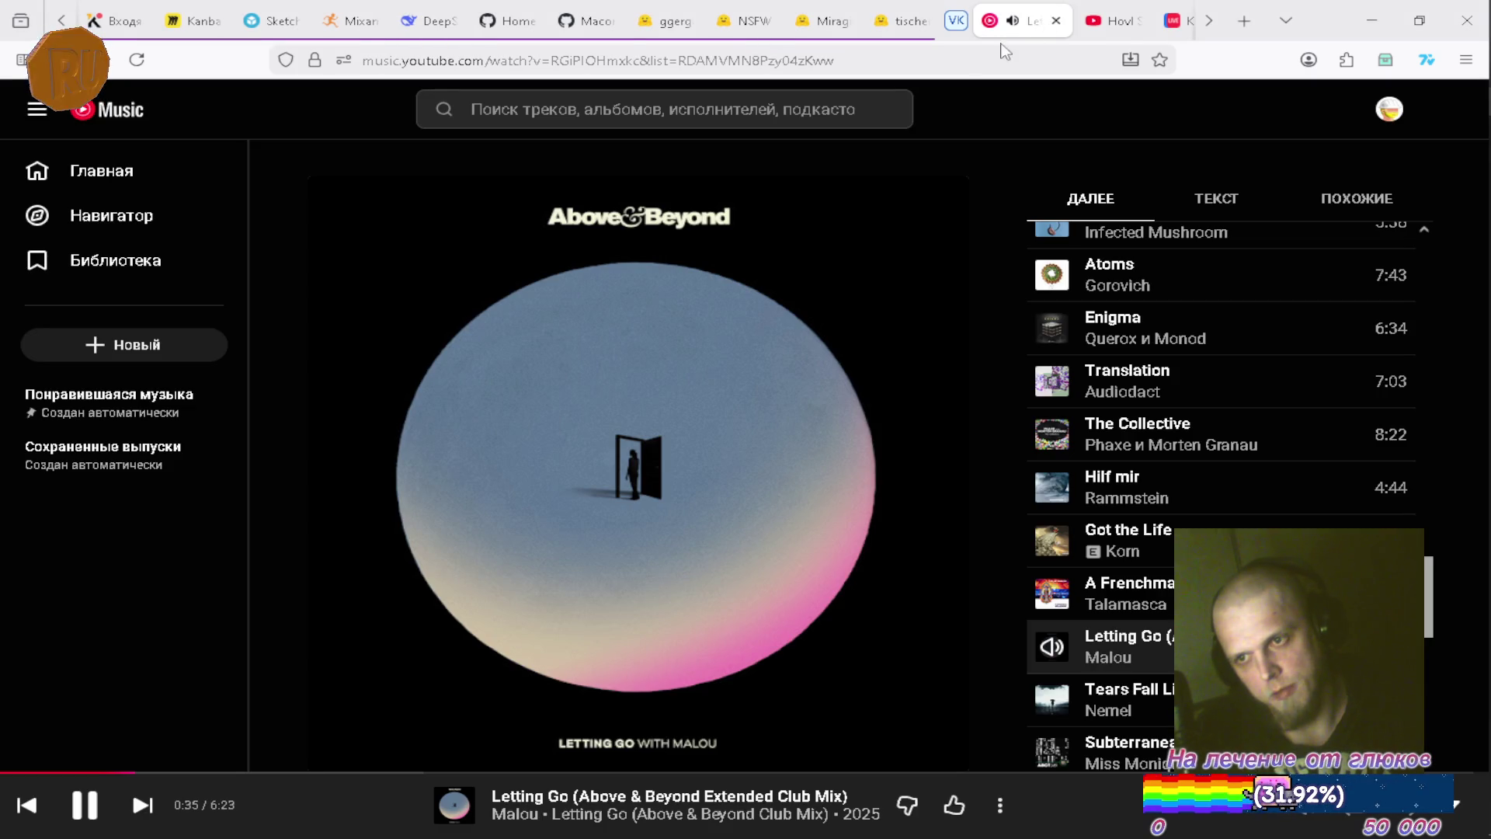
click(637, 109)
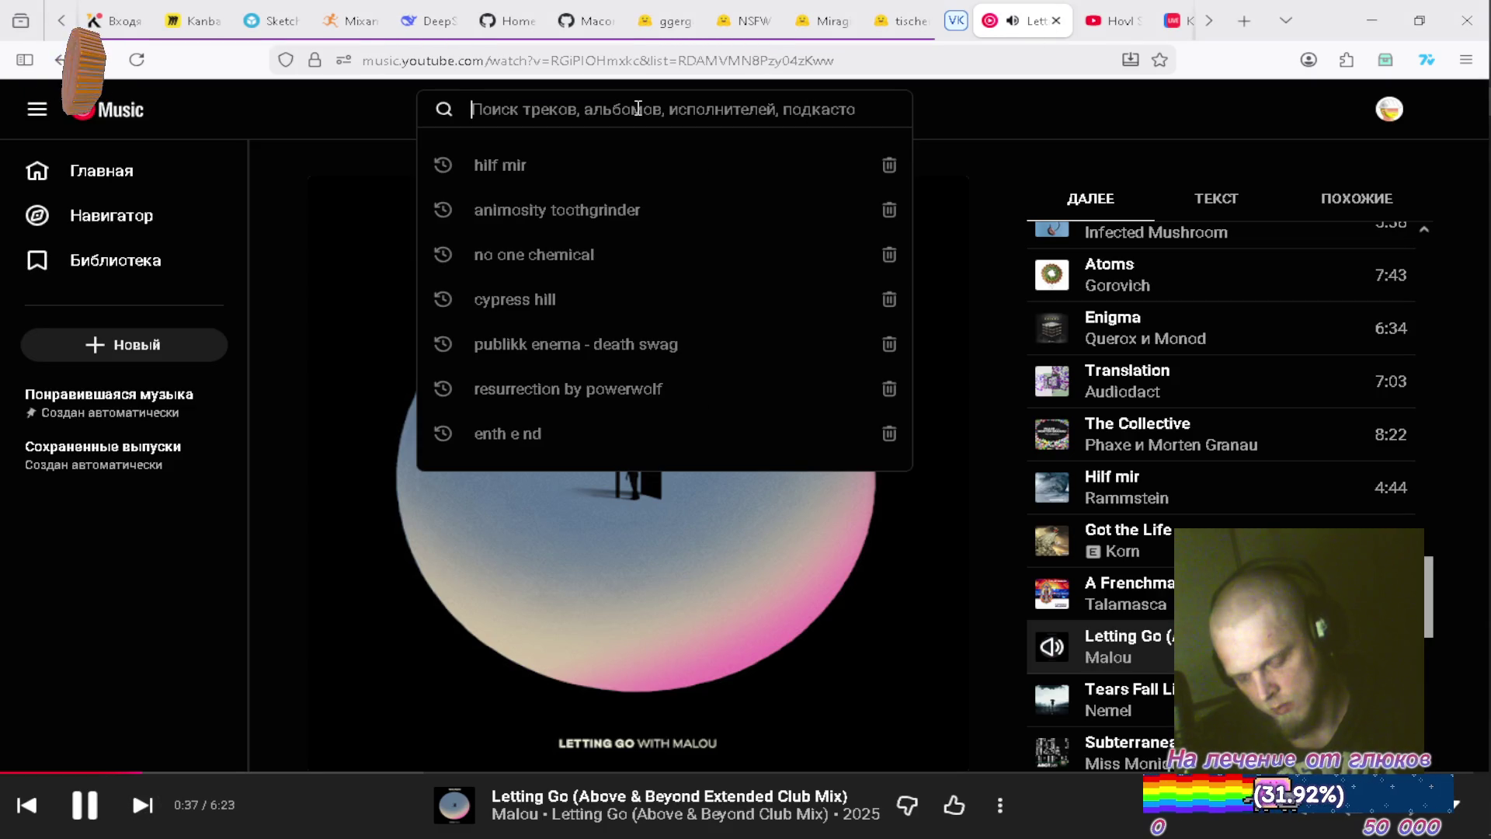
text(зкшьук)
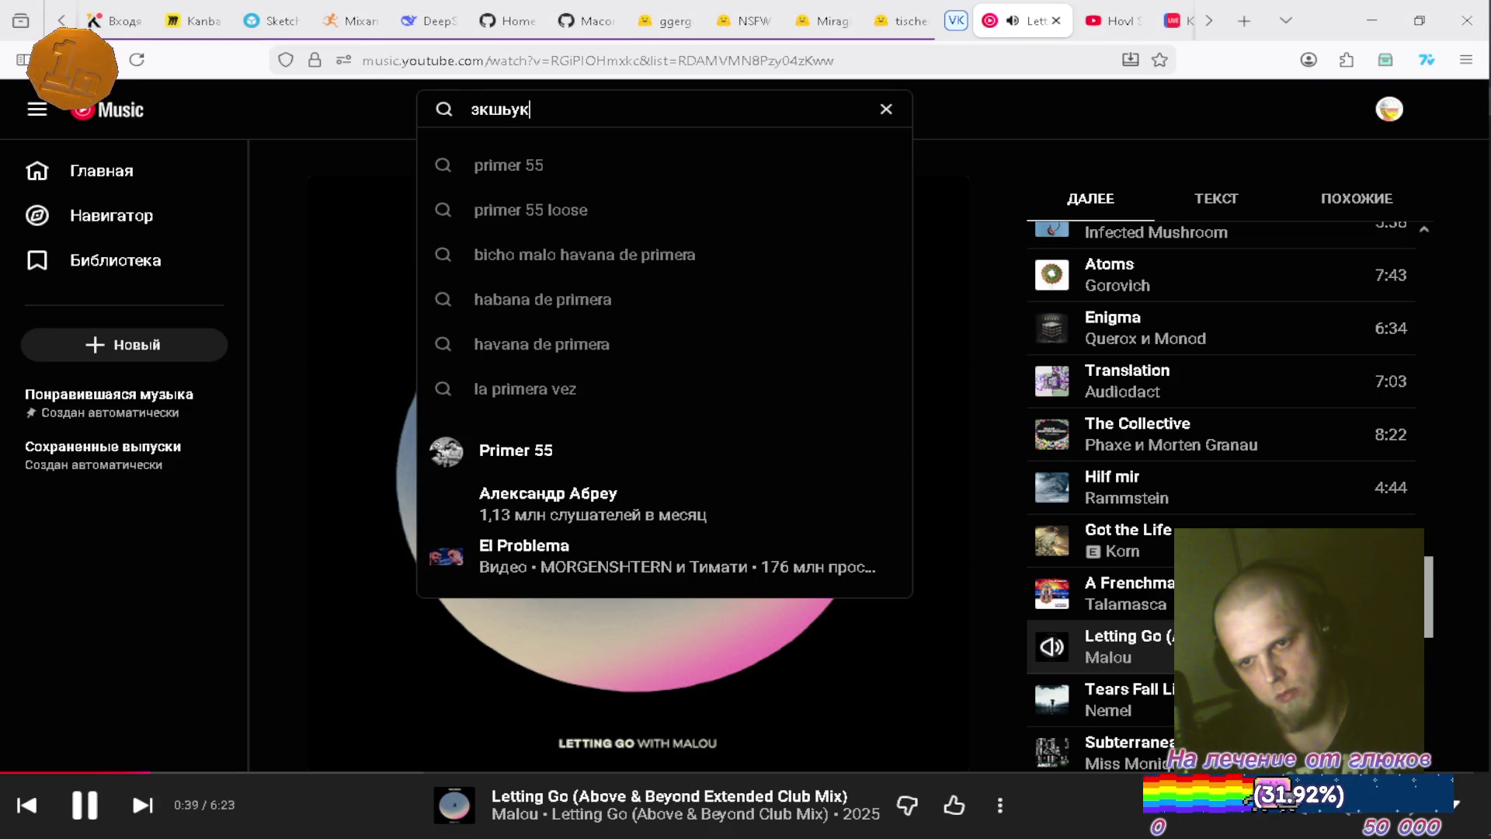
key(ctrl+a)
text(primer 55)
key(Down)
key(Down)
key(Down)
key(Return)
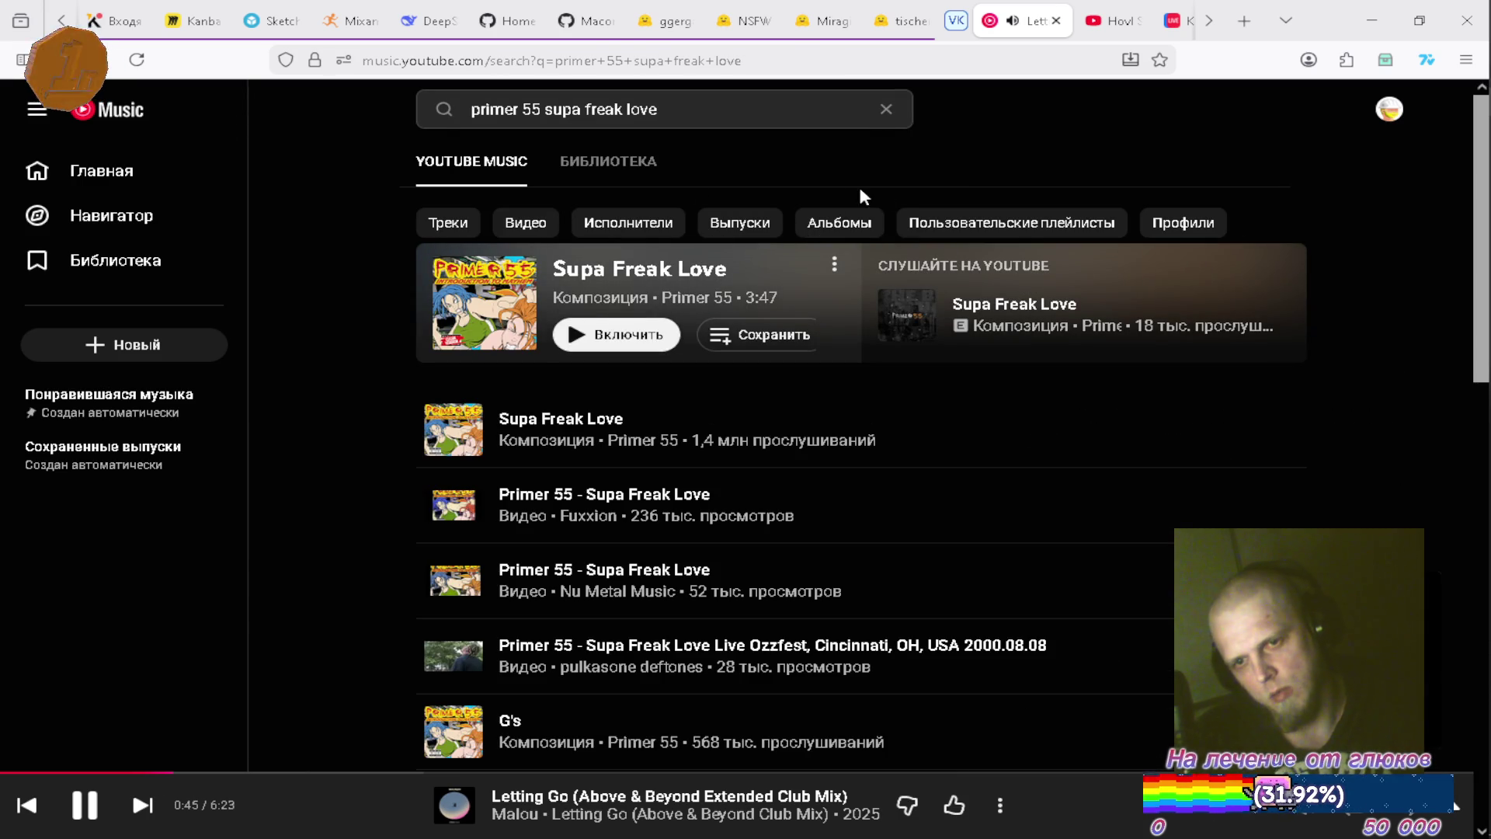
Queue Supa Freak Love to play next and skip ahead to it.
click(834, 268)
click(901, 323)
click(886, 110)
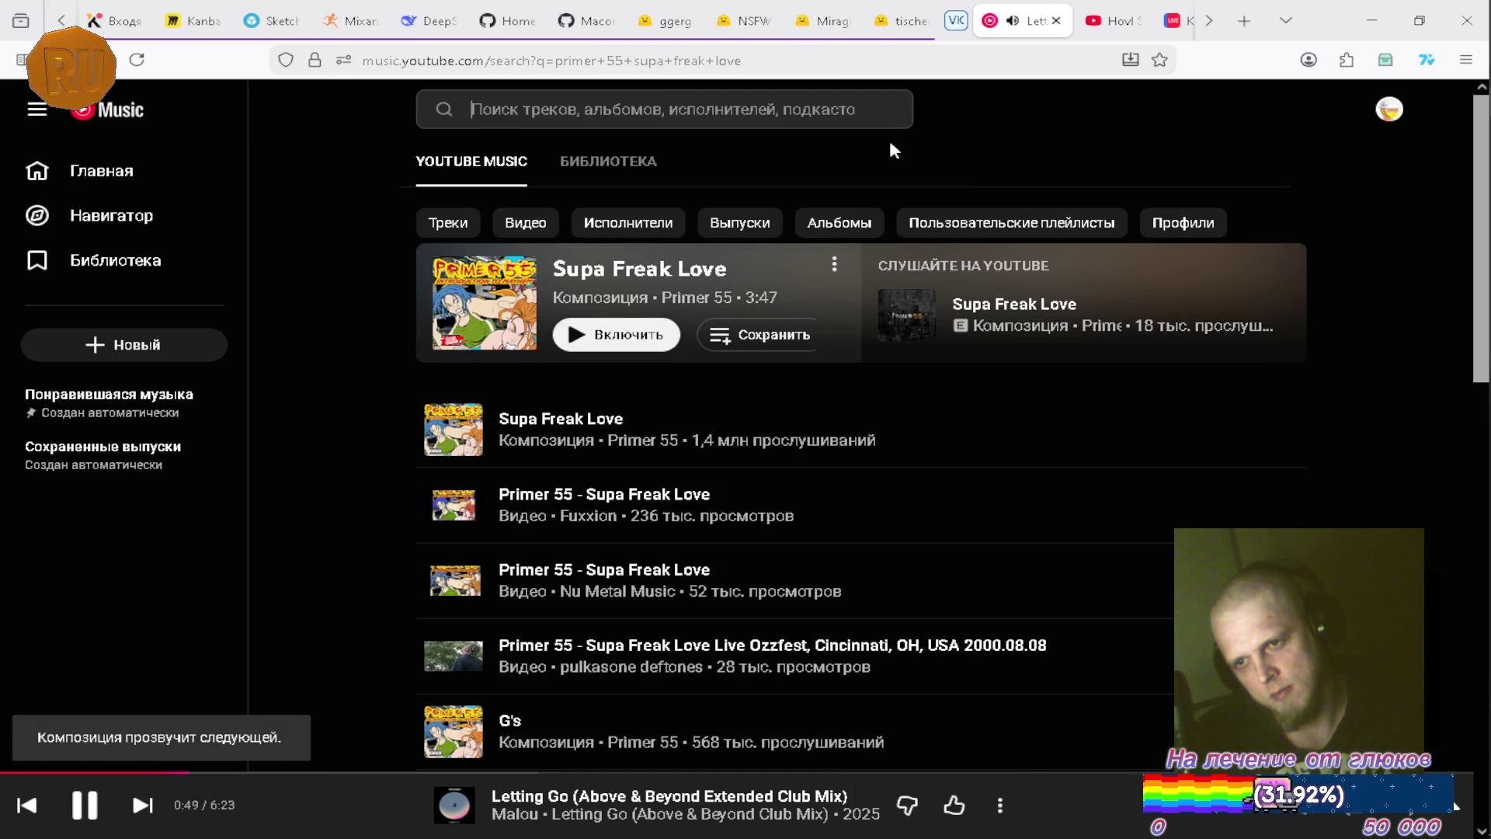
click(219, 831)
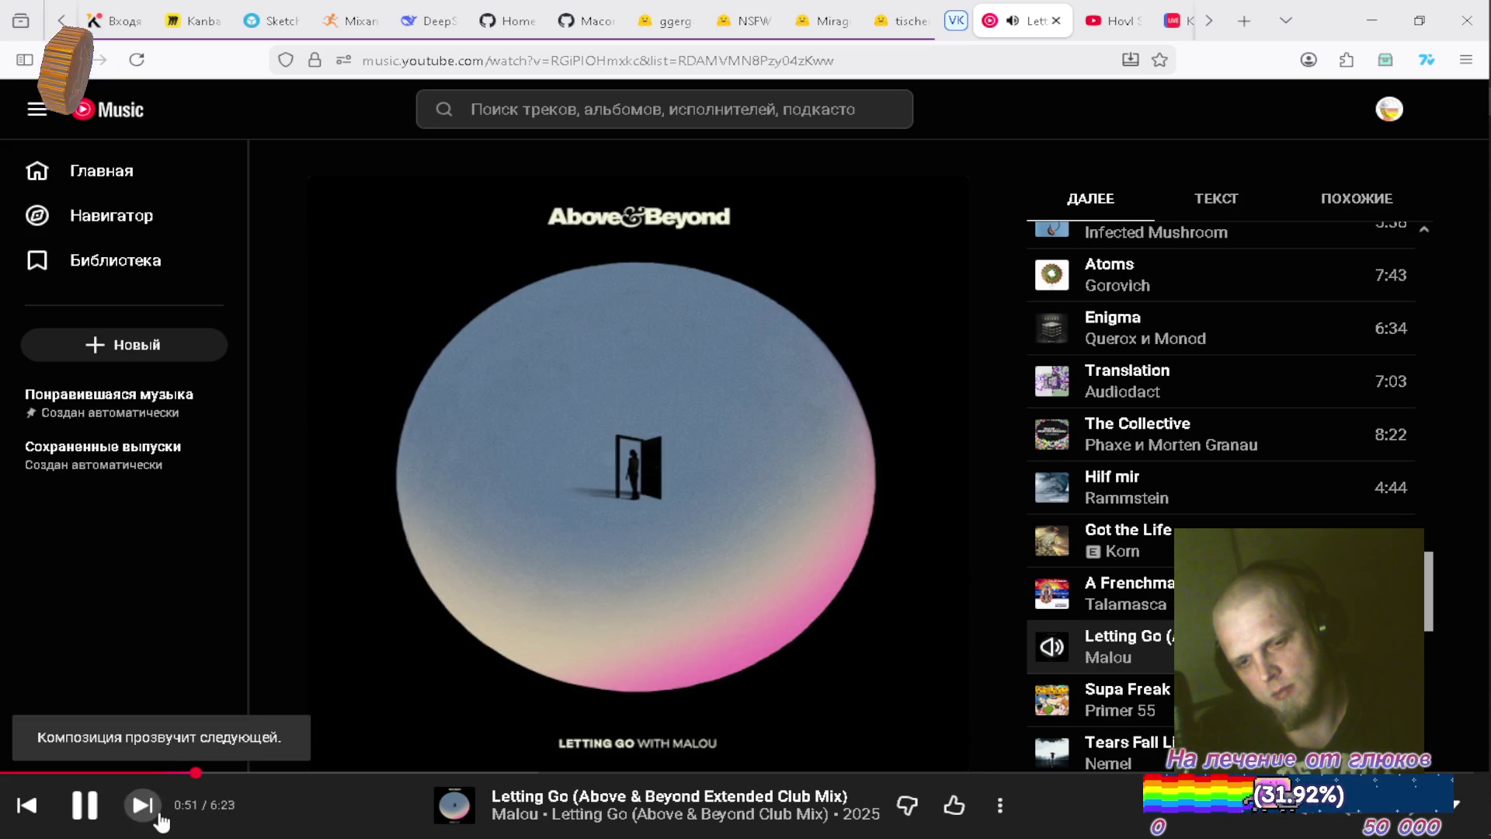
click(155, 812)
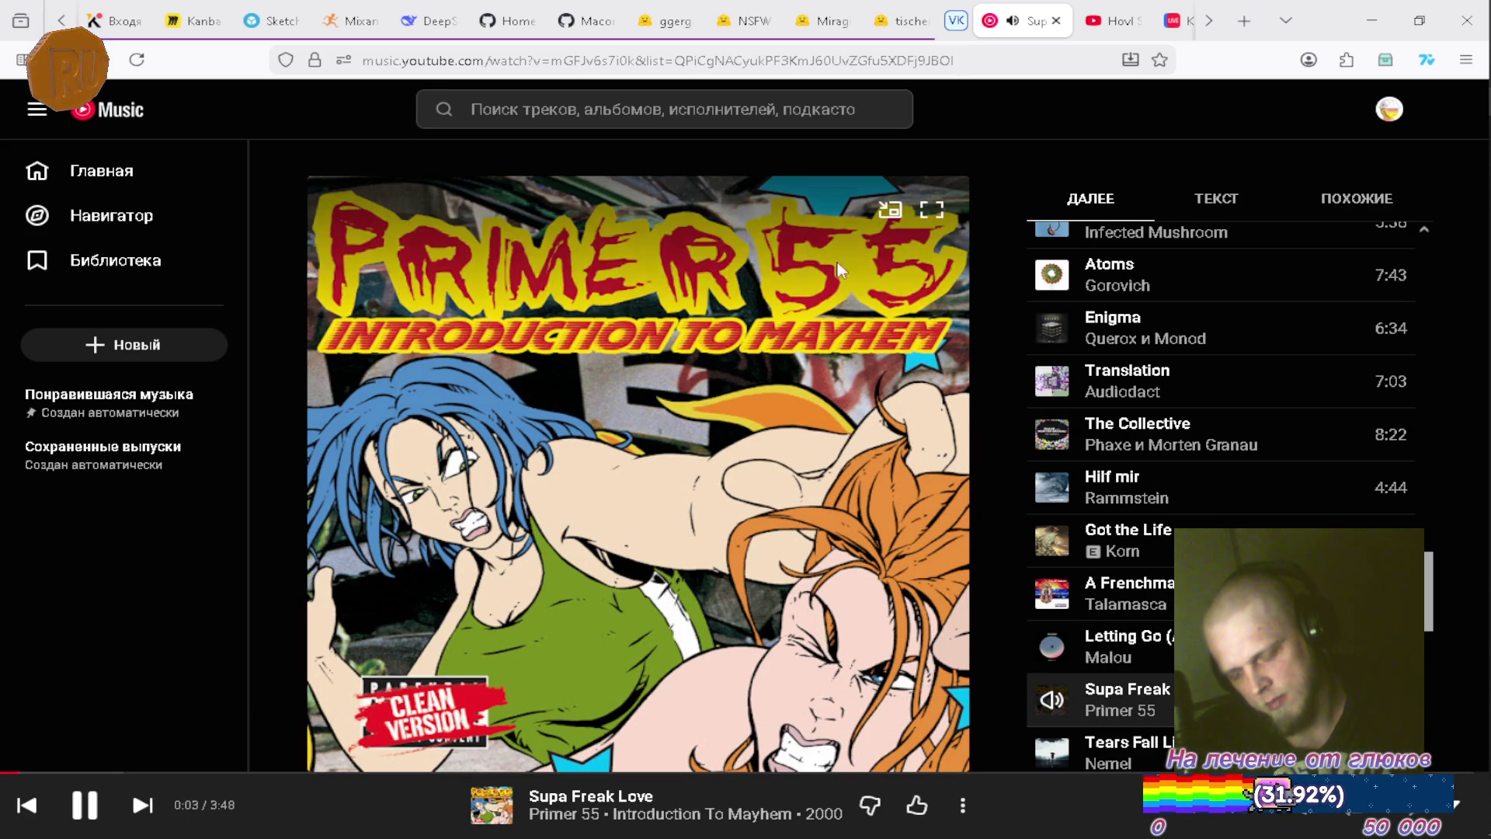
Search YouTube Music for 'gideon denial'.
click(742, 116)
text(пу)
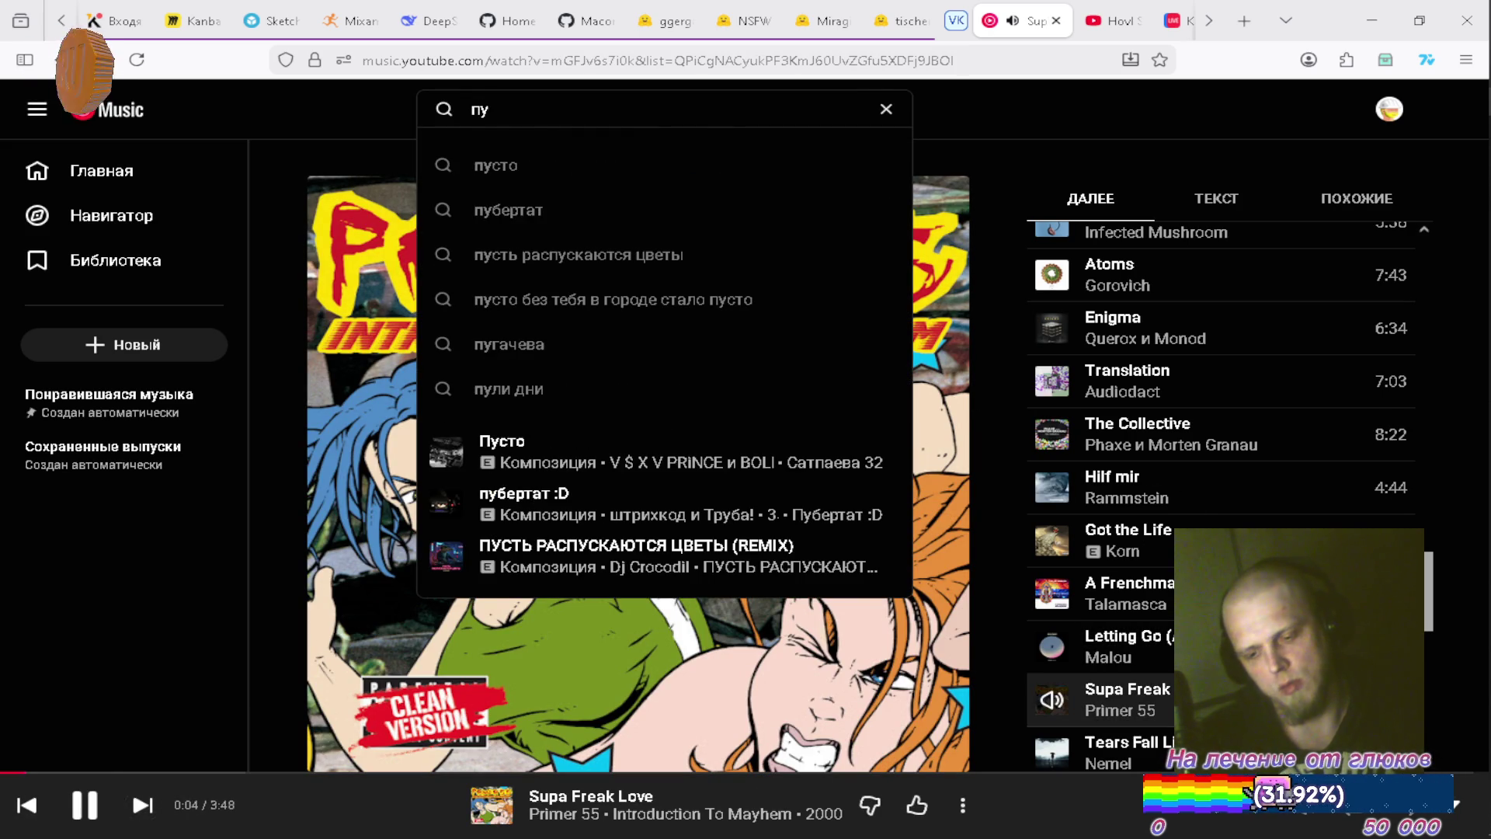
key(BackSpace)
key(BackSpace)
text(gideon)
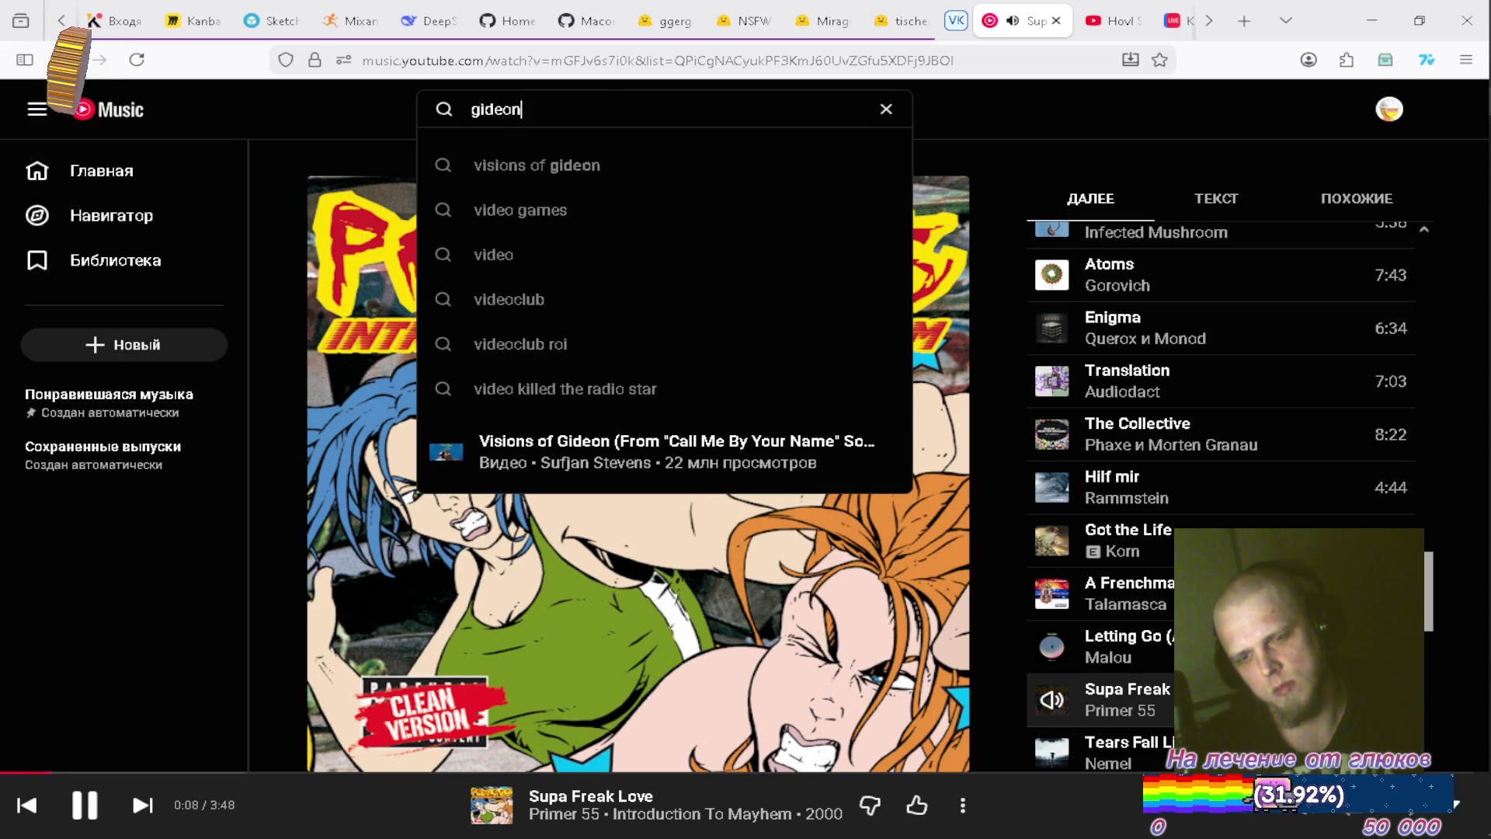
text( dena)
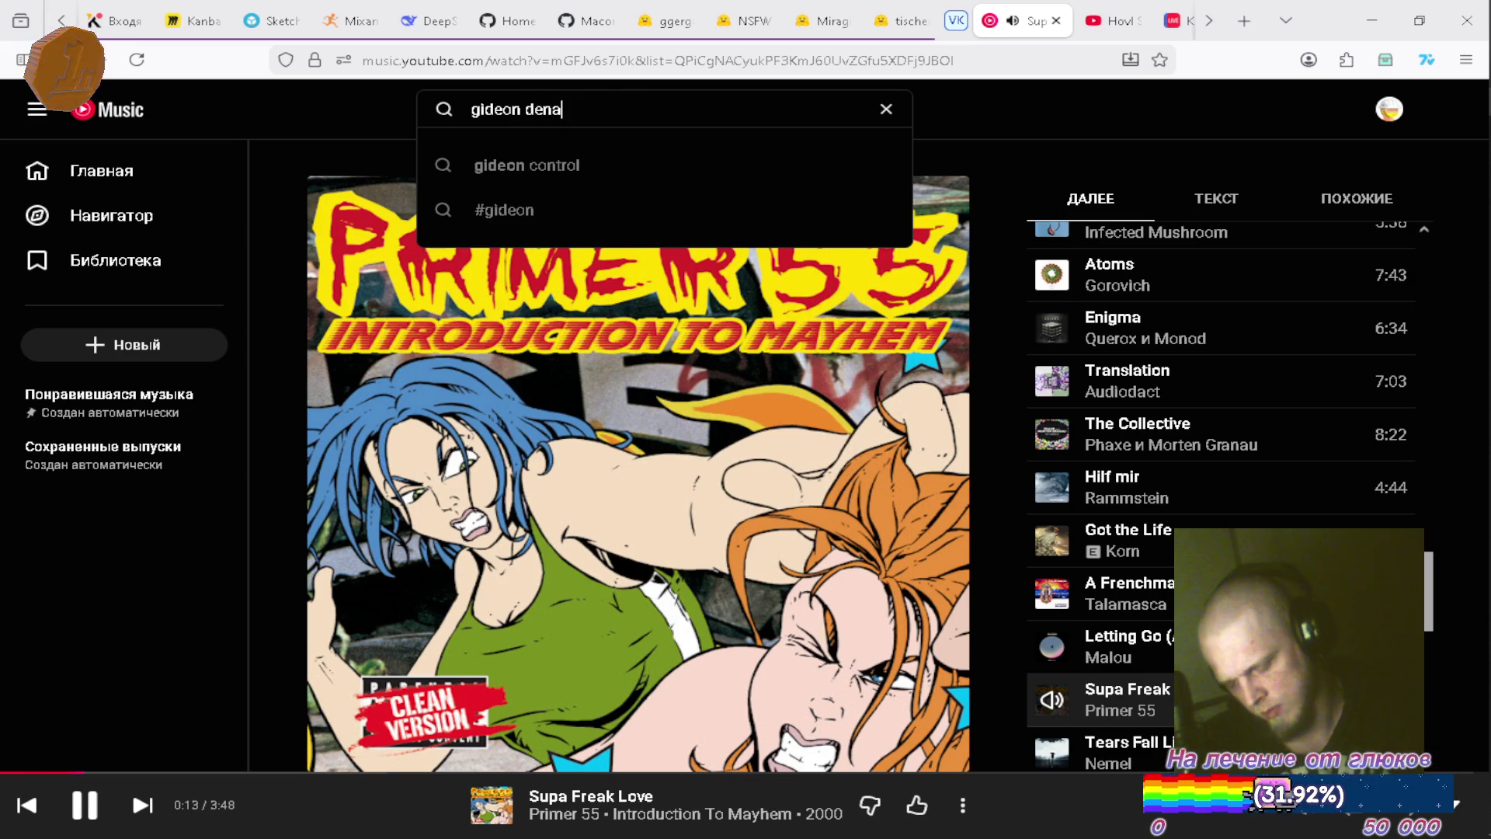
key(BackSpace)
text(ial)
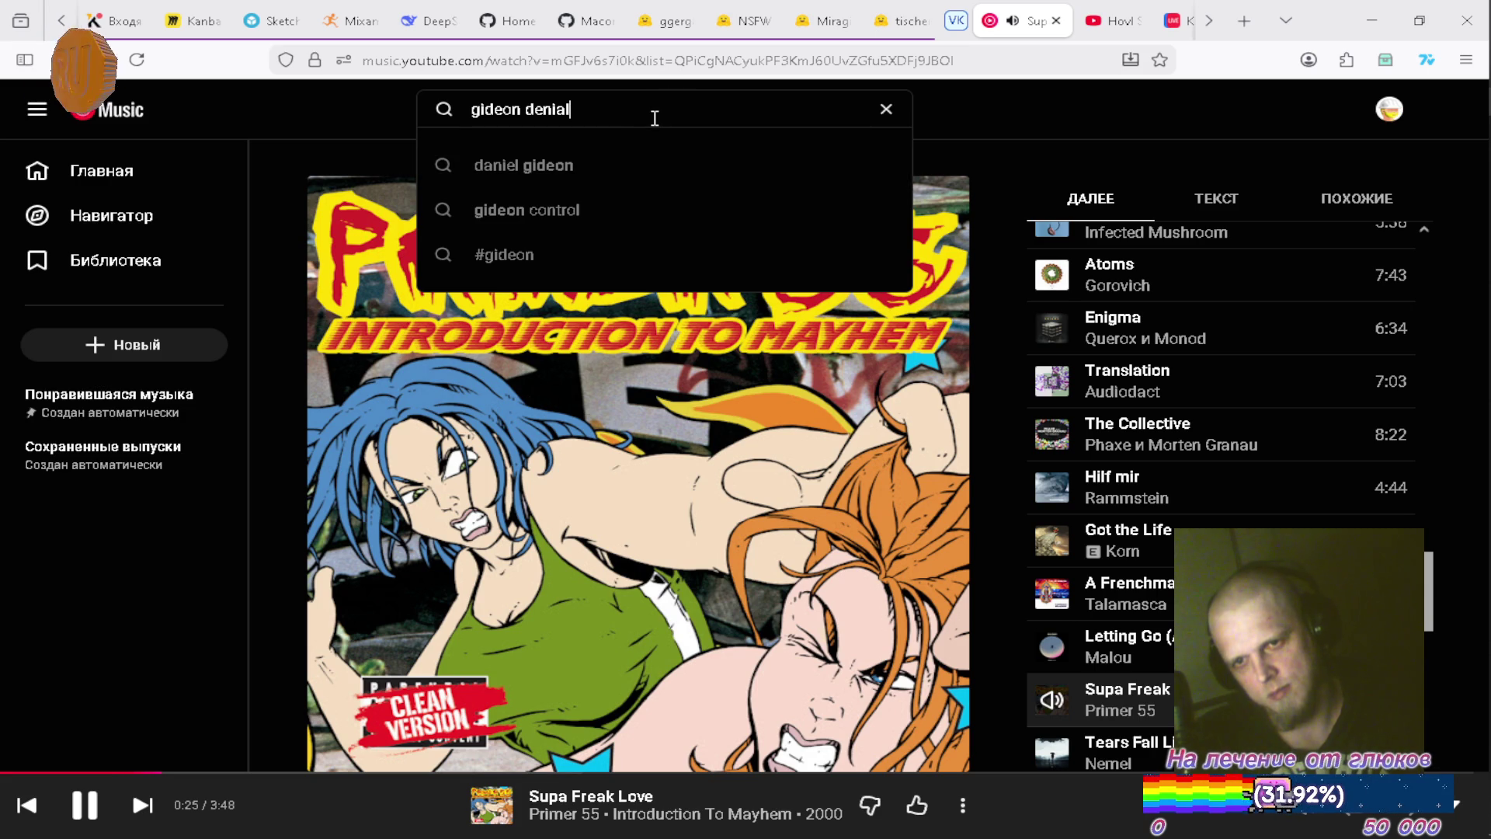
key(Return)
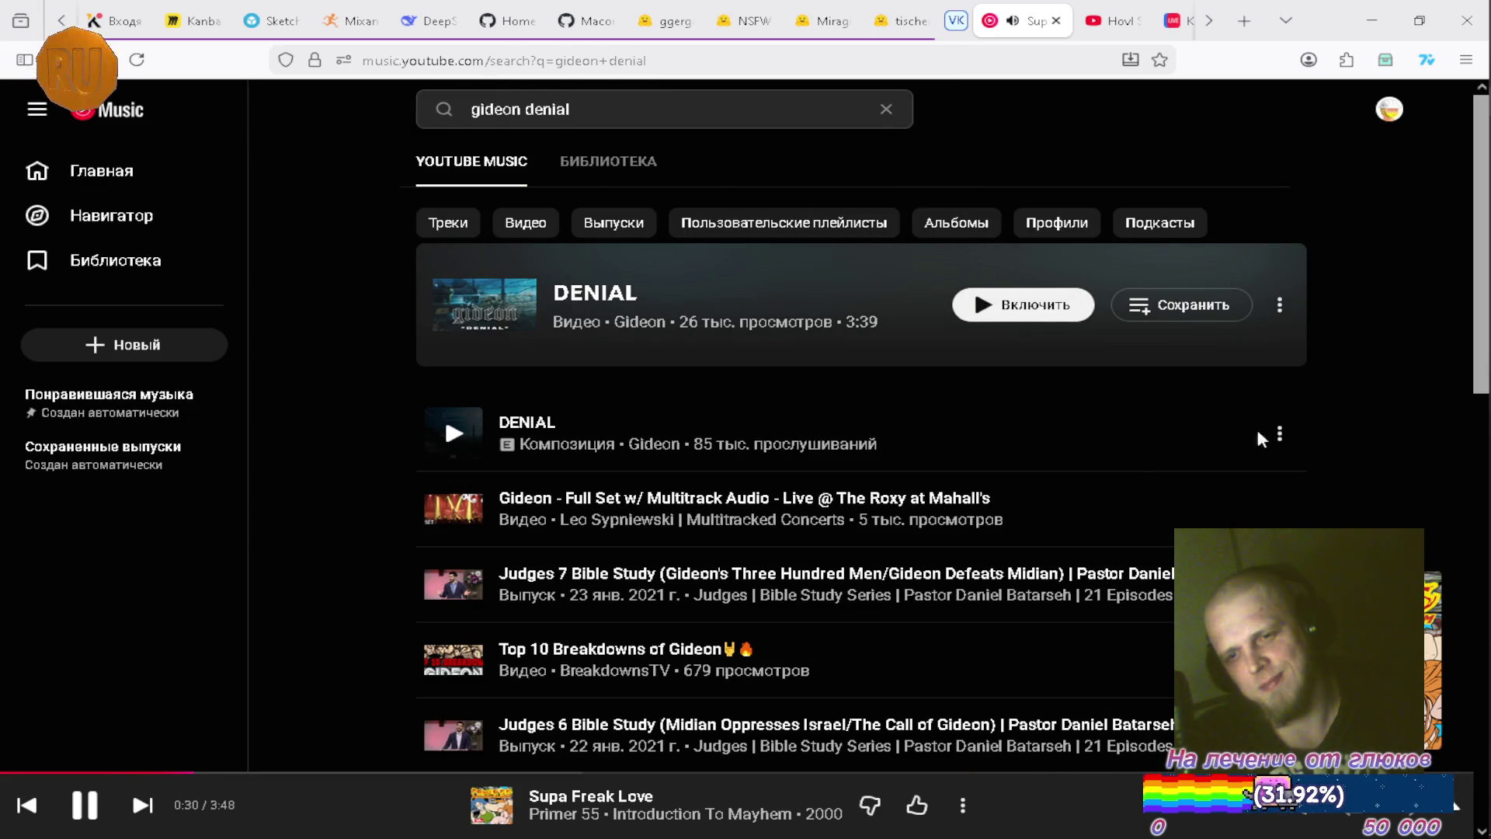
Queue Gideon's DENIAL to play next, clear the search, and return to DeepSeek.
click(1280, 432)
click(1176, 506)
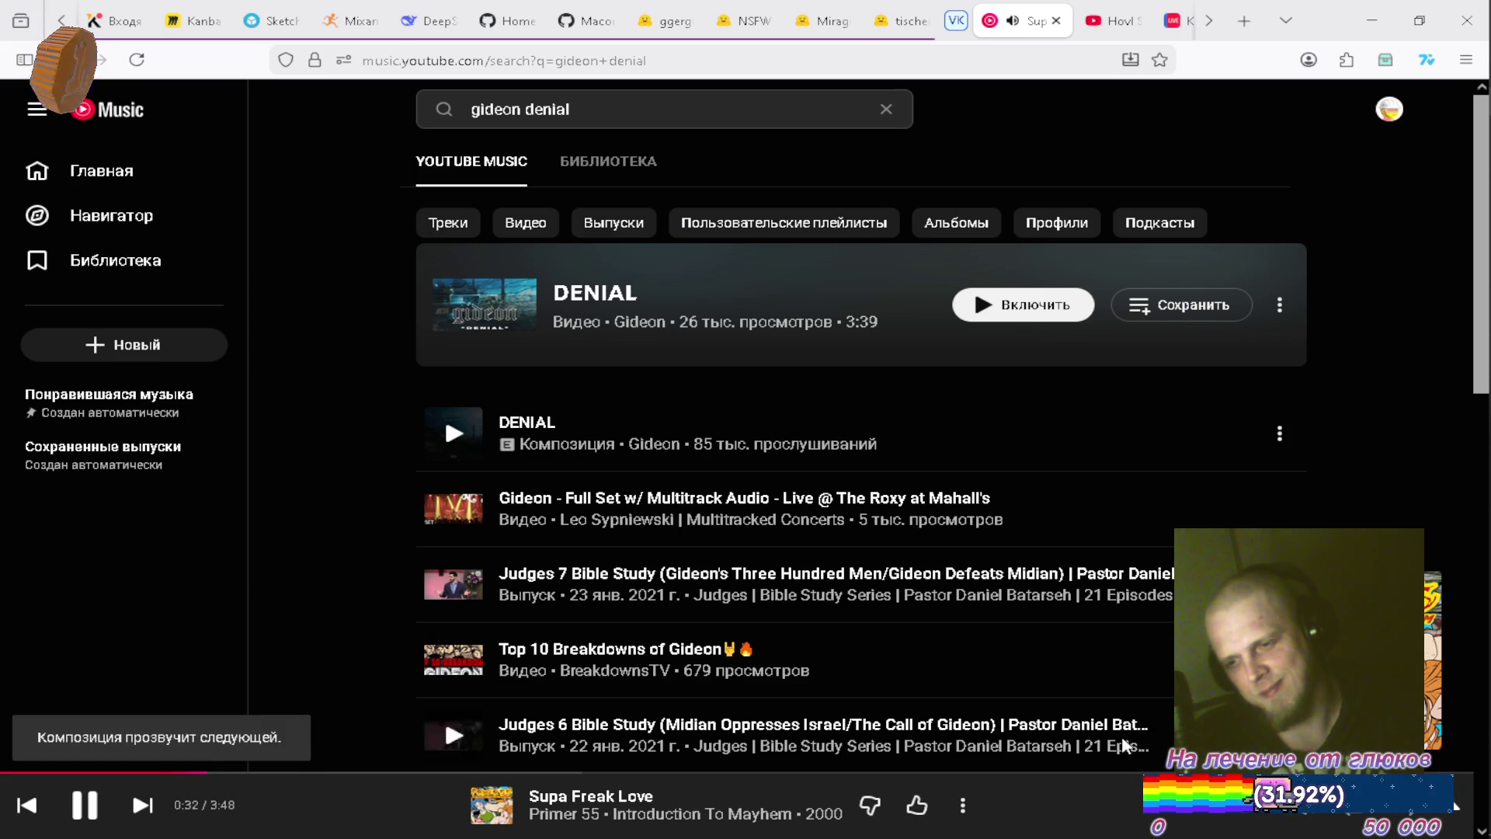
click(1099, 801)
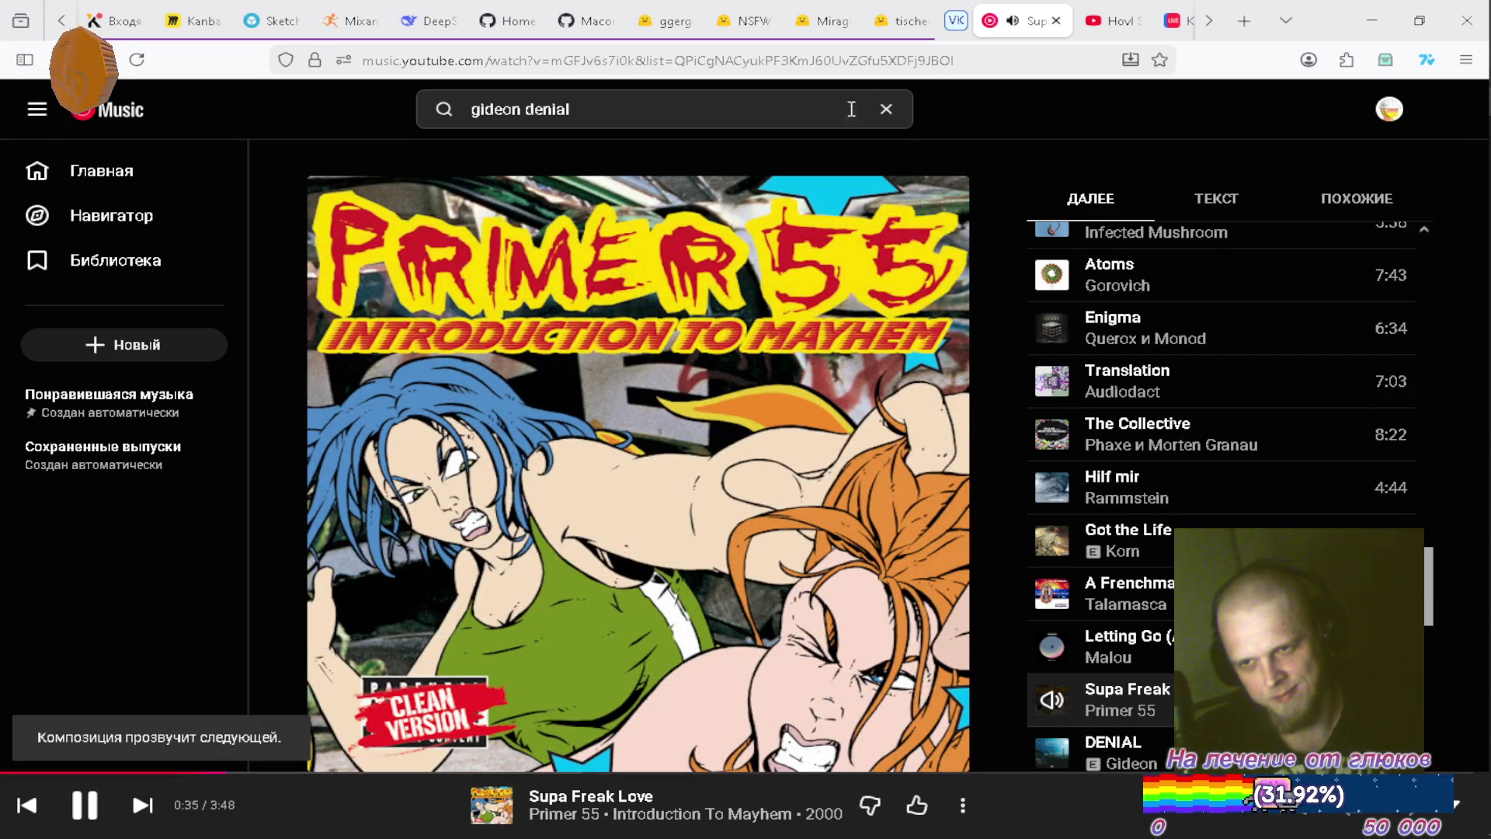
click(886, 109)
click(425, 21)
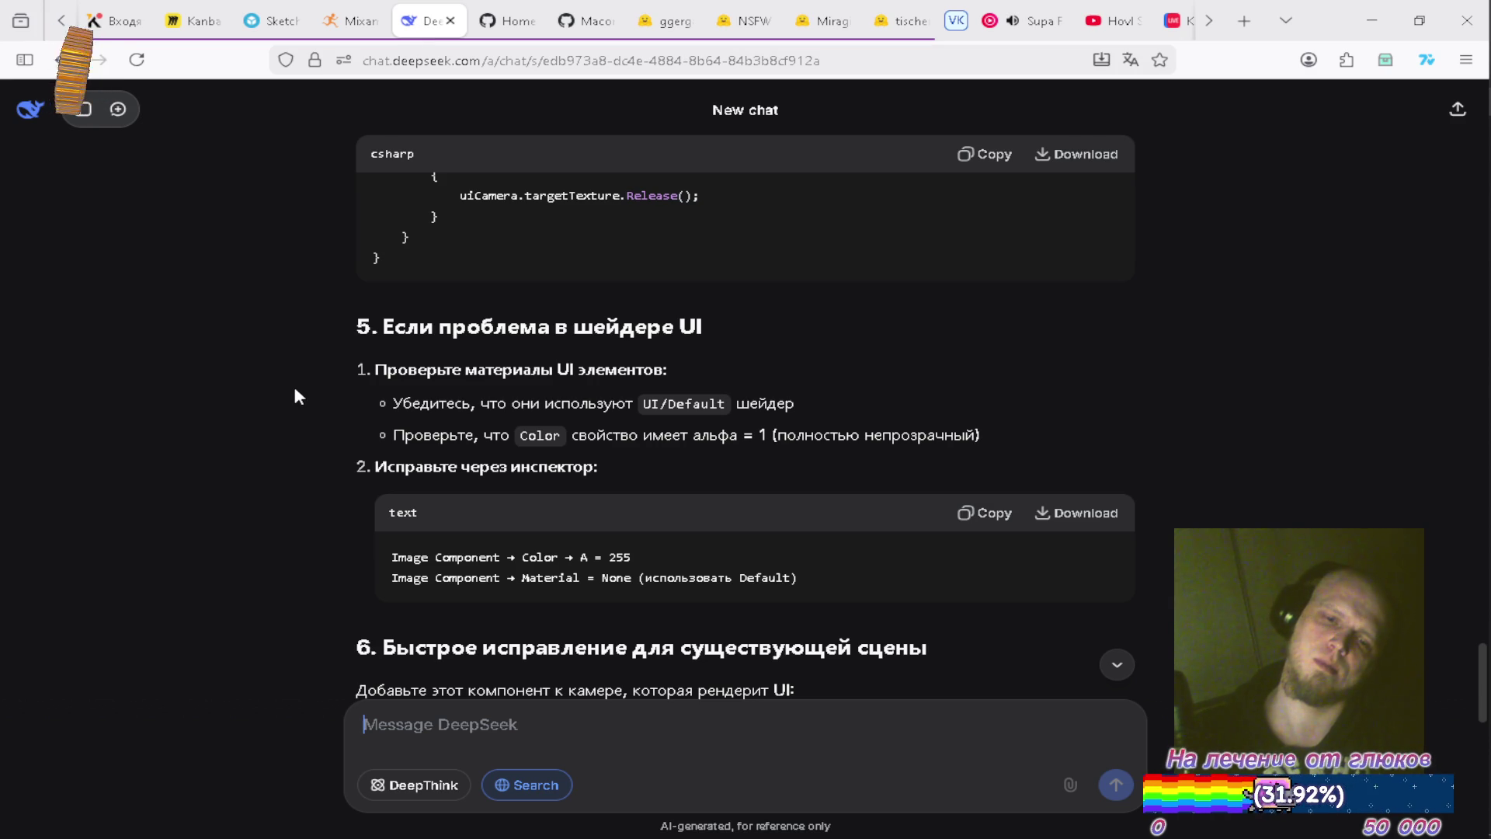
Read the ForceOpaqueRender camera suggestion, then bring up Unity's Game view output.
scroll(295, 390, down, 3)
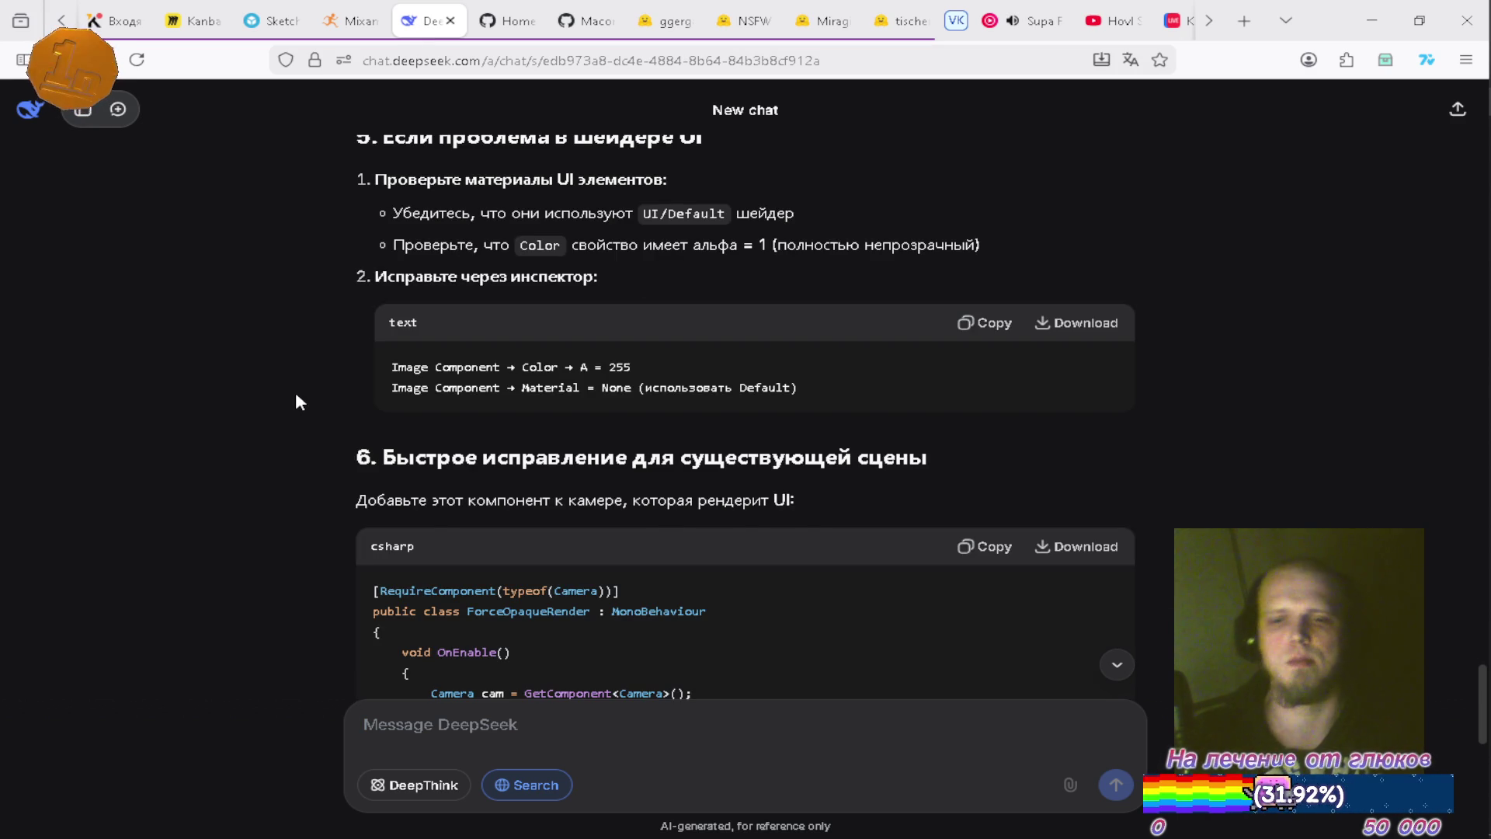
key(alt+Tab)
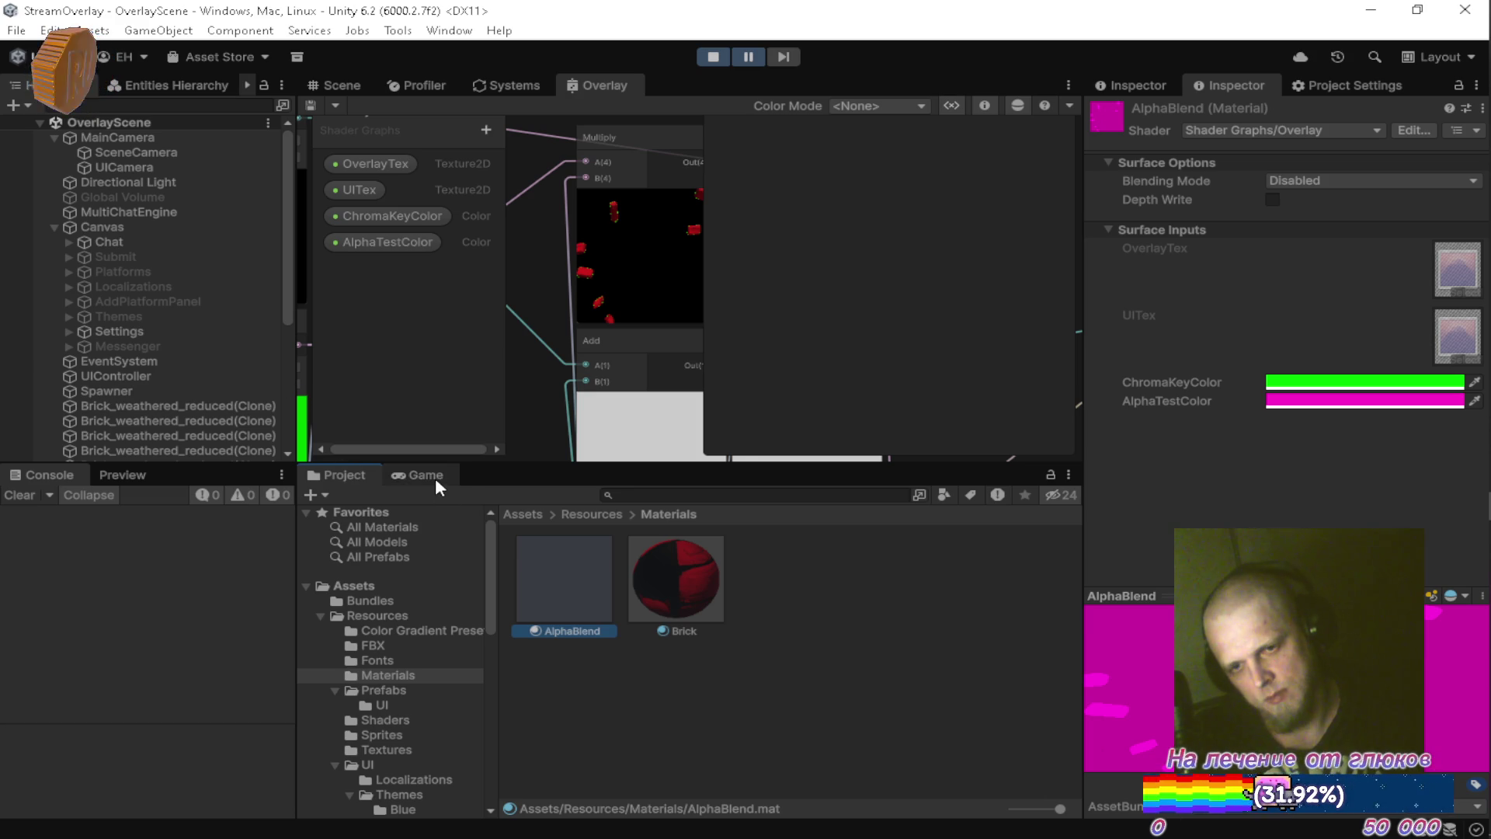
click(427, 475)
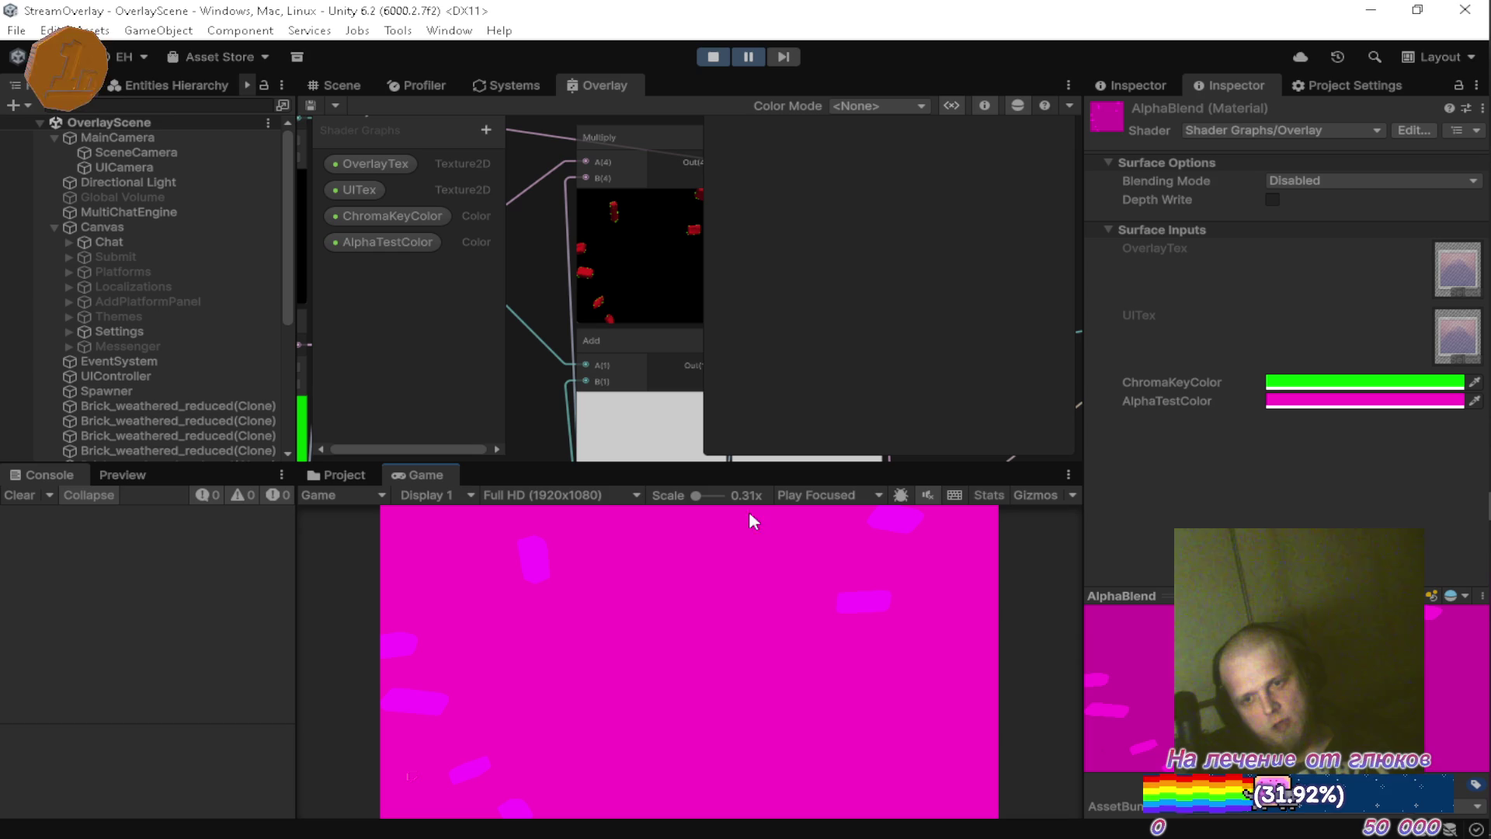
Show the Materials folder in the Project window and select MainCamera to inspect it.
click(344, 479)
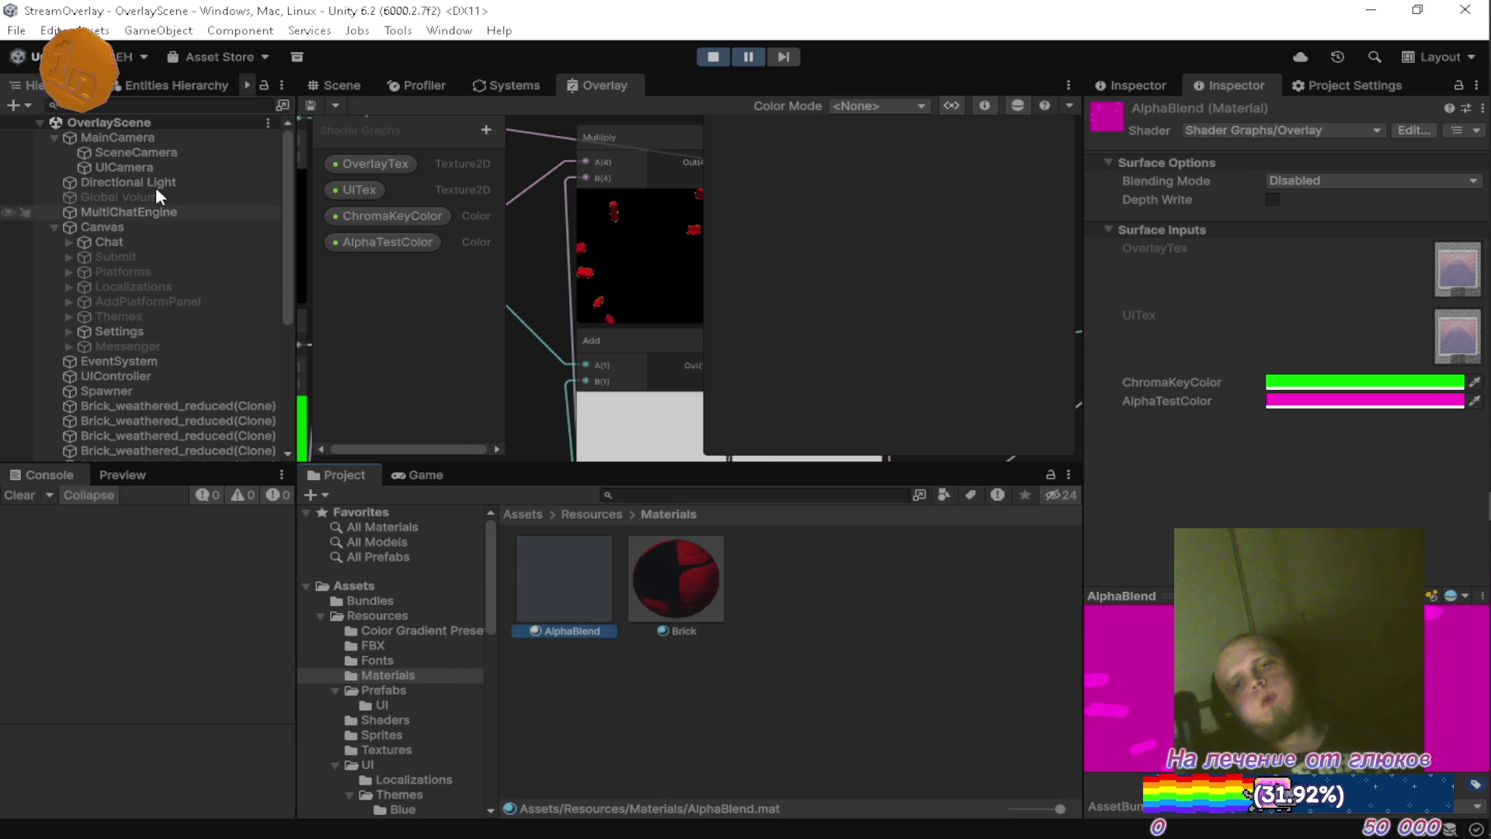
click(149, 135)
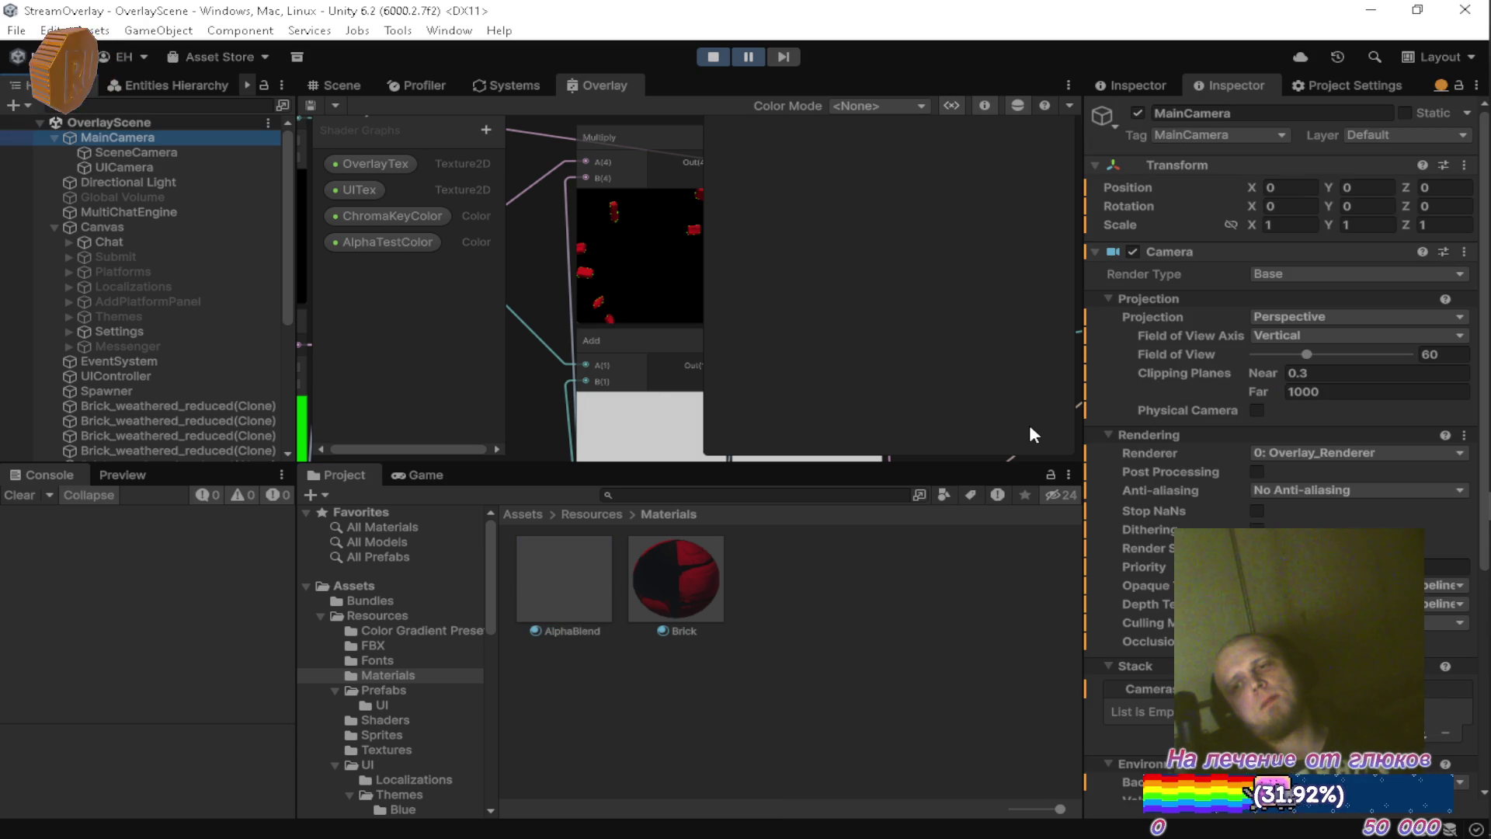